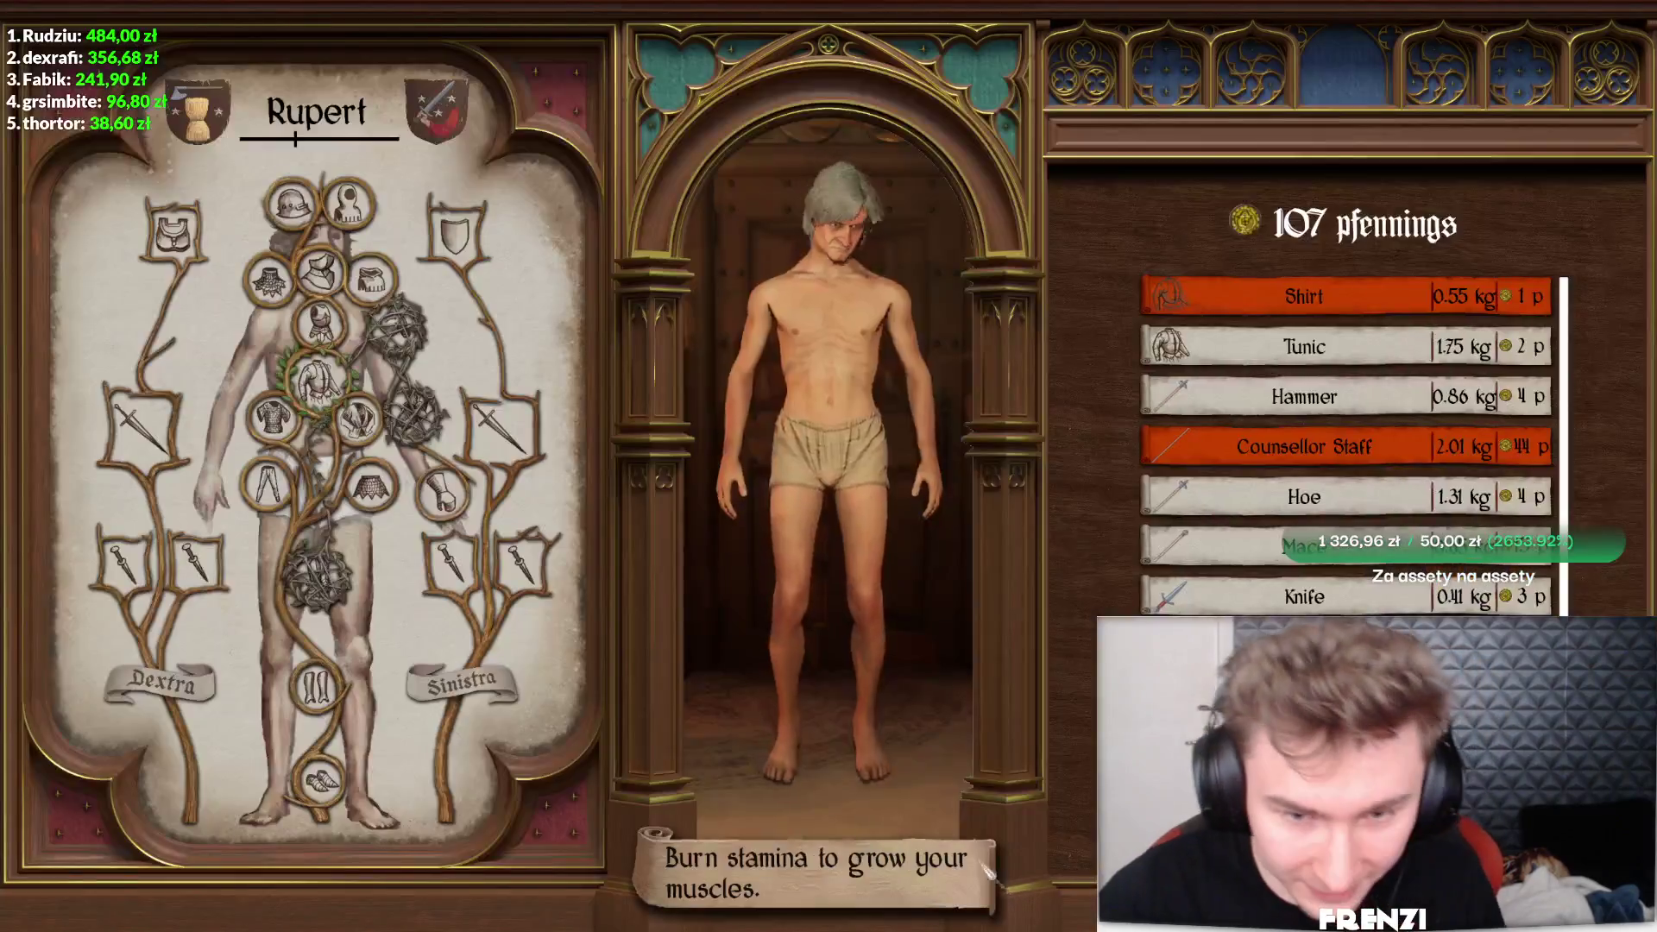
- Rest at the innkeeper until Morning 10
key("Escape")
left_click(537, 409)
left_click(1275, 399)
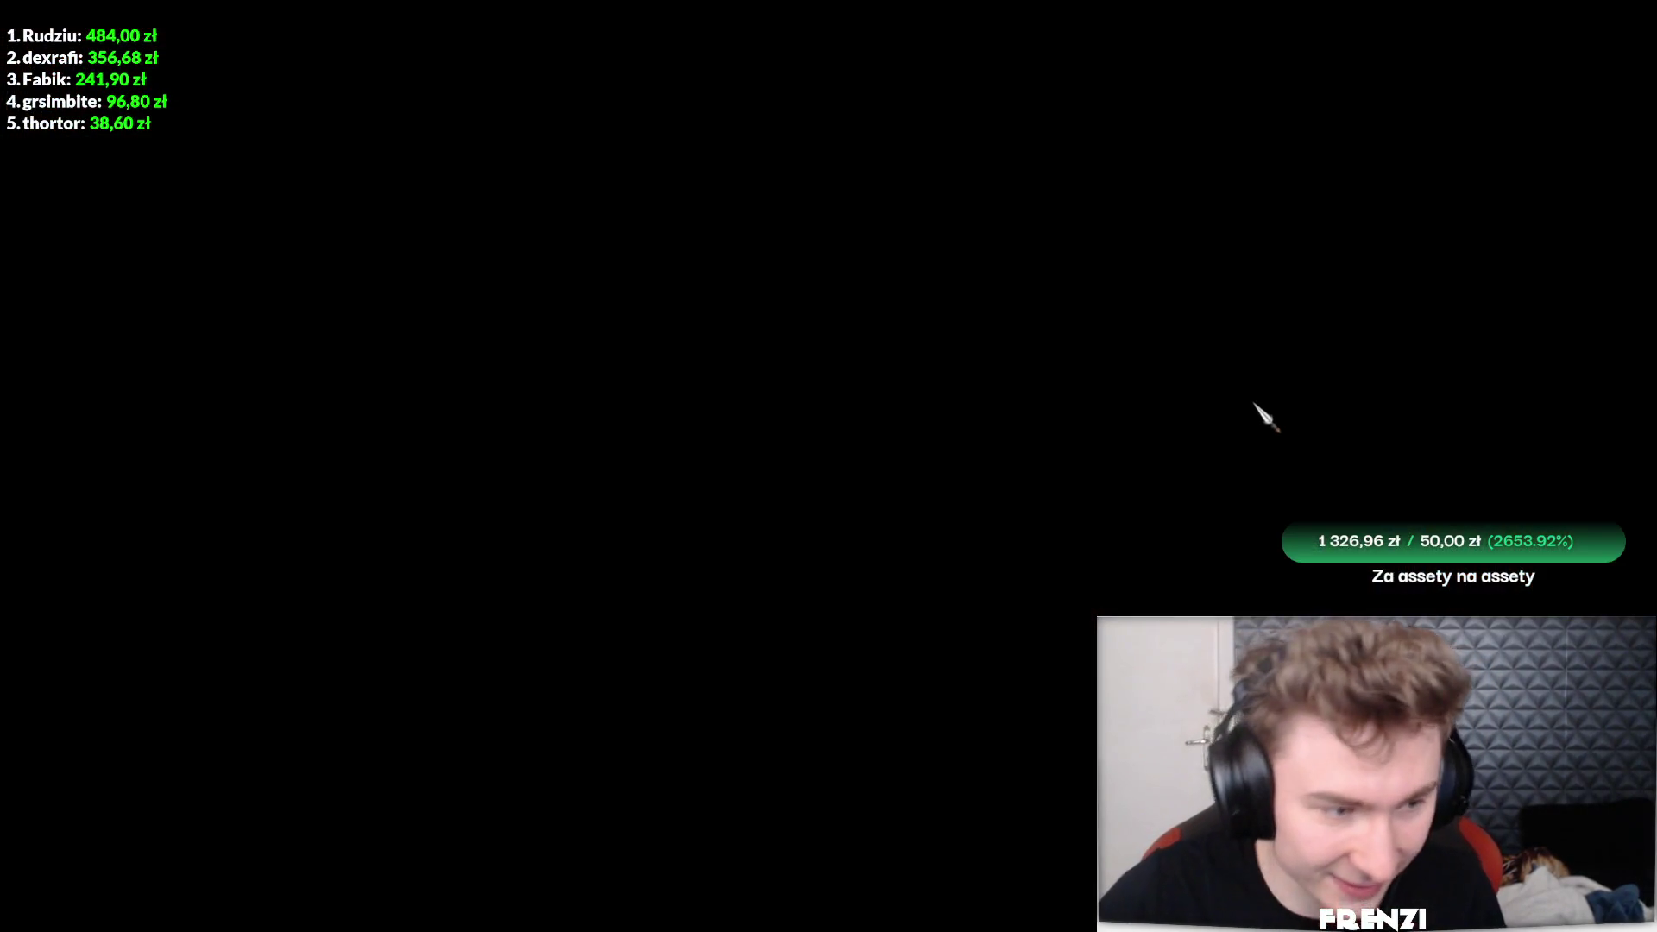
- Look over the fighter's equipment and briefly view the merchant's trade screen
key("i")
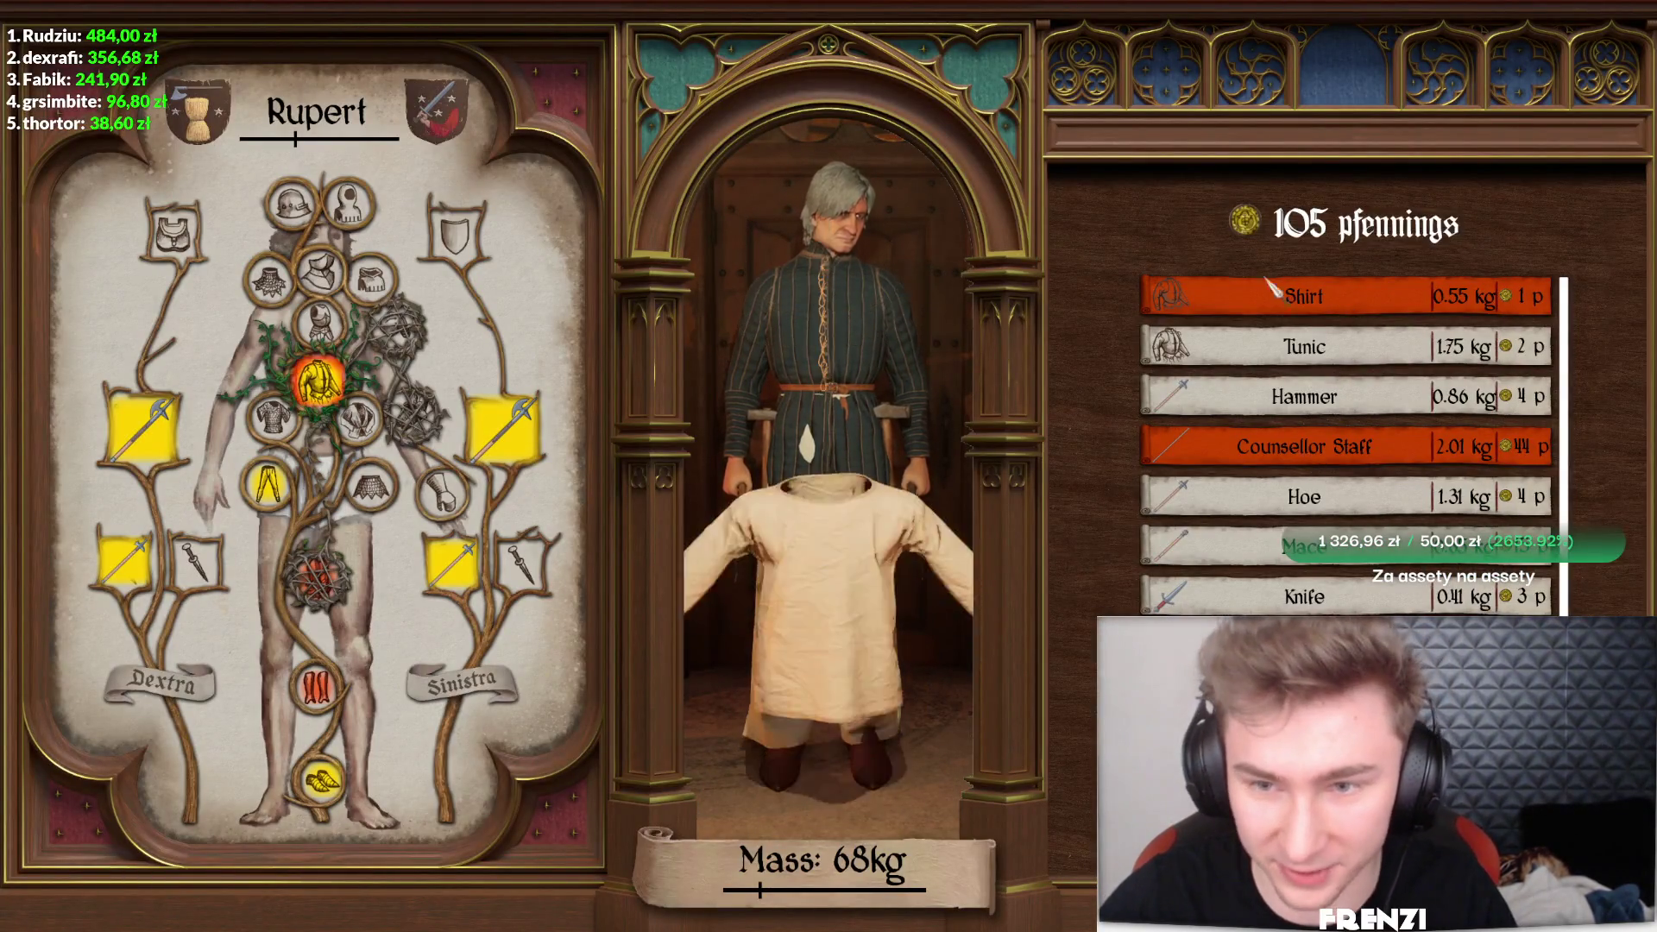
key("Escape")
left_click(1325, 390)
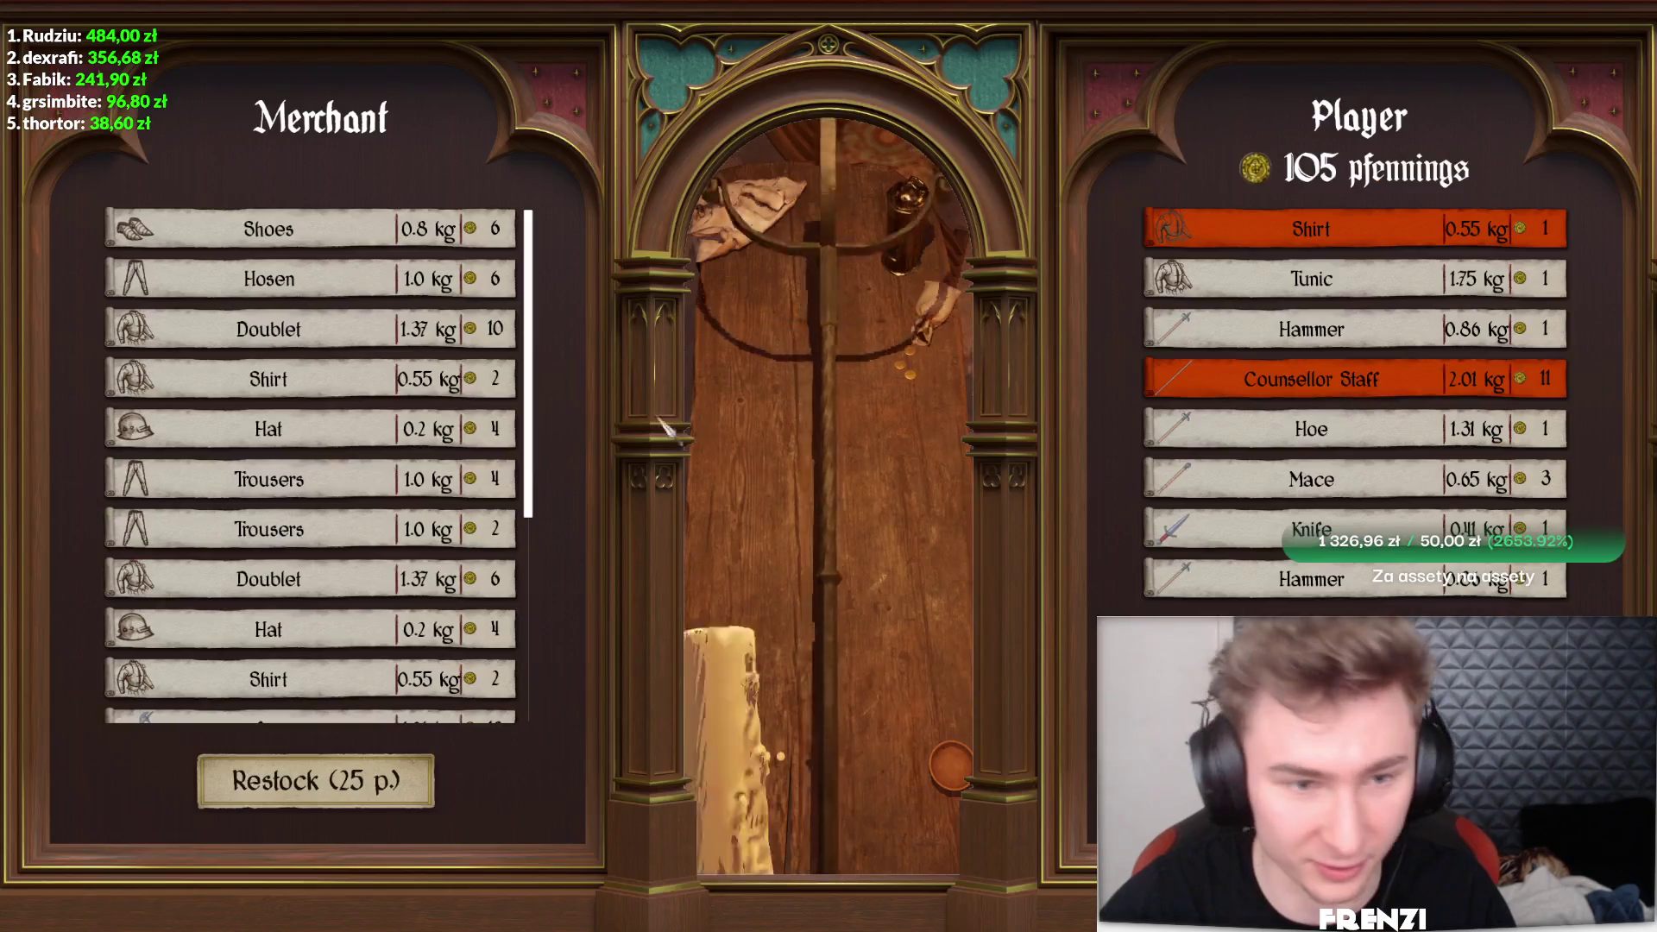
key("Escape")
- Remove the fighter's shoes and all weapons from both hands, then visit the weaponsmith
left_click(990, 879)
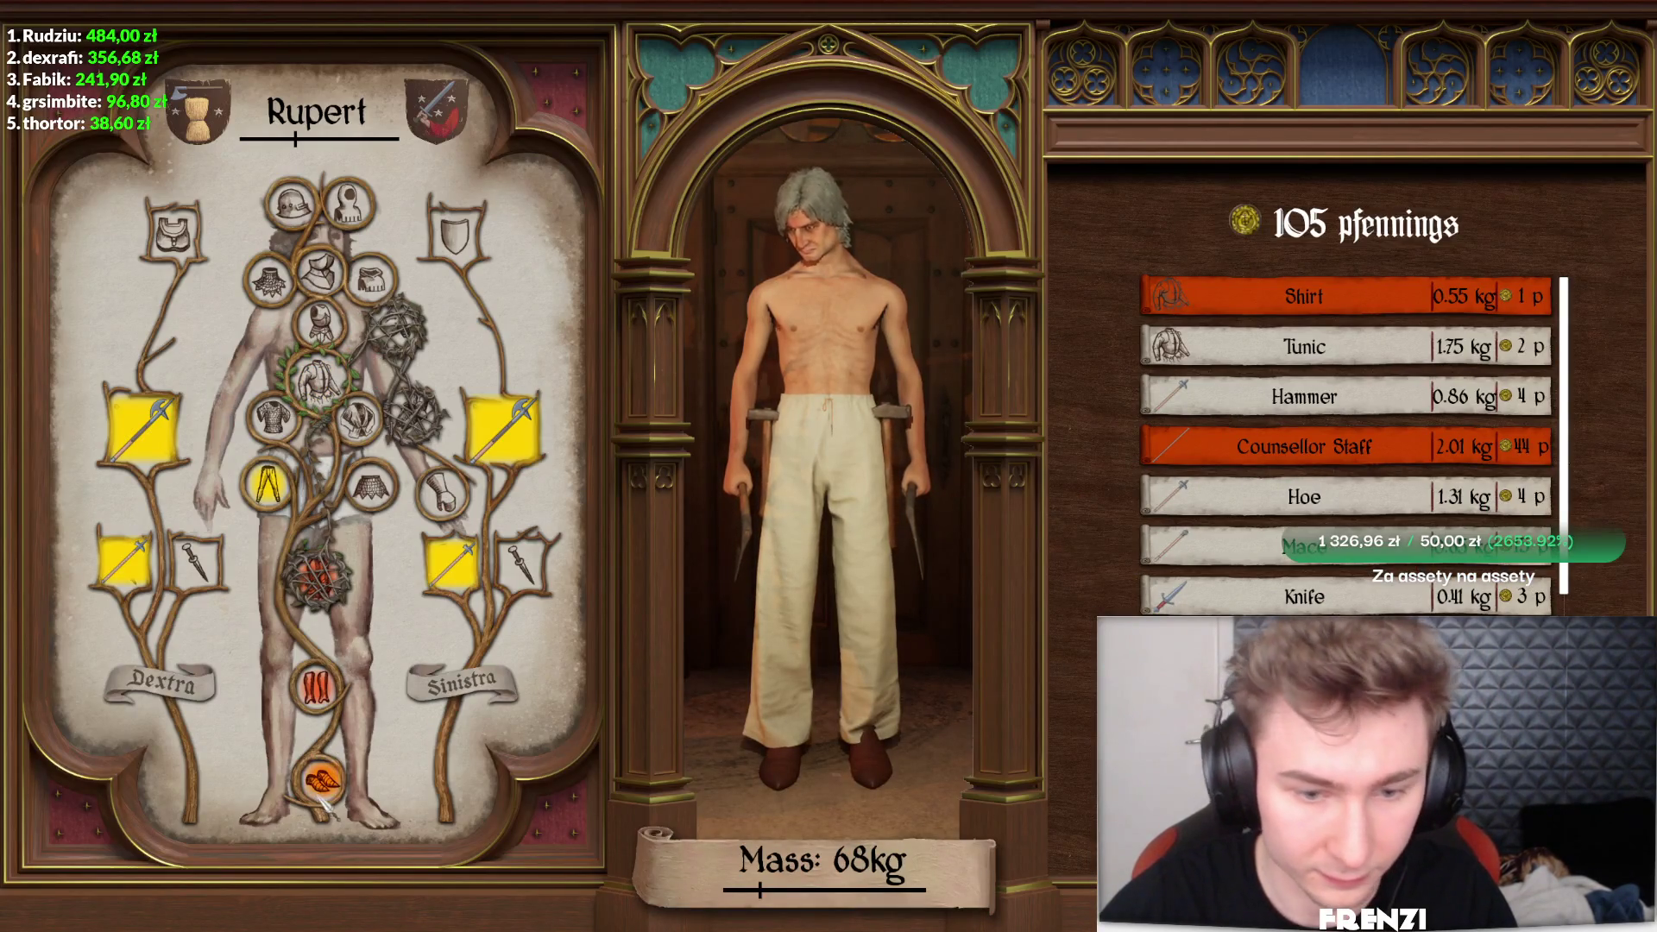
left_click(321, 785)
left_click(503, 428)
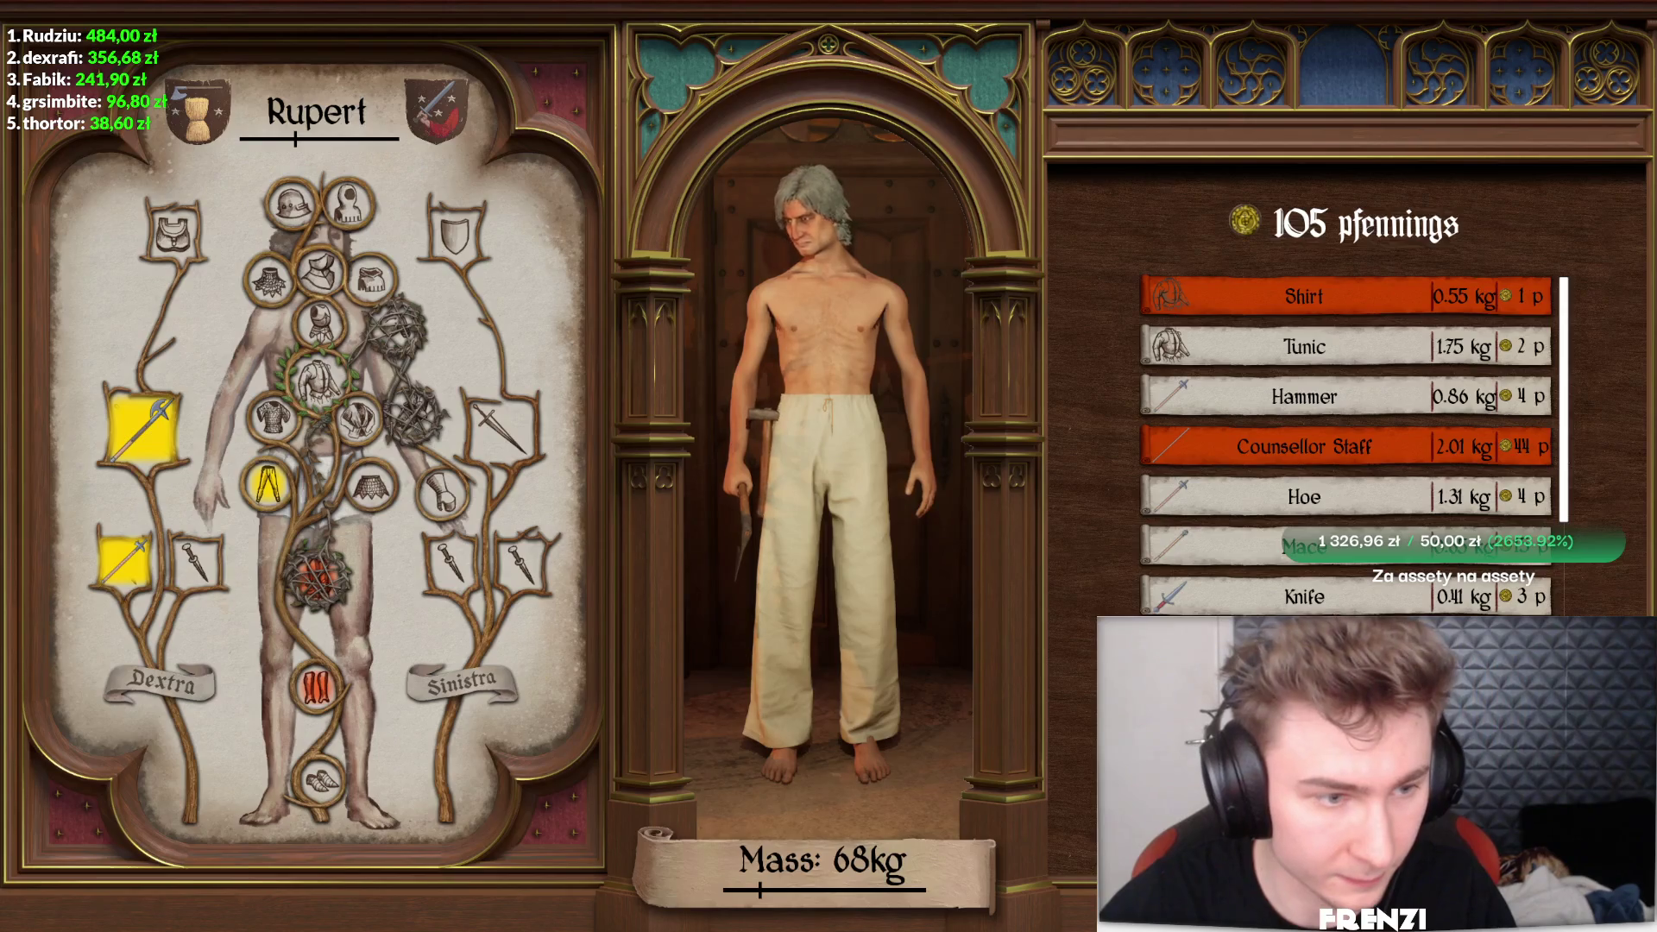
left_click(125, 559)
left_click(140, 427)
key("Escape")
left_click(1055, 514)
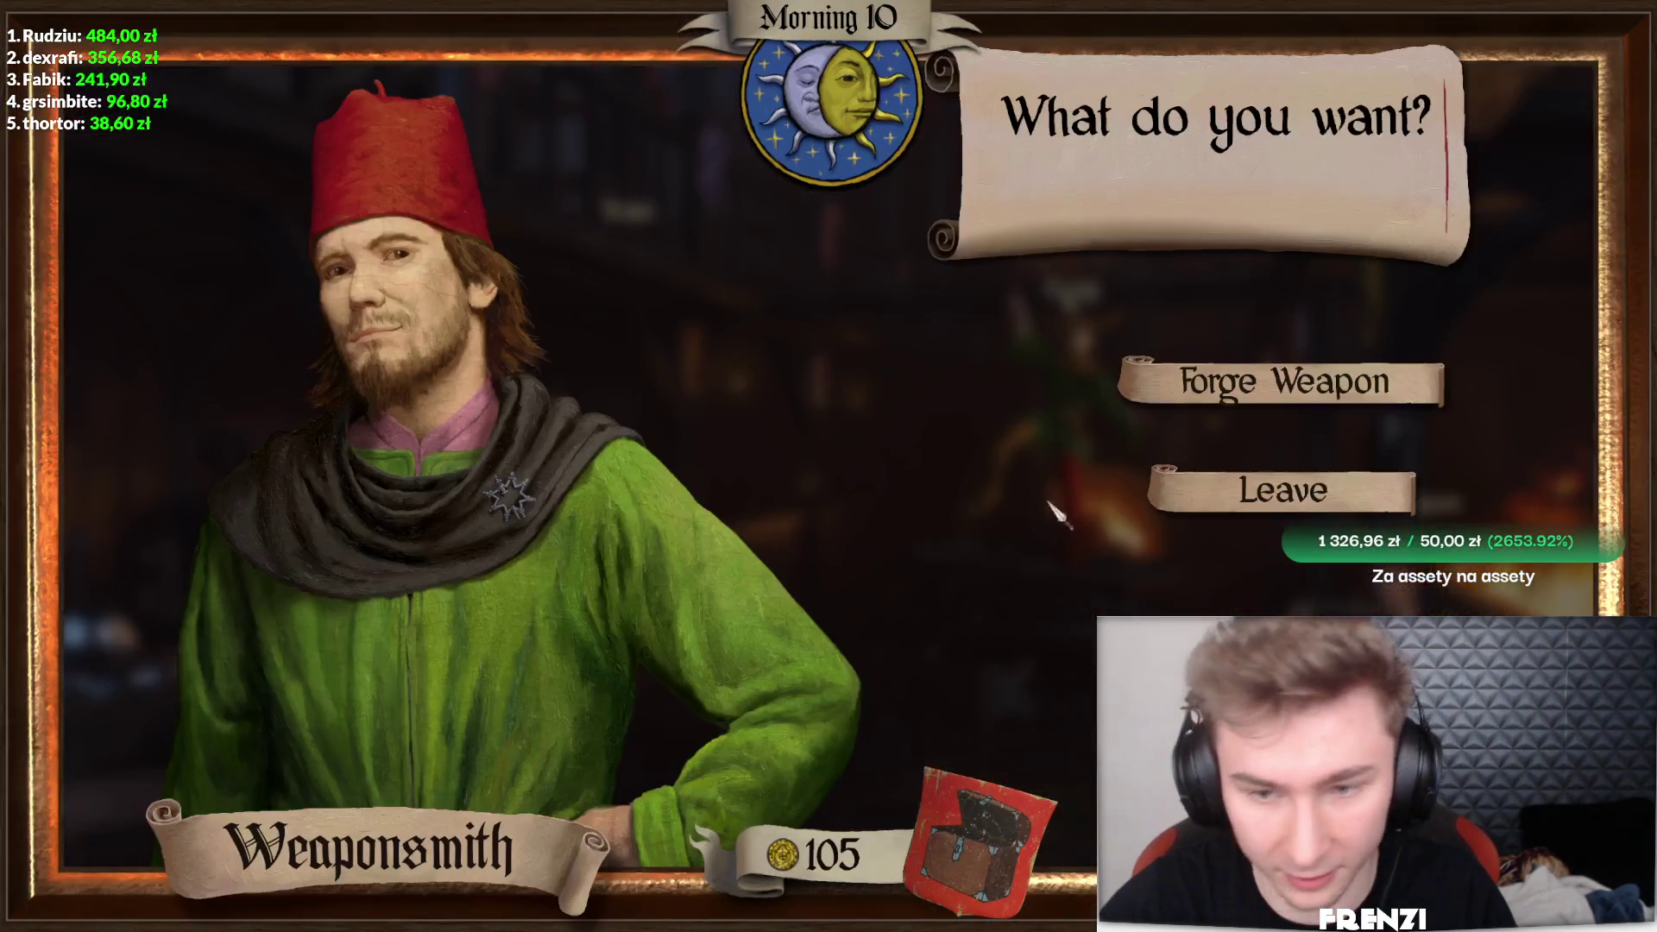
- Start forging, try the mace and messer types, then pick Hafted with a spiked axe head
left_click(1269, 369)
left_click(207, 104)
left_click(259, 263)
left_click(259, 108)
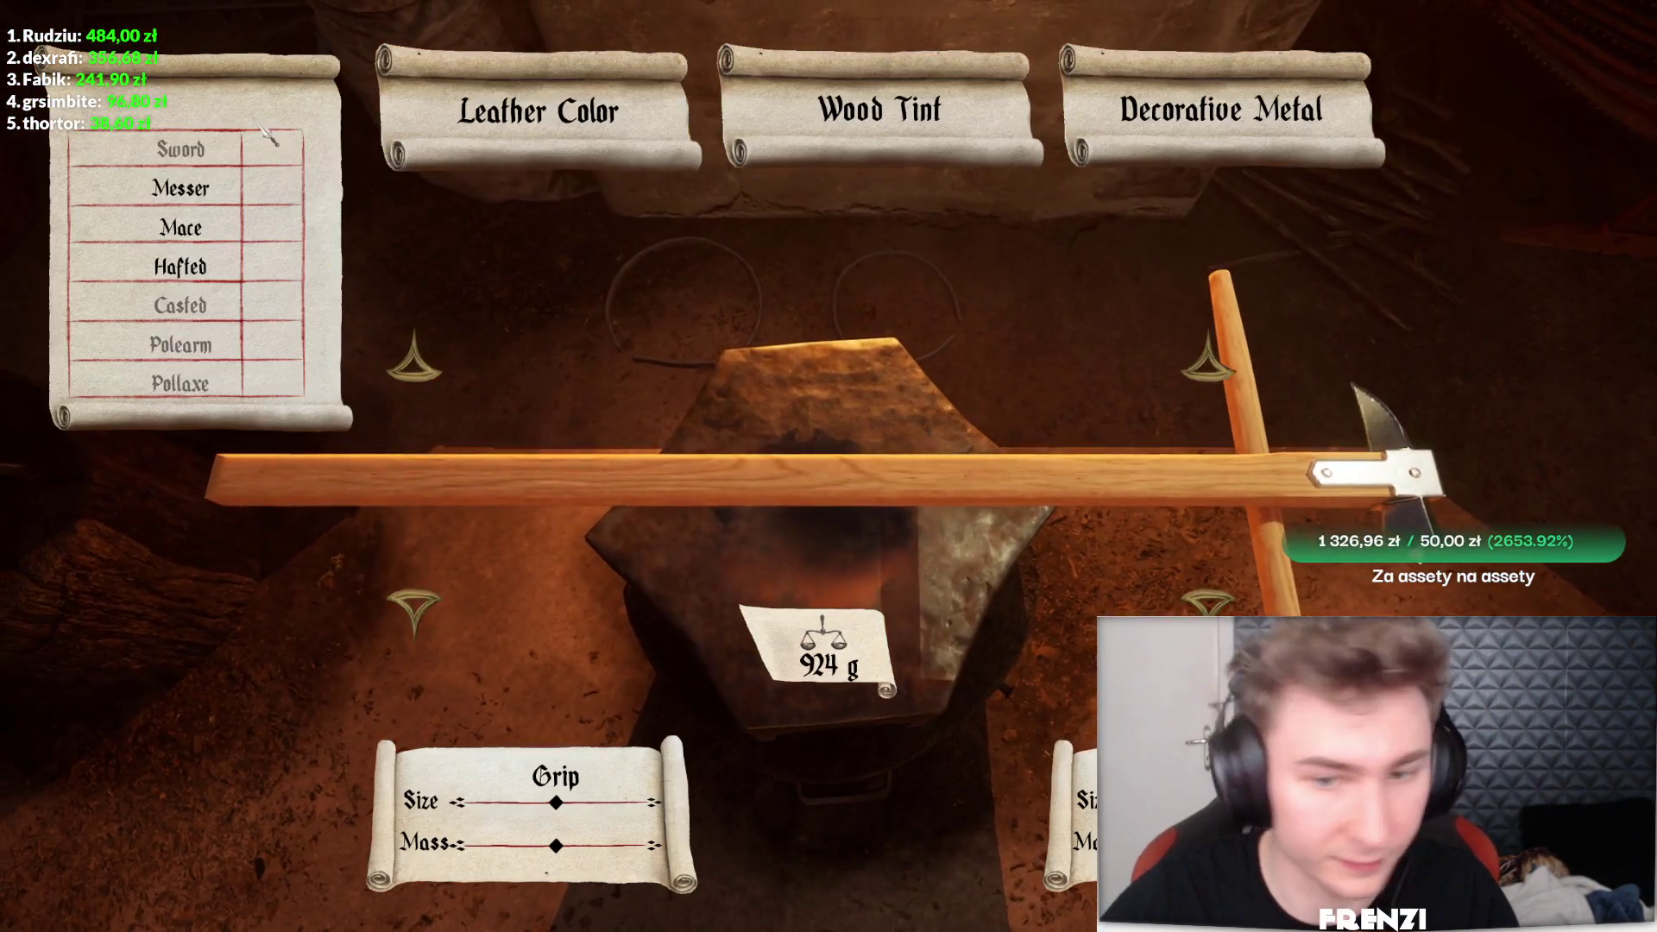
left_click(292, 223)
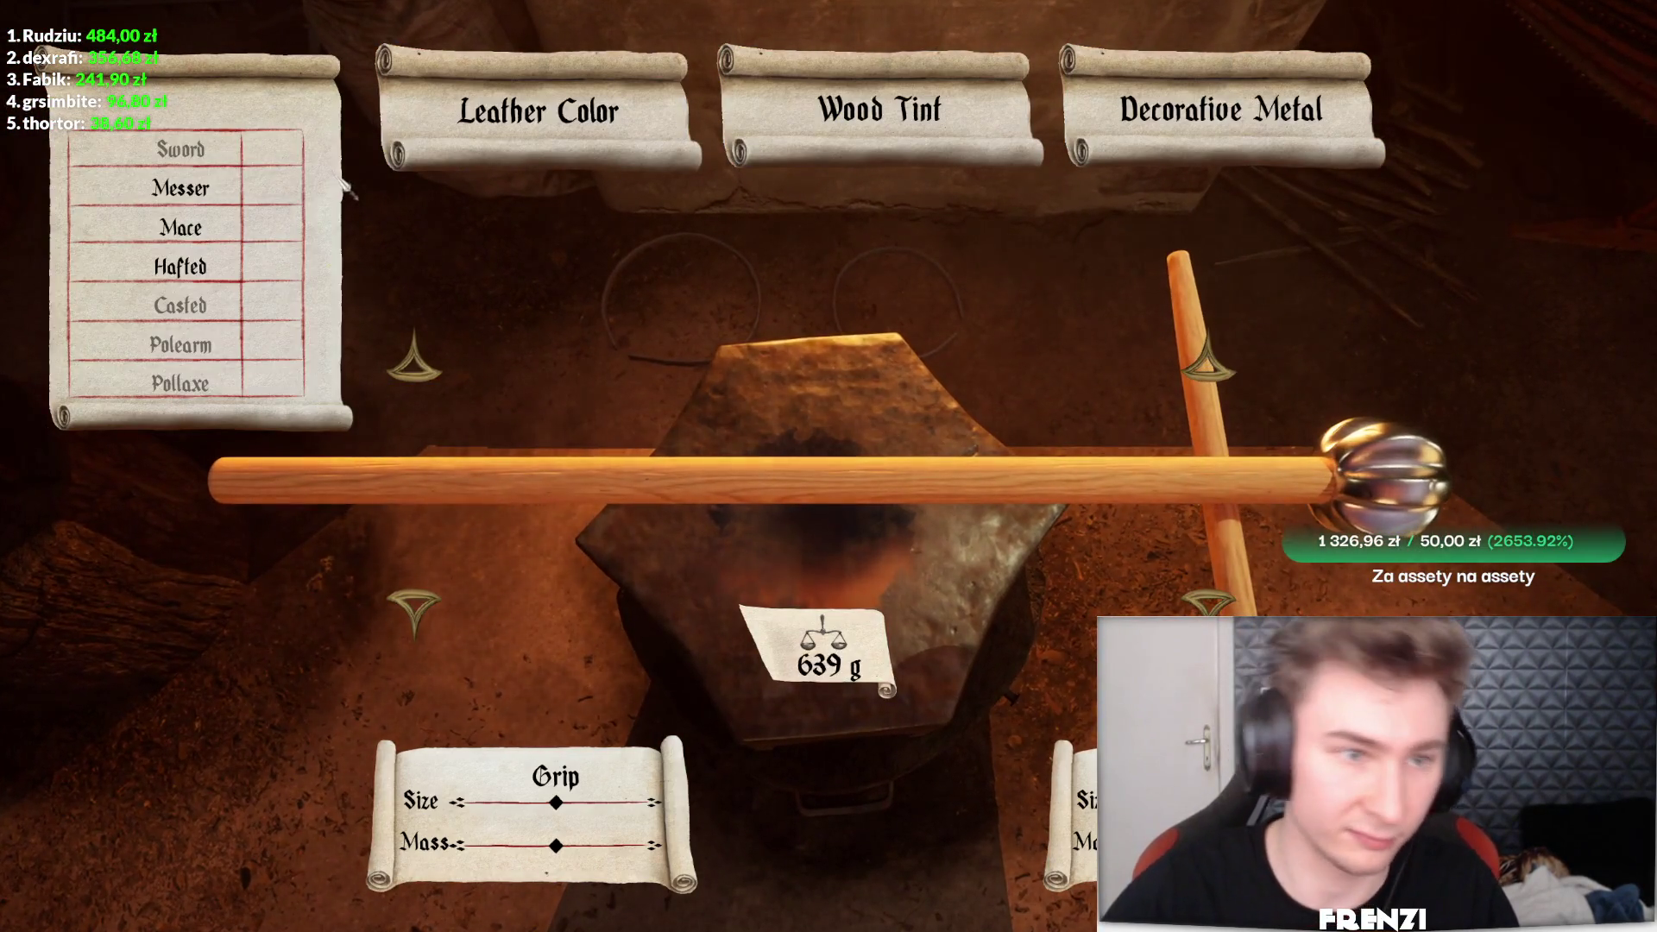
left_click(250, 188)
left_click(182, 103)
left_click(179, 267)
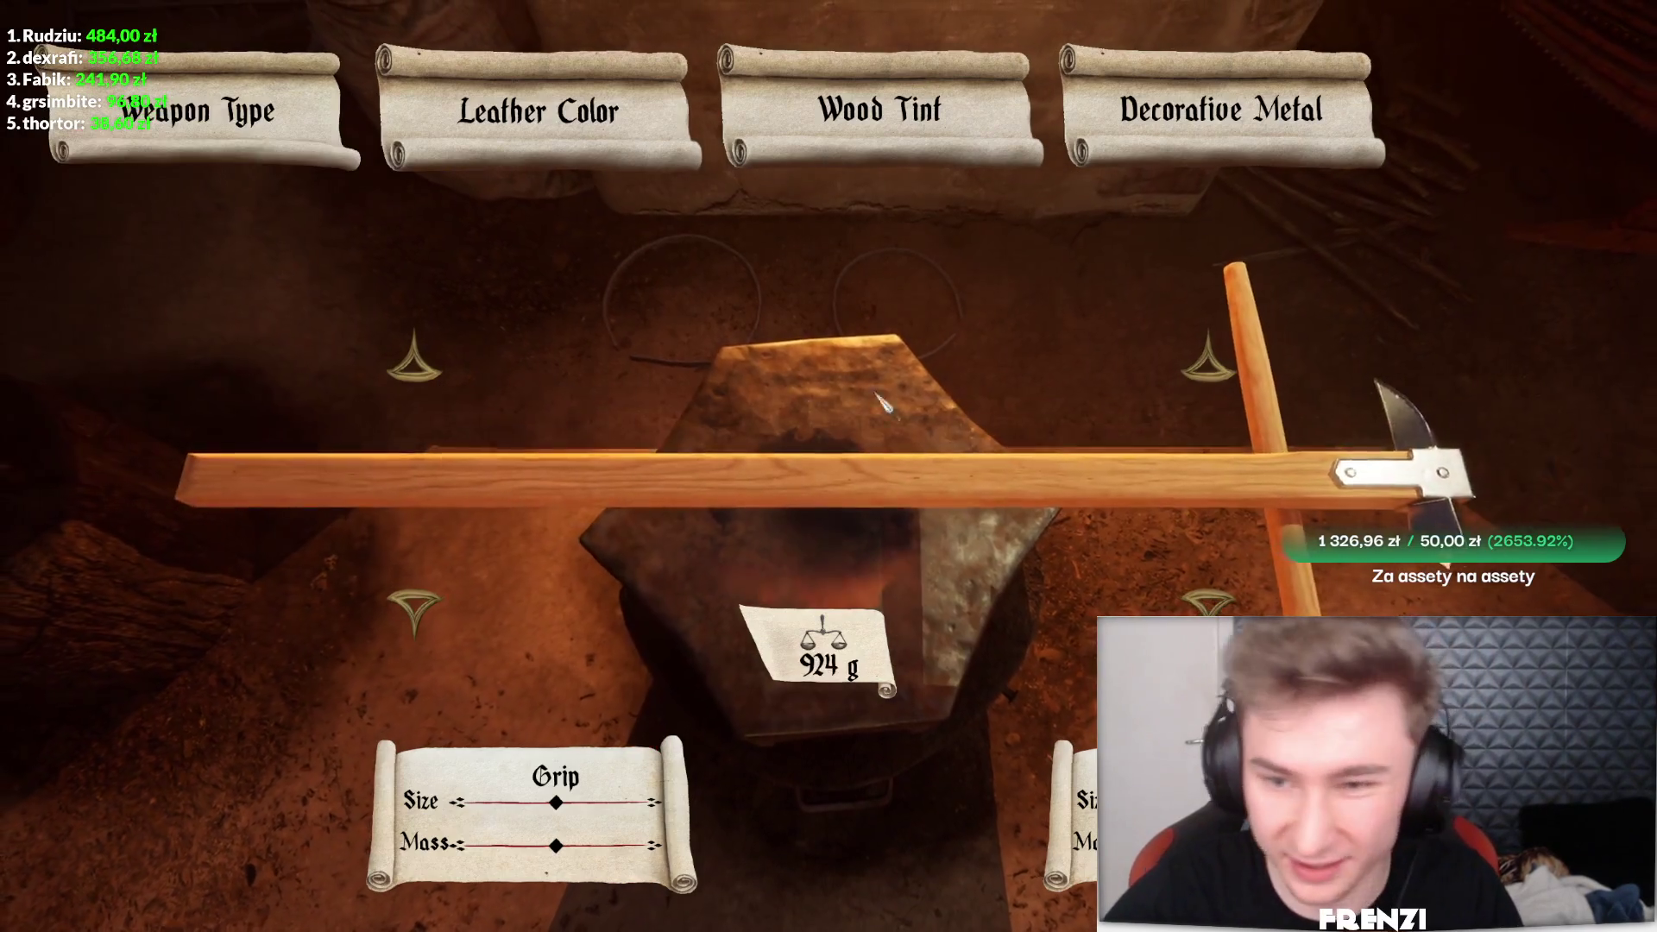
left_click(1234, 606)
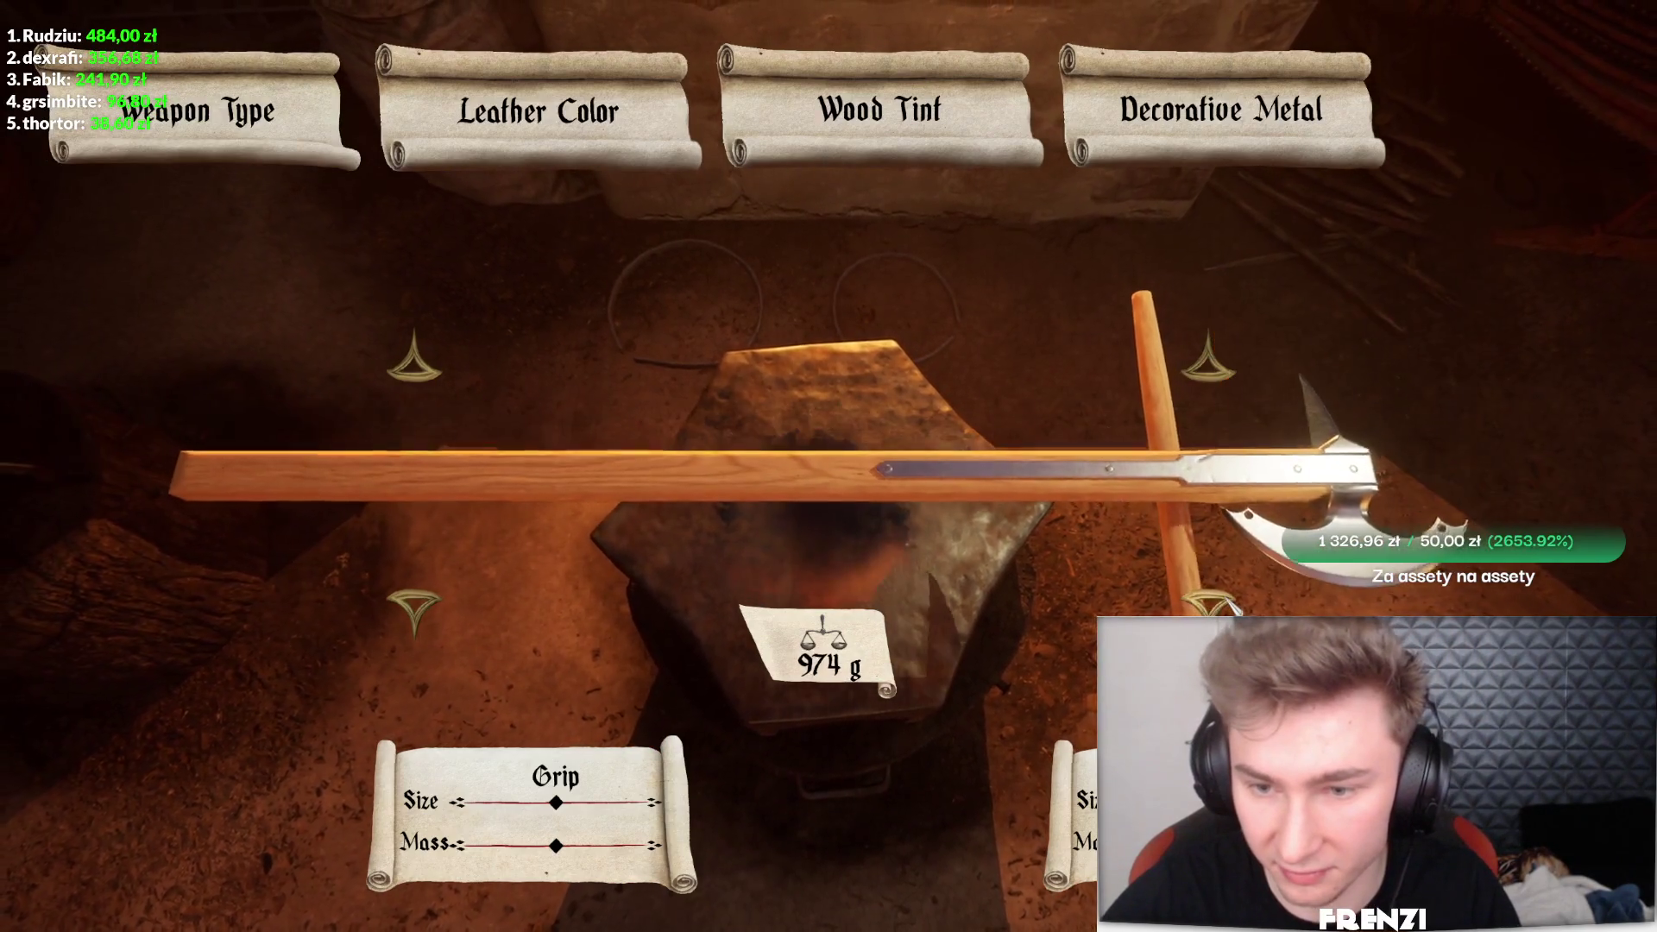
left_click(1236, 349)
left_click(1236, 349)
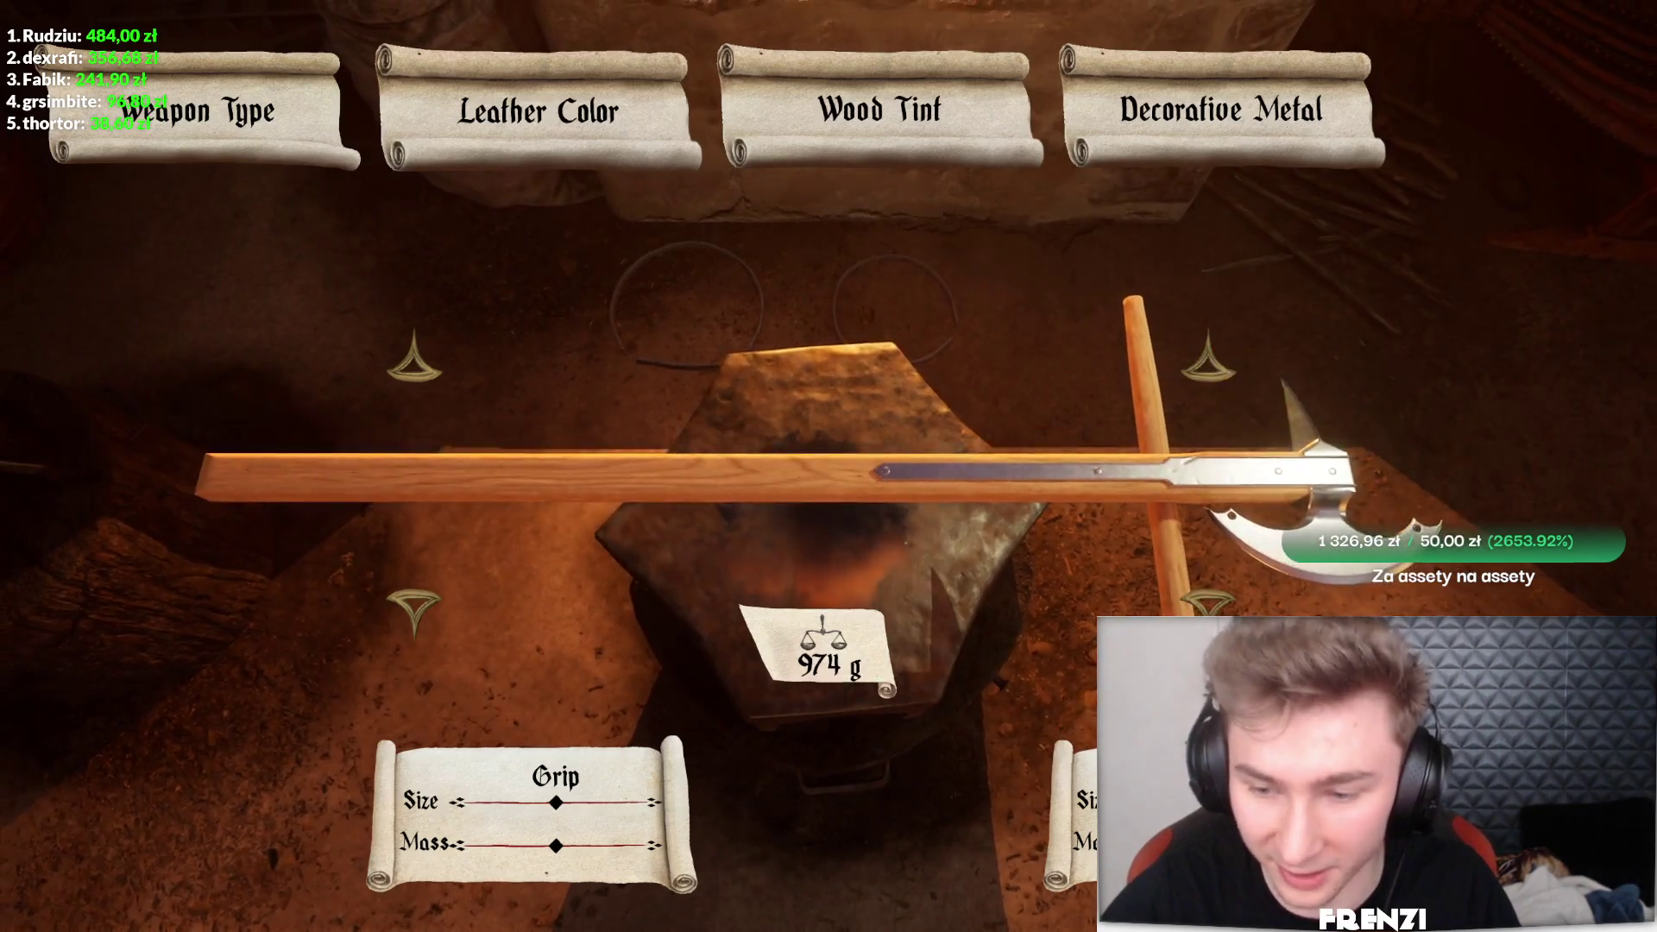
- Sell every spare item and weapon in the fighter's inventory to the merchant
key("Escape")
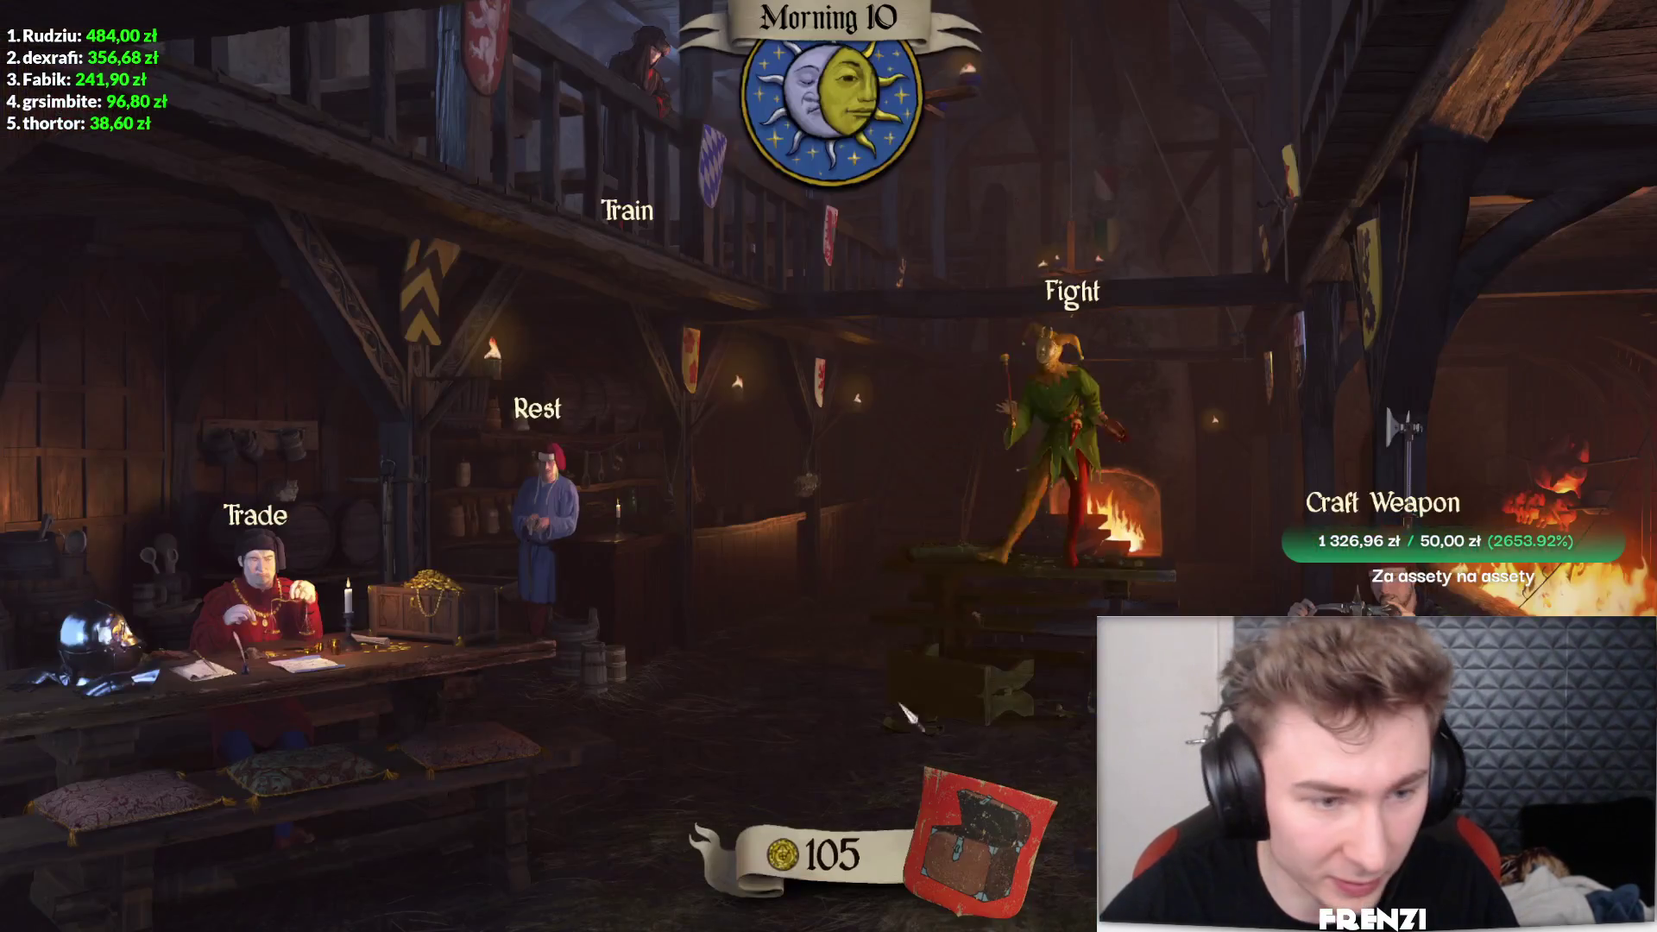
left_click(1265, 396)
left_click(1313, 280)
left_click(1315, 235)
left_click(1315, 235)
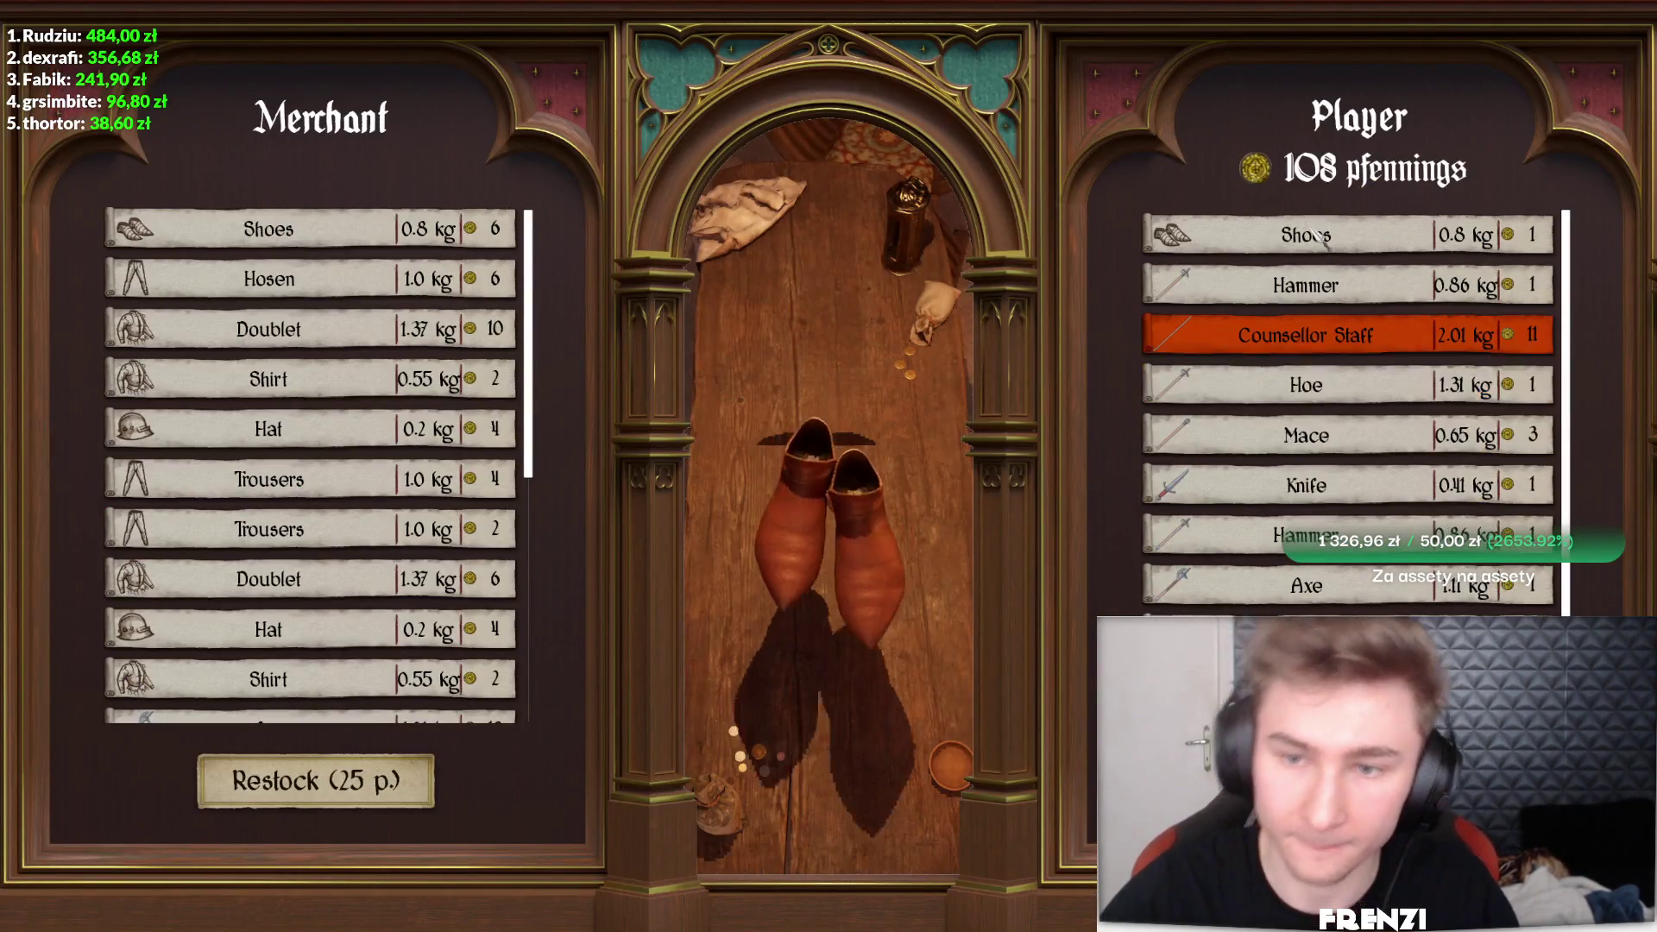
left_click(1316, 235)
left_click(1316, 235)
left_click(1317, 236)
left_click(1318, 237)
left_click(1316, 235)
left_click(1316, 235)
left_click(1316, 235)
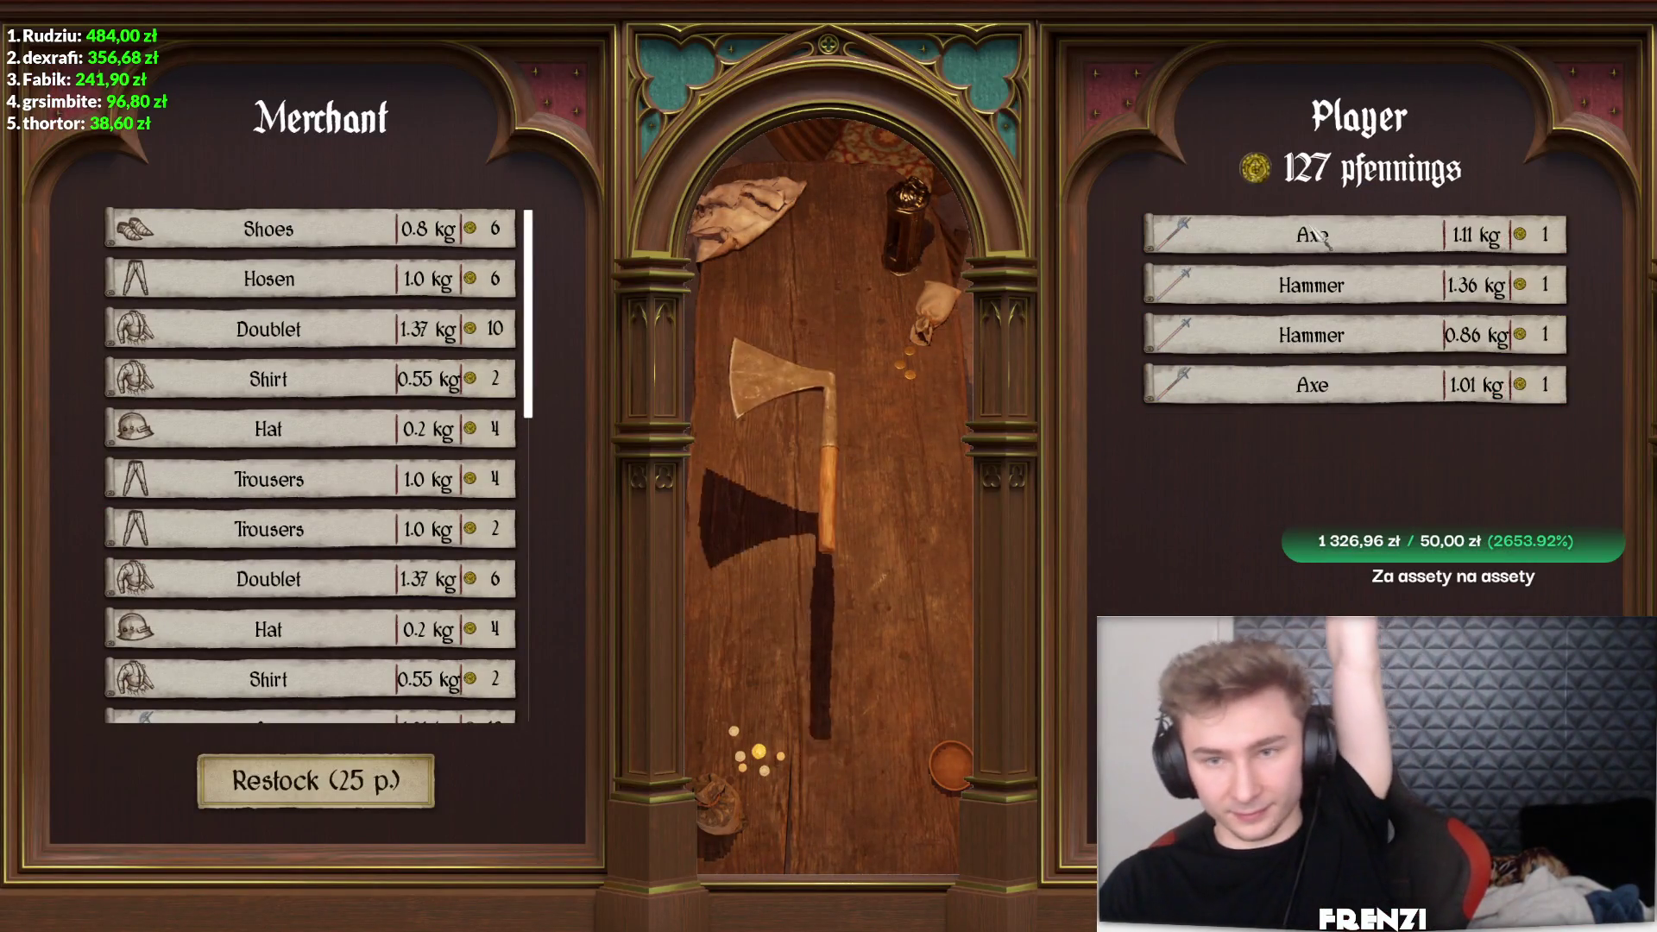
left_click(1317, 235)
left_click(1317, 235)
left_click(1318, 235)
left_click(1317, 235)
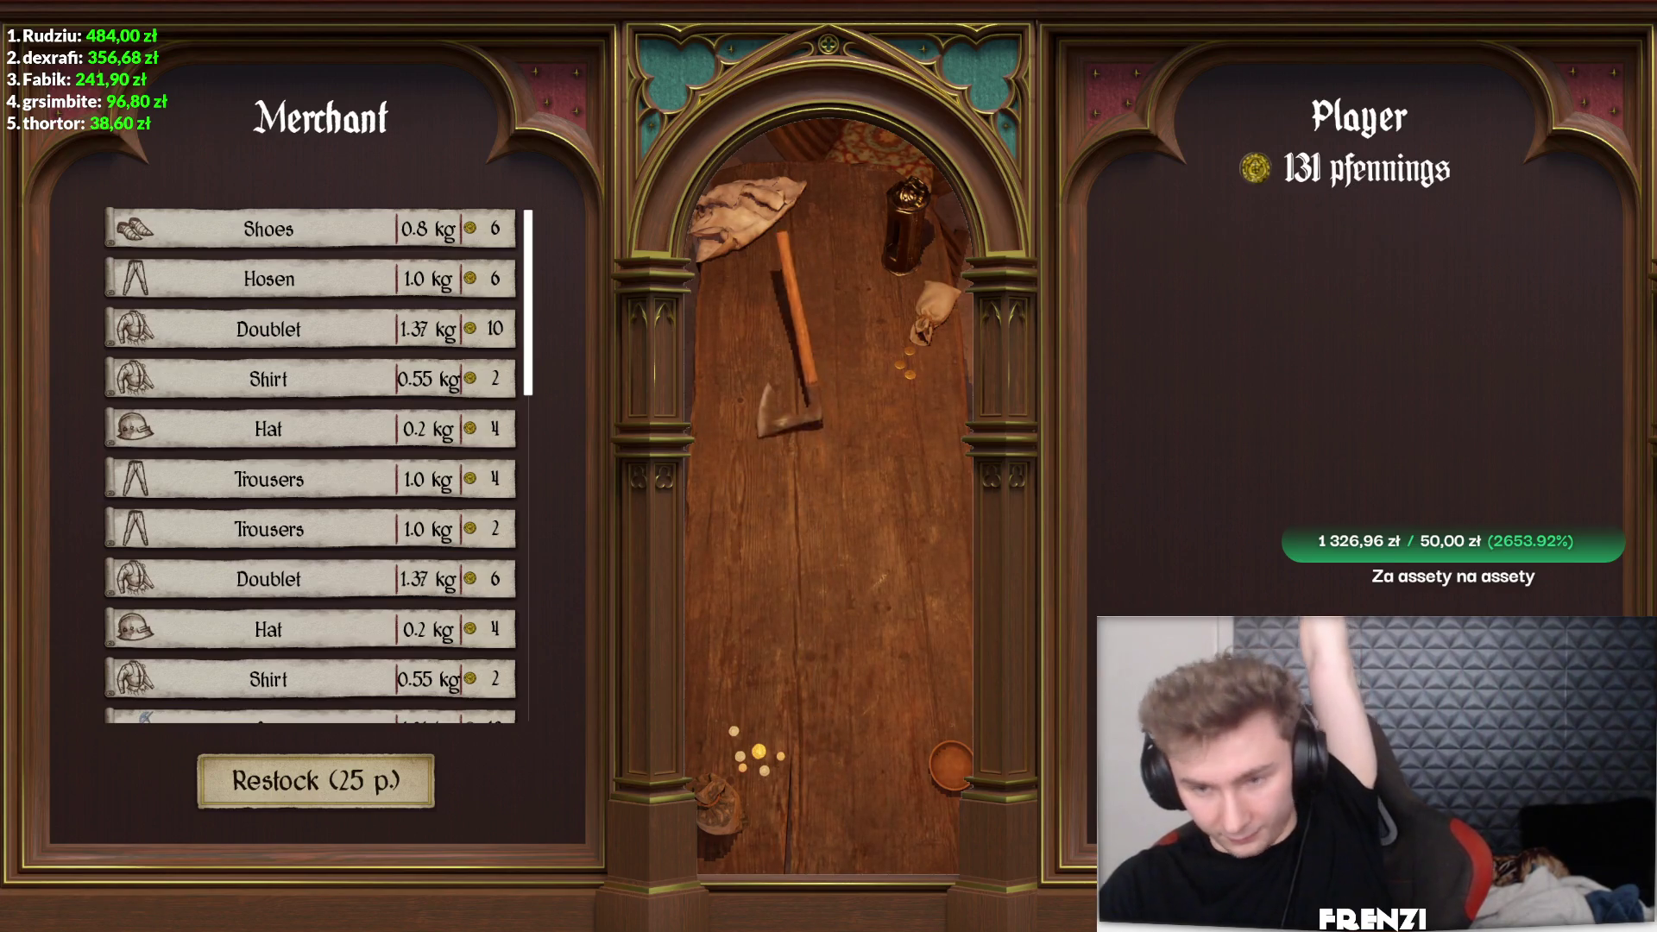
key("Escape")
- Back at the forge, select the Hafted type with a longer axe head
left_click(1379, 518)
left_click(191, 151)
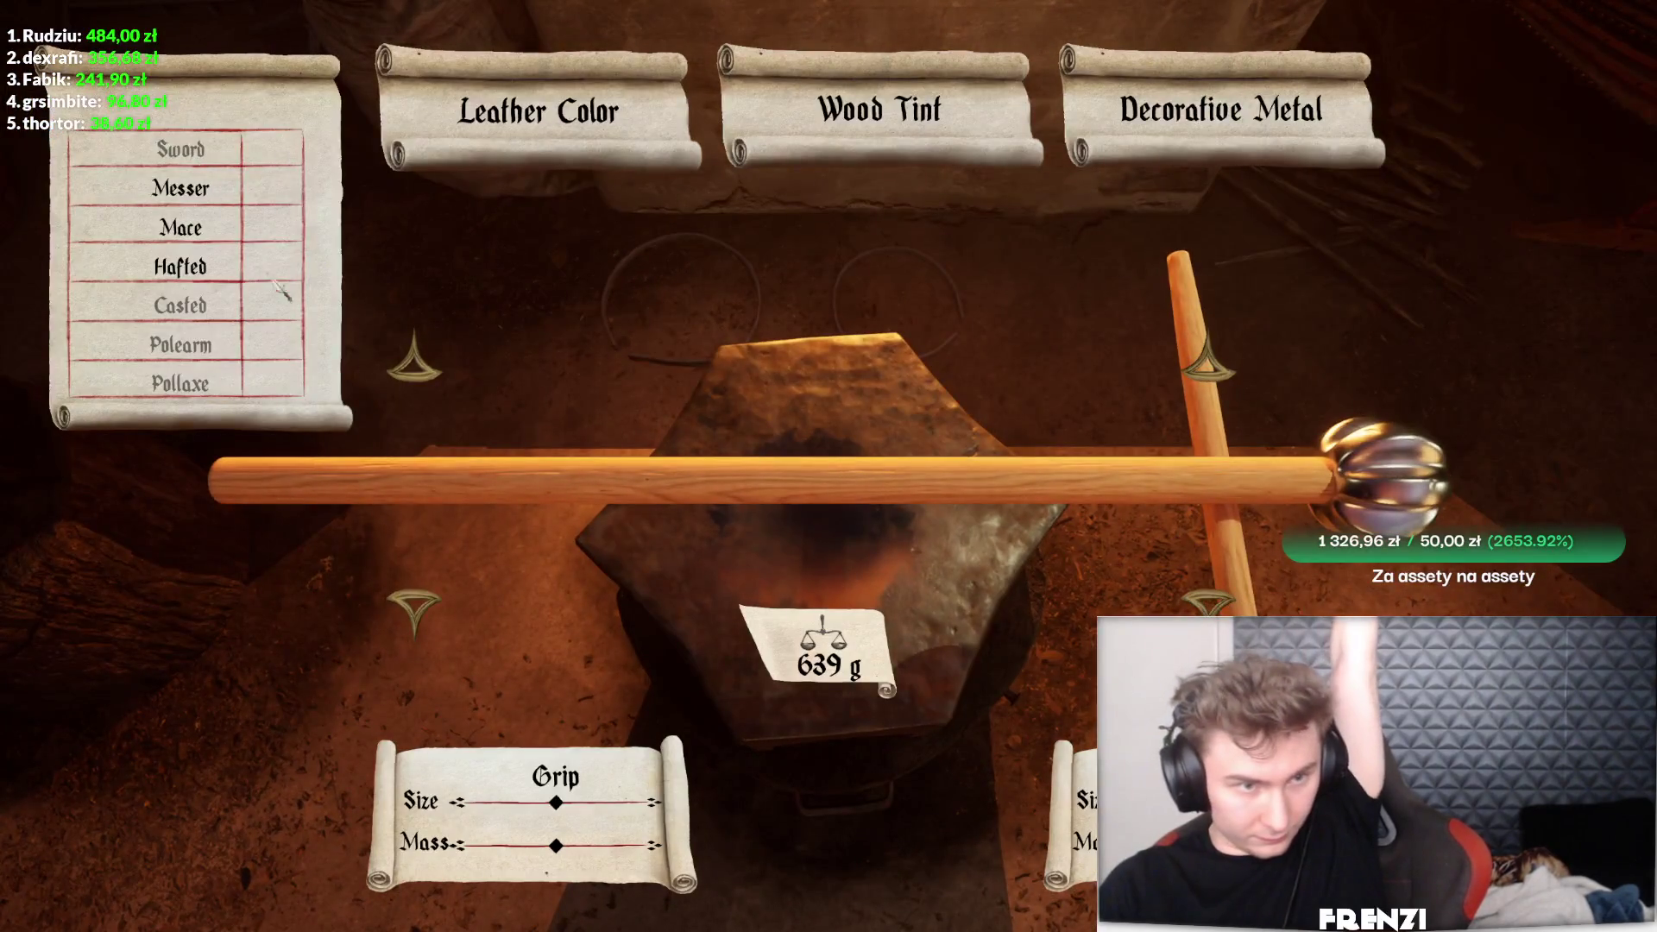
left_click(180, 189)
left_click(259, 267)
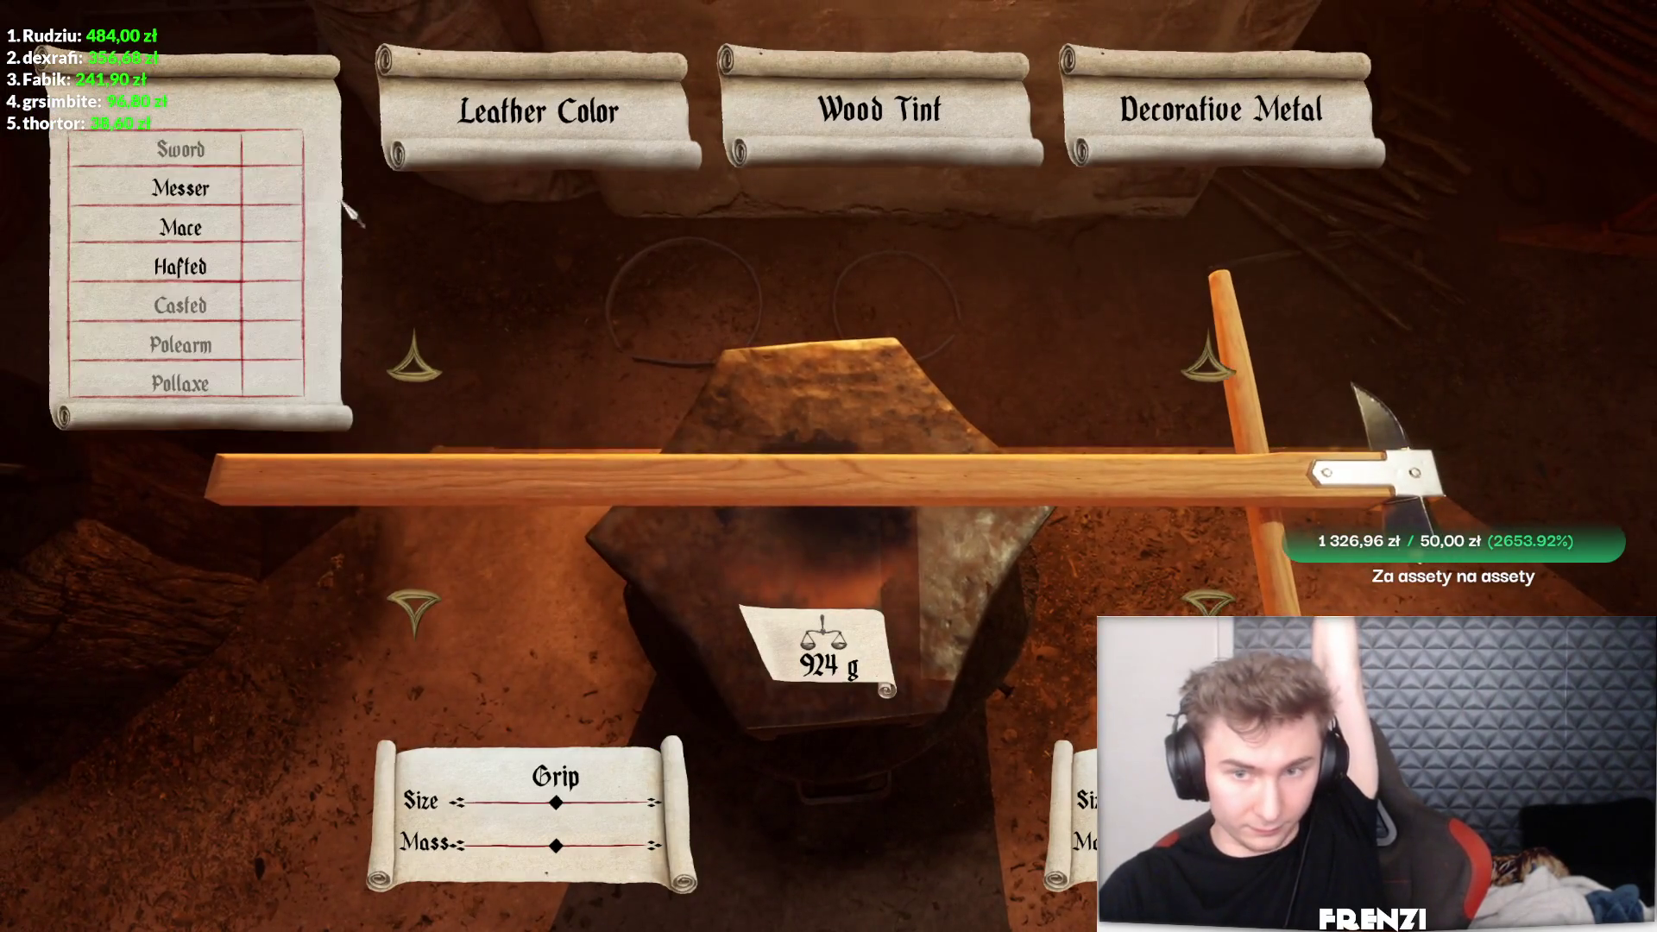
left_click(1217, 367)
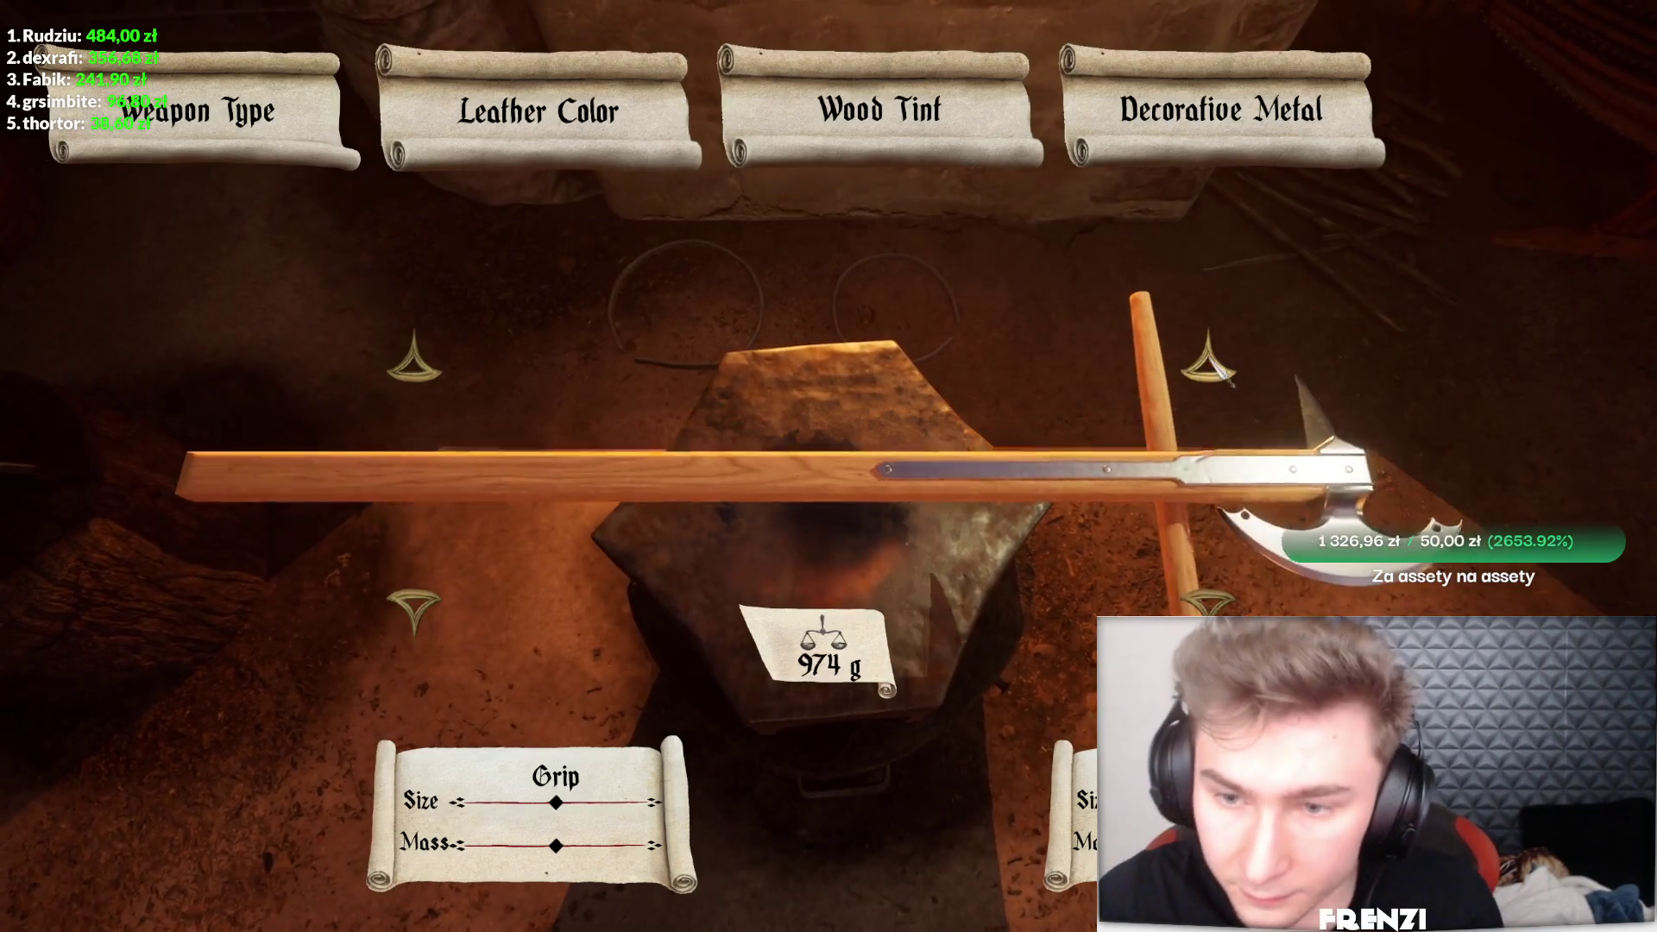
- Adjust the shaft length and enlarge the grip with the Grip slider
left_click(421, 619)
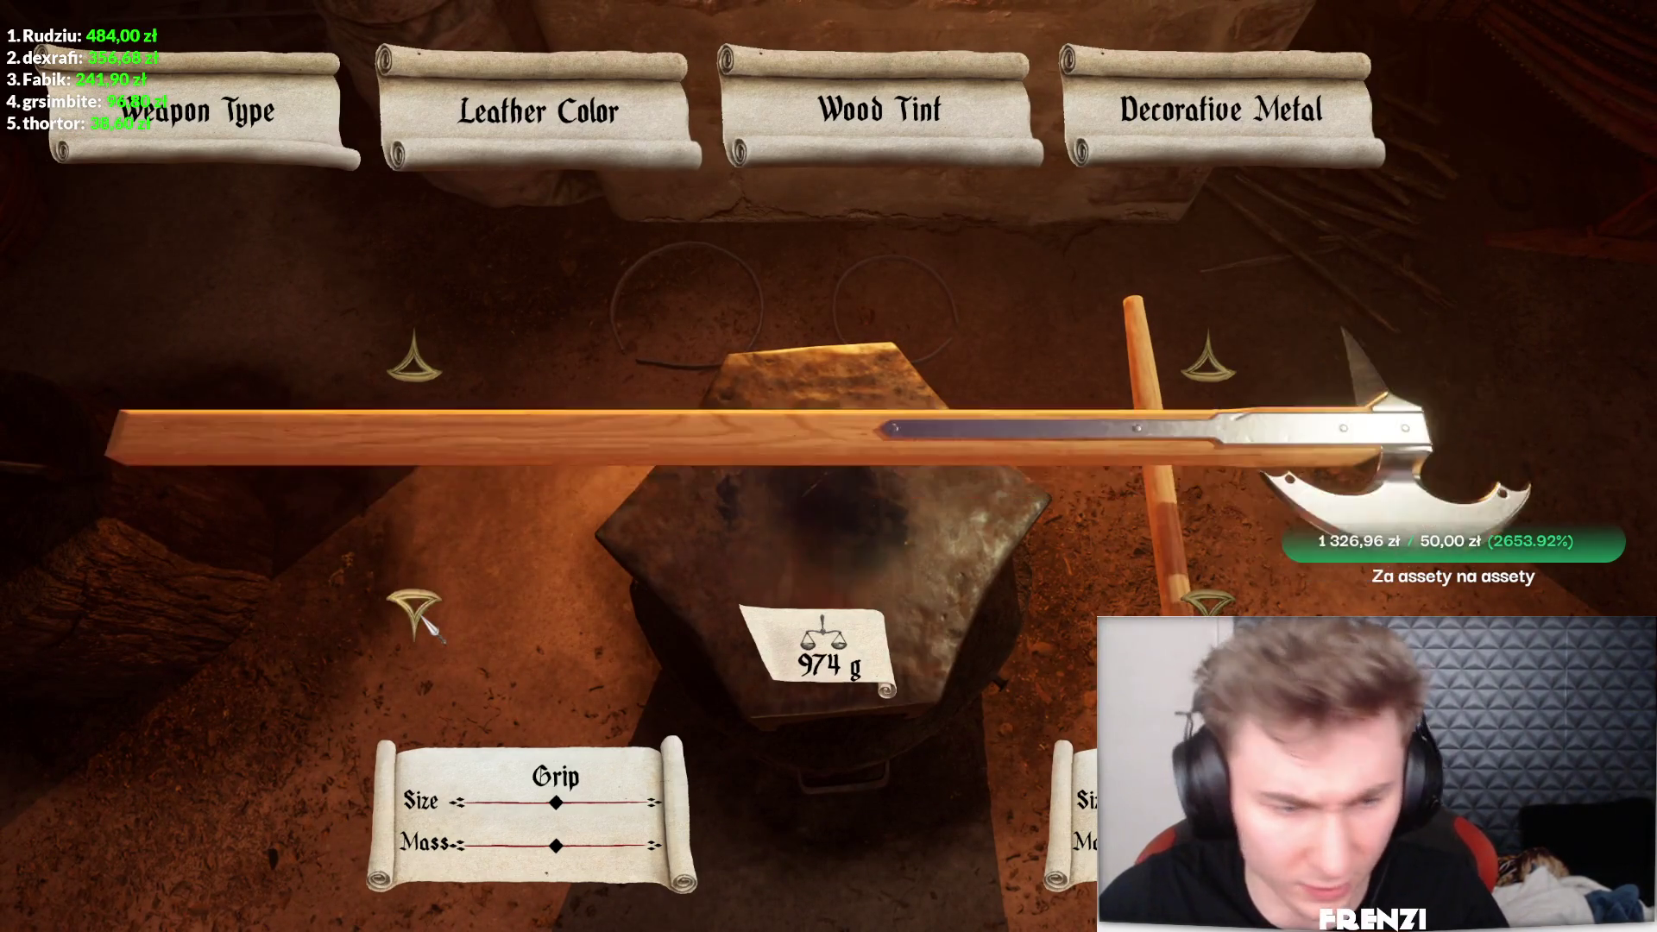
left_click(421, 619)
left_click(421, 620)
left_click(421, 620)
mouse_move(556, 802)
left_mouse_down()
mouse_move(660, 800)
mouse_move(473, 786)
mouse_move(603, 804)
mouse_move(578, 847)
mouse_move(605, 854)
mouse_move(580, 848)
mouse_move(639, 802)
mouse_move(587, 802)
mouse_move(604, 803)
left_mouse_up()
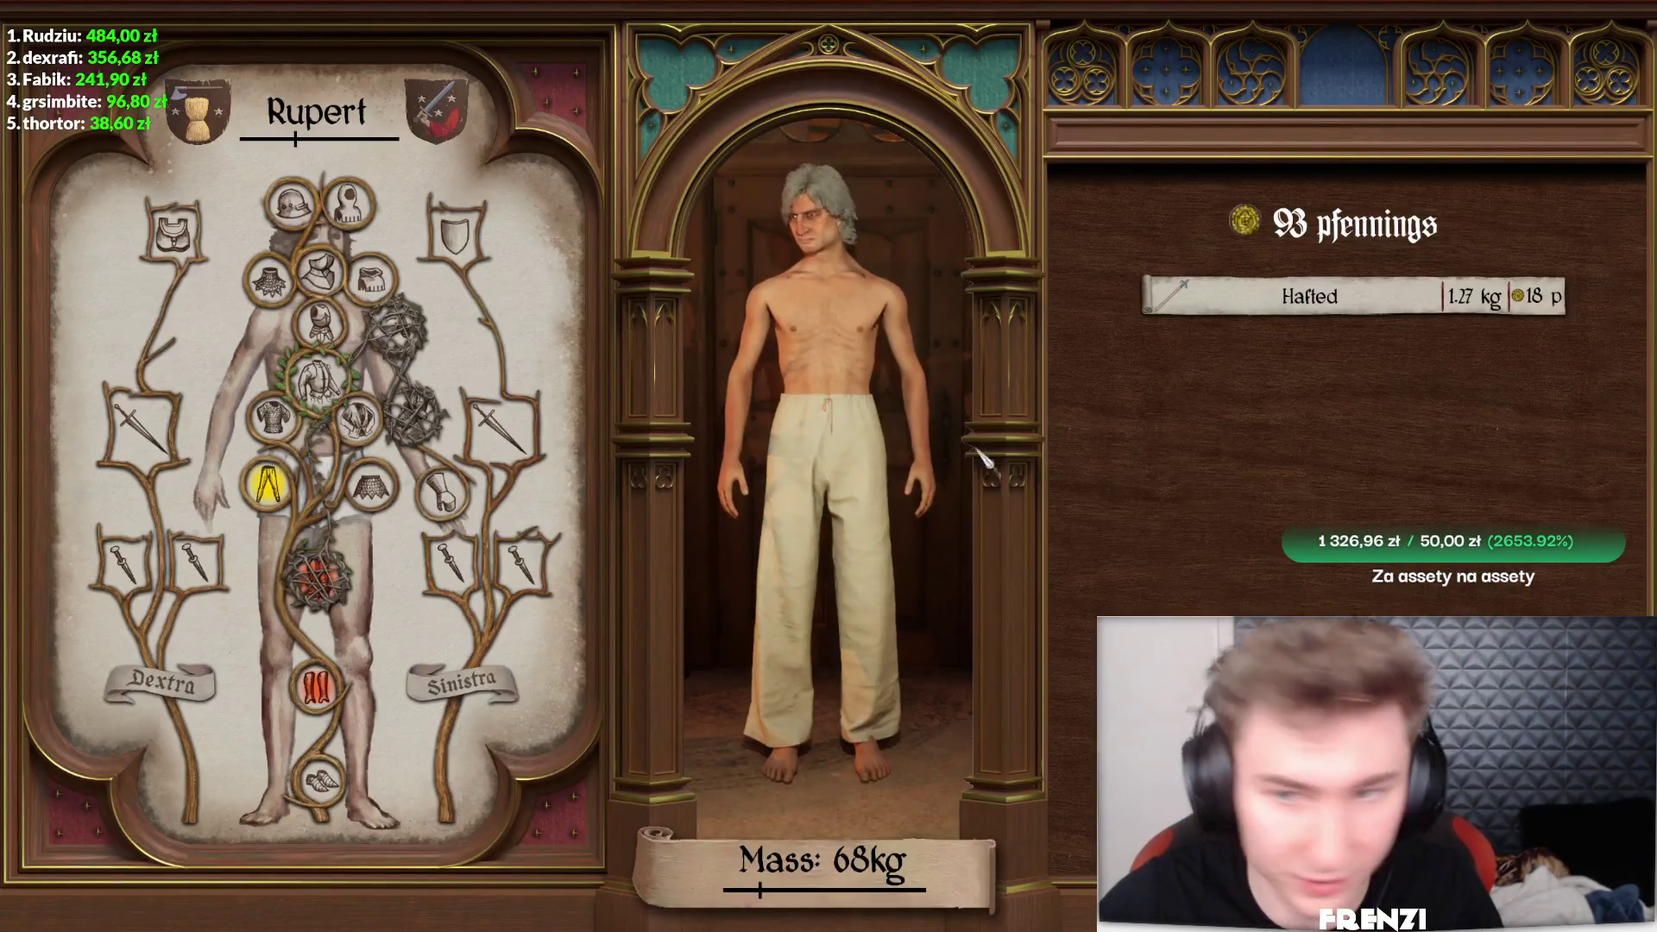
- Equip the Hafted weapon in the right hand and enter a champion fight from the Jester's list
double_click(1309, 296)
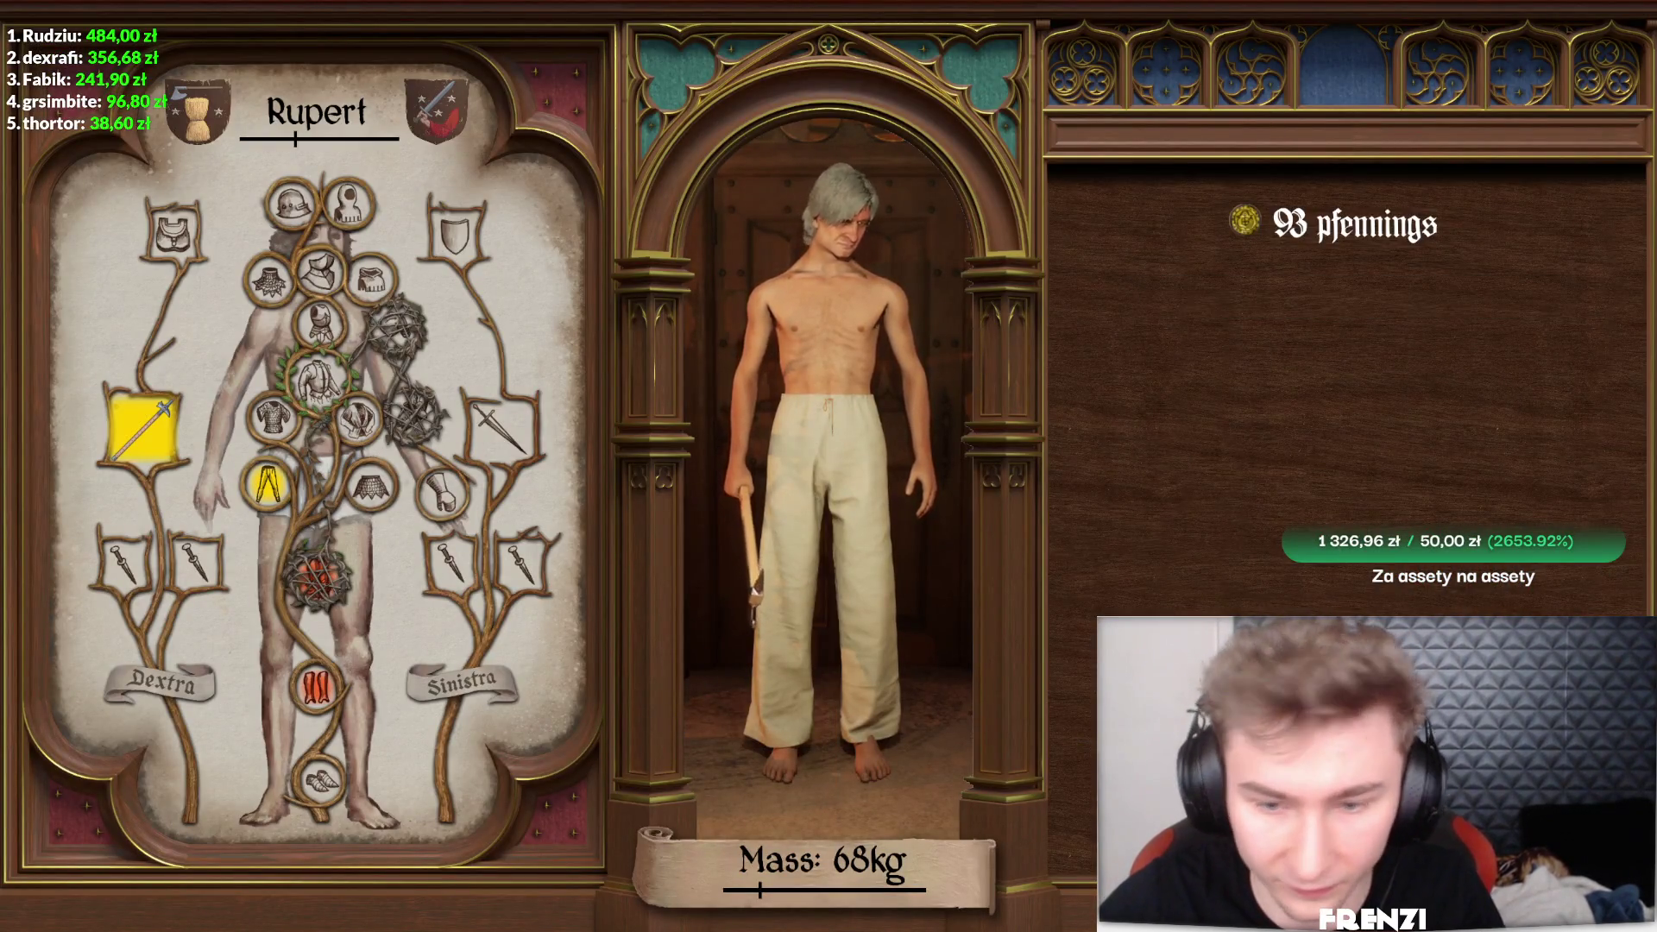
key("Escape")
left_click(1057, 371)
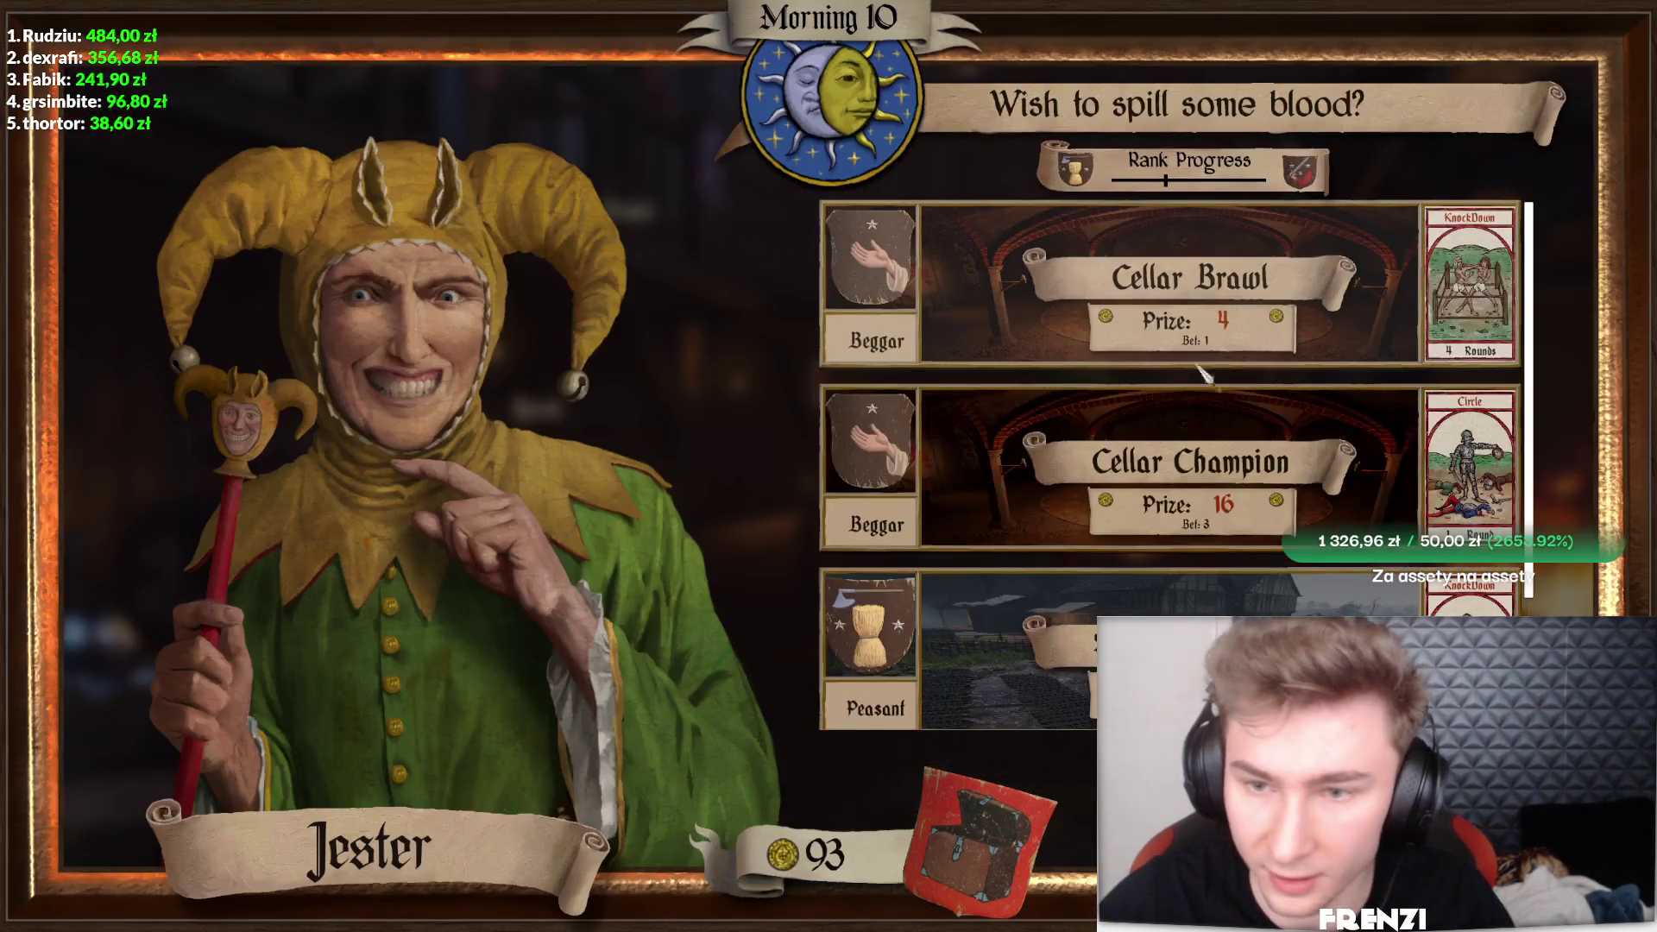
left_click(1203, 515)
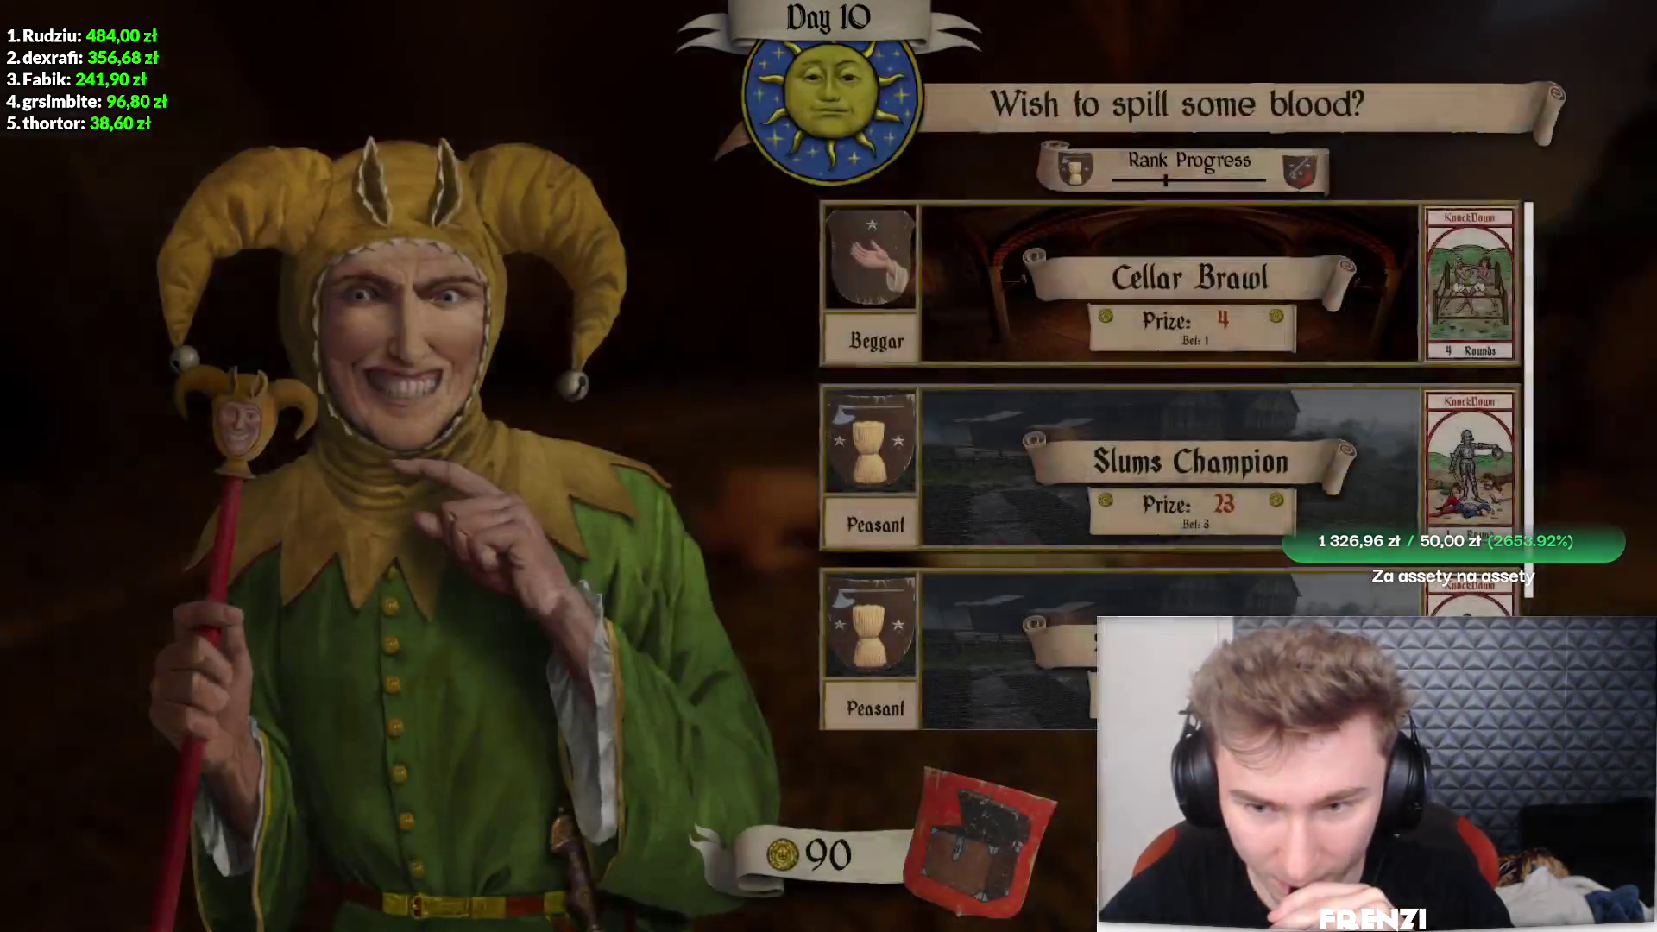
left_click(1324, 604)
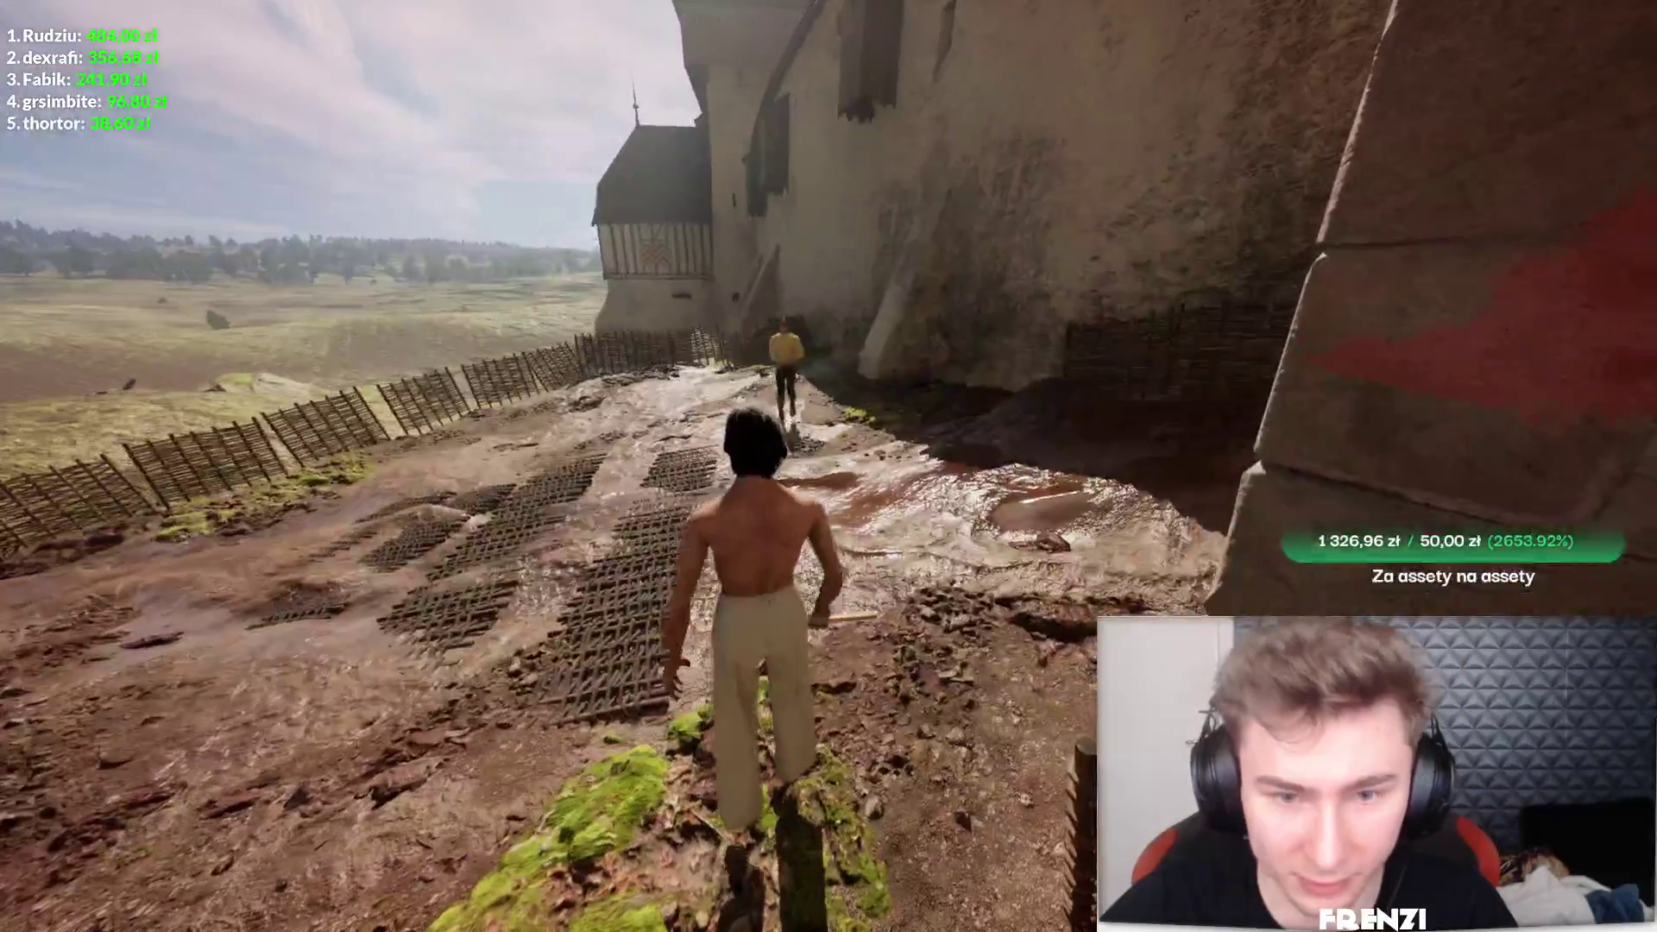
- Close in on the yellow-shirted opponent and strike with staff swings, then continue past the bout result
key("w")
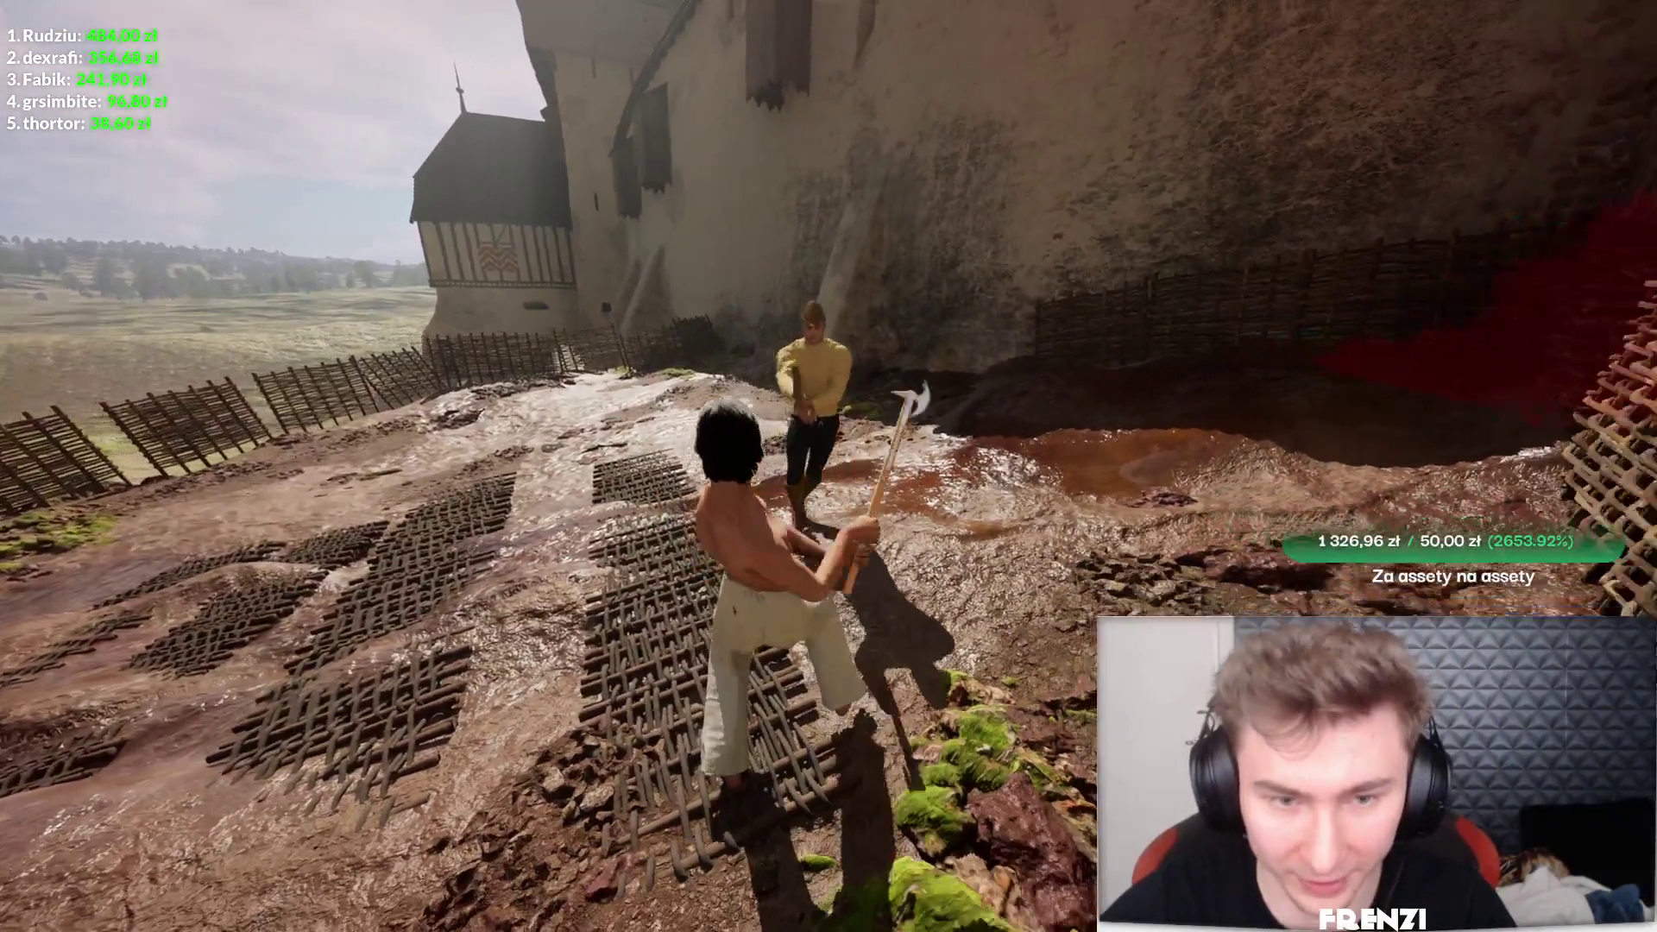
key("w")
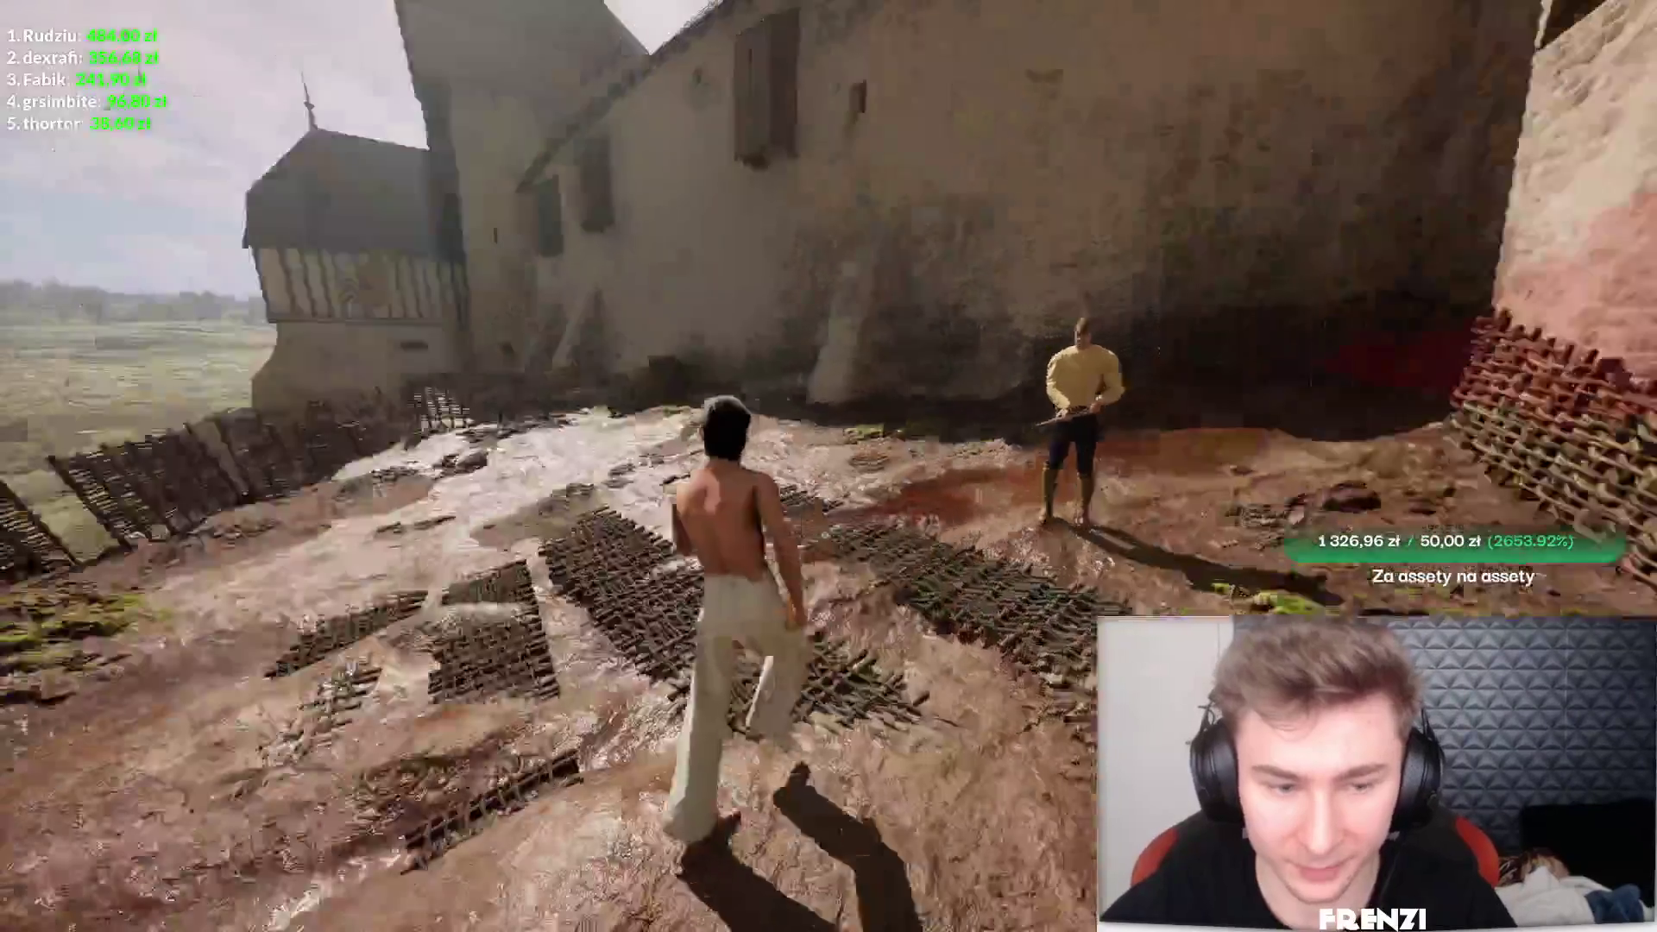
key("w")
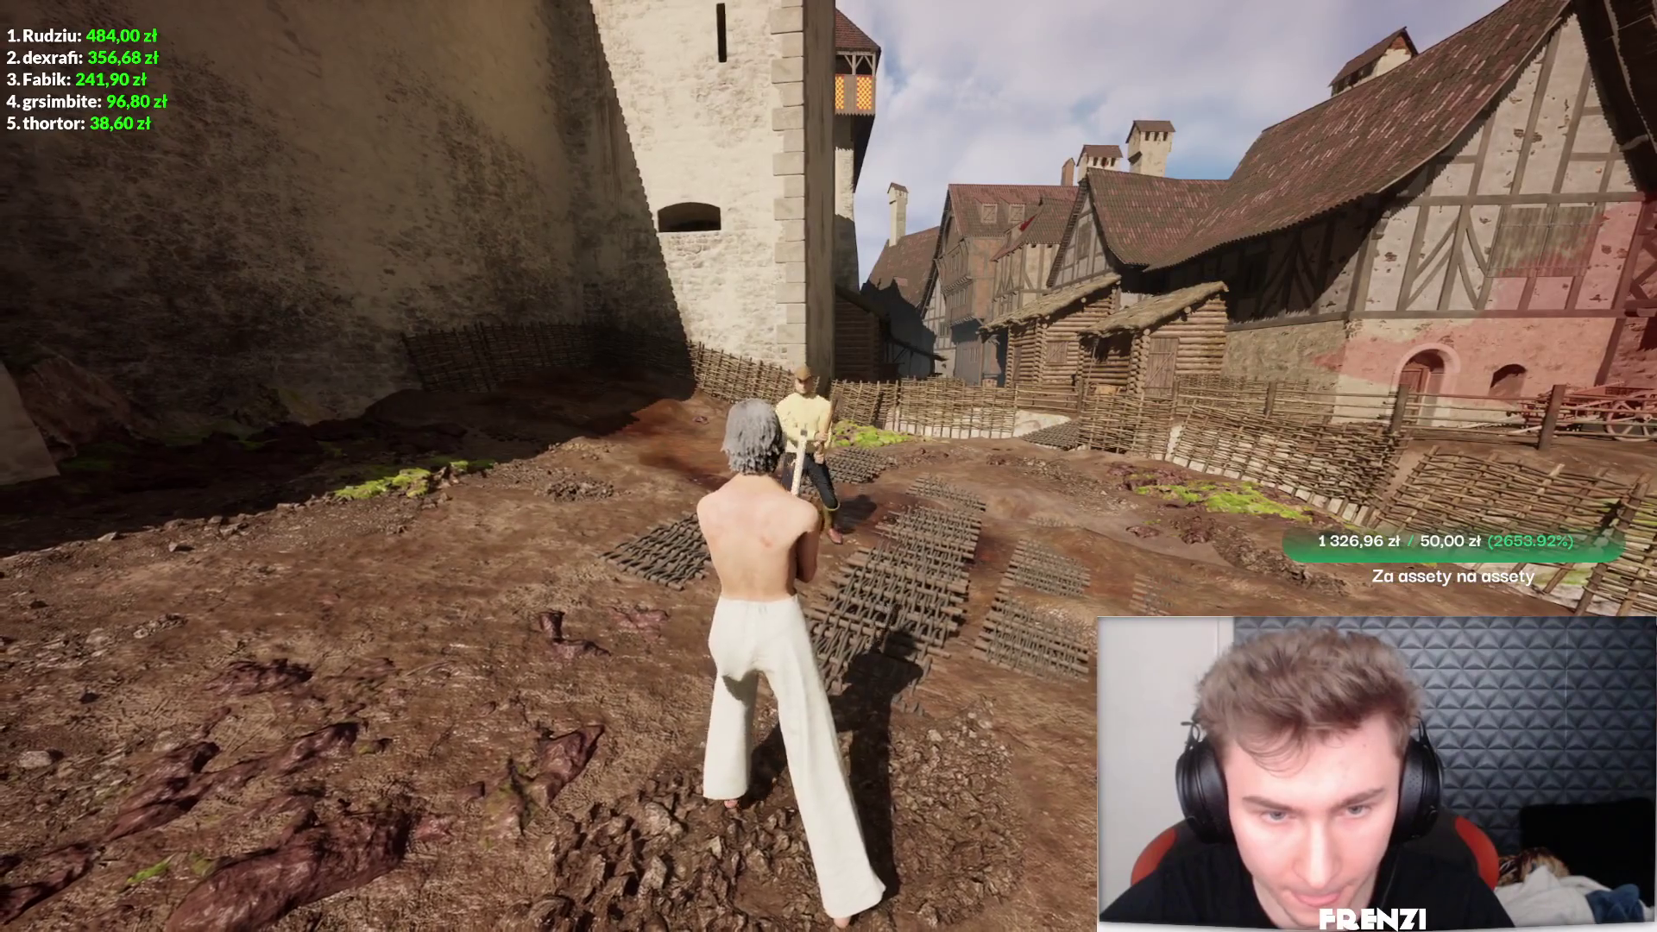
key("w")
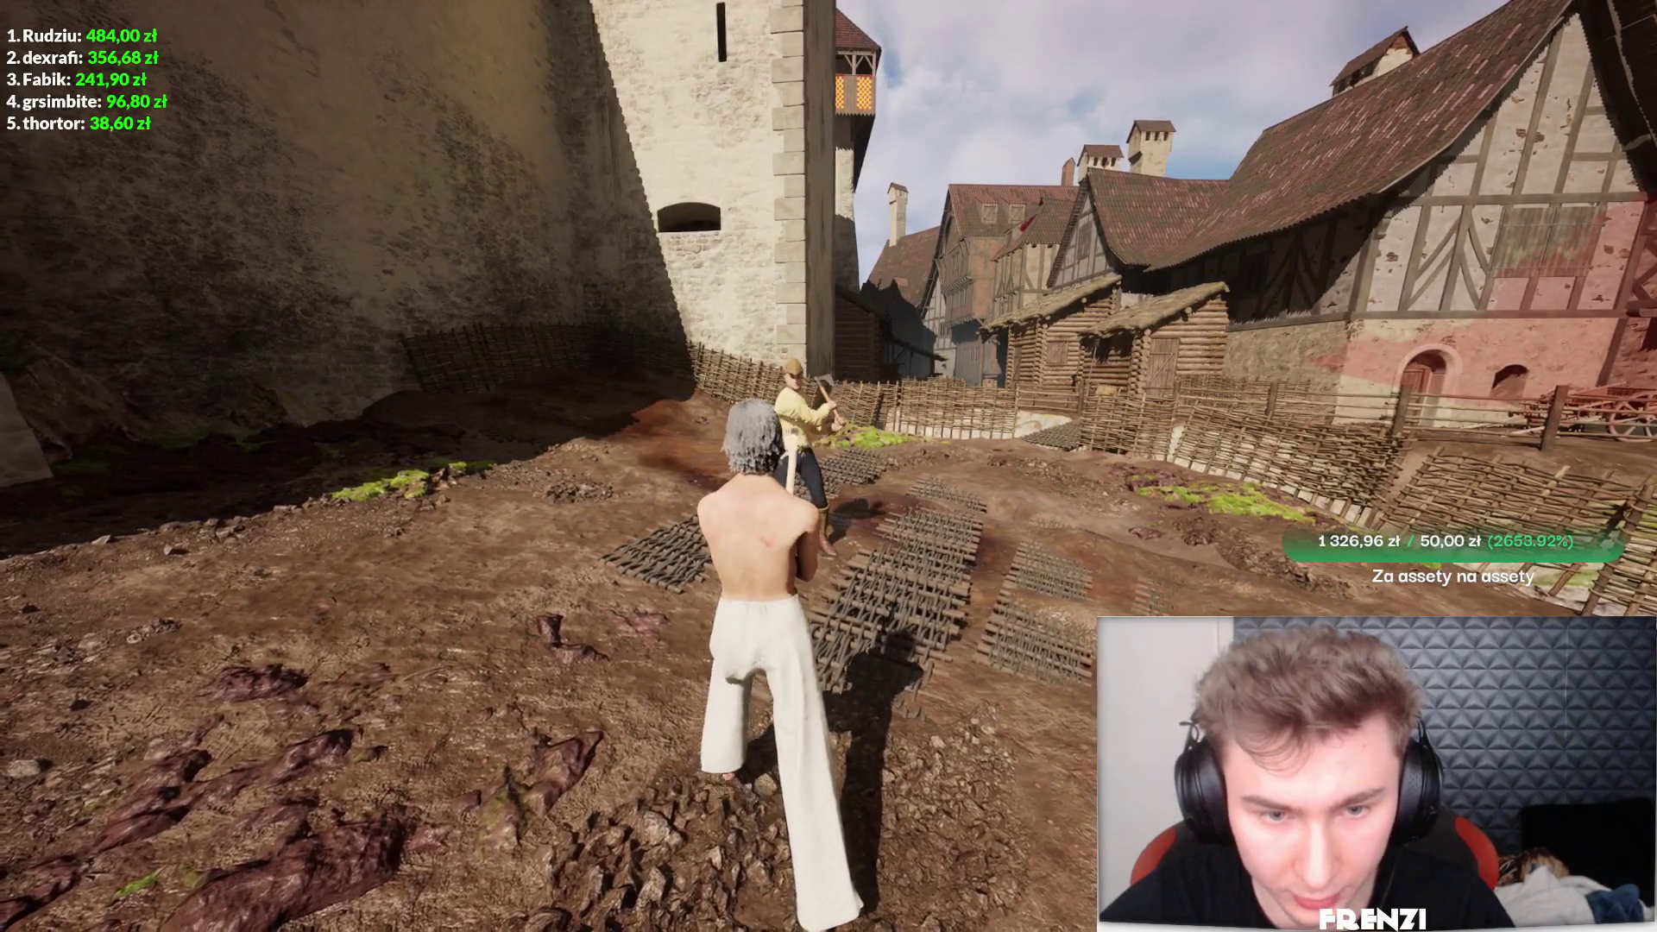
key("w")
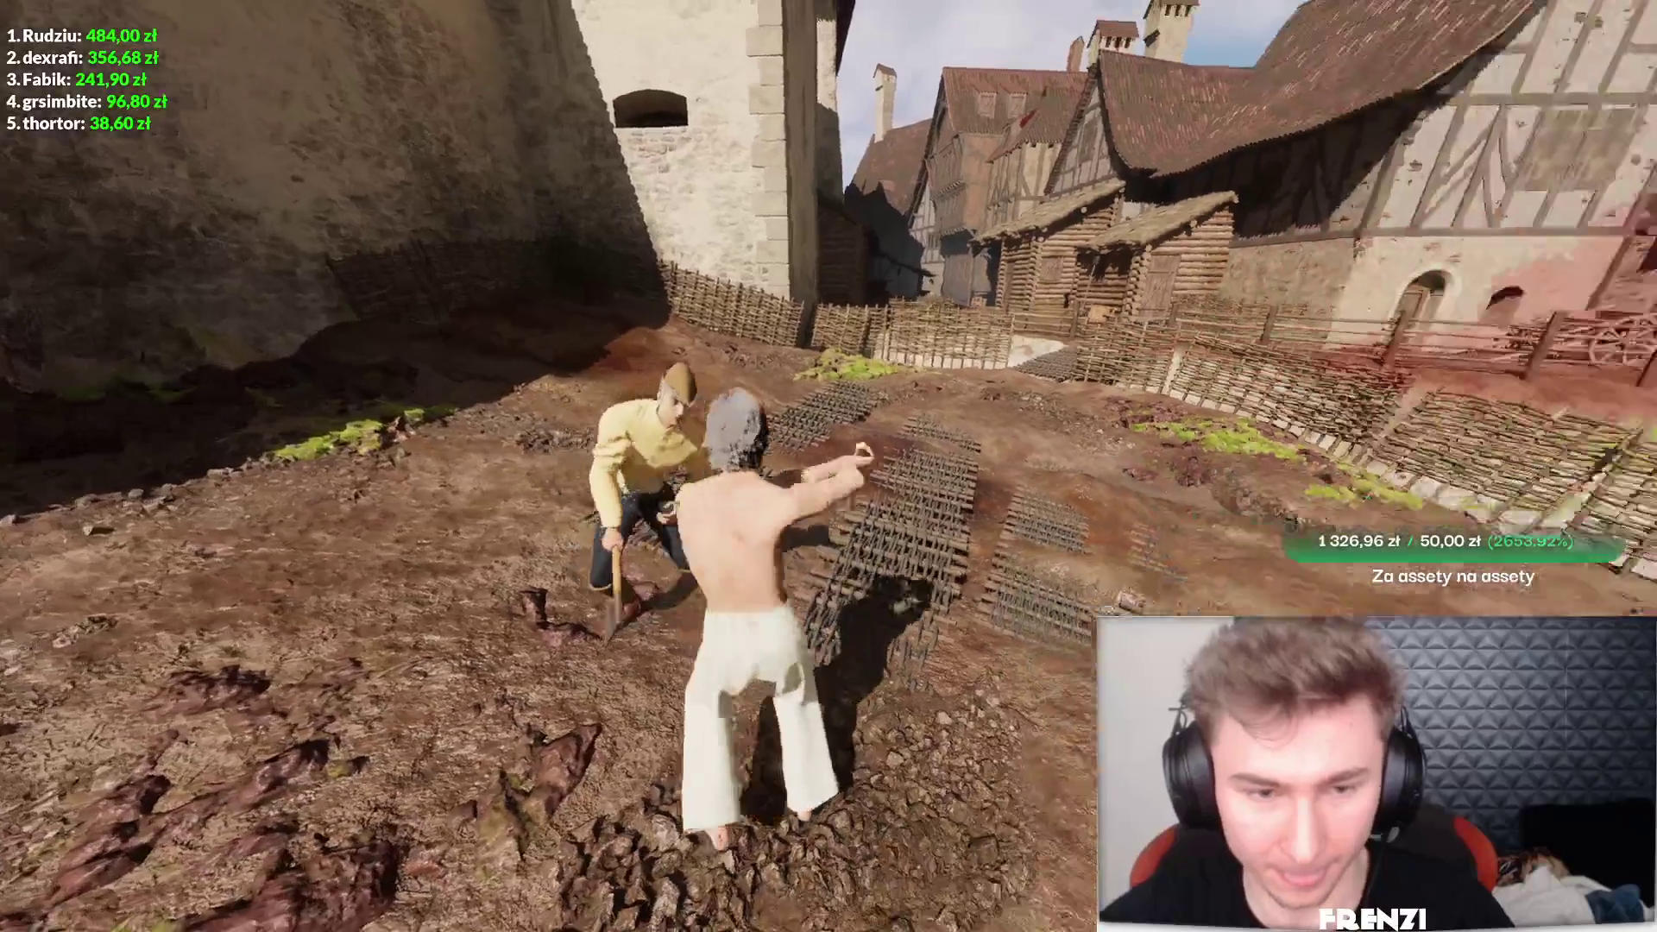
key("w")
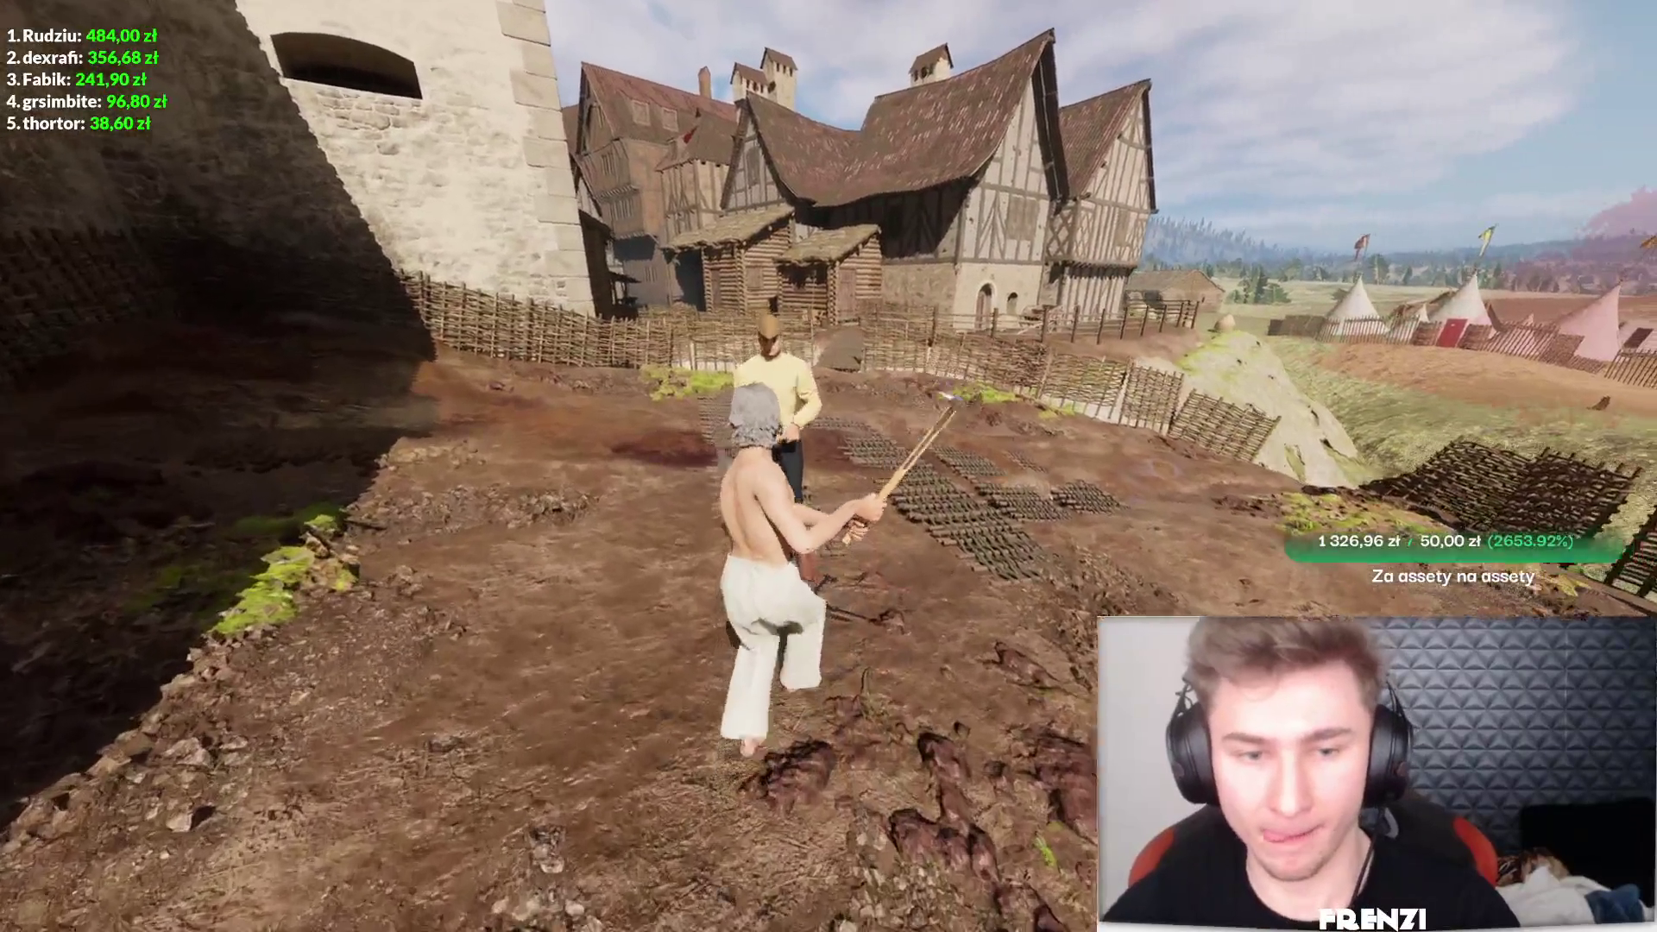
key("w")
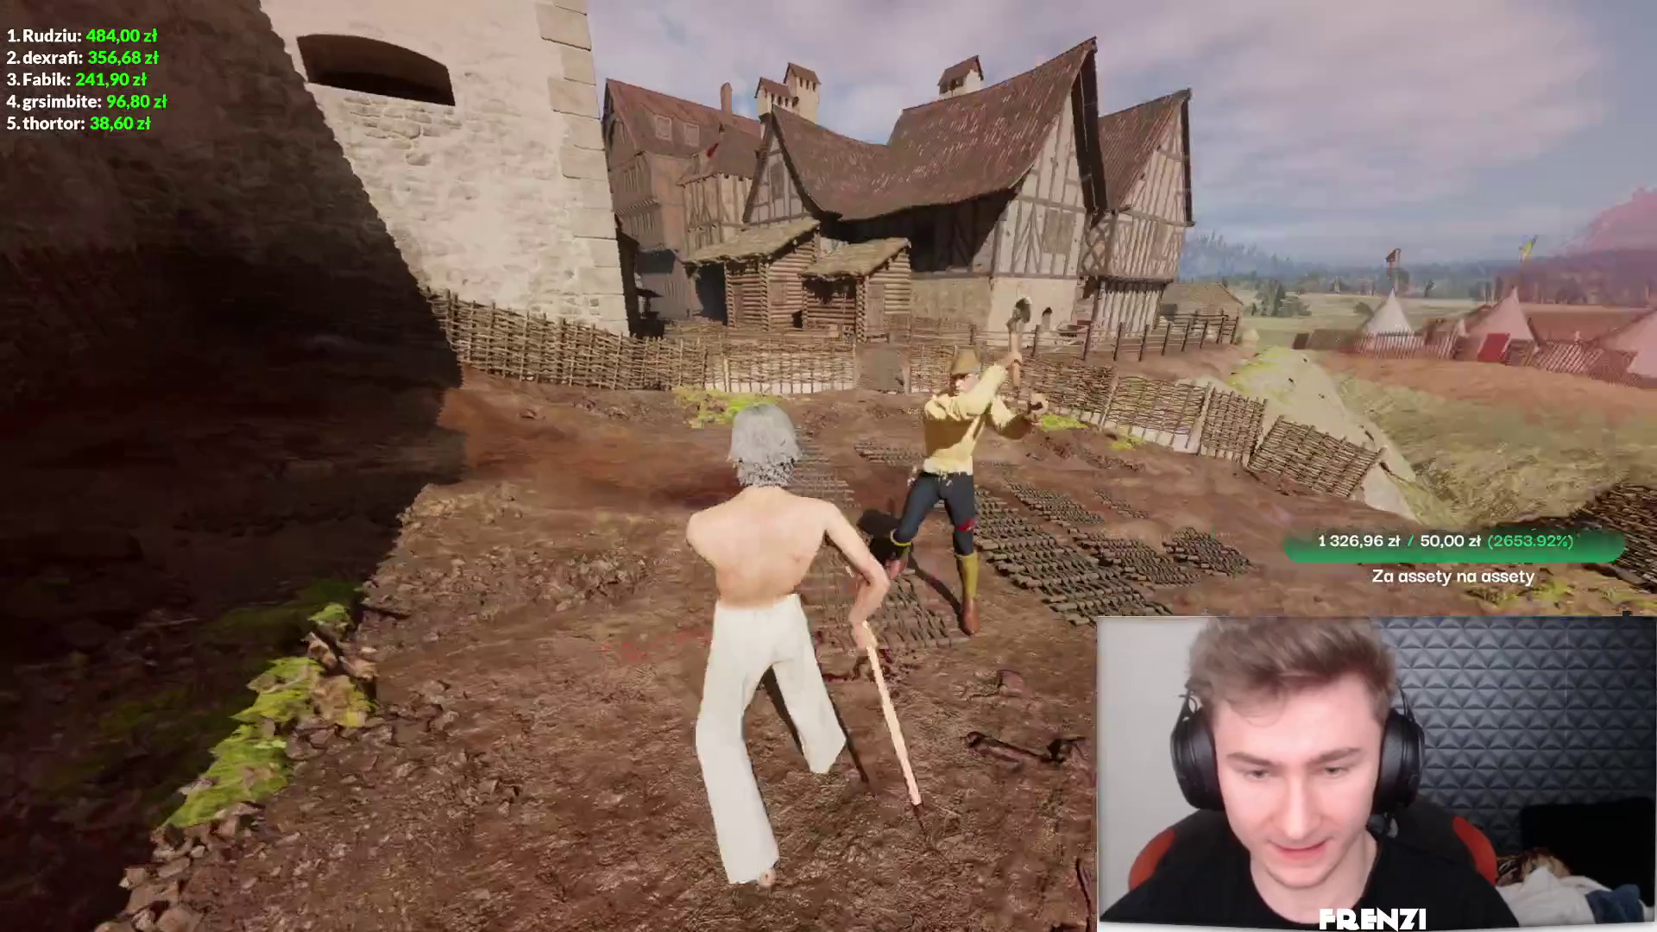
left_click(828, 466)
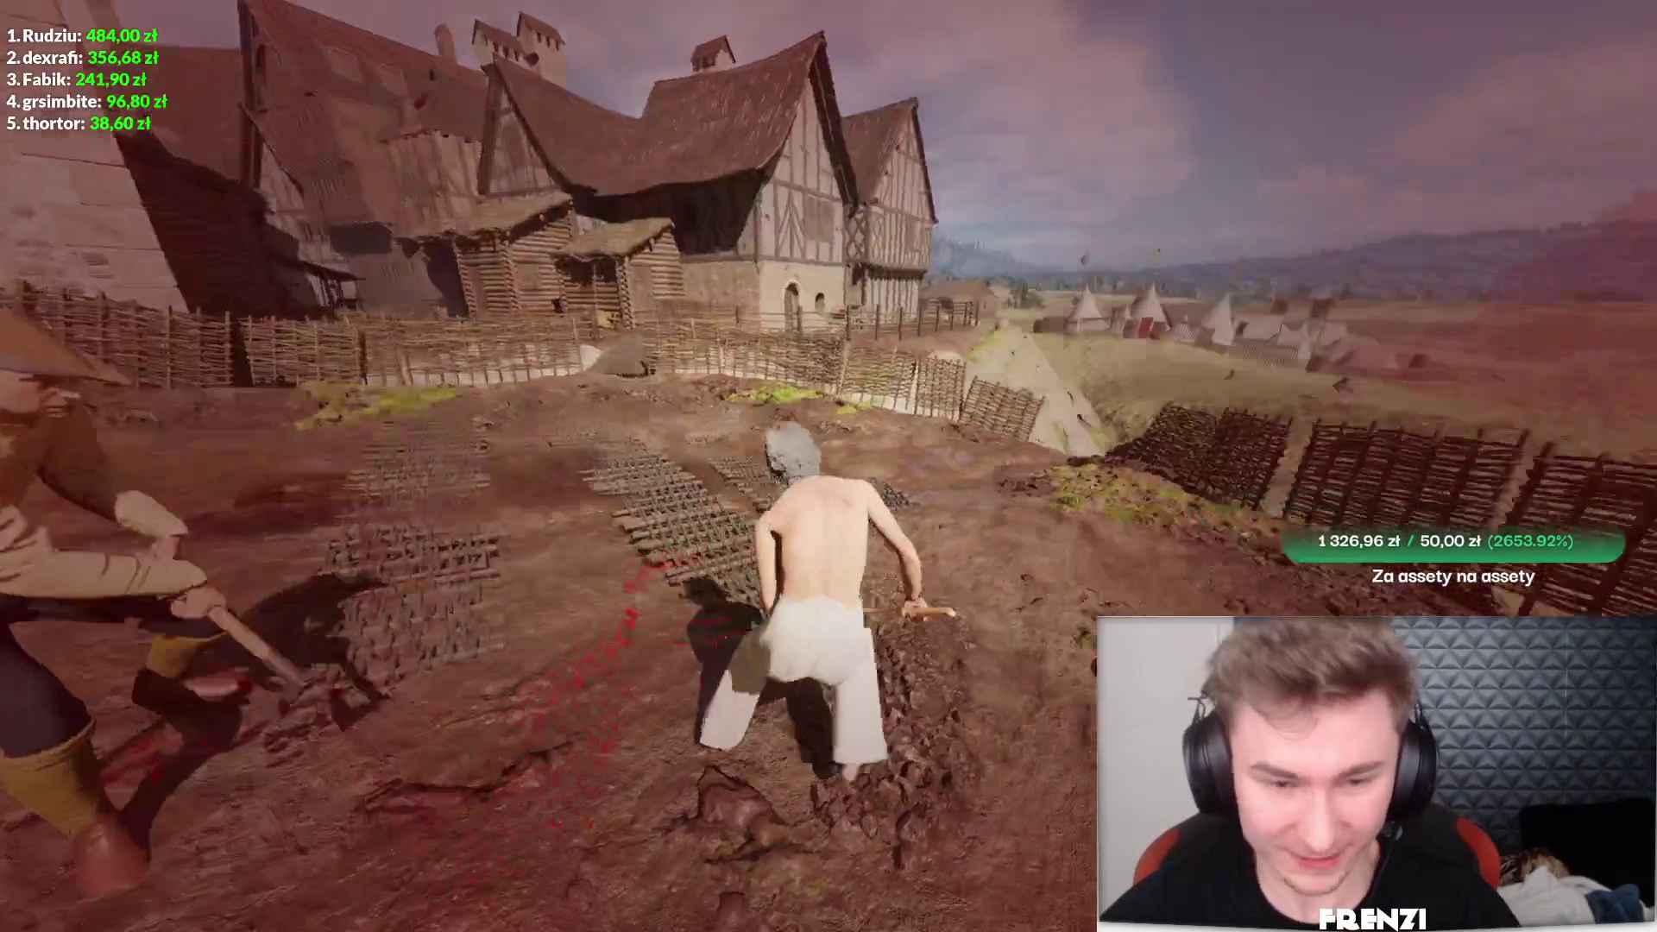
left_click(828, 466)
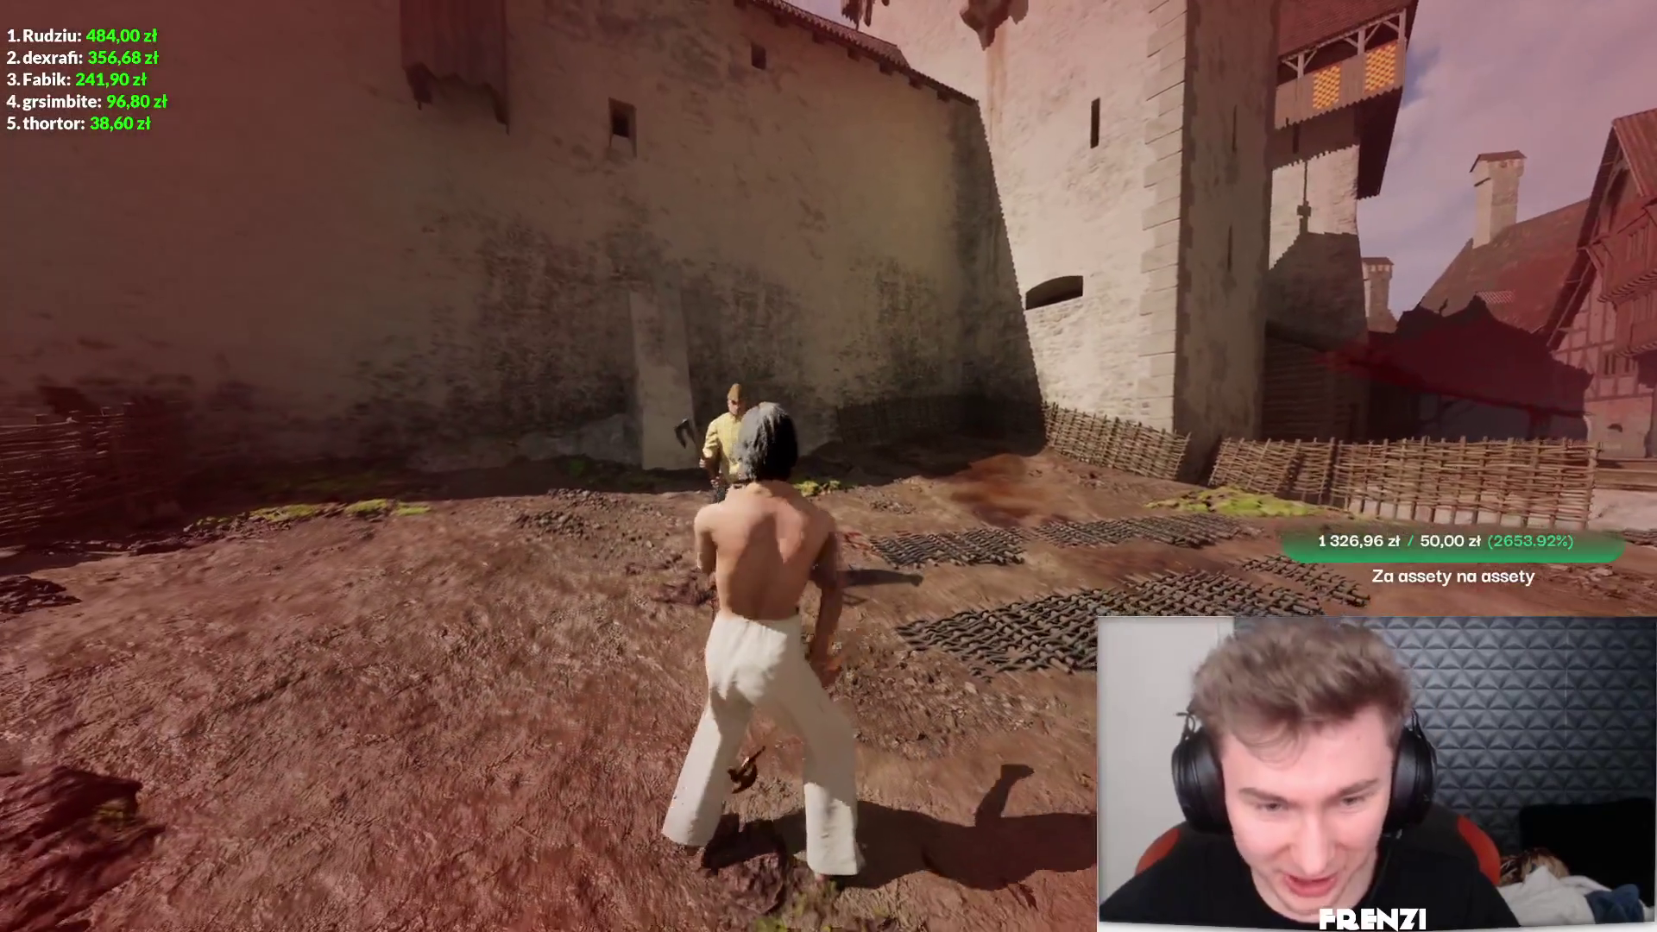
left_click(829, 466)
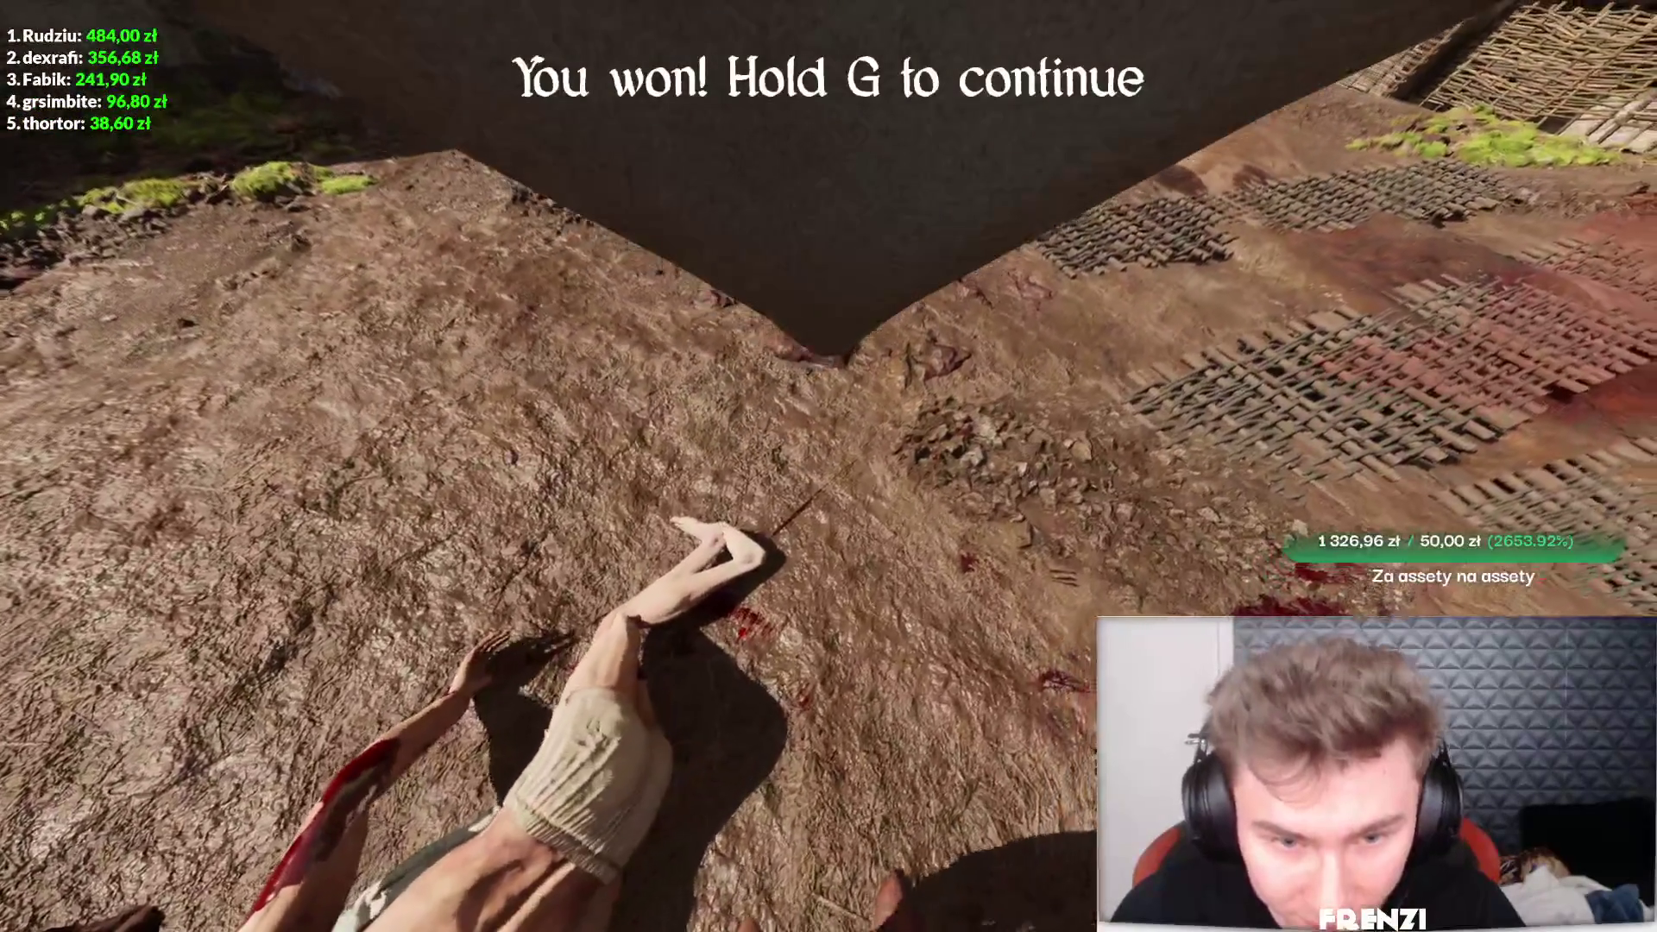
key("g")
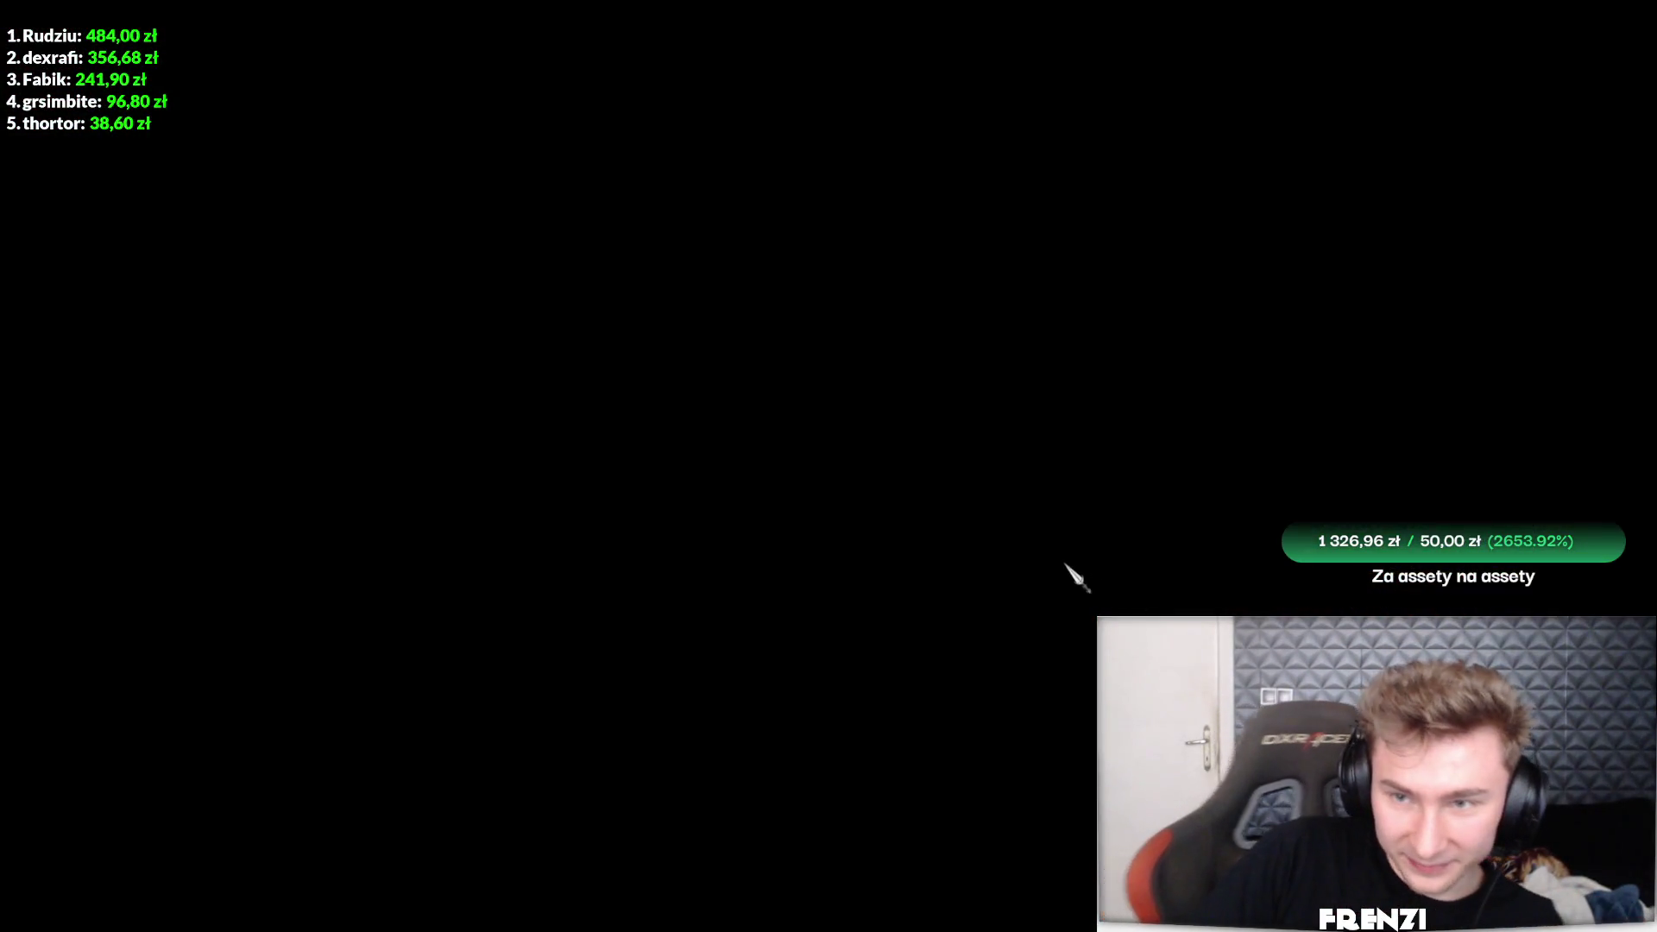
- Scroll the Evening 11 fight list and pick the Slums Doubles fight
scroll(1053, 524, "down", 1)
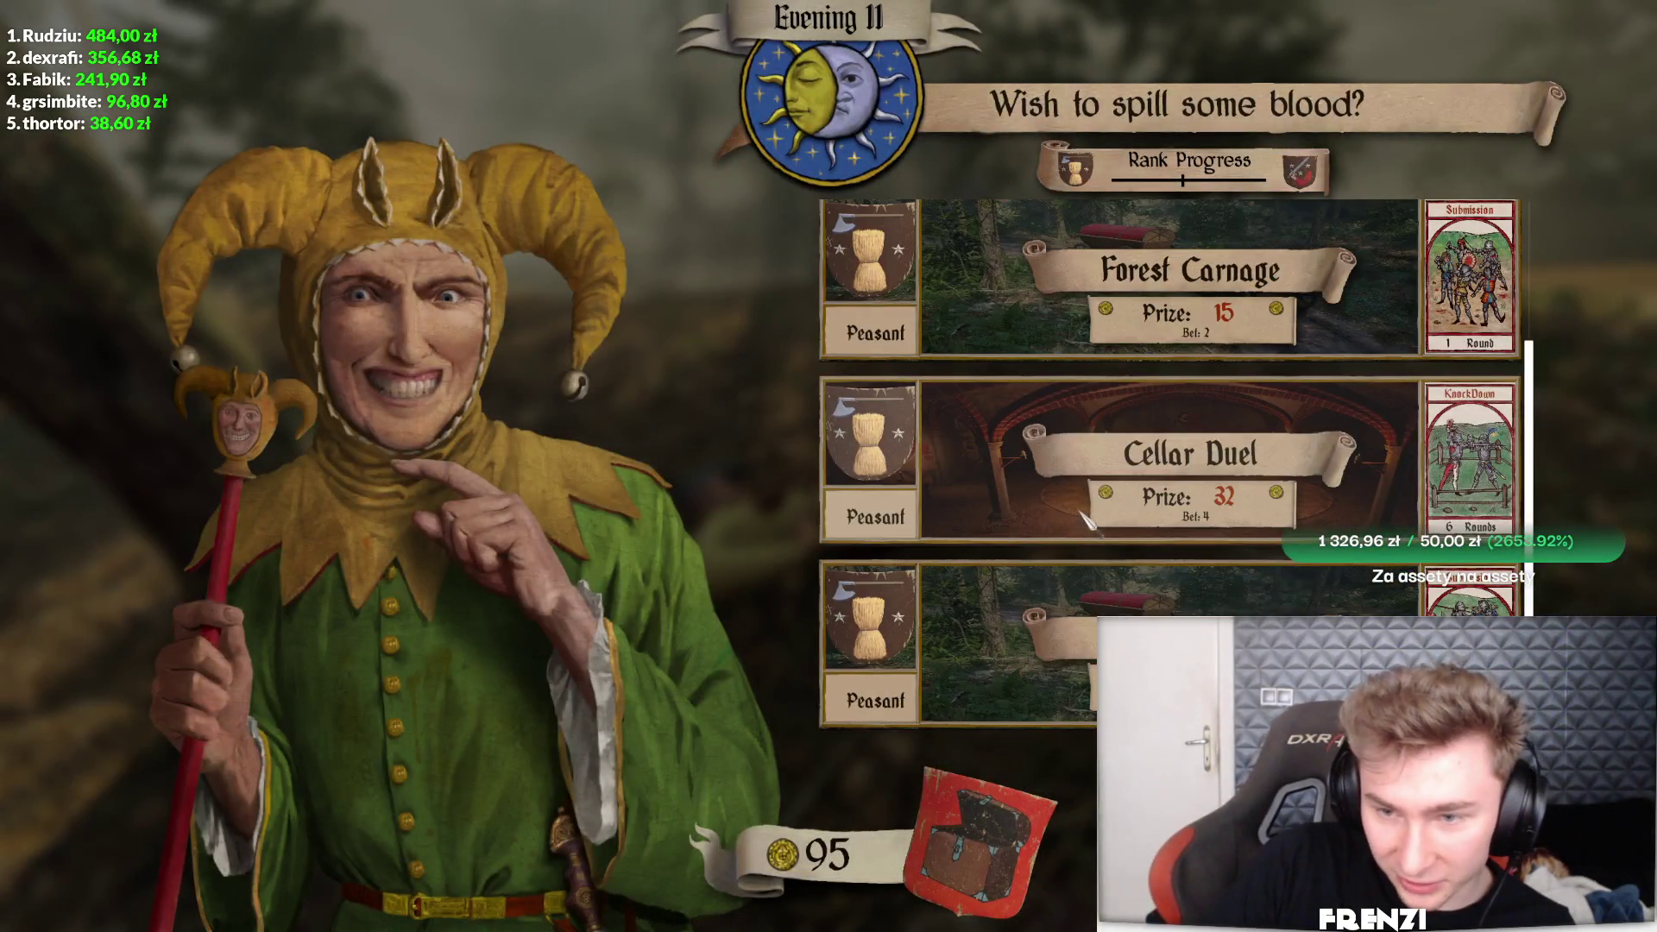
scroll(1170, 462, "up", 1)
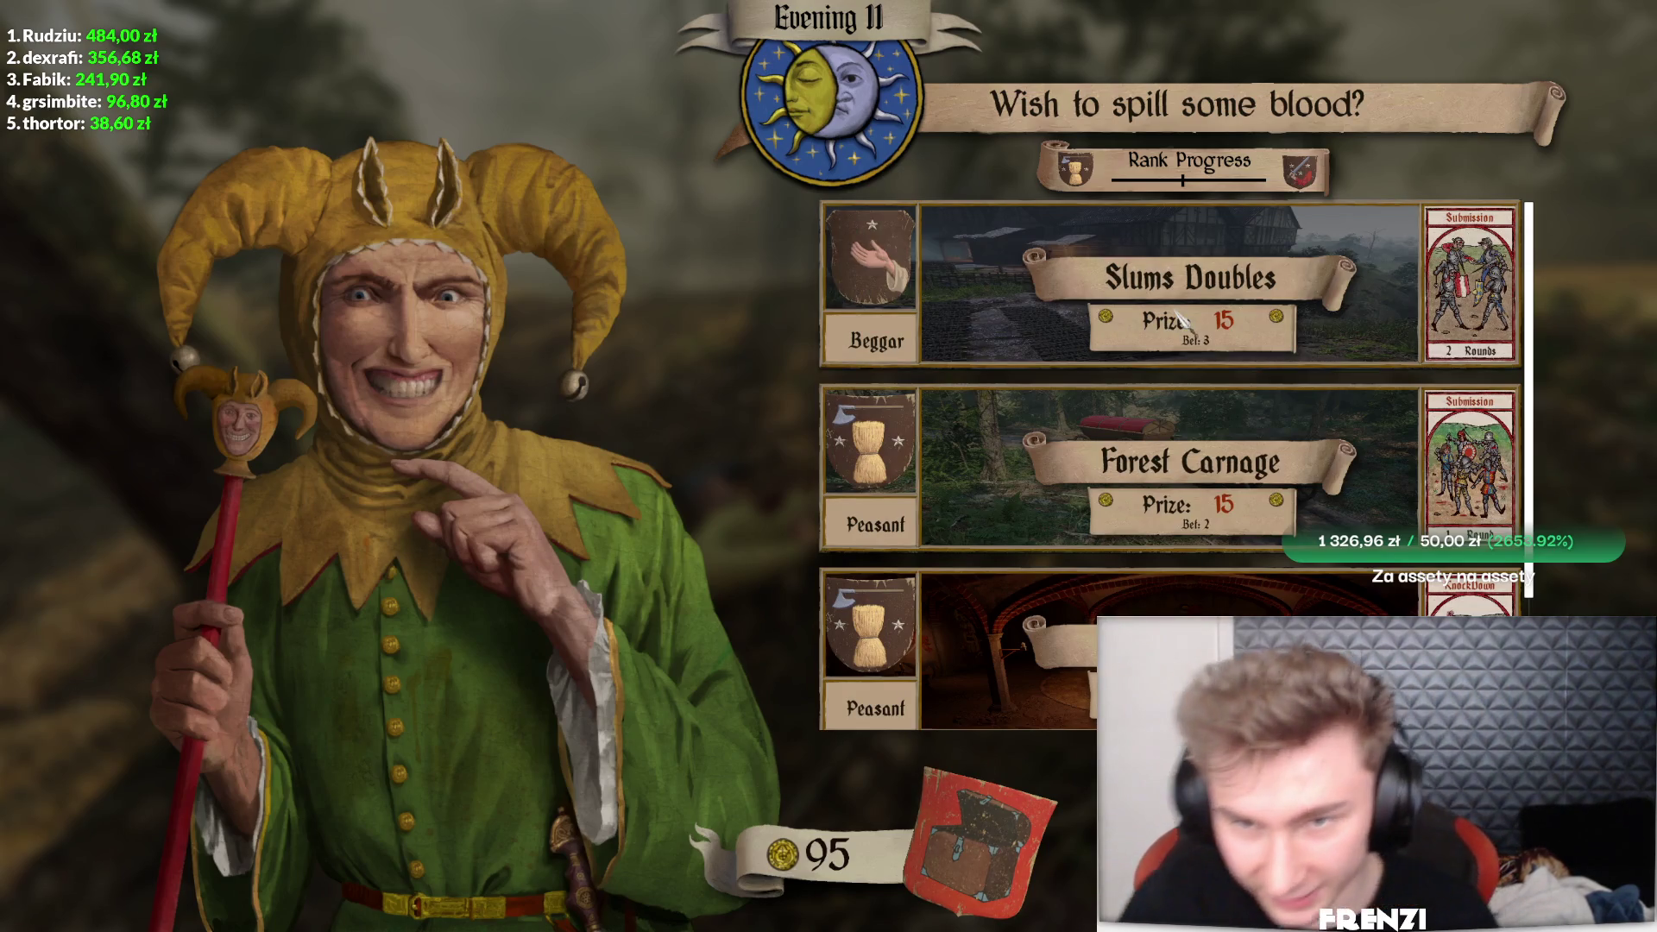
left_click(1177, 314)
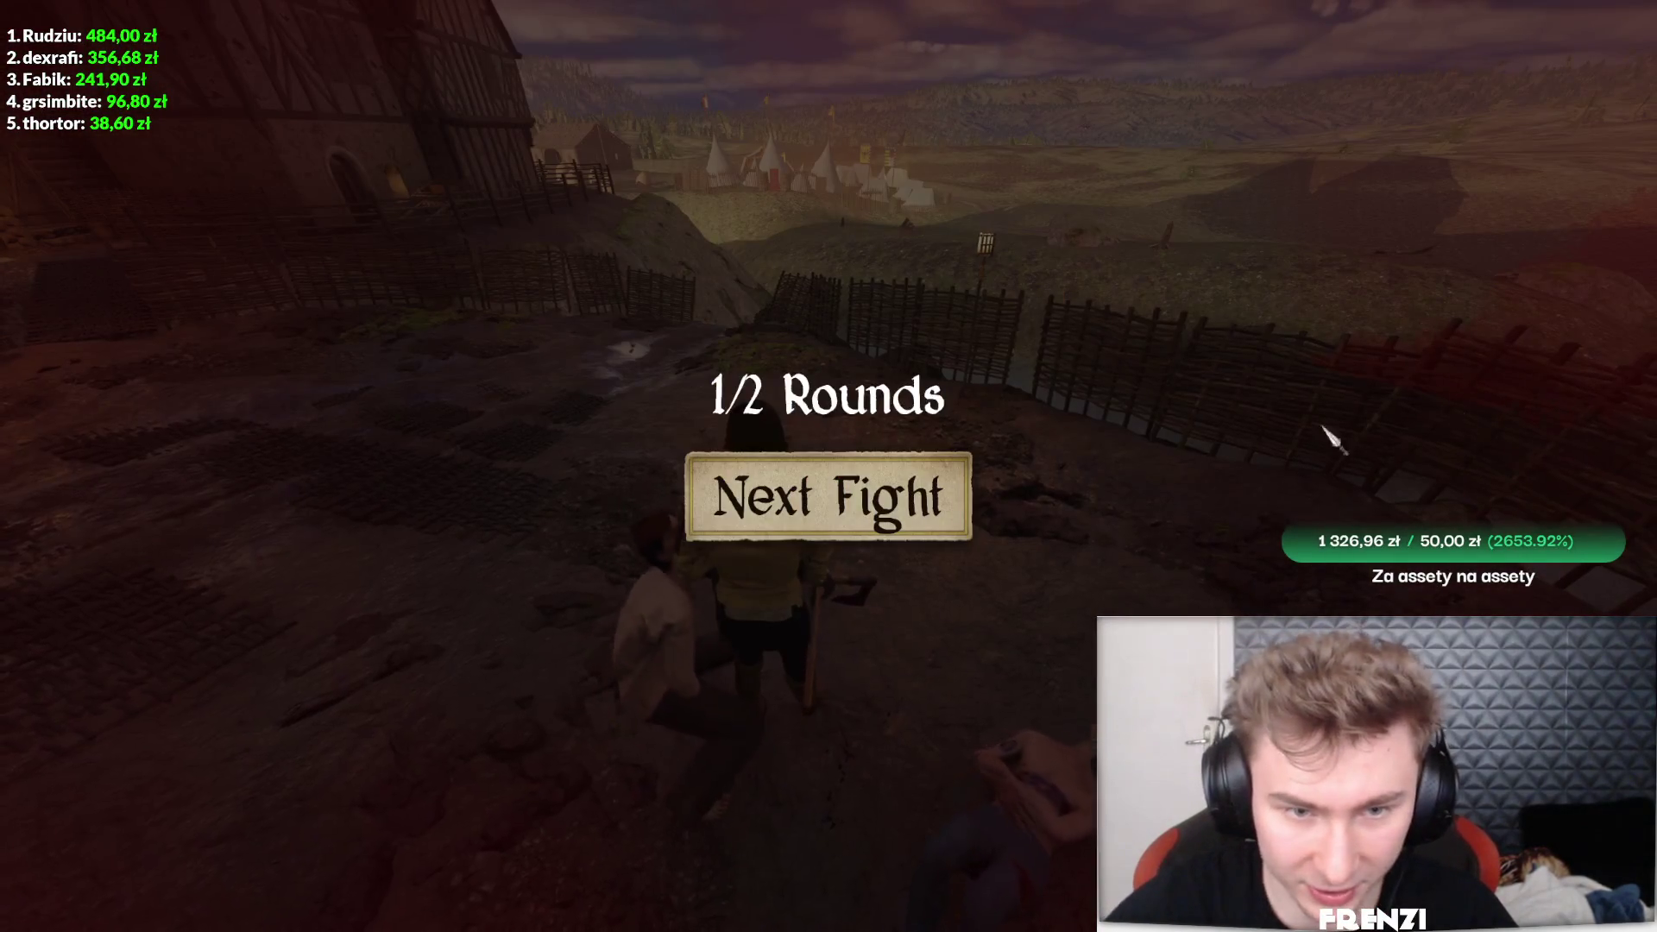
- Play the second Slums Doubles round and claim the 15-coin reward after winning
left_click(893, 516)
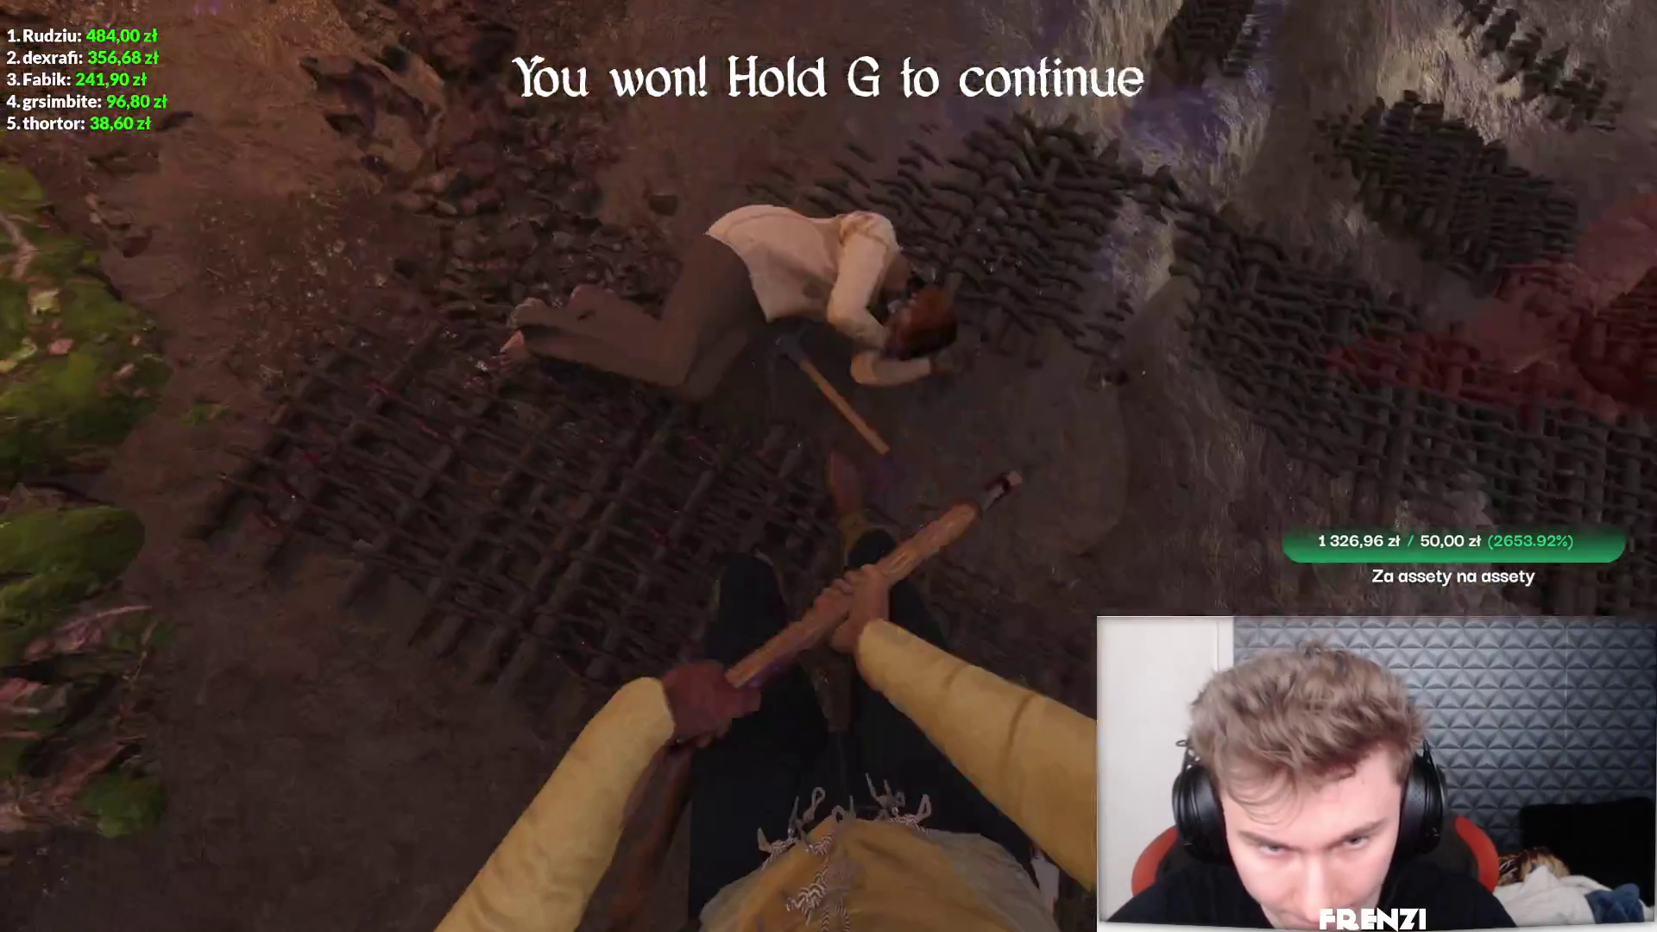
key("g")
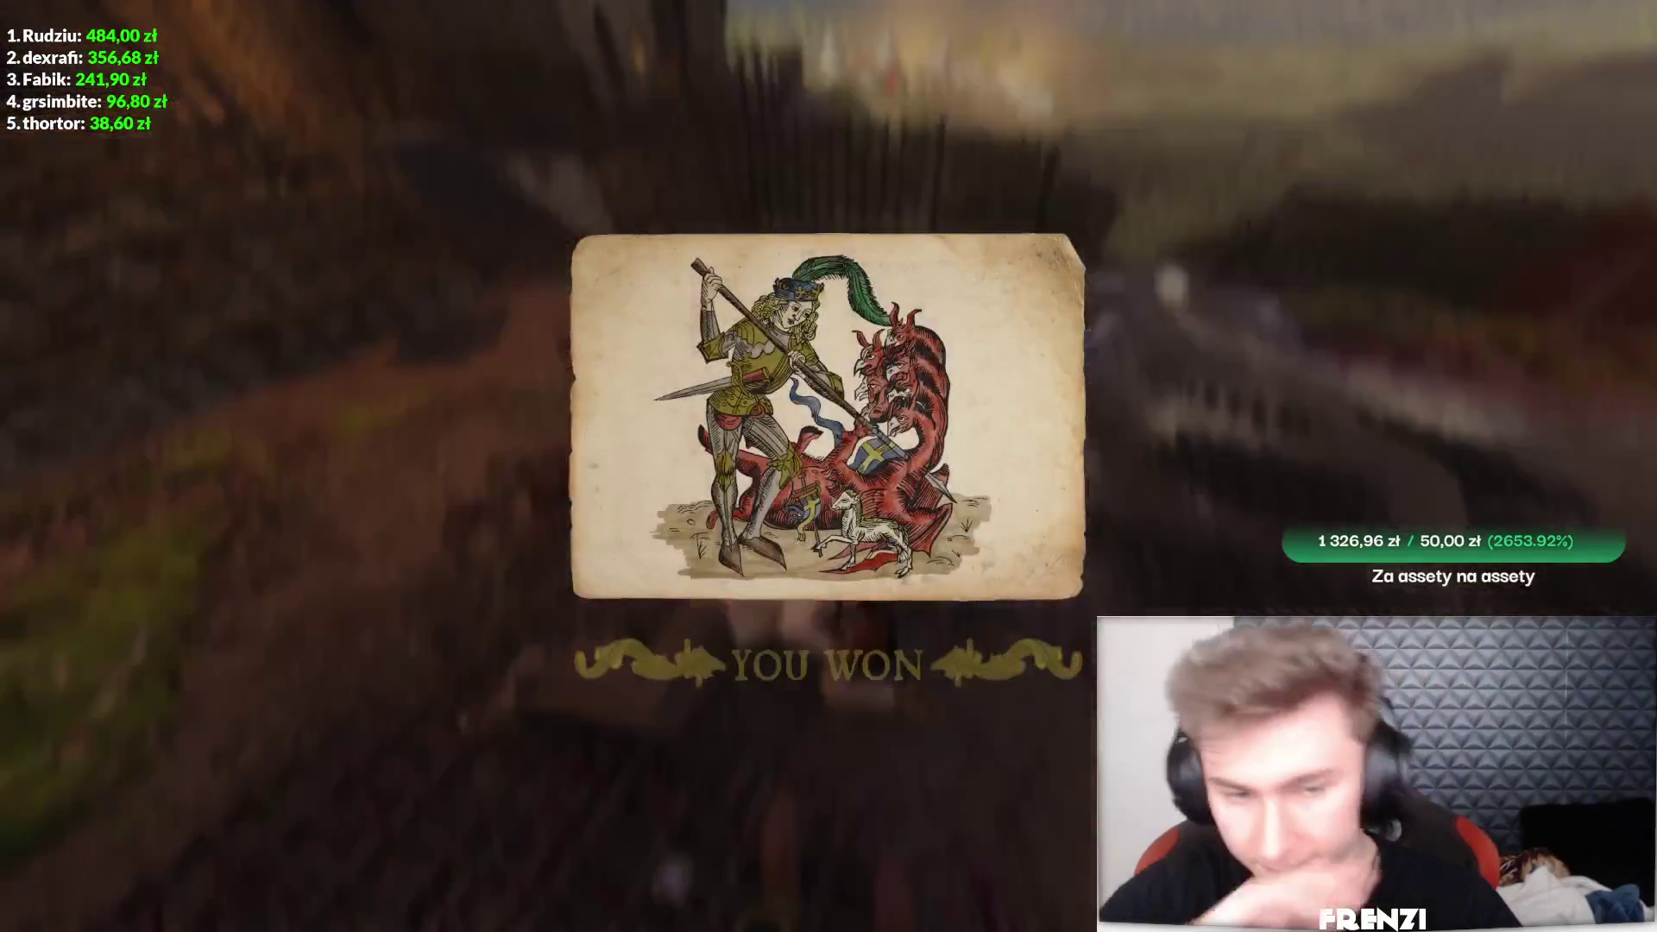
left_click(850, 494)
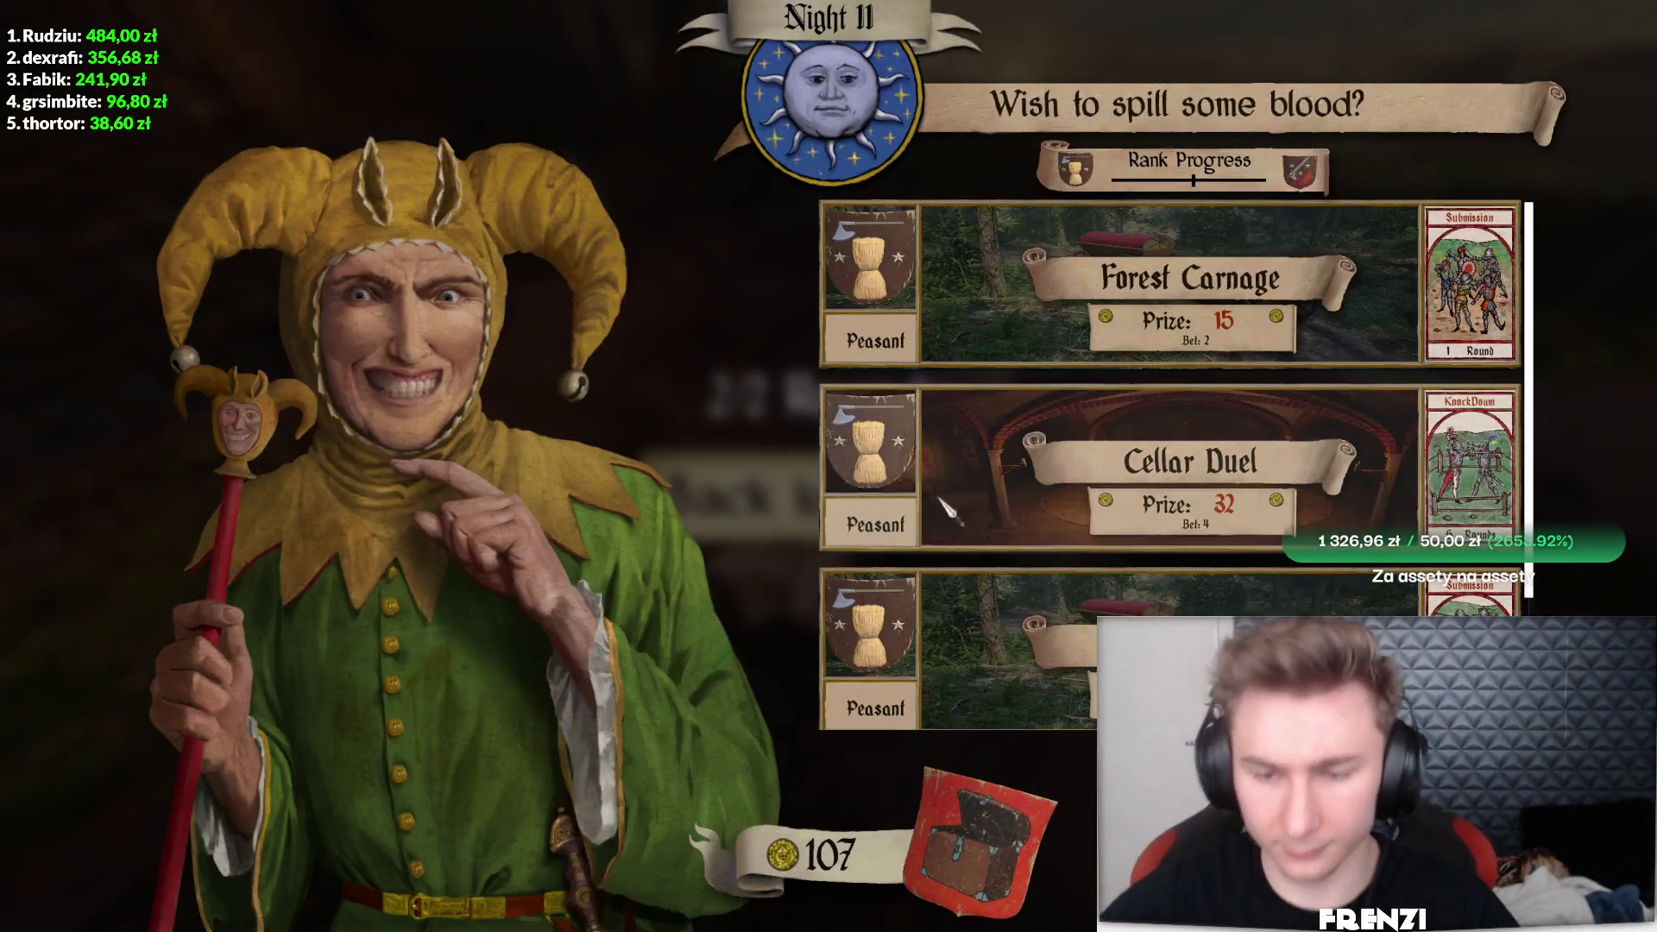
- Leave the fight board and strip the axes, hammer, hafted weapon, hoe, doublet and hose
left_click(850, 494)
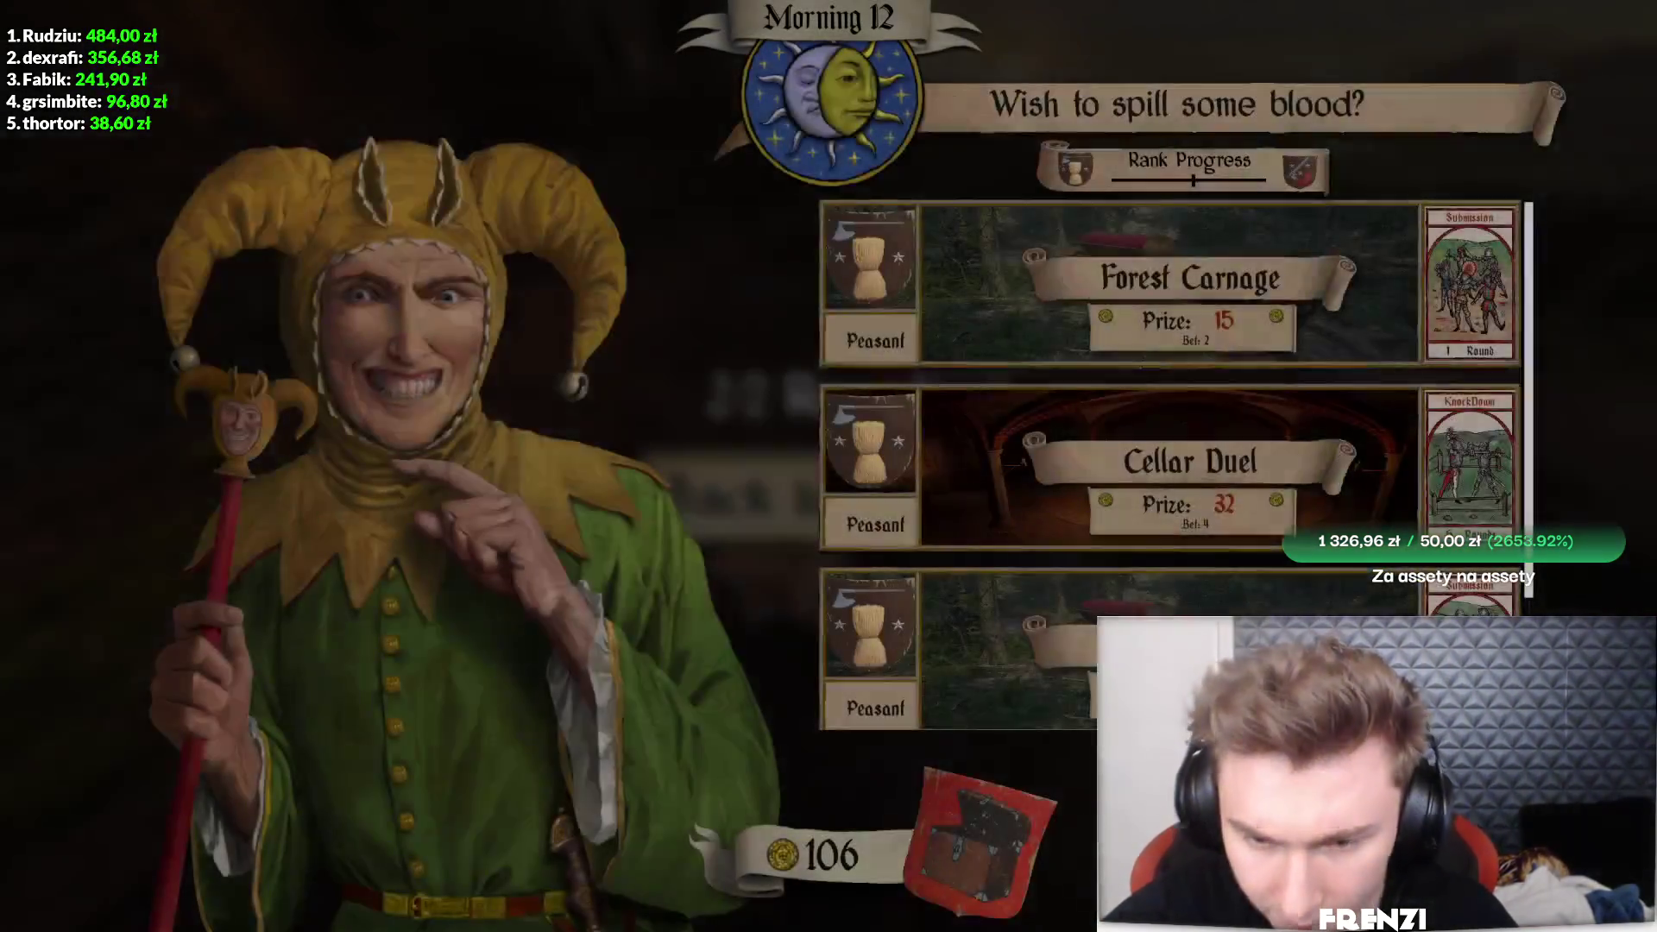
key("Escape")
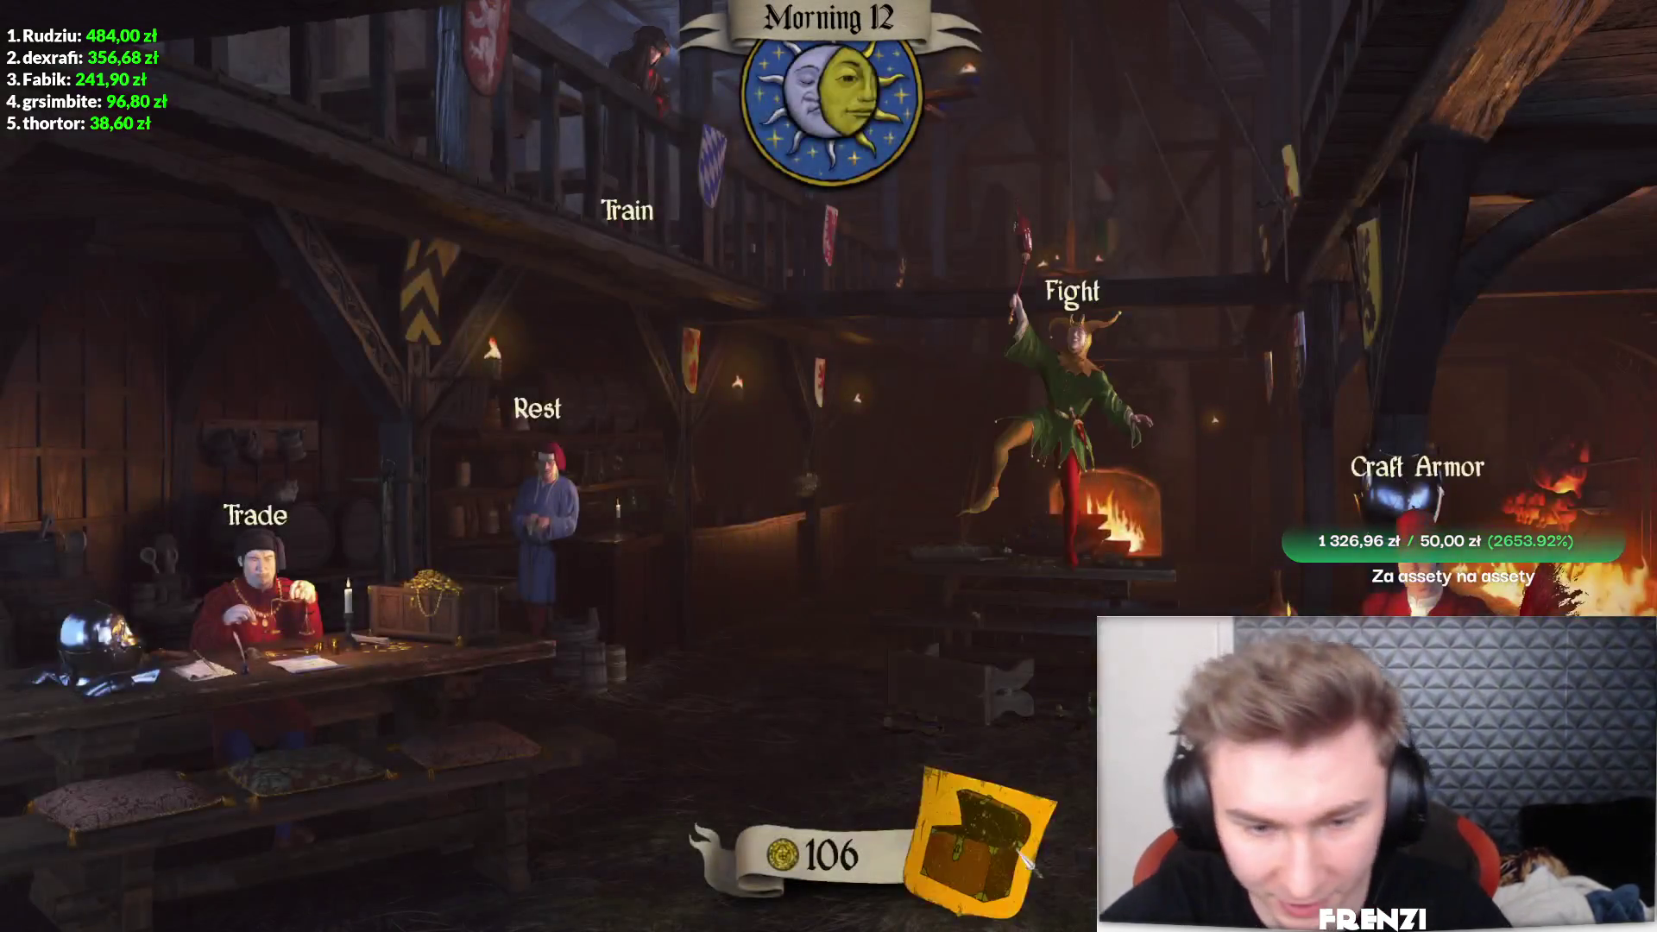
left_click(979, 837)
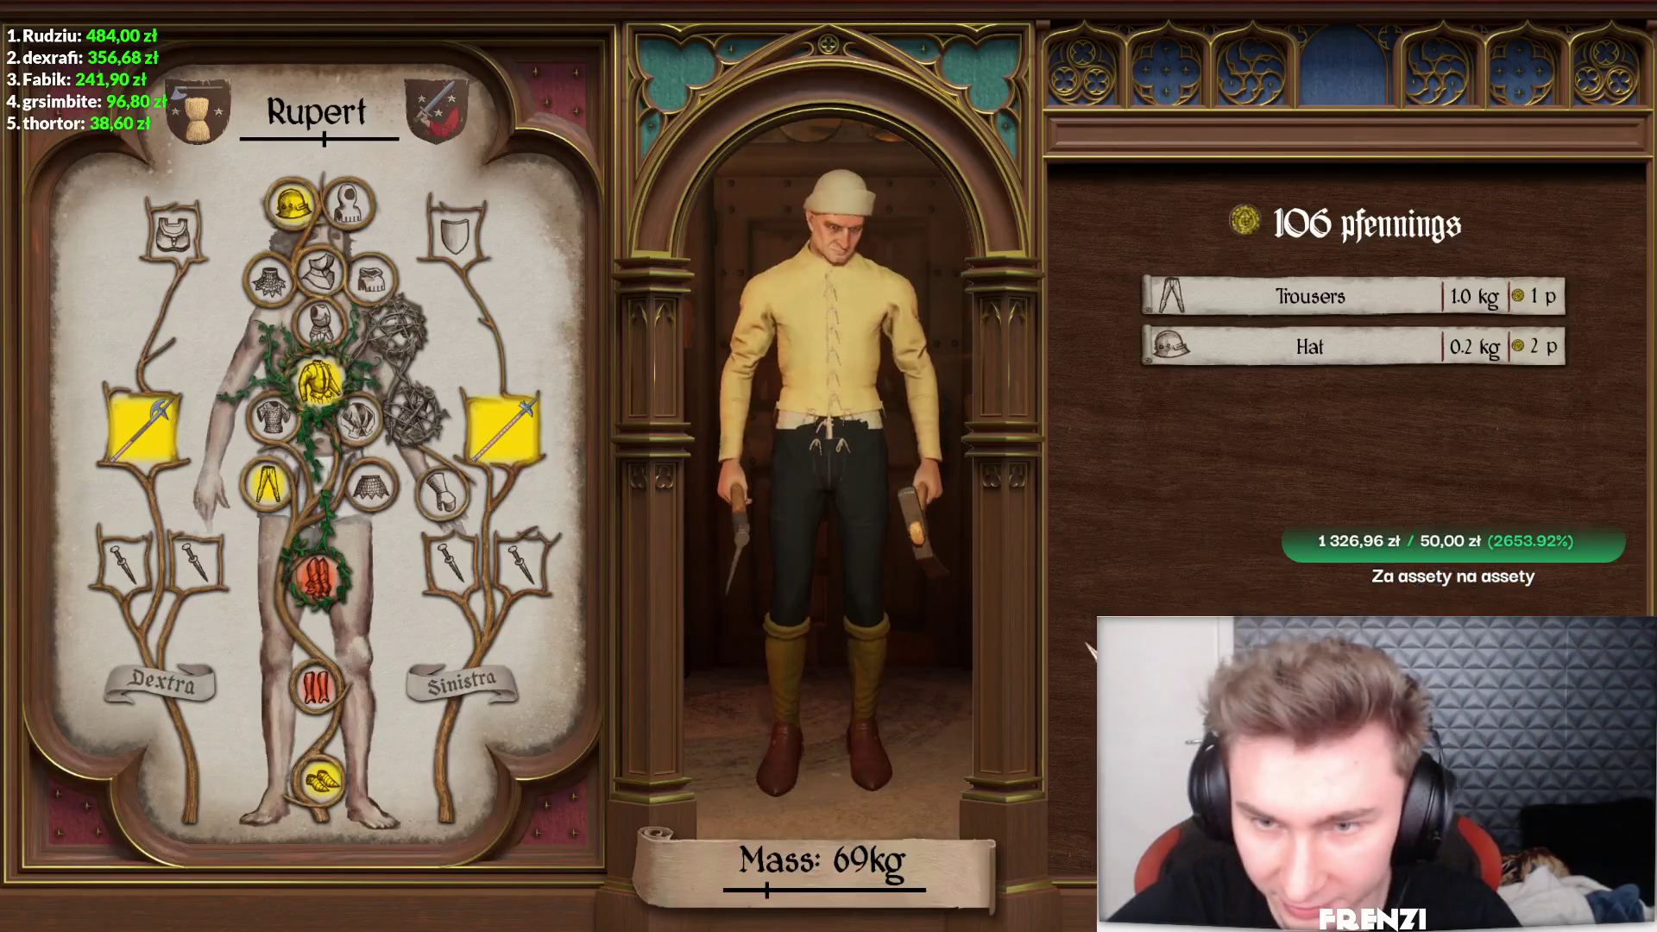
left_click(522, 566)
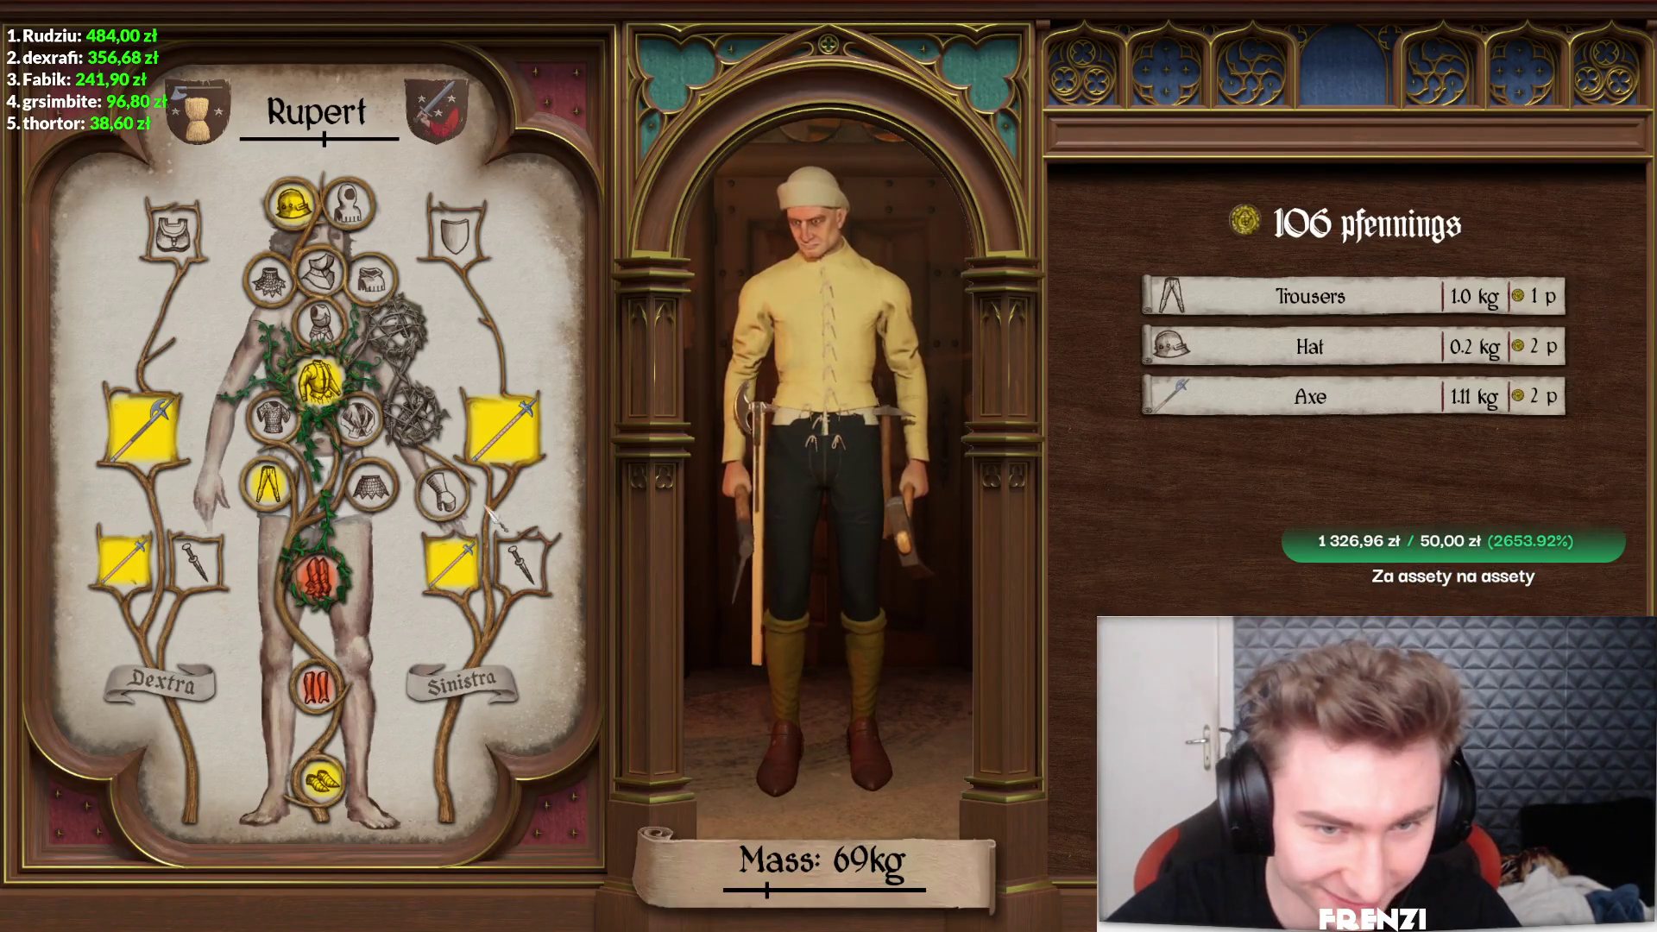
left_click(452, 563)
left_click(126, 562)
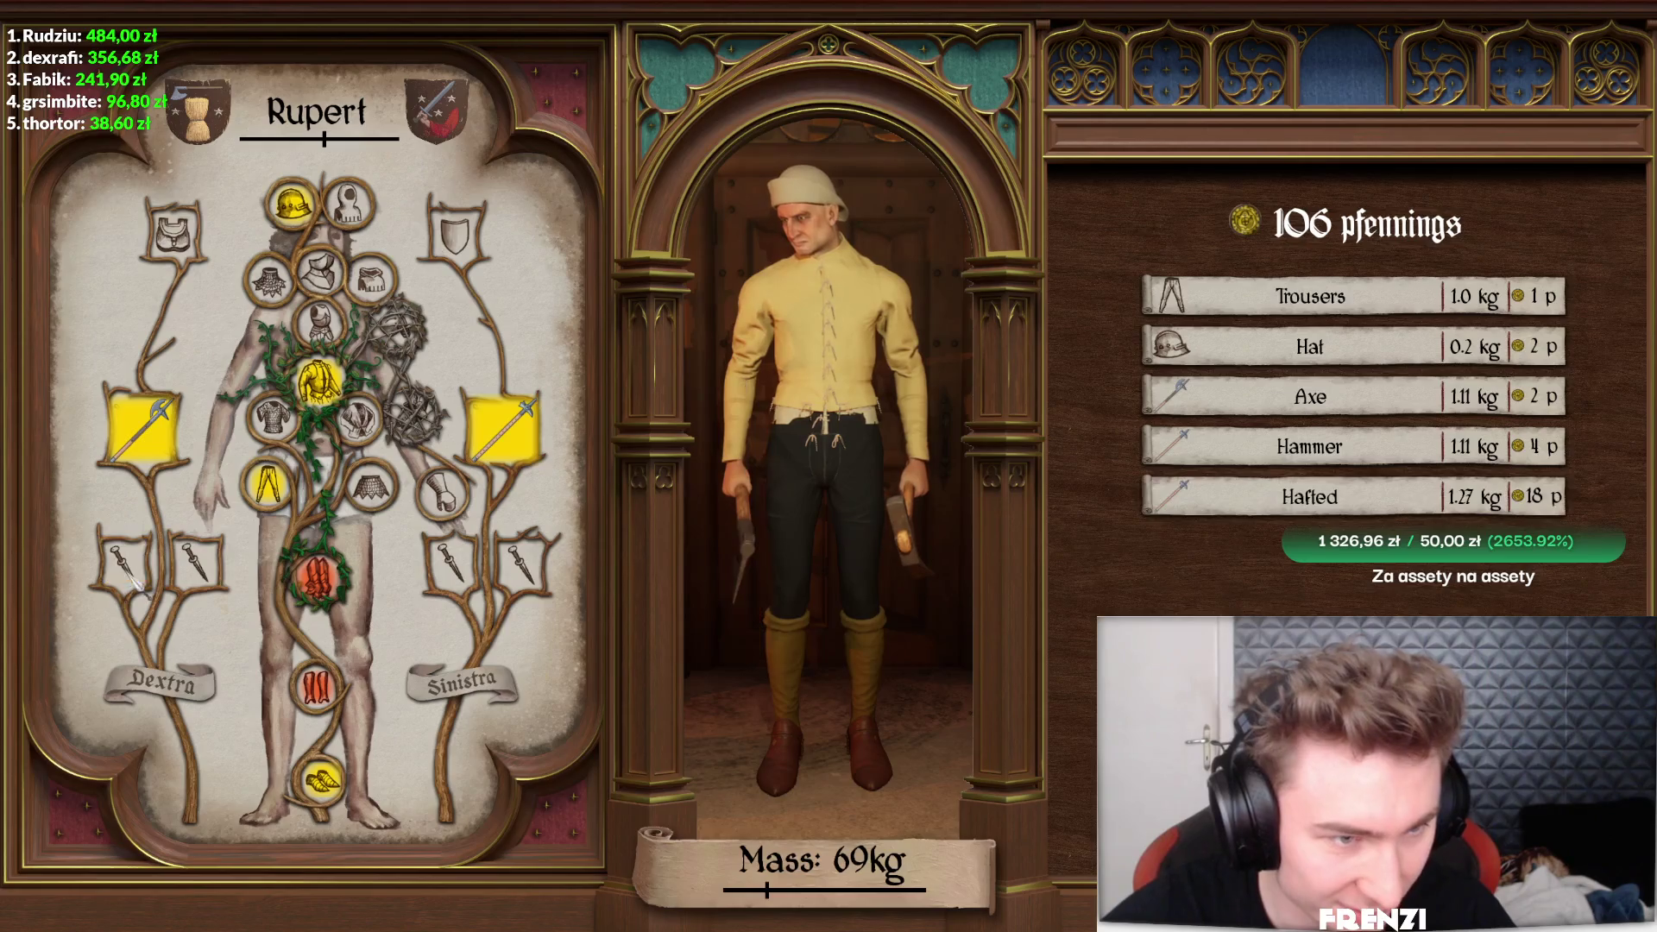
left_click(143, 427)
left_click(522, 432)
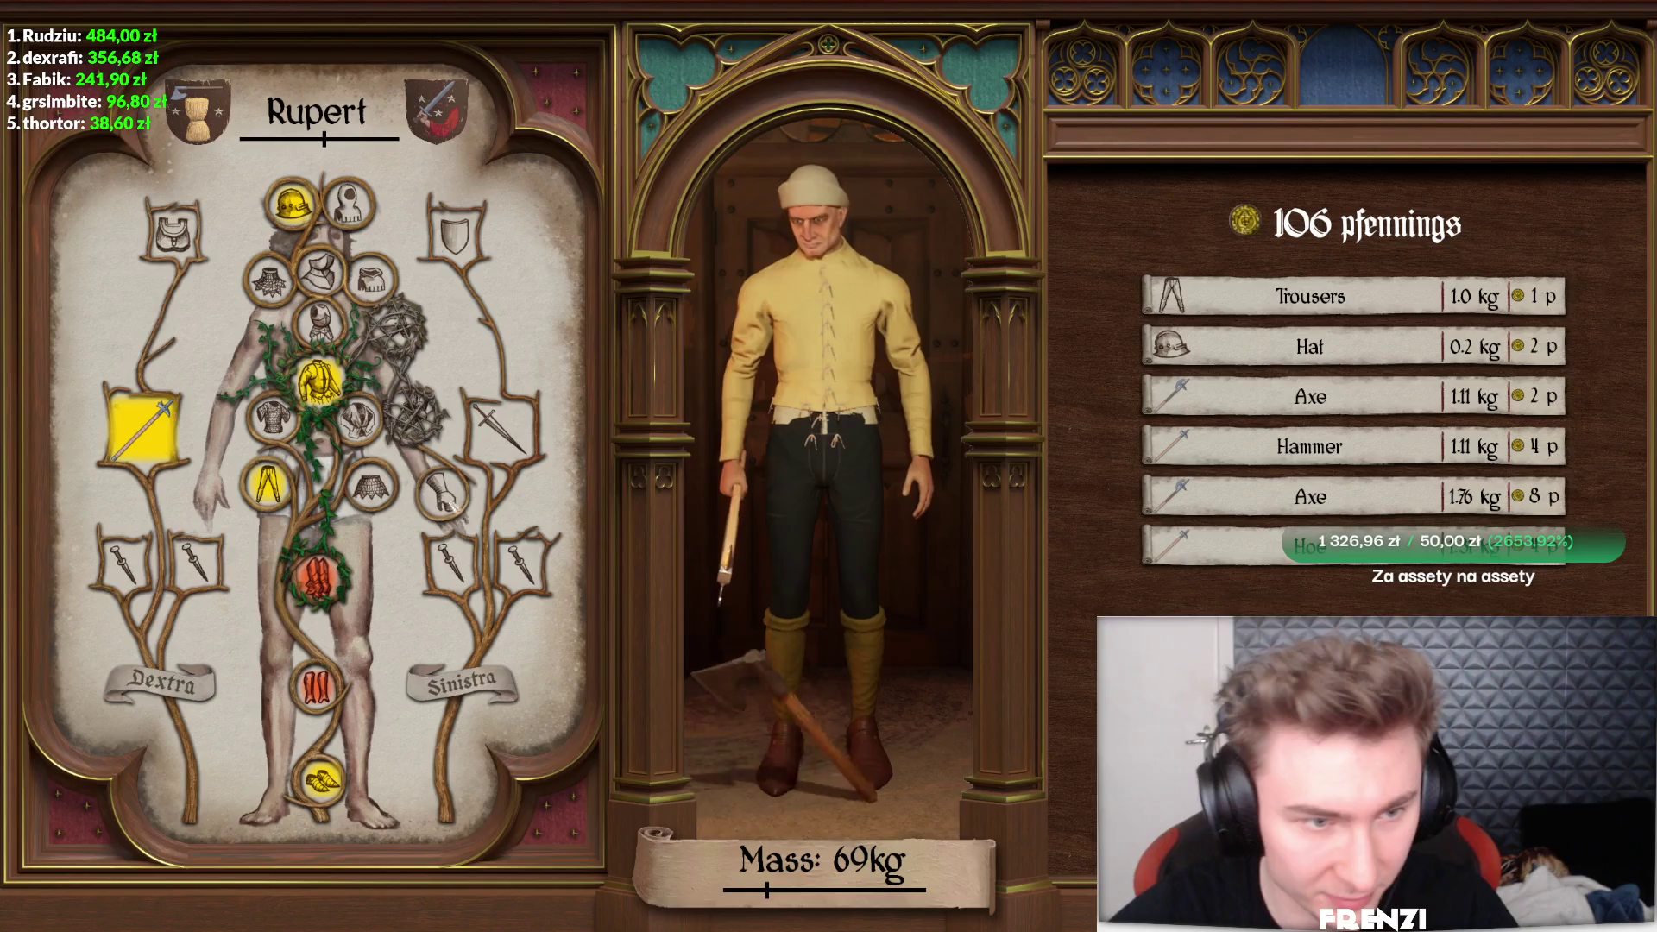
left_click(319, 380)
left_click(267, 483)
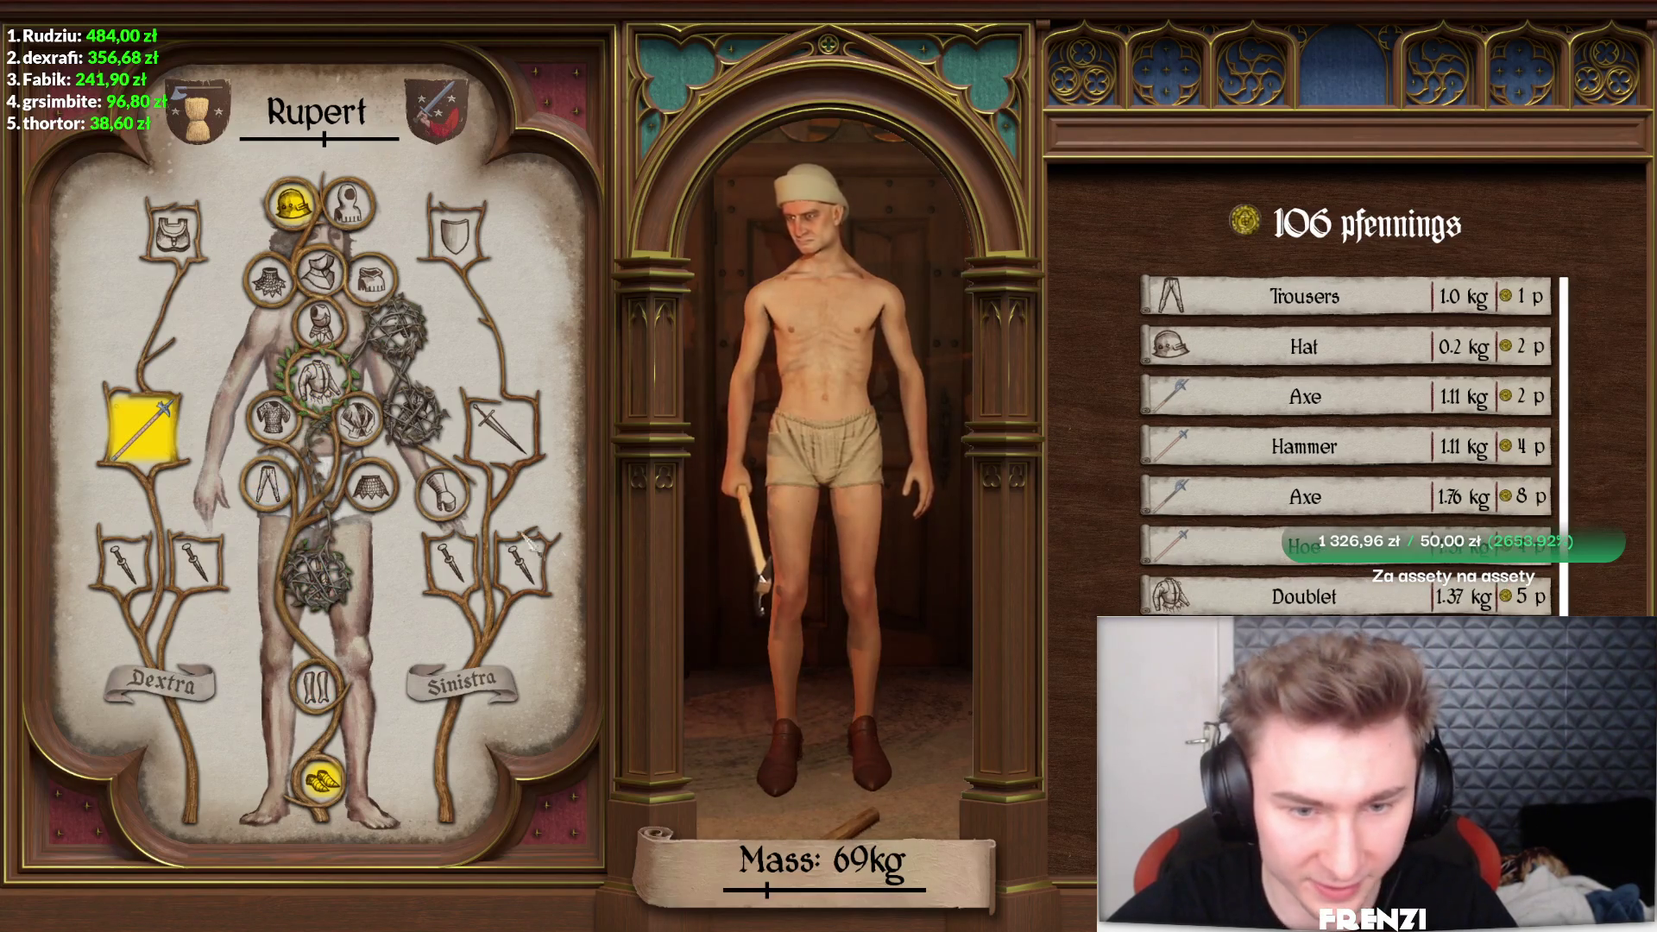
key("Escape")
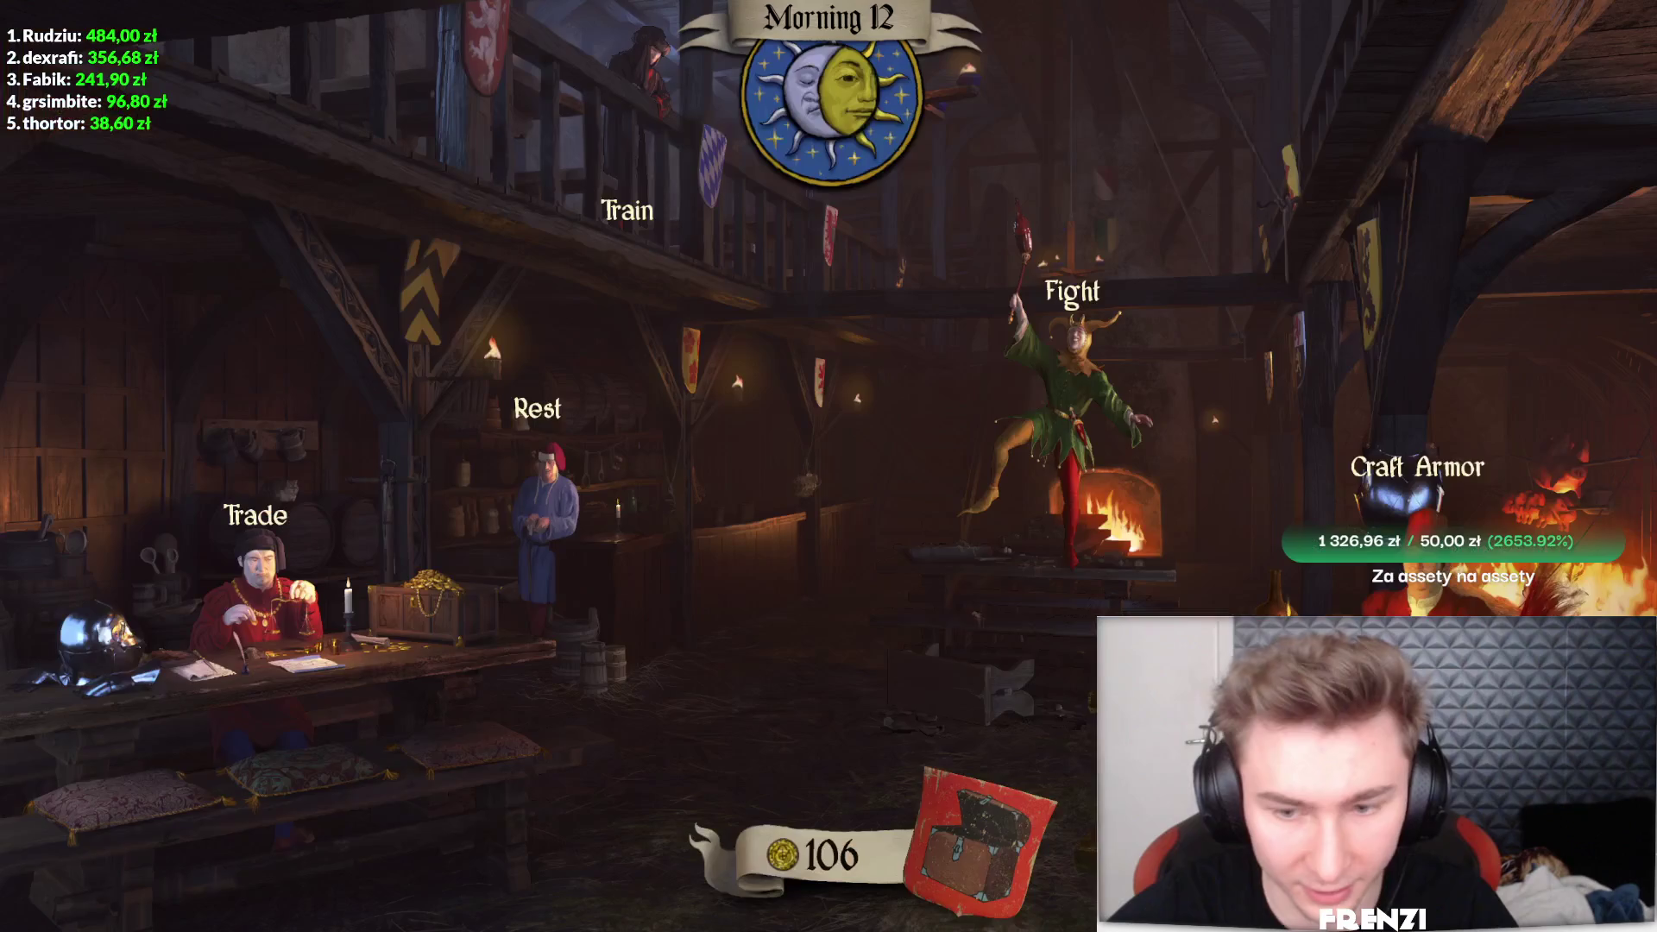
- Sell the hat, doublet, hosen, axe, hammer and hoe to the merchant, then open the fight board
left_click(256, 516)
left_click(1294, 394)
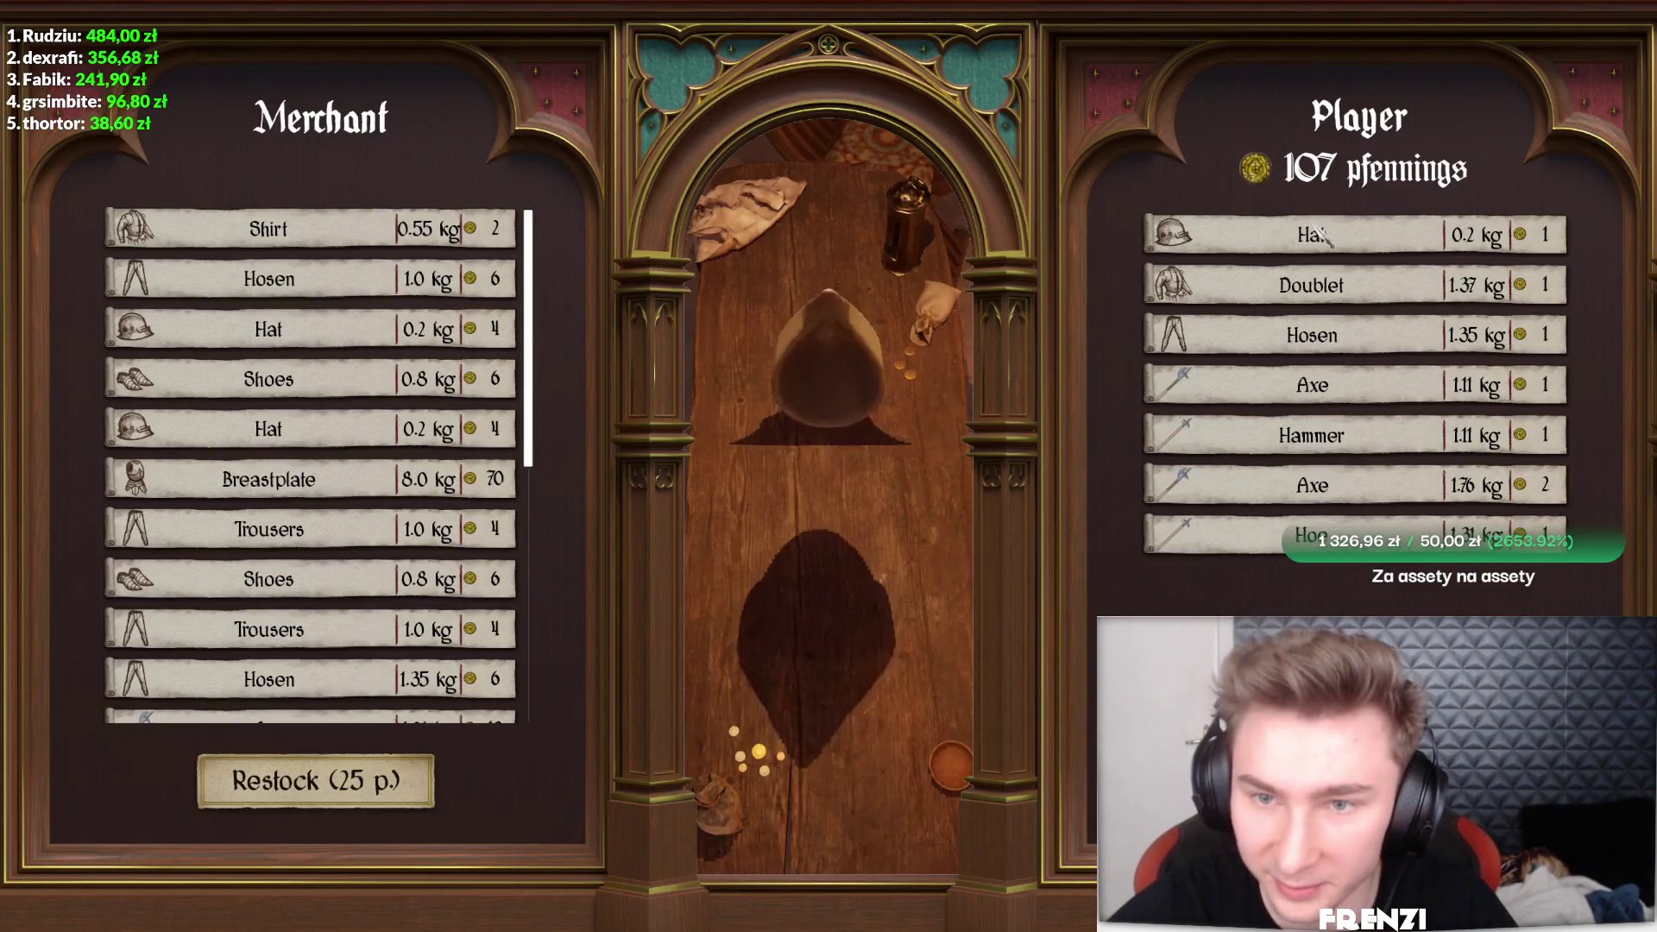
left_click(1312, 235)
left_click(1312, 234)
left_click(1312, 234)
left_click(1312, 235)
left_click(1312, 234)
left_click(1311, 235)
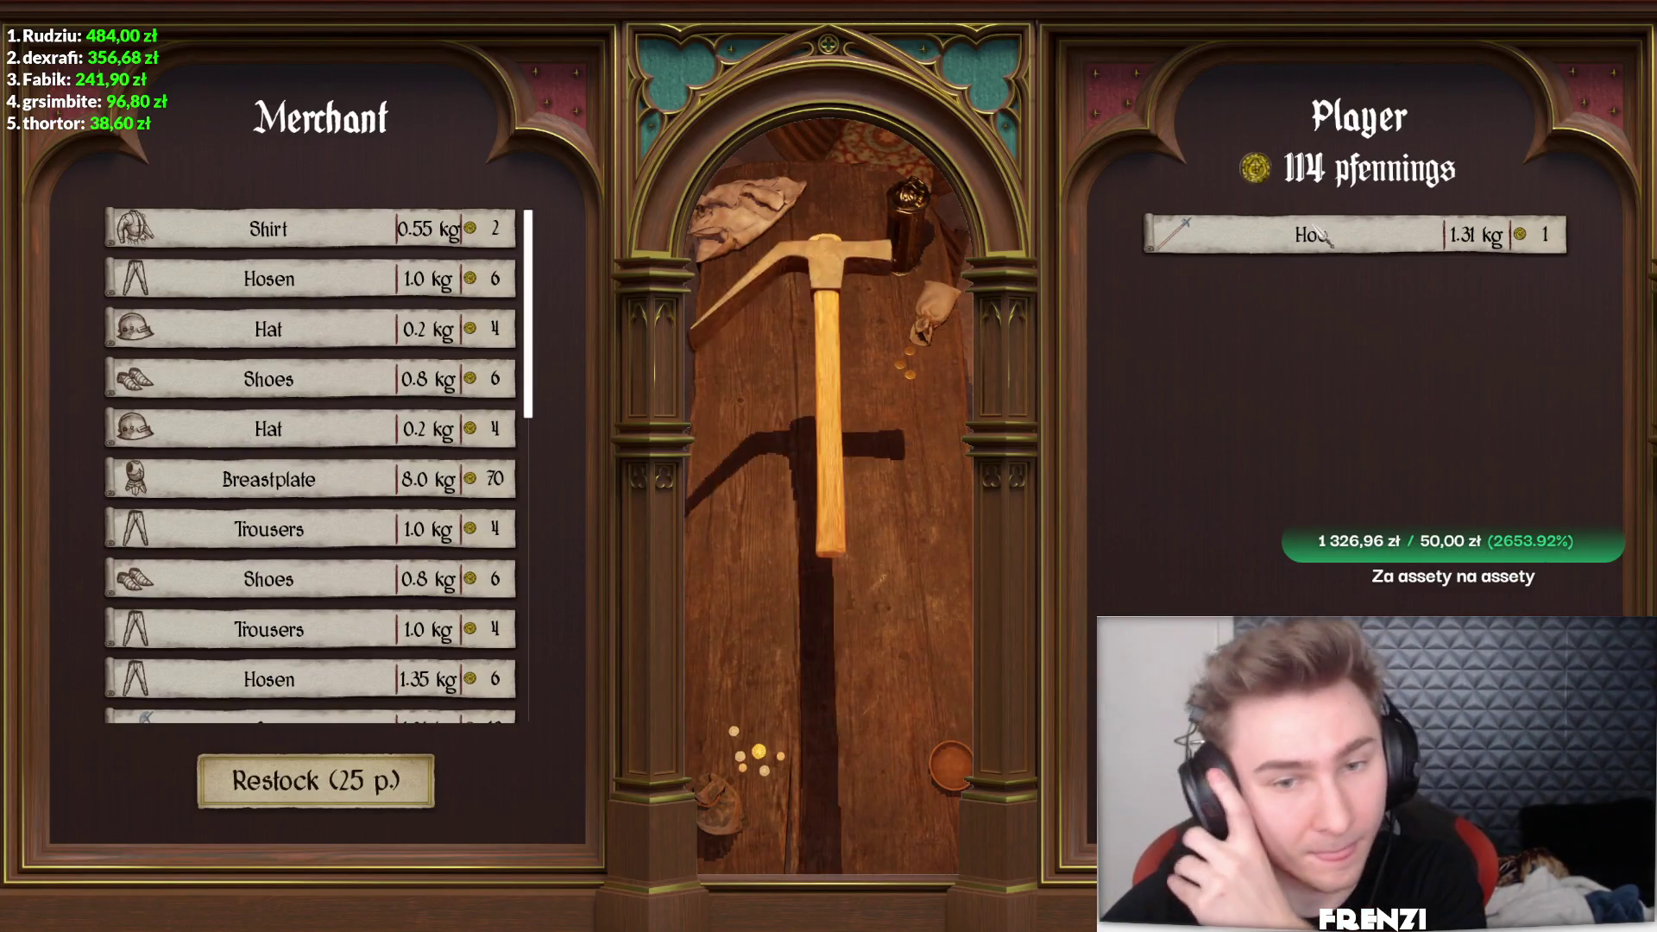
left_click(1321, 235)
key("Escape")
left_click(1070, 406)
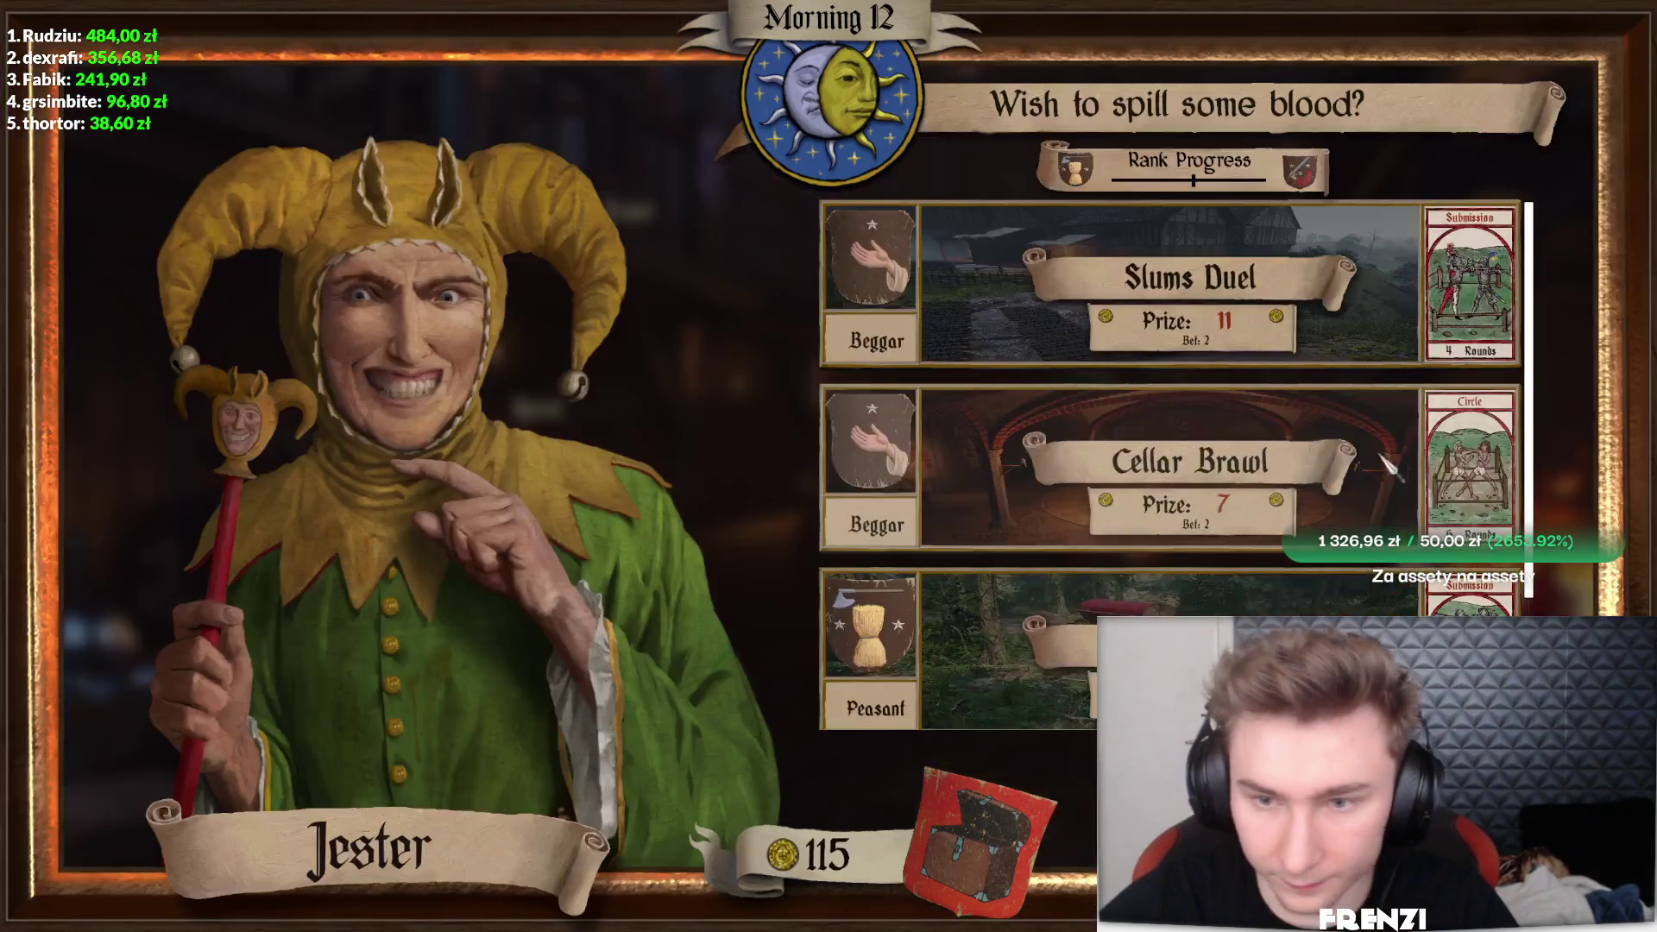
- Pick Forest Buhurt from the fight list and advance into the forest, checking the weapon wheel
scroll(1368, 455, "down", 1)
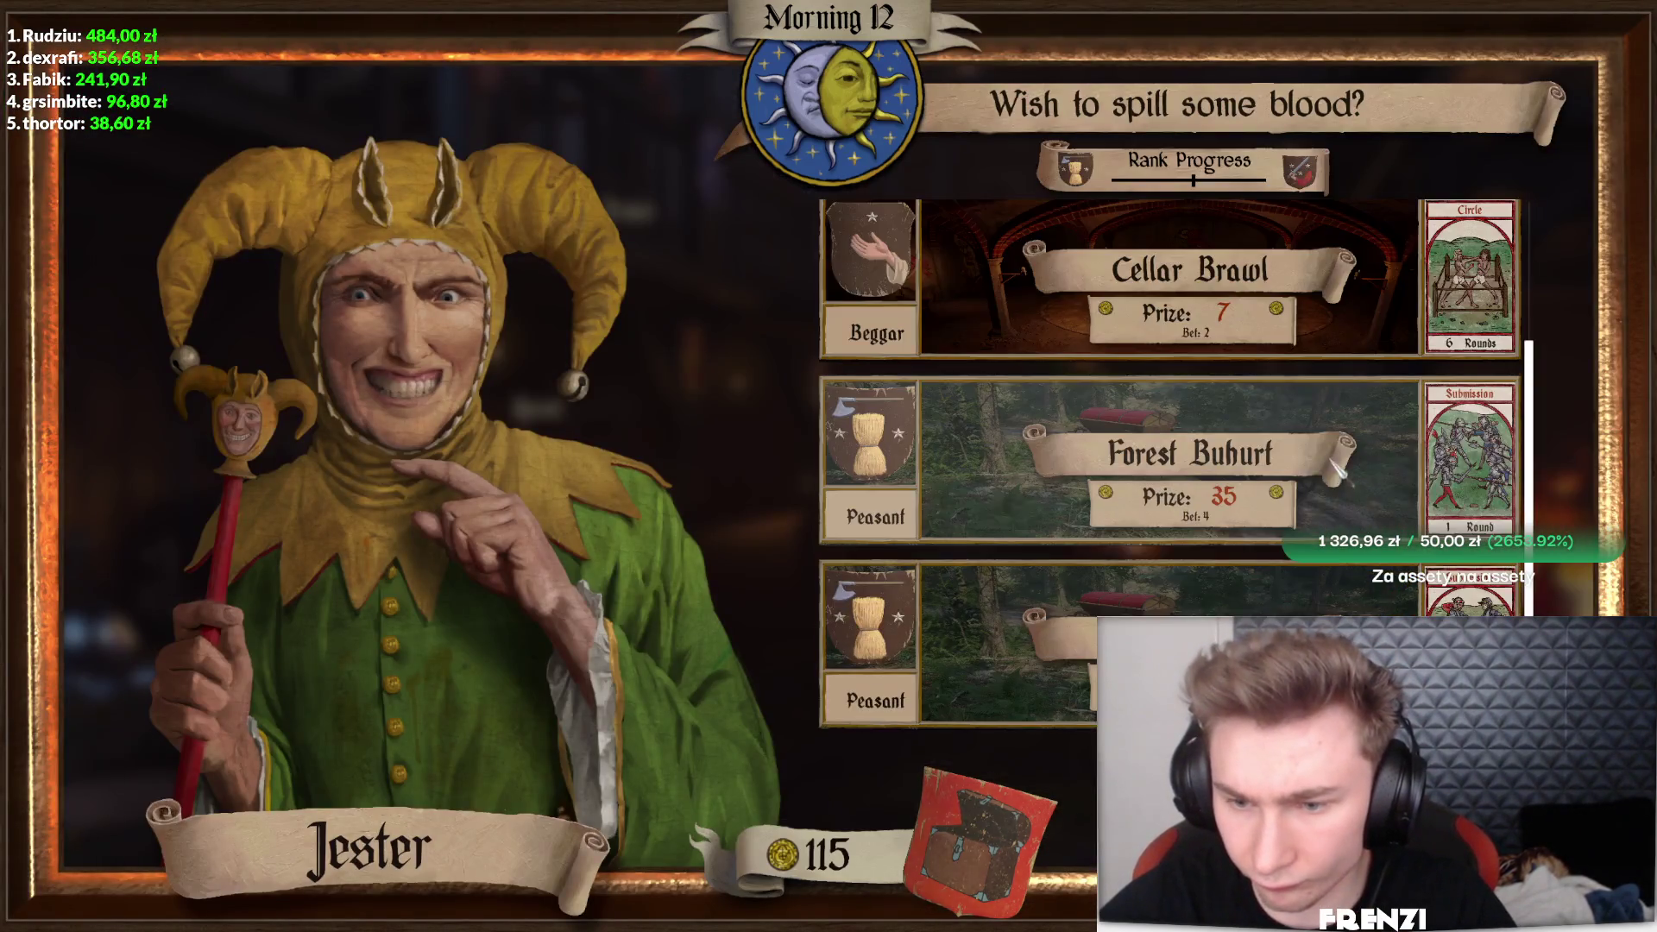
left_click(1294, 488)
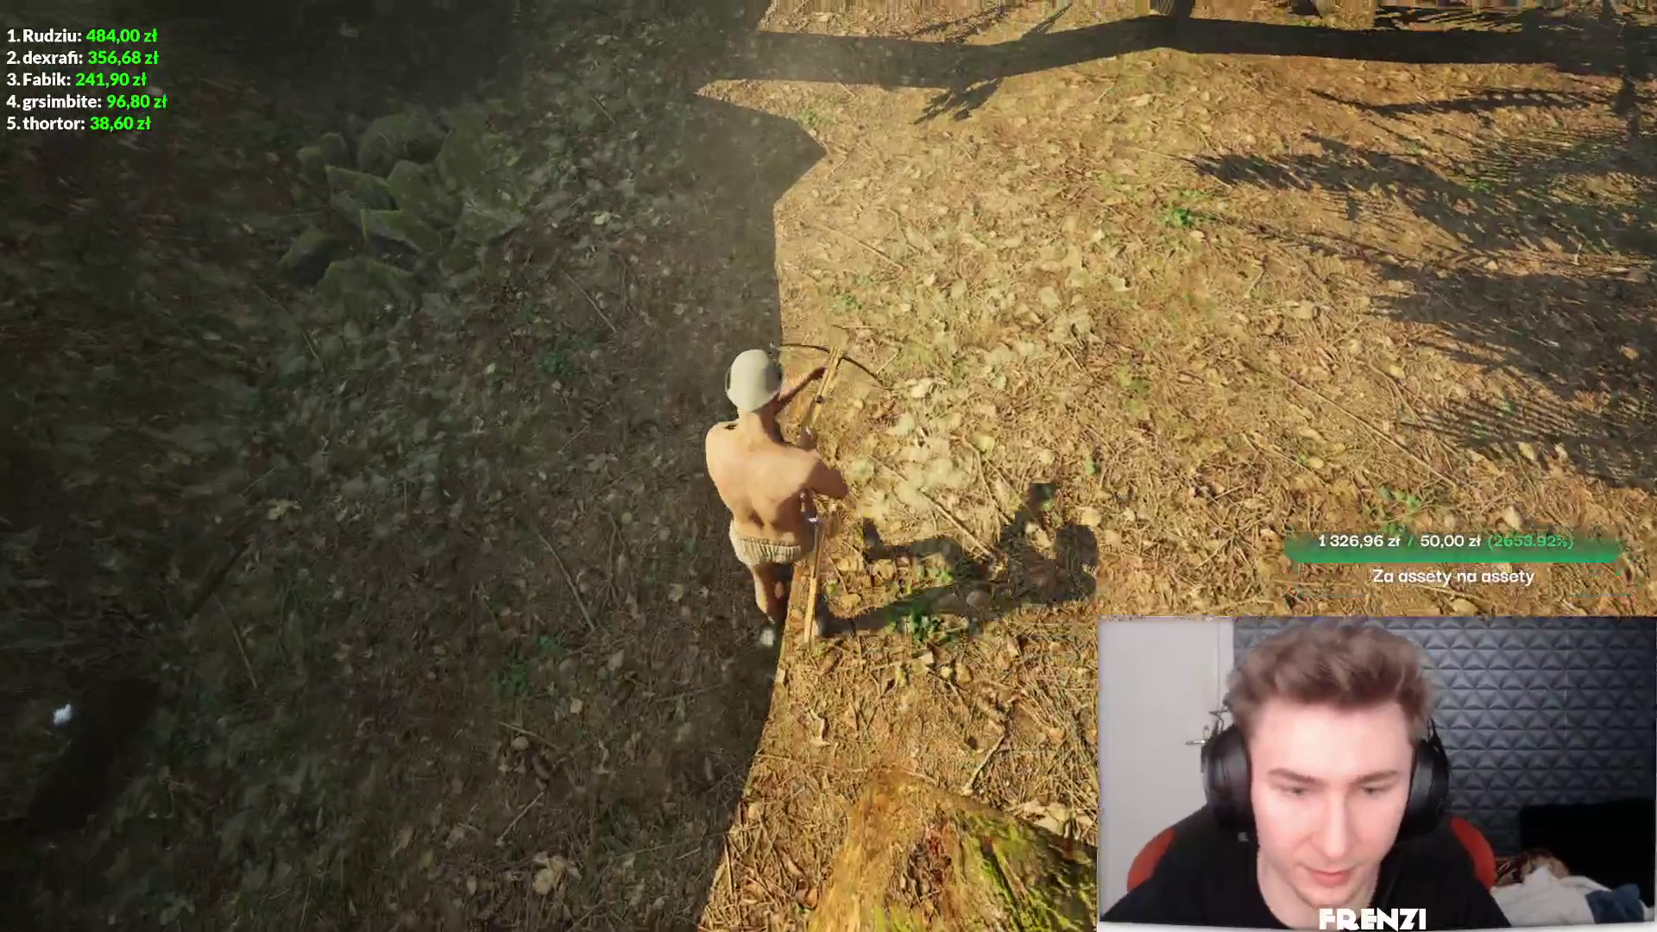
key("w")
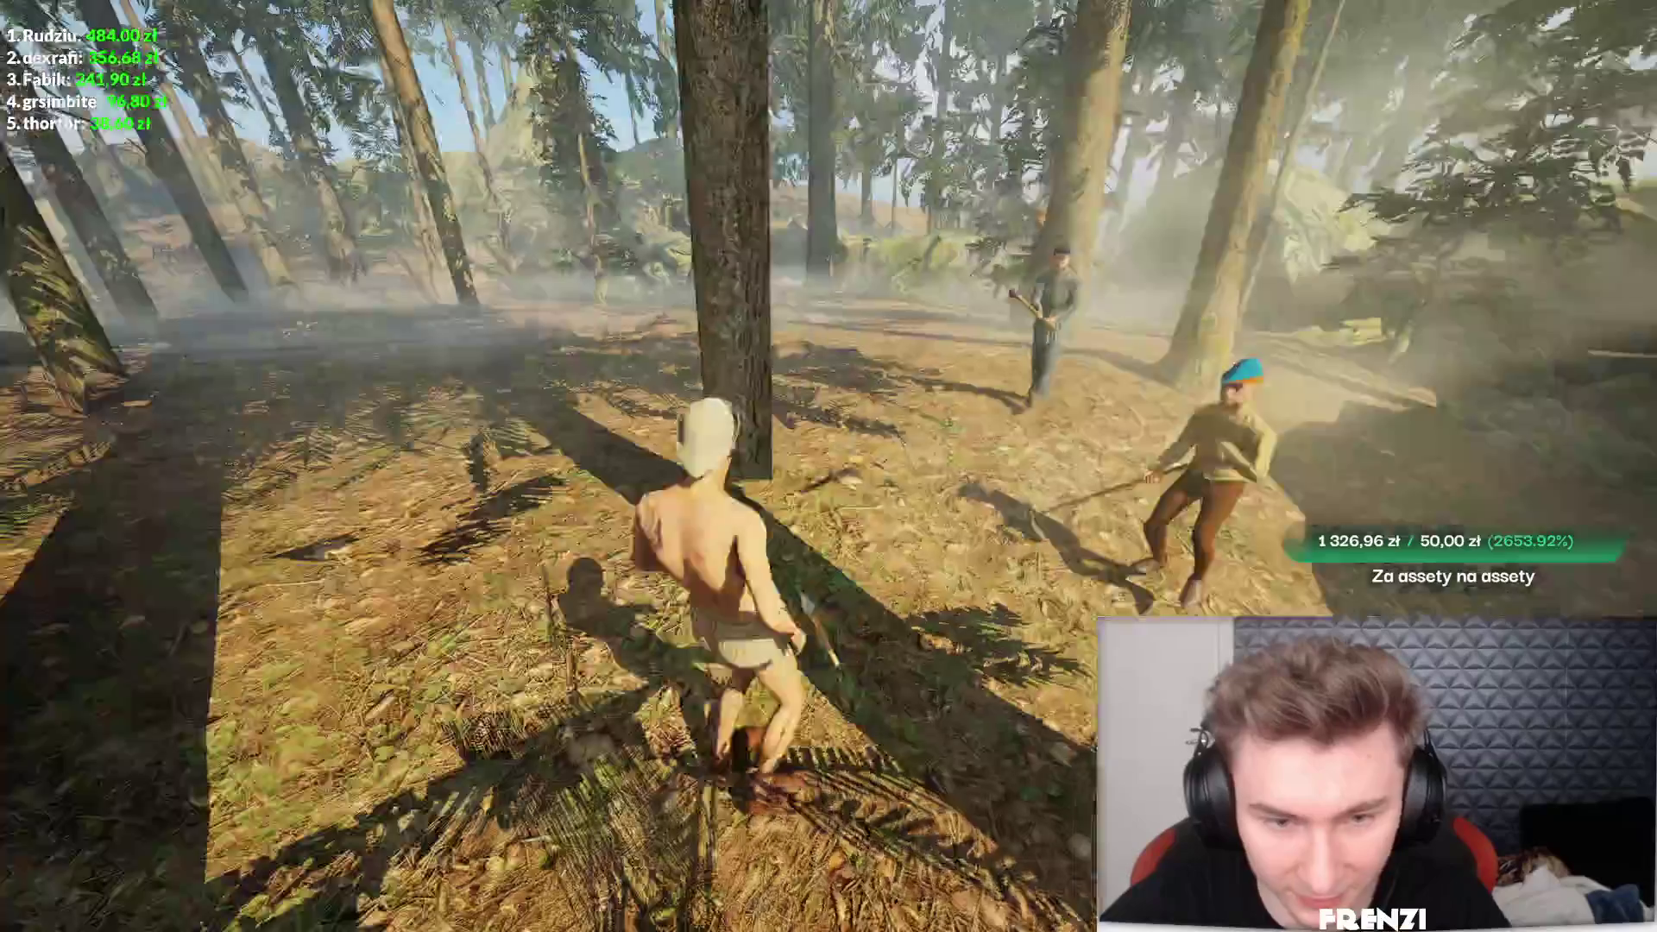
key("Tab")
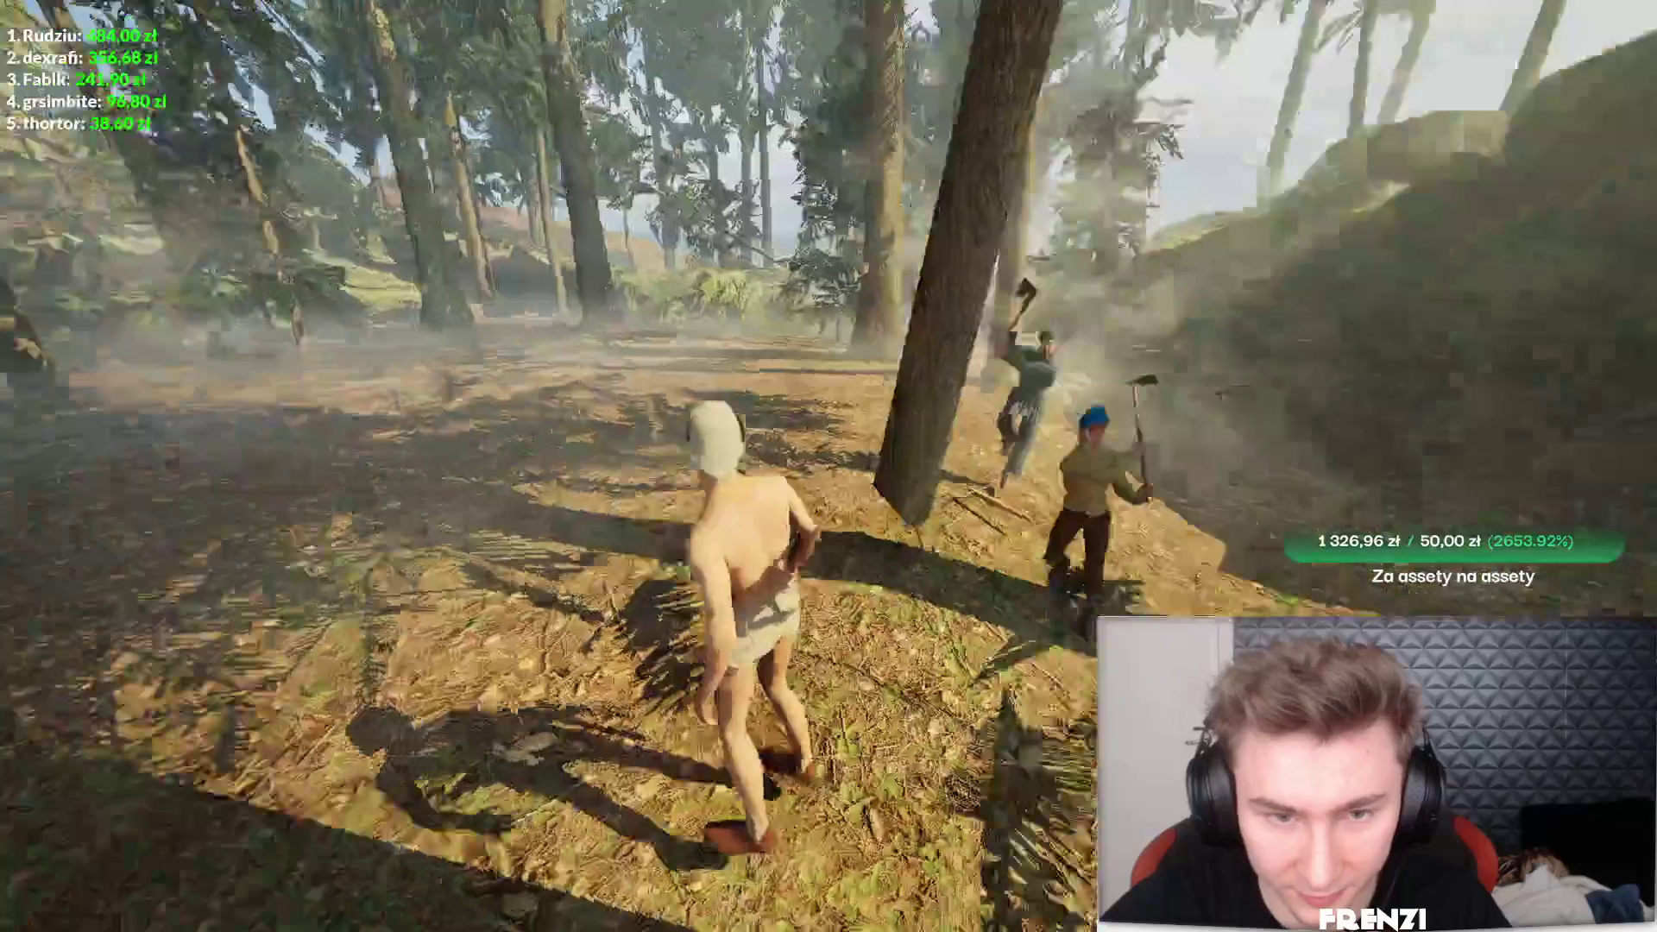
key("Tab")
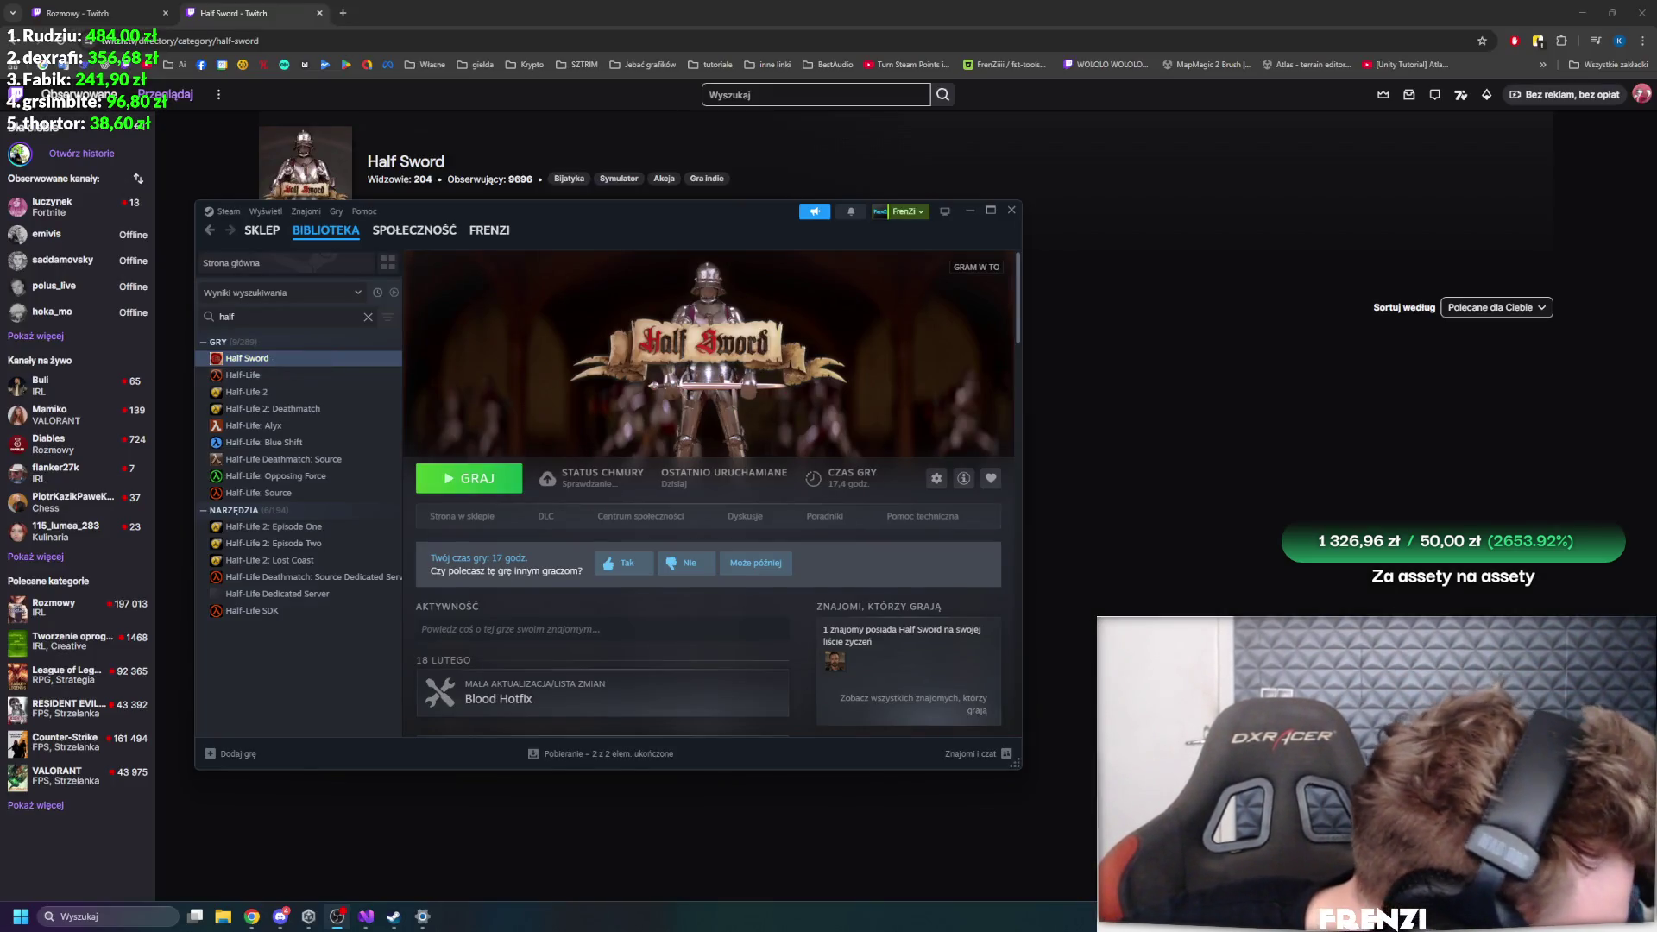
- Open the Car, Zombies and Explosions 2 project from the Unity Hub projects list
left_click(1017, 680)
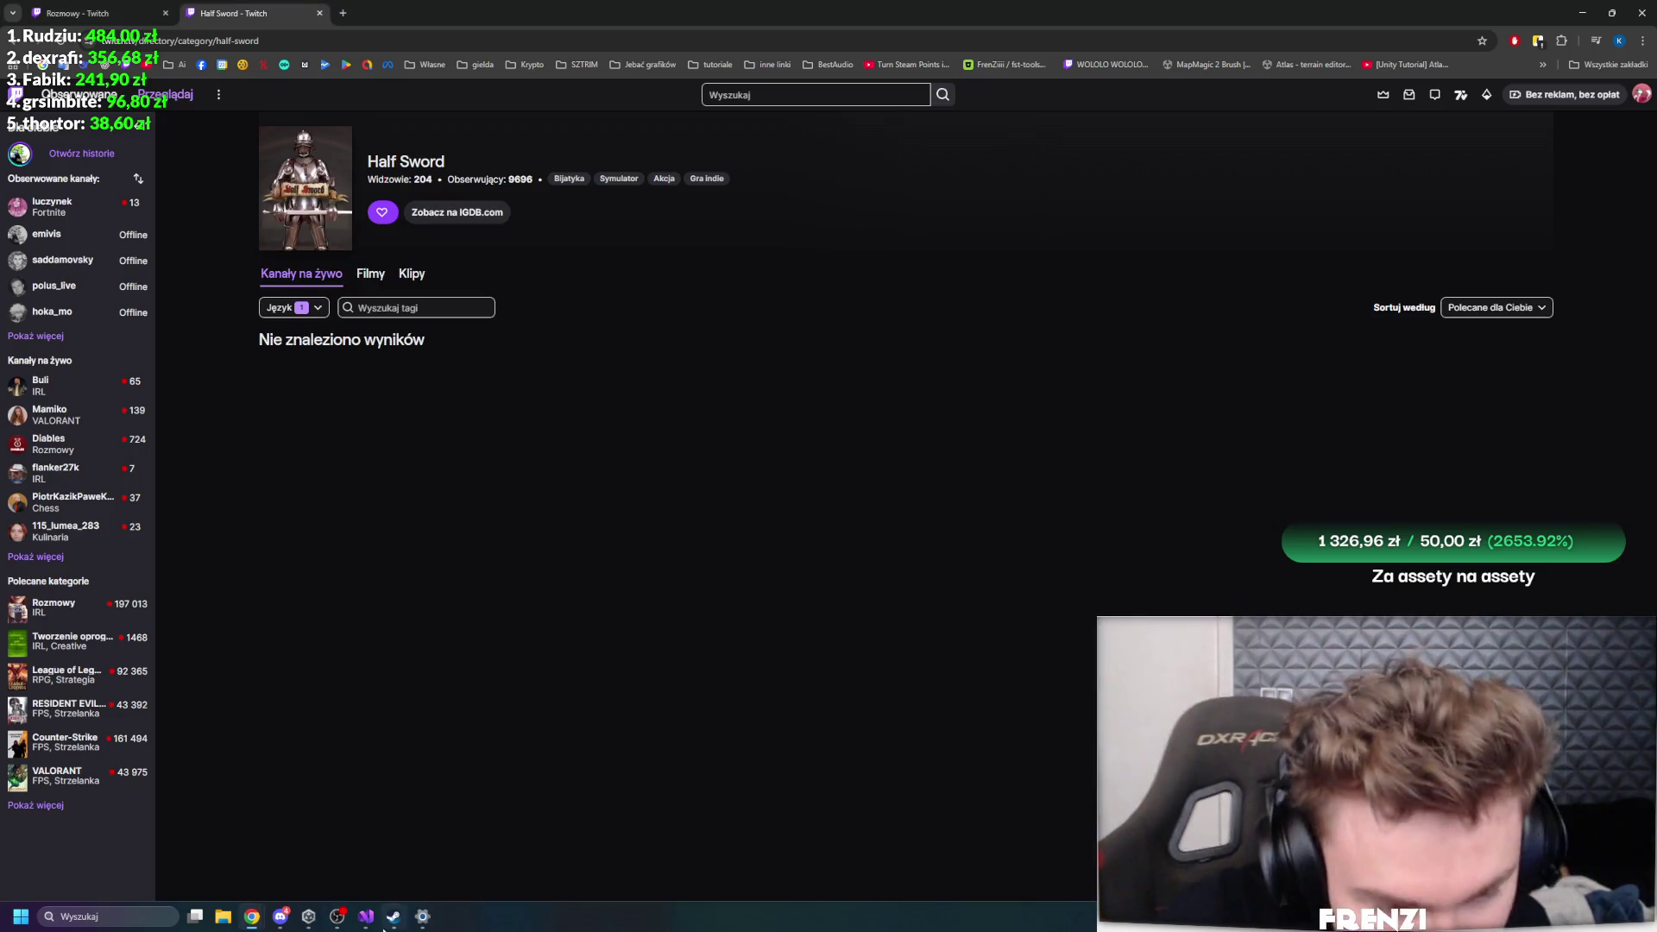
left_click(308, 916)
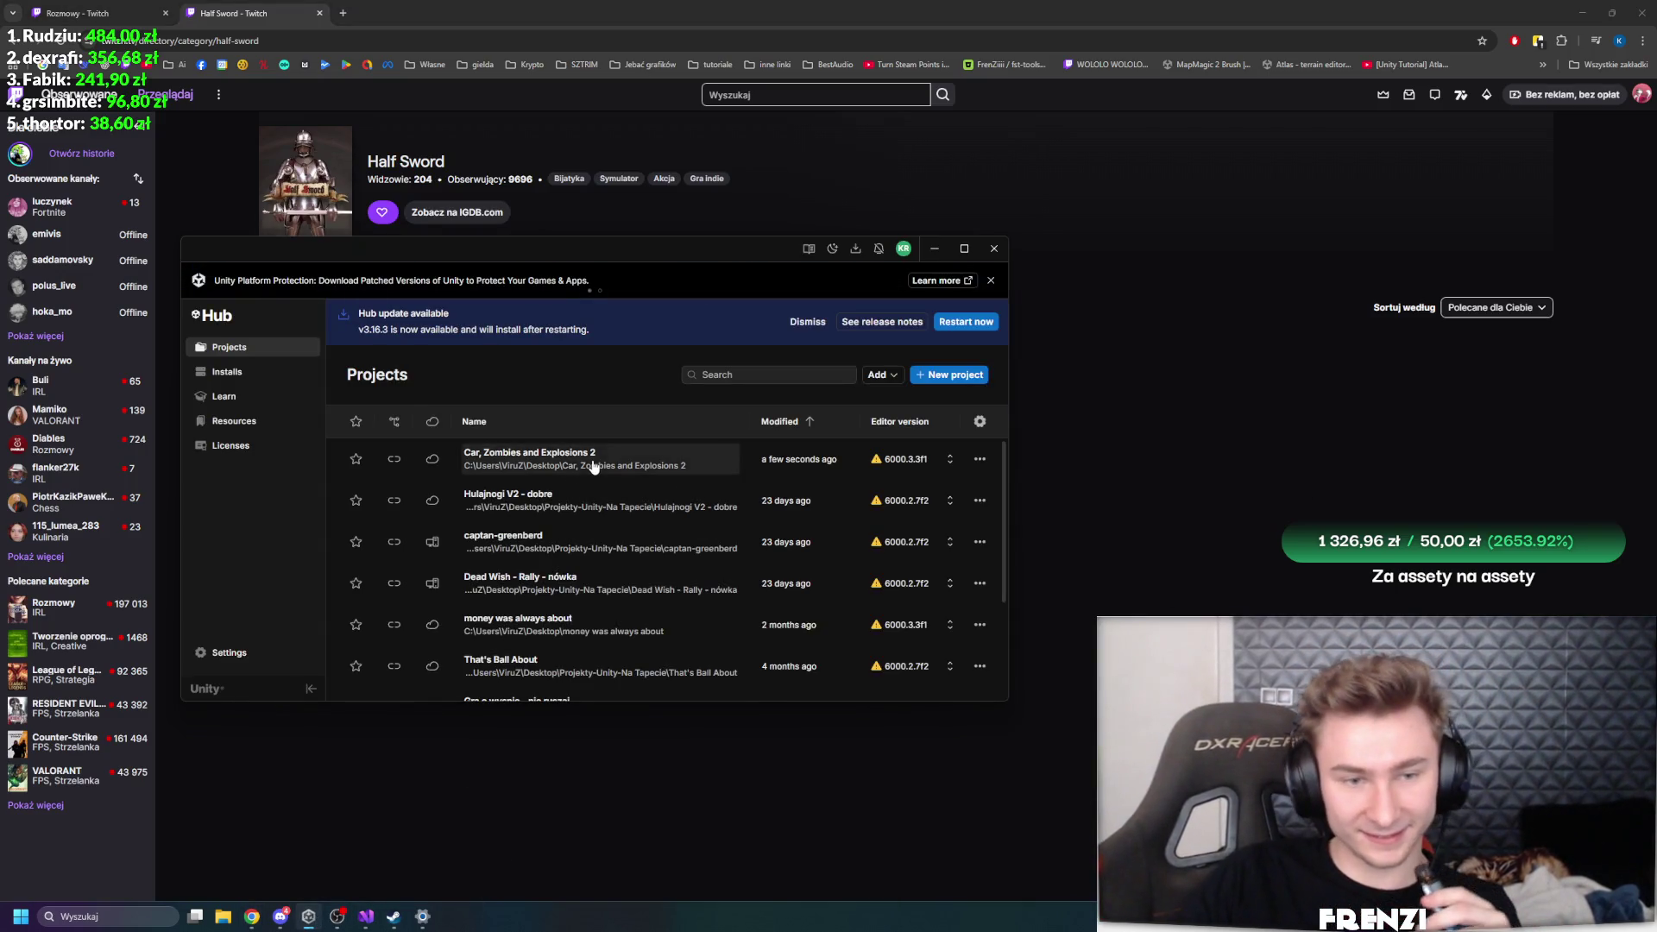
left_click(571, 464)
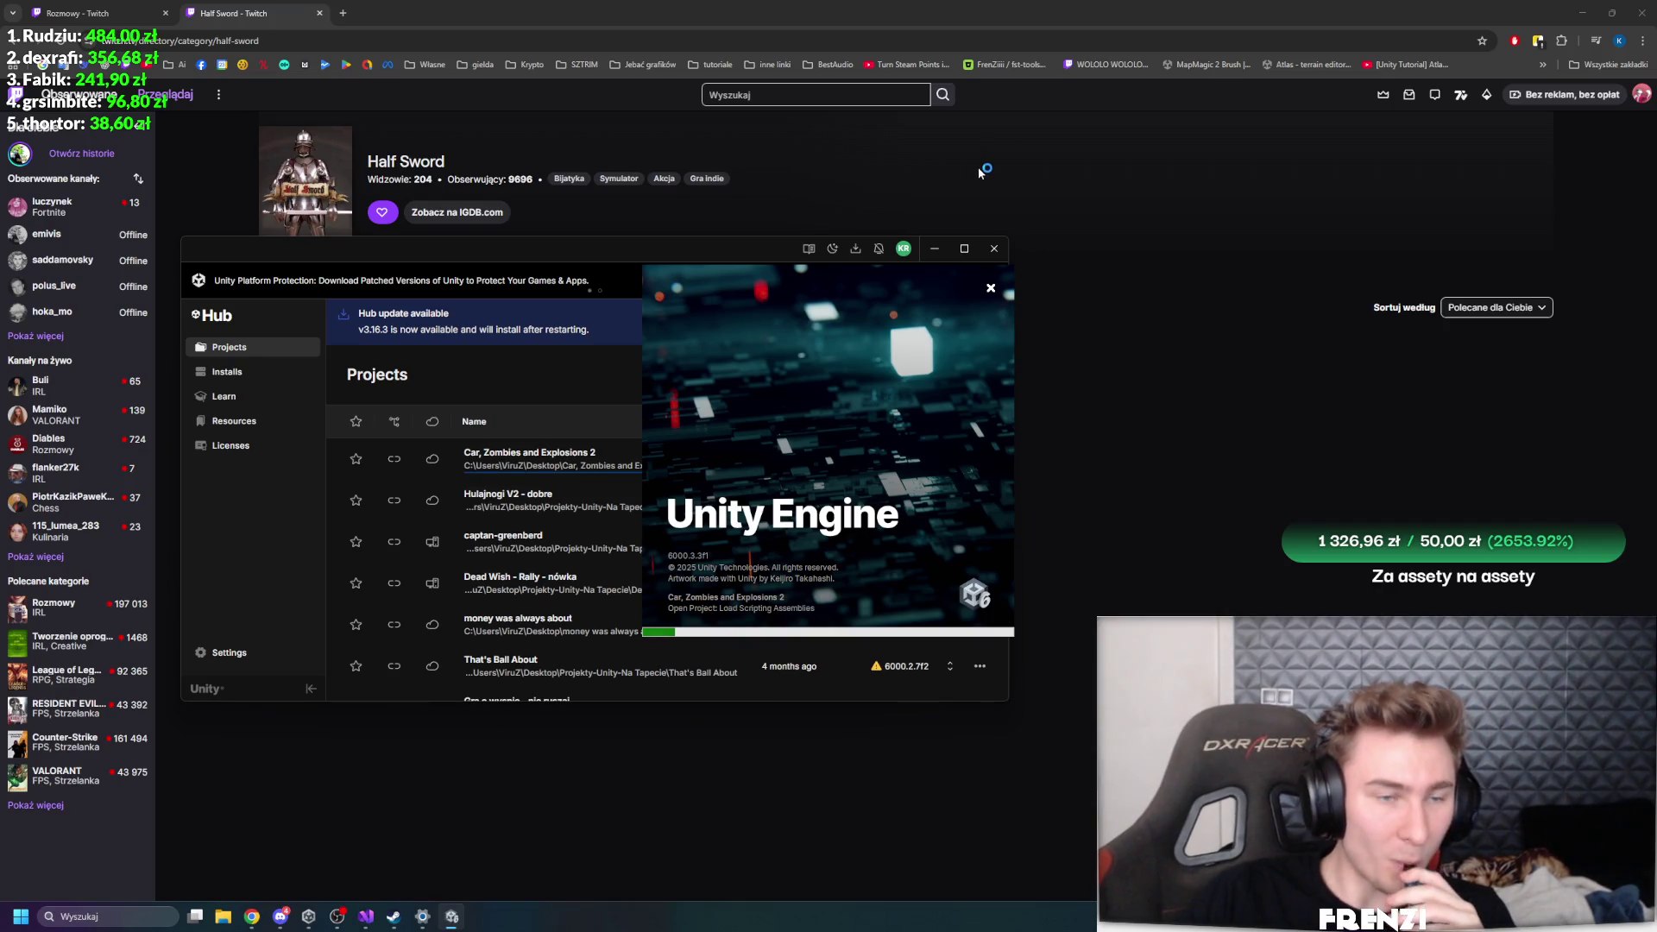
- Watch a followed streamer's channel in a new Twitch tab, then close it and return to Unity
middle_click(52, 205)
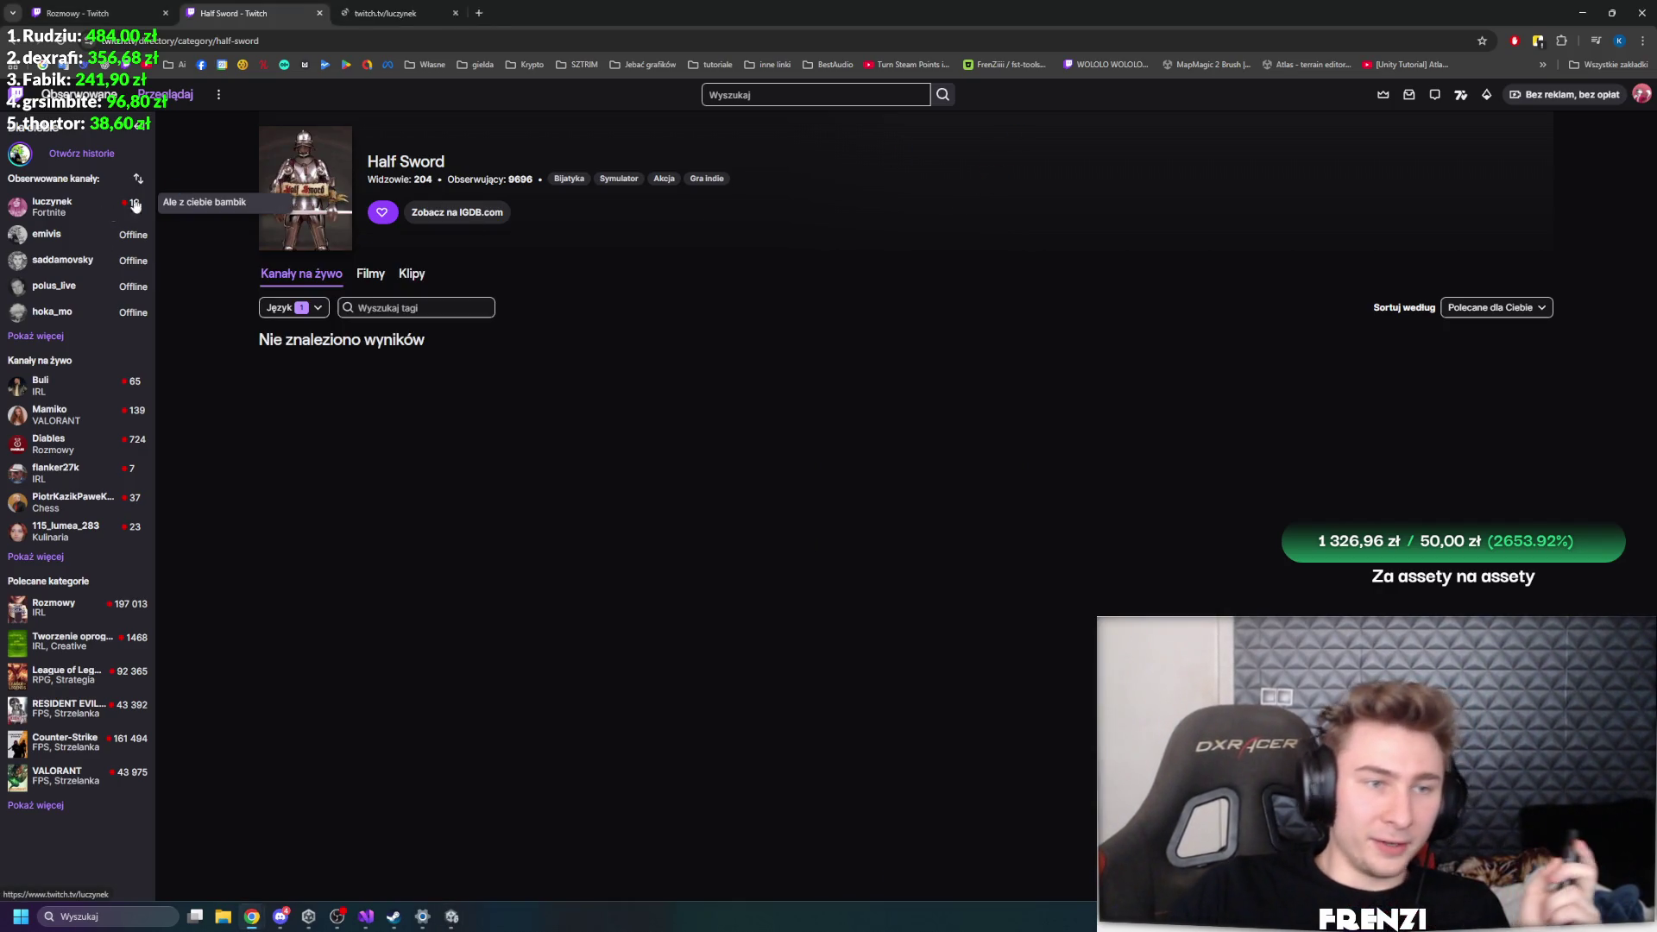
left_click(430, 19)
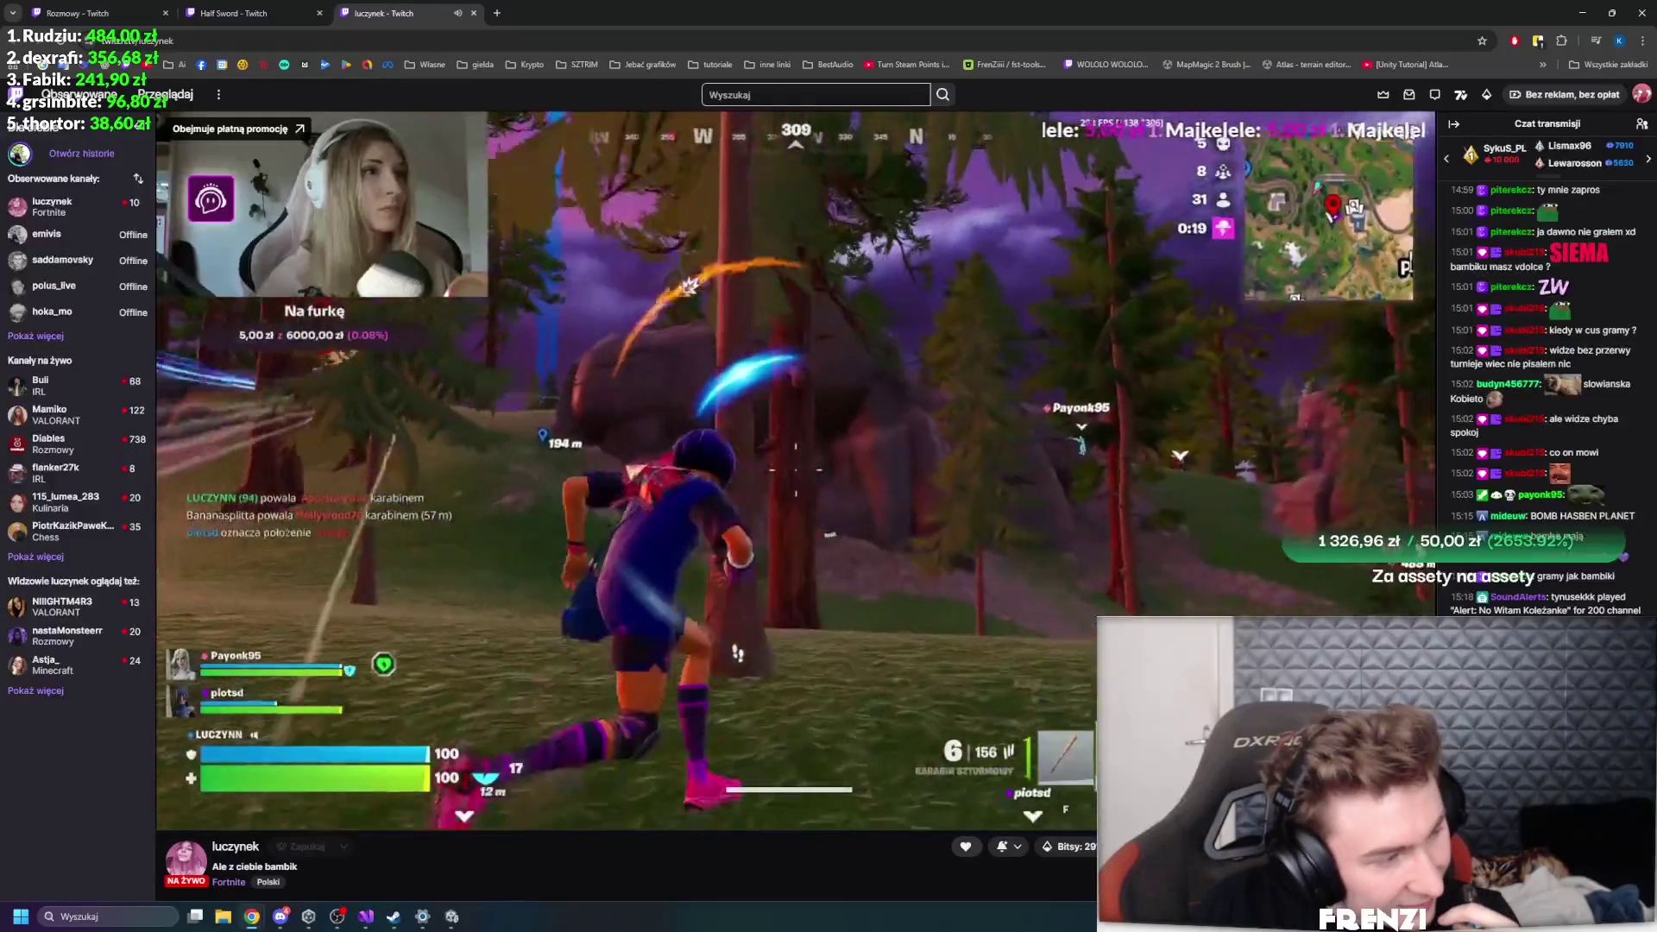
key("alt+Tab")
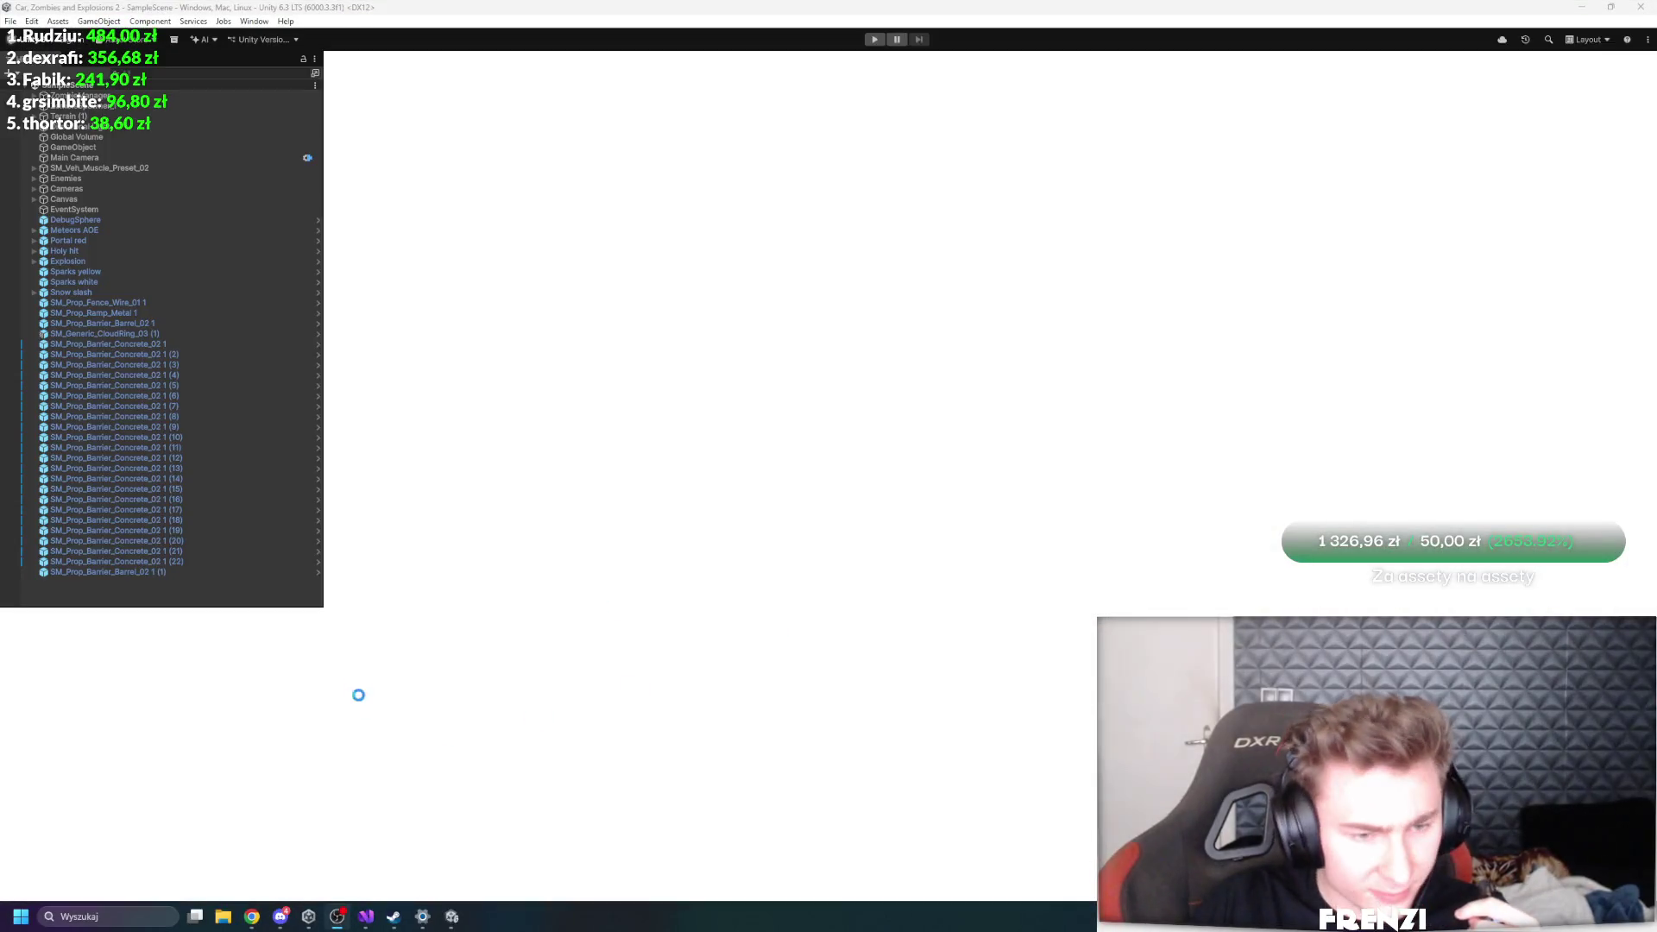
mouse_move(274, 906)
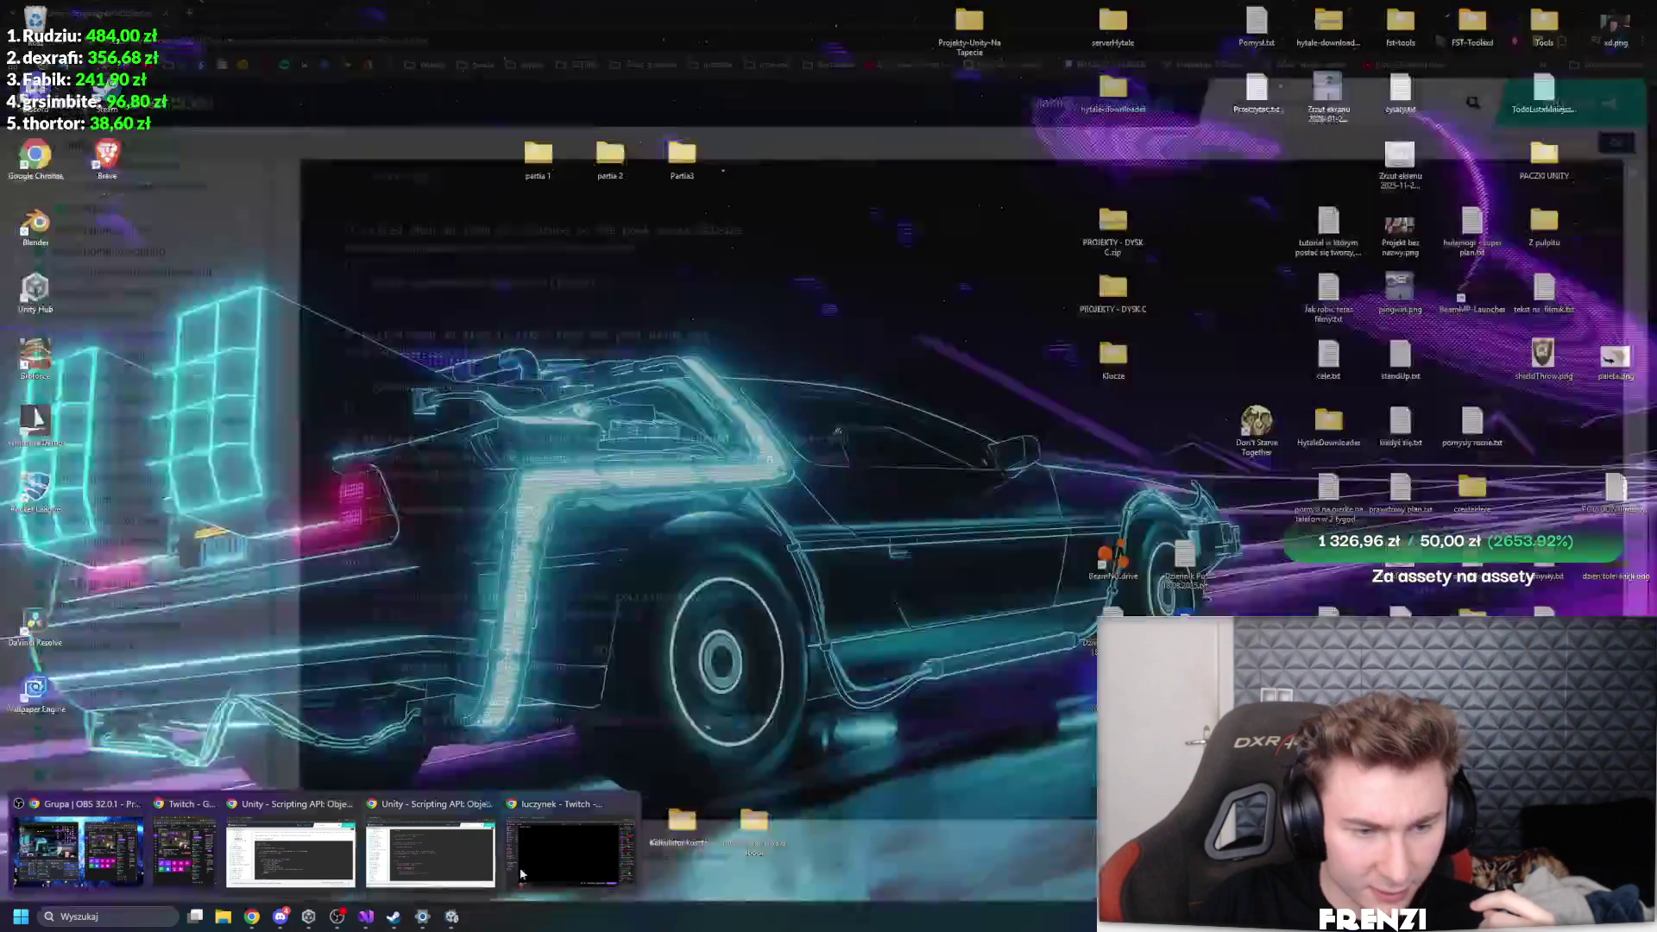
left_click(570, 870)
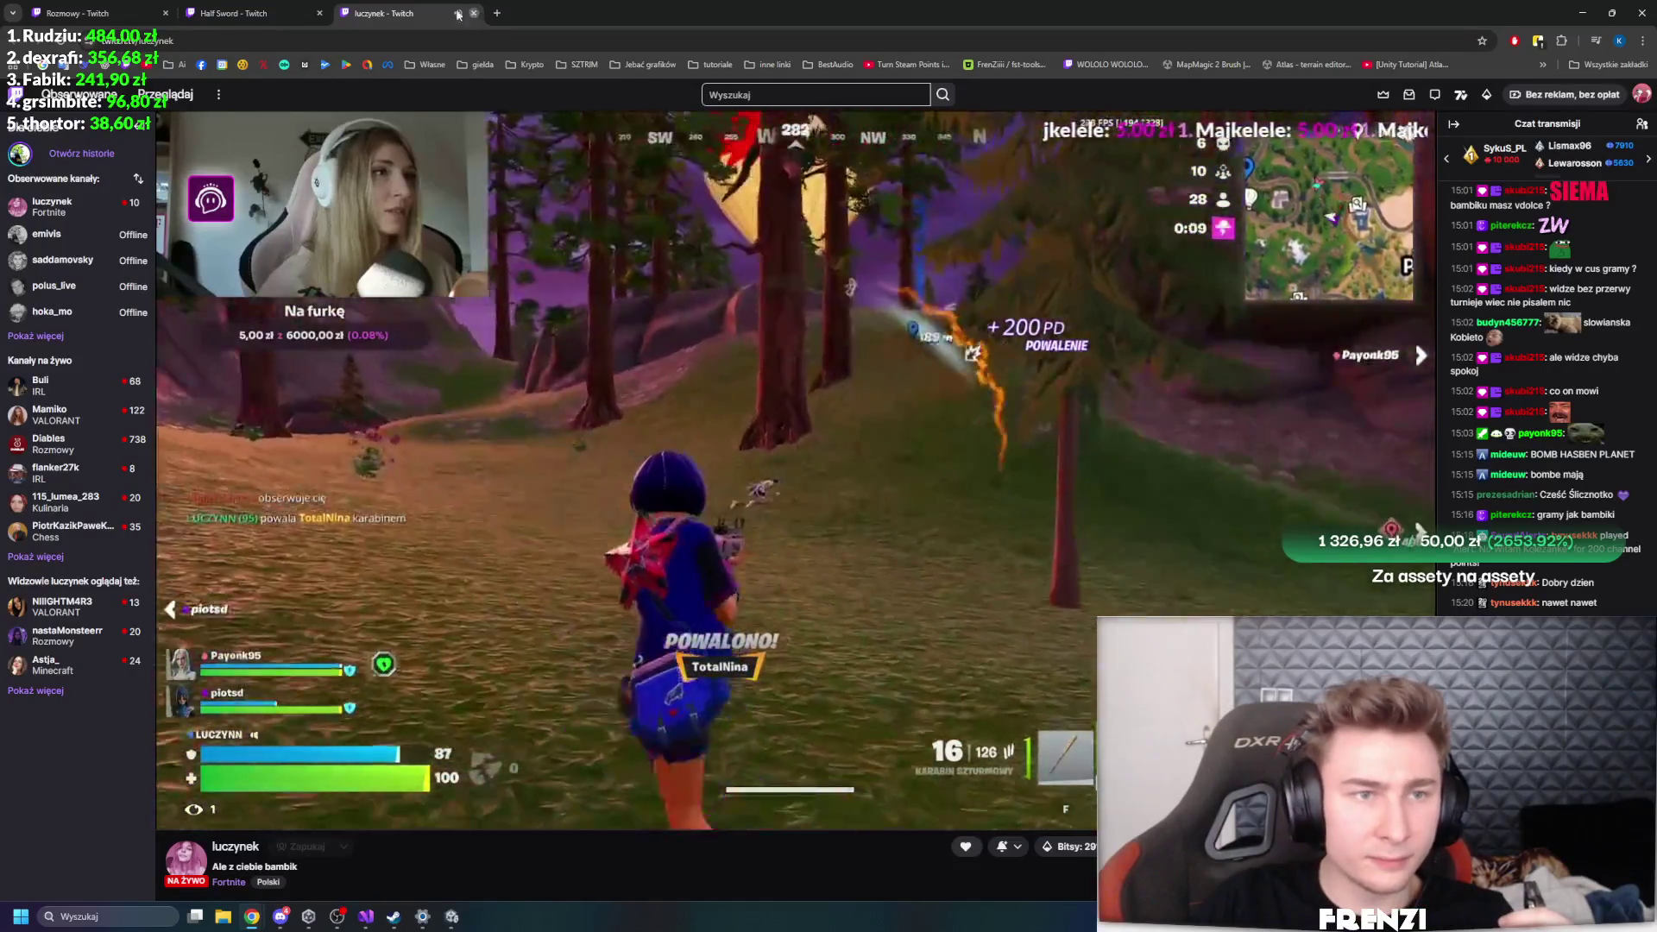
left_click(473, 13)
key("alt+Tab")
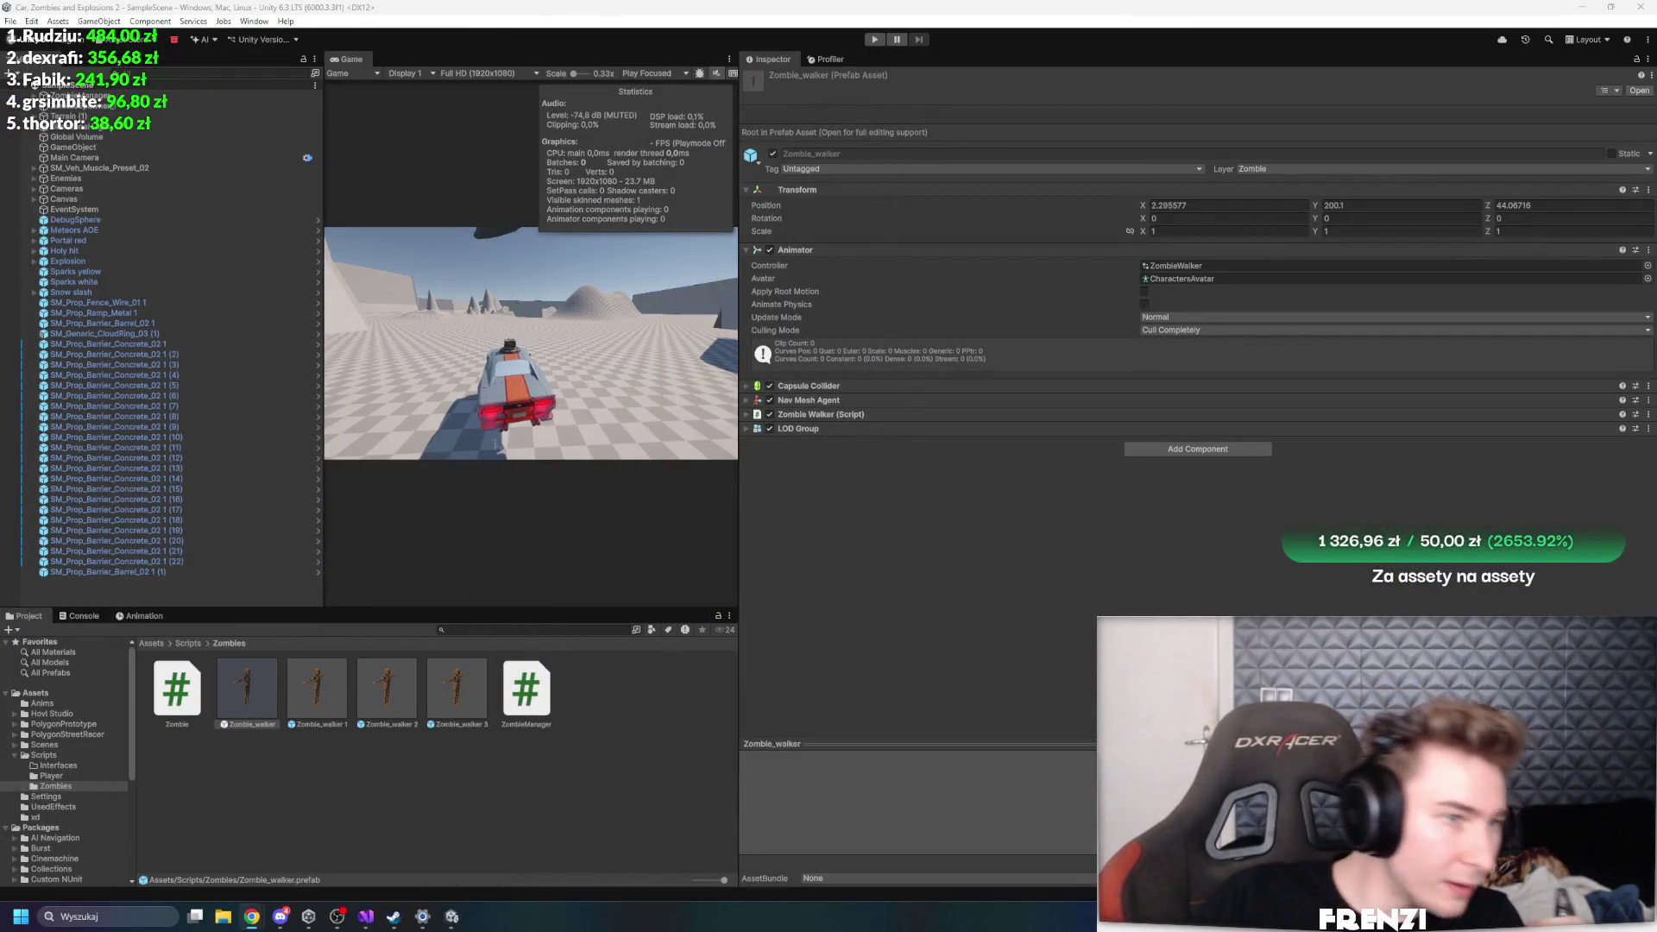
- Return to the running Unity editor, open IDamageable.cs in the code editor, then browse back to Assets
key("alt+Tab")
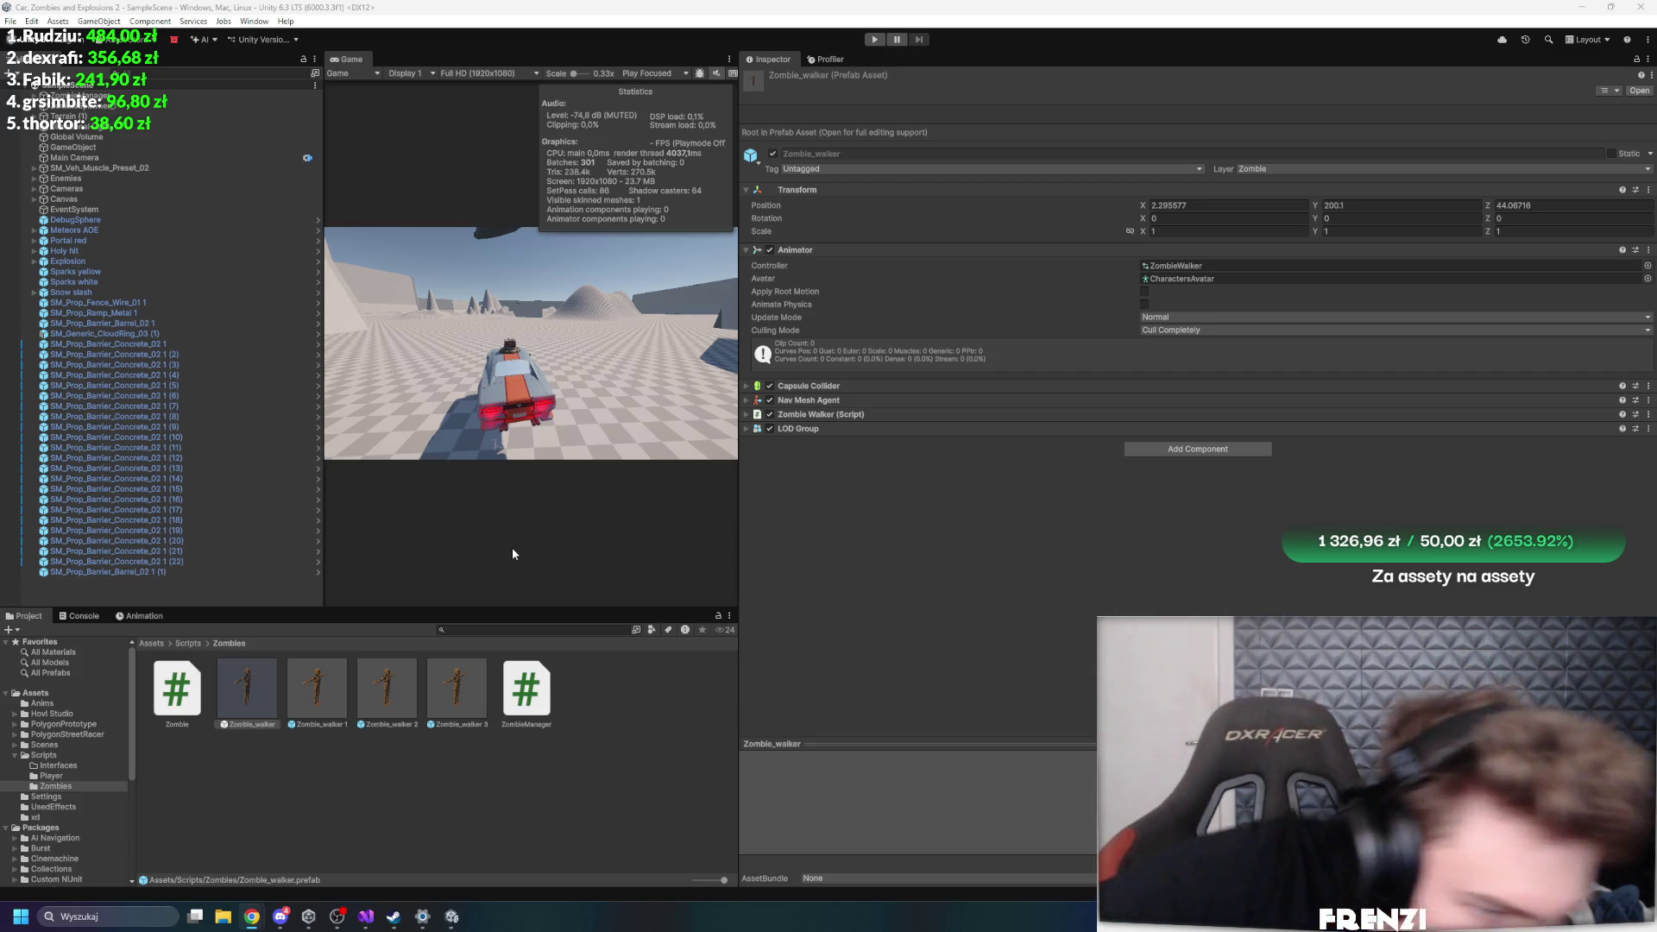
left_click(452, 917)
left_click(451, 917)
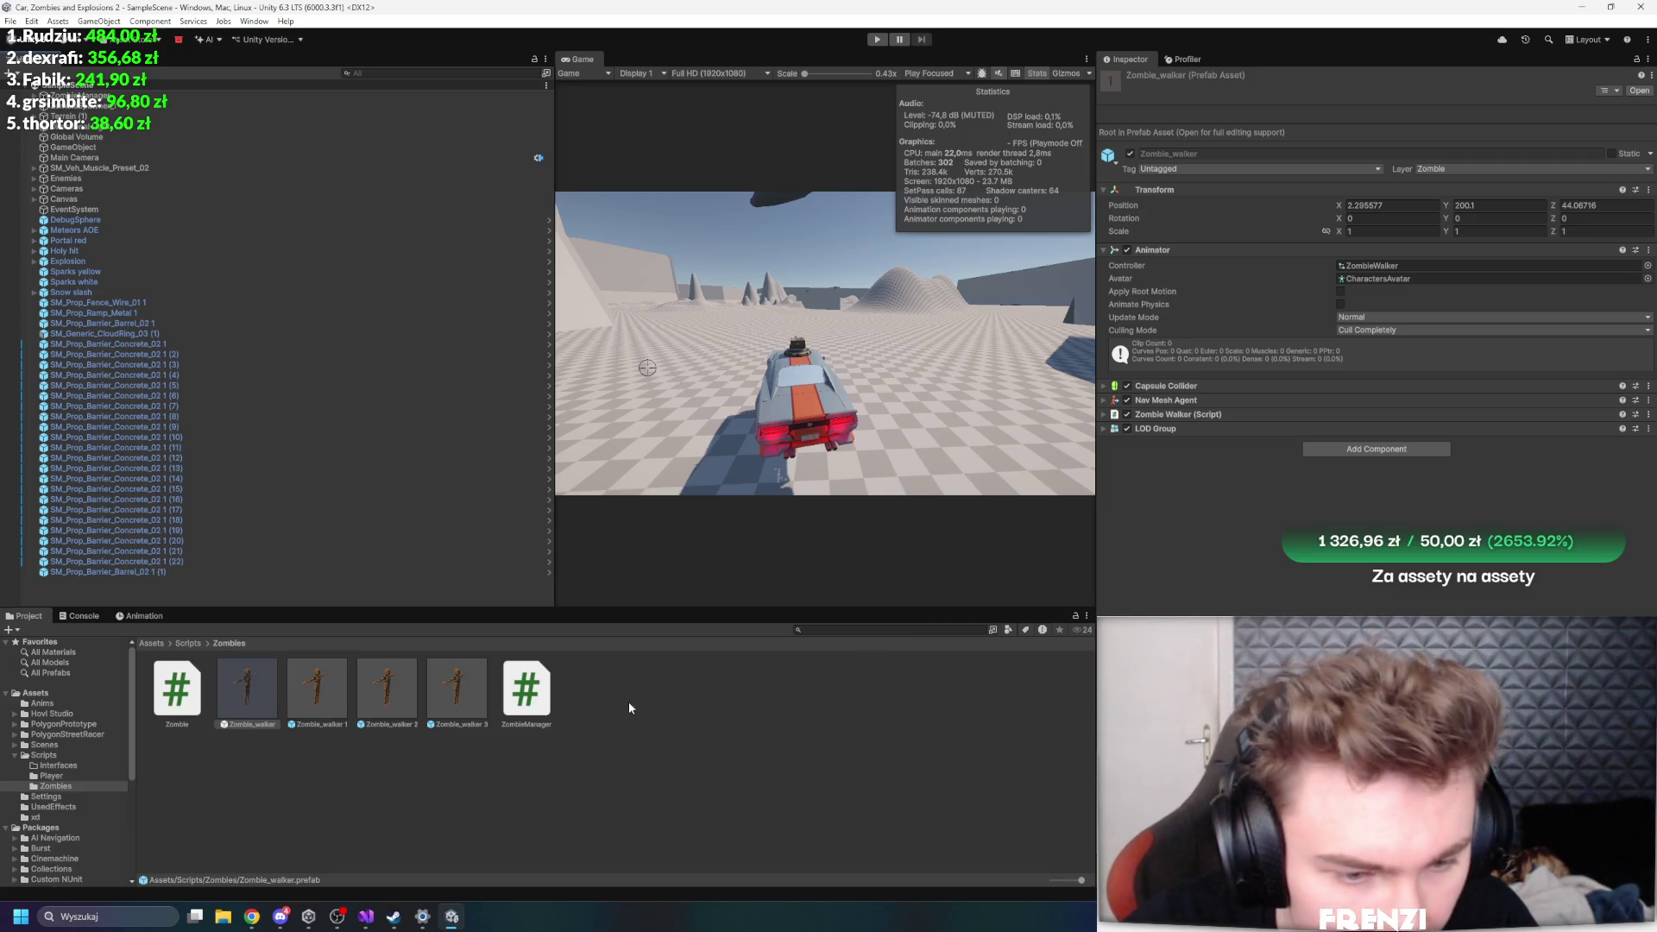
left_click(526, 690)
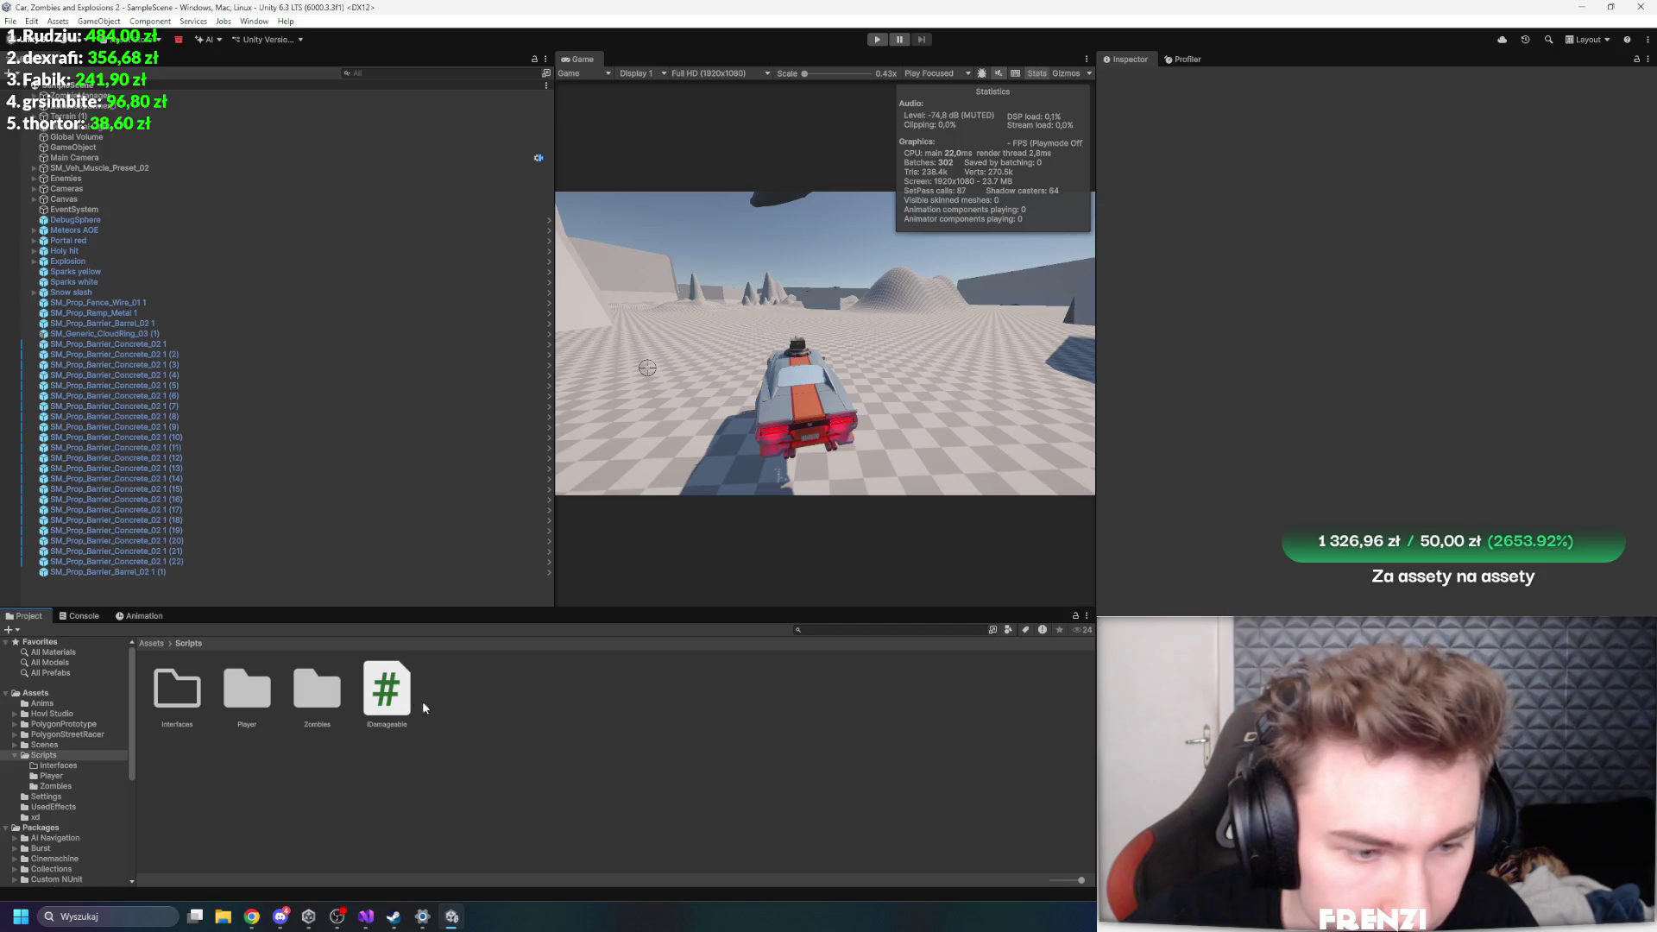
double_click(388, 690)
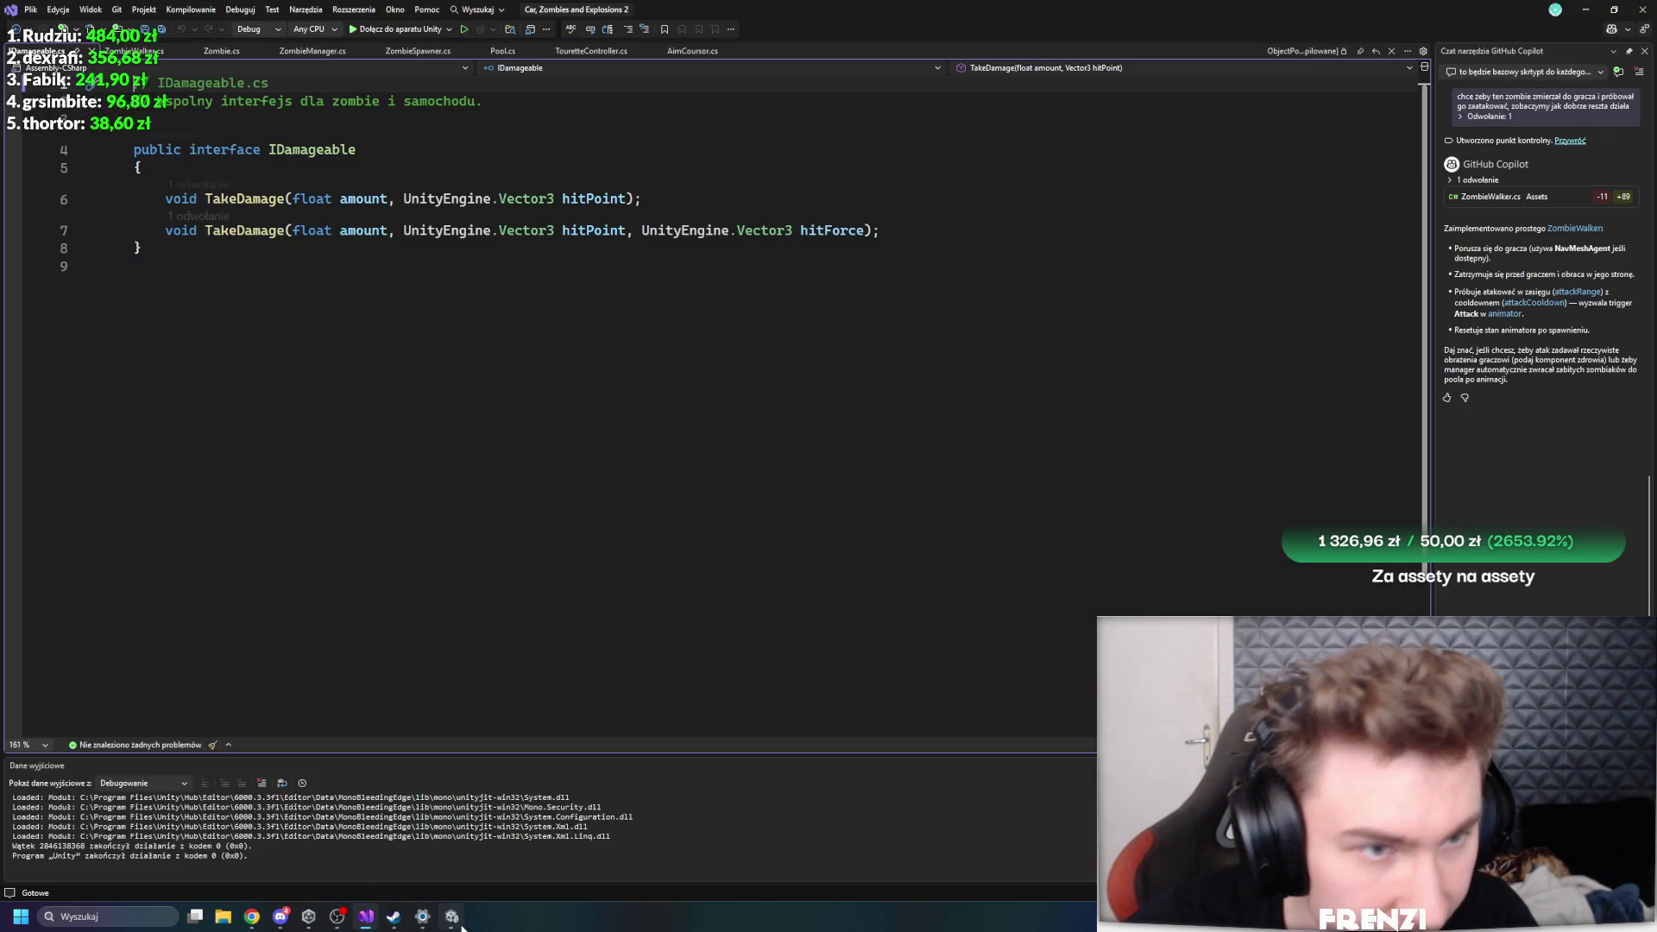
left_click(456, 920)
left_click(152, 643)
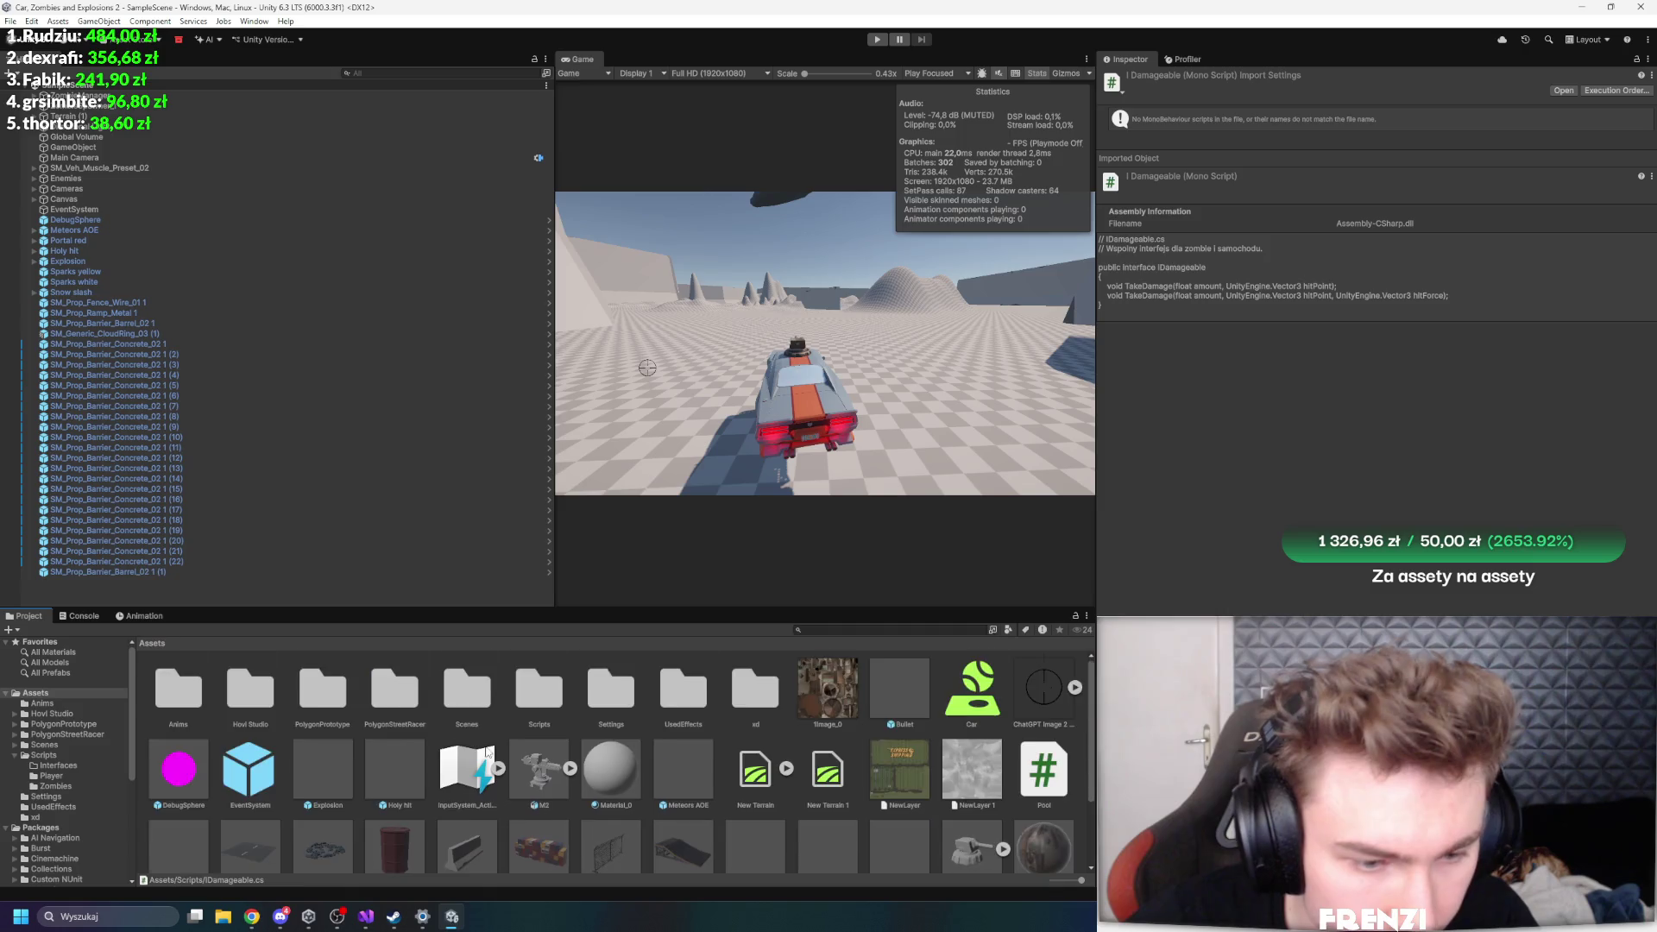
- Drag the panel dividers to widen the Game view on both sides
scroll(604, 733, "down", 3)
left_click_drag(694, 602, 695, 502)
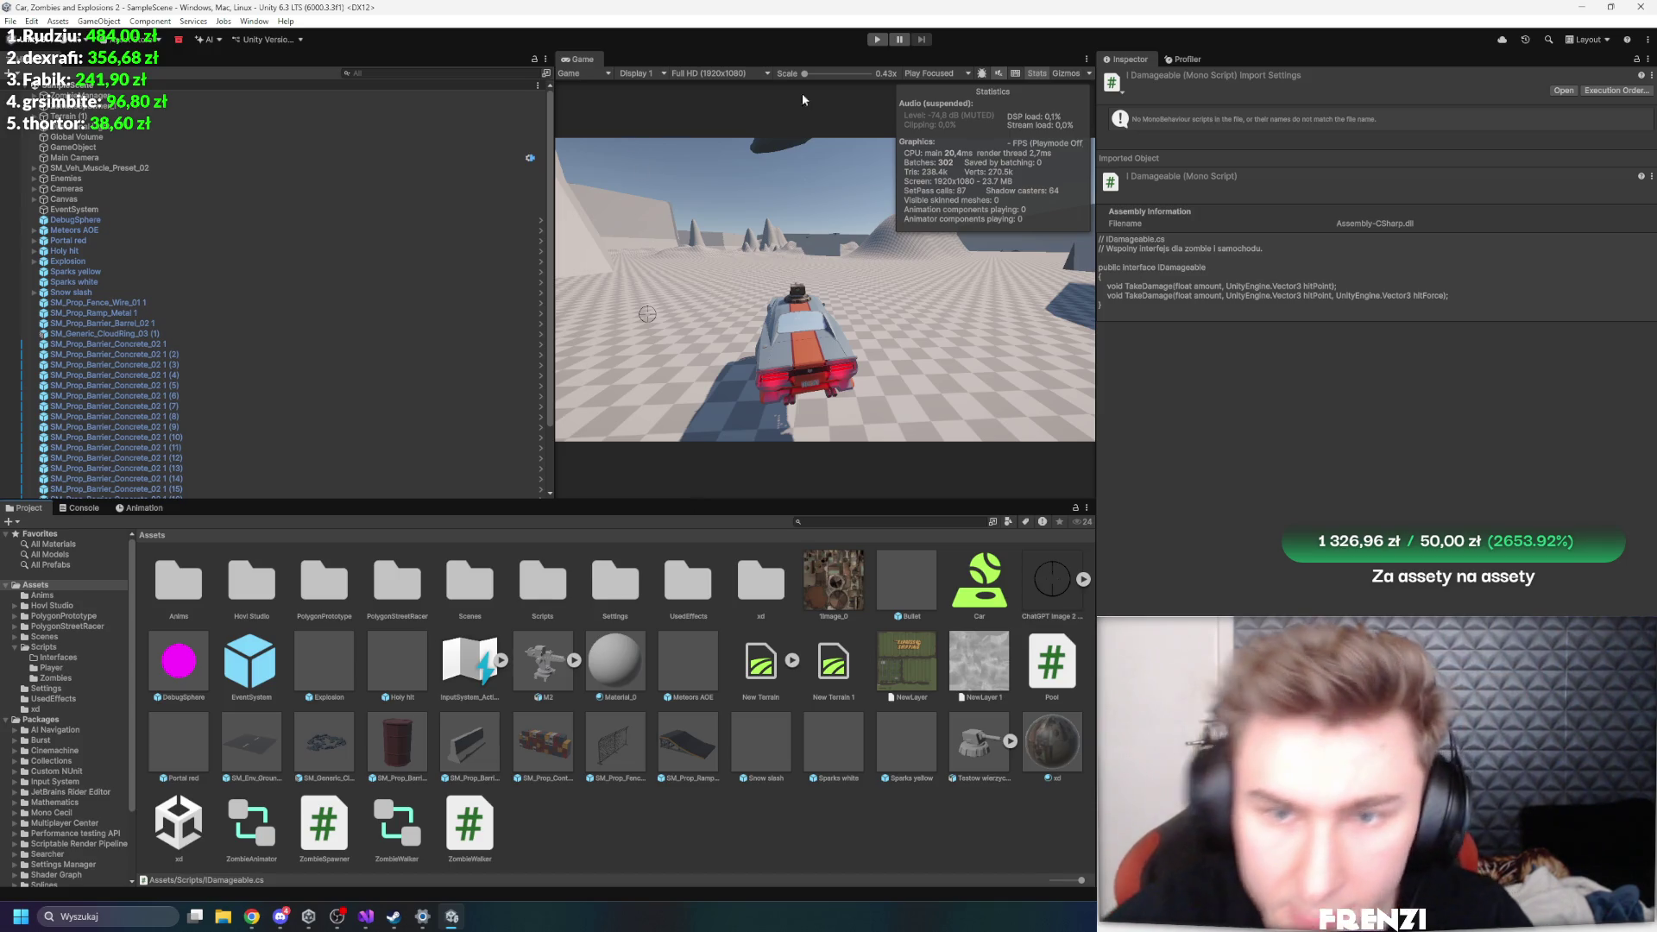
left_click_drag(1096, 329, 1338, 330)
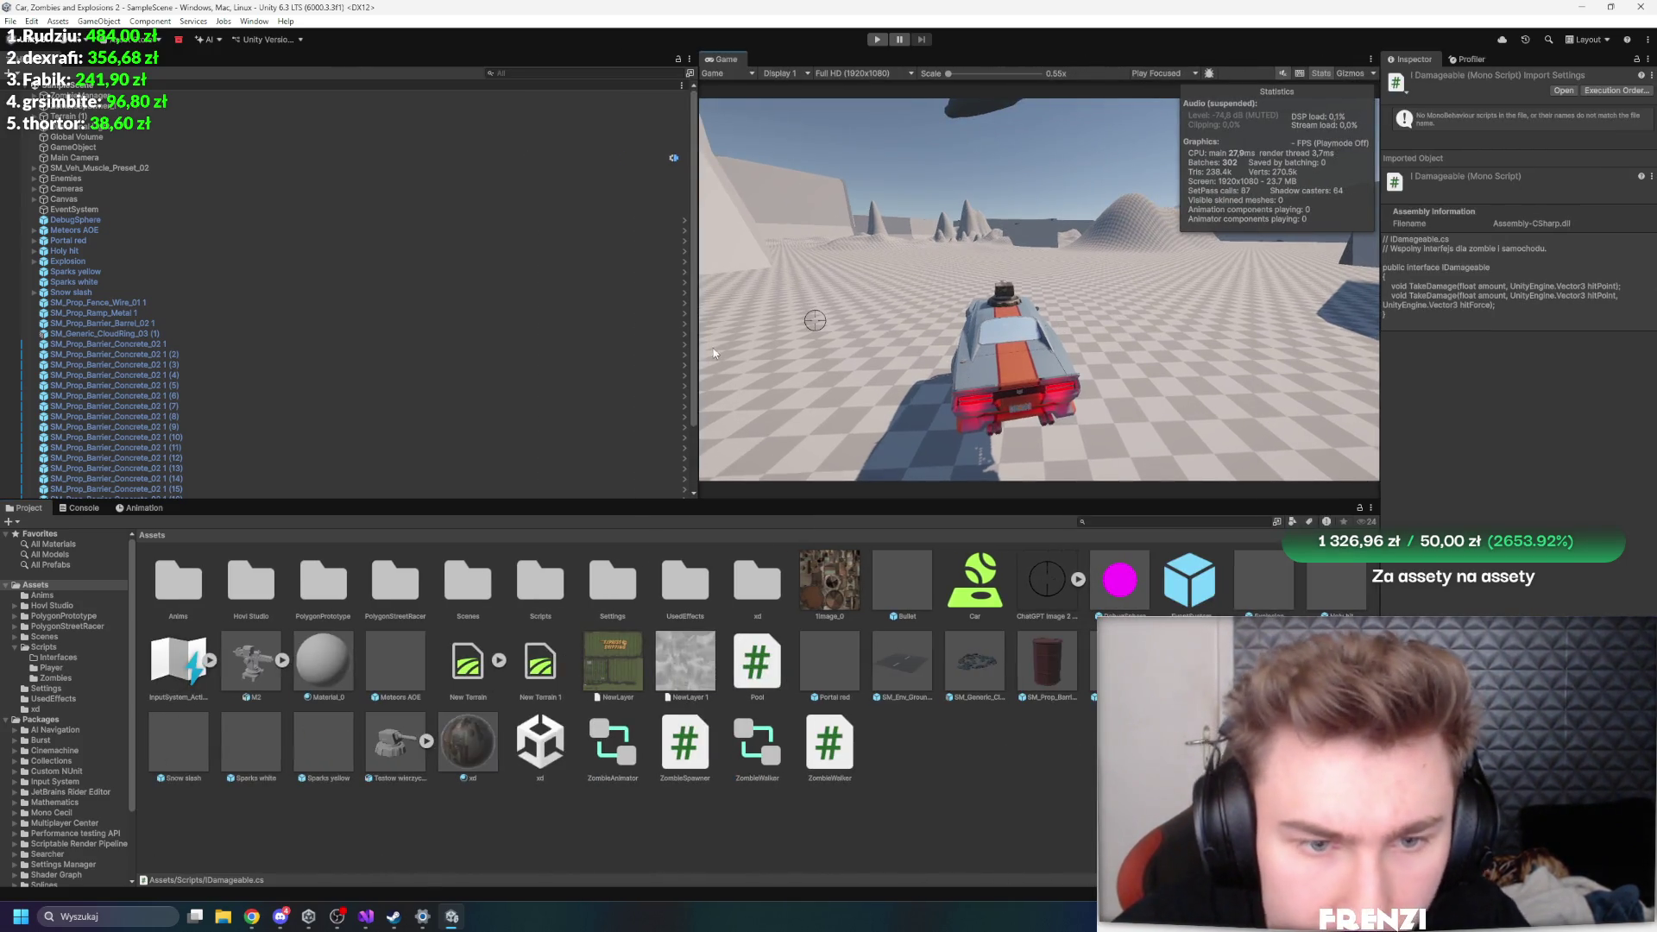
left_click_drag(696, 345, 490, 346)
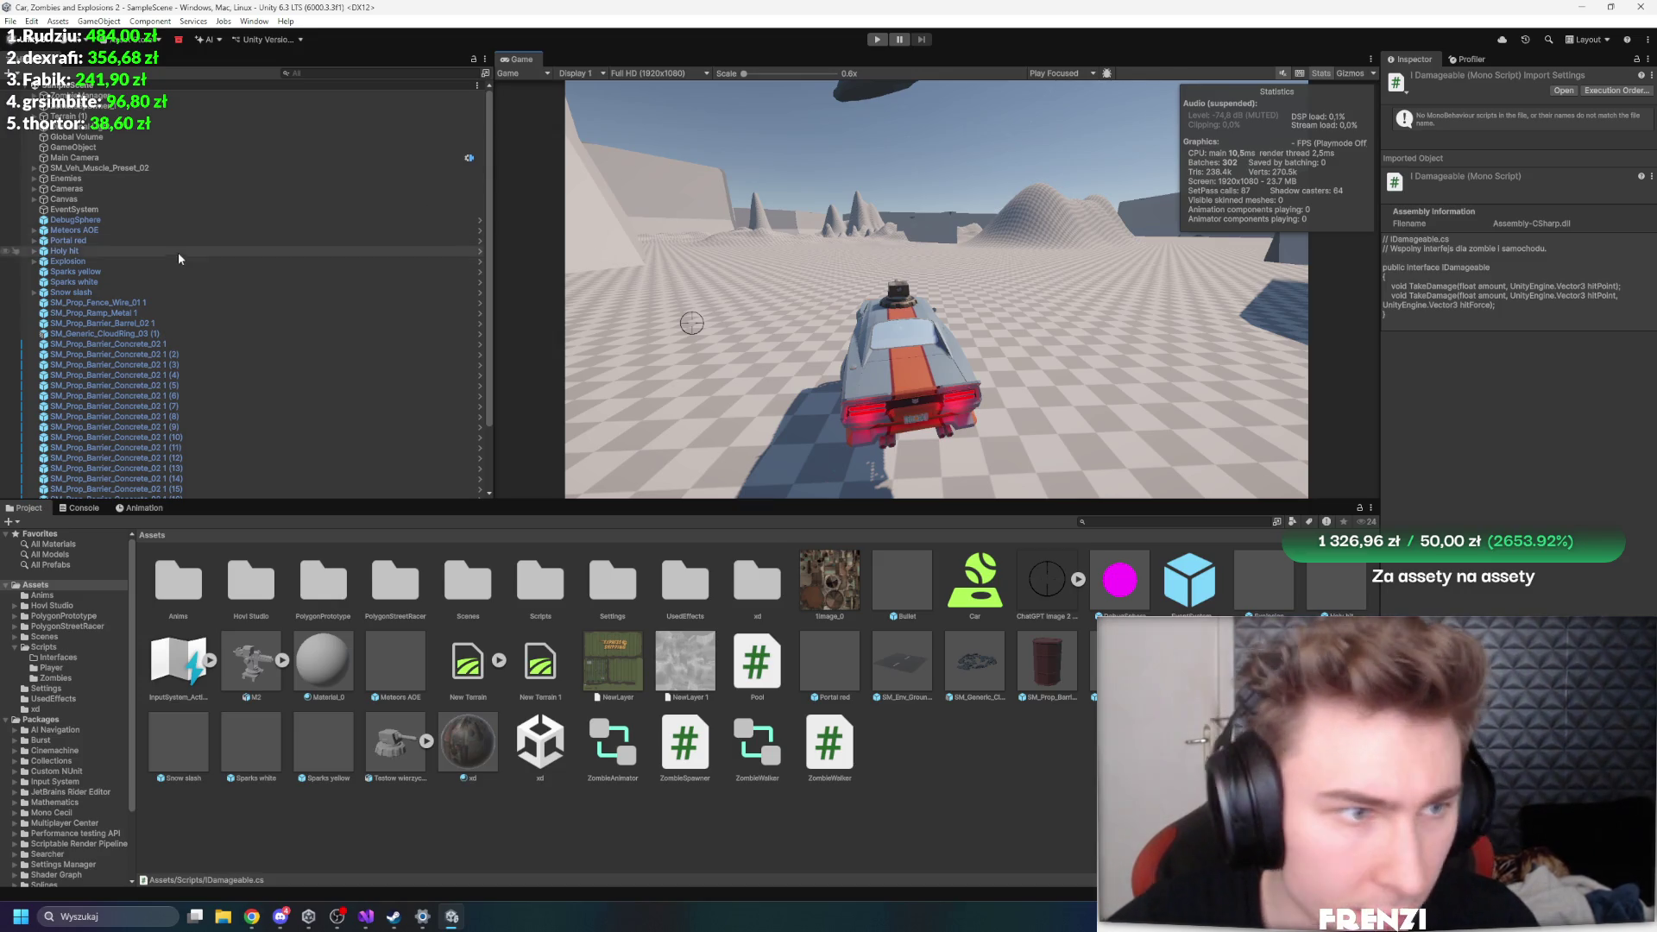
- From Pool_Walker's Zombie_walker prefab, open the ZombieWalker script in the code editor
scroll(43, 116, "up", 2)
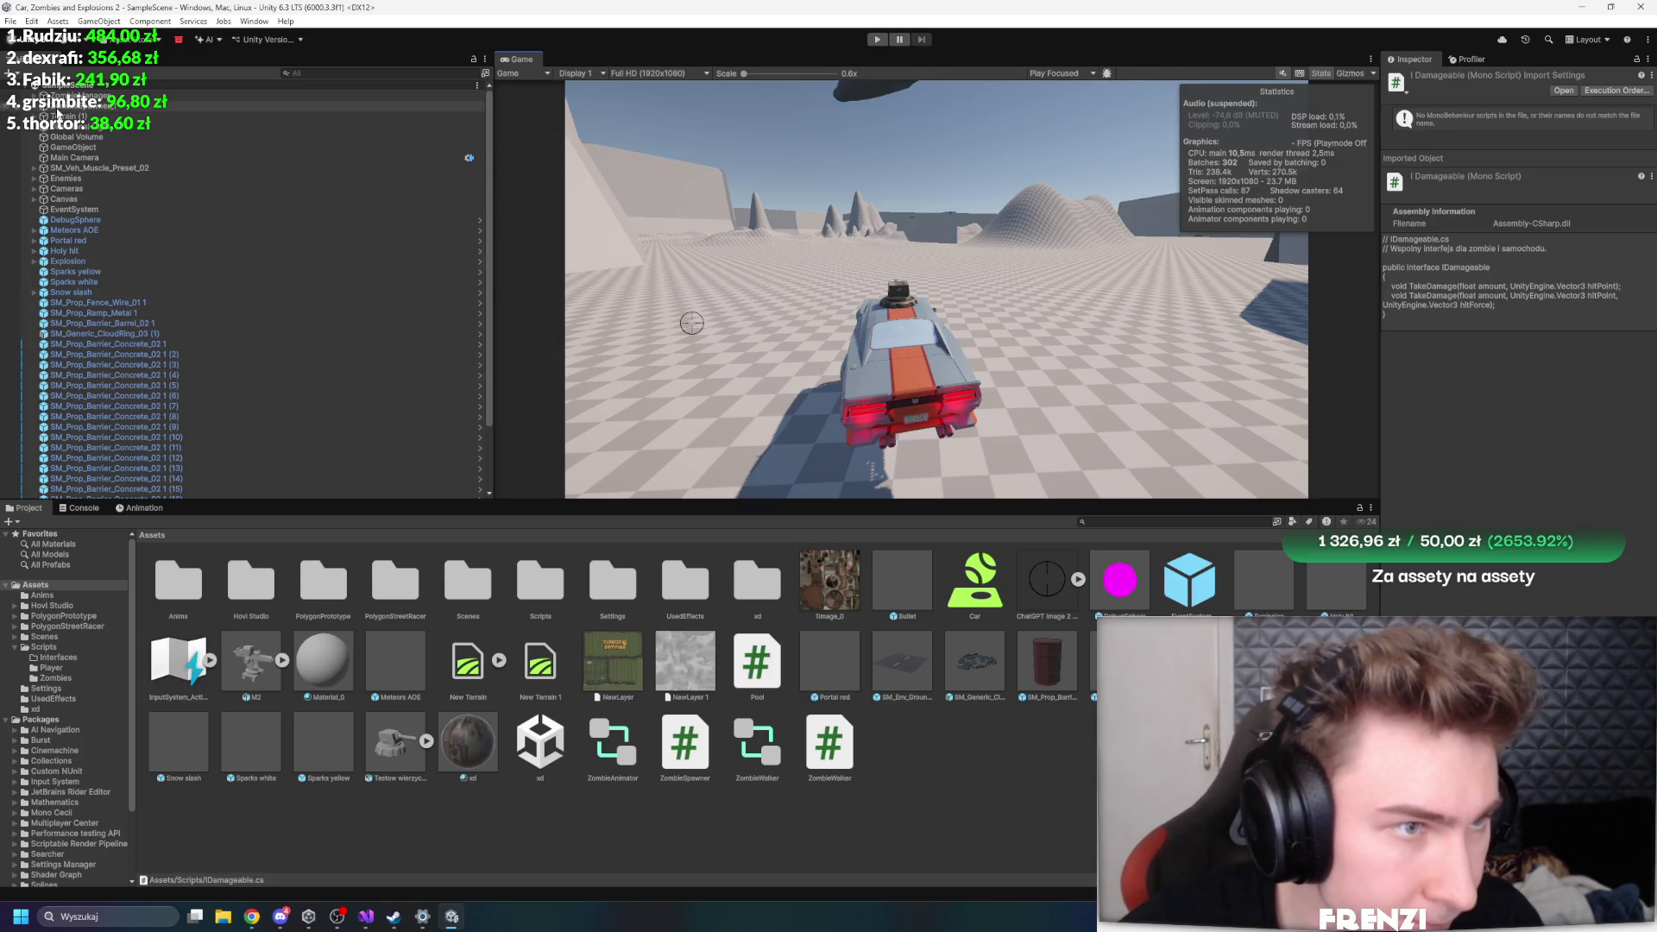
left_click(52, 105)
double_click(1532, 213)
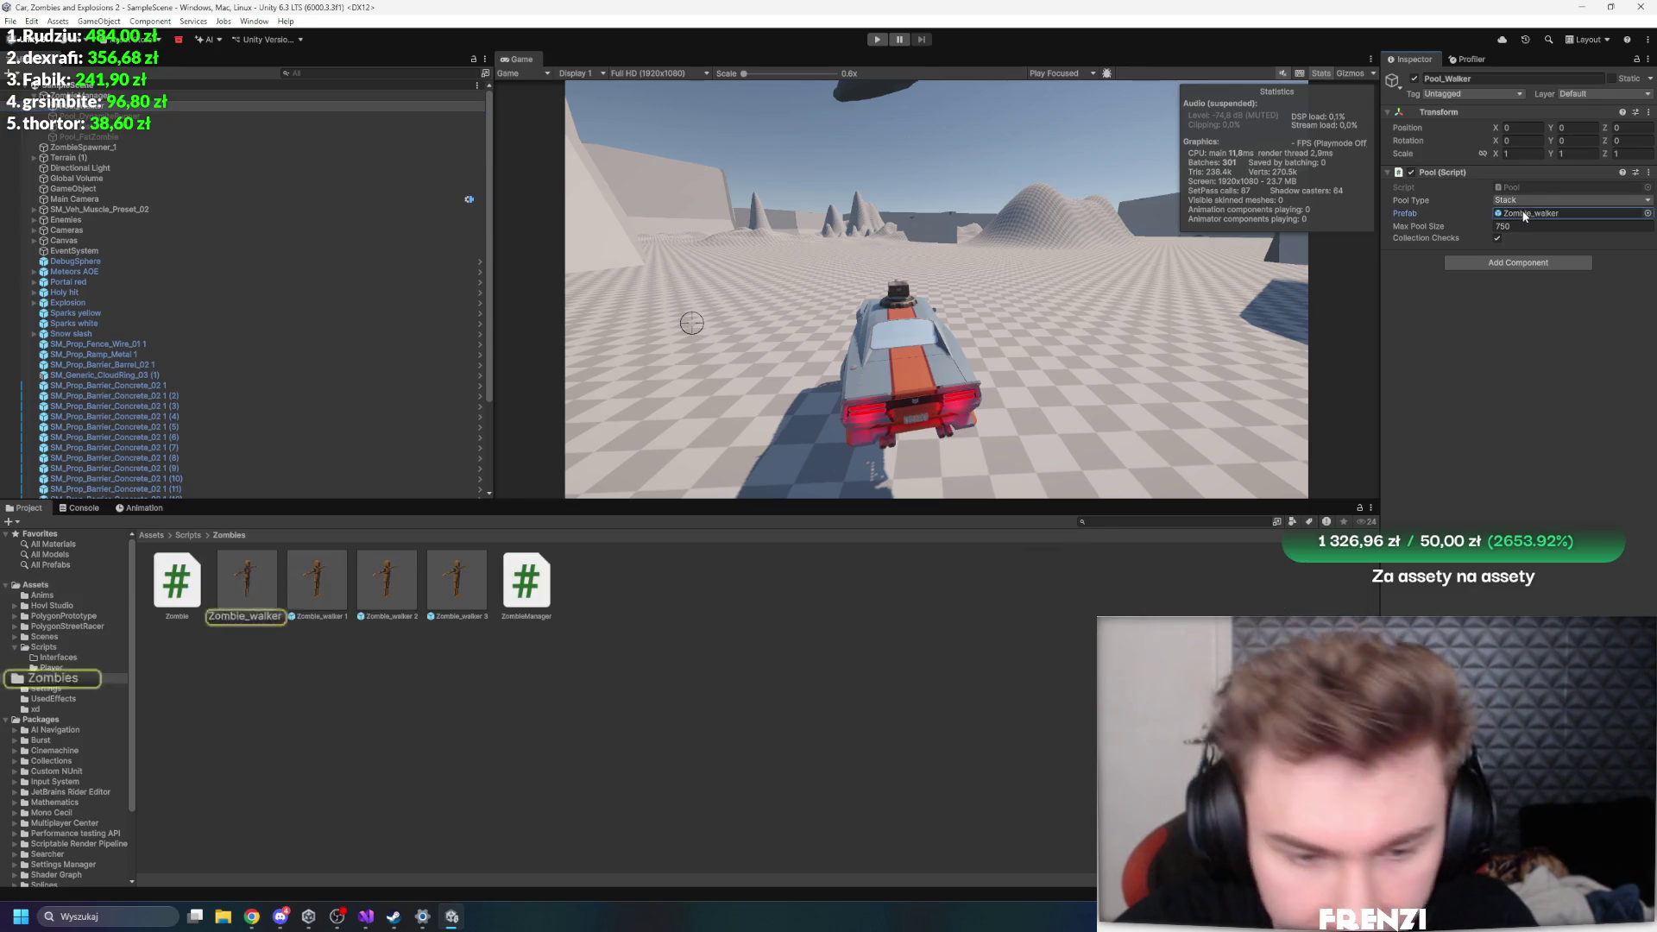
left_click(1494, 416)
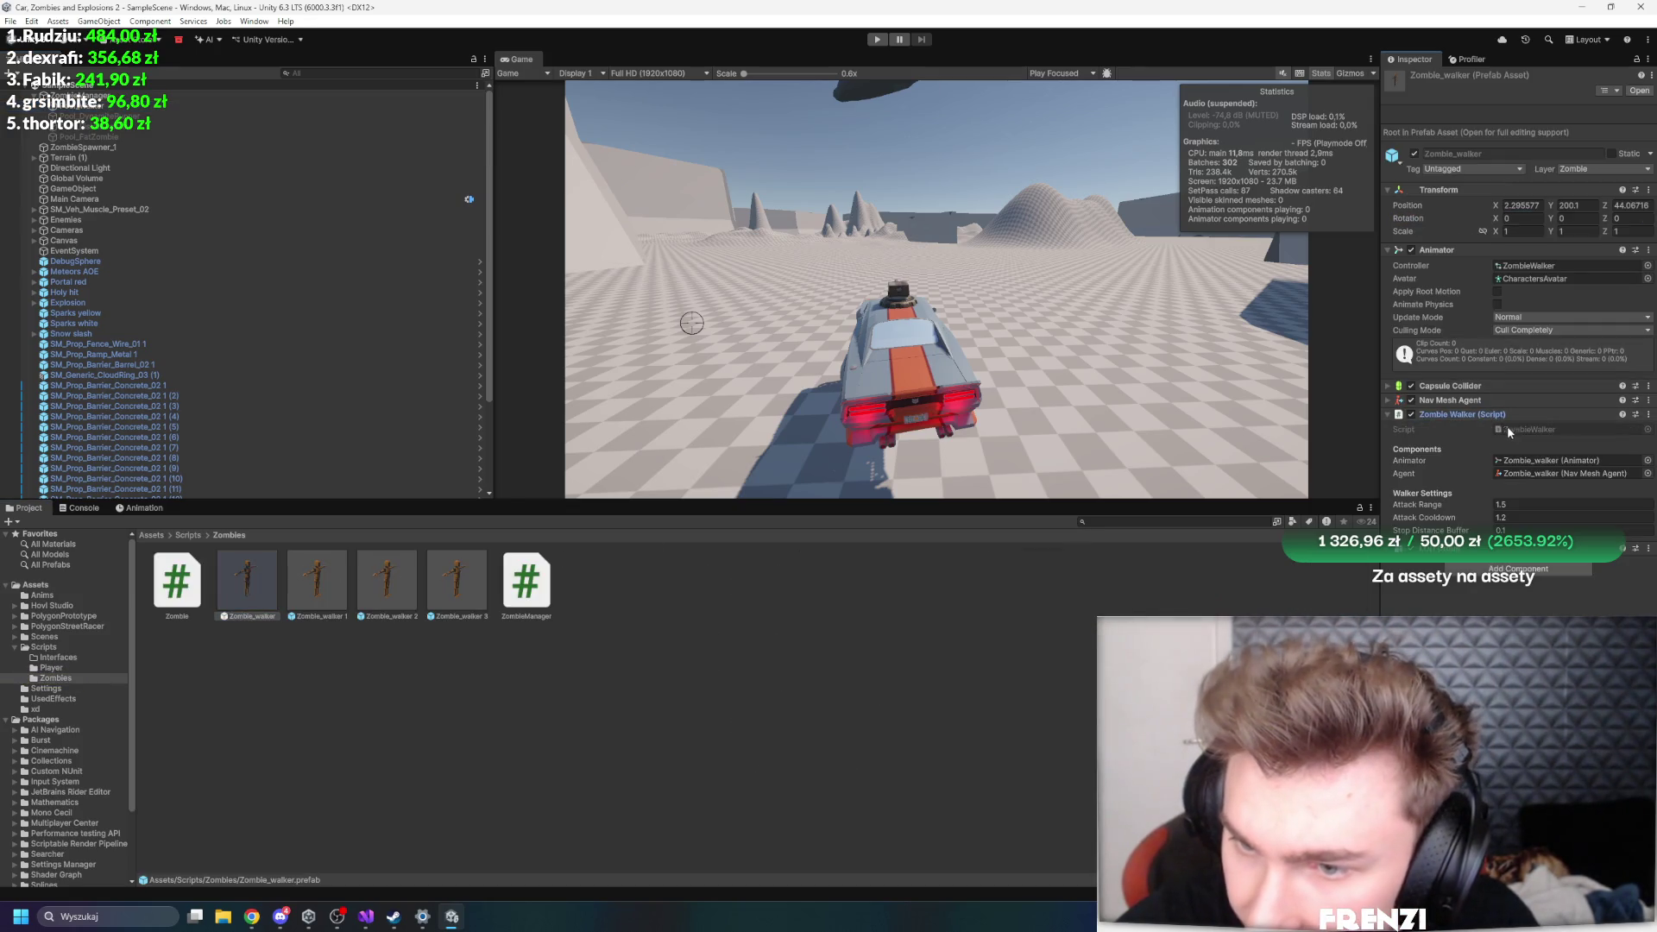
double_click(1541, 430)
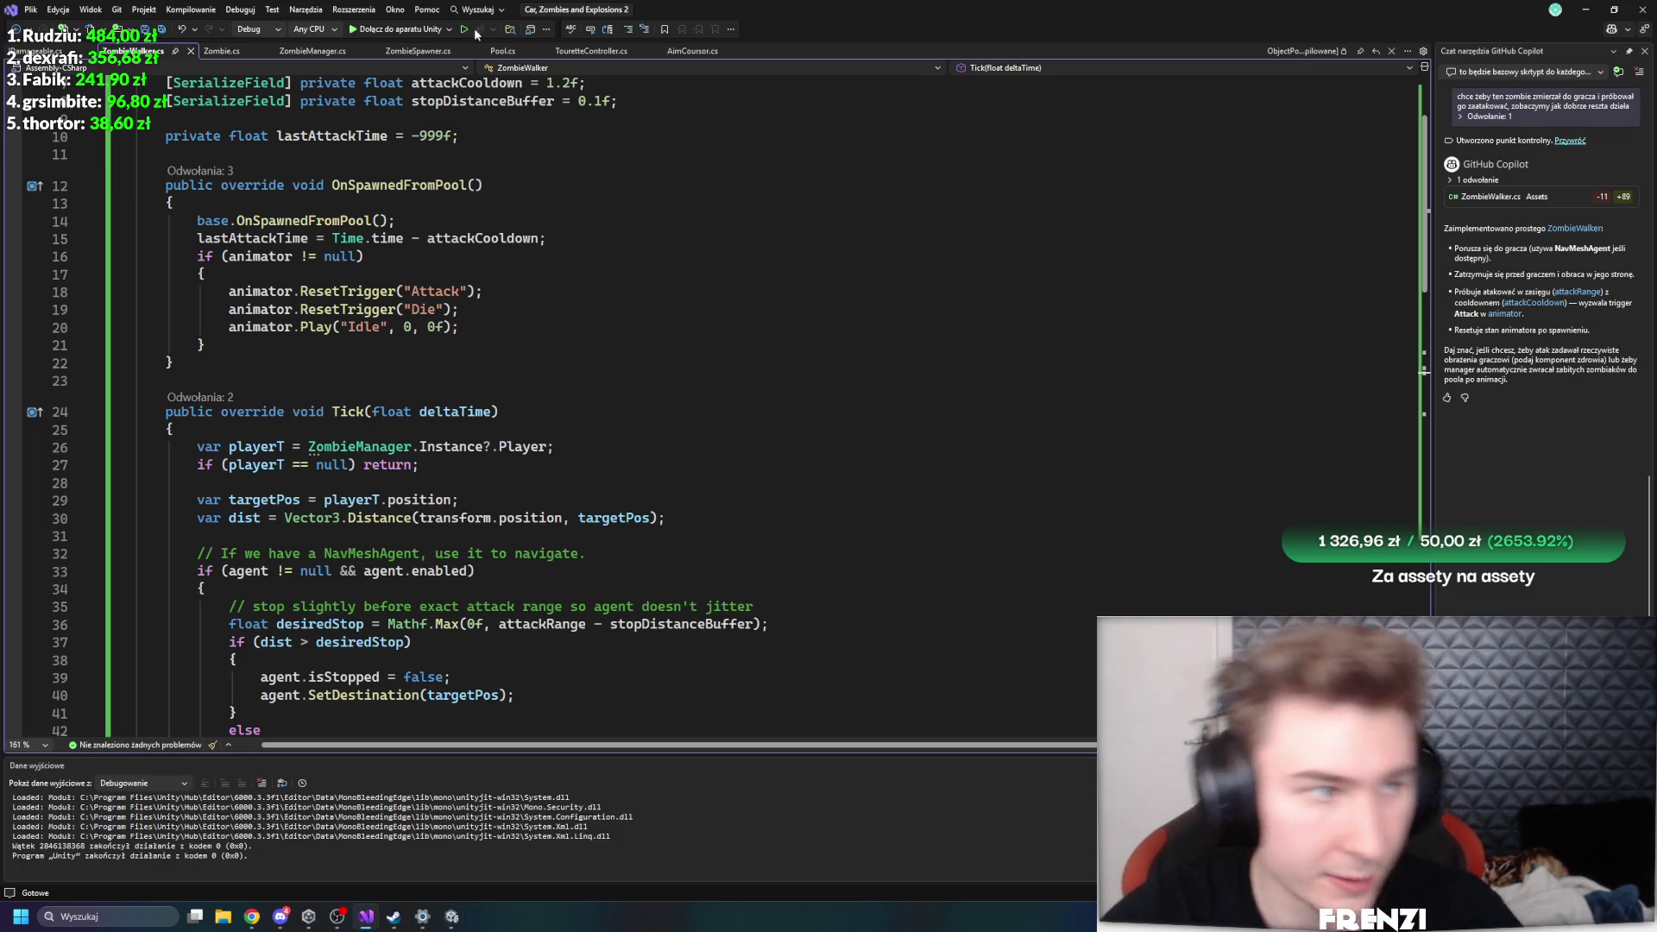
- Scroll through ZombieWalker.cs; the typed prediction request lands in the search field and is cleared
scroll(604, 346, "up", 2)
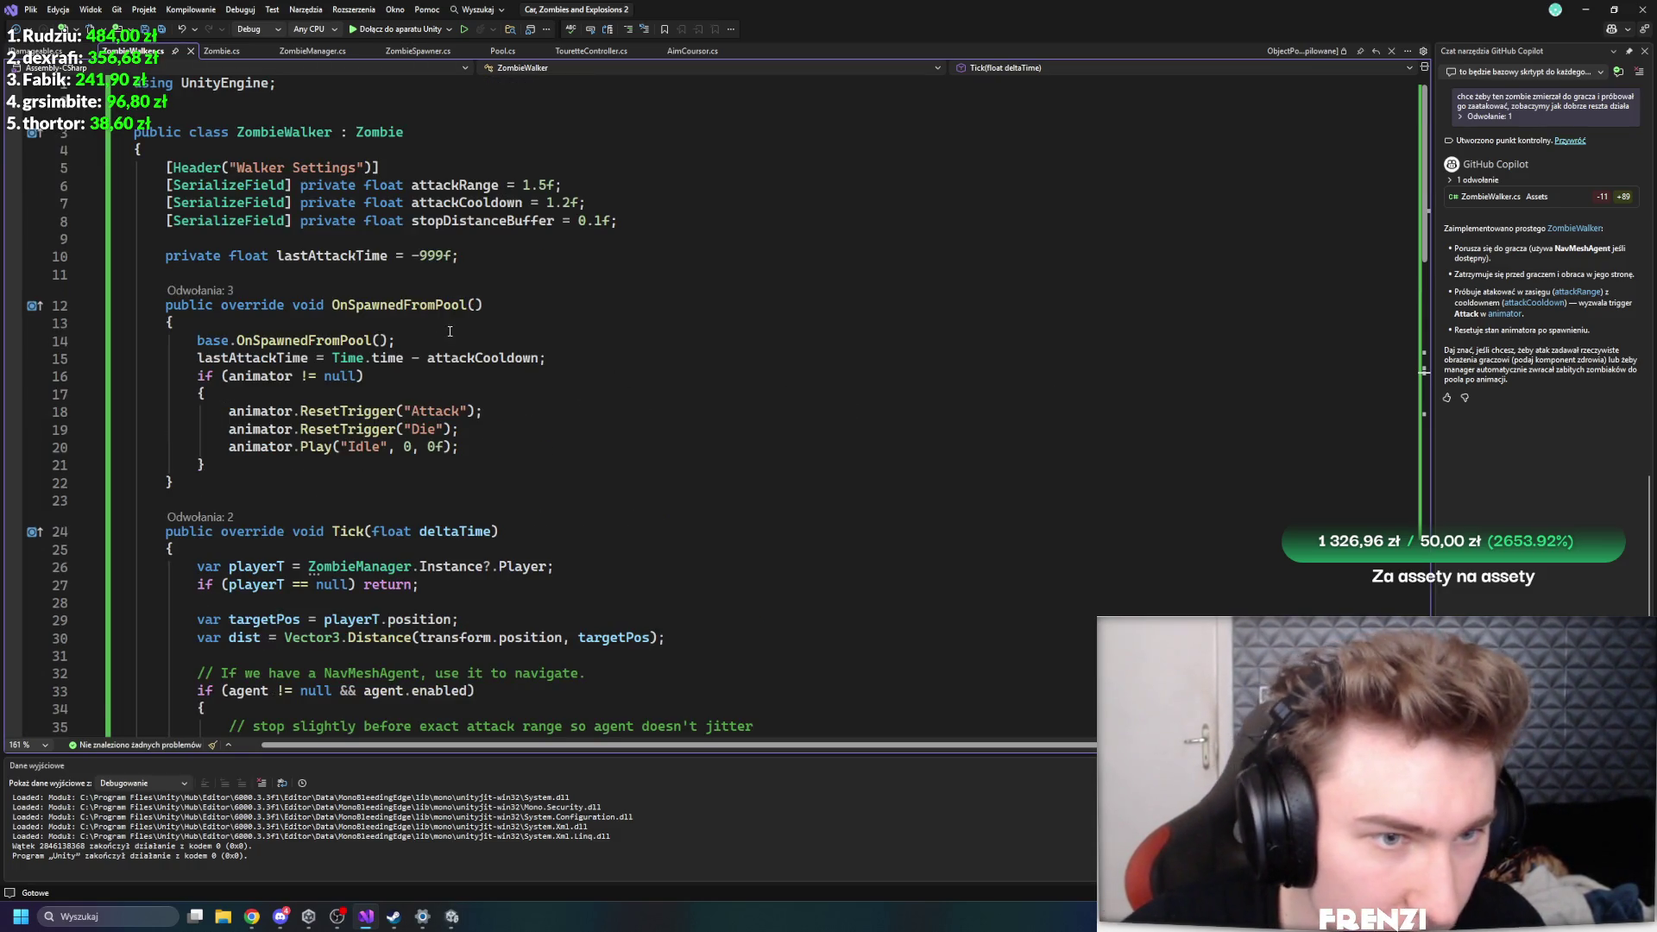
scroll(450, 331, "down", 10)
scroll(466, 388, "down", 2, "ctrl")
scroll(487, 431, "up", 8)
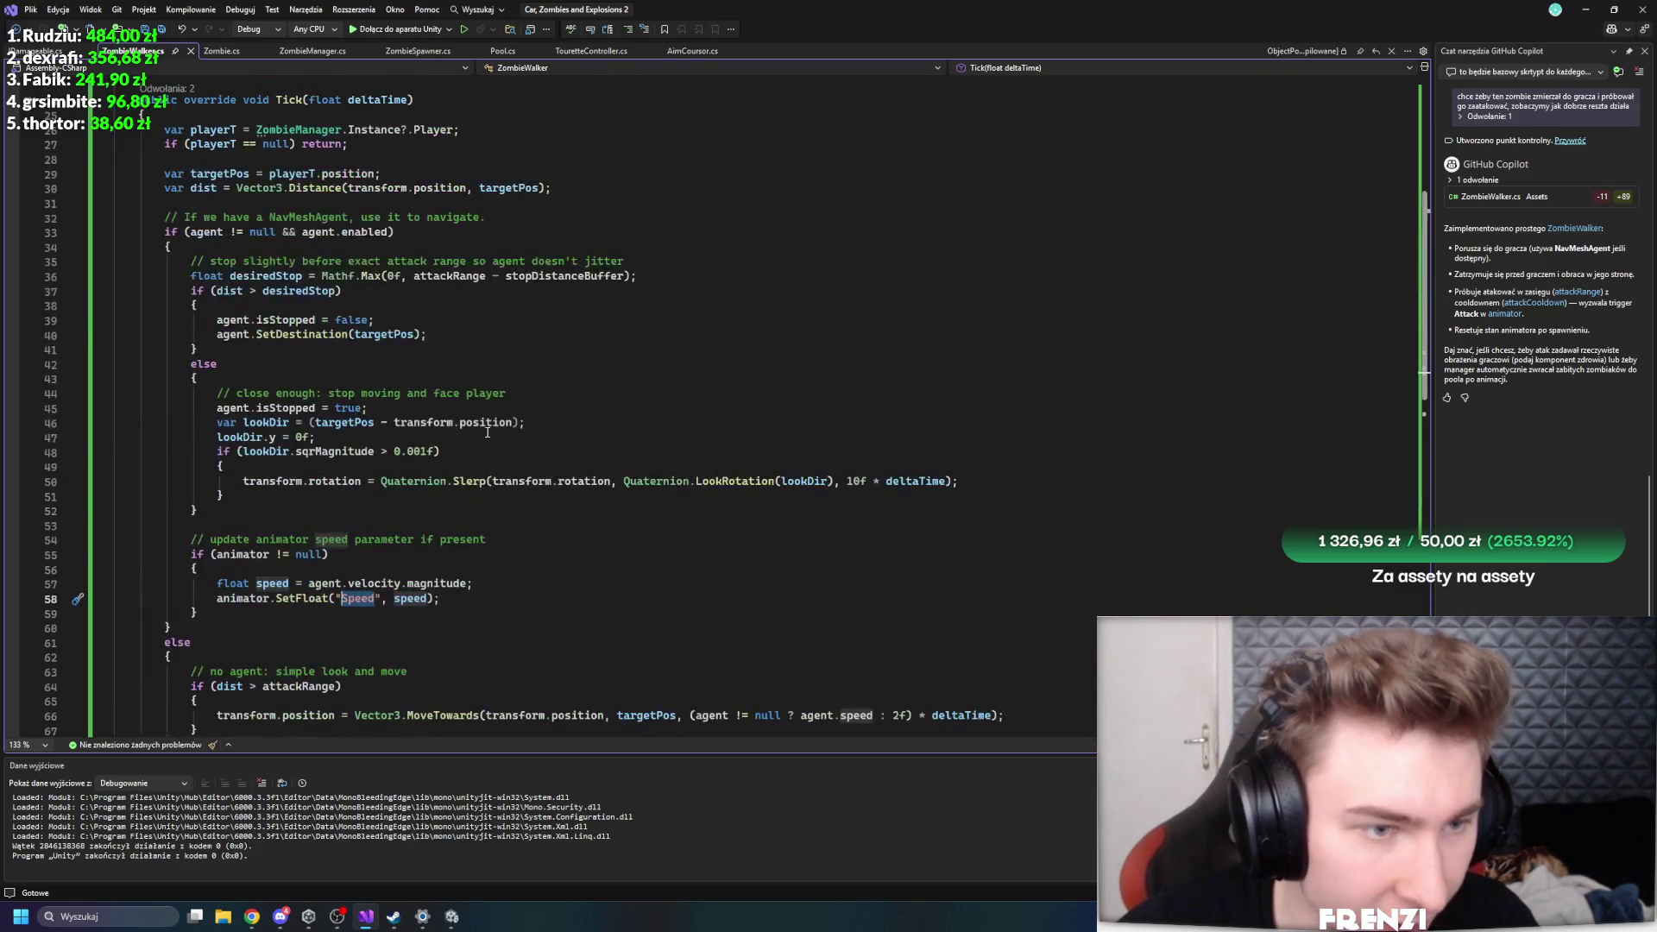
scroll(487, 431, "up", 7)
key("ctrl+f")
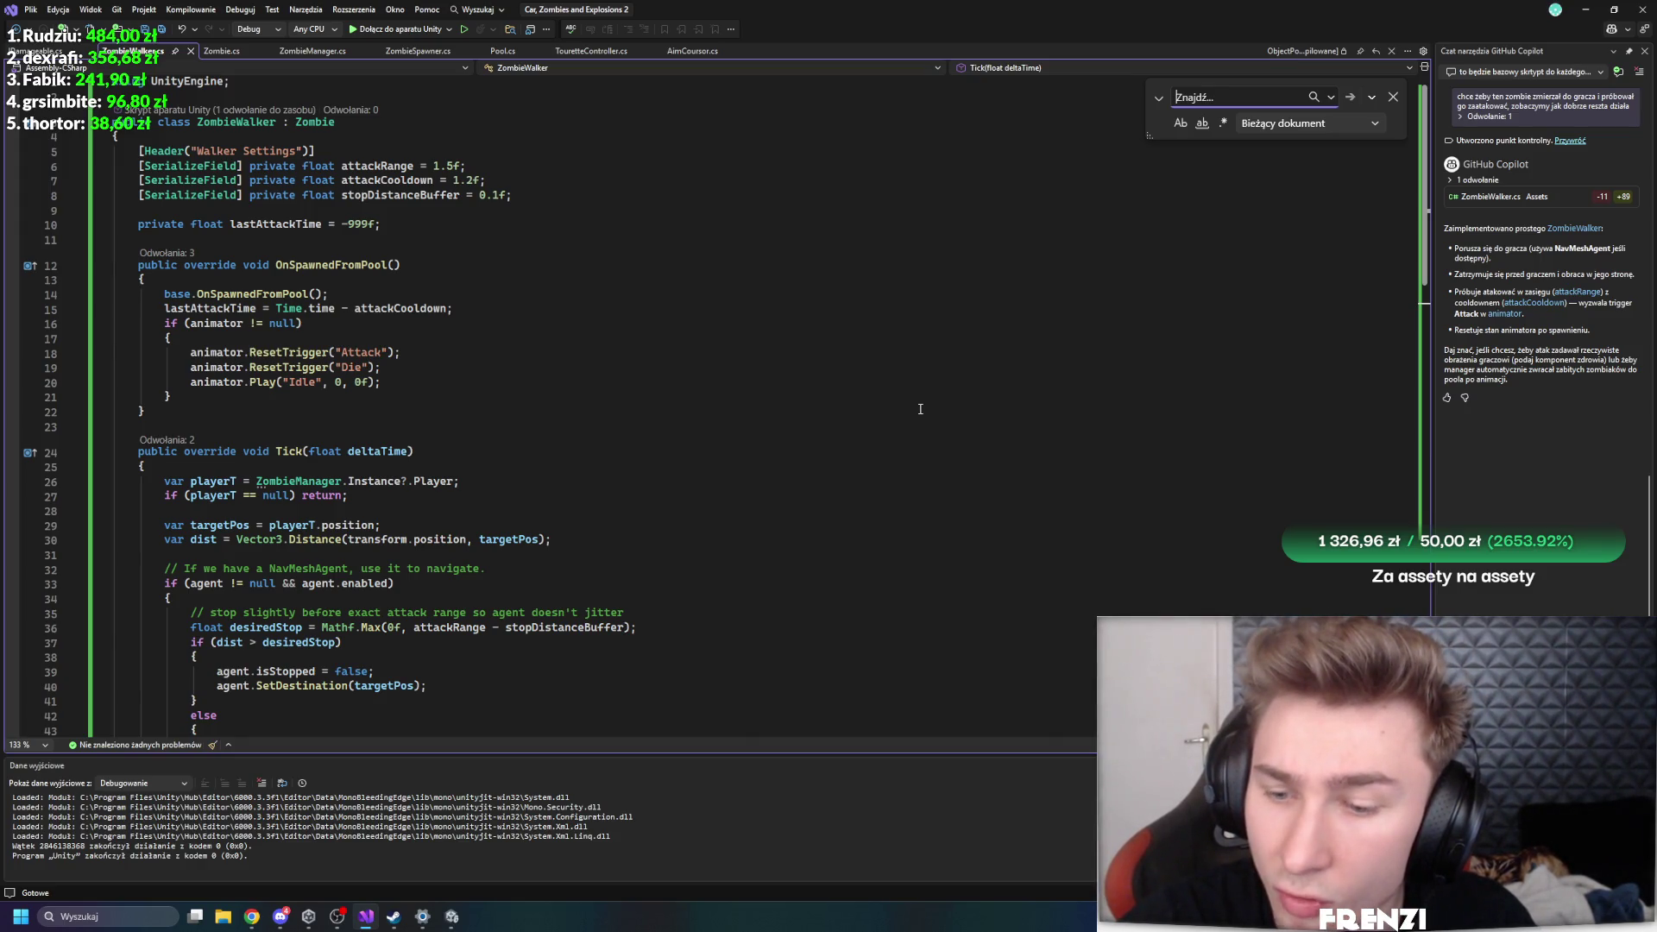
type("chciałbym a")
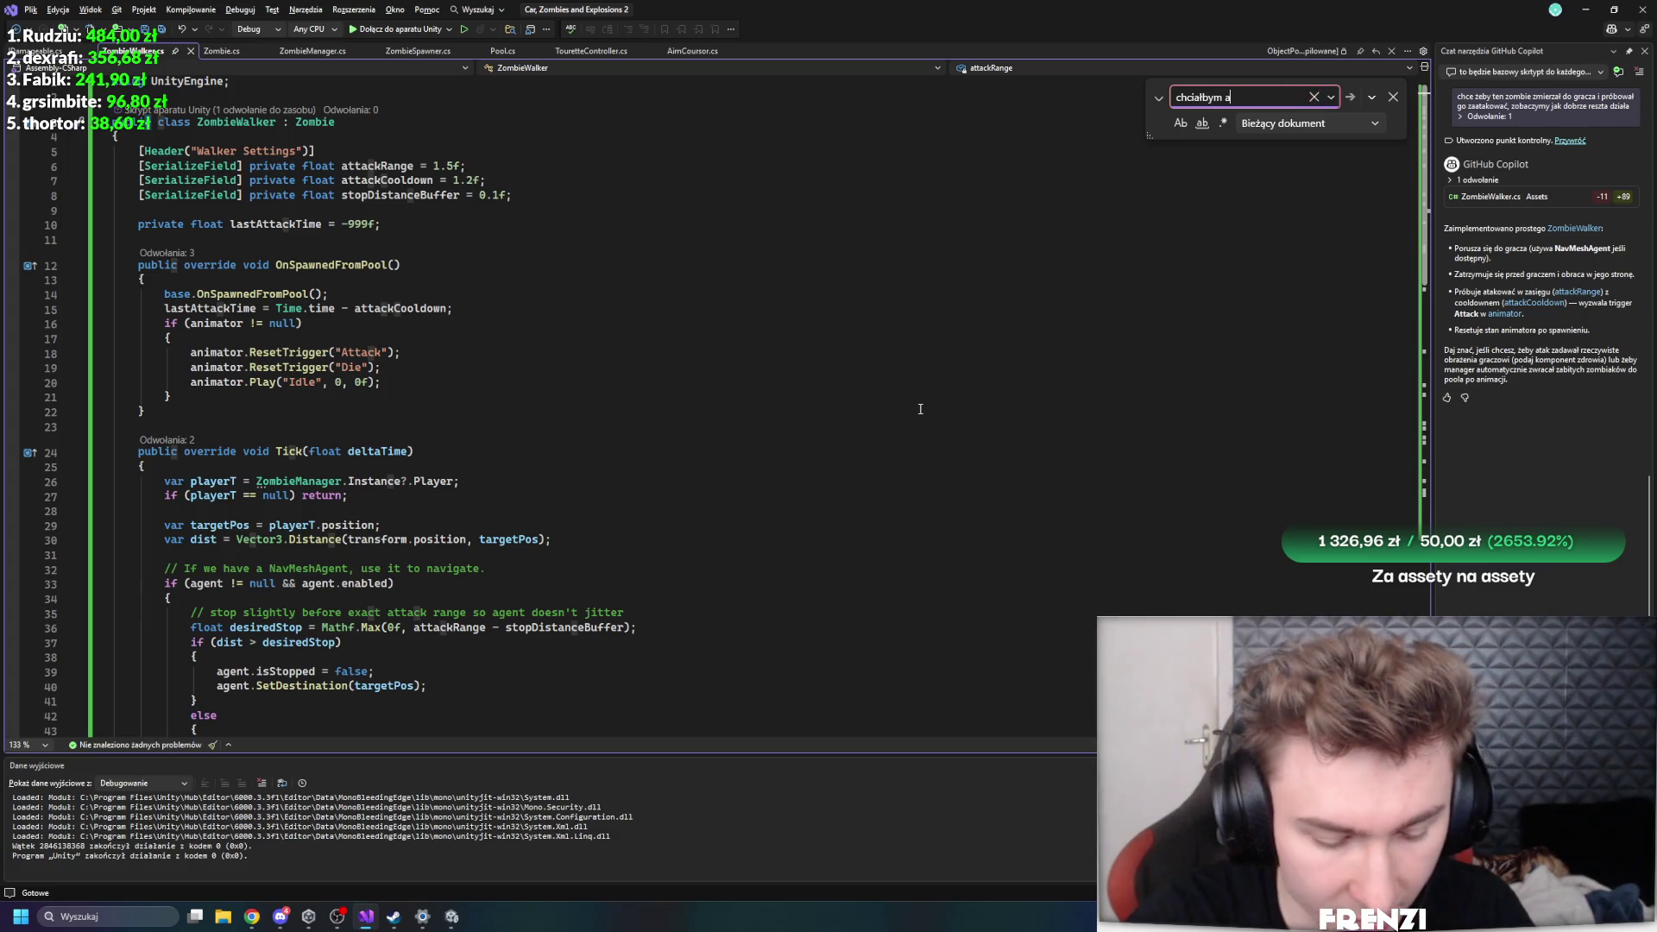
type("by ten zombie")
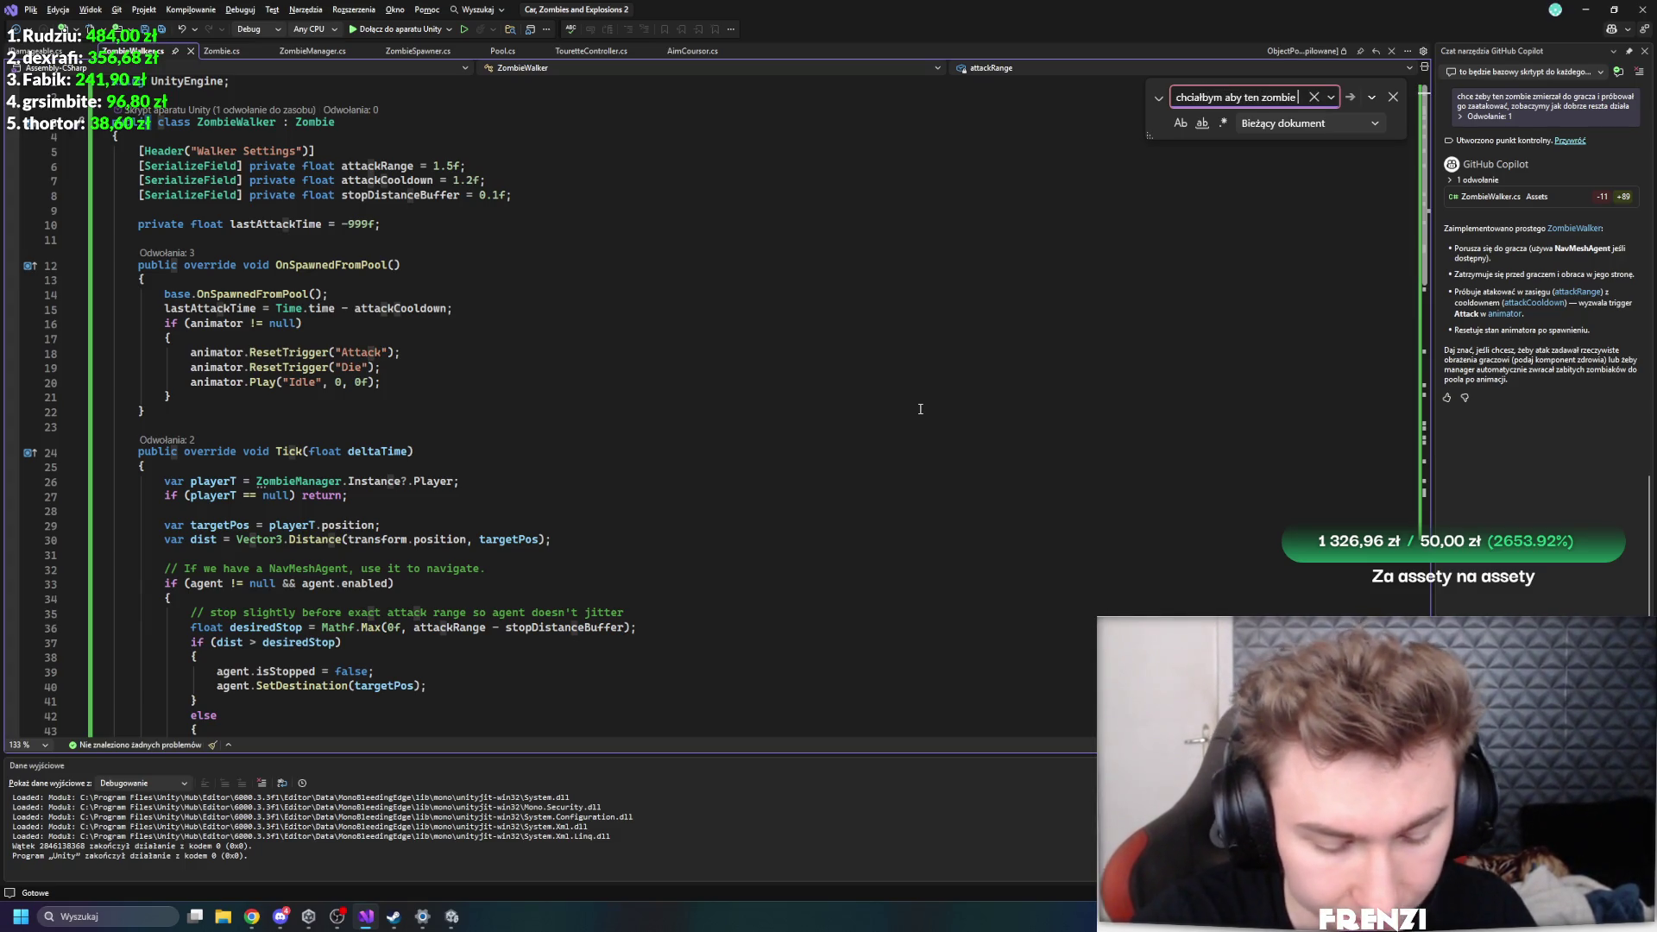
type(" potrafił")
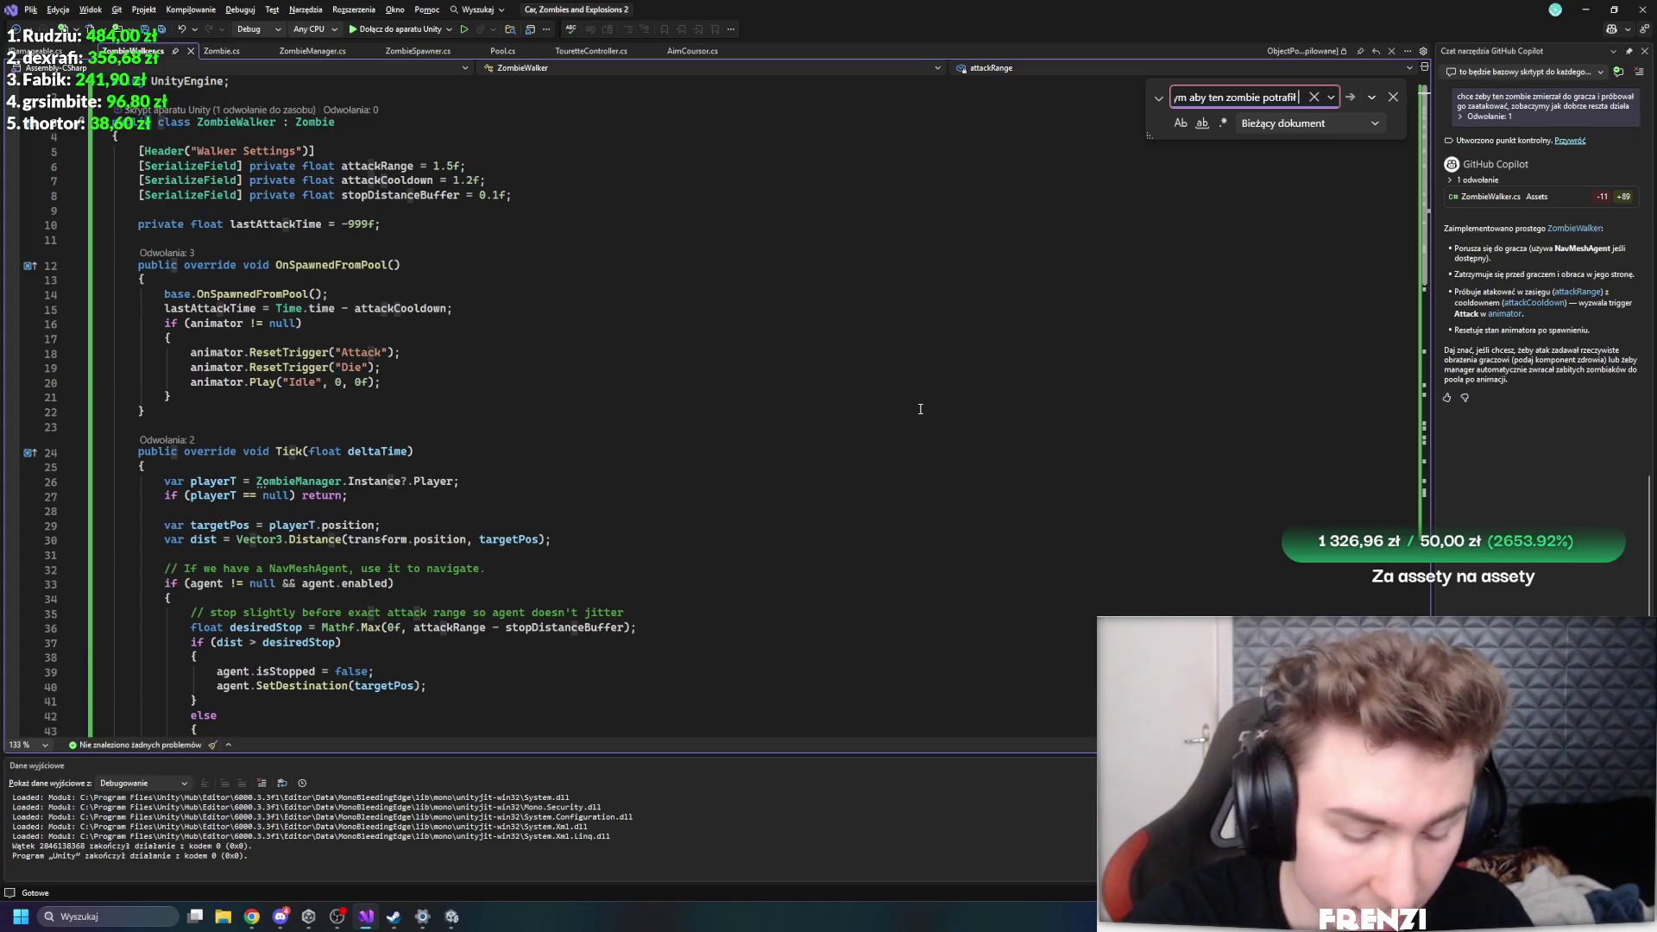
type(" z")
type(" losow")
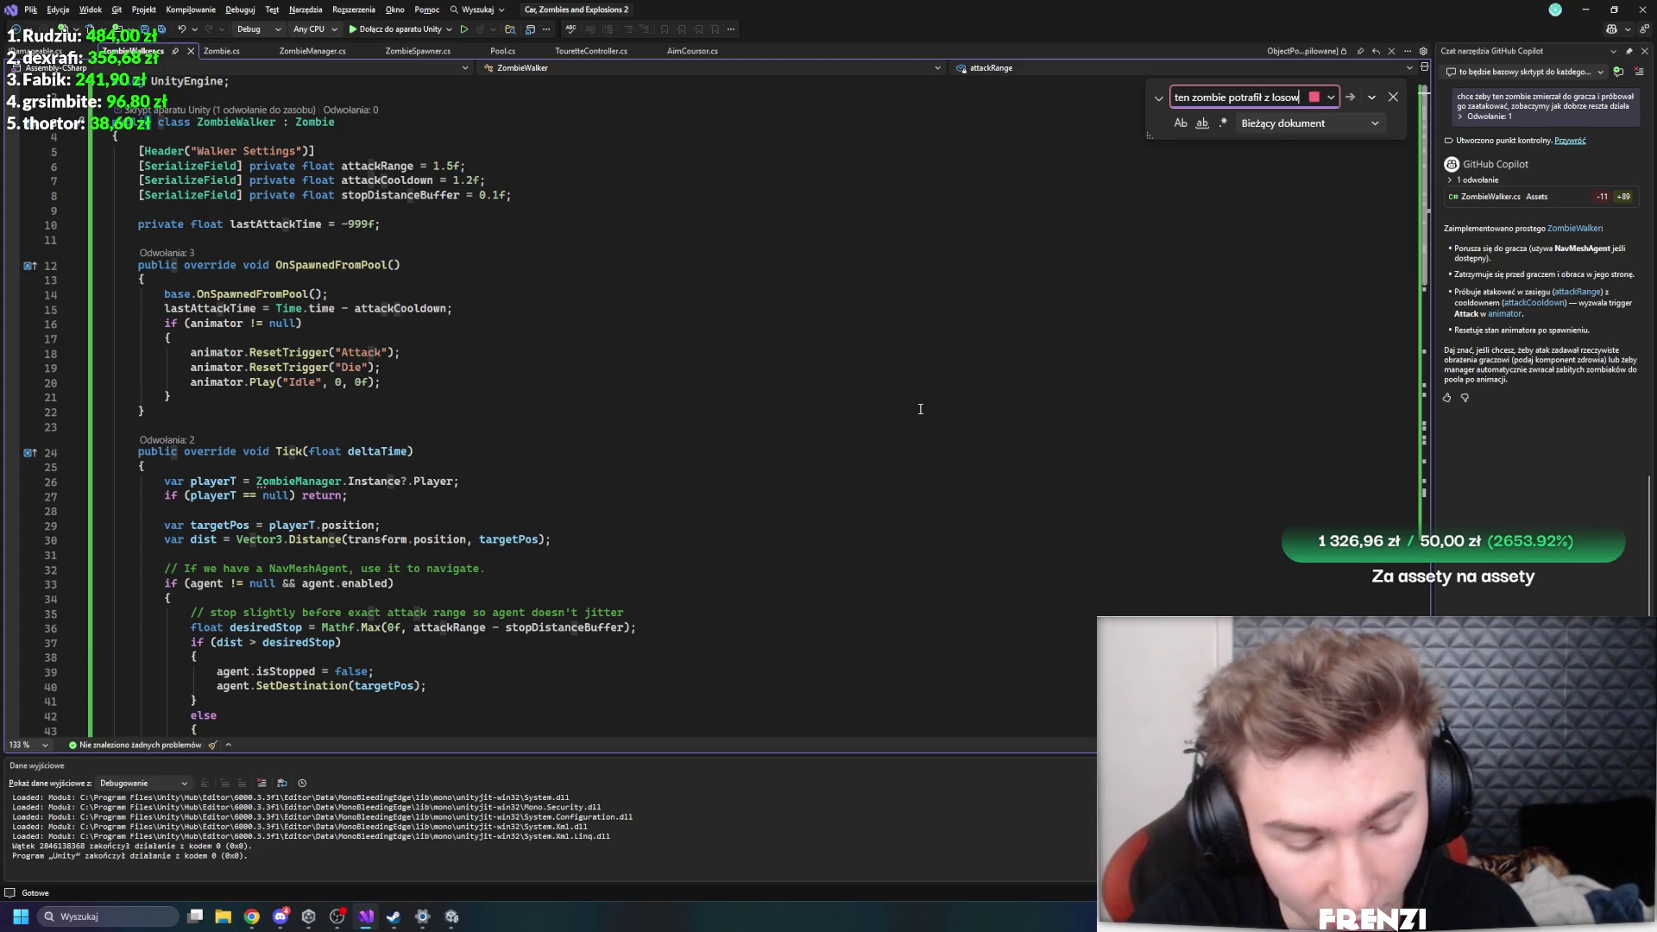
type("ym wpyrzedzeniem")
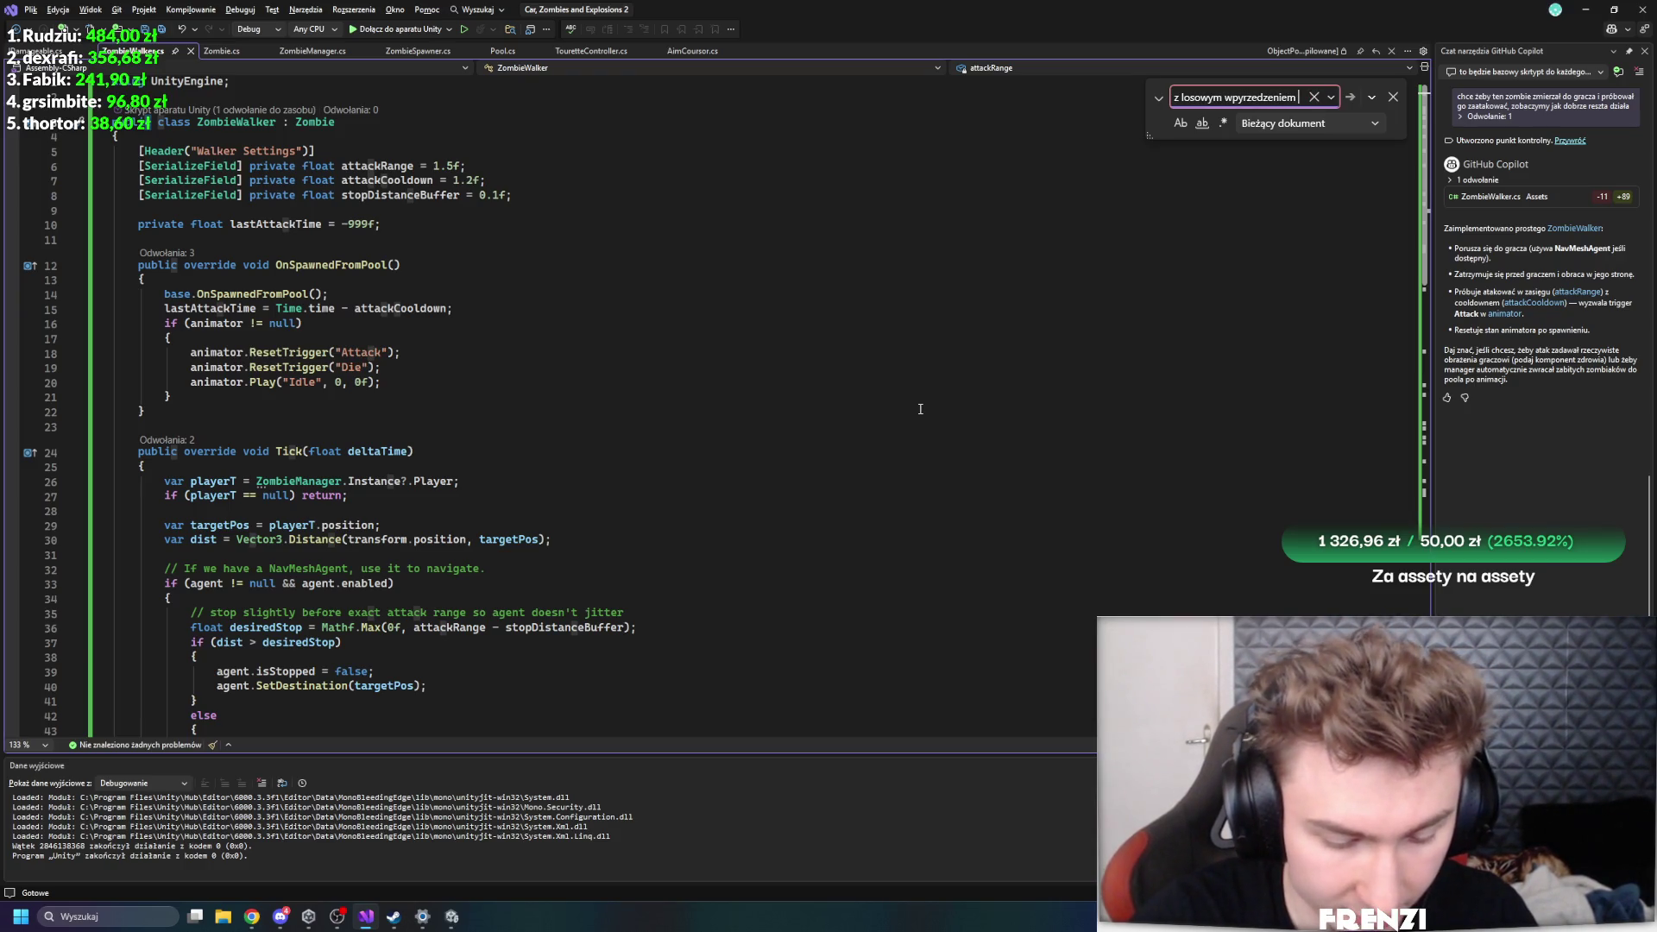
type("zmierzać")
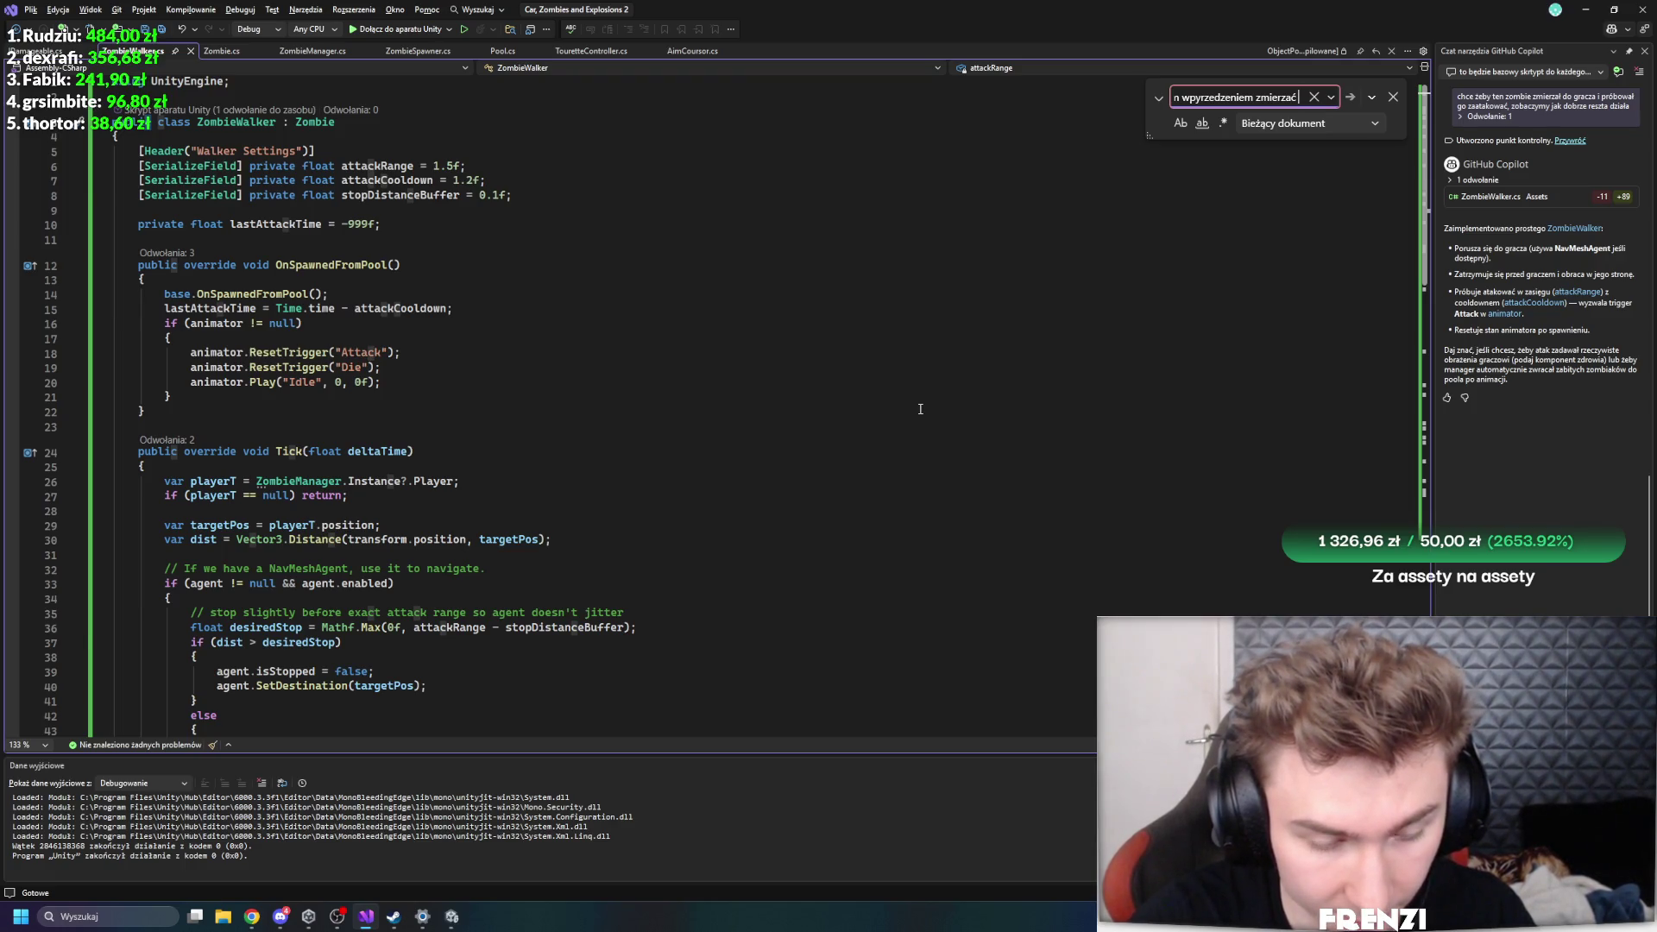
key("BackSpace")
key("BackSpace")
key("BackSpace")
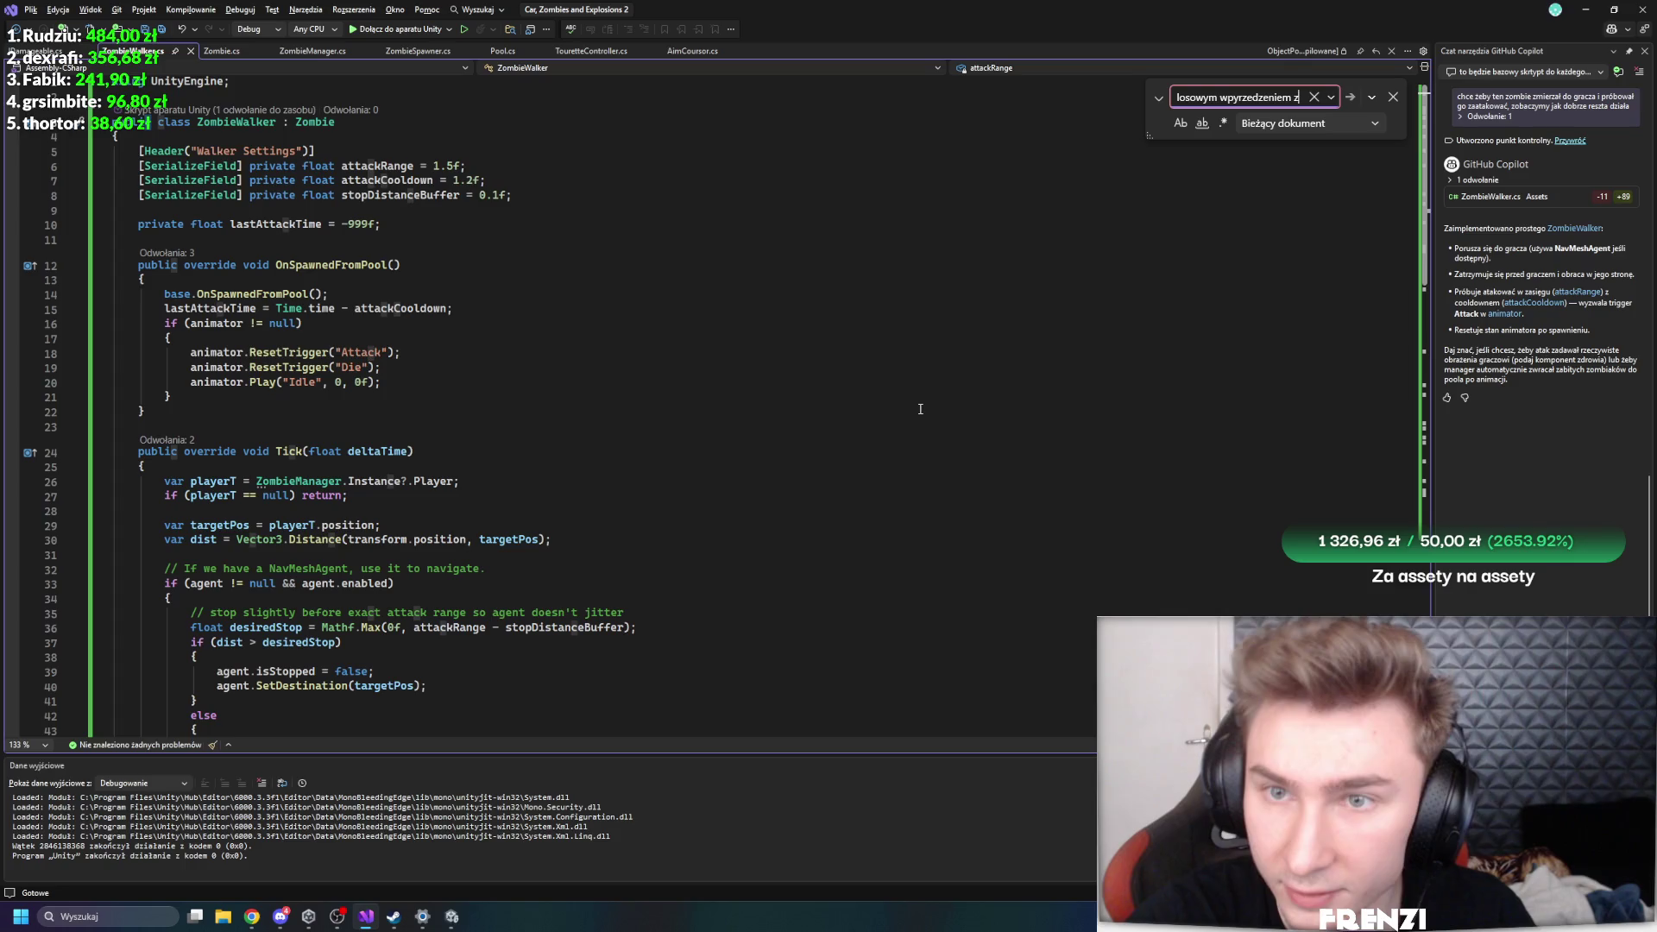
left_click(920, 409)
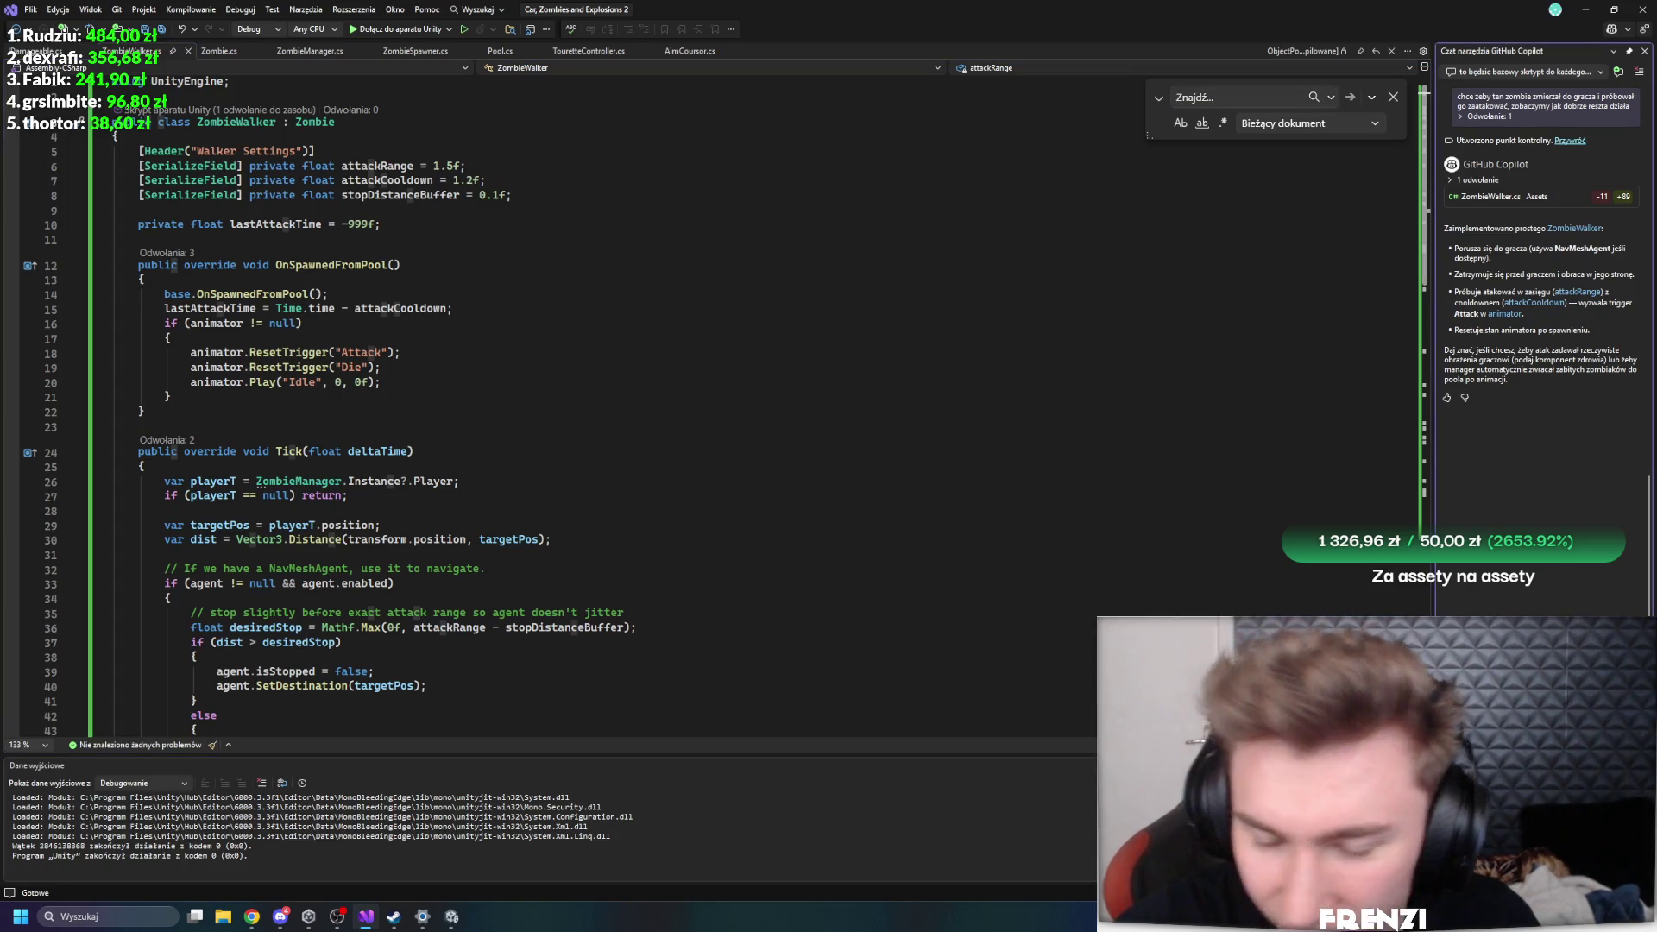
- Send Copilot the request to predict the car's position with randomness and sometimes go under its hood
key("alt")
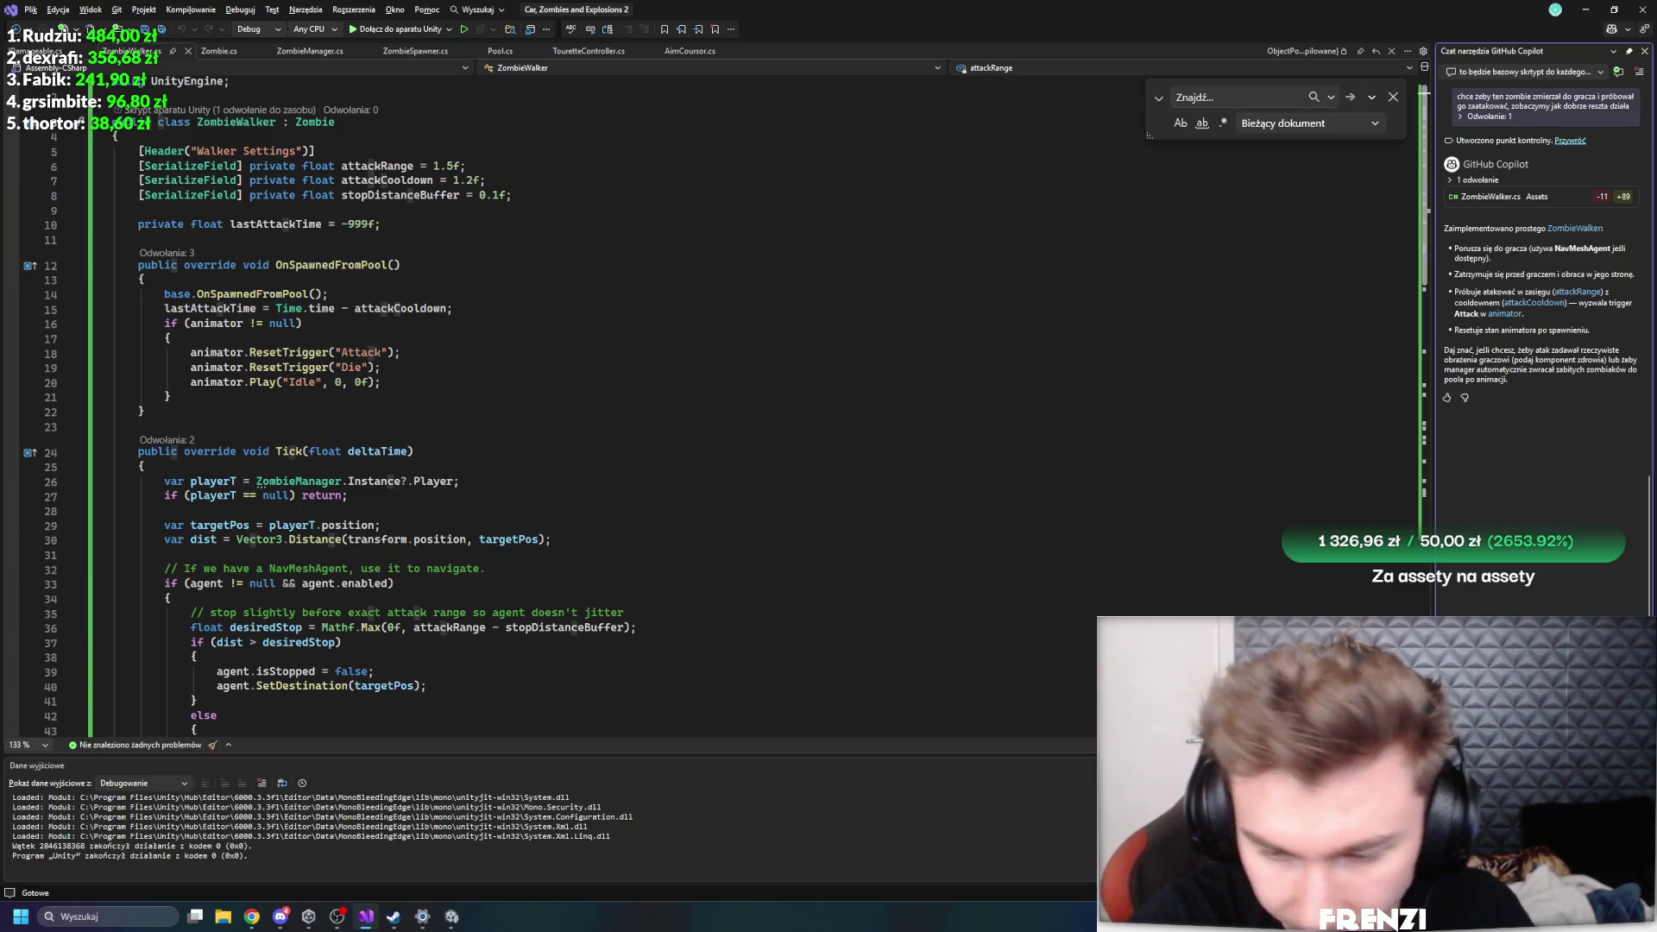
key("alt+Tab")
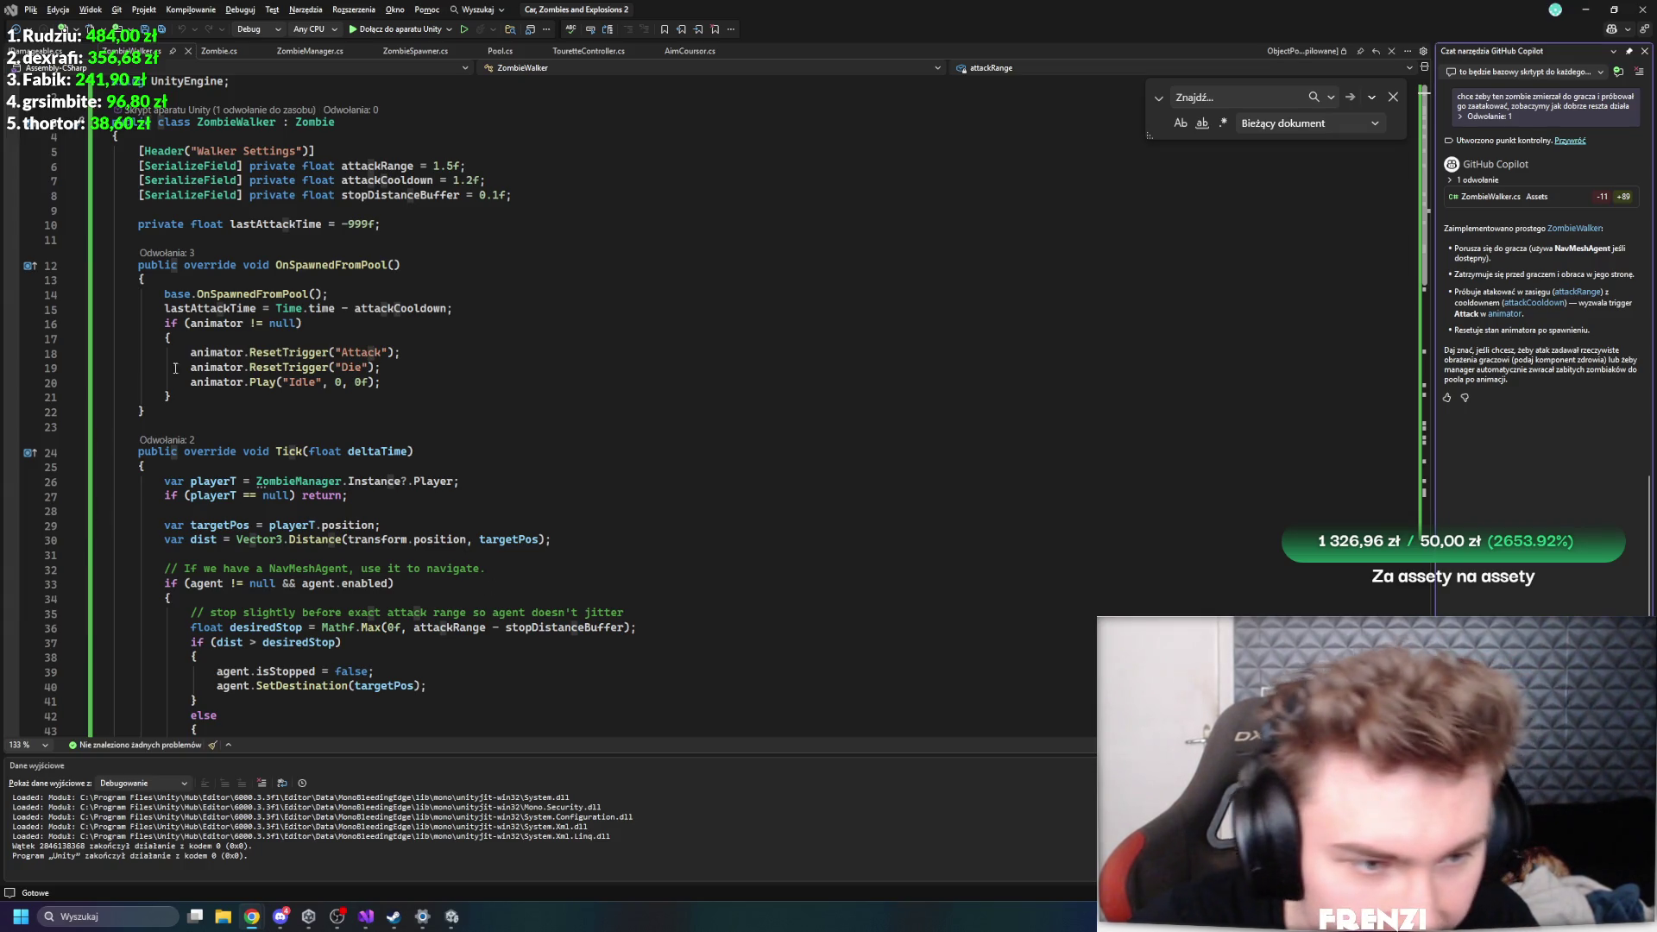
left_click(1618, 457)
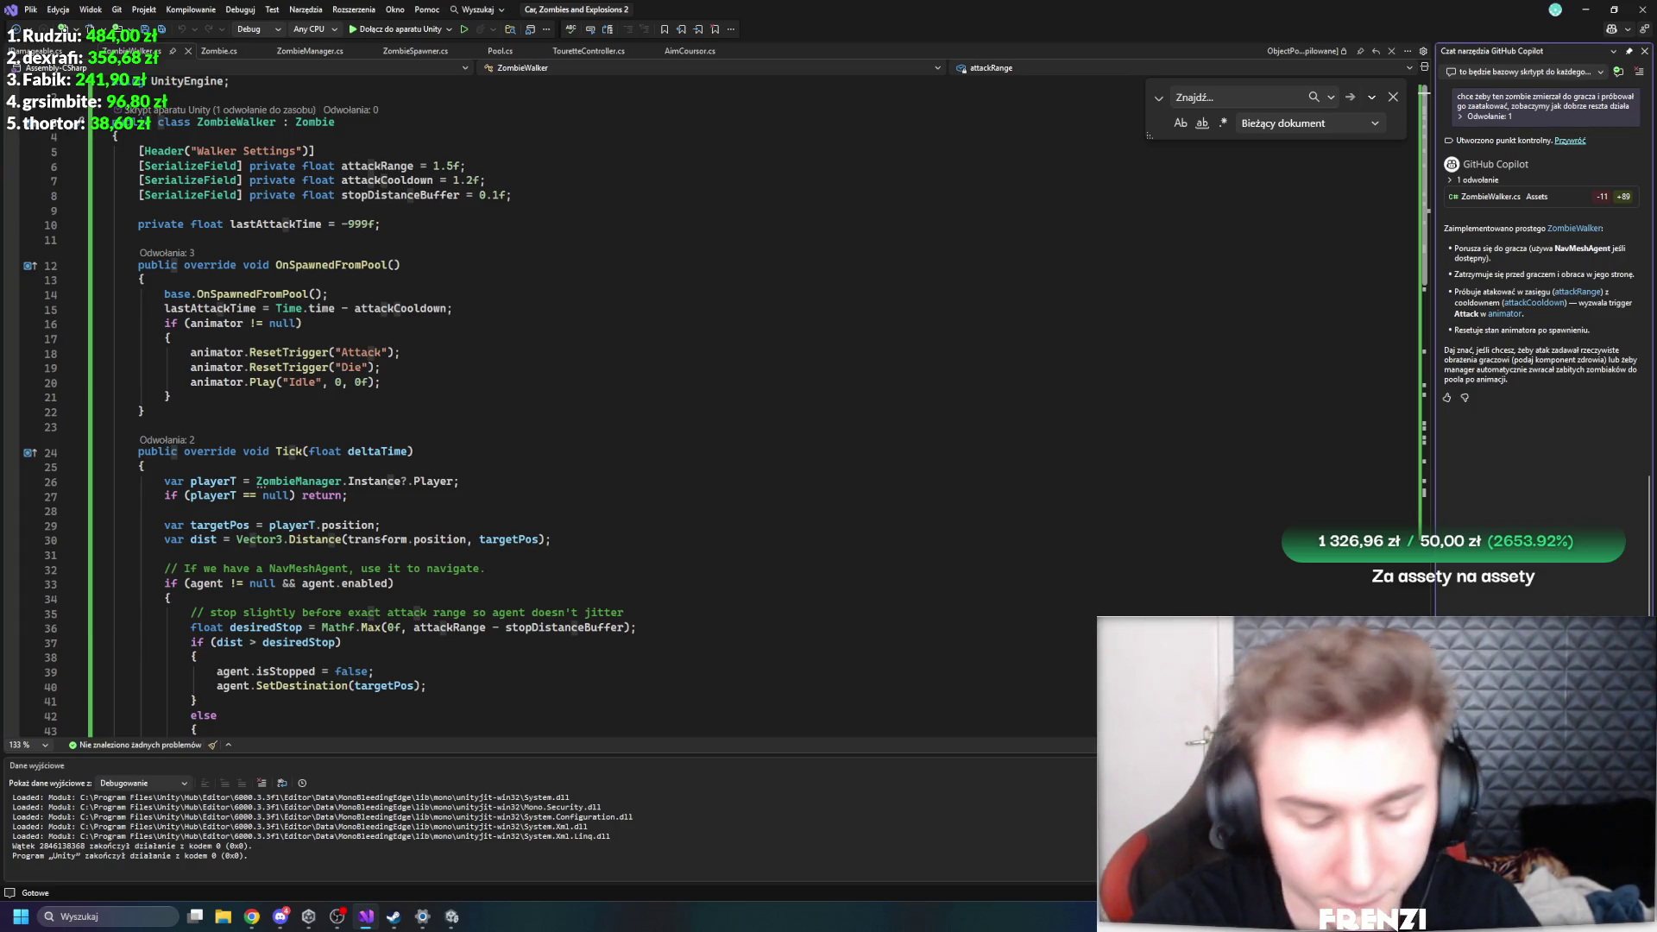
key("alt")
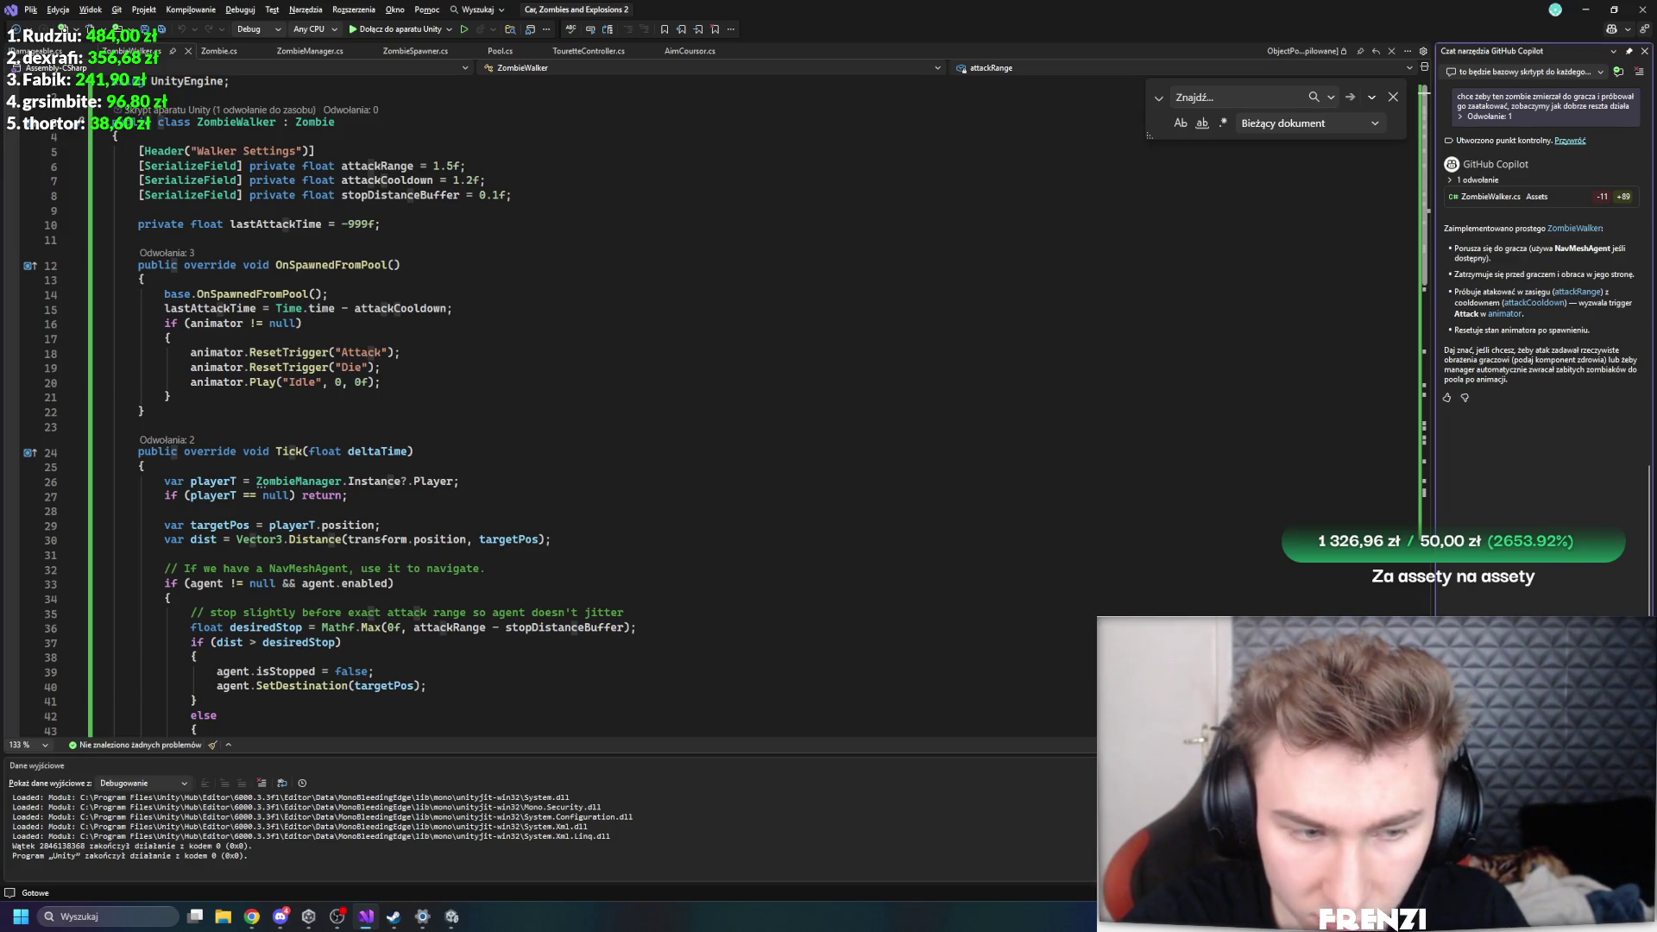
key("Return")
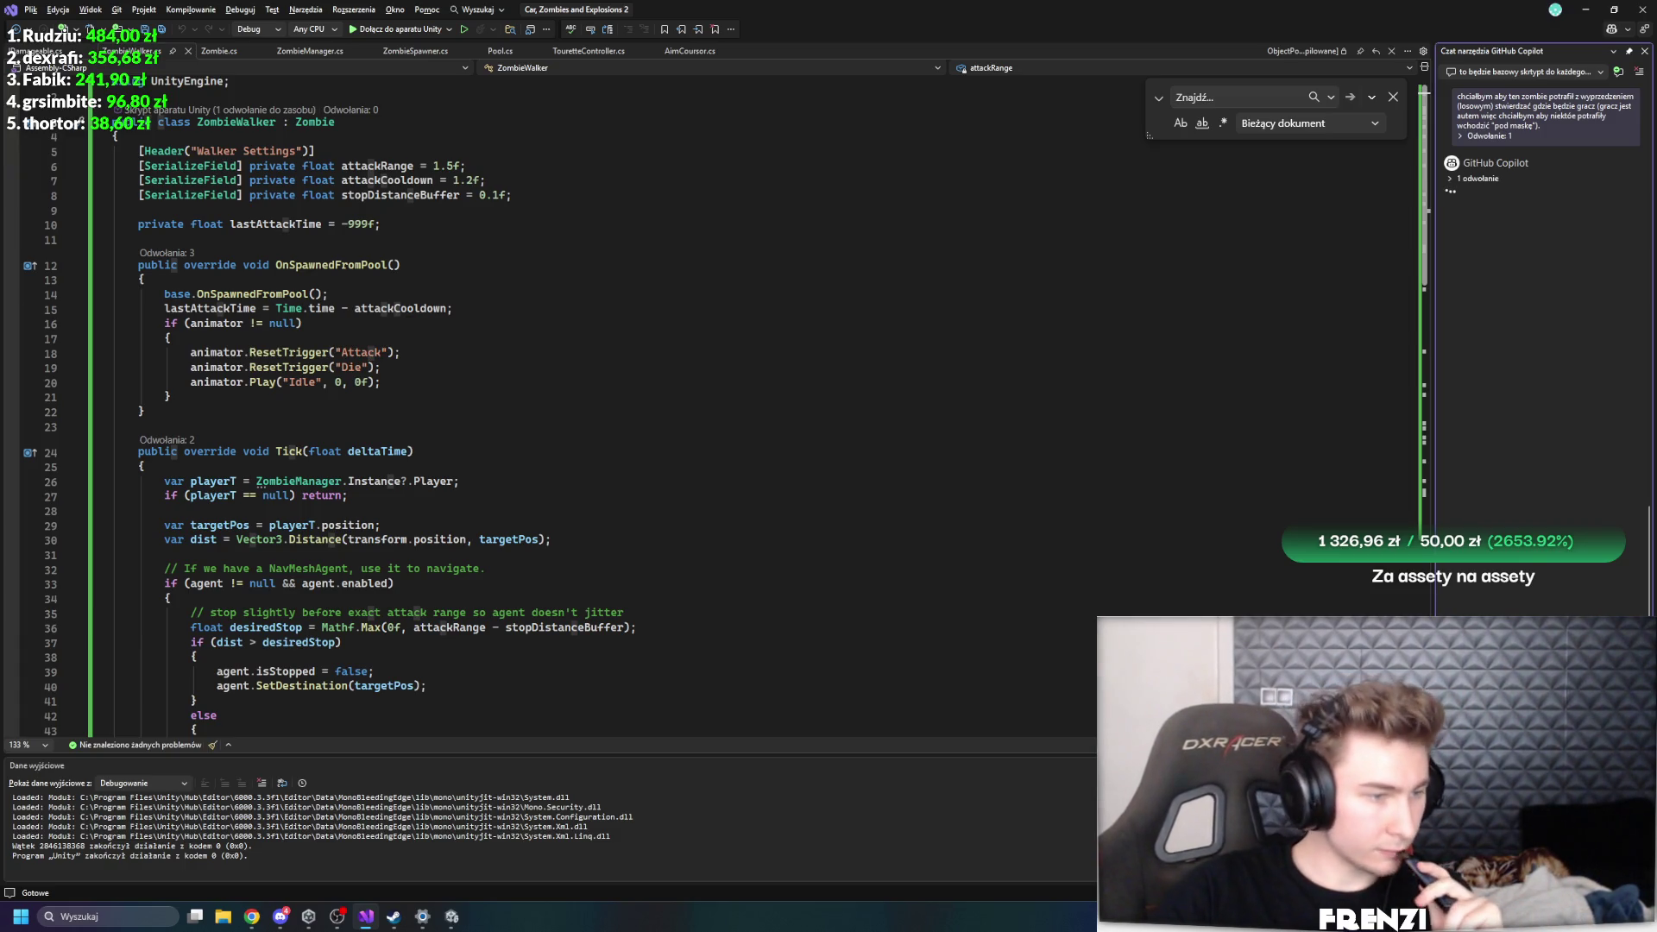
- Review Copilot's hoodForwardOffset, hoodProbability 0.15, lateralNoise 0.5 and spawn reset additions, then save ZombieWalker.cs
key("alt+Tab")
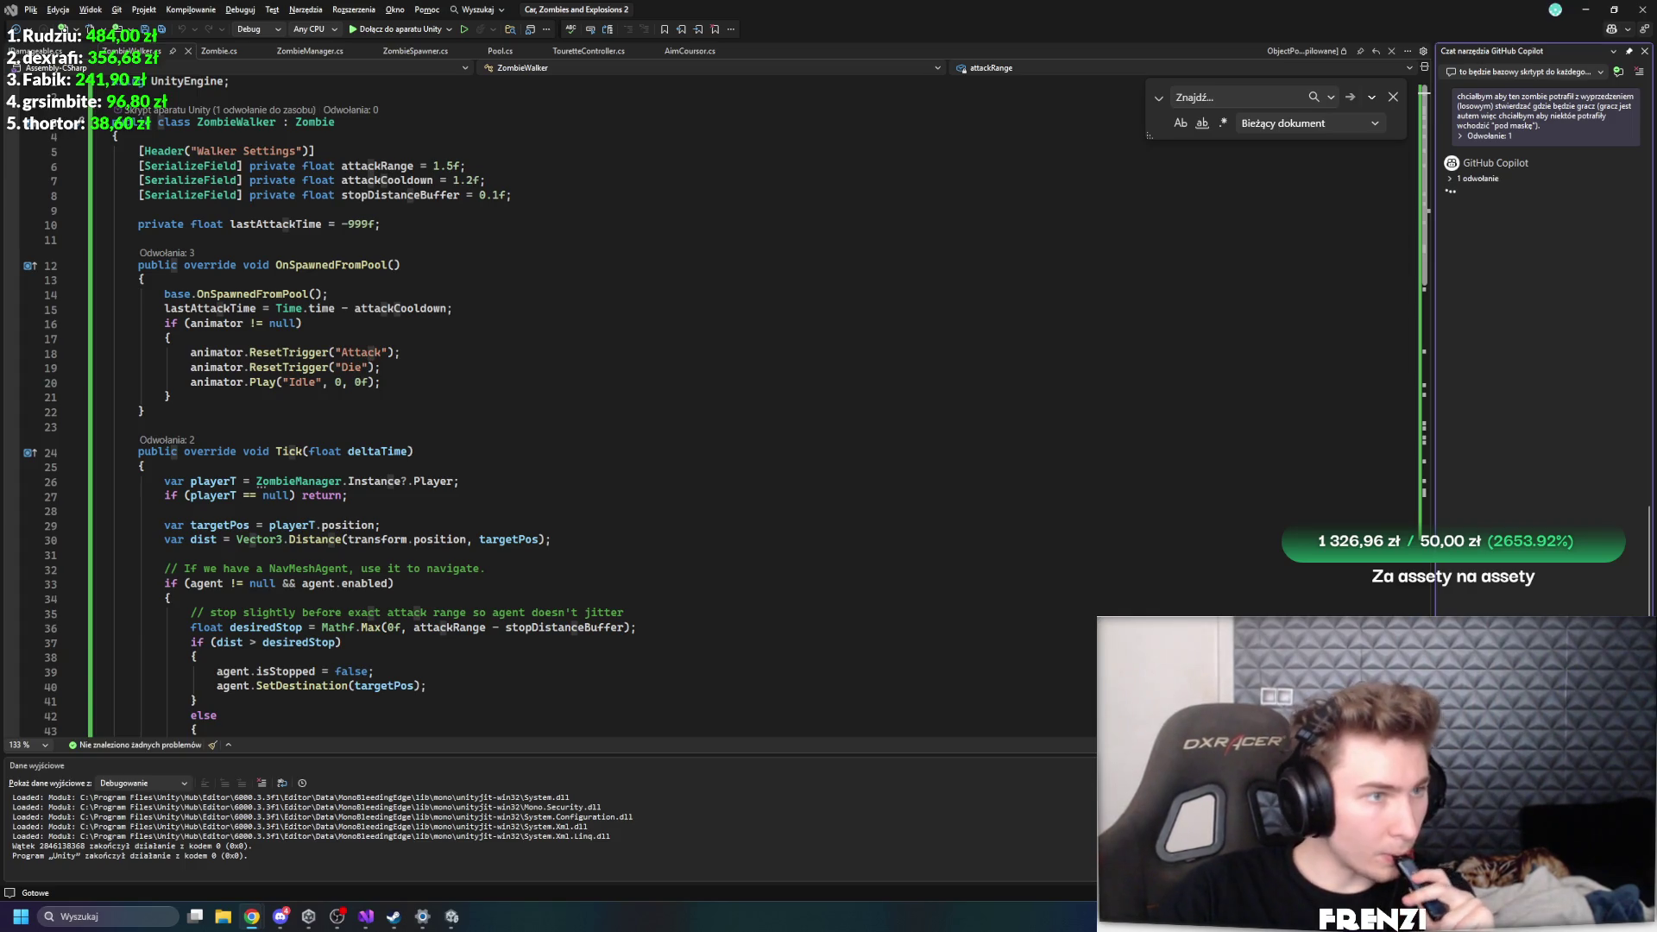
key("alt+Tab")
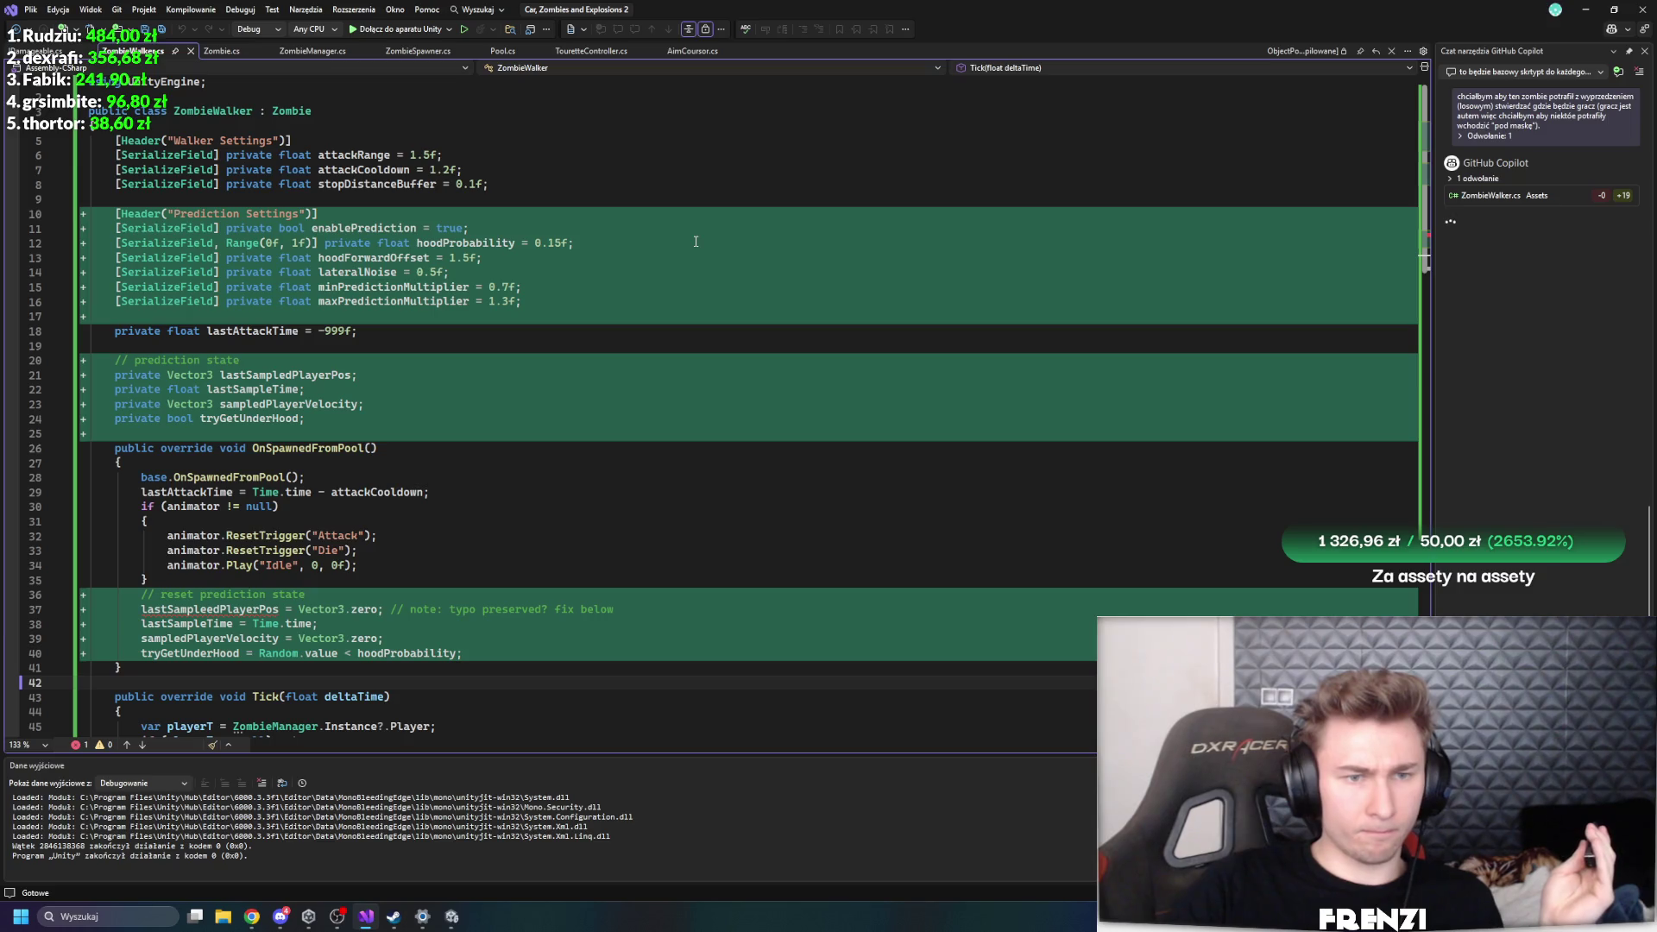
left_click(396, 257)
scroll(400, 385, "down", 3)
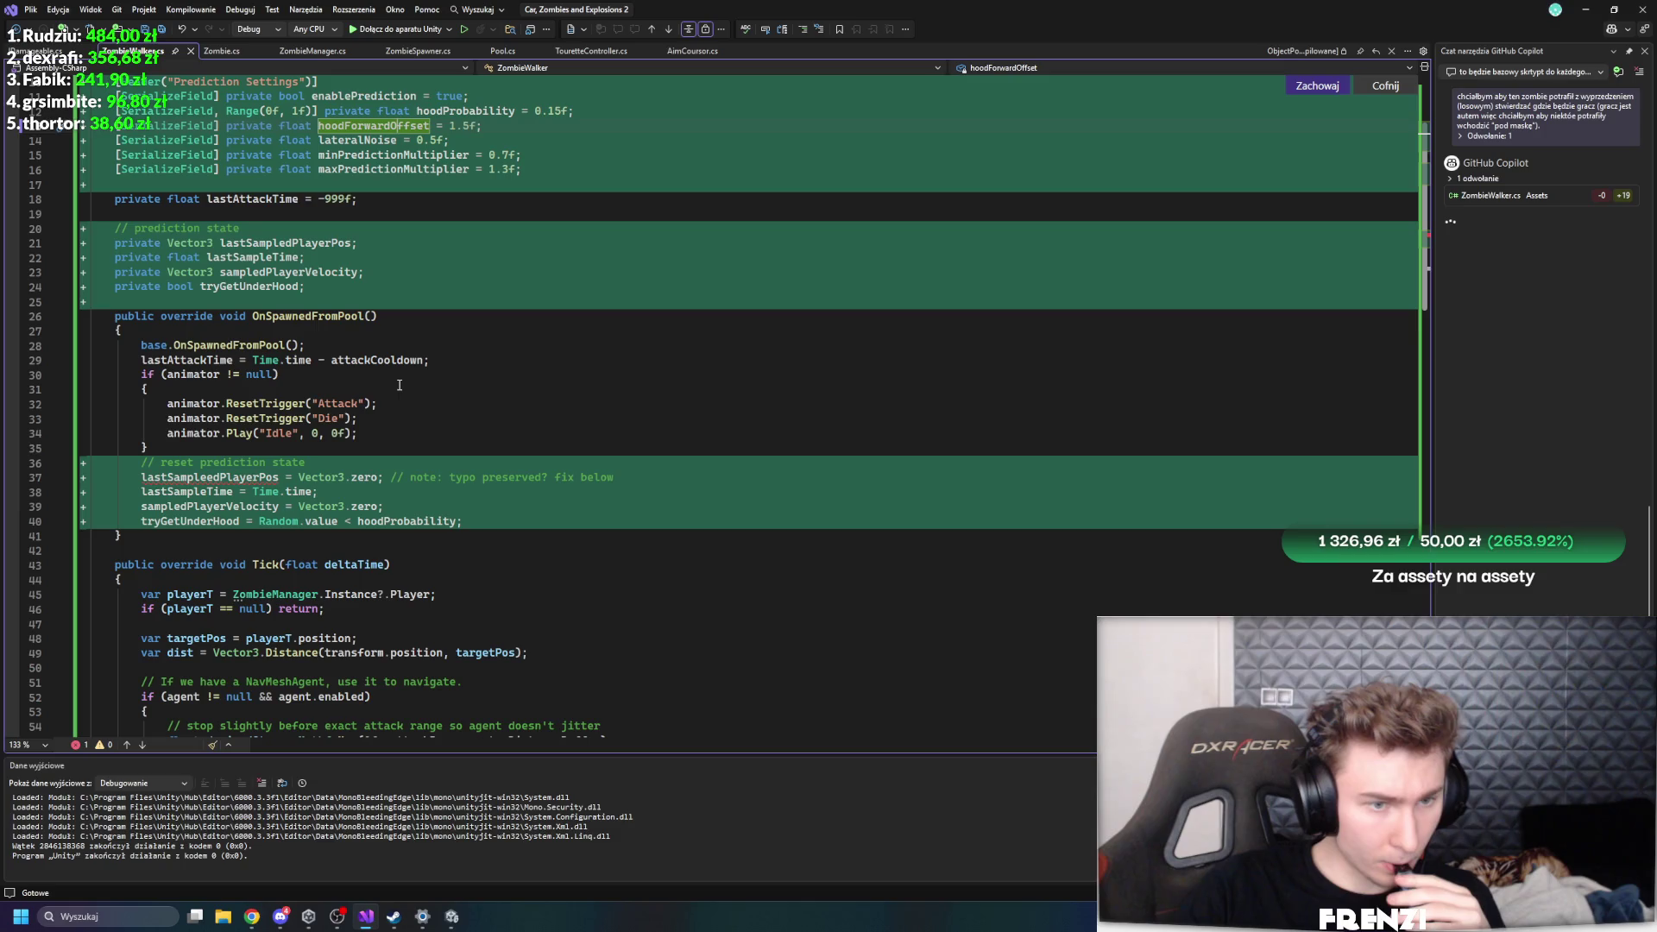
left_click(201, 477)
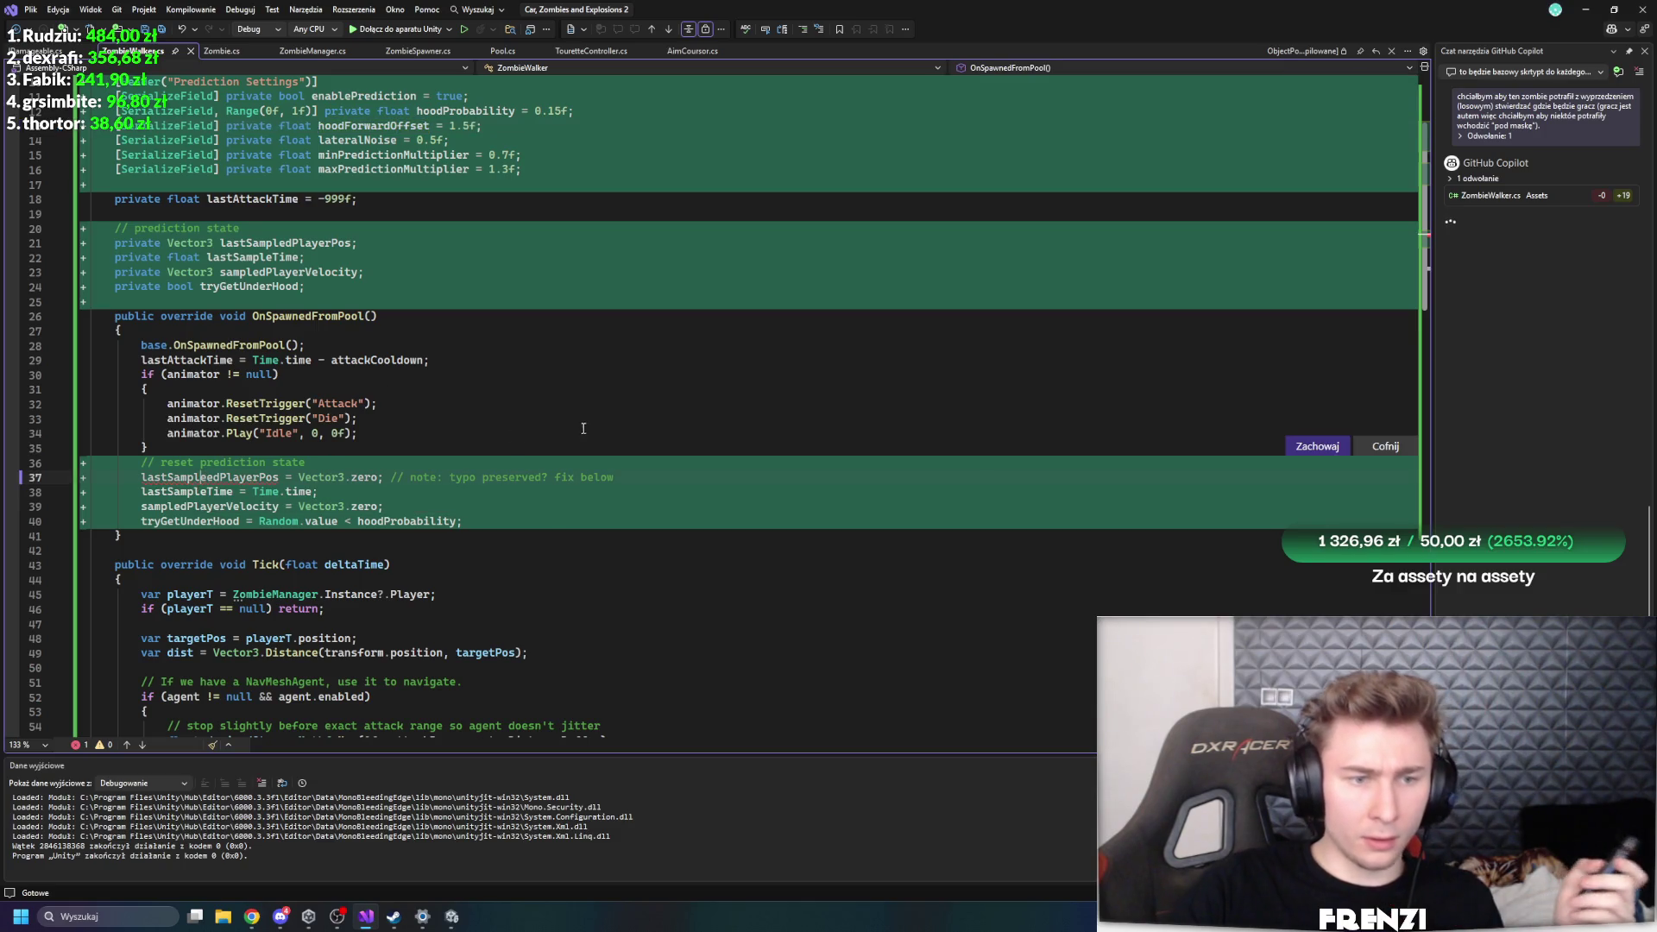
scroll(585, 428, "down", 20)
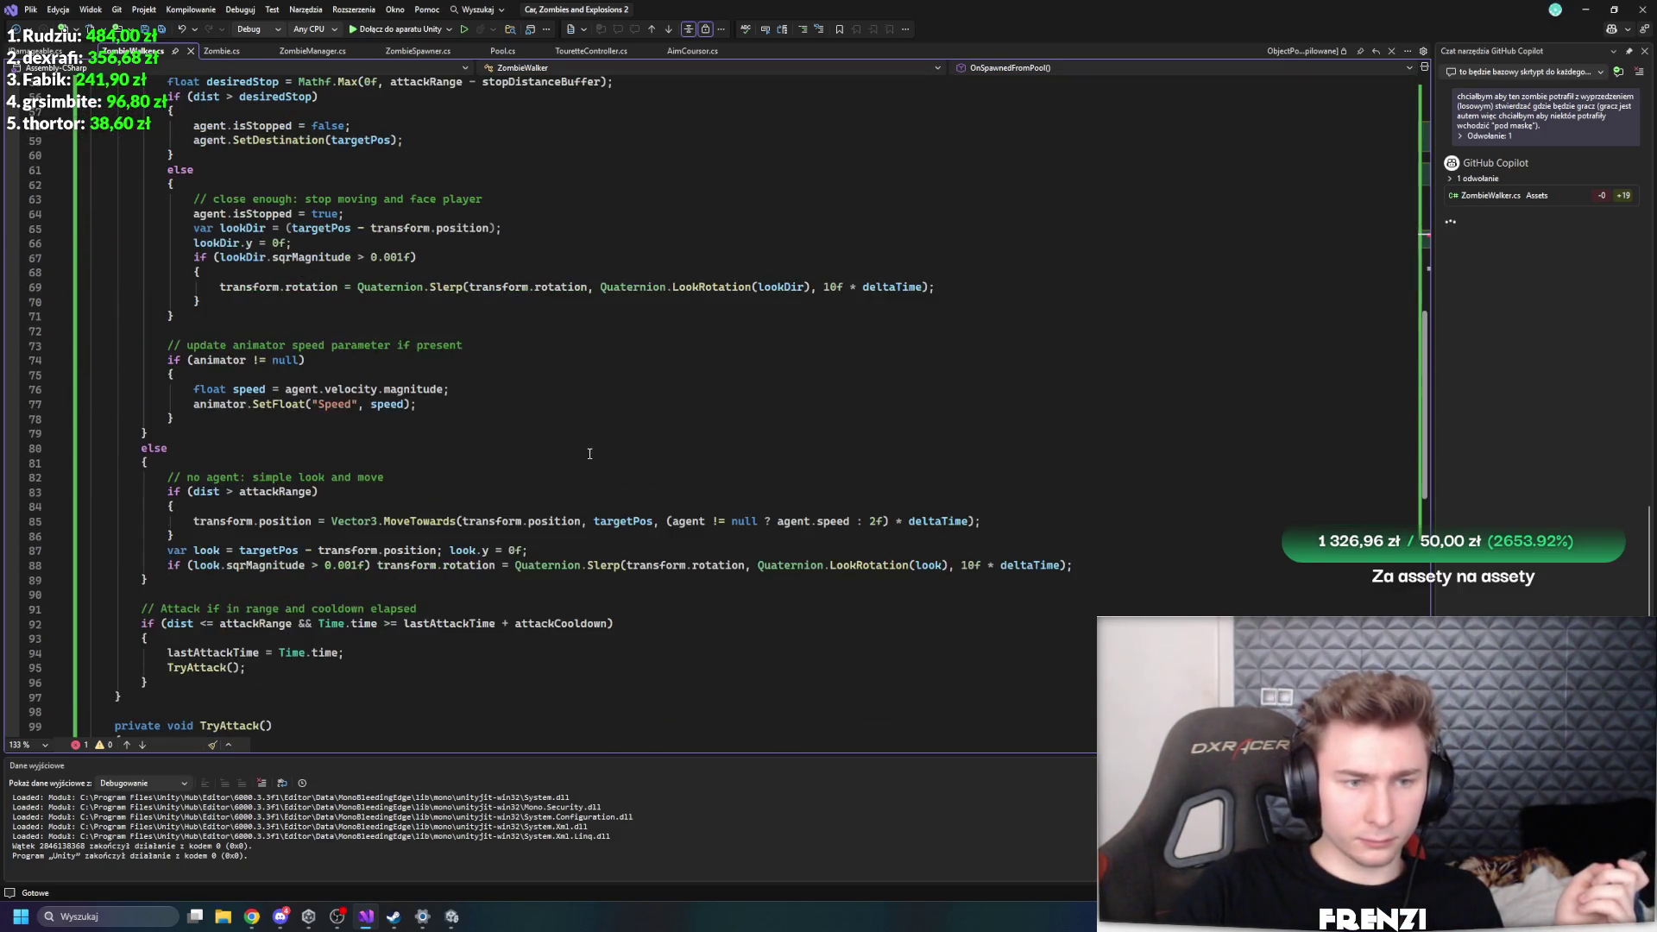
scroll(648, 538, "up", 20)
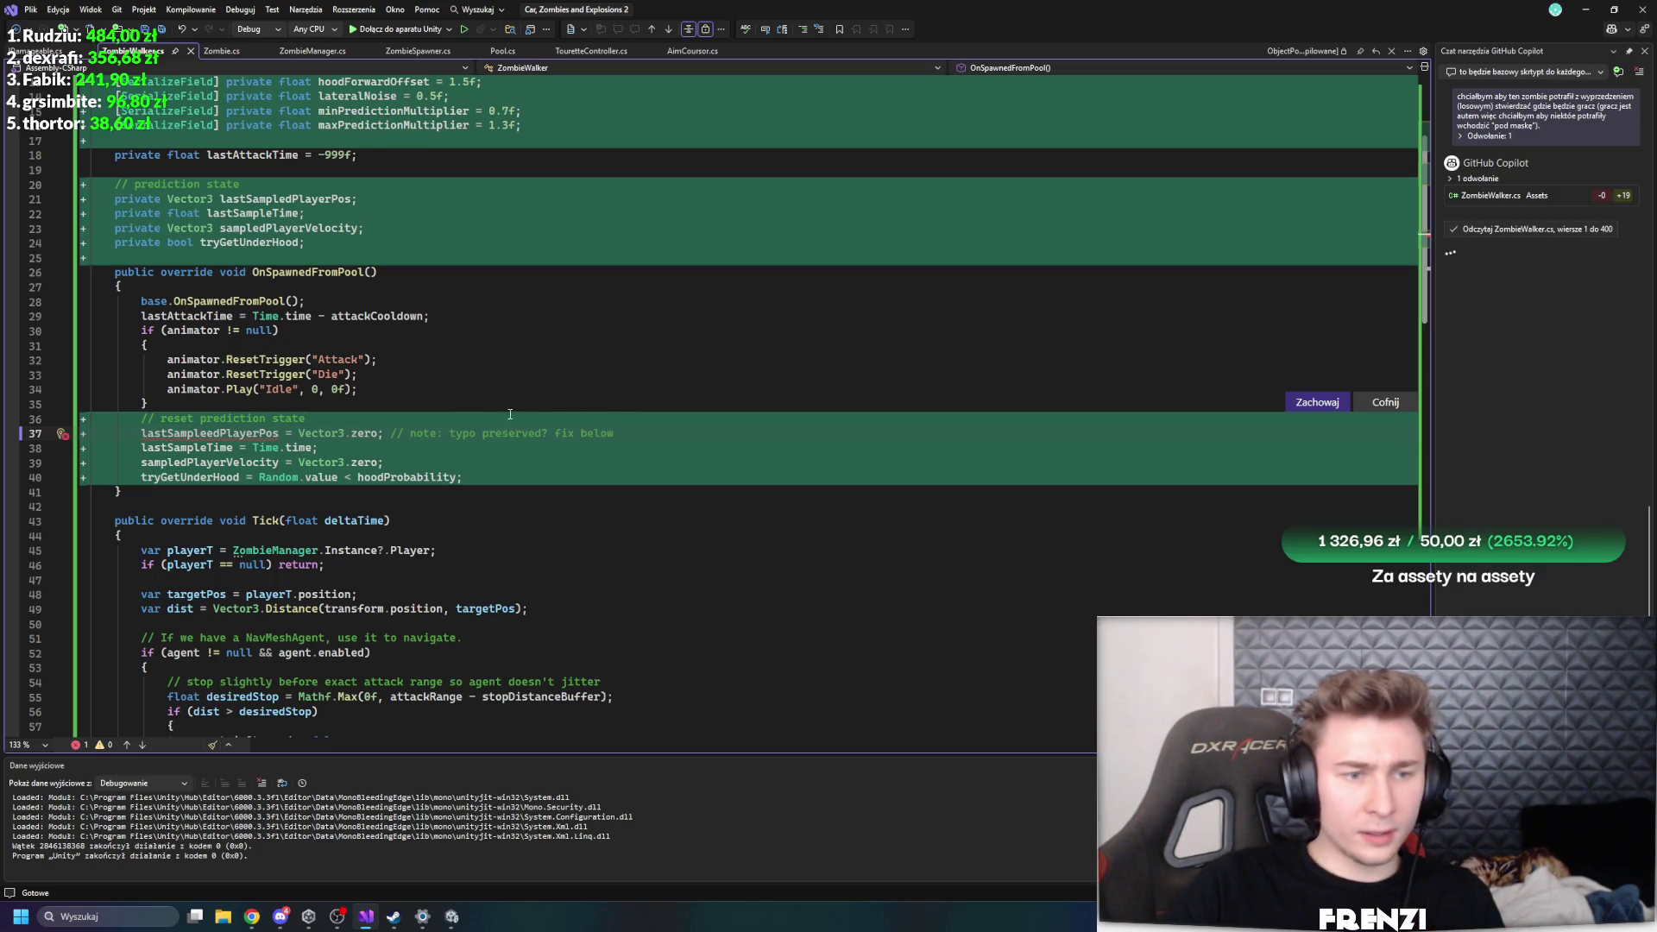
scroll(506, 466, "up", 3)
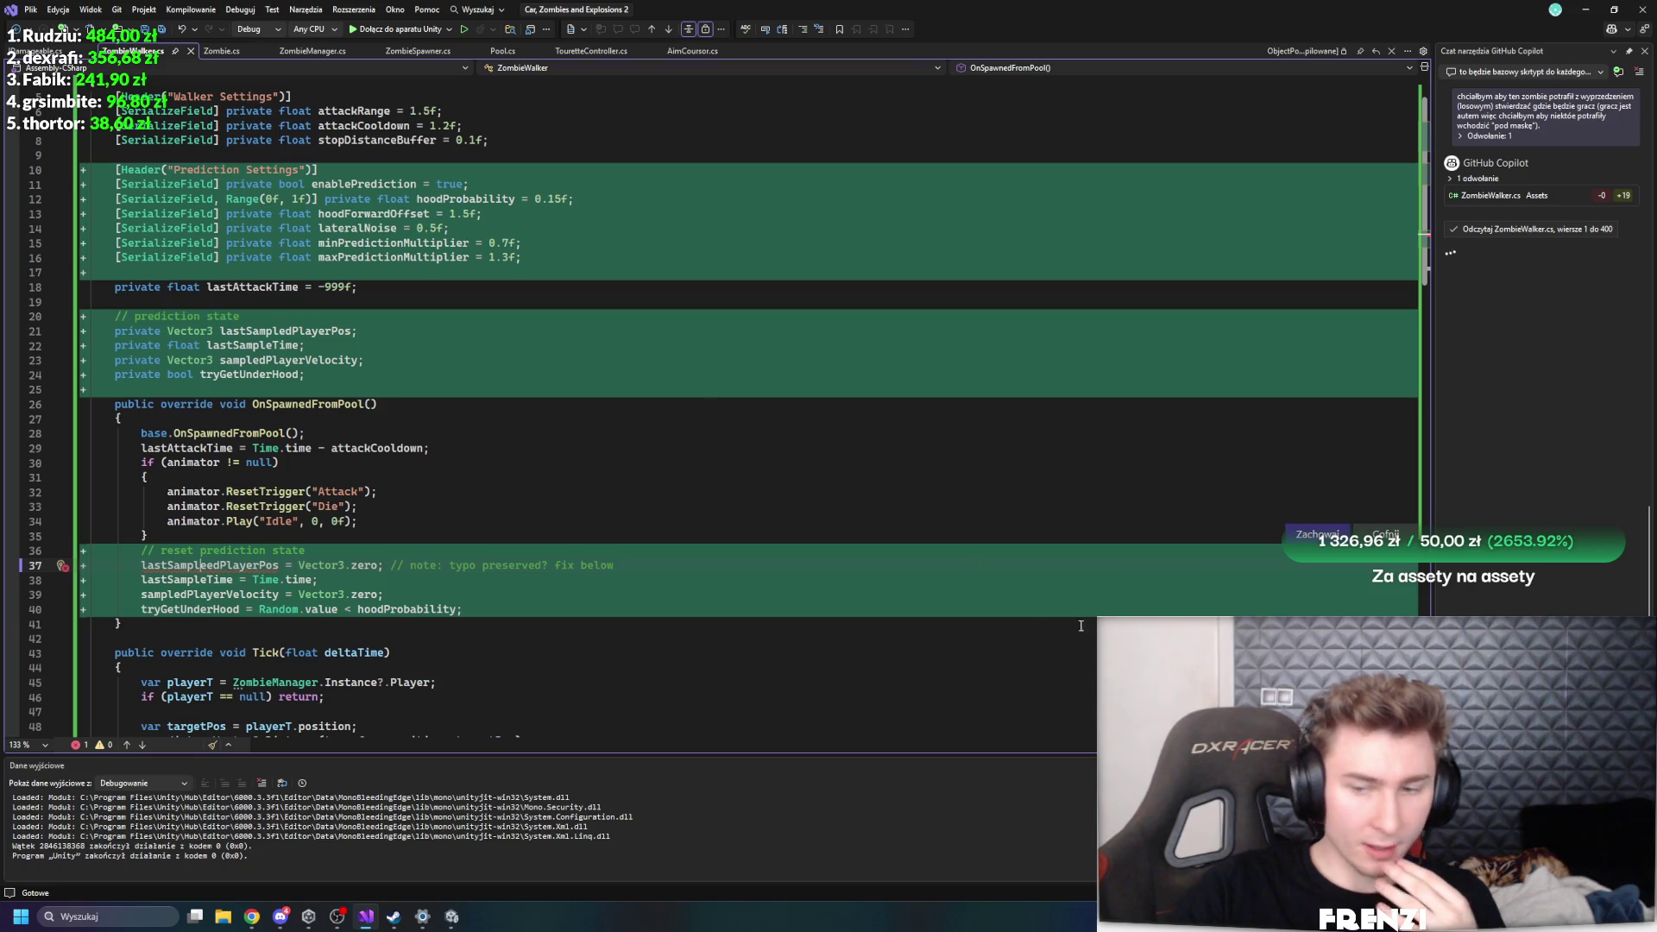
key("ctrl+s")
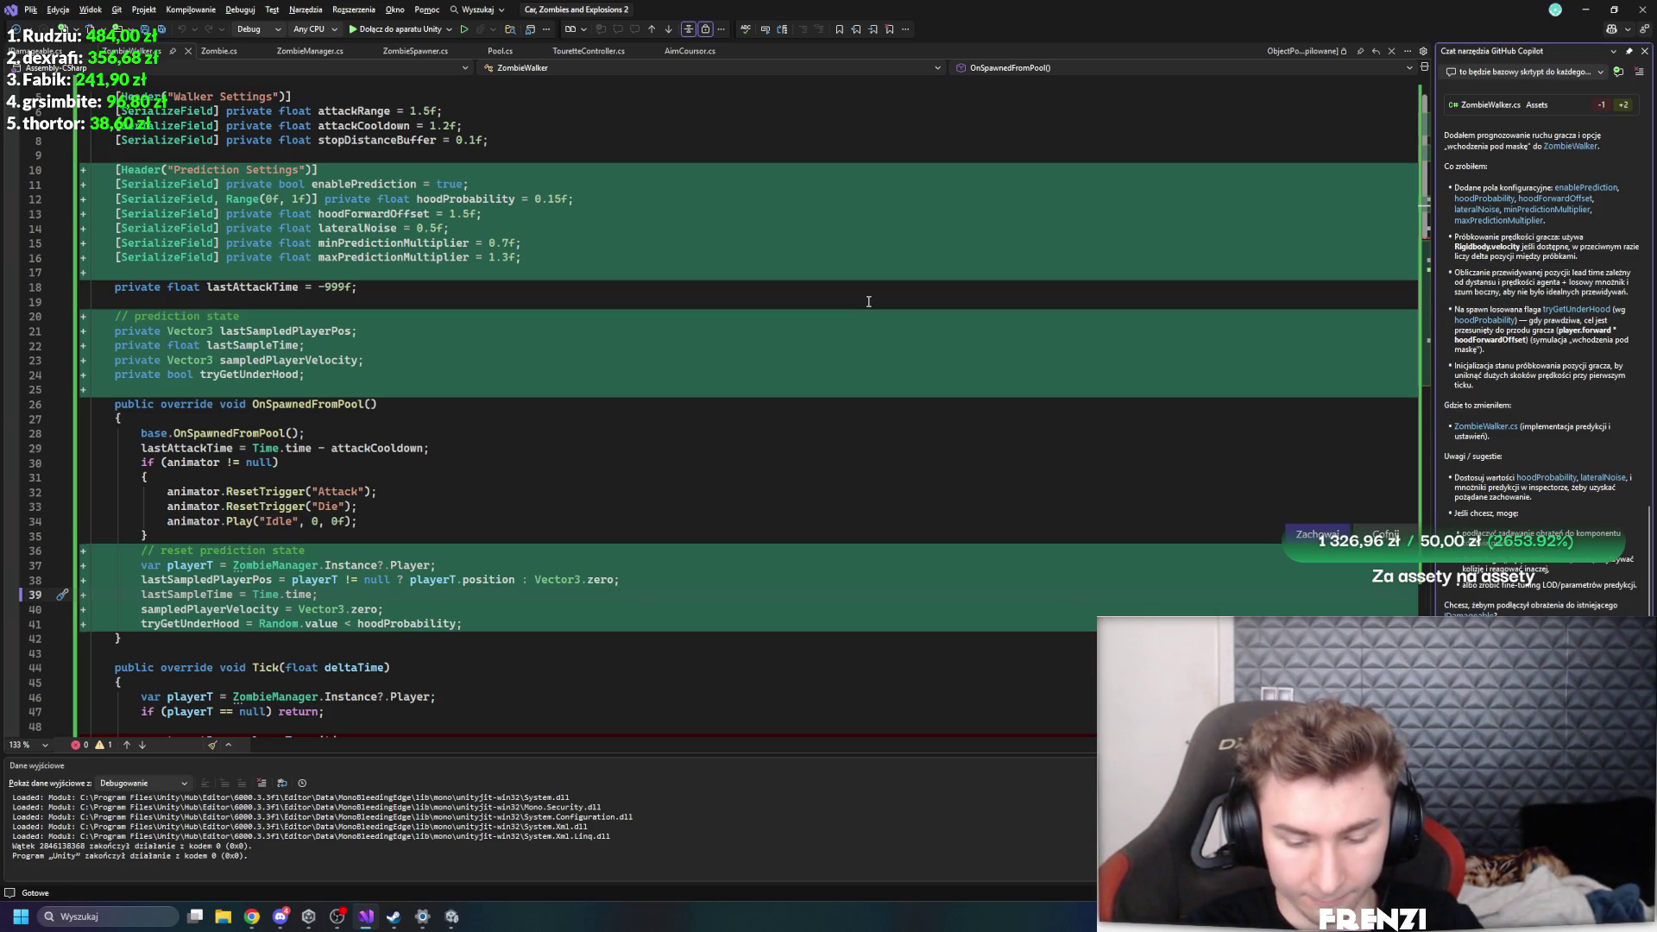
- Send the follow-up moving player sampling into ZombieManager and scroll through the resulting diffs
key("Return")
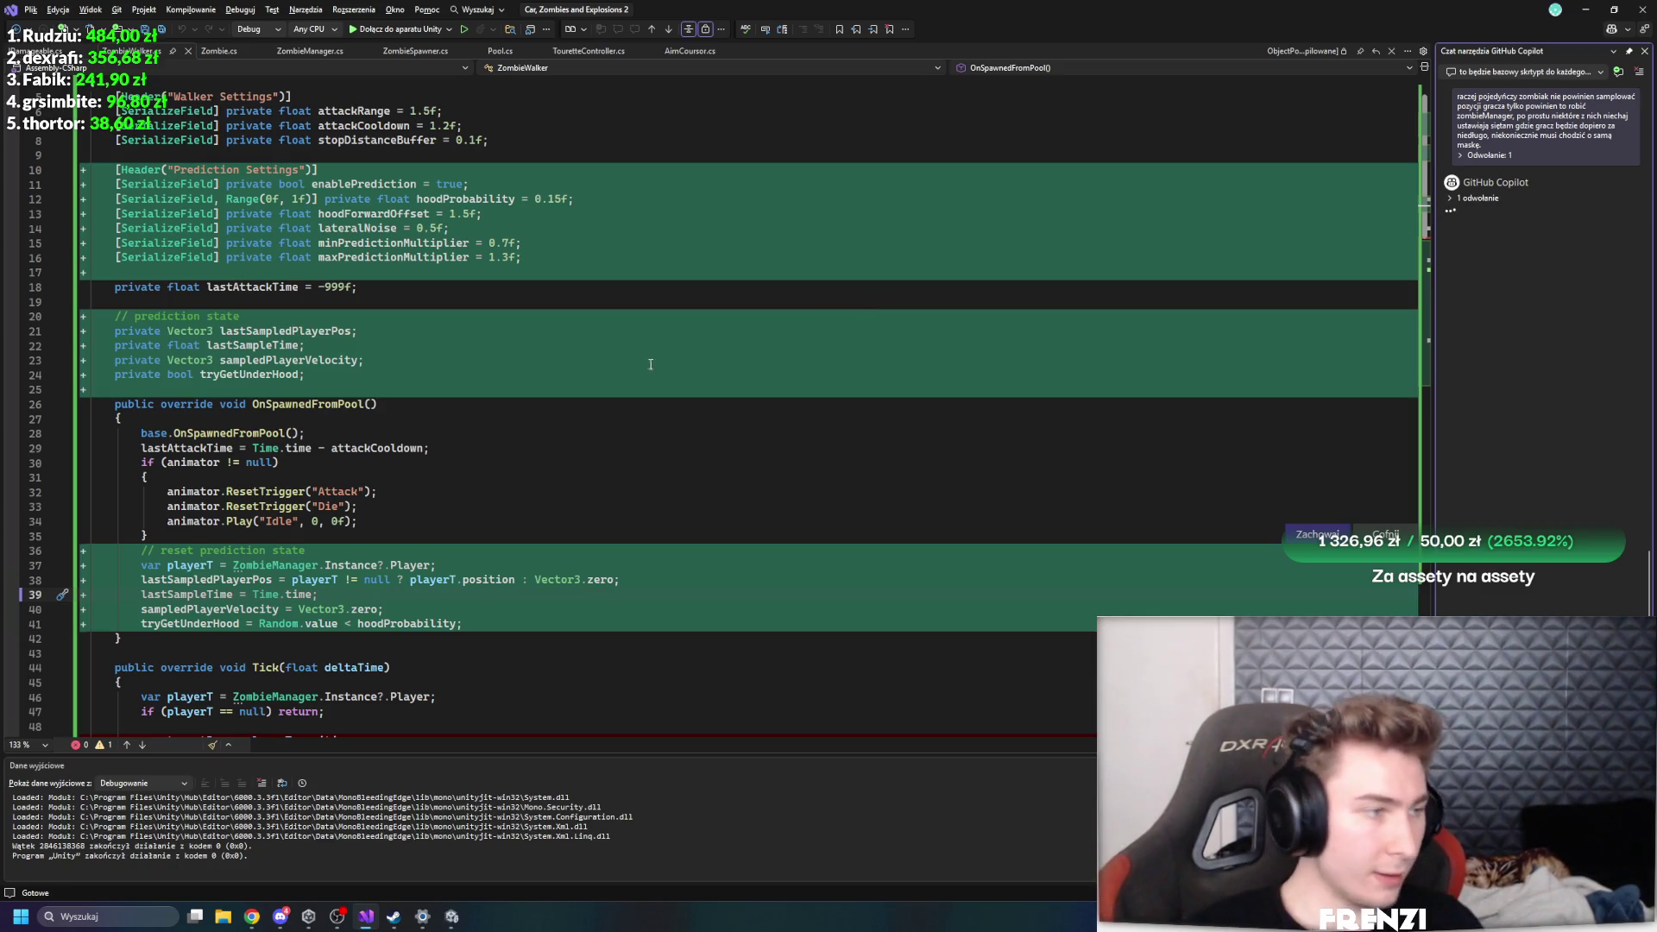
scroll(475, 393, "down", 5)
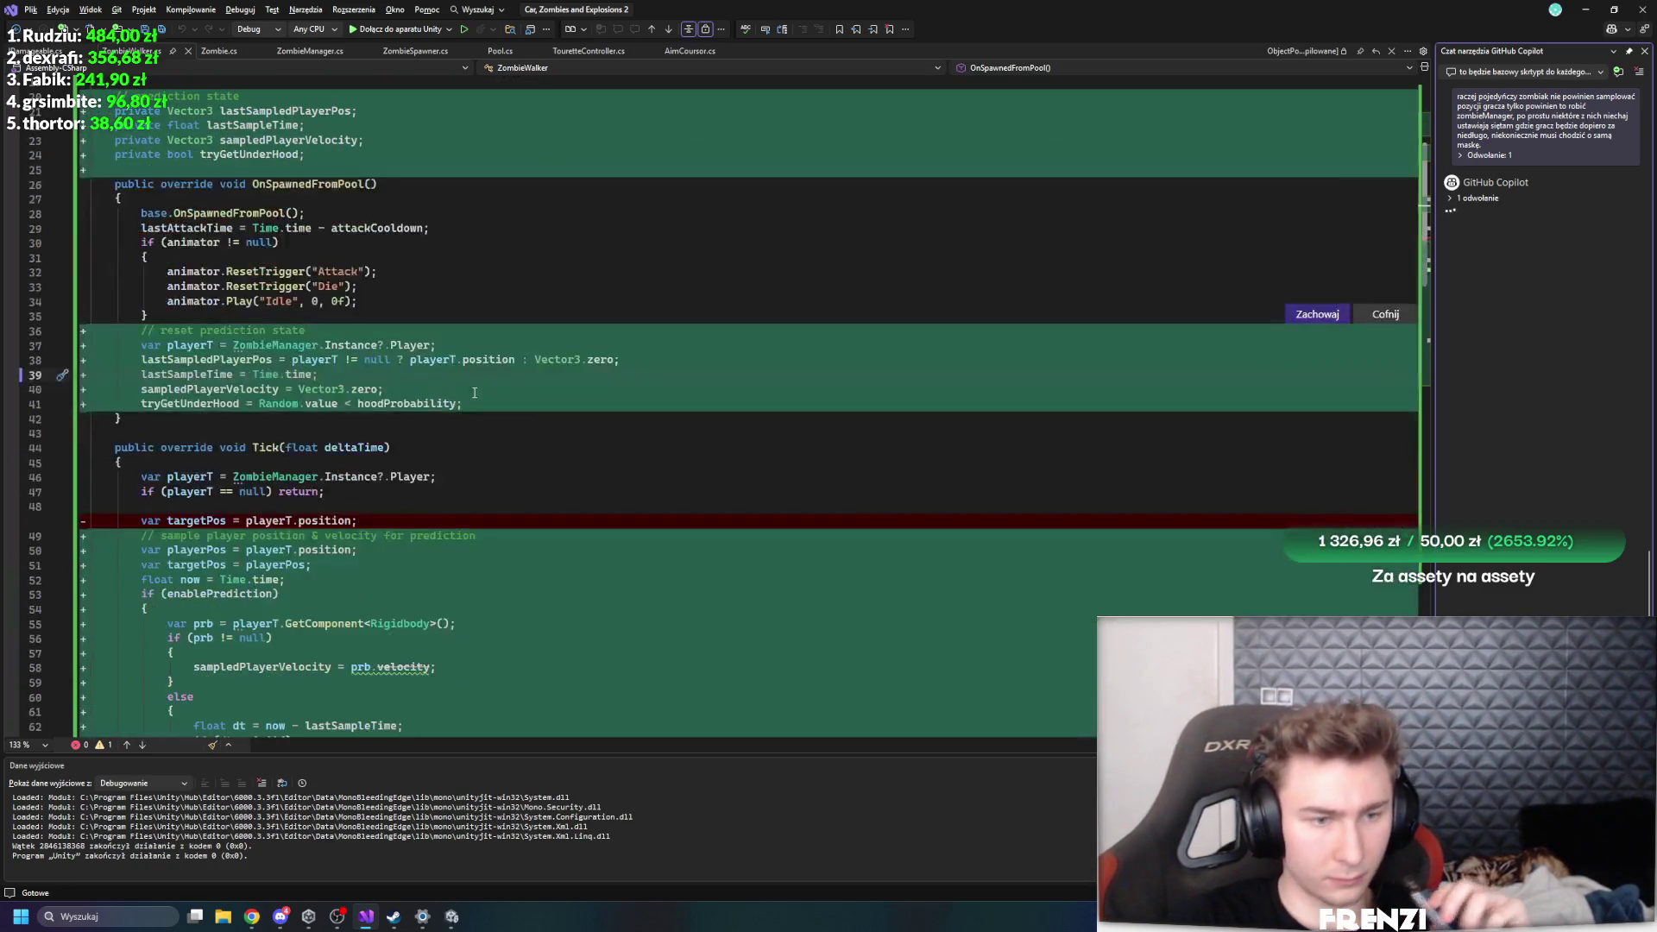
scroll(475, 392, "down", 6)
scroll(639, 355, "down", 7)
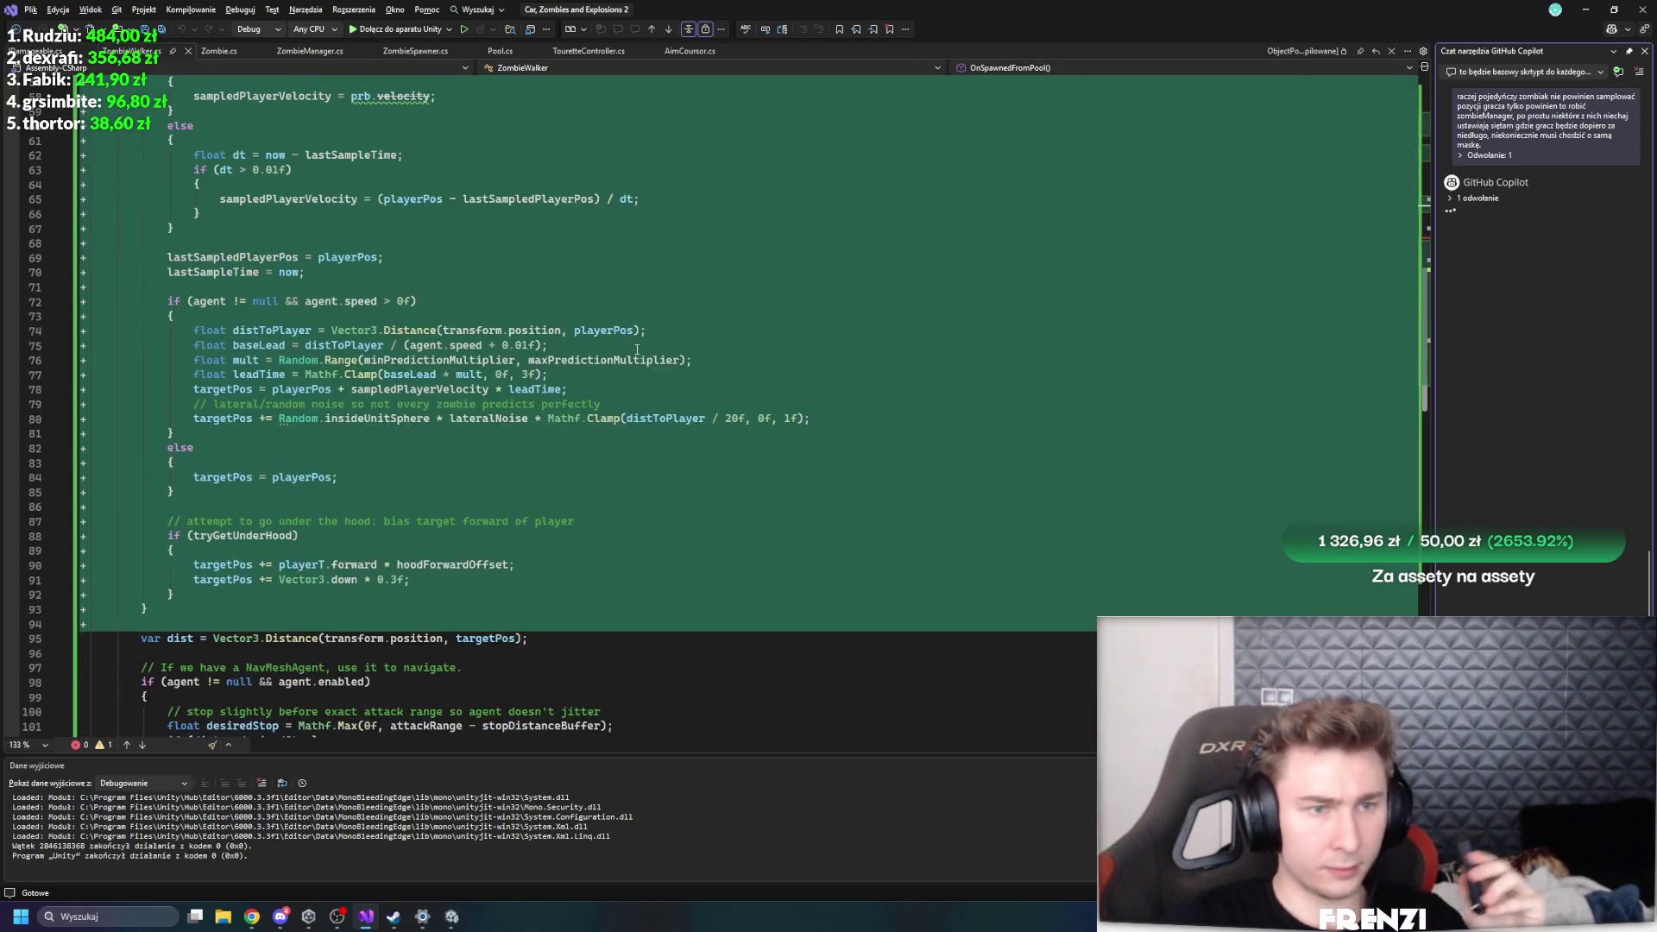
scroll(736, 382, "up", 10)
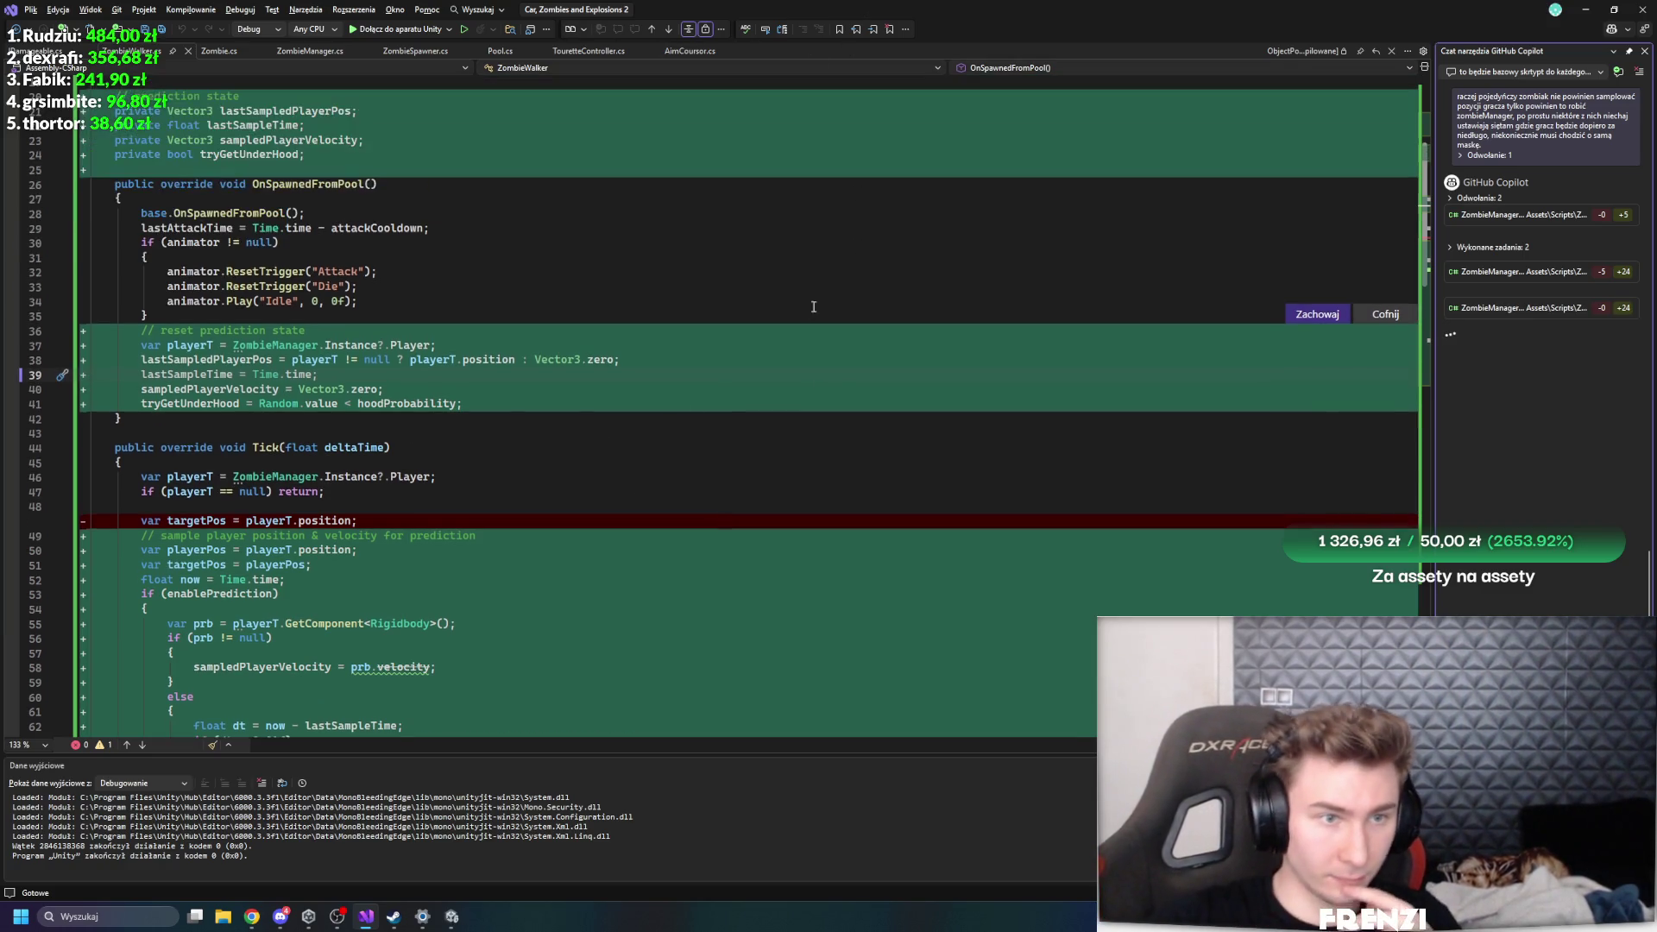
scroll(742, 592, "up", 3)
scroll(741, 592, "down", 15)
scroll(741, 592, "up", 8)
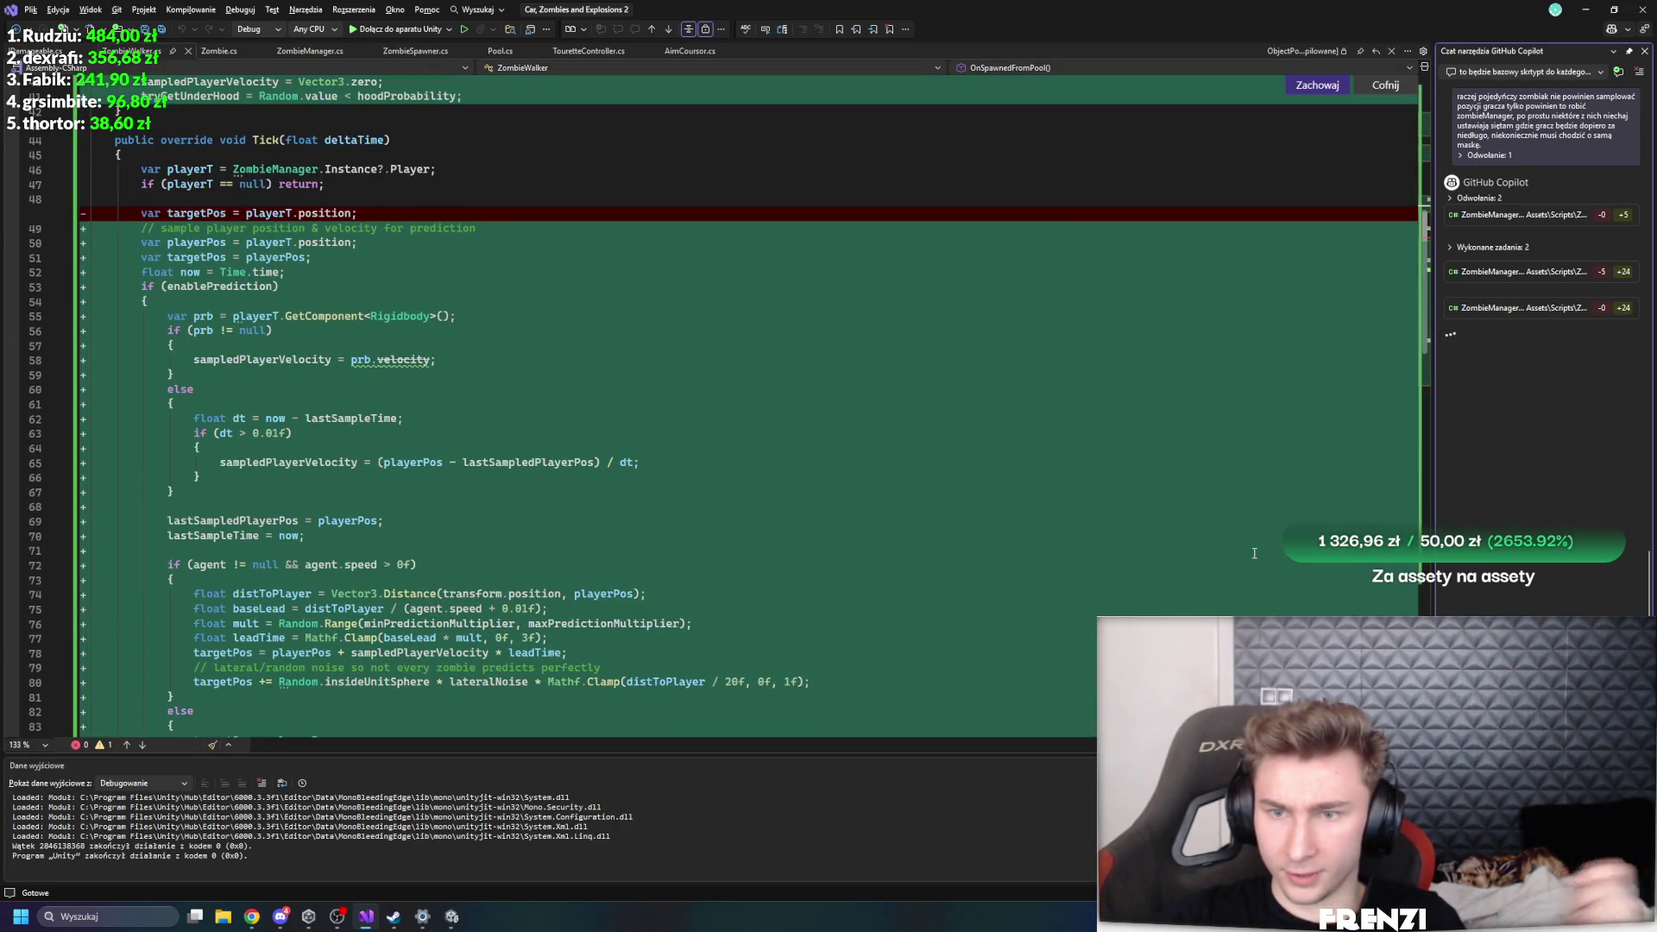
scroll(772, 437, "up", 9)
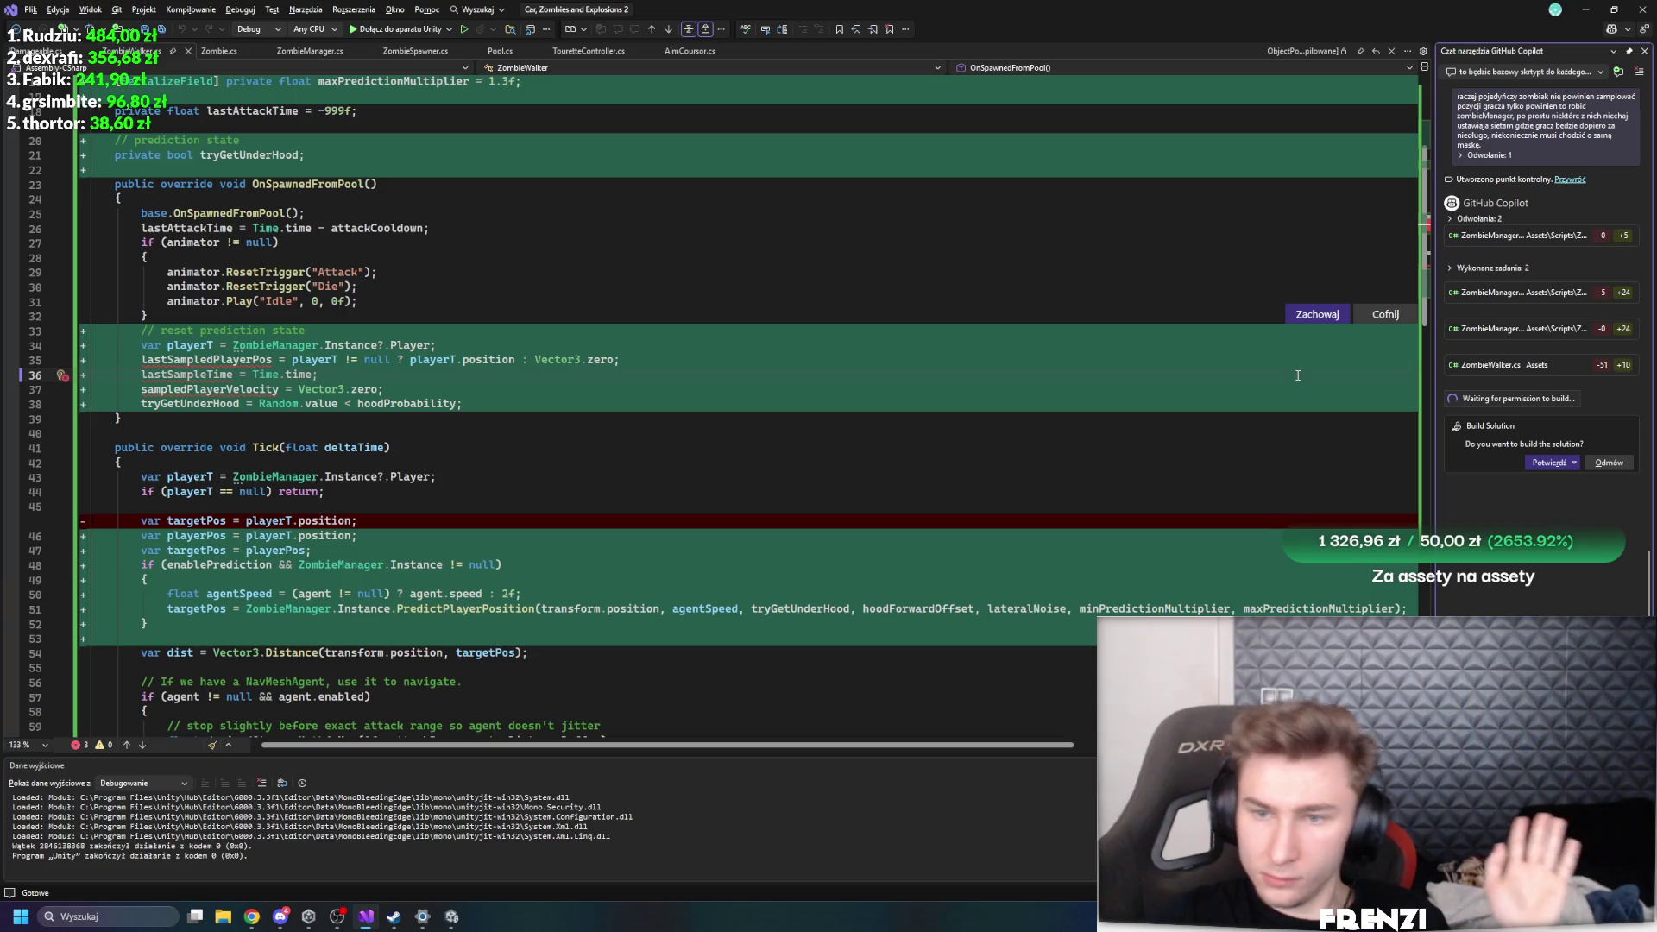
- Accept Copilot's edits and jump to the PredictPlayerPosition definition in ZombieManager
left_click(1310, 315)
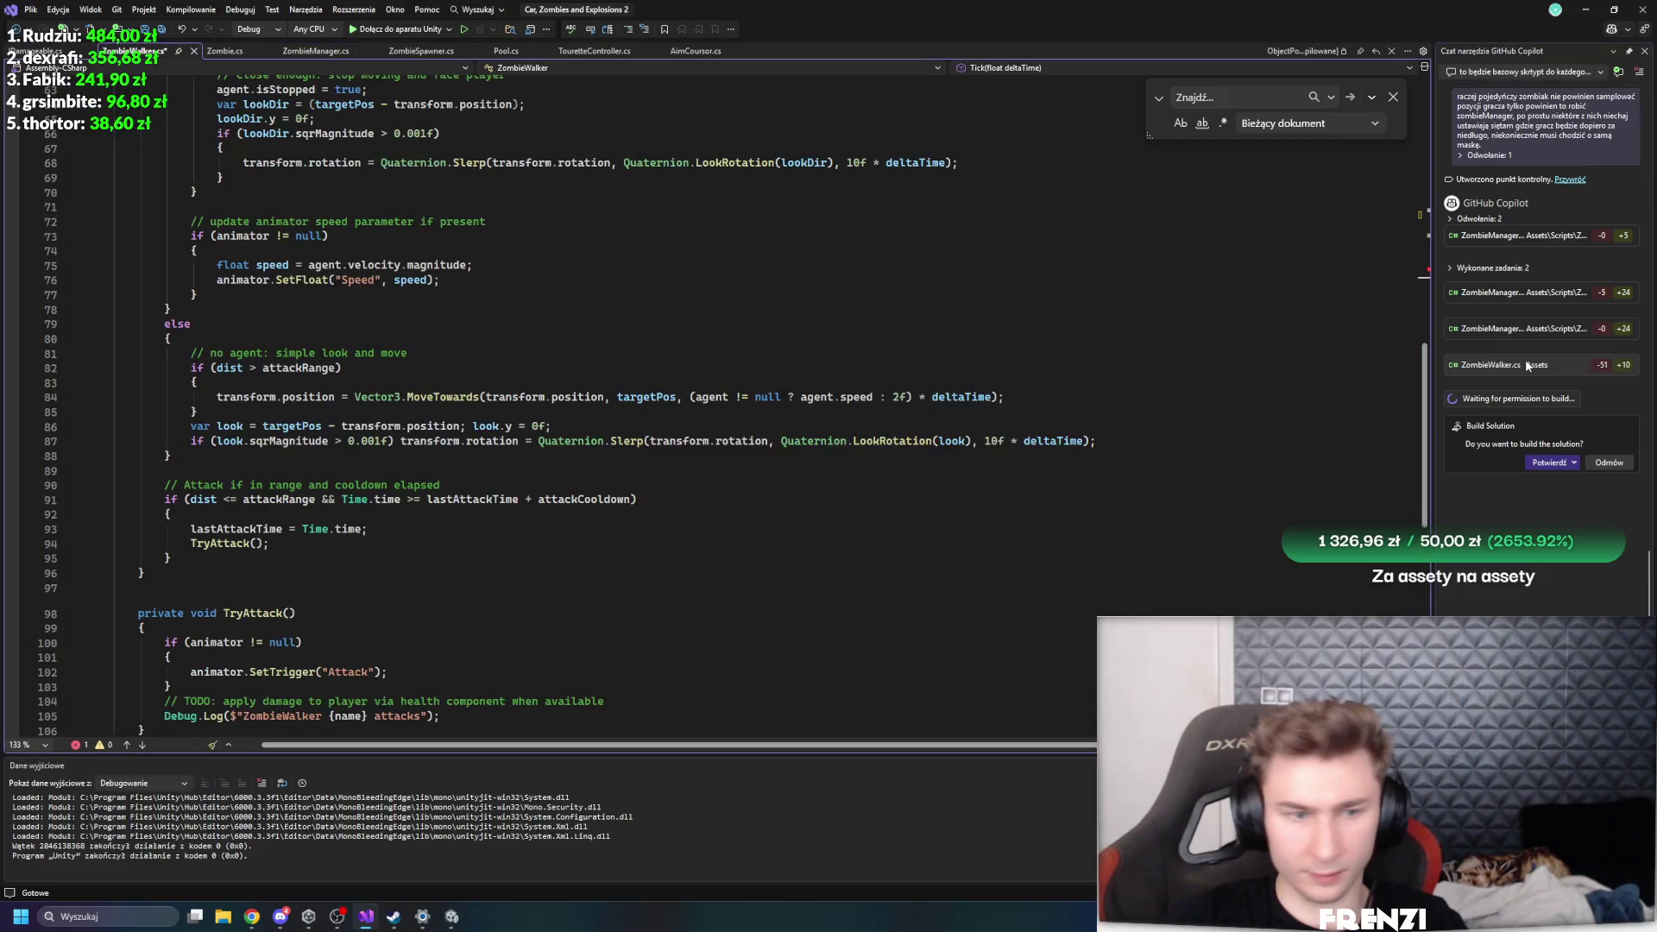
scroll(1094, 424, "up", 15)
scroll(949, 484, "down", 8)
scroll(838, 540, "up", 6)
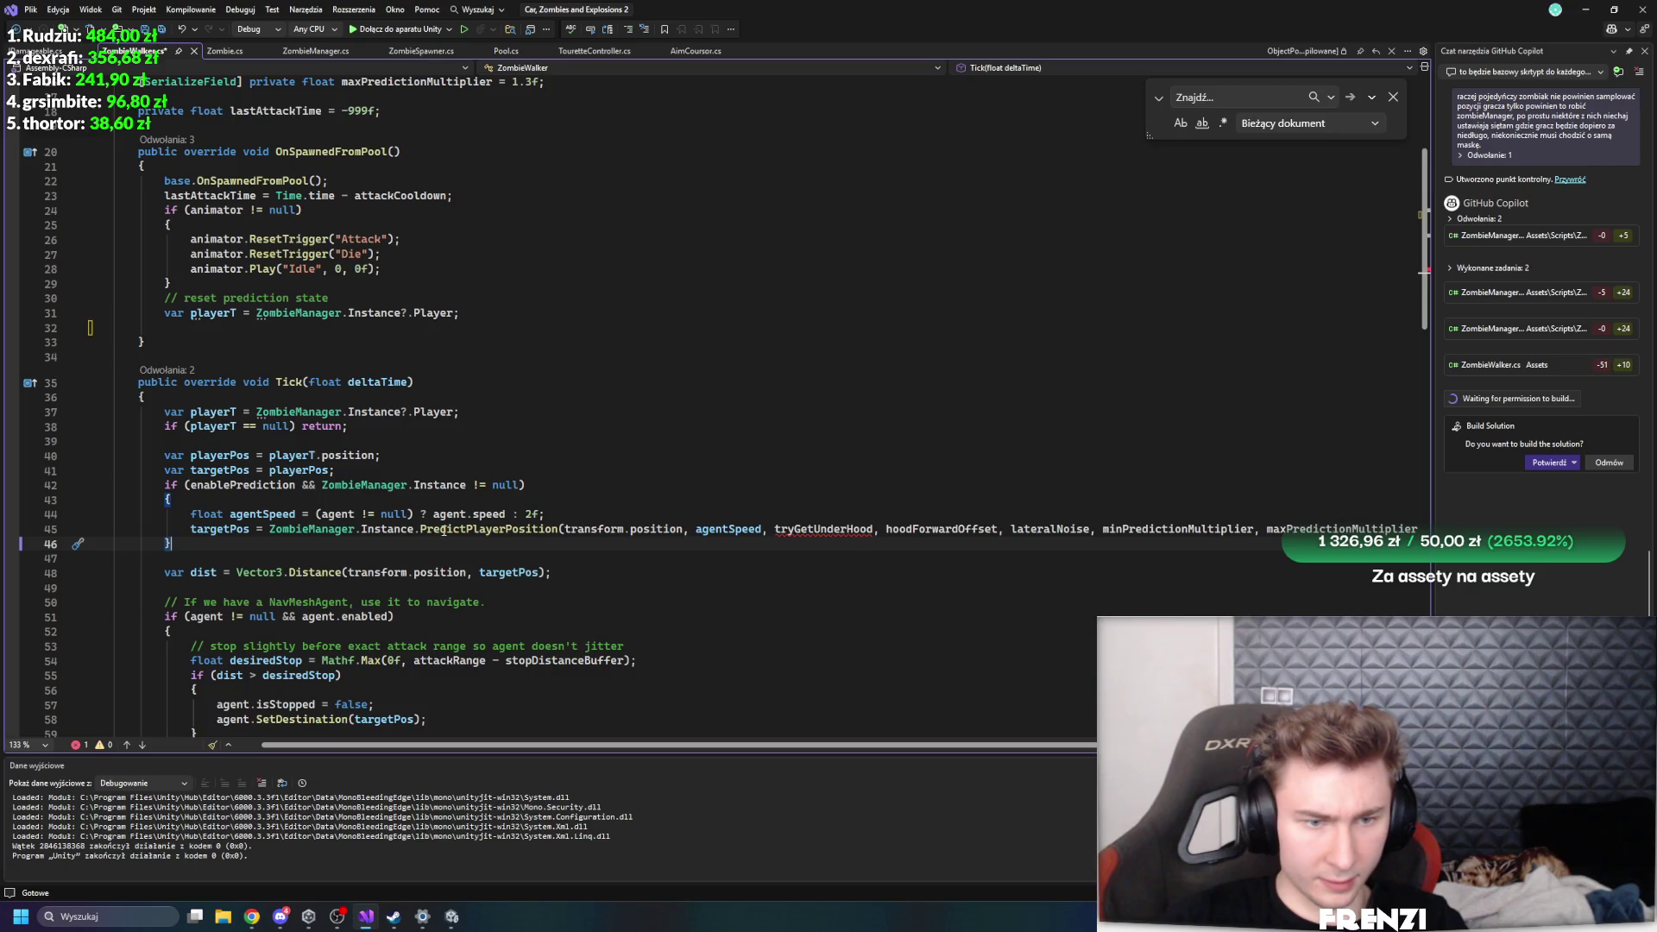
mouse_move(447, 530)
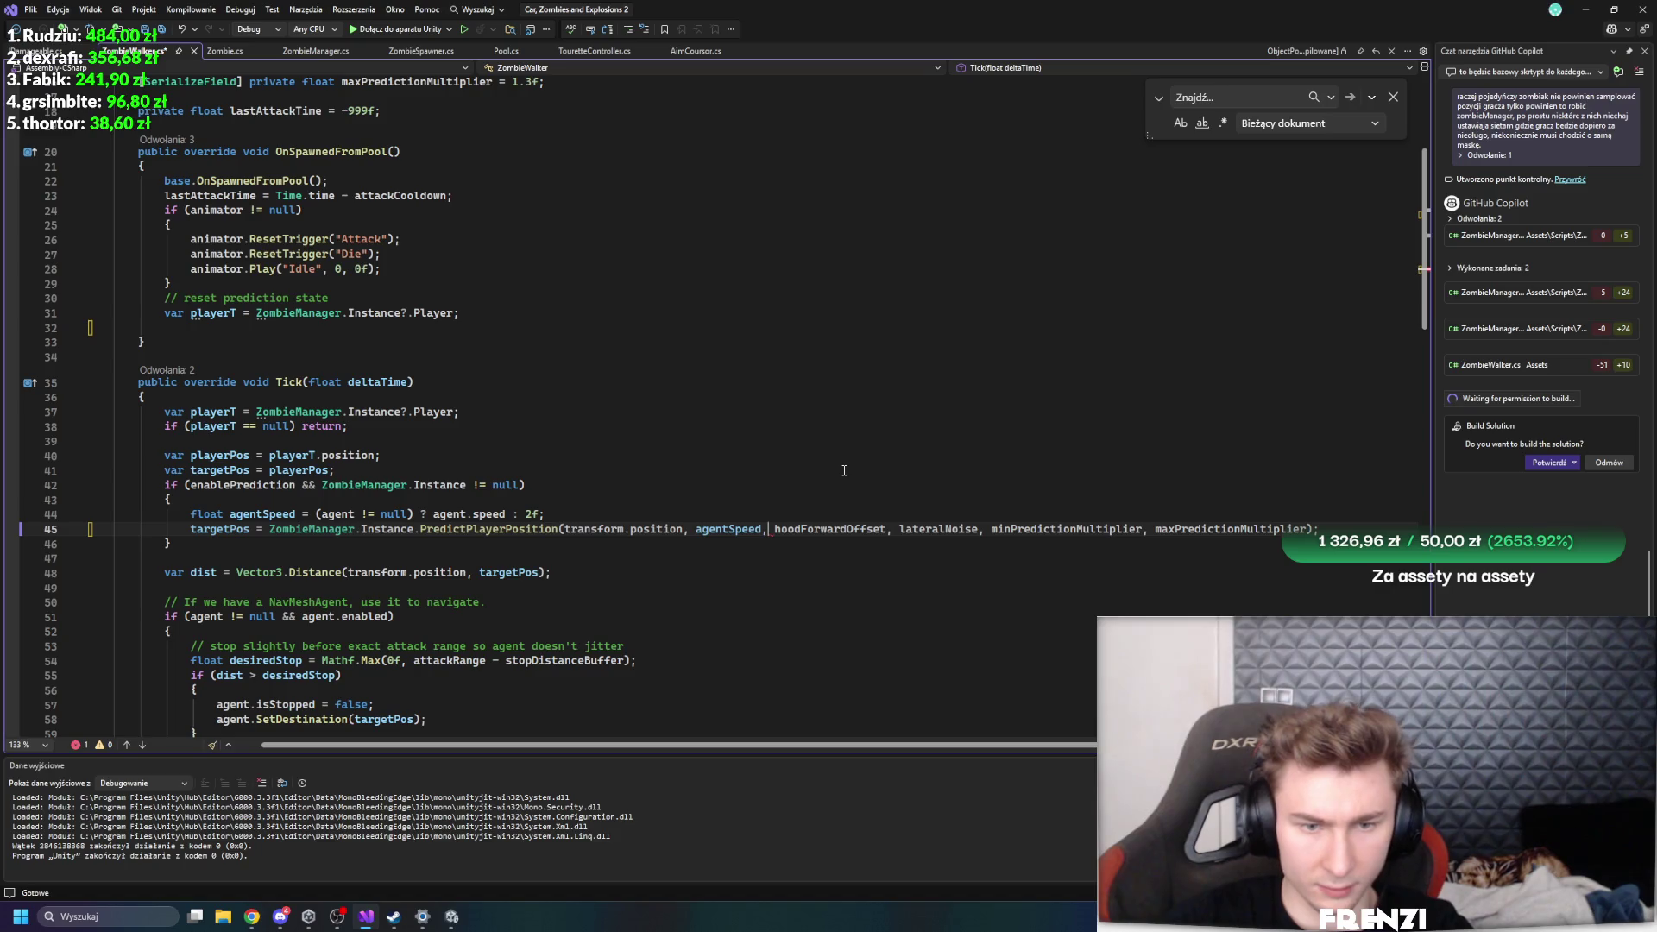
left_click(463, 530, "ctrl")
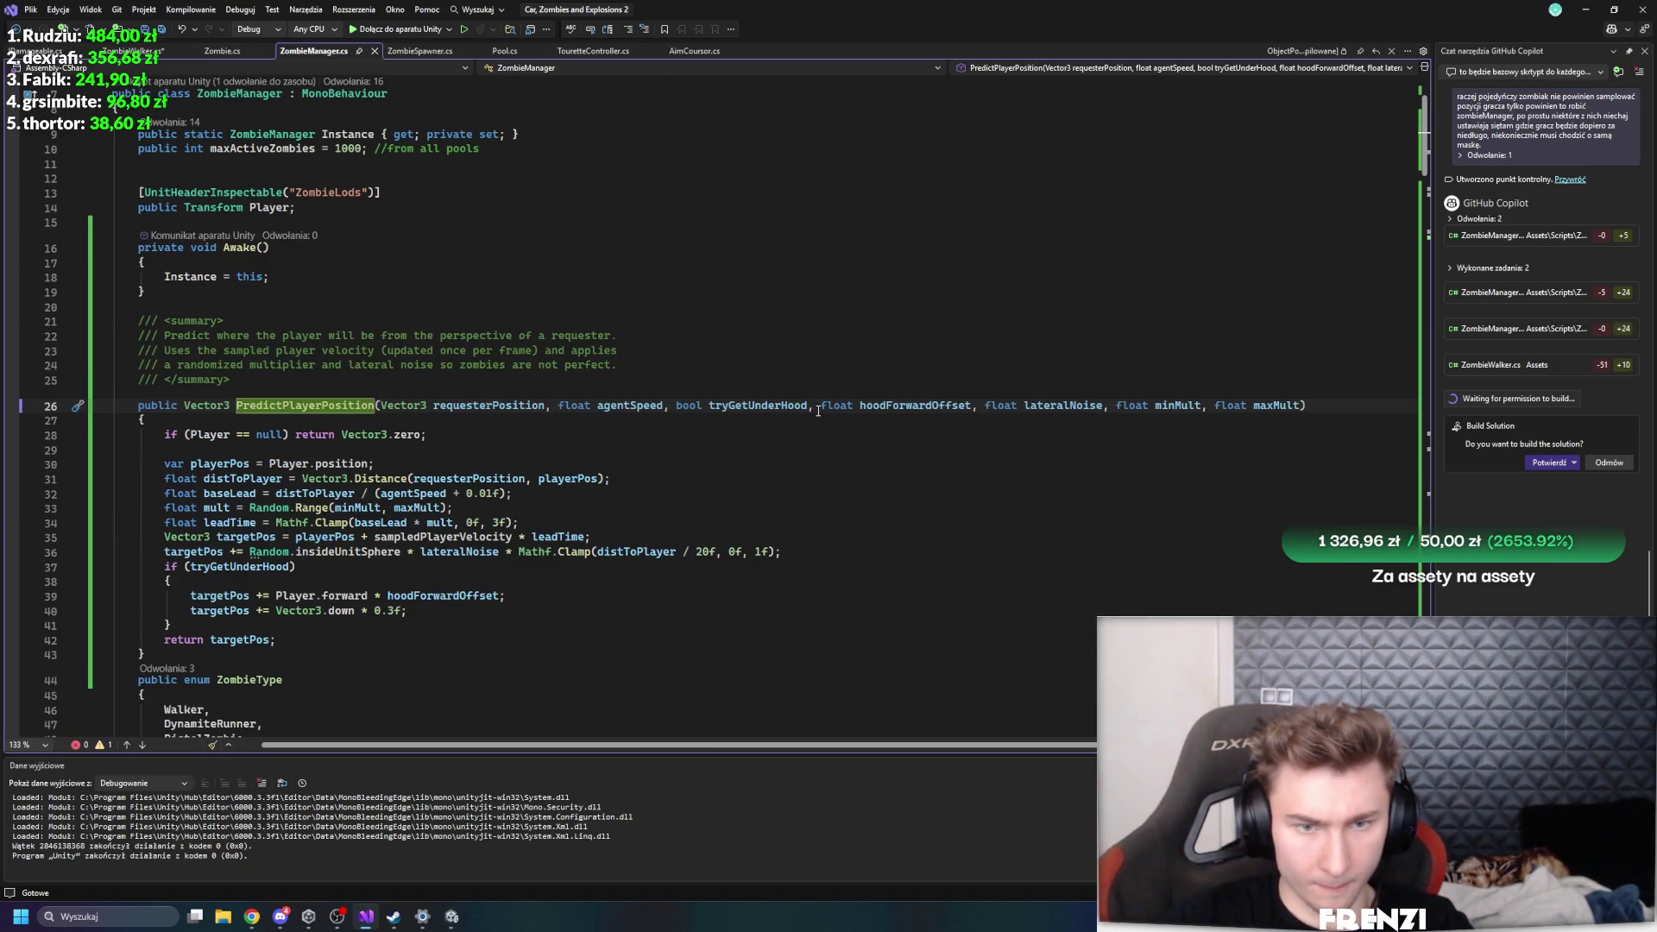
- Remove the tryGetUnderHood parameter and its under-hood offset block from PredictPlayerPosition
left_click_drag(698, 412, 677, 409)
key("BackSpace")
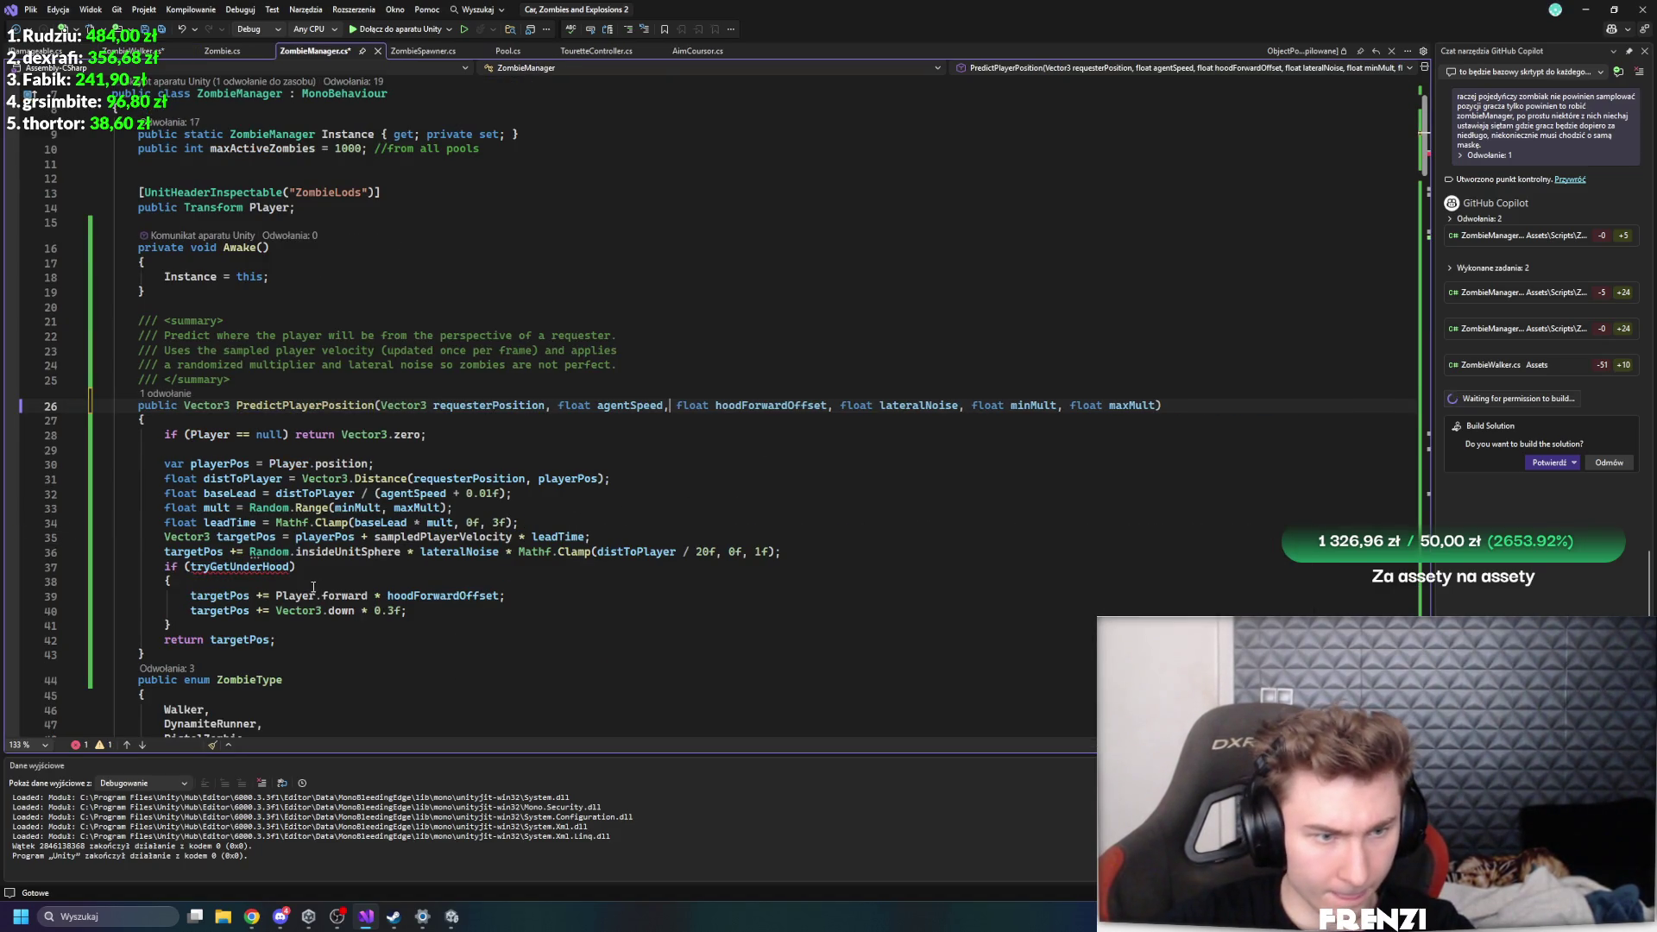
left_click_drag(183, 622, 52, 584)
key("BackSpace")
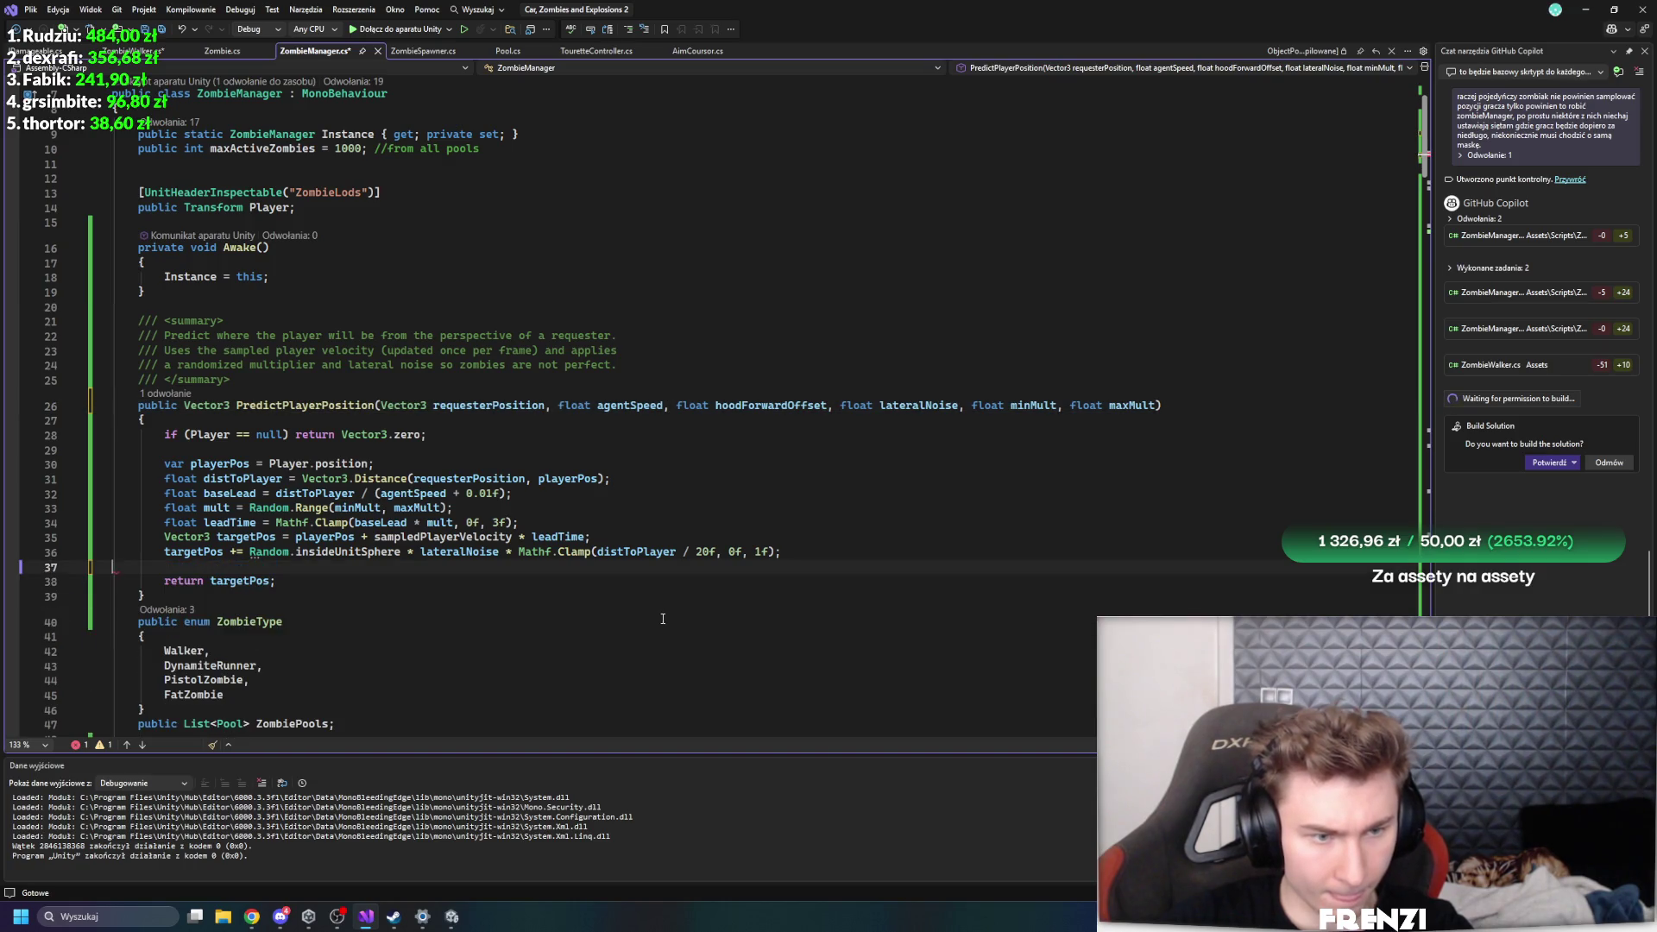
key("ctrl+z")
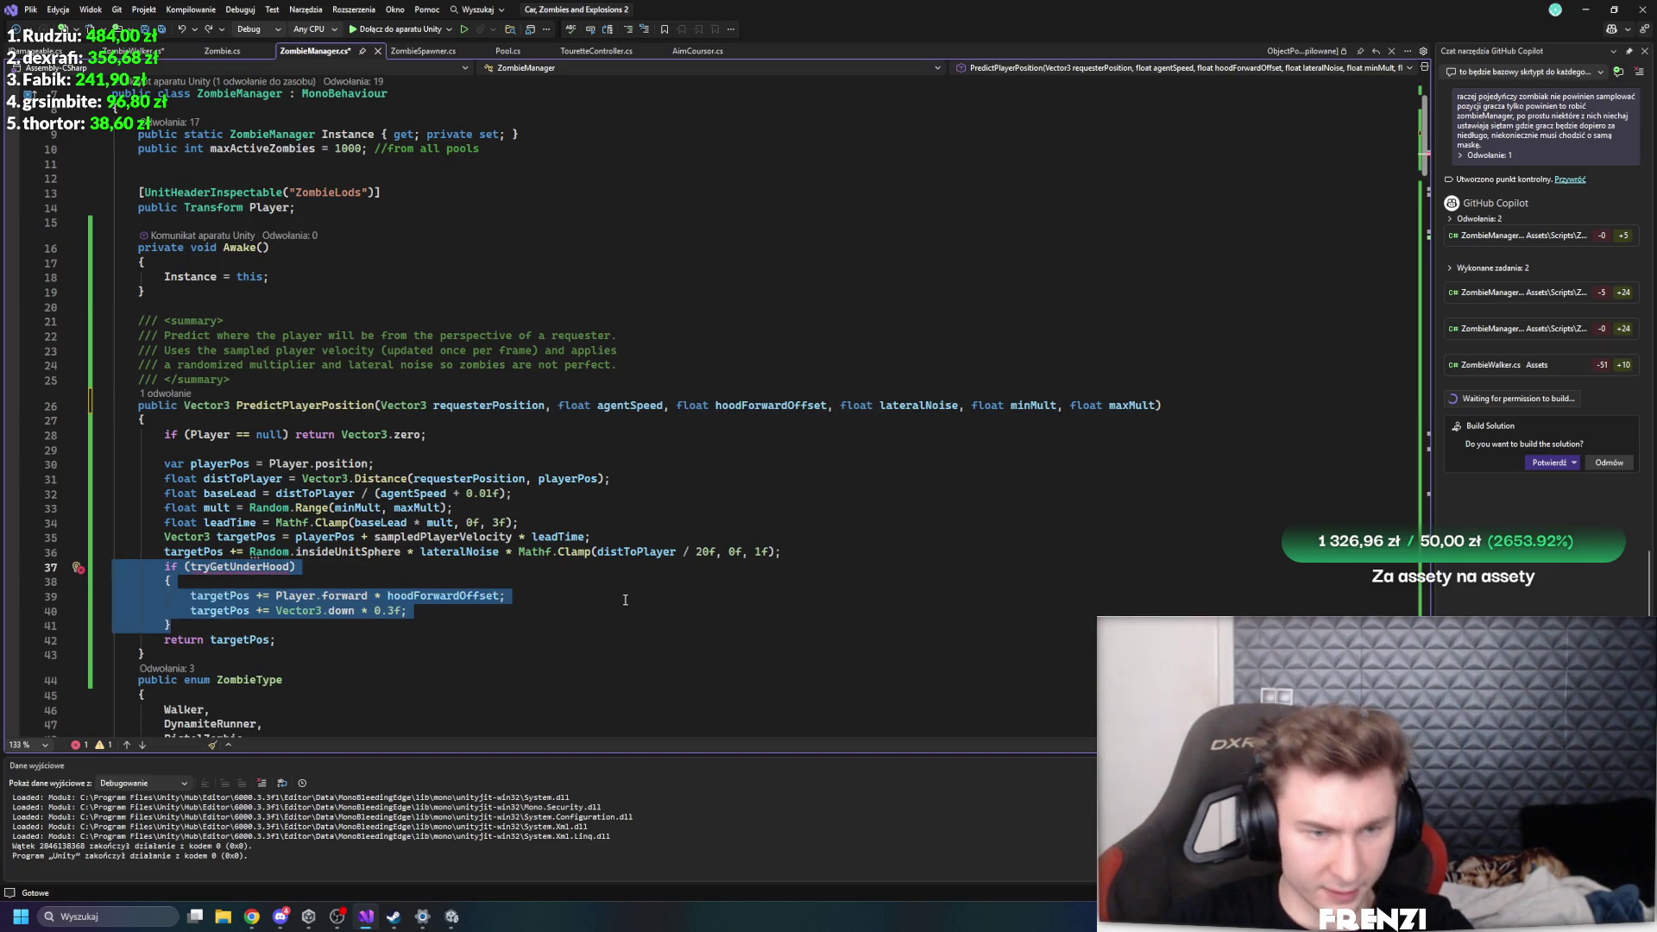
key("BackSpace")
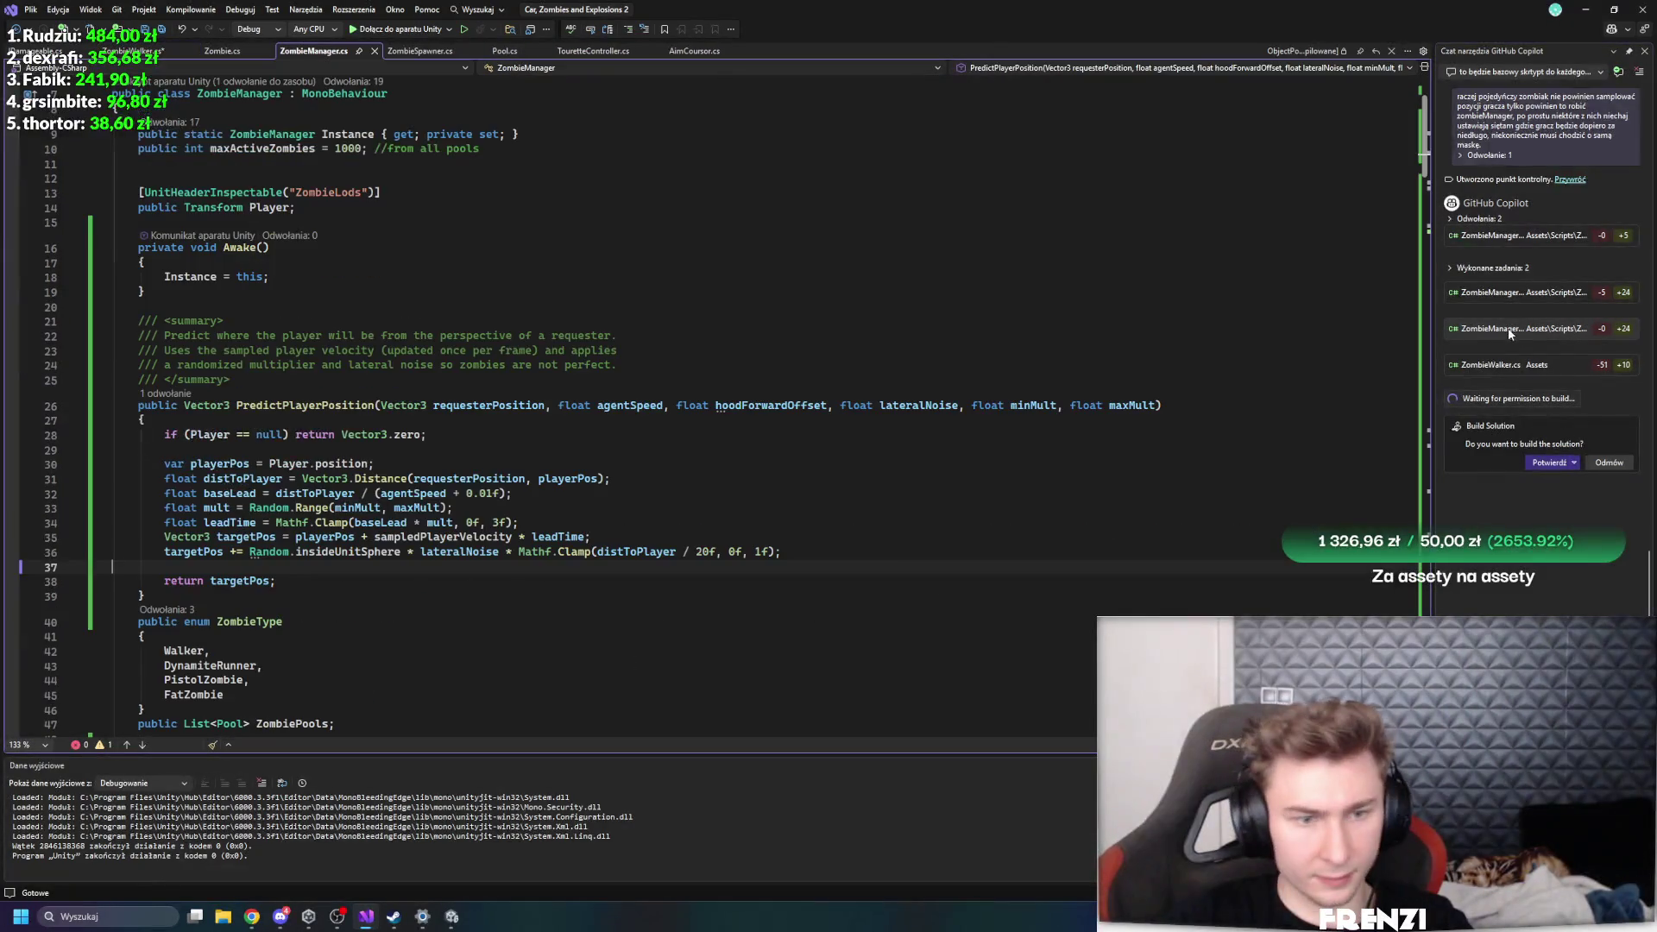
- Check the ZombieWalker and ZombieManager tabs, then return to Unity to recompile
left_click(1462, 371)
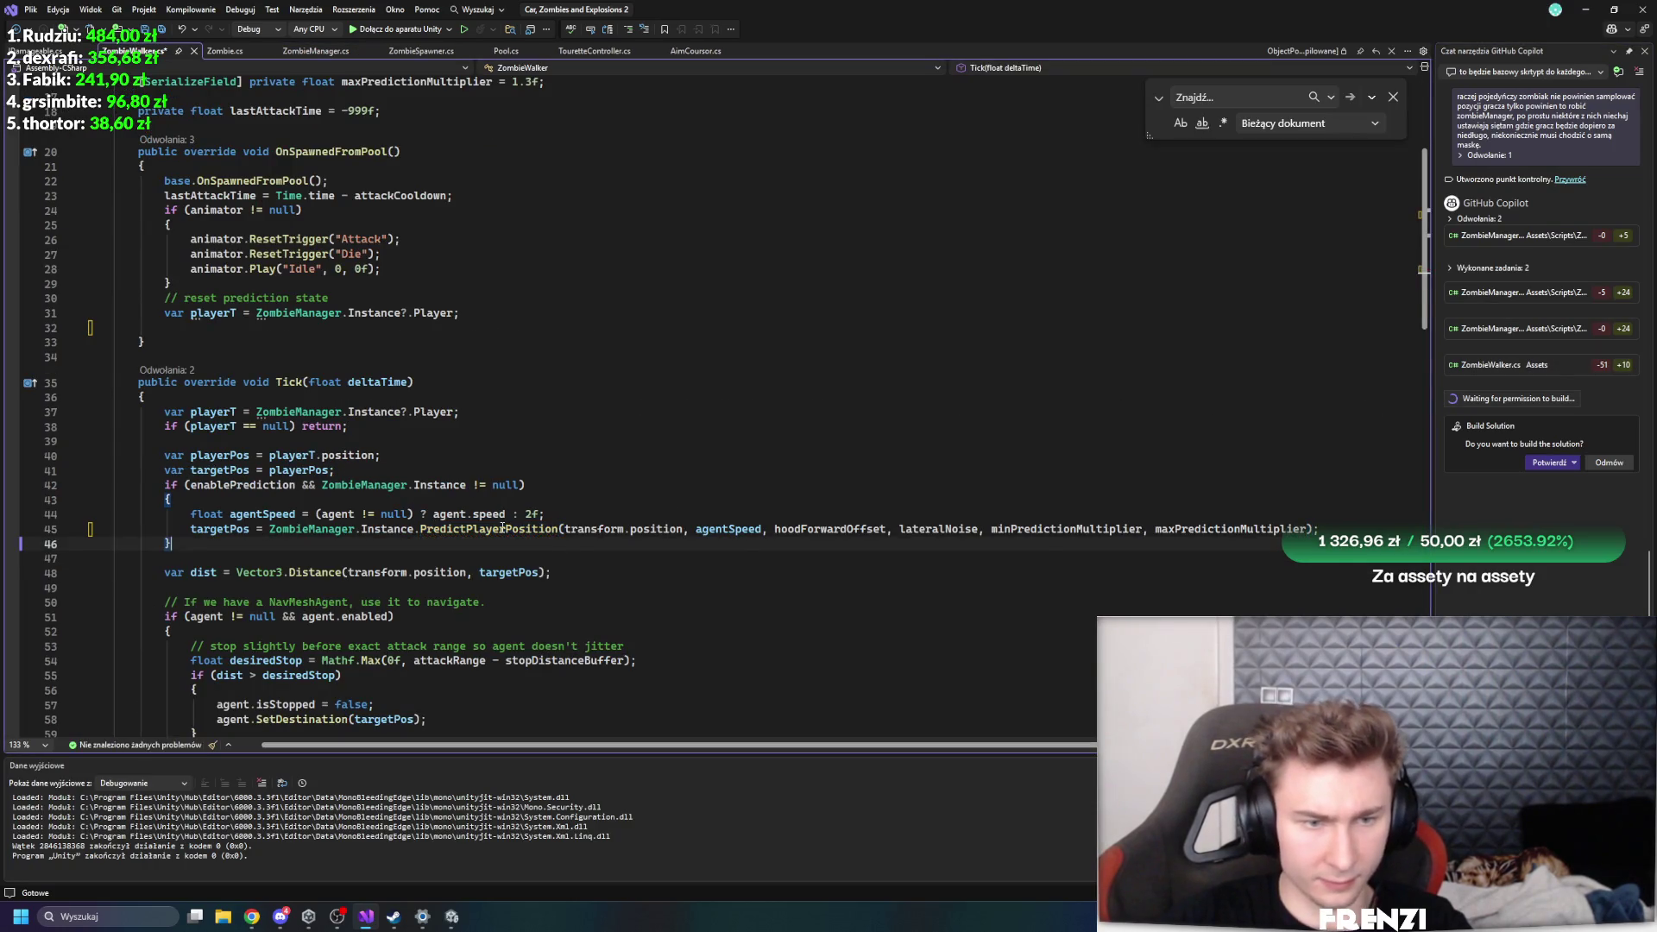
left_click(1568, 292)
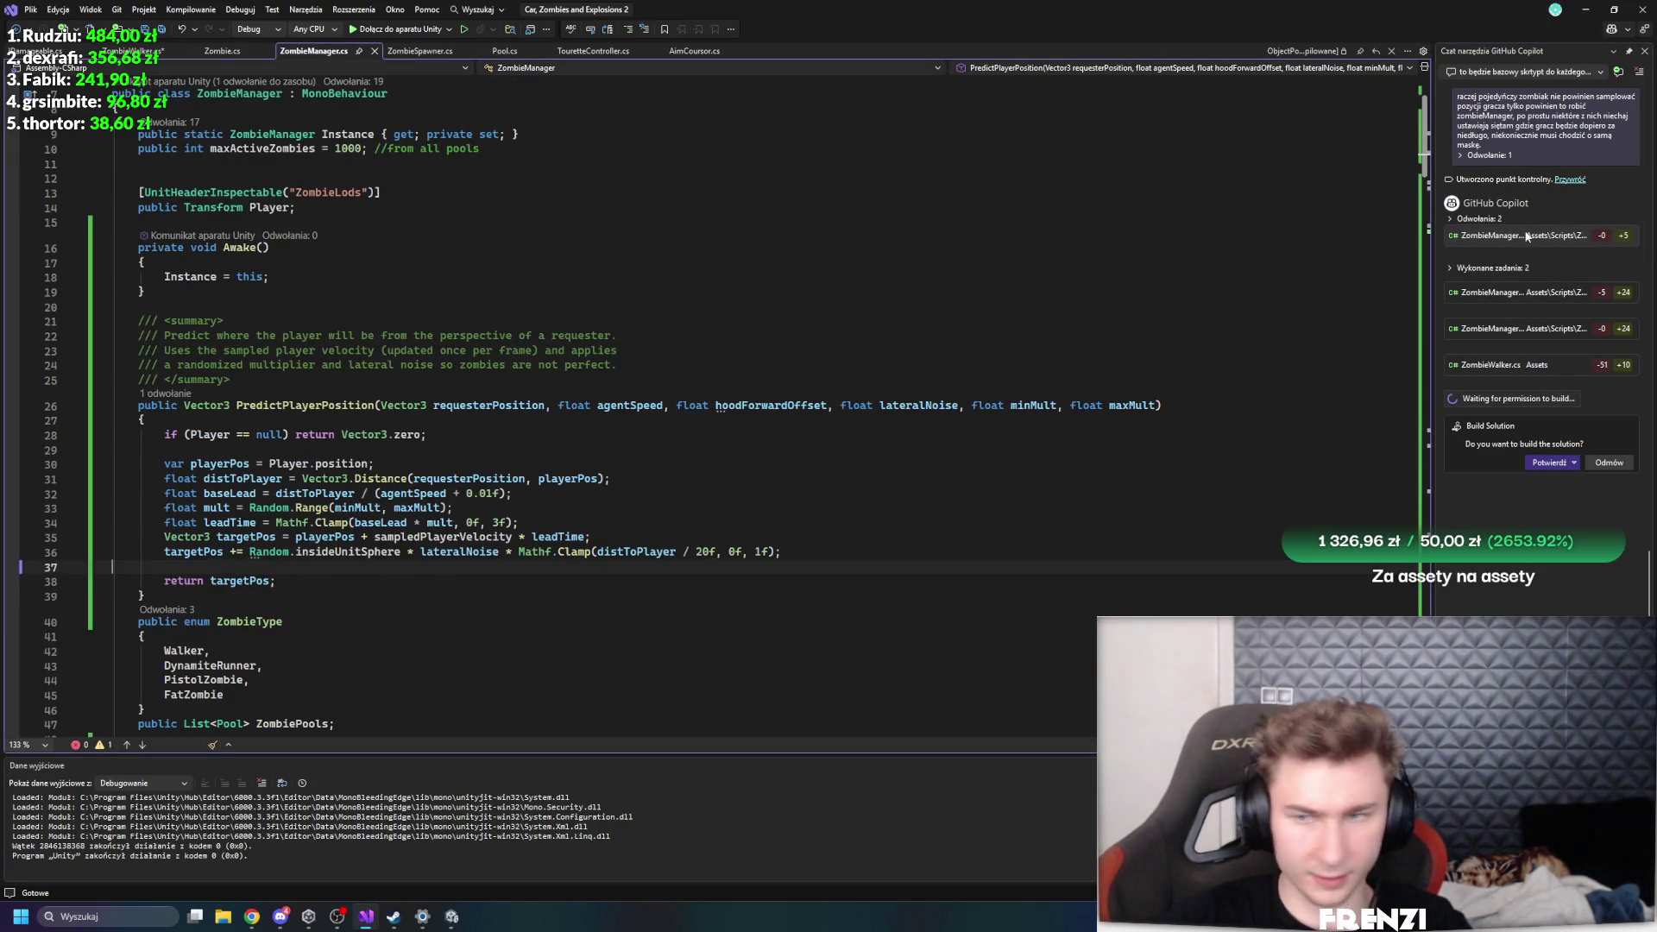
left_click(1513, 367)
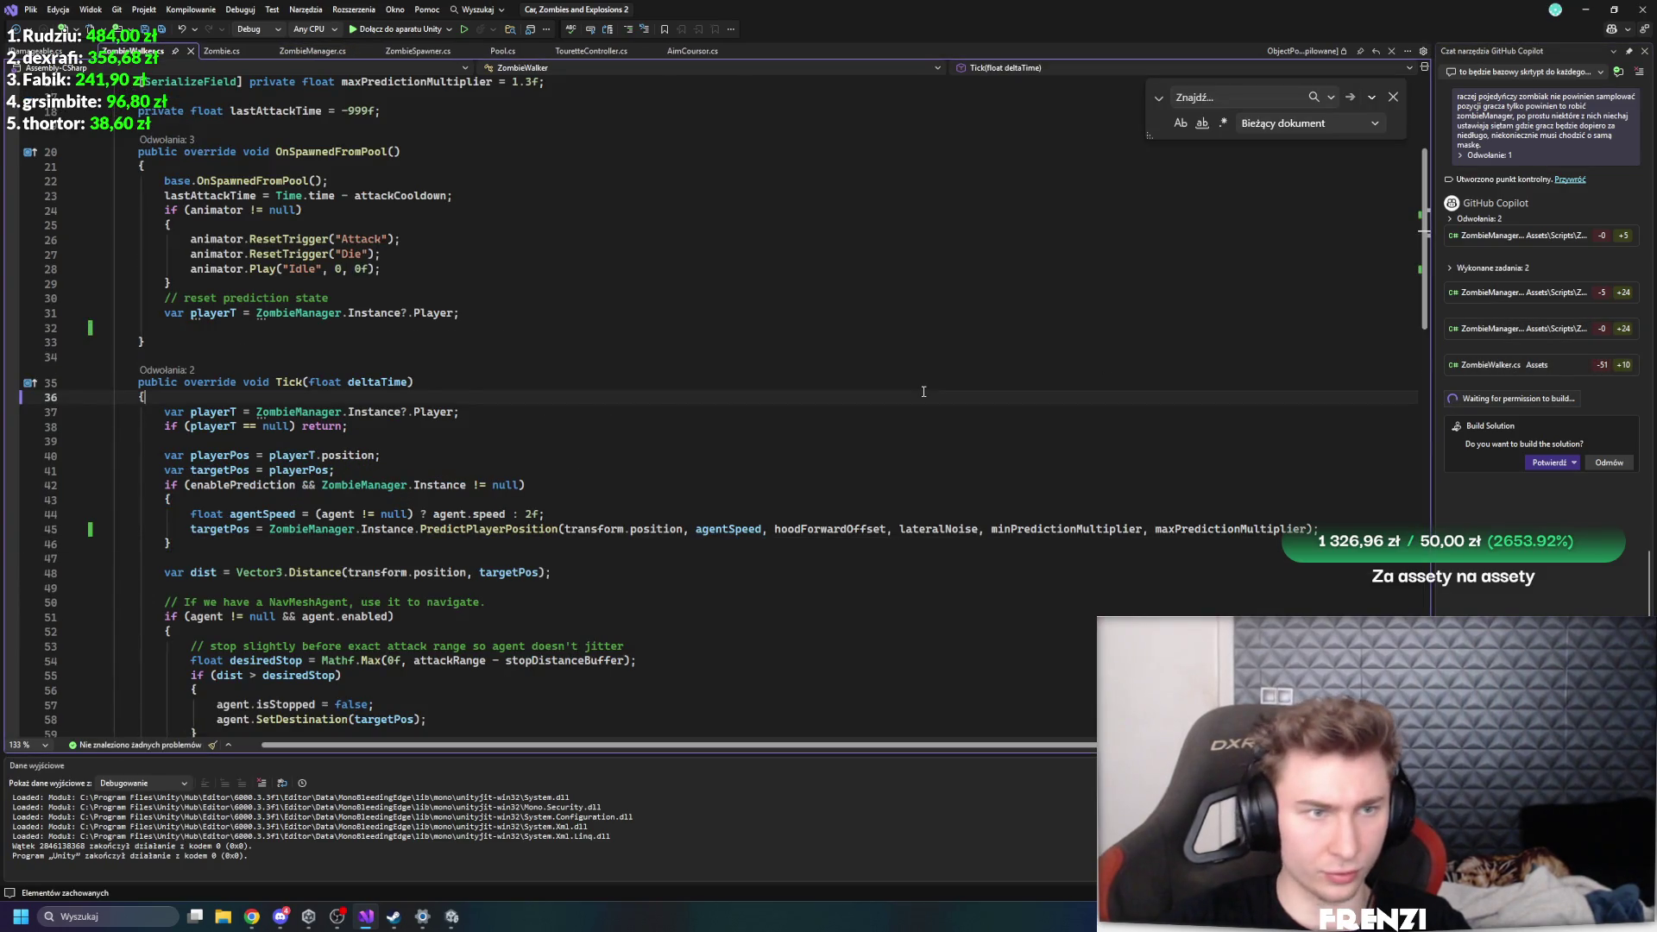
left_click(1393, 97)
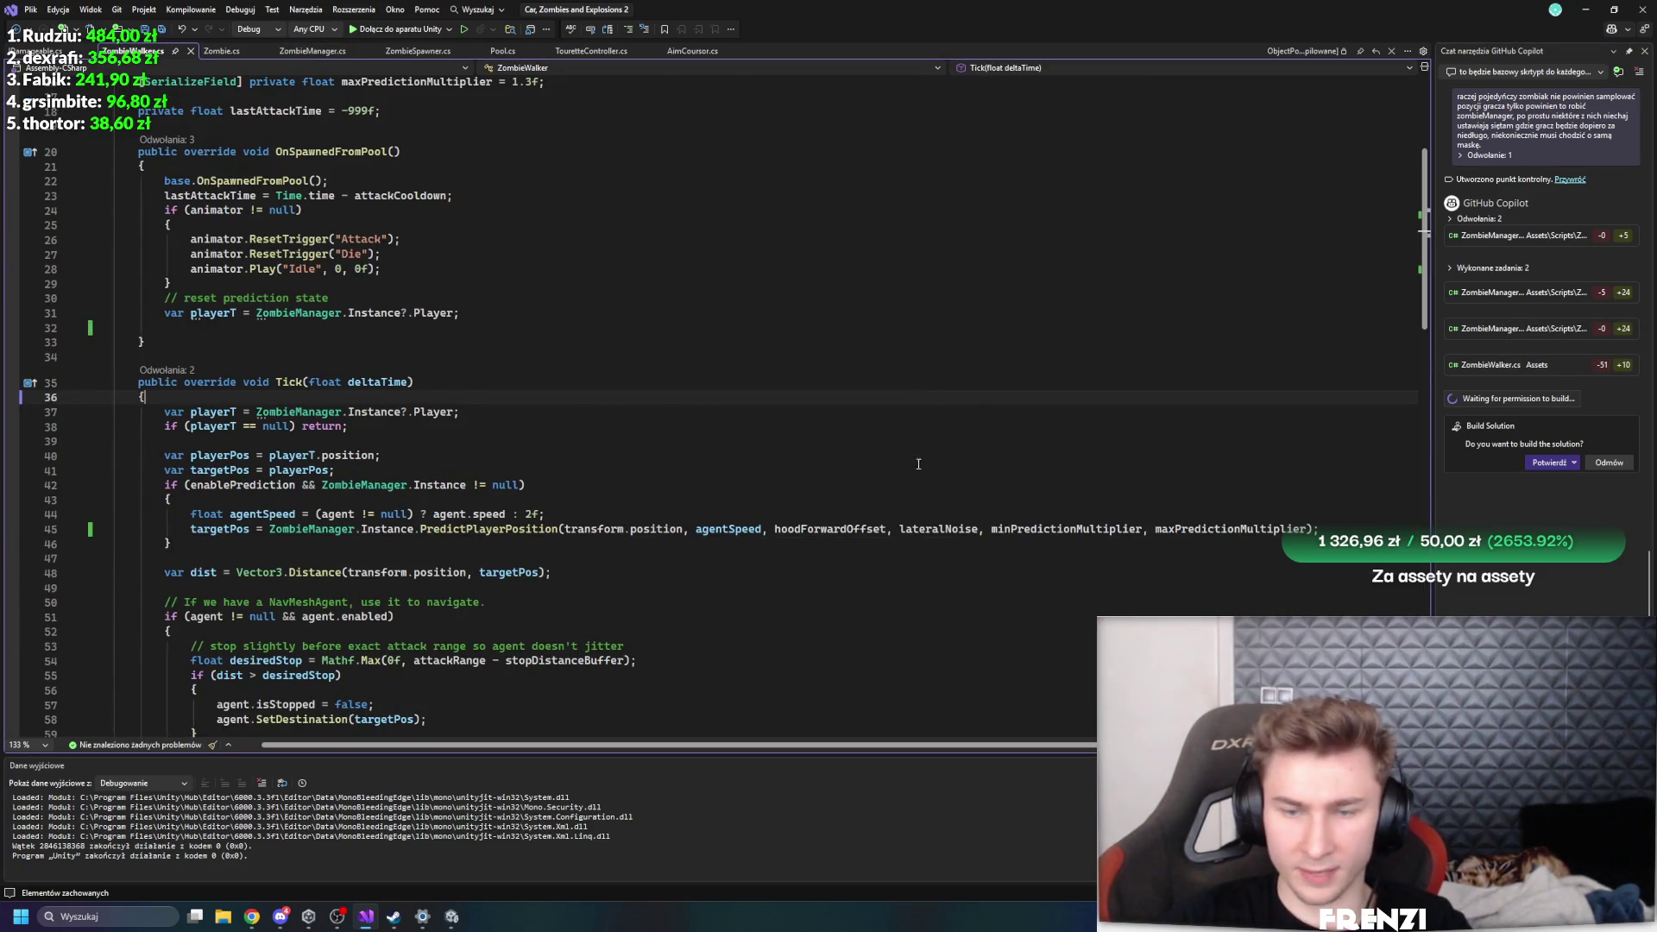
left_click(448, 918)
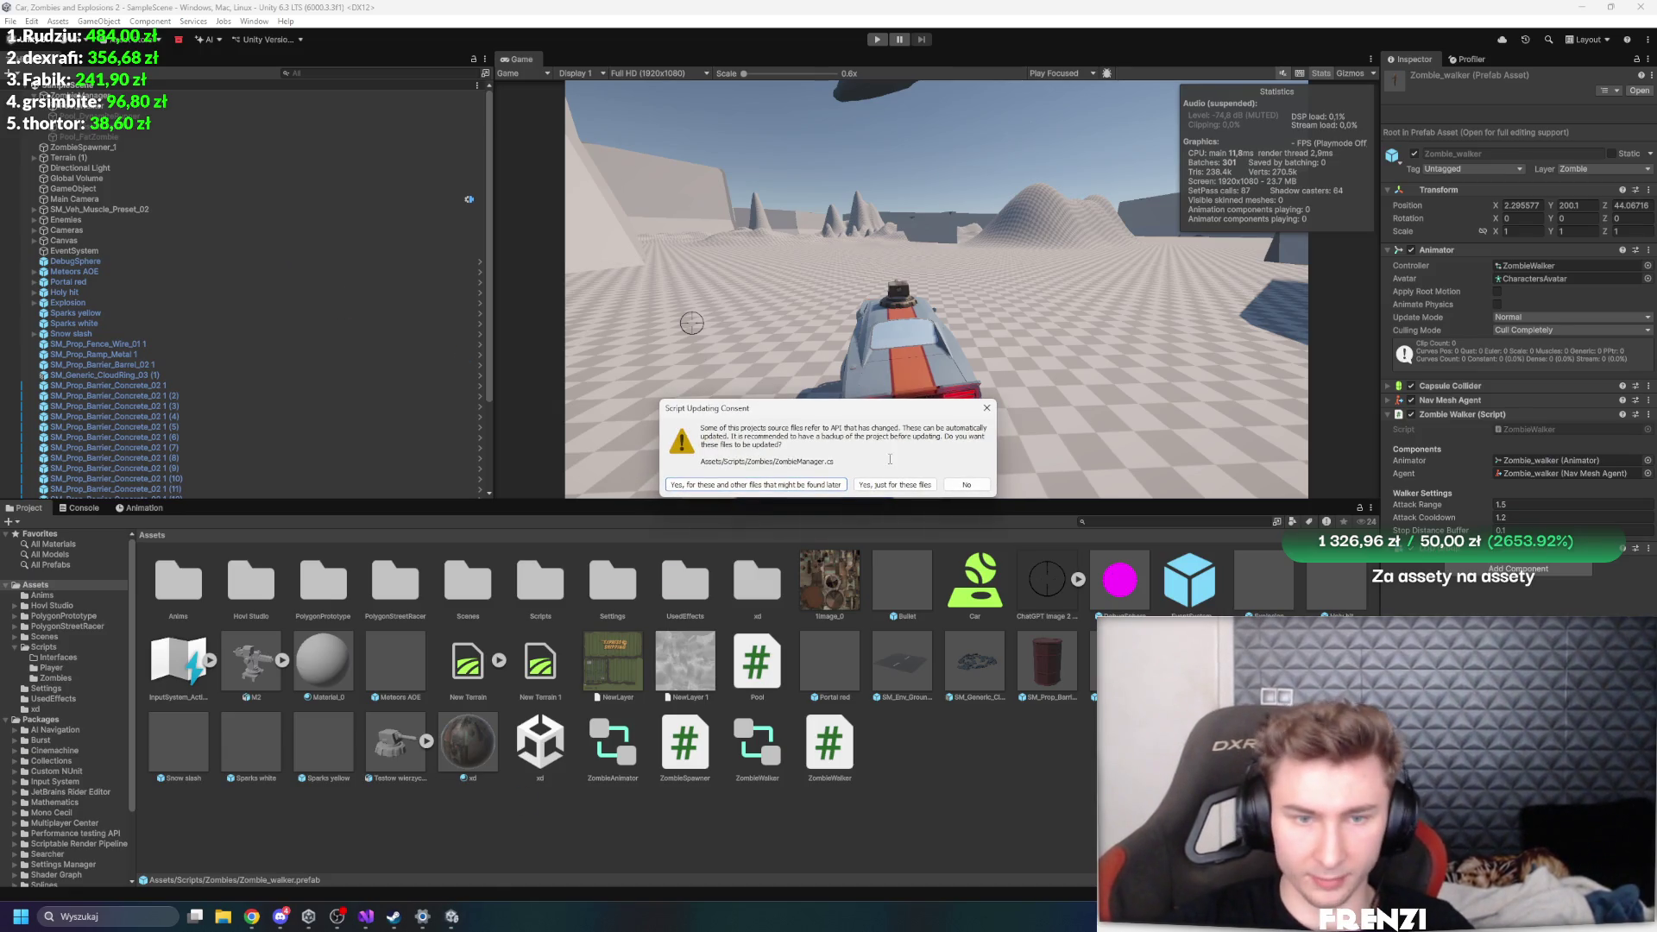
- Answer Unity's API-update prompt and approve Copilot's Build Solution in Visual Studio
left_click(763, 485)
key("alt+Tab")
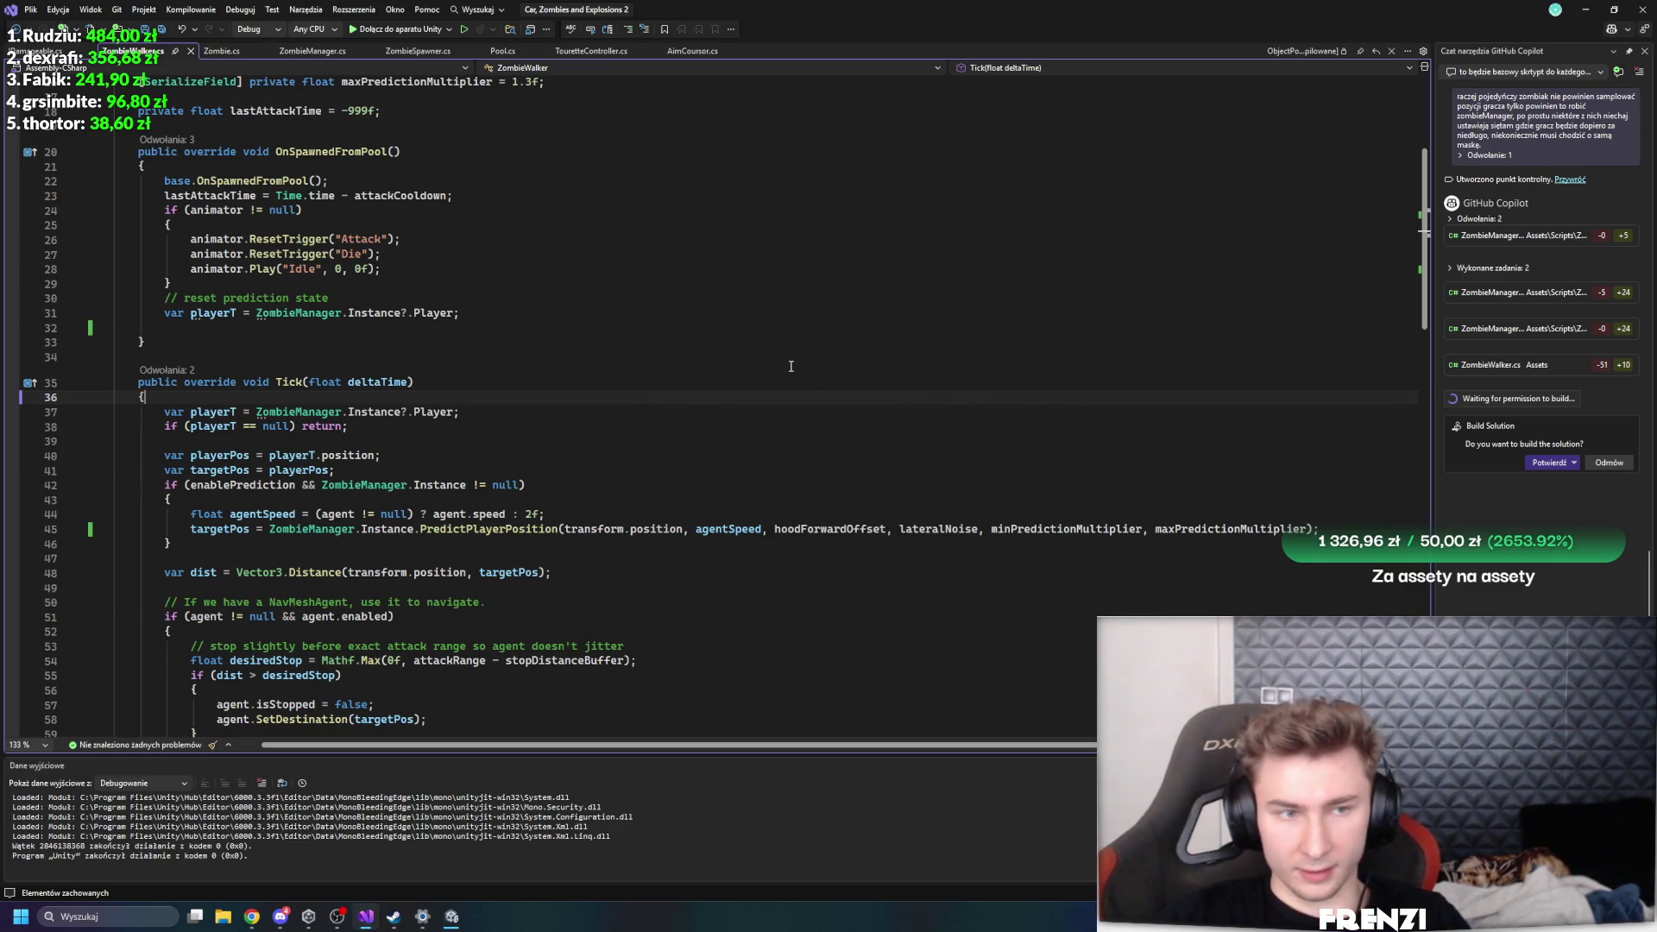
left_click(1533, 464)
left_click(591, 430)
scroll(591, 435, "down", 7)
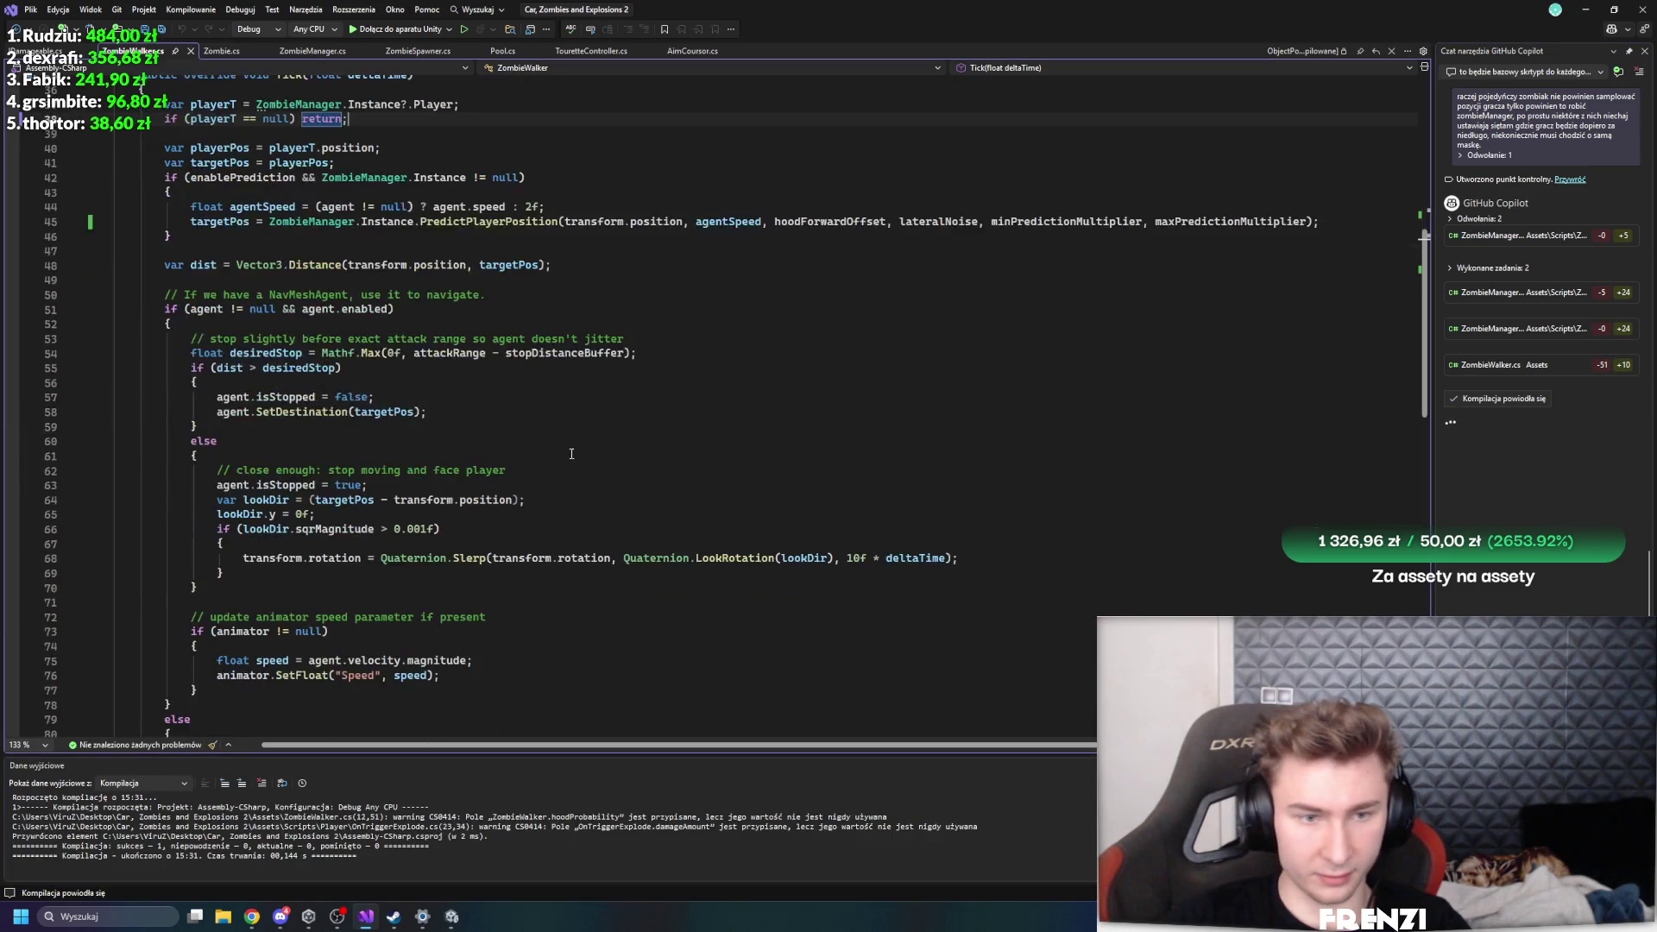
scroll(561, 604, "up", 10)
left_click(450, 917)
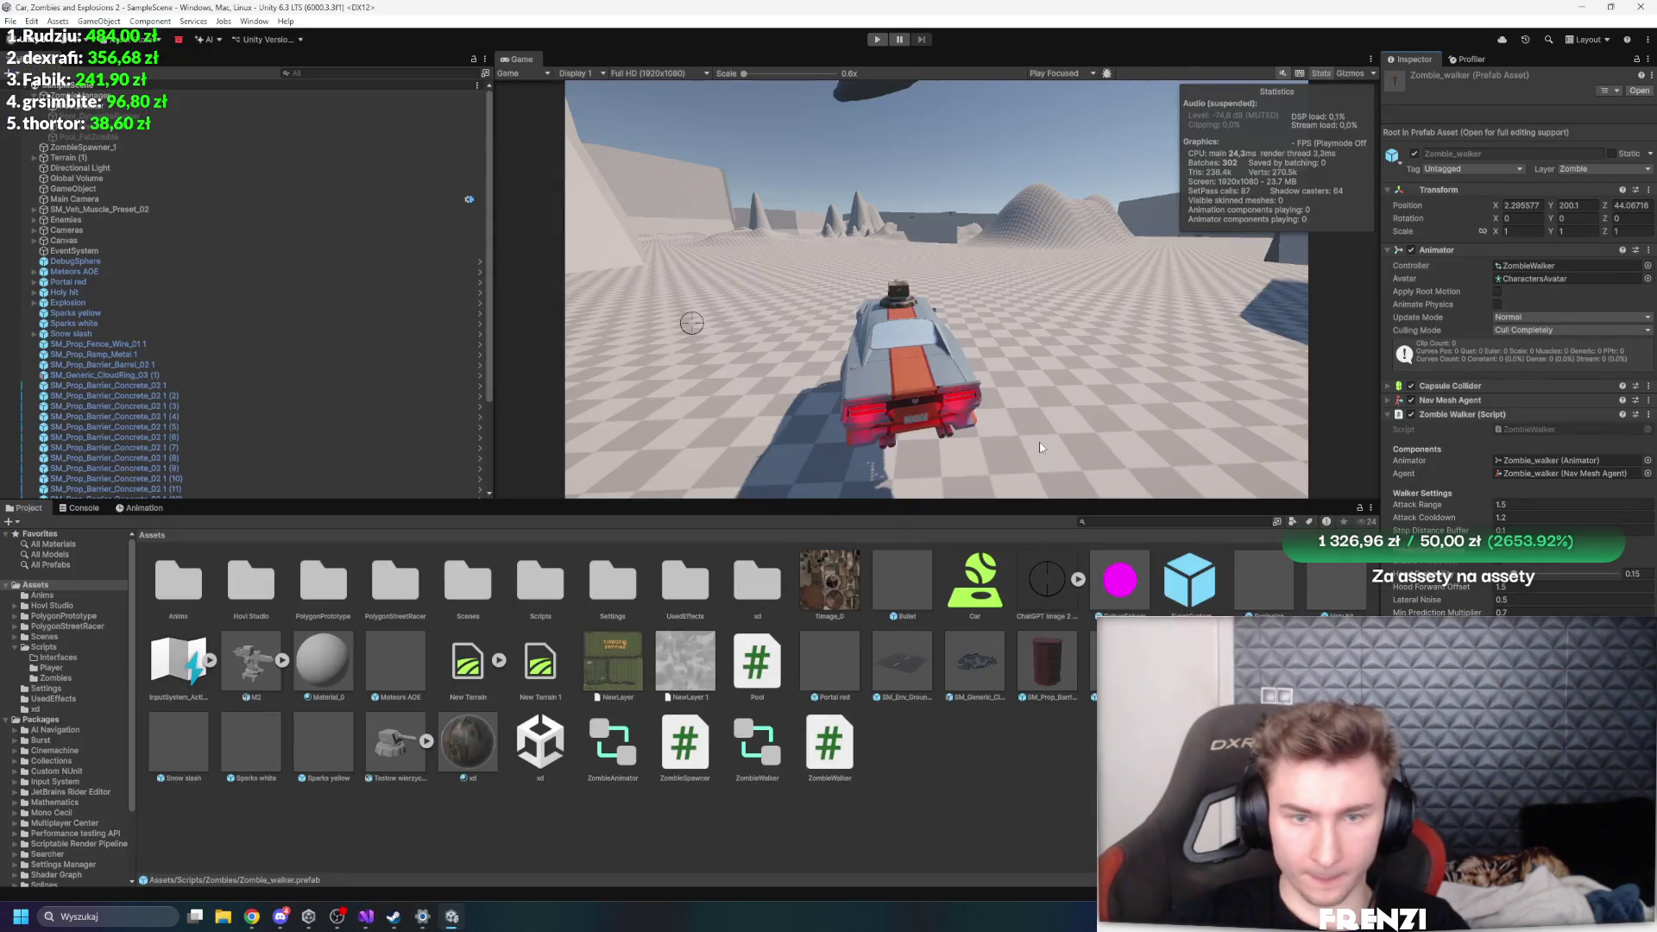
- Review ZombieSpawner_1, ZombieManager and pool settings, then start Play mode
left_click(259, 148)
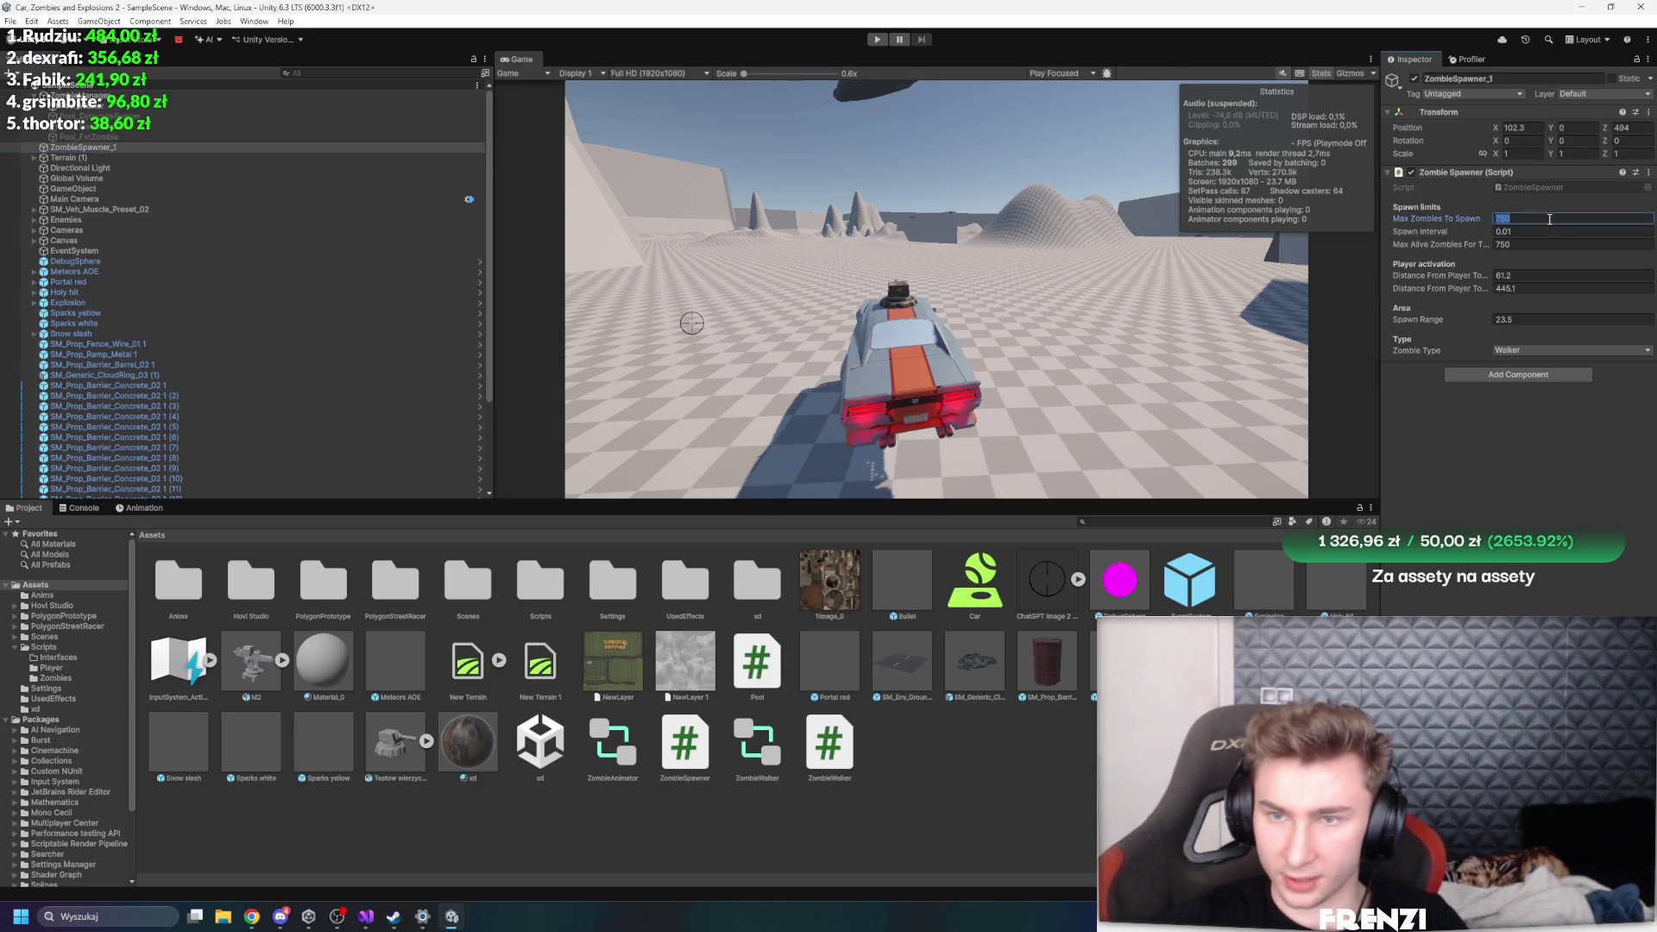
left_click(137, 95)
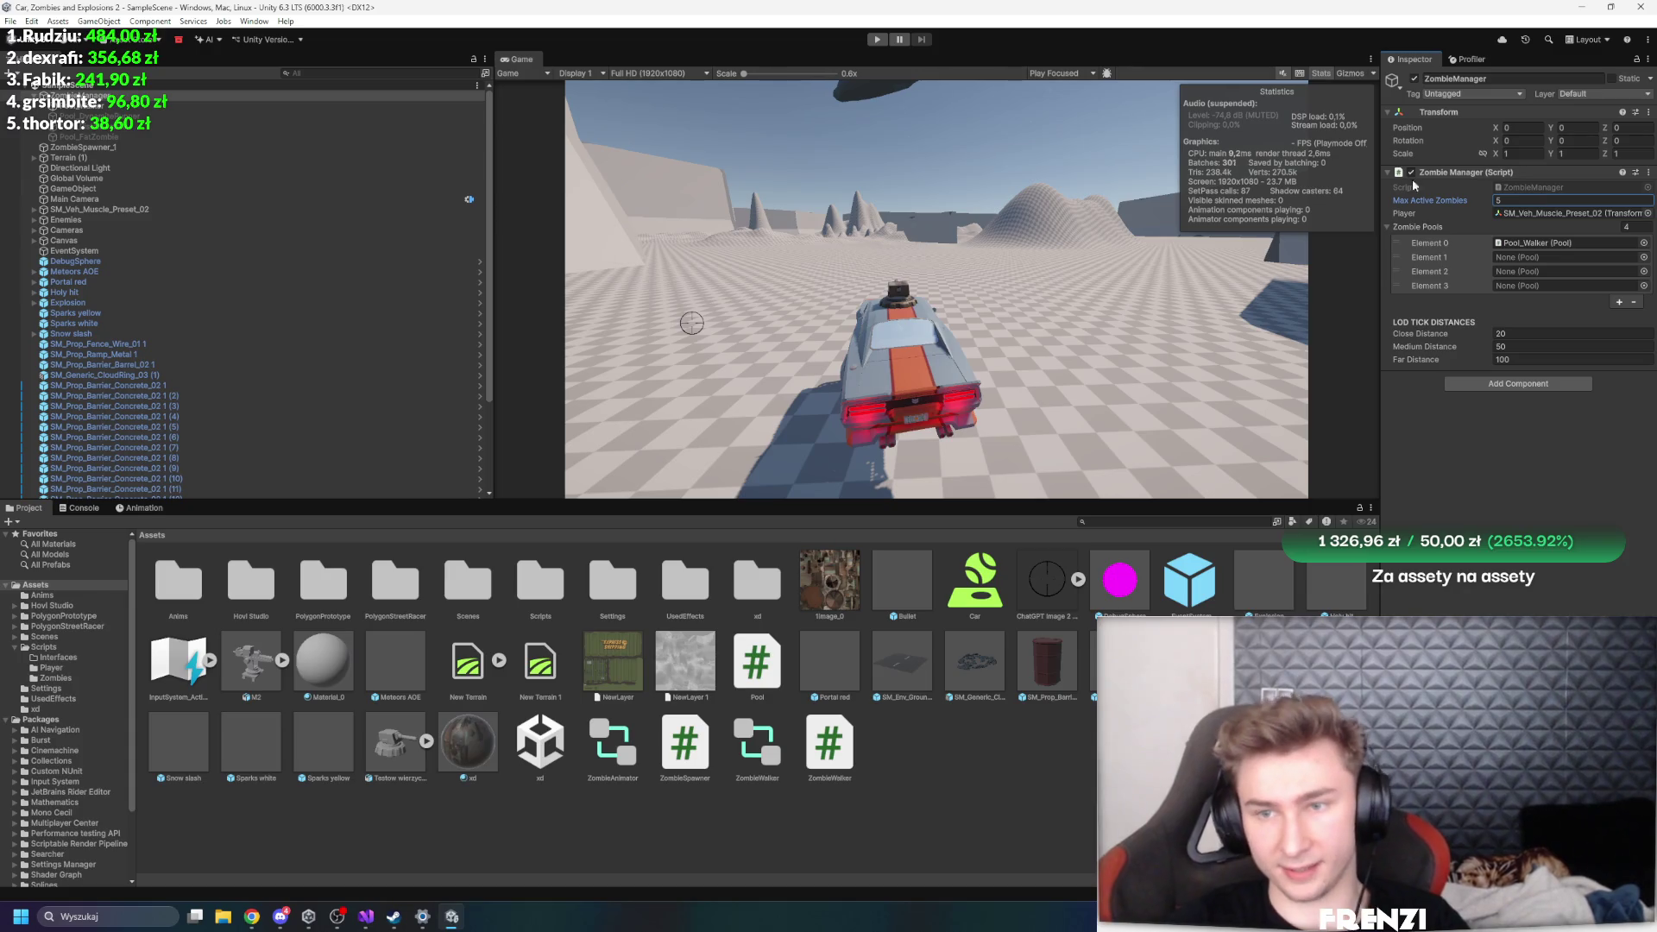
left_click(131, 106)
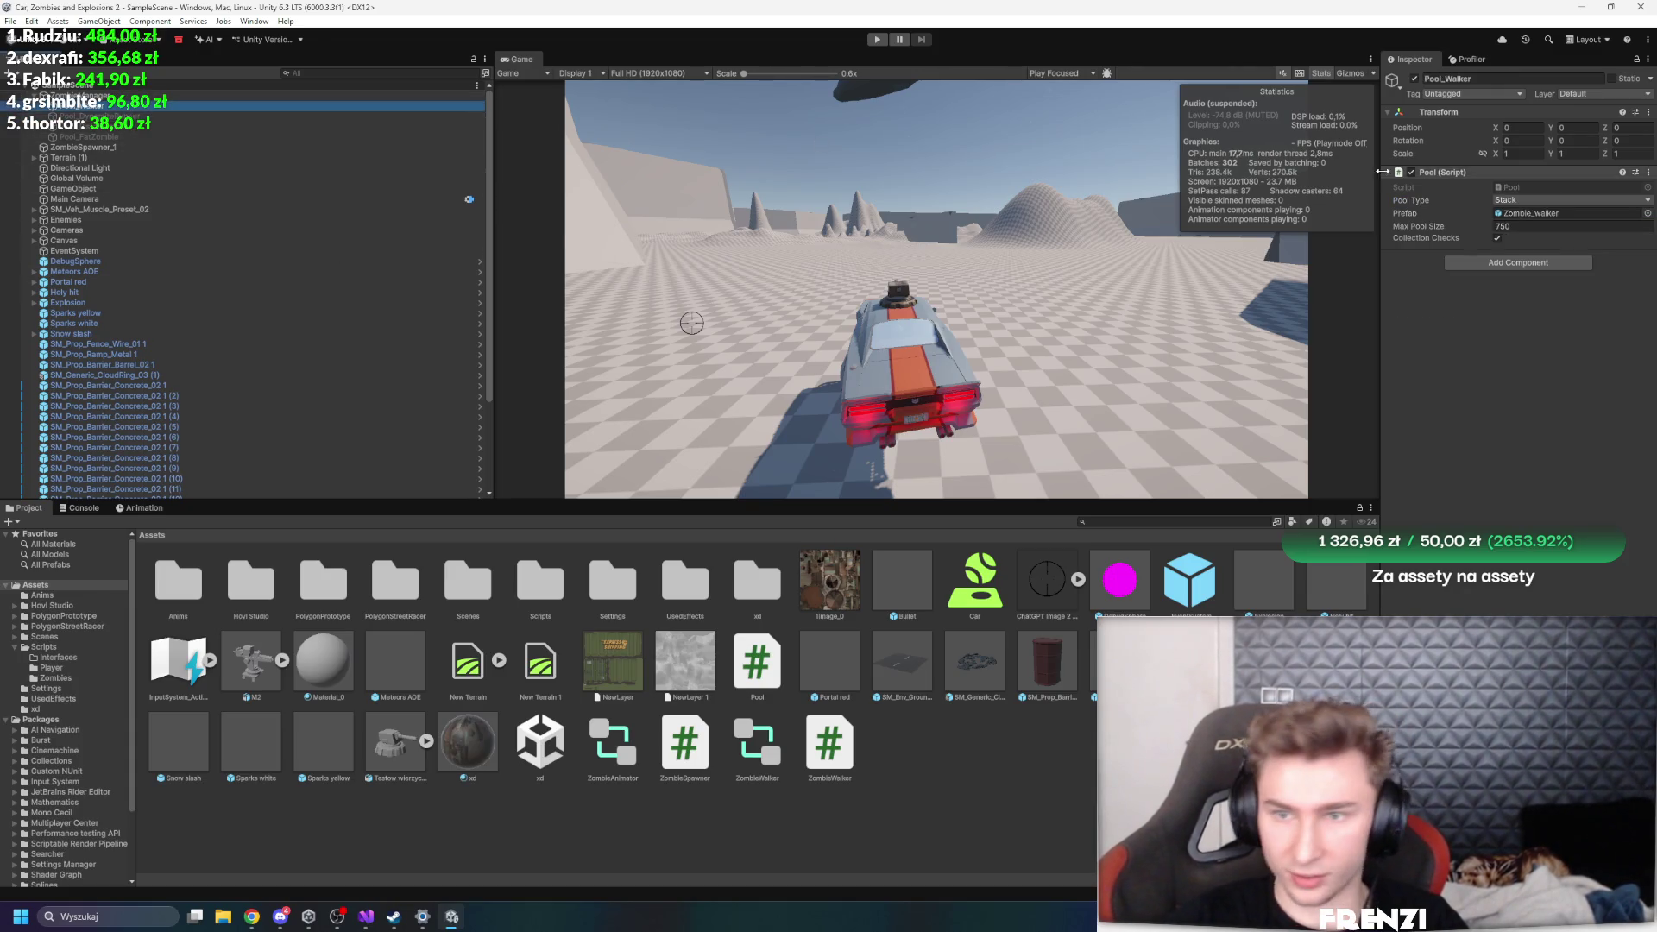
left_click(470, 147)
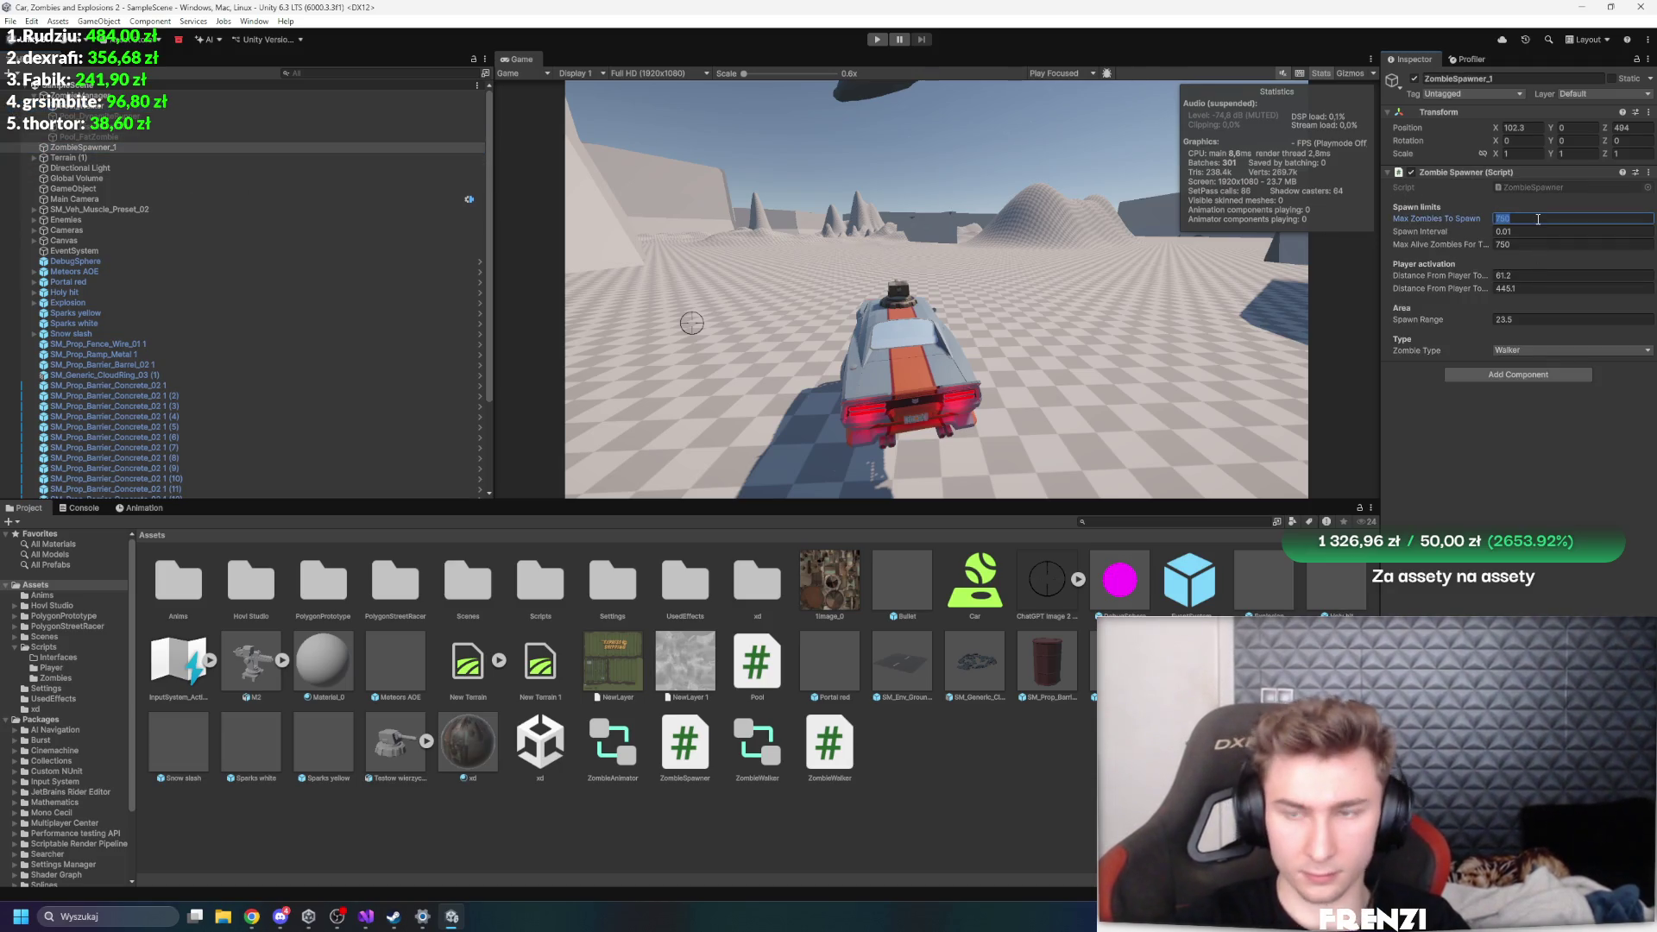
left_click(874, 43)
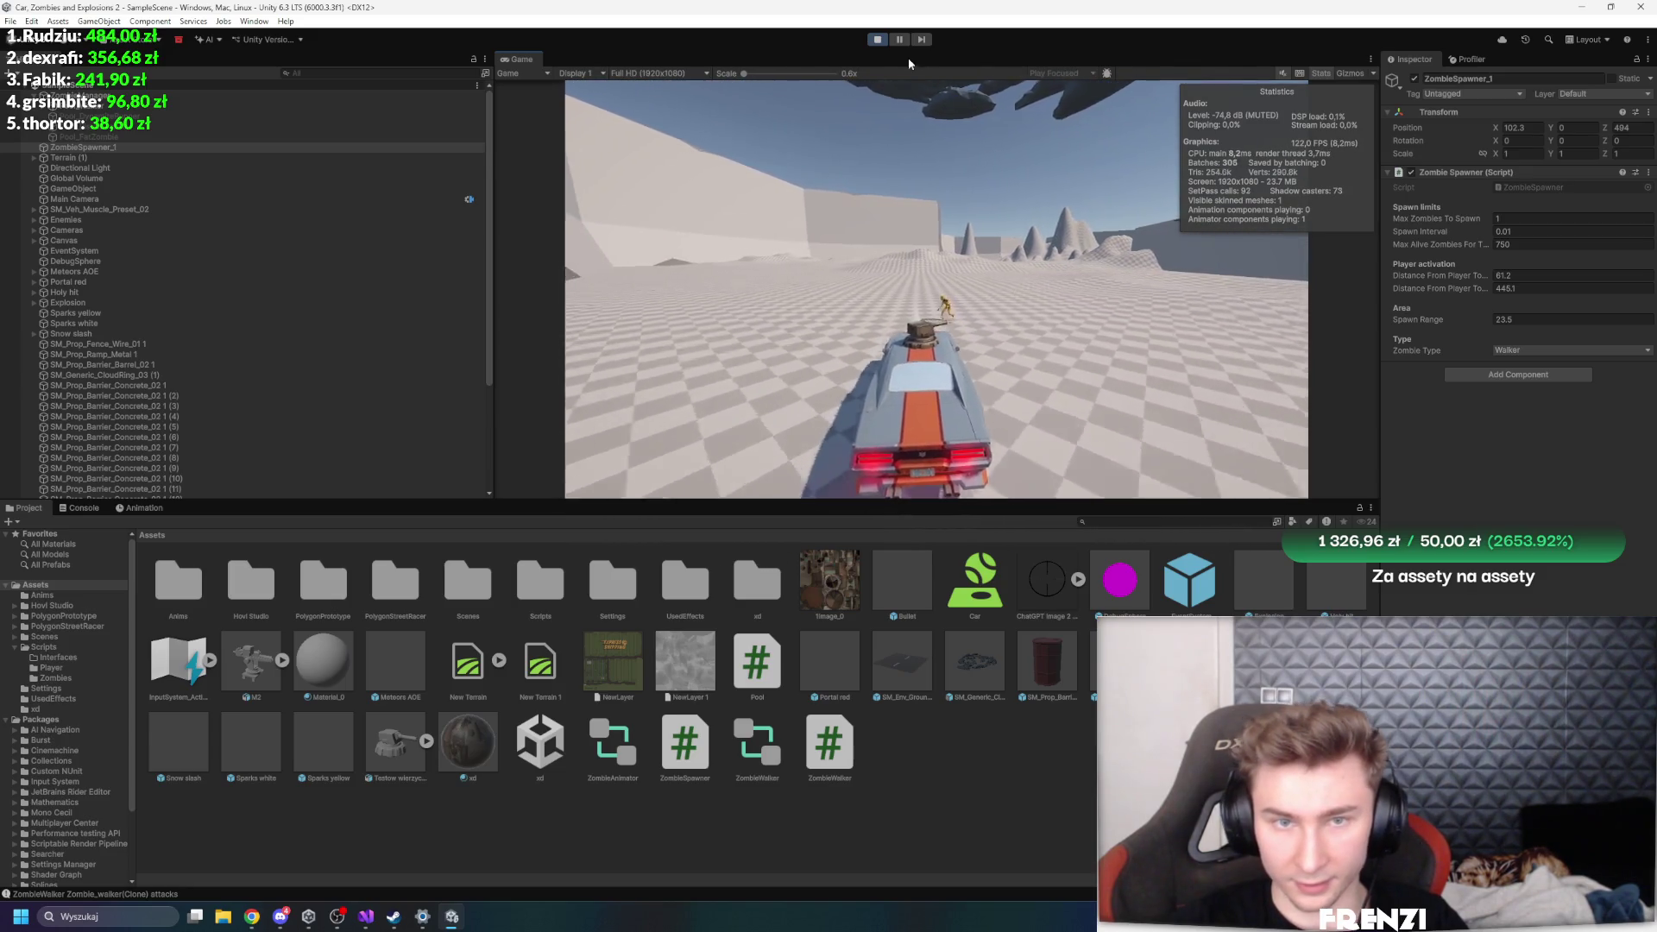
- Restart the play test, briefly maximizing and restoring the Game view
left_click(876, 39)
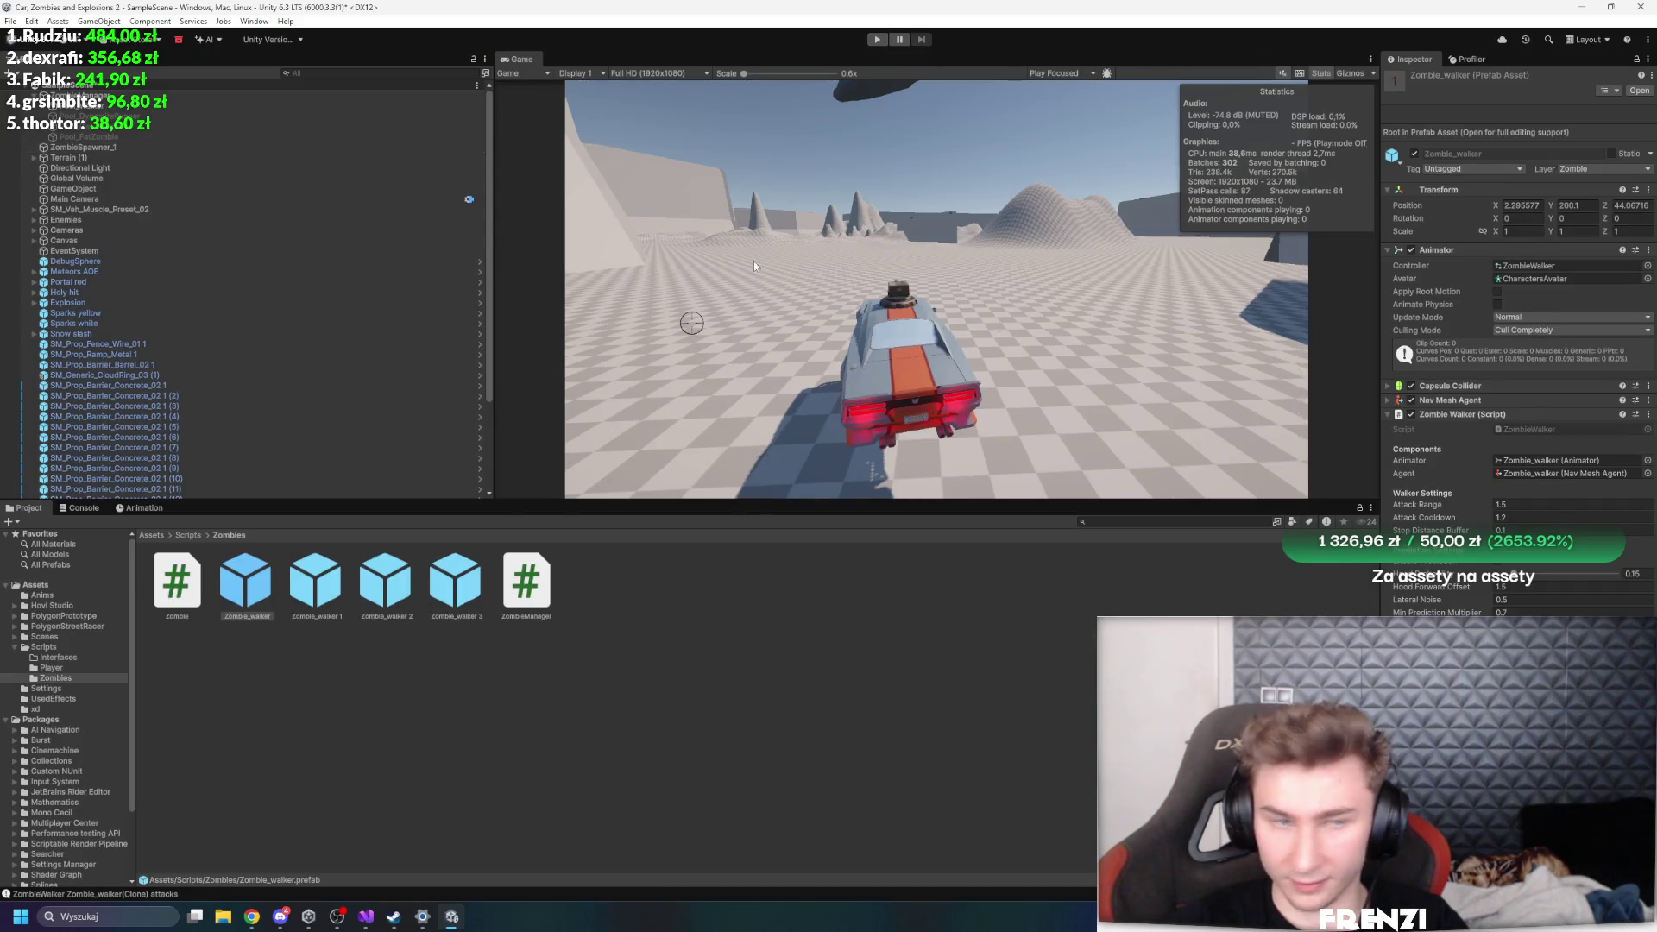
left_click(160, 146)
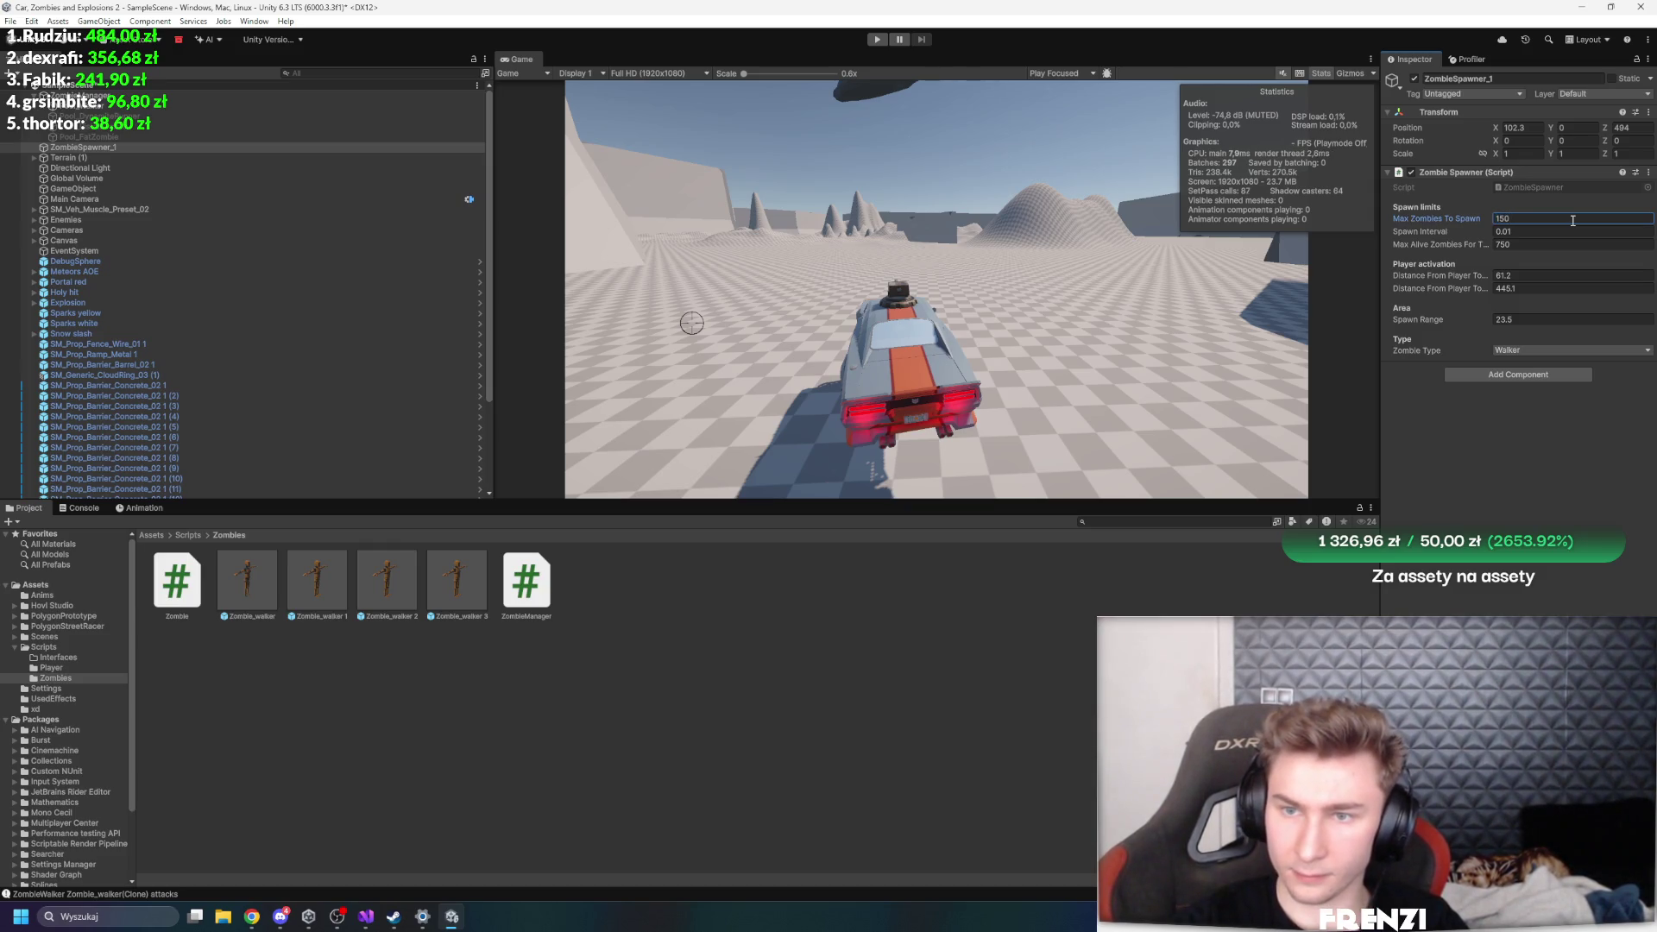
left_click(876, 41)
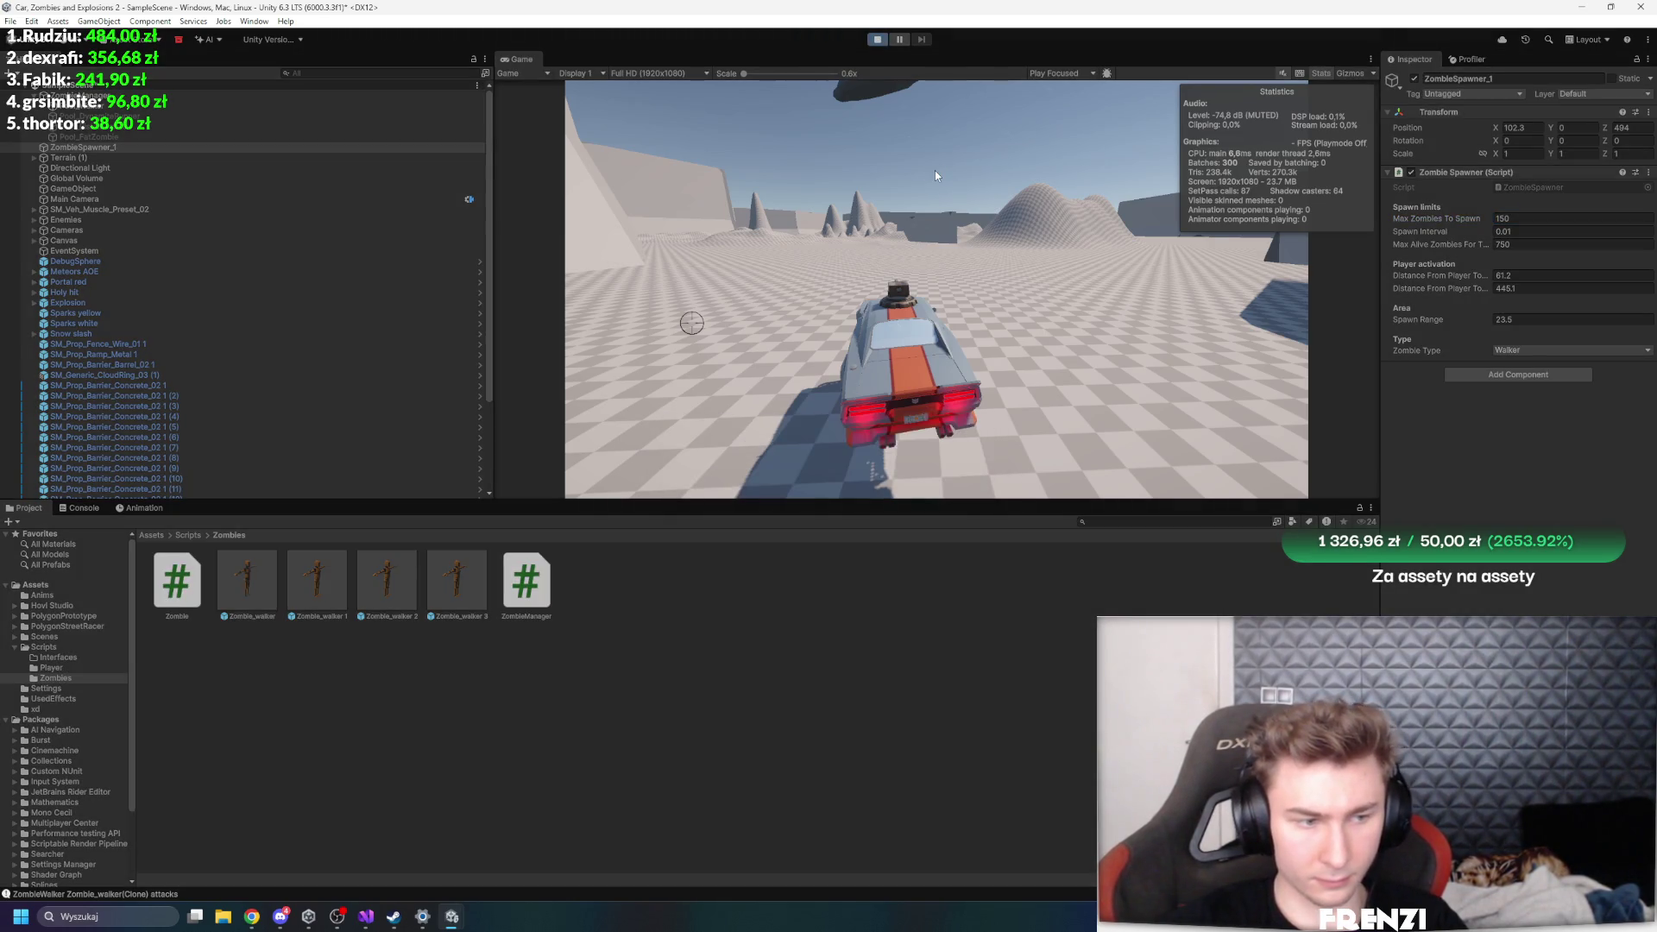
left_click(935, 175)
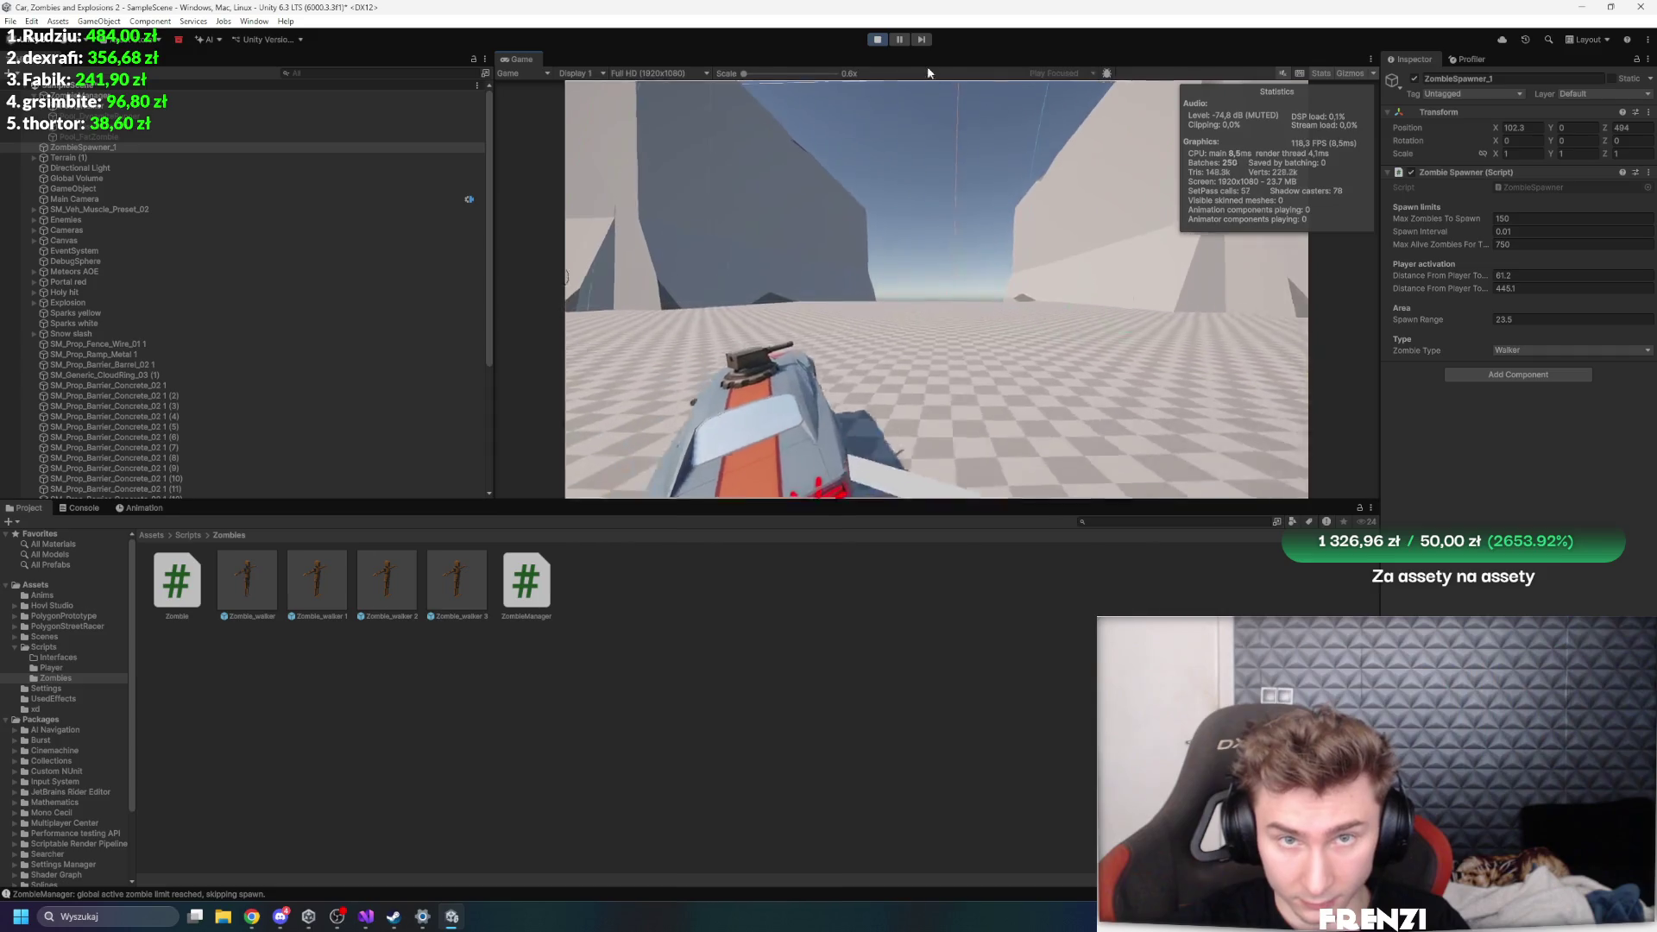
key("shift+space")
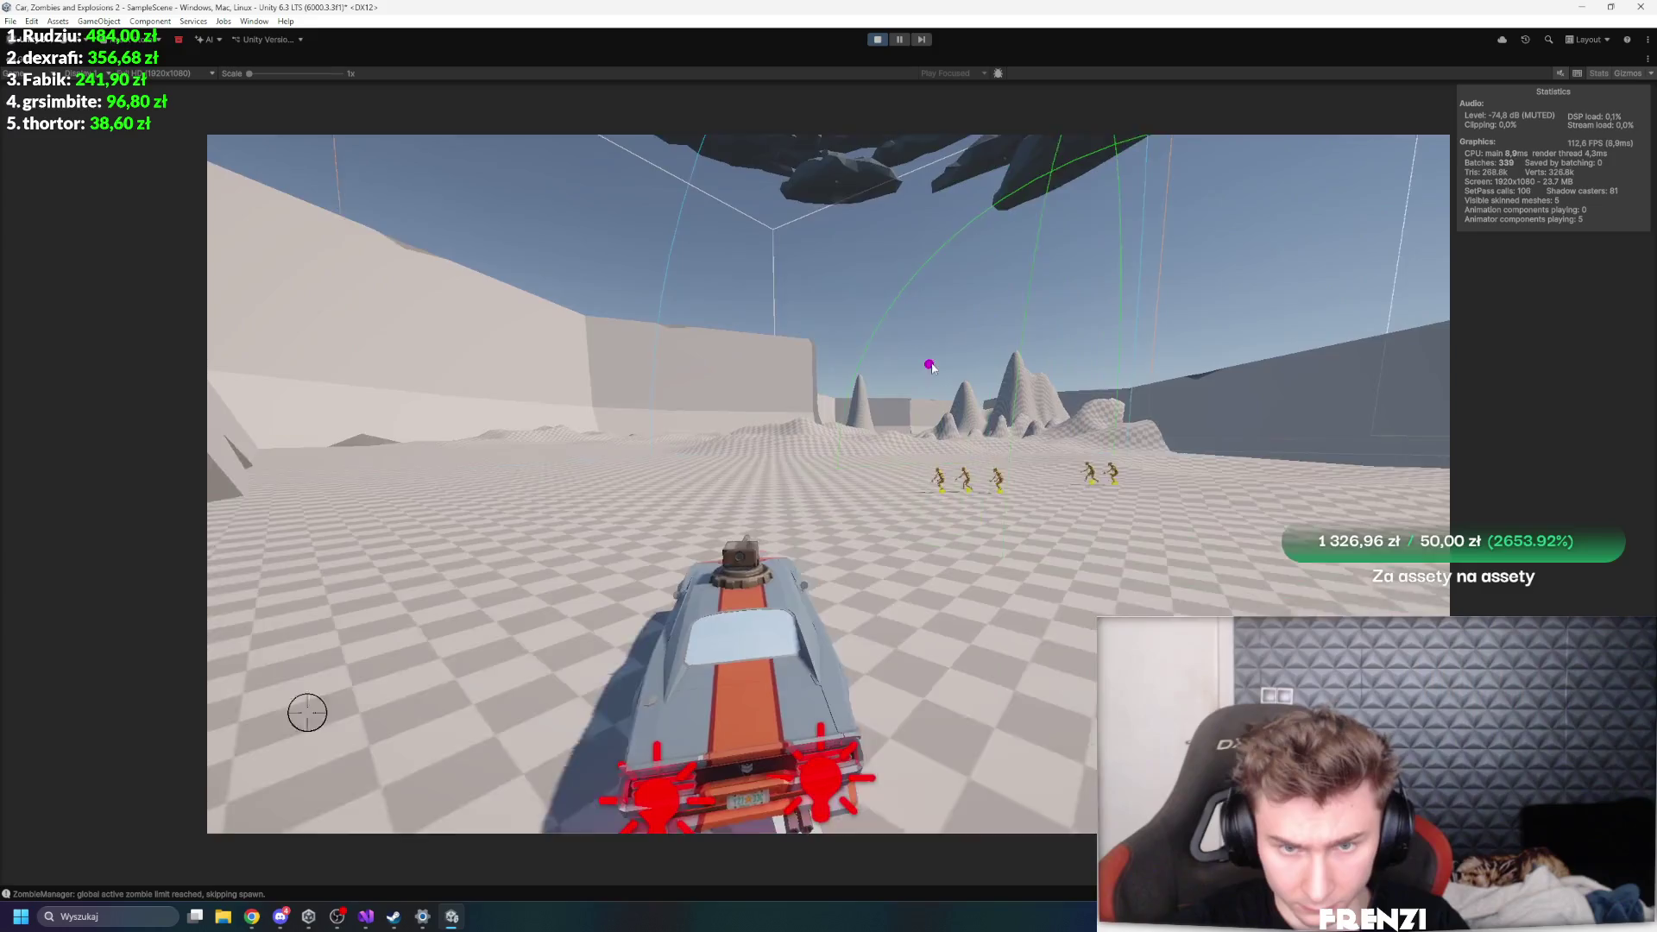
key("shift+space")
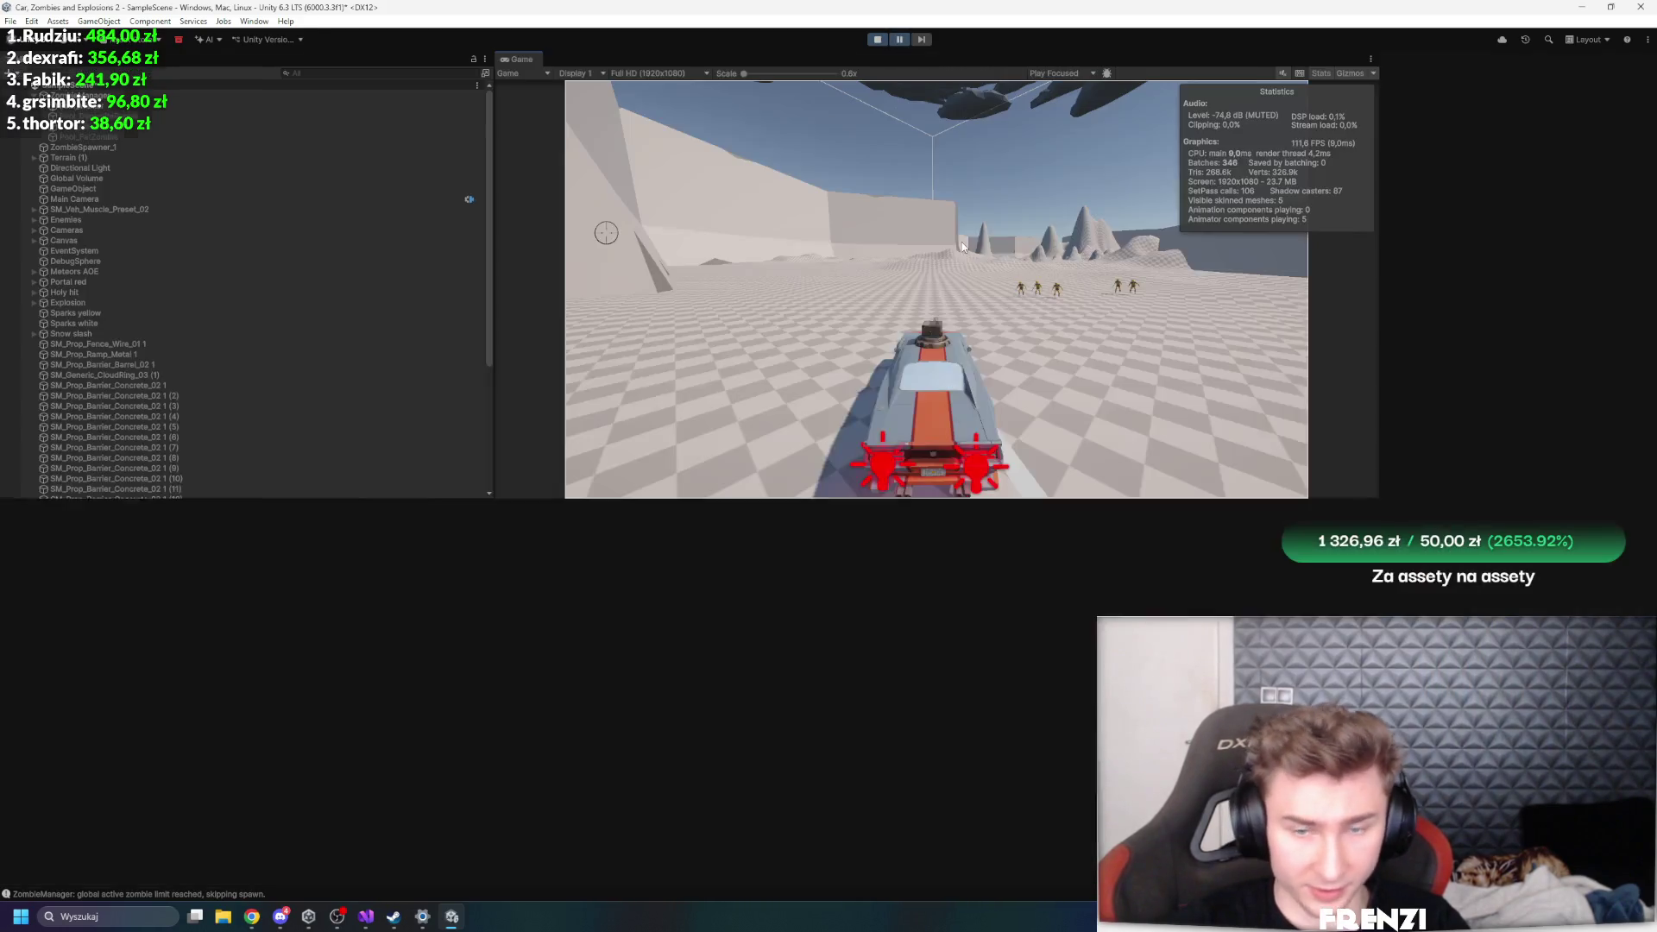
- Stop, inspect ZombieSpawner_1, Pool_Walker and the Zombie_walker prefab, then play maximized
left_click(877, 39)
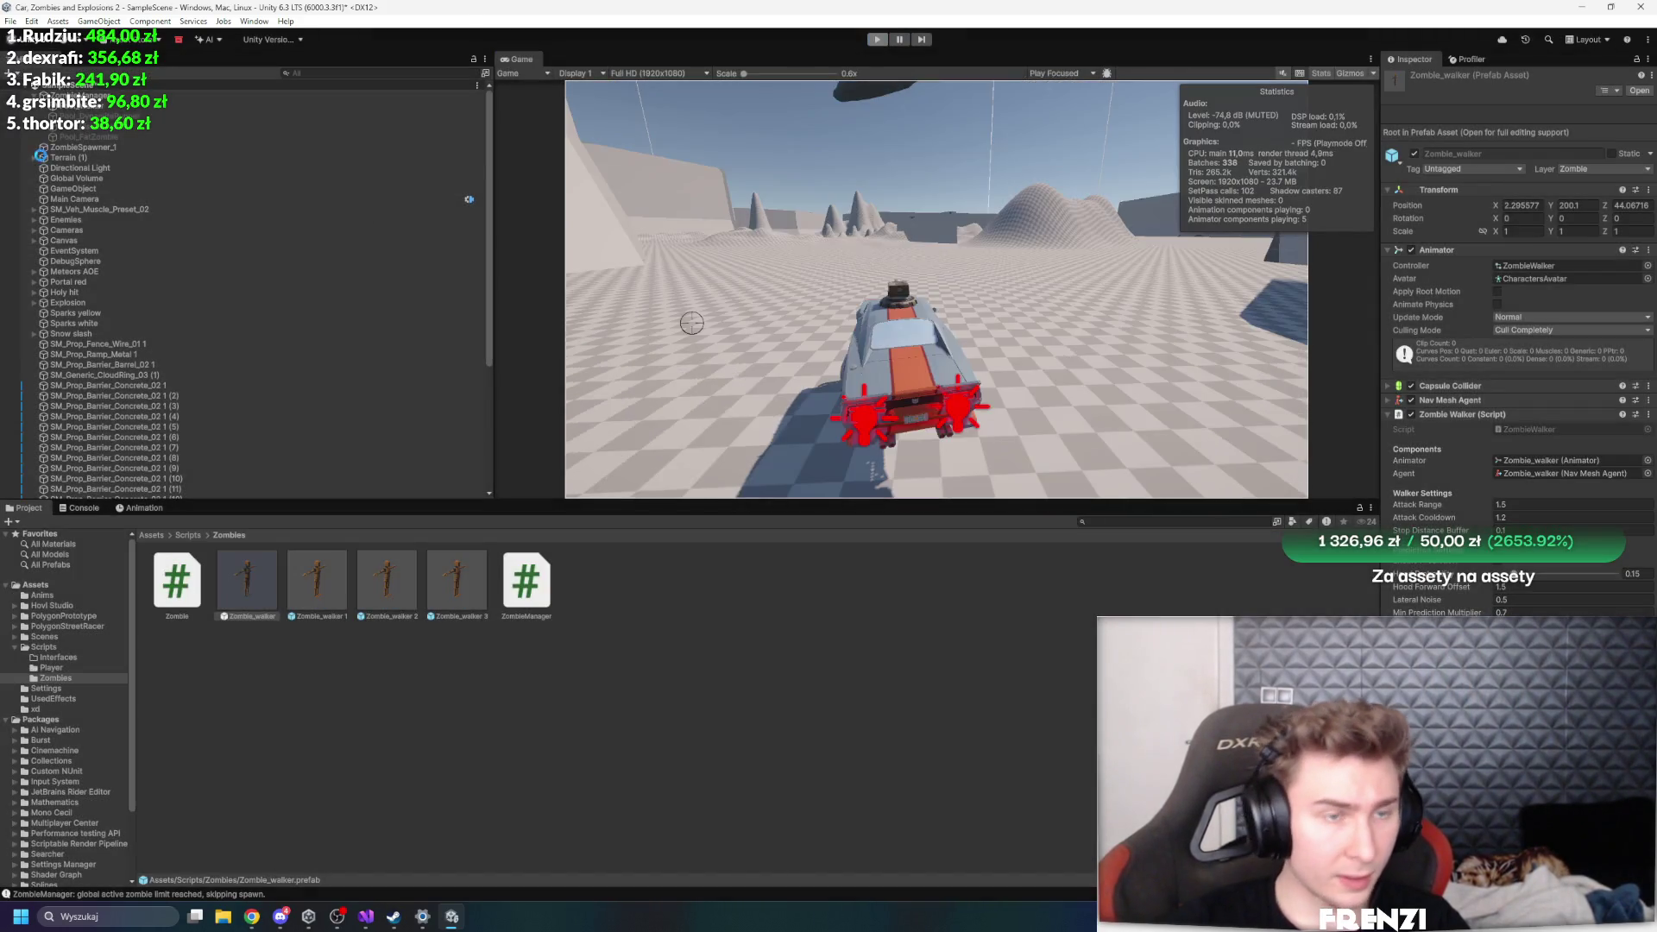
left_click(114, 146)
left_click(116, 105)
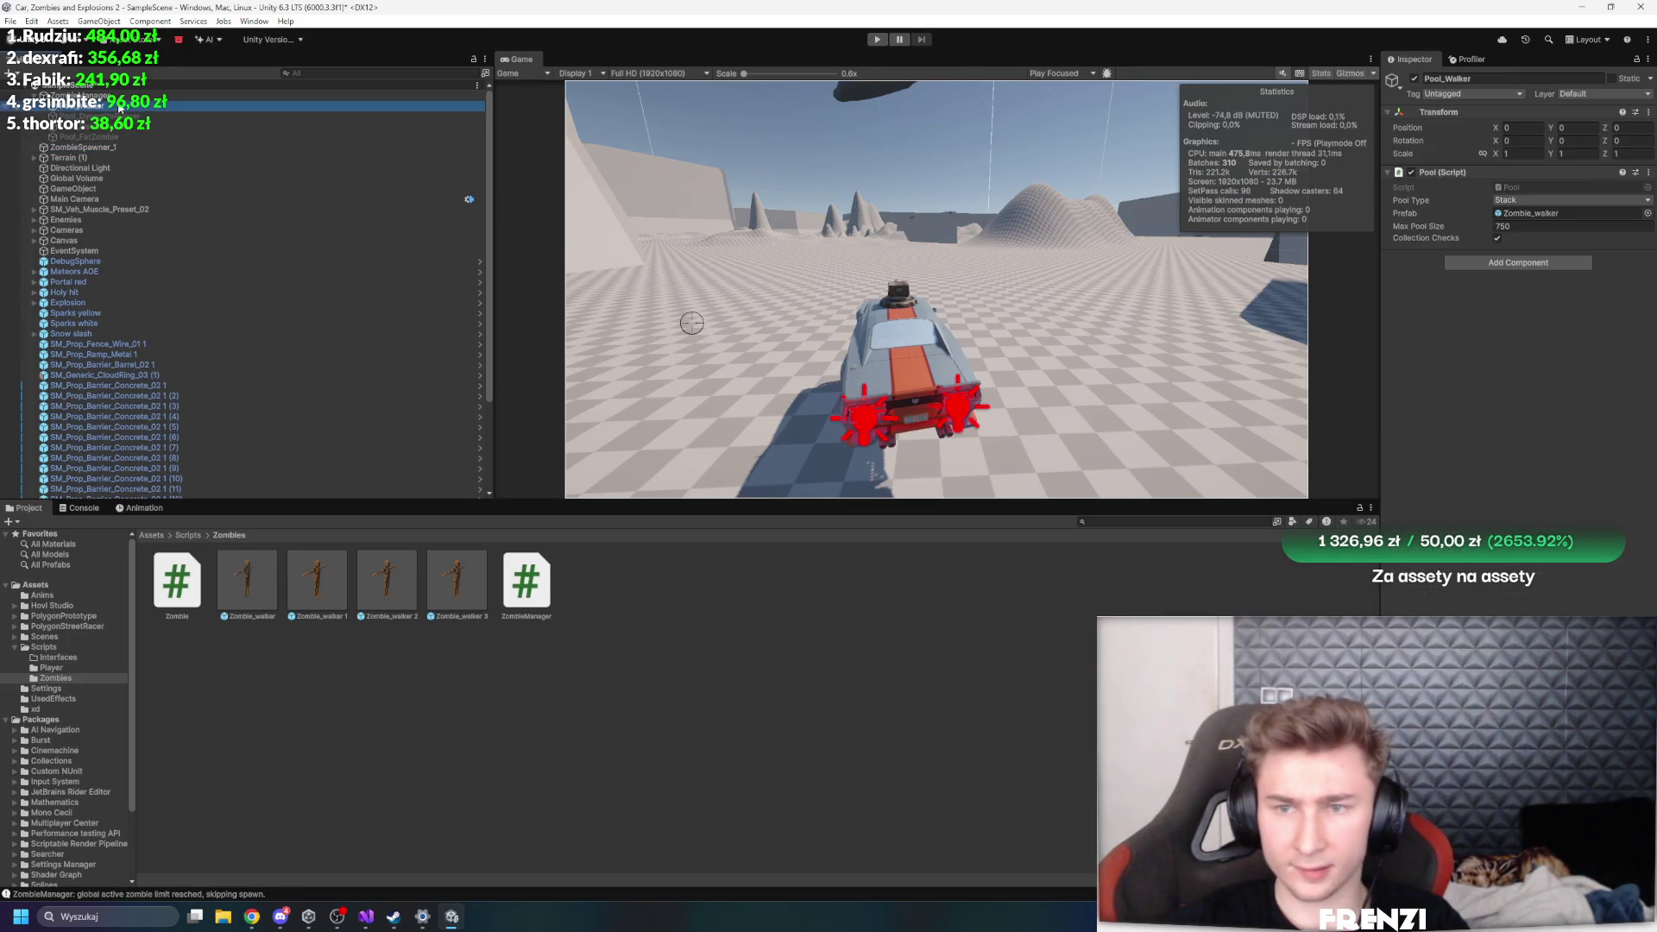
left_click(246, 578)
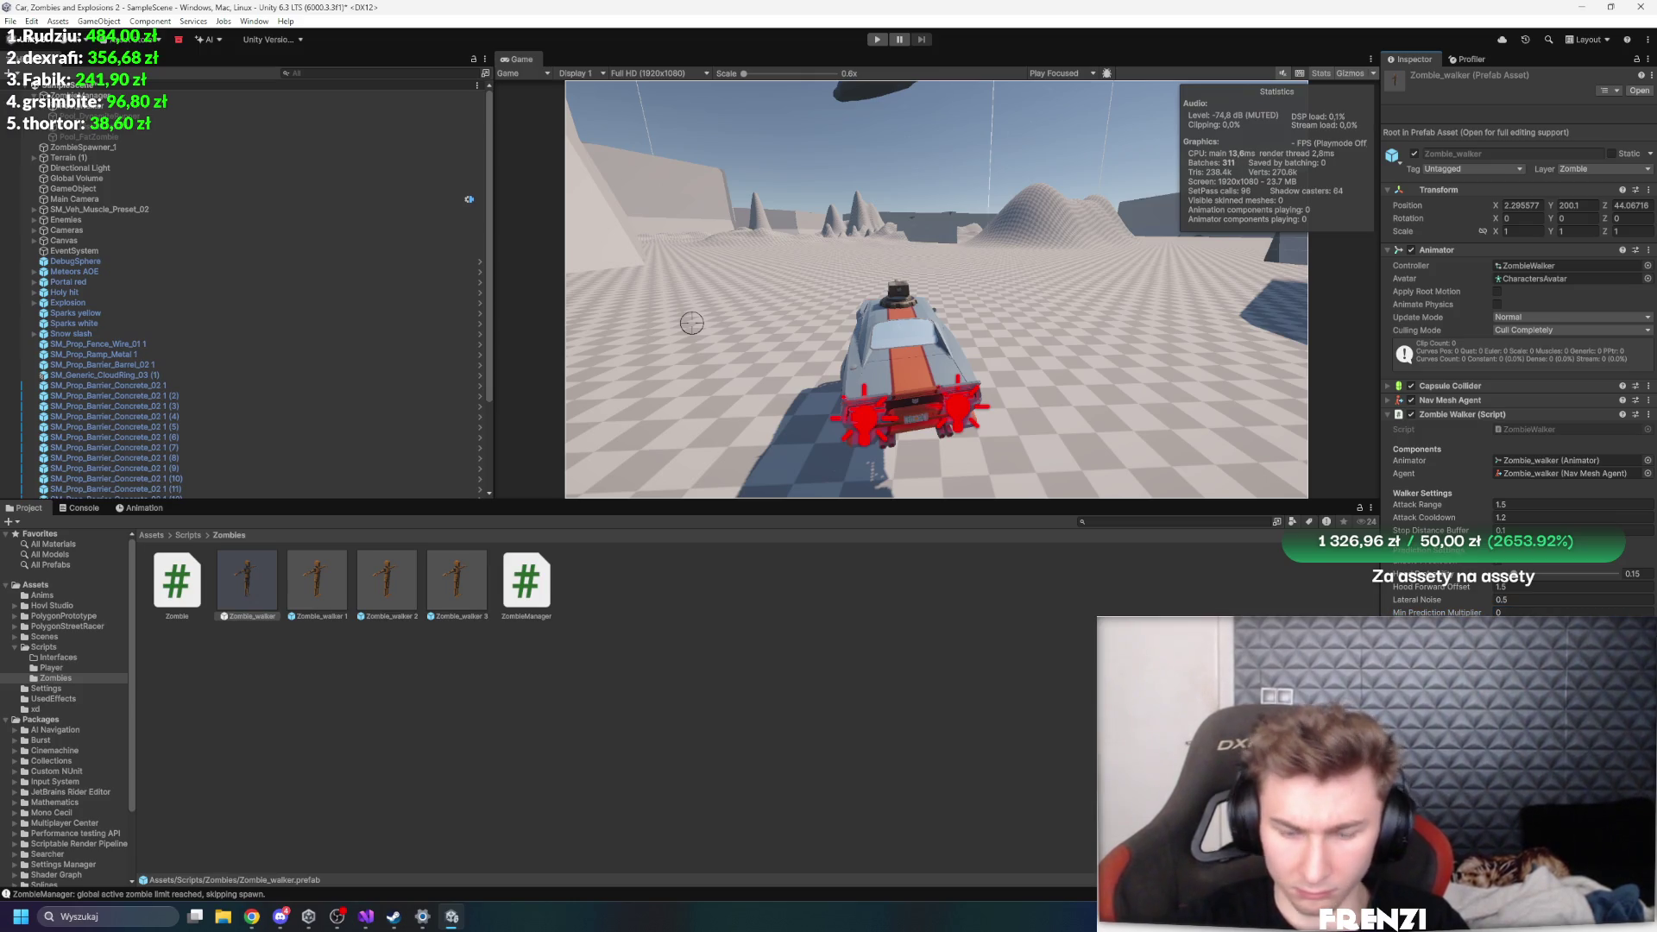
key("shift+space")
key("ctrl+p")
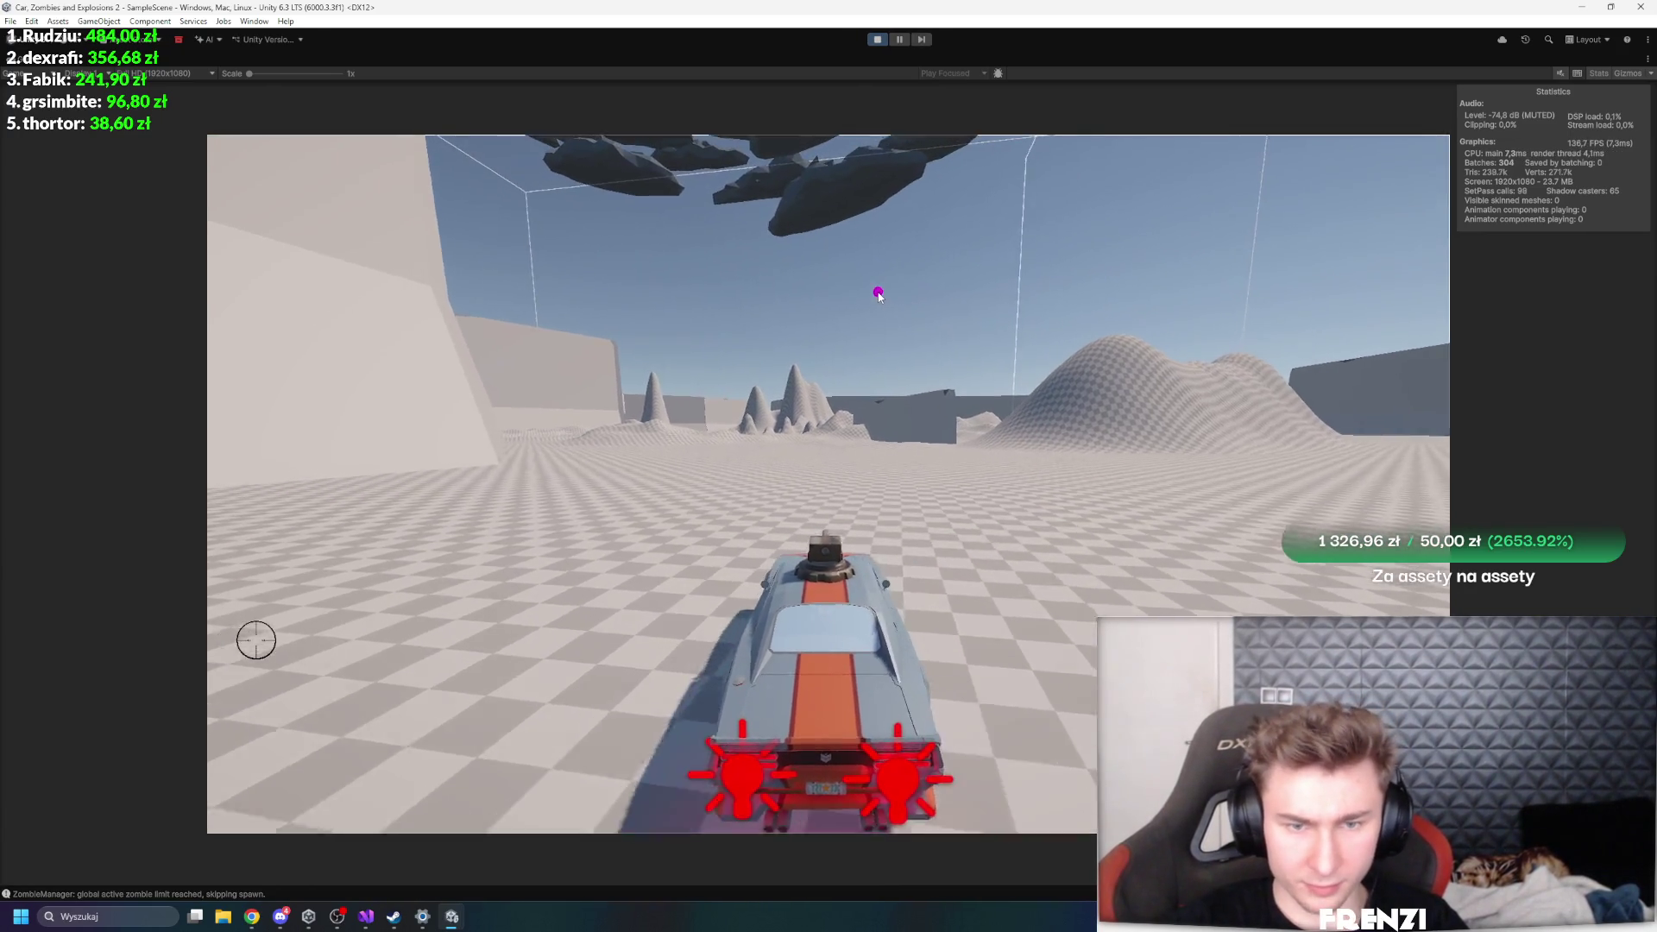
- Drive the car around the hills, walls and ramp with W, A, S, D among the zombies
key("d")
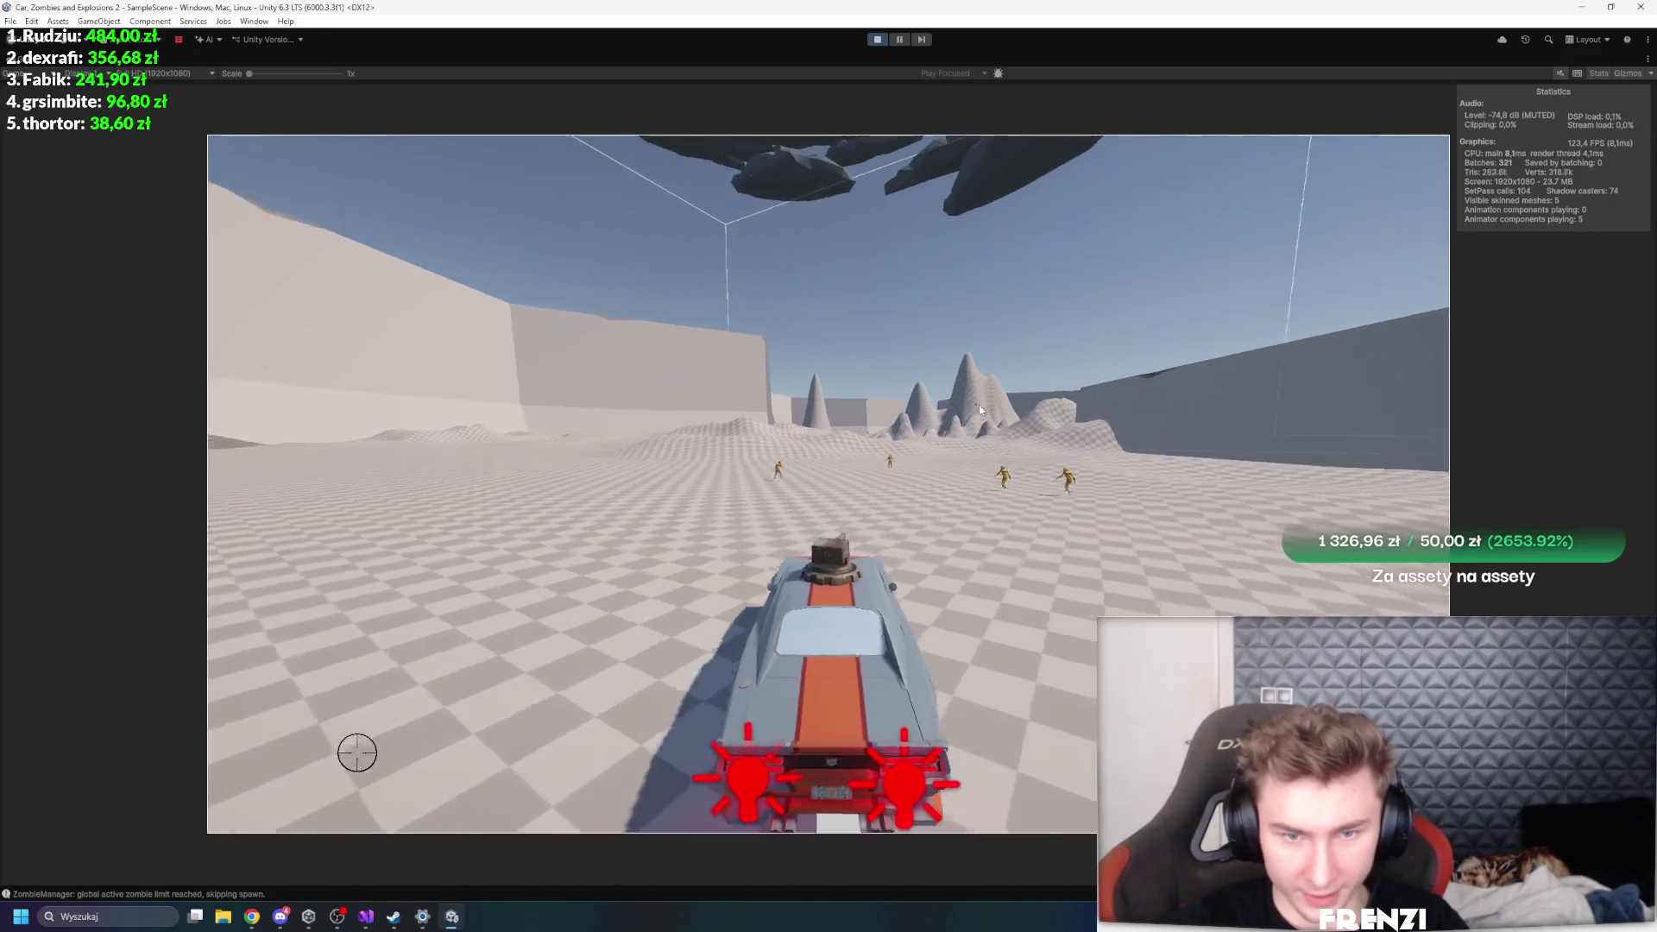
key("d")
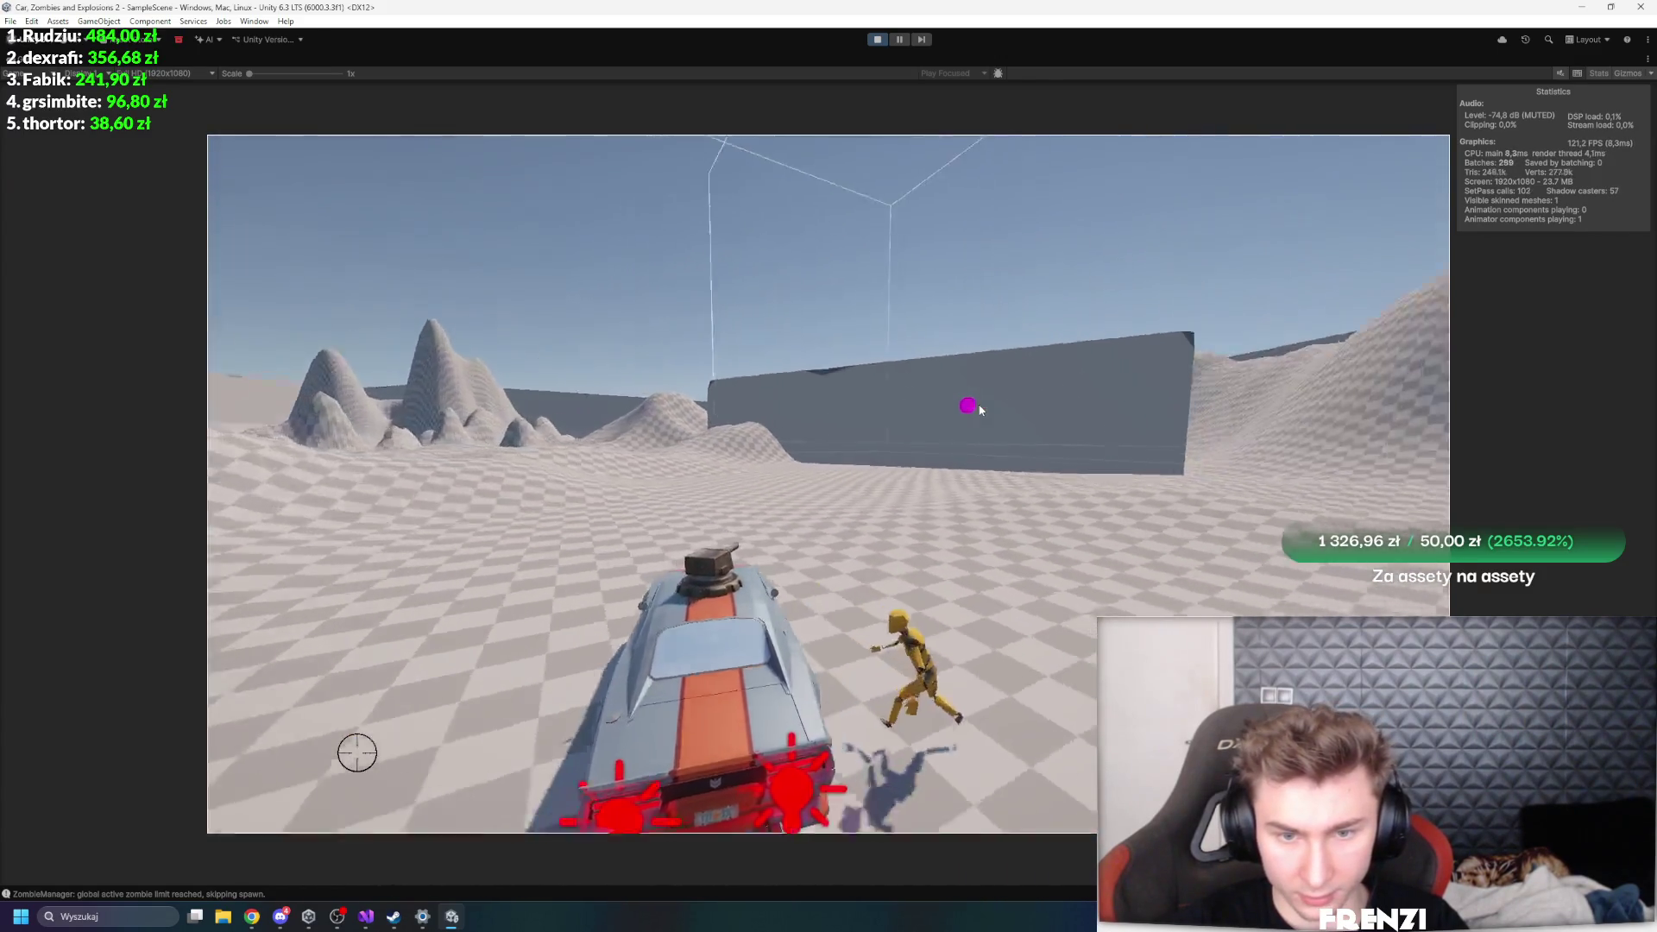
key("w")
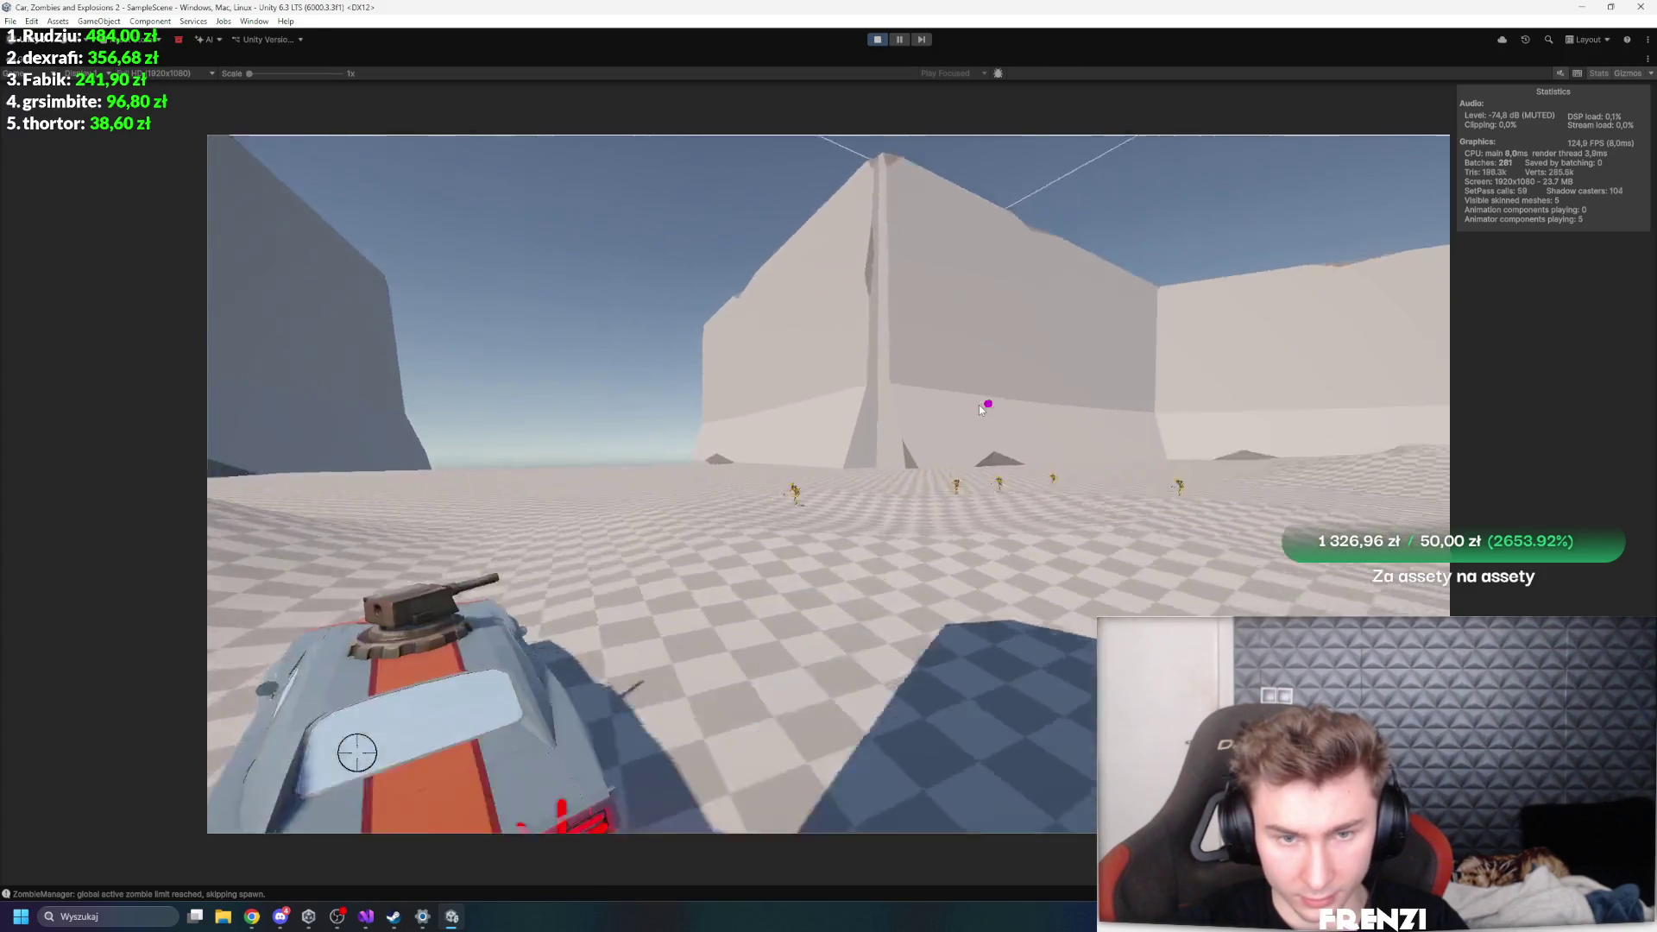
key("w")
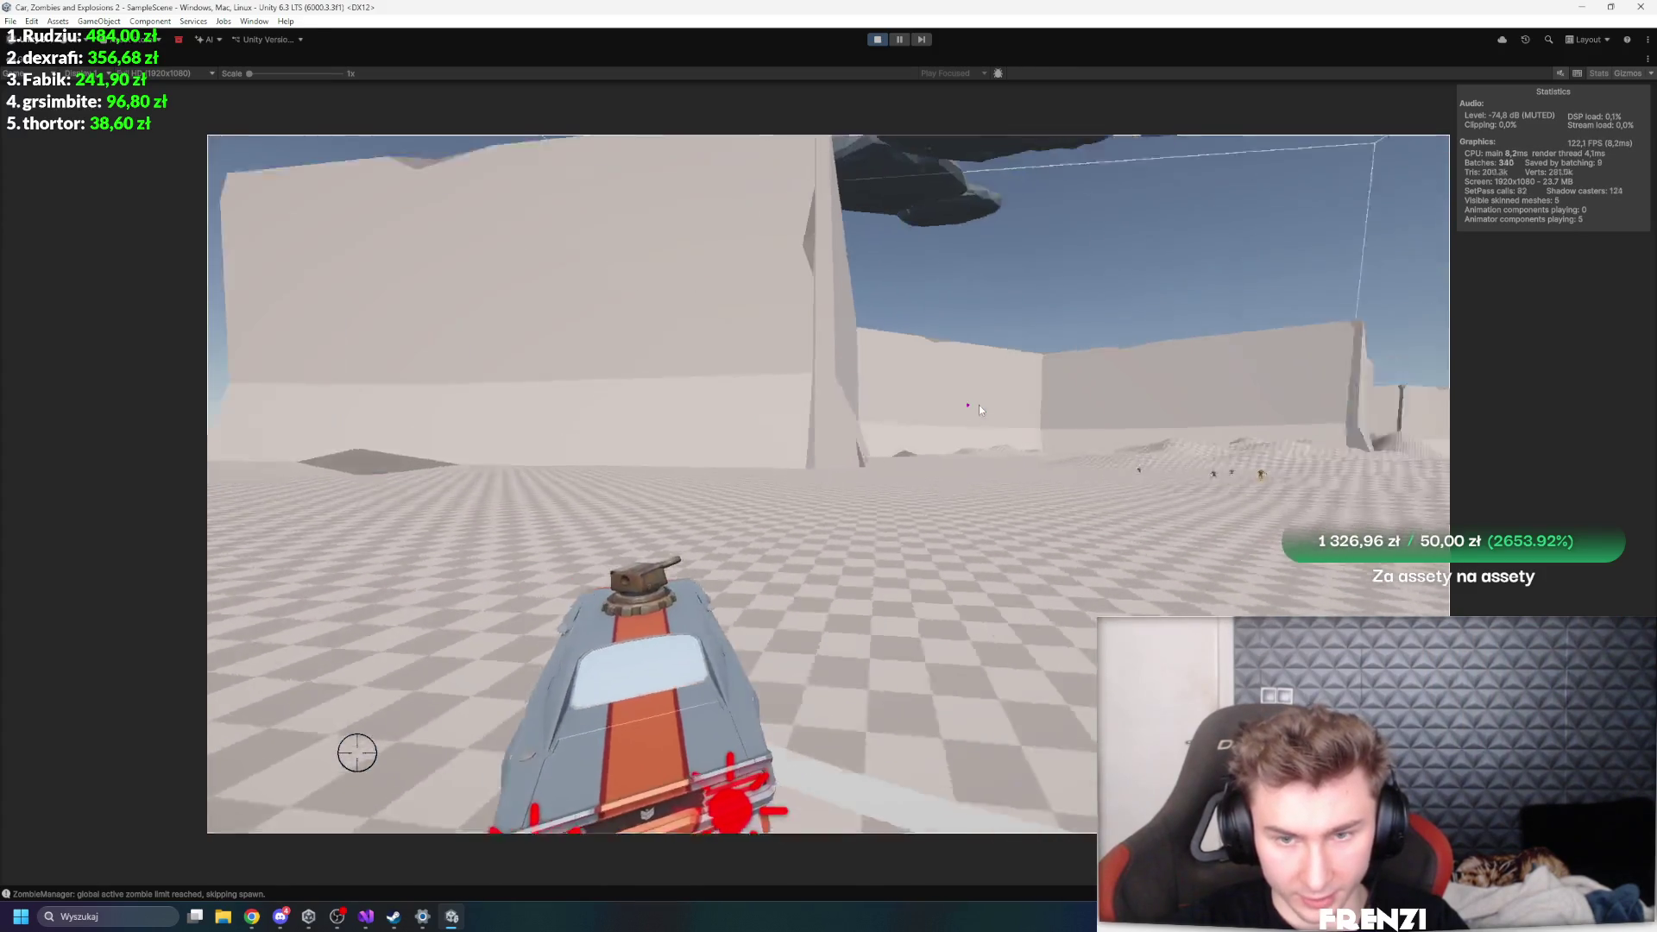
key("w")
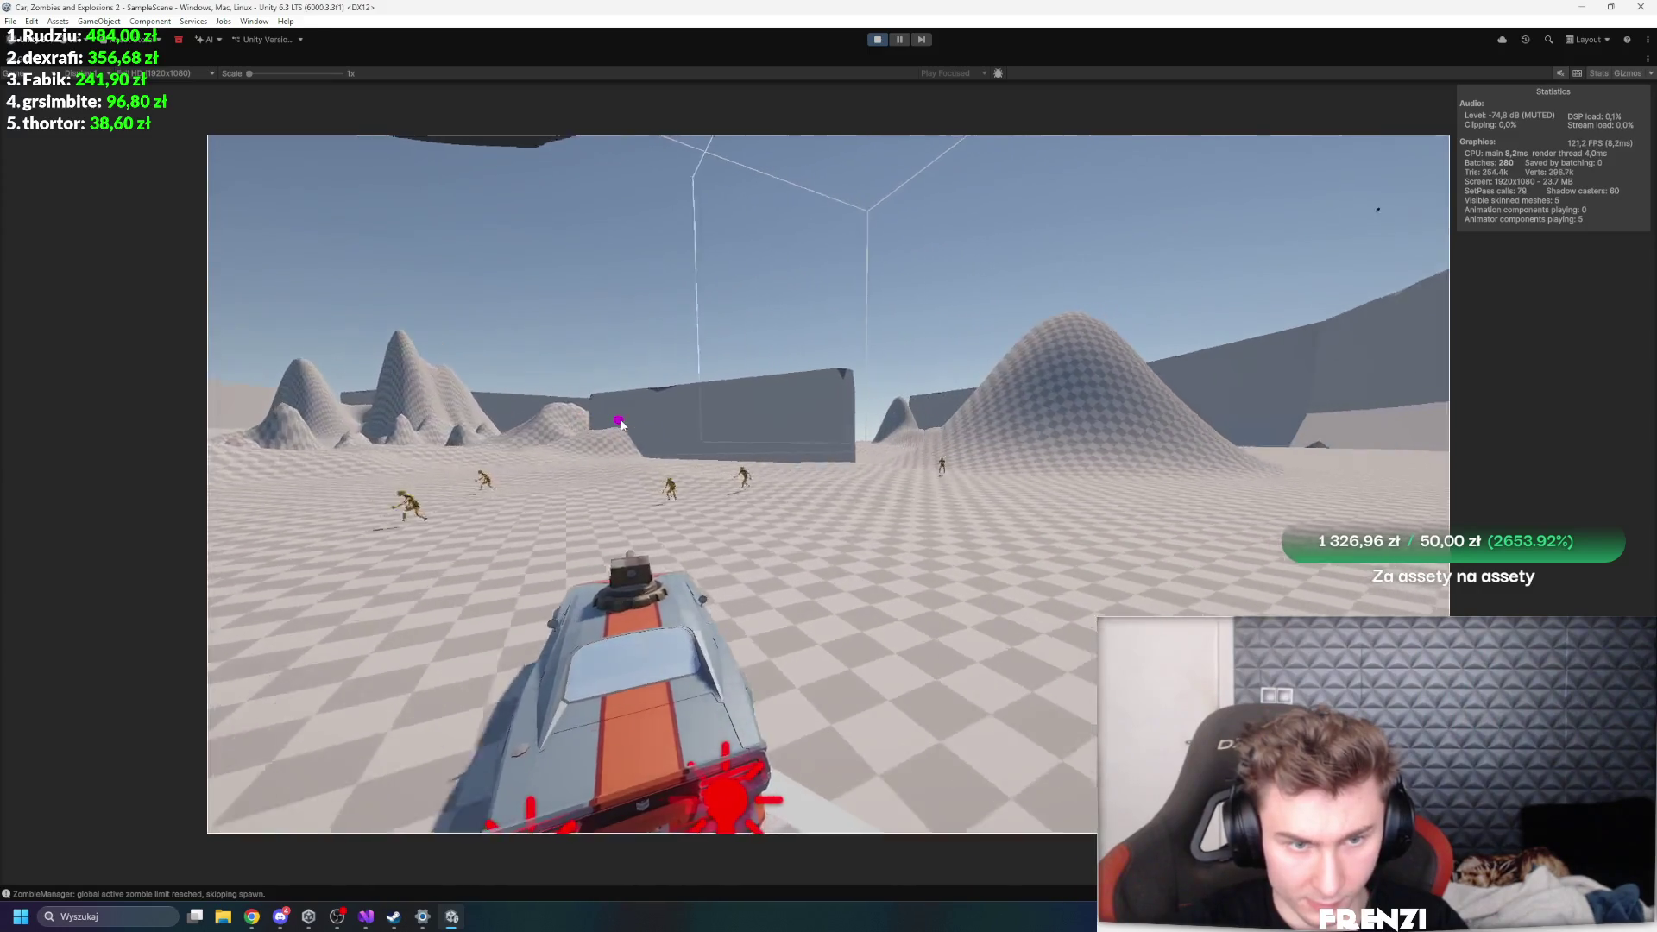
key("w")
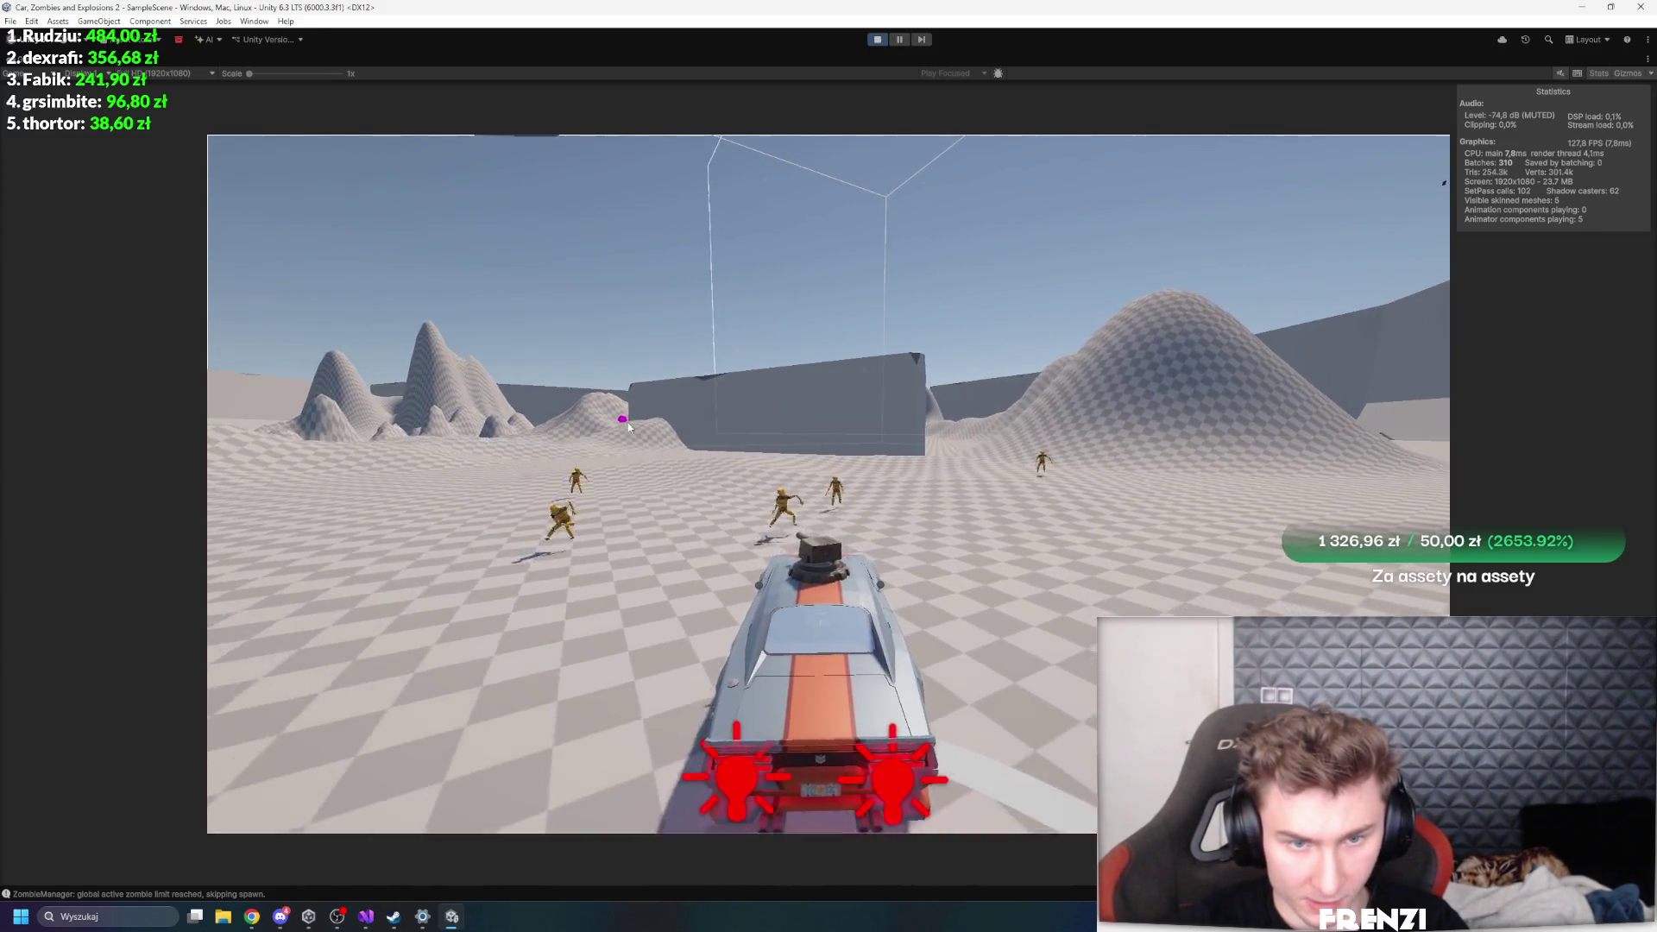
key("s")
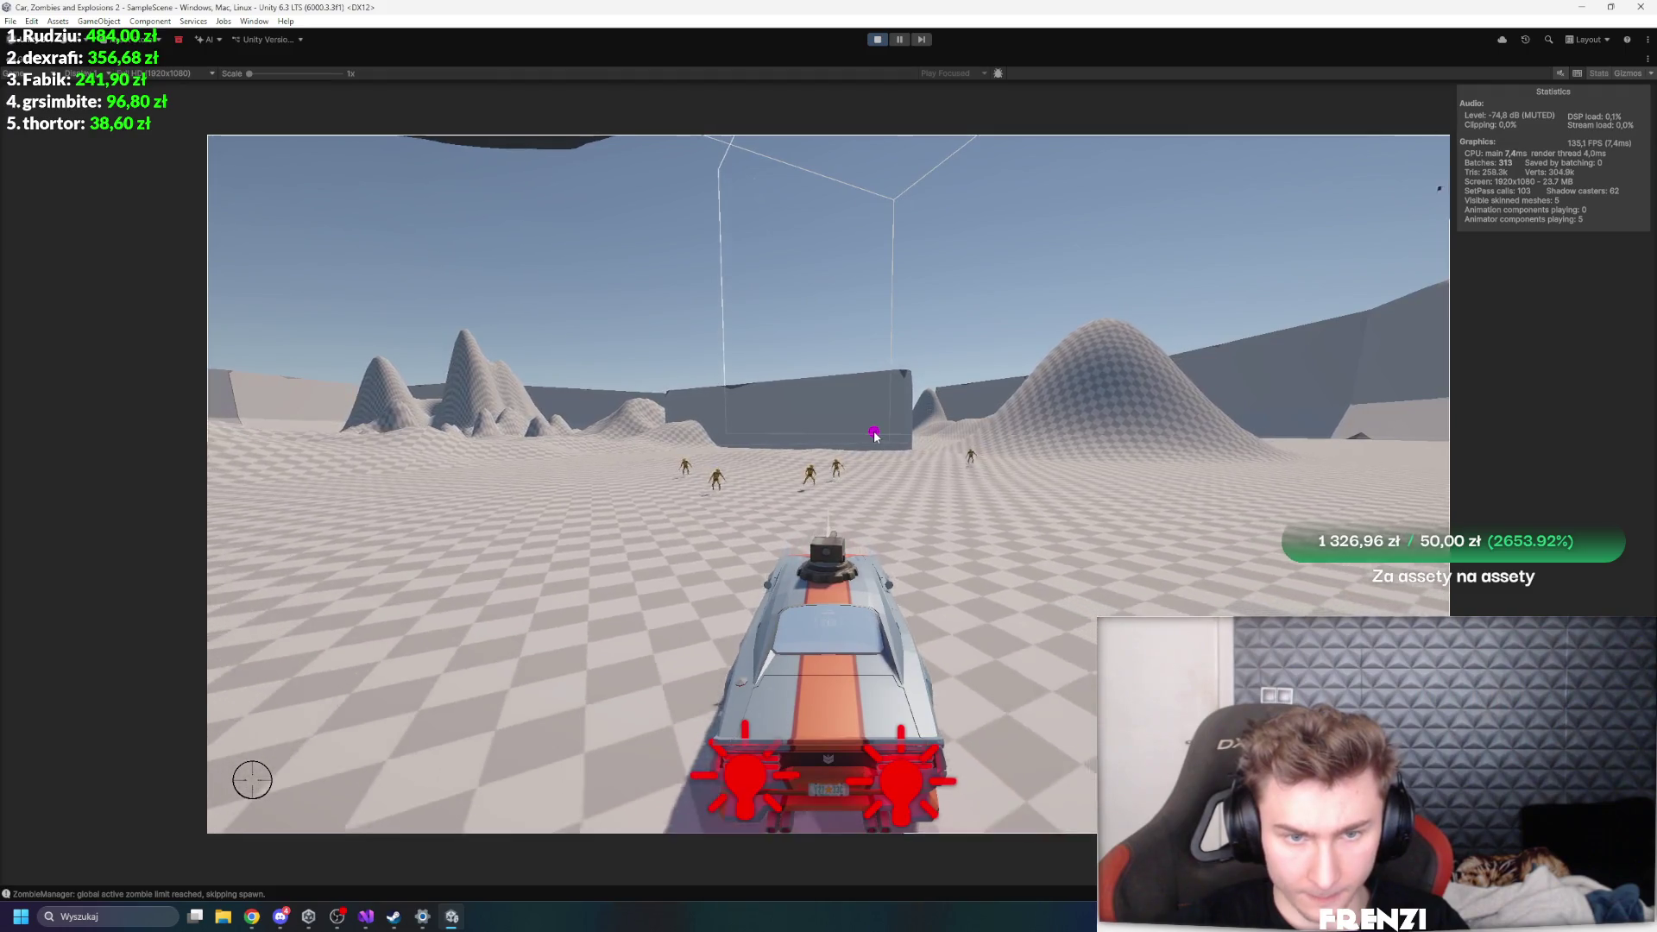
key("a")
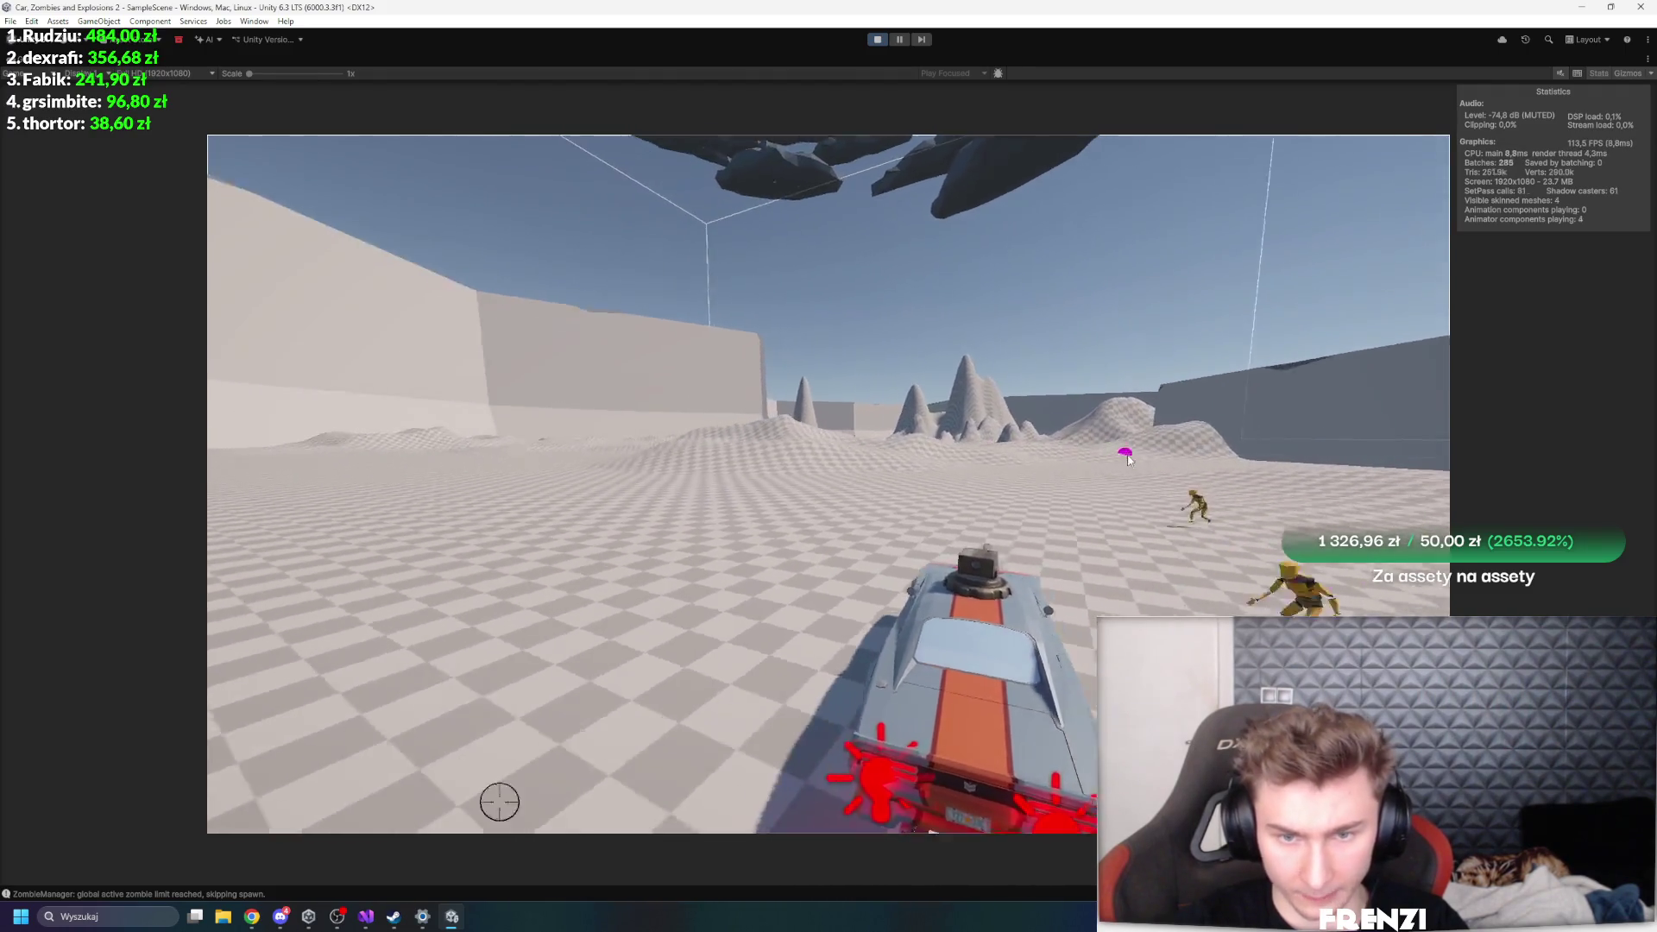
key("d")
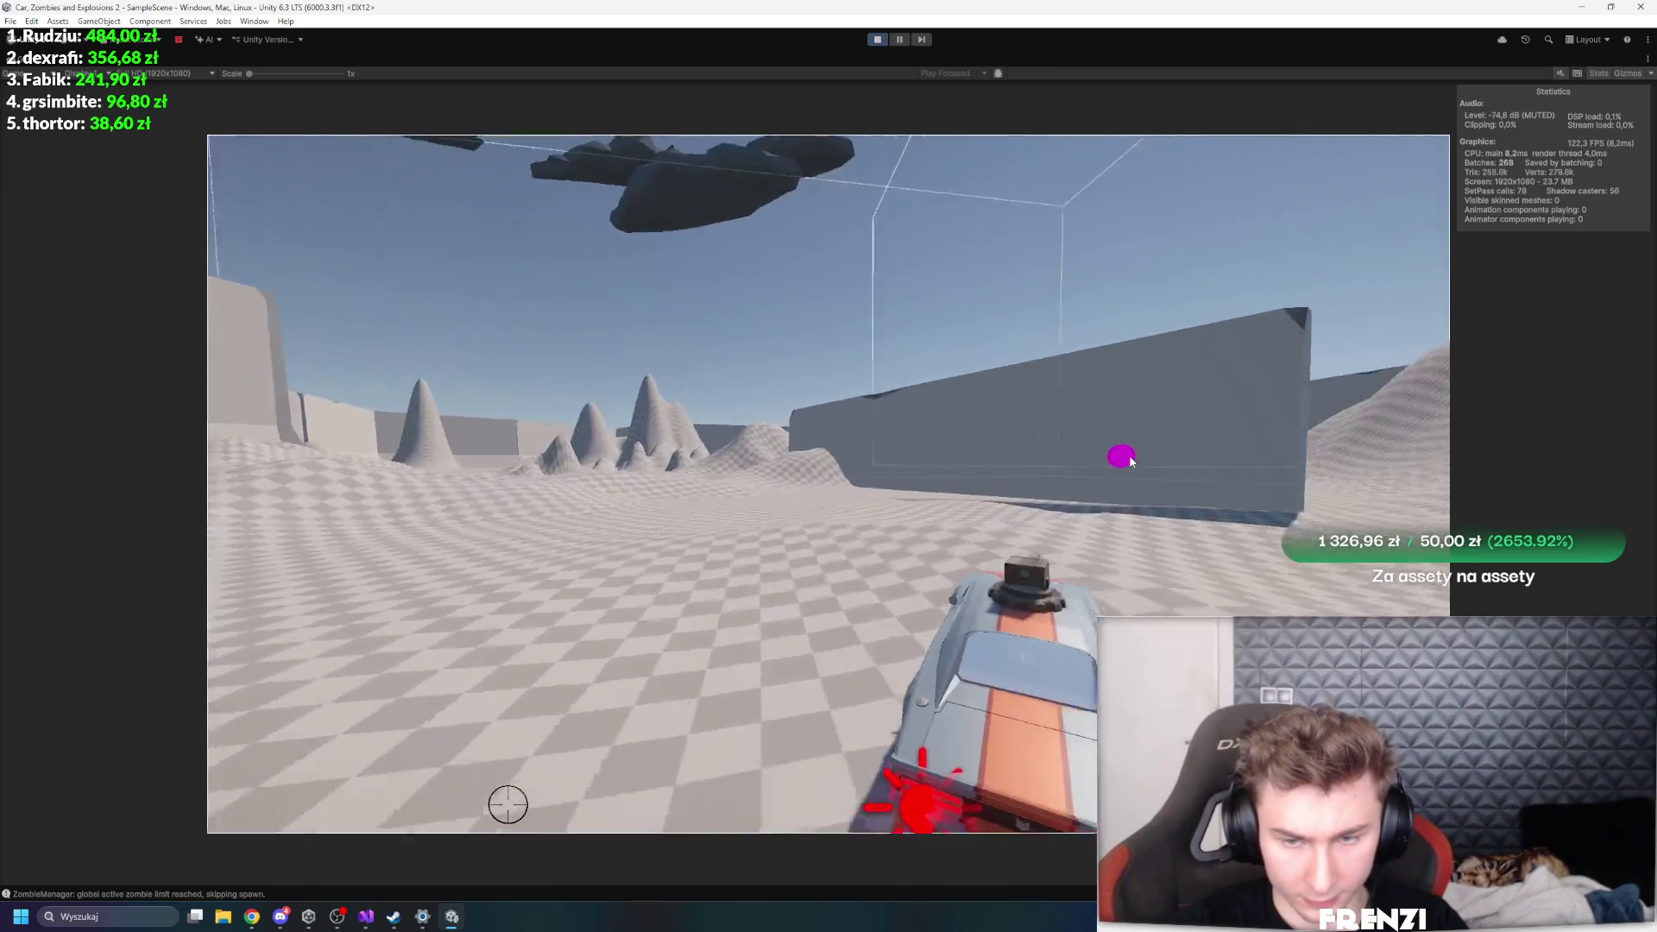
key("w")
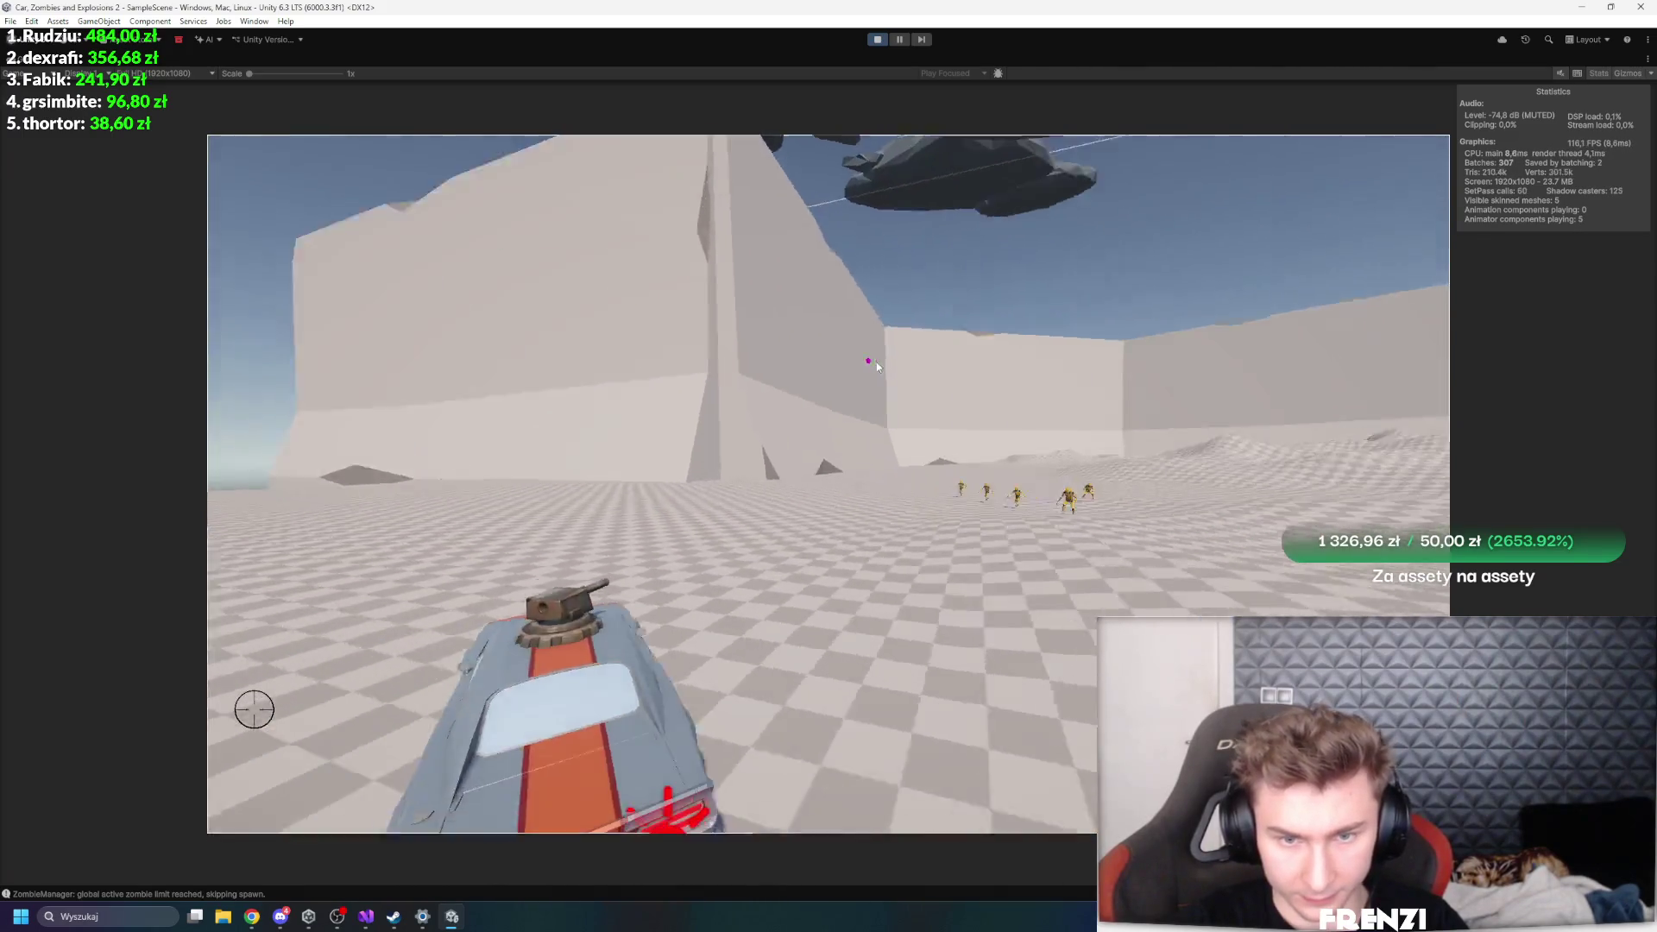
key("a")
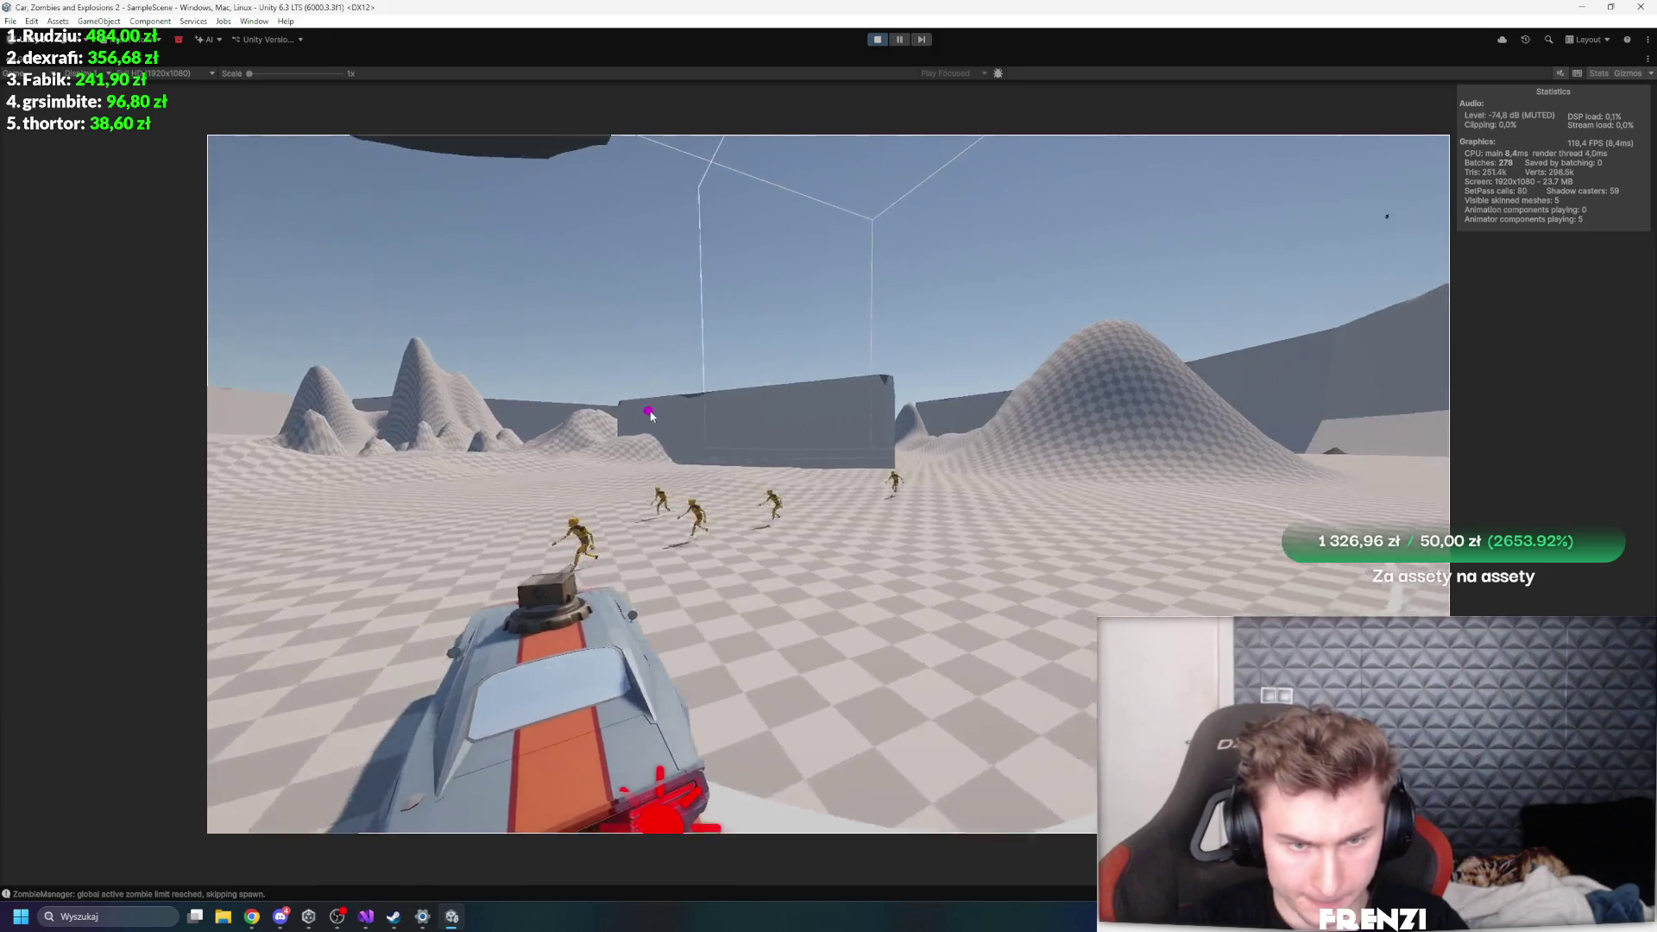
key("d")
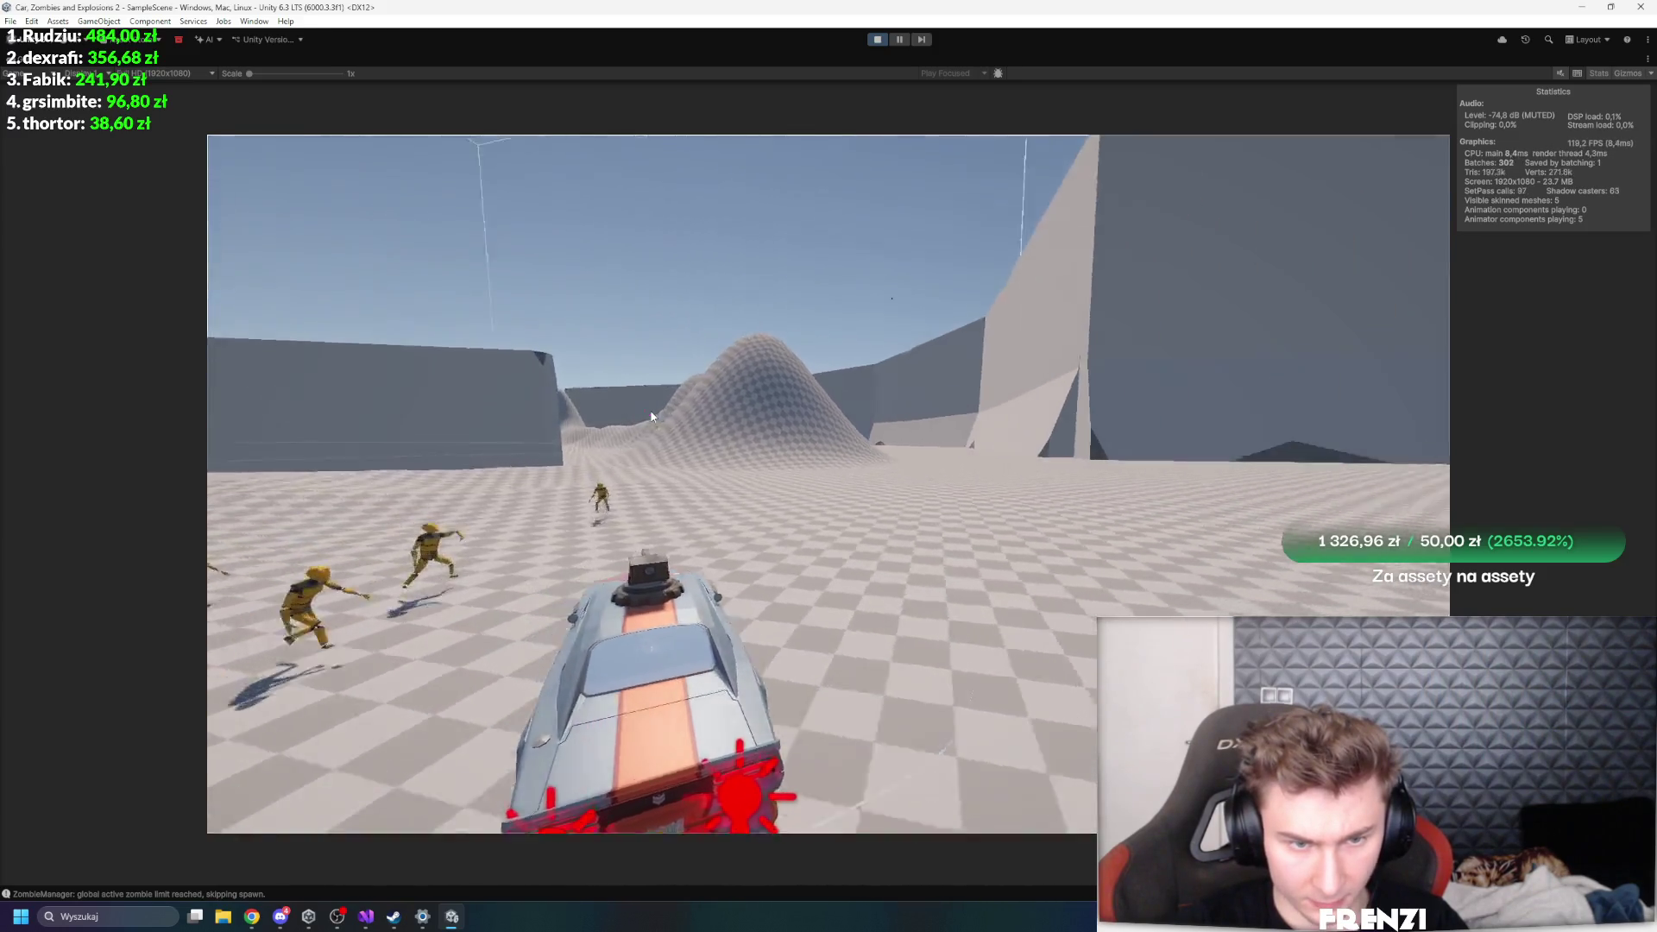
key("a")
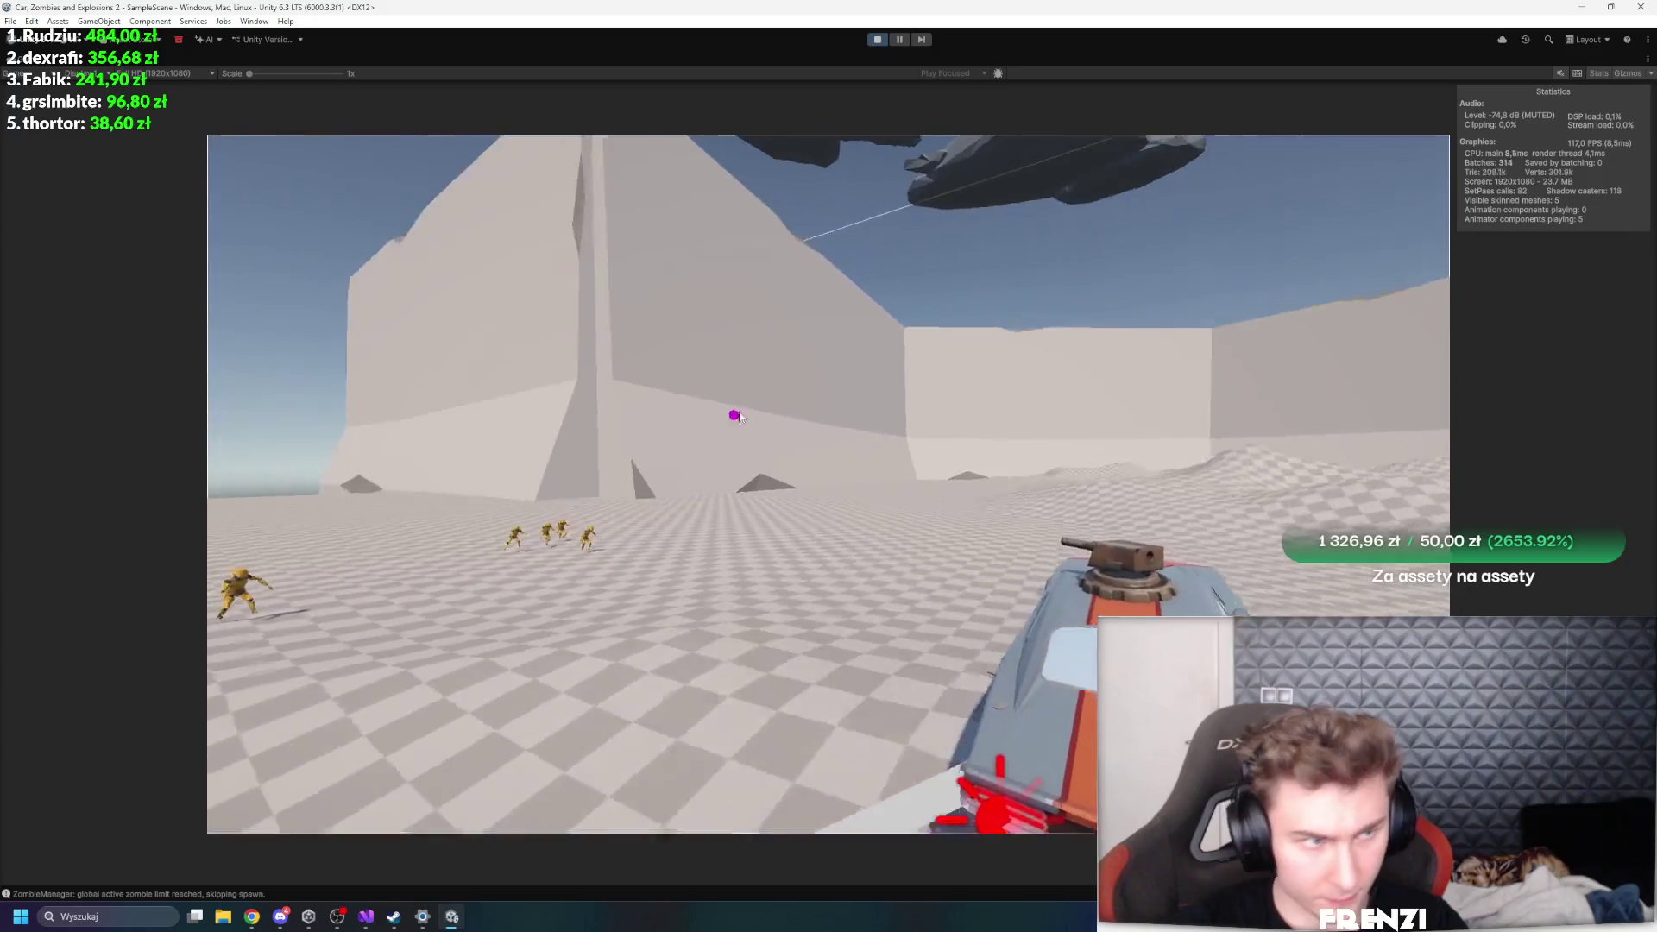
key("a")
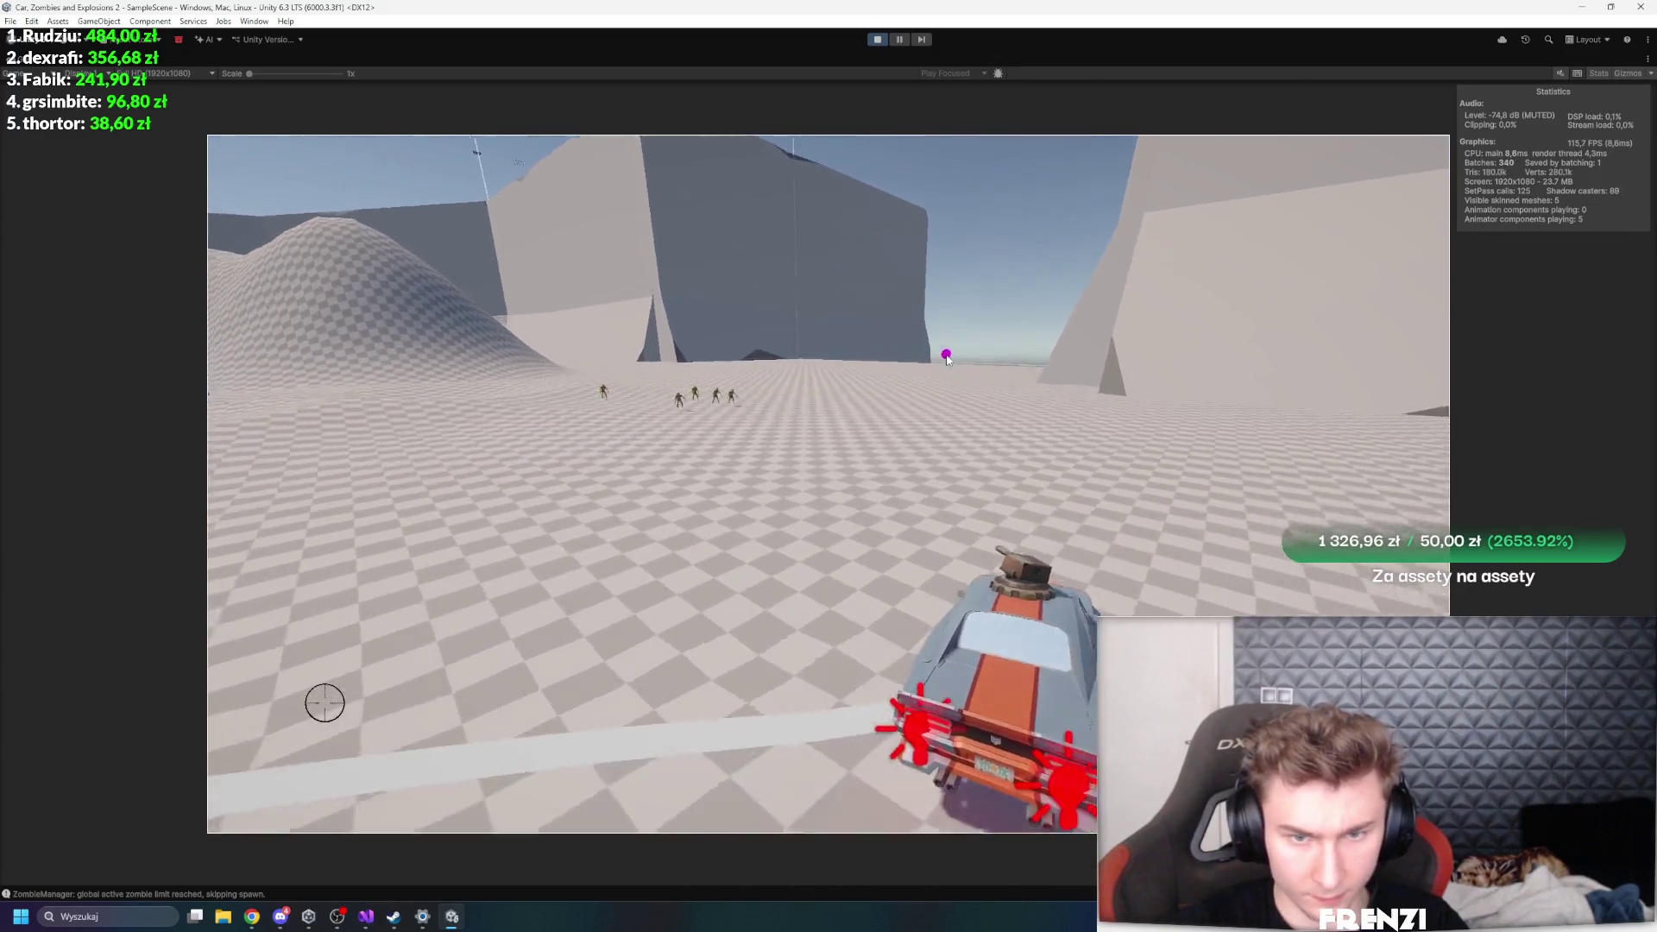
key("a")
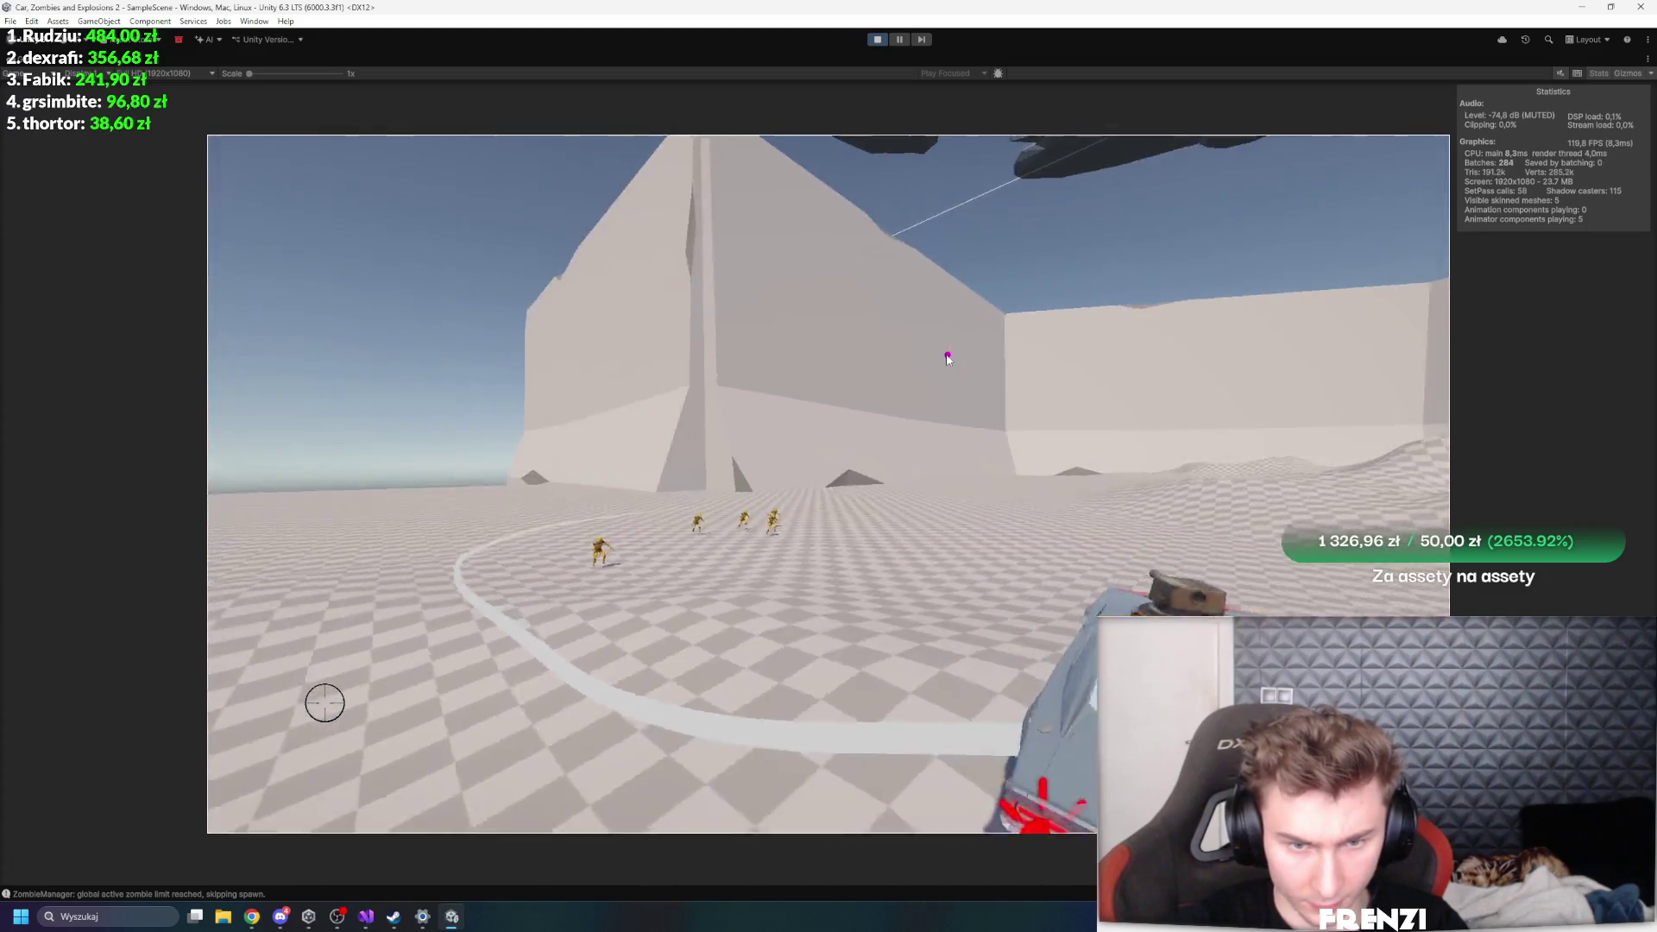
- Fire the turret at the aim point, then pause and restore the full editor layout
left_click(738, 516)
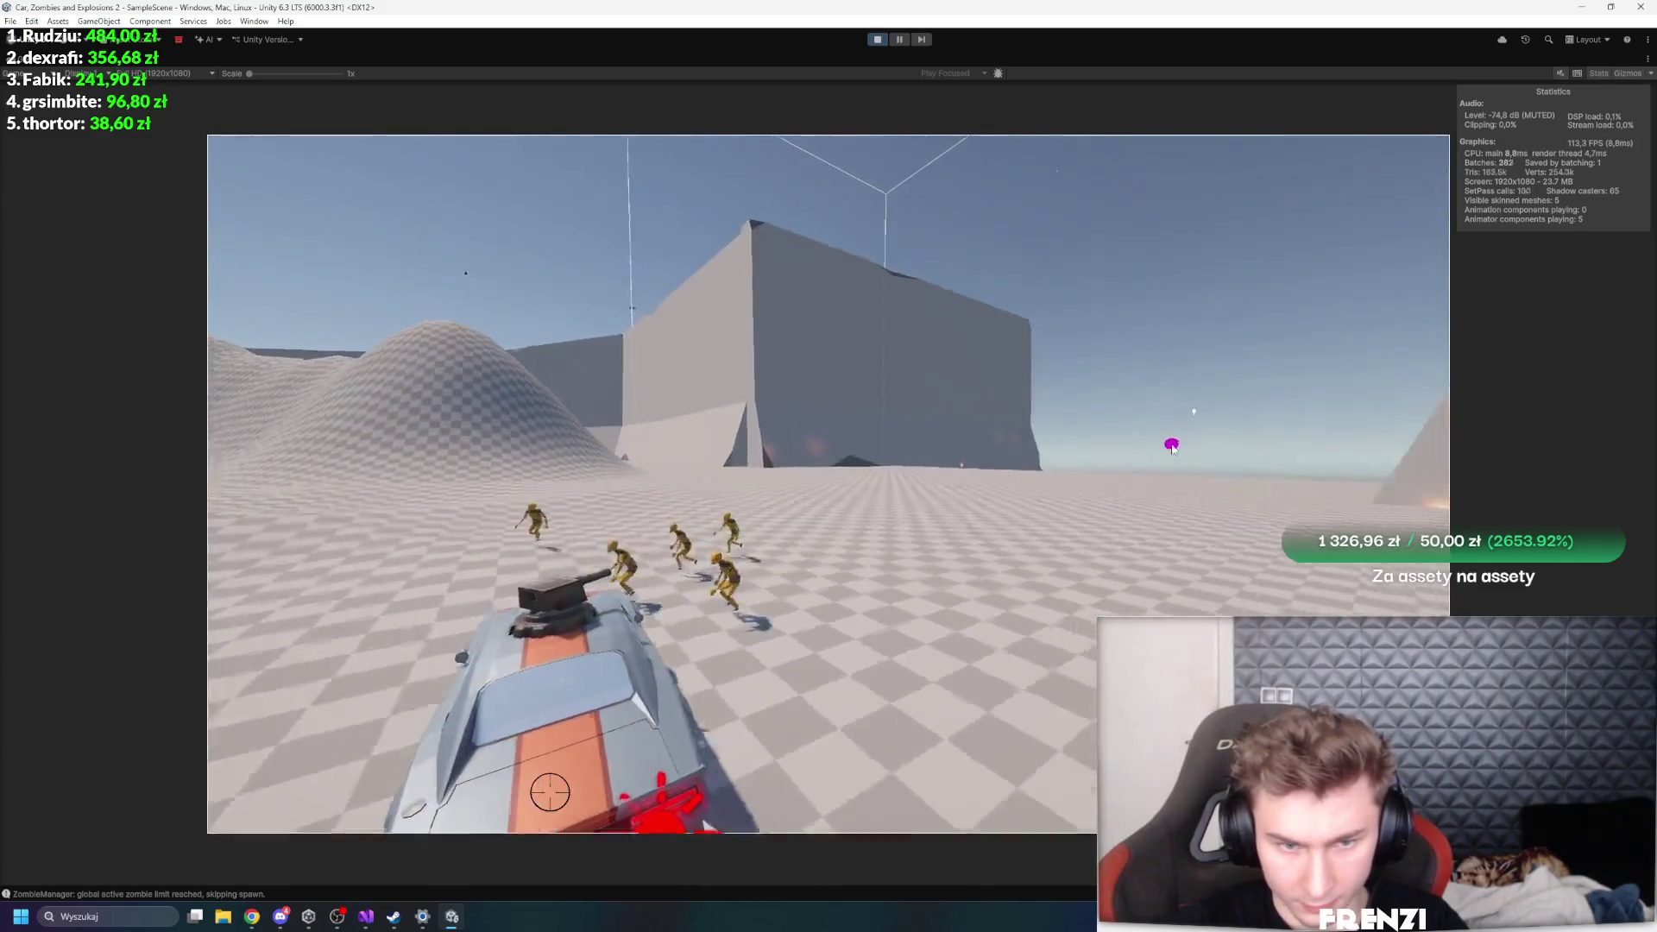
key("ctrl+shift+p")
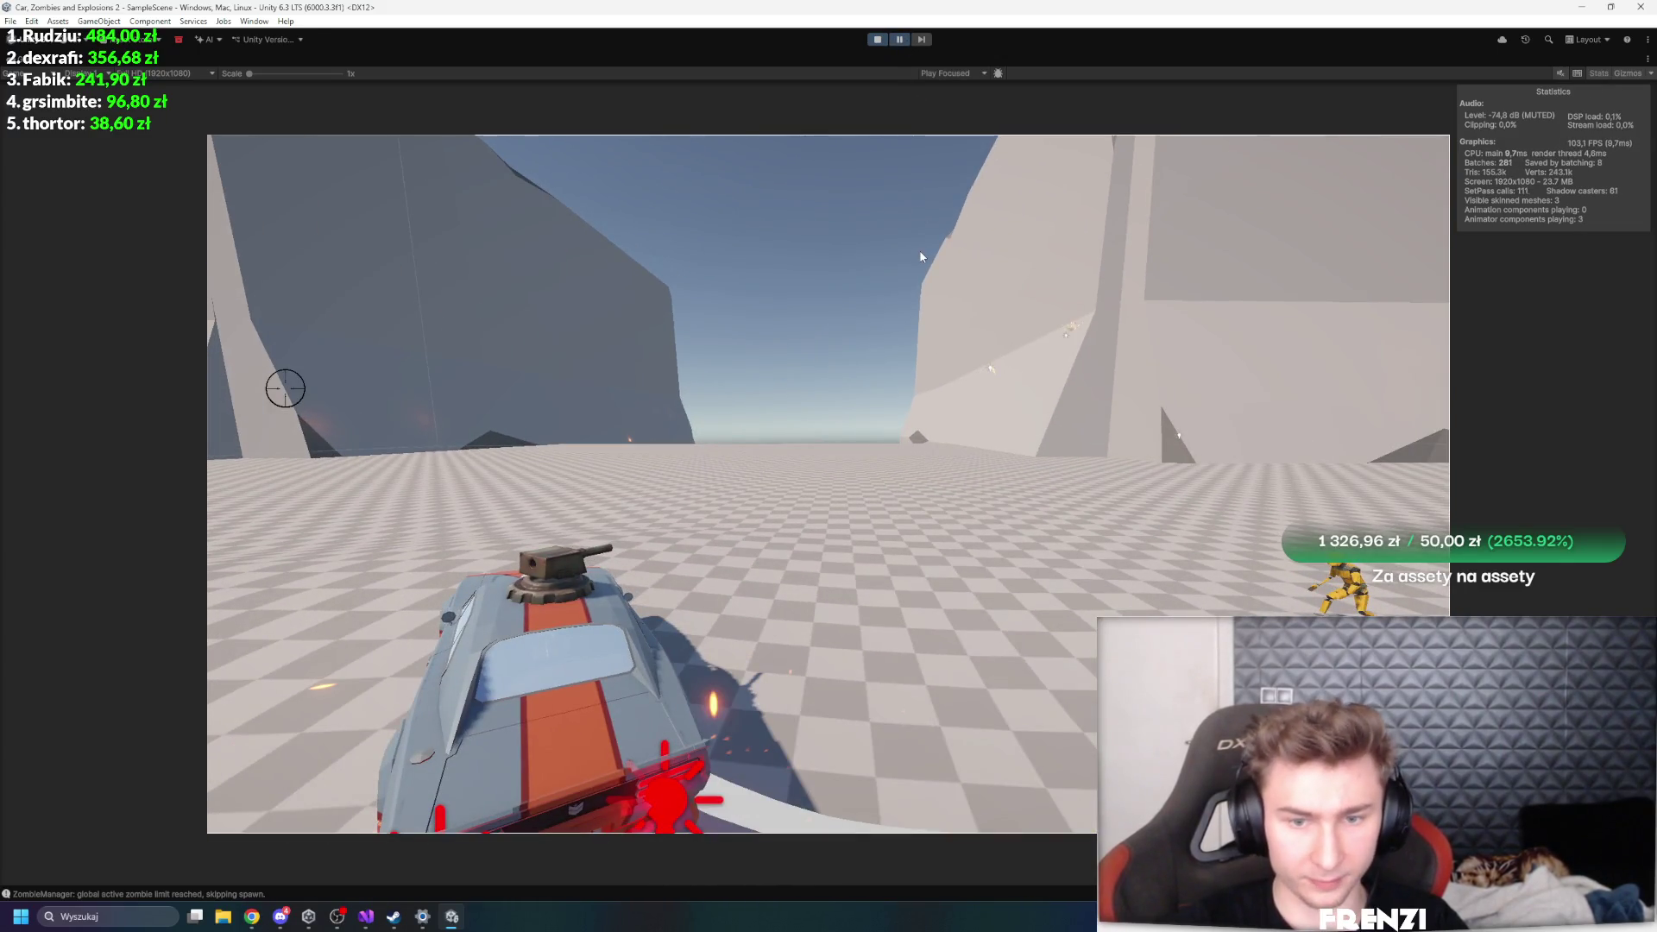
key("shift+space")
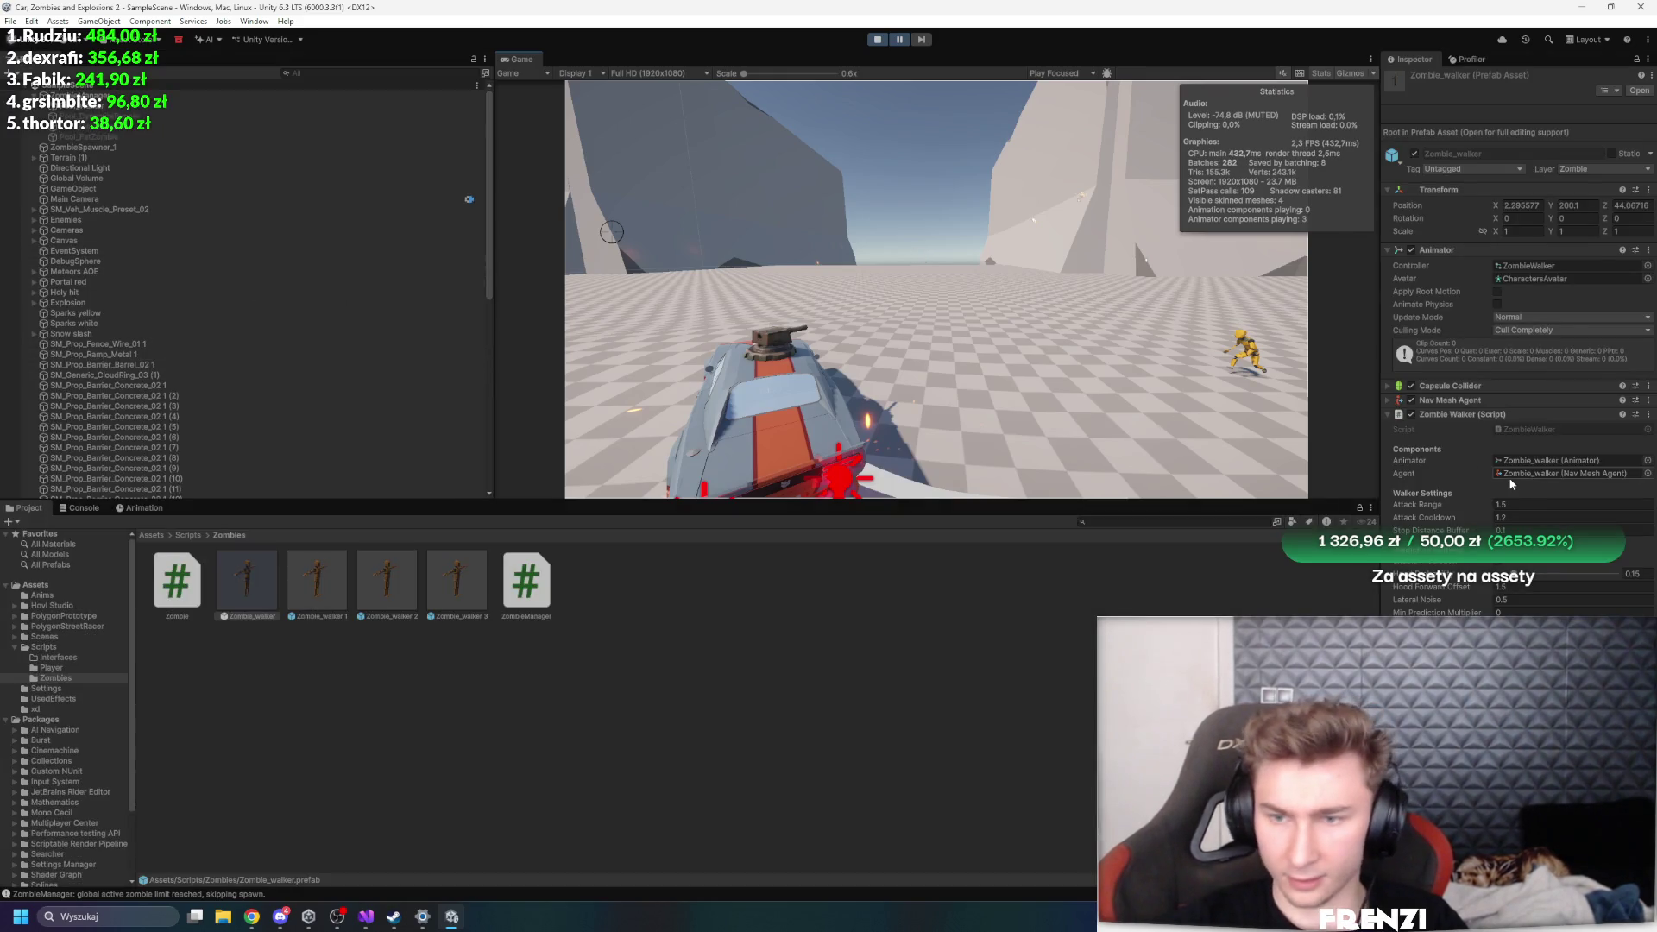
- In Visual Studio, look over ZombieManager.cs, Zombie.cs and ZombieWalker.cs
left_click(366, 917)
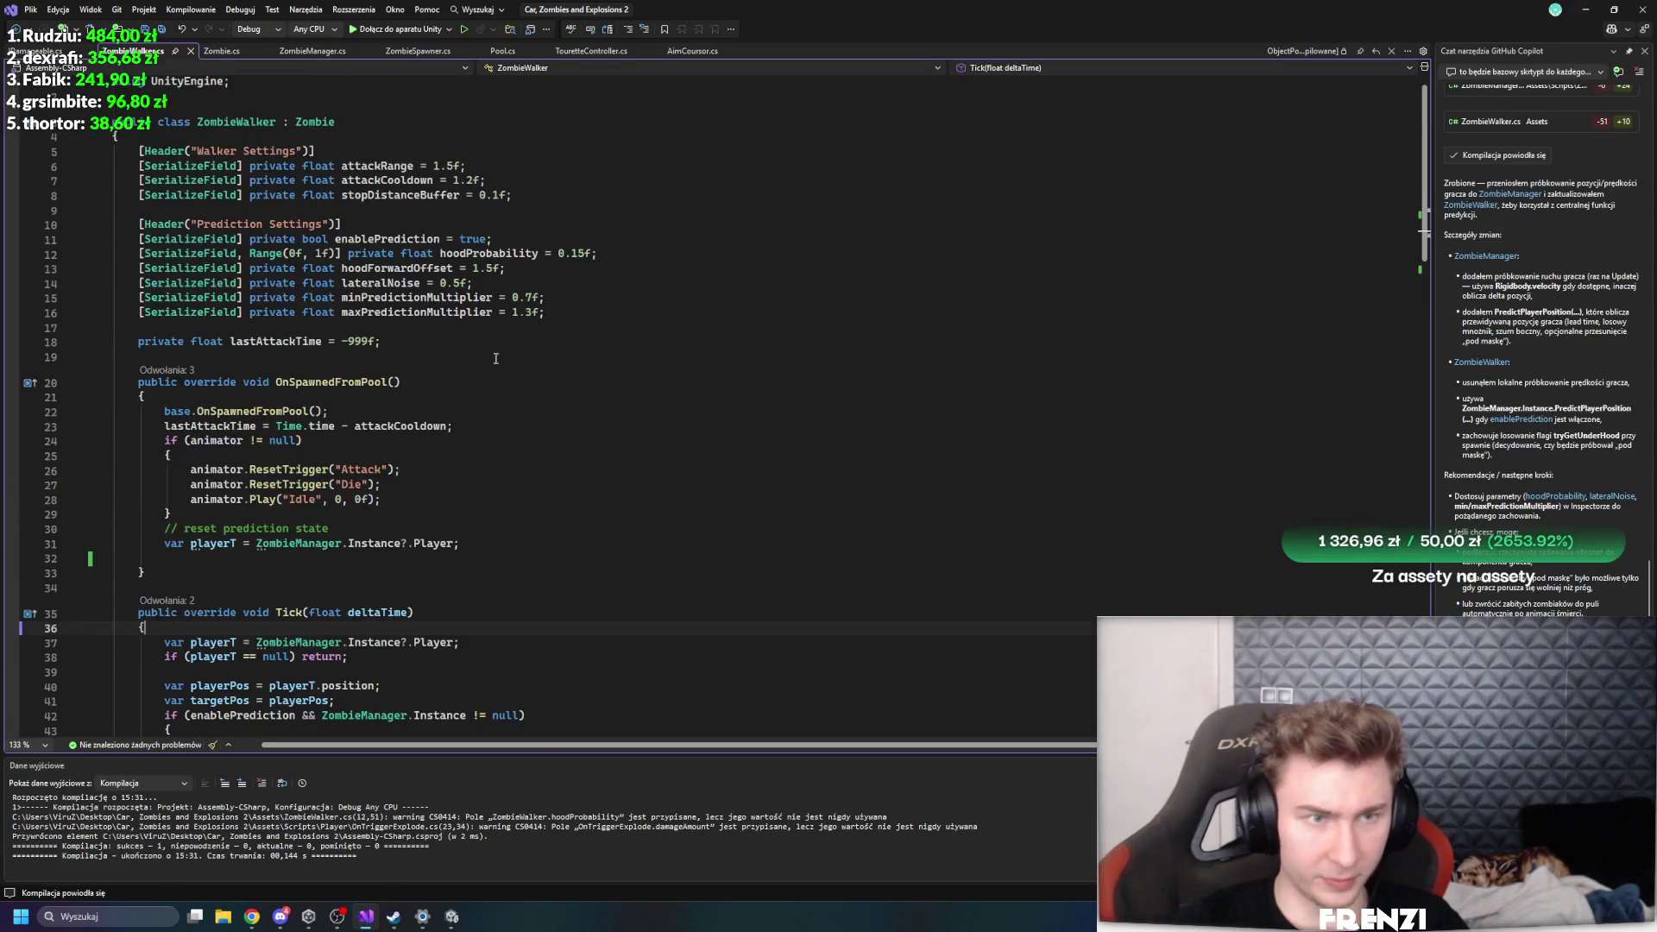
left_click(297, 51)
left_click(220, 51)
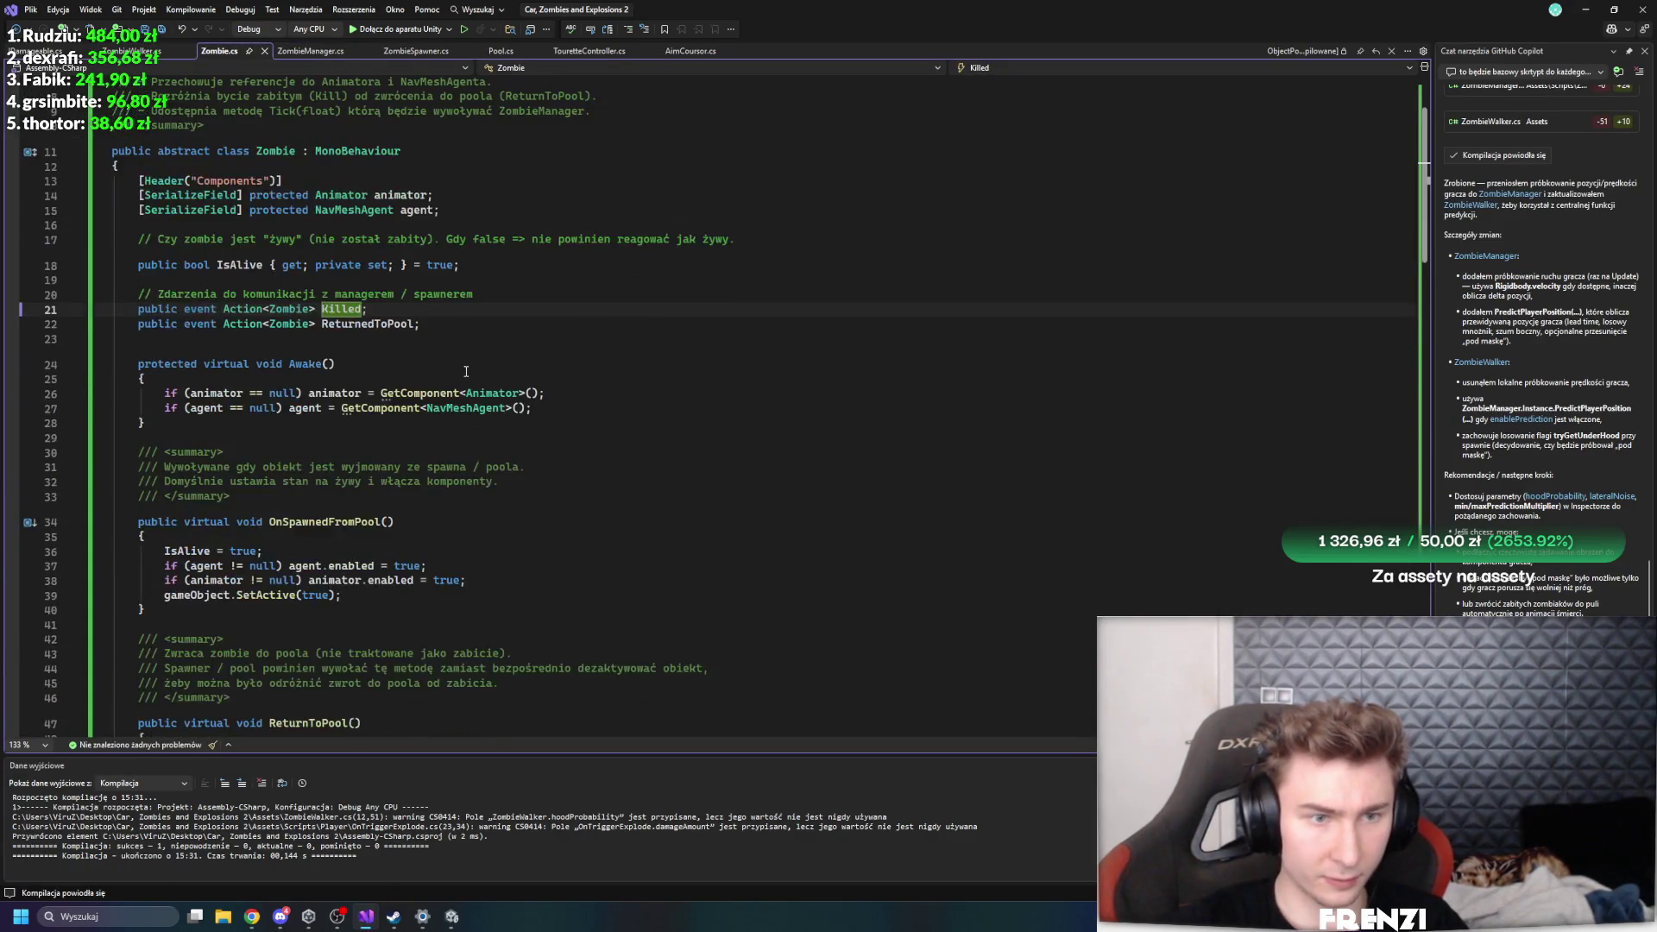
left_click(131, 51)
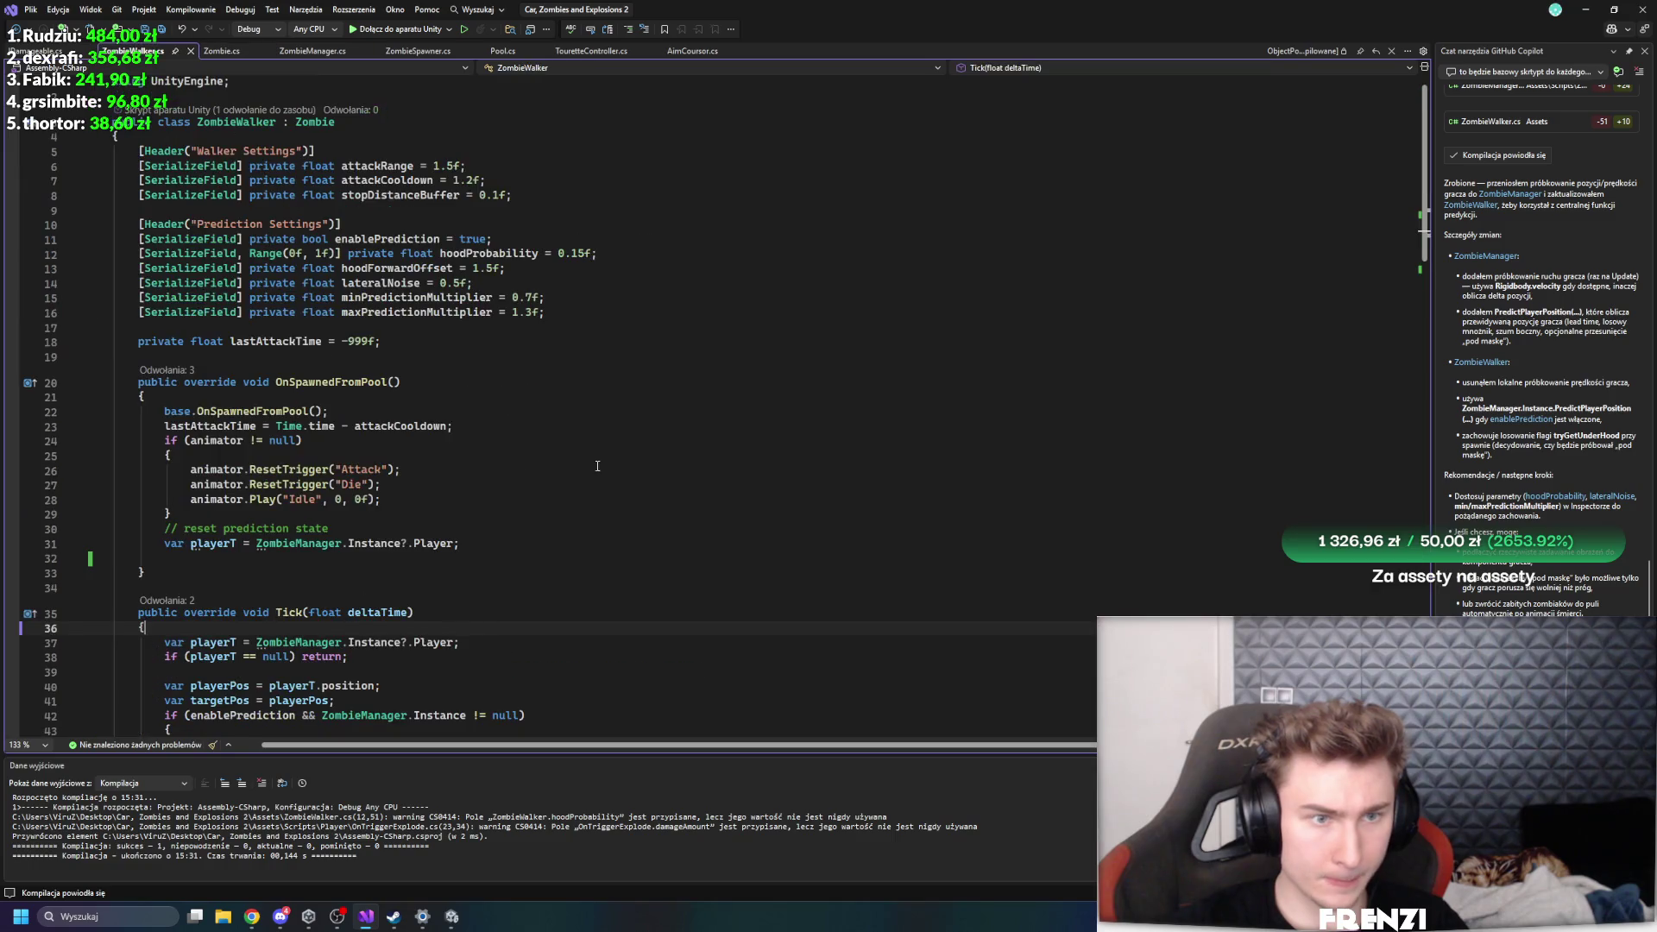
scroll(798, 463, "down", 15)
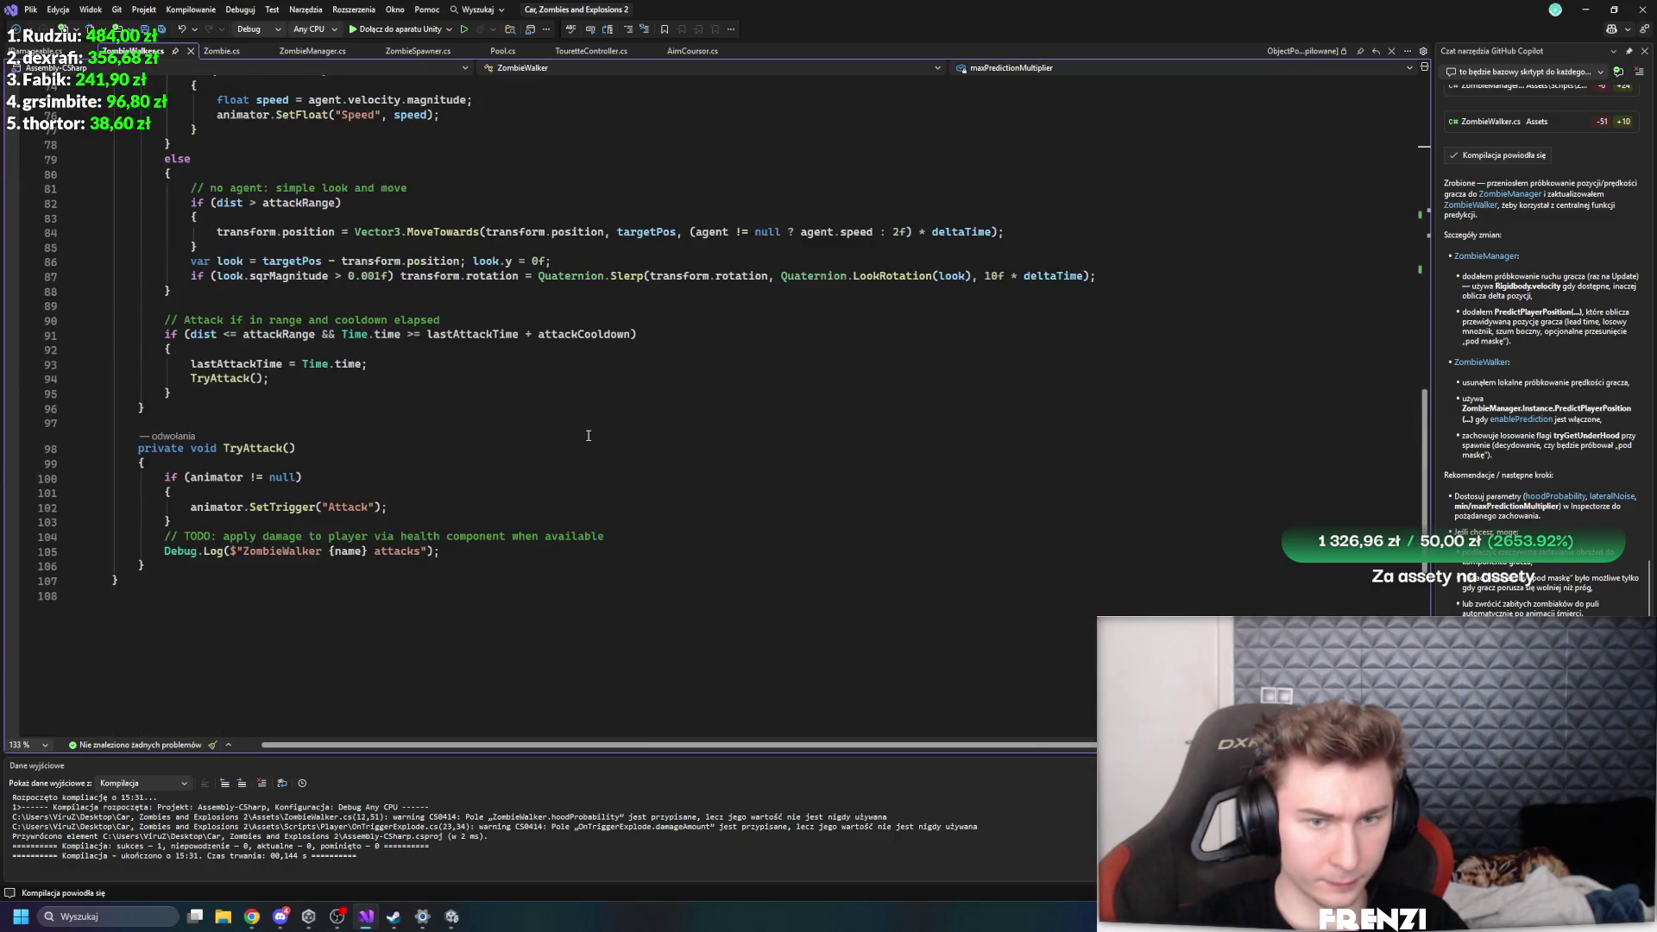
scroll(690, 553, "up", 15)
scroll(683, 574, "down", 8)
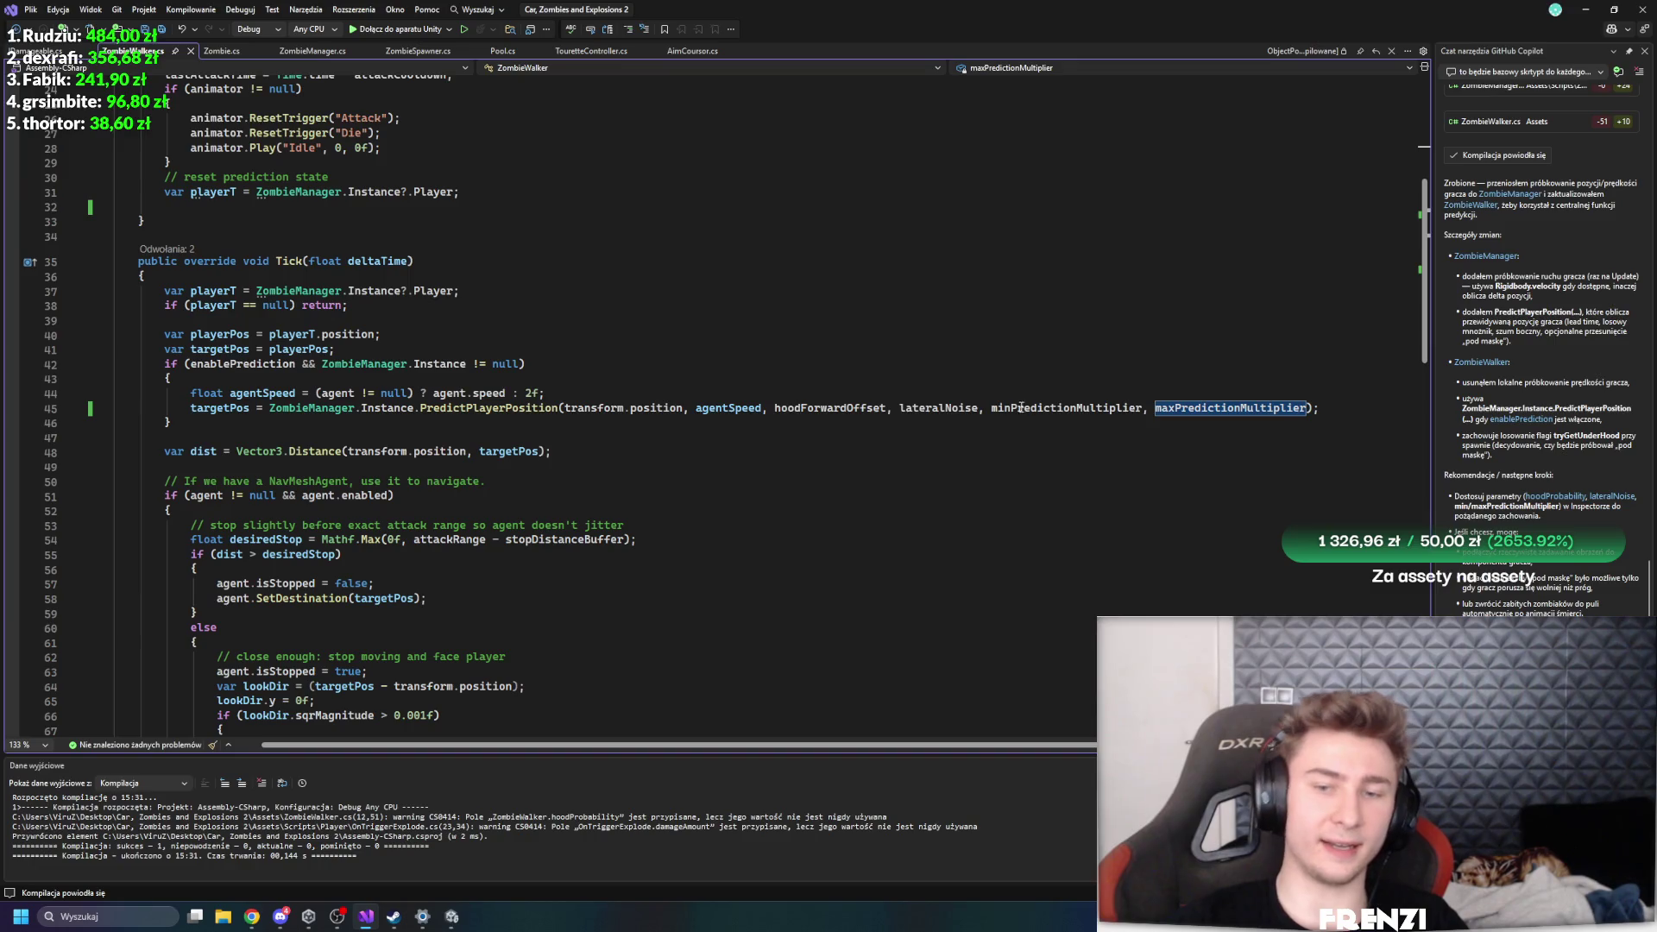
- Go to the maxPredictionMultiplier declaration in ZombieWalker's prediction settings
key("F12")
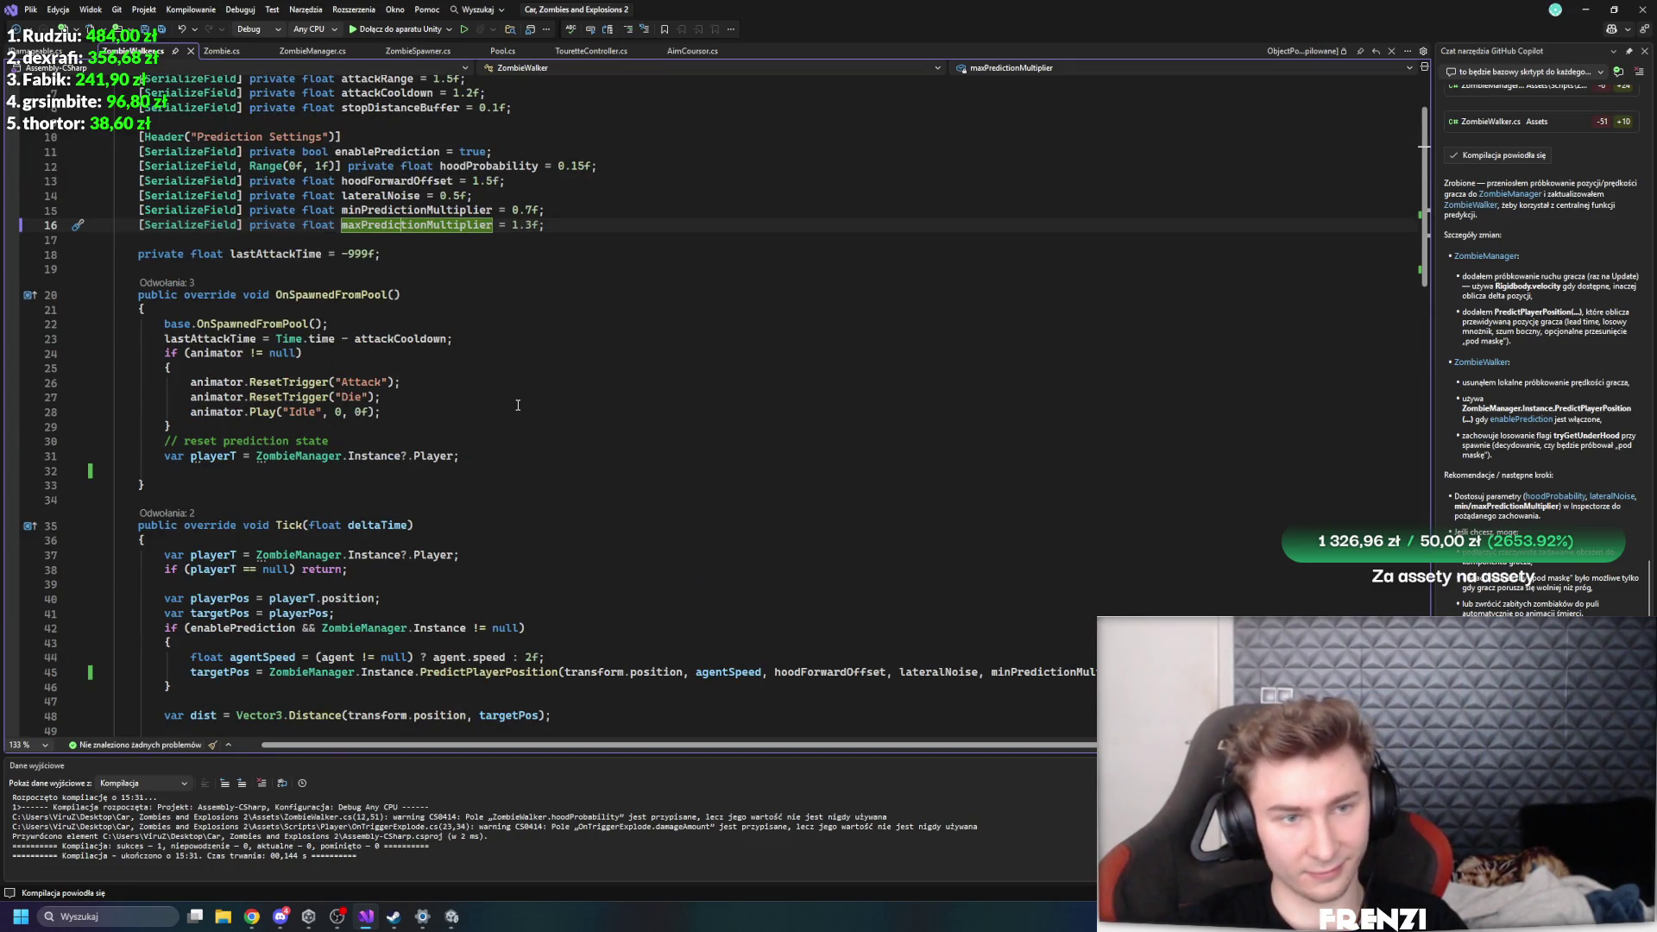
scroll(518, 405, "down", 3)
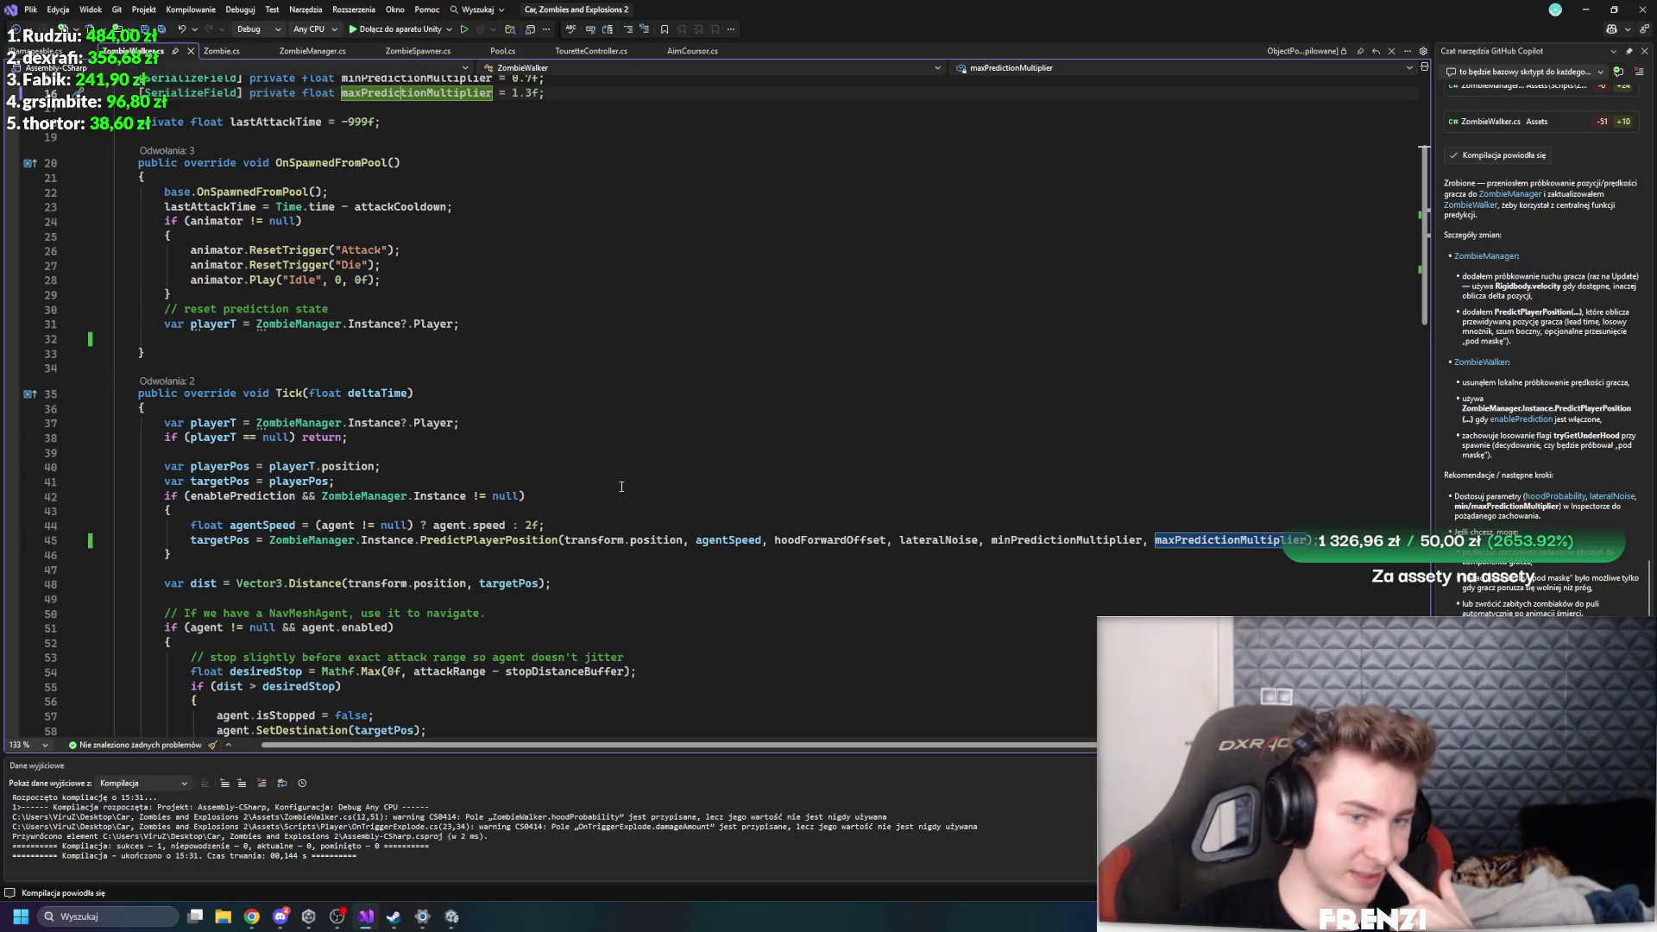
mouse_move(475, 539)
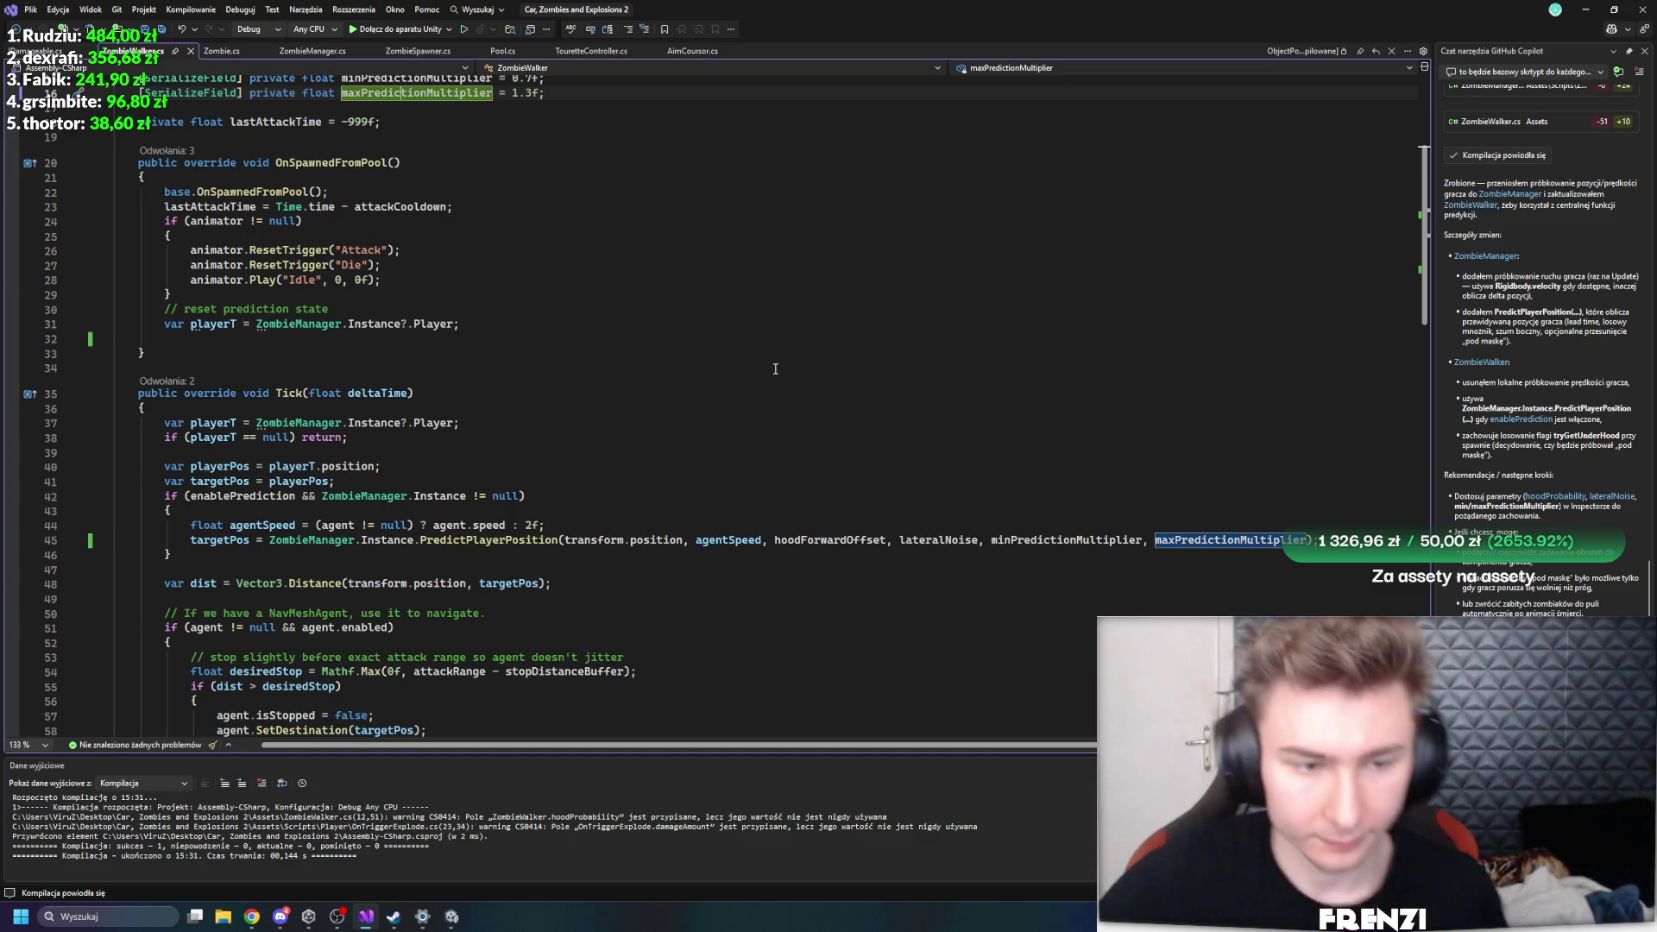
left_click(775, 369)
- Scroll to TryAttack and add an empty line after the method
scroll(606, 306, "down", 20)
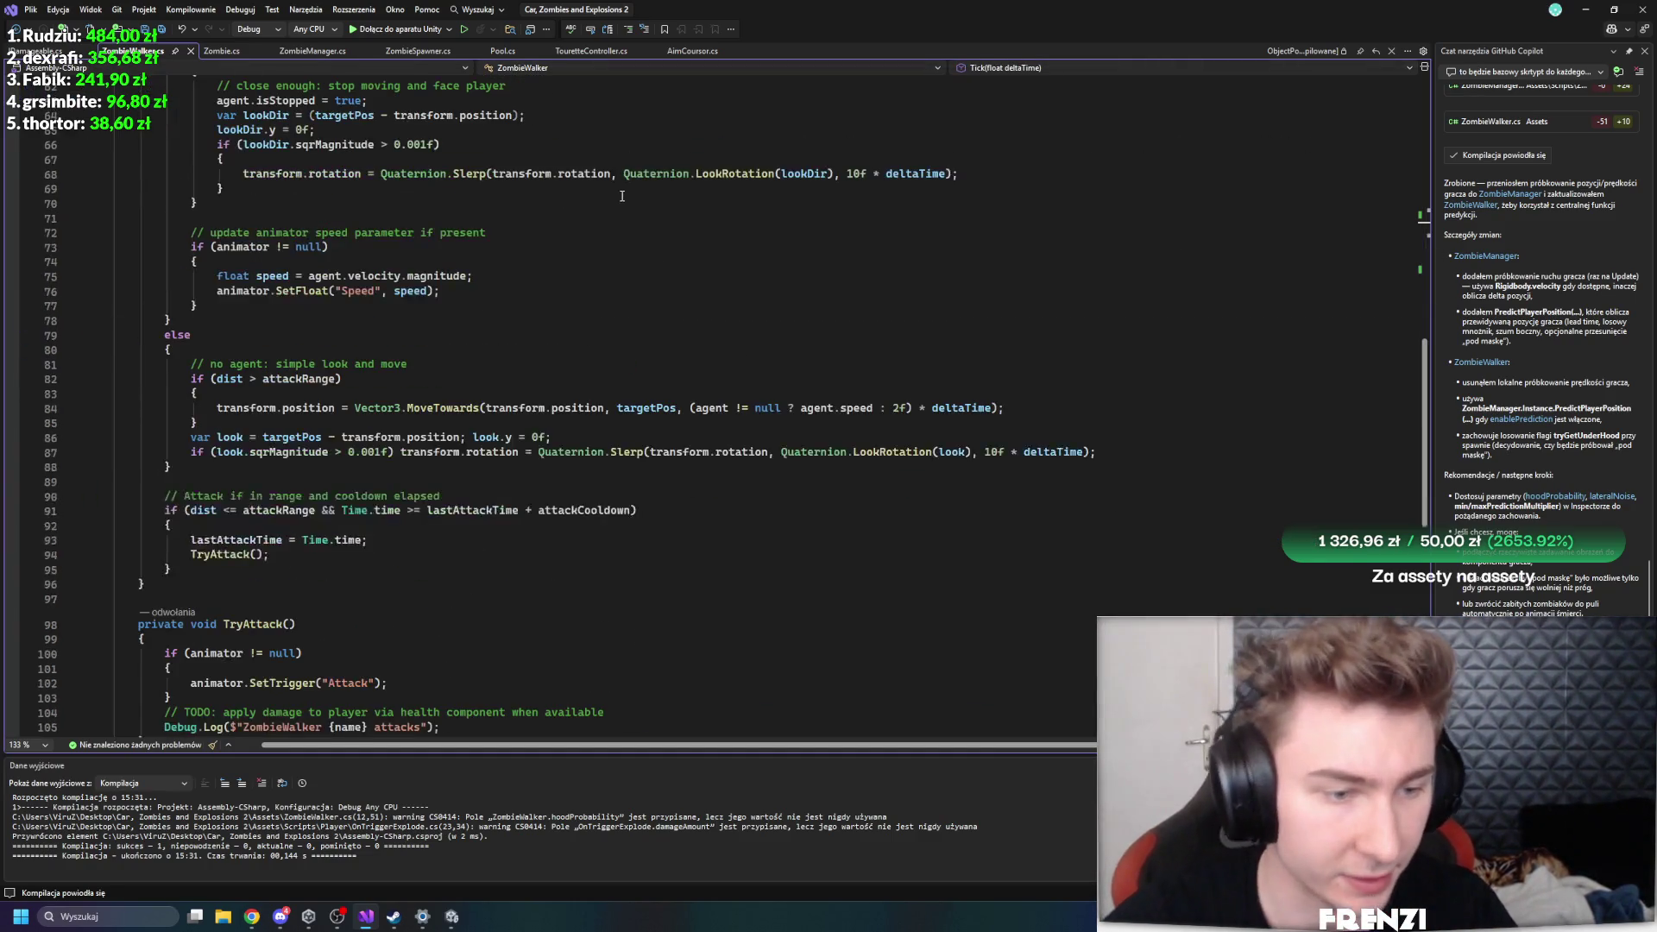
scroll(606, 307, "up", 9)
scroll(482, 501, "down", 7)
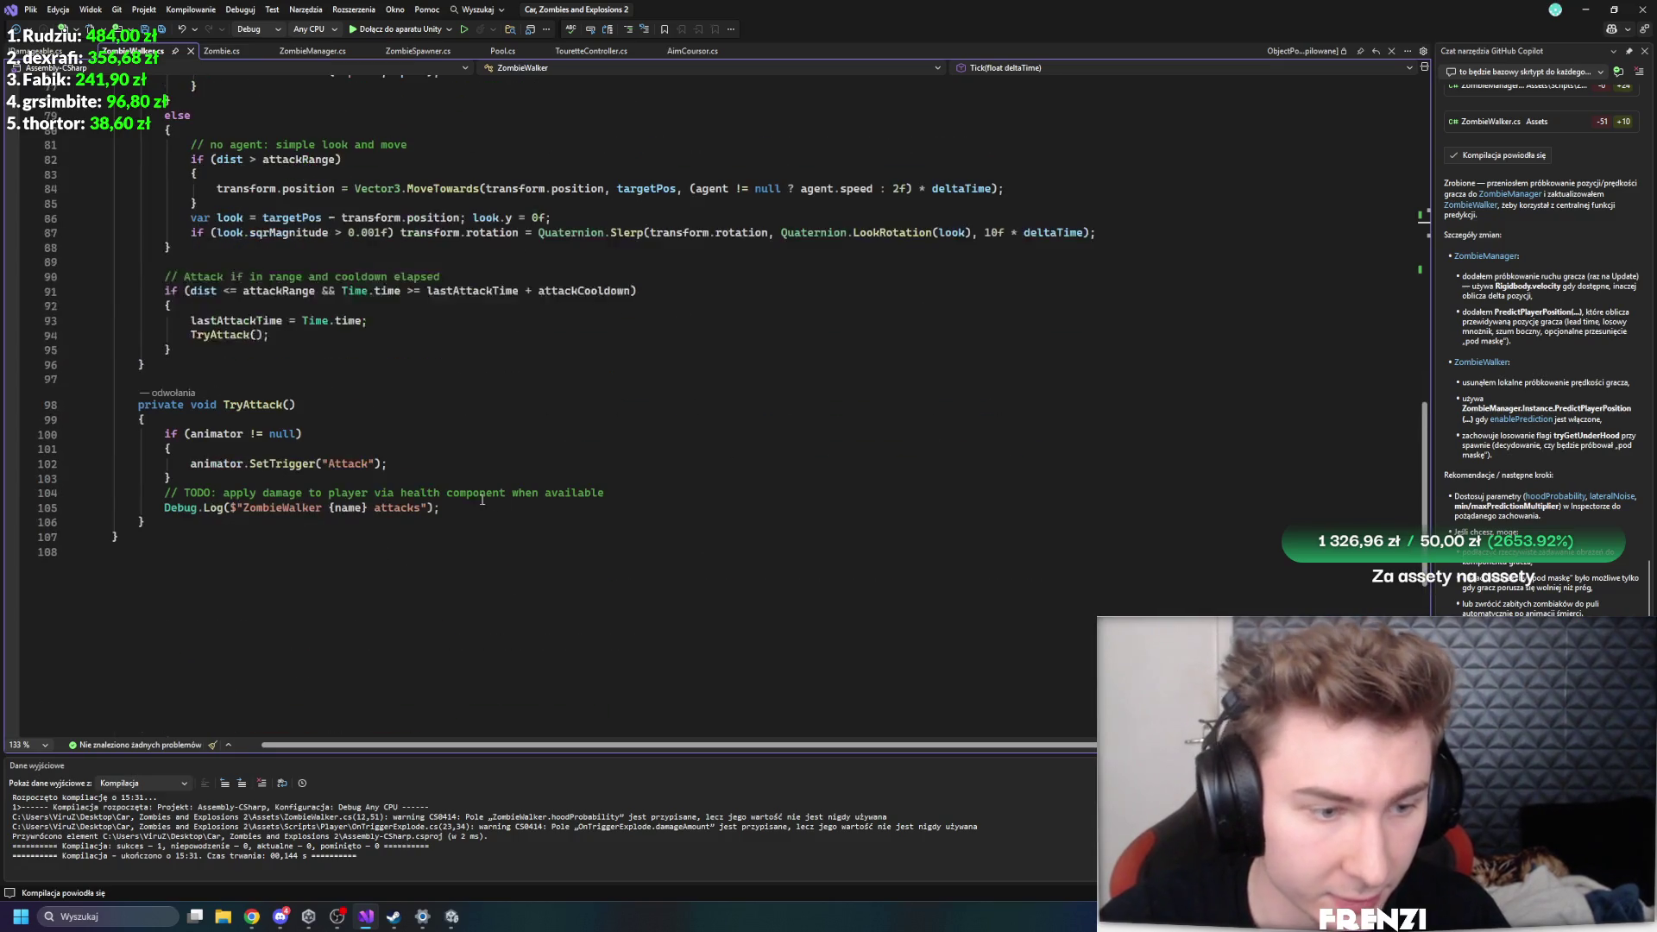
left_click(285, 464)
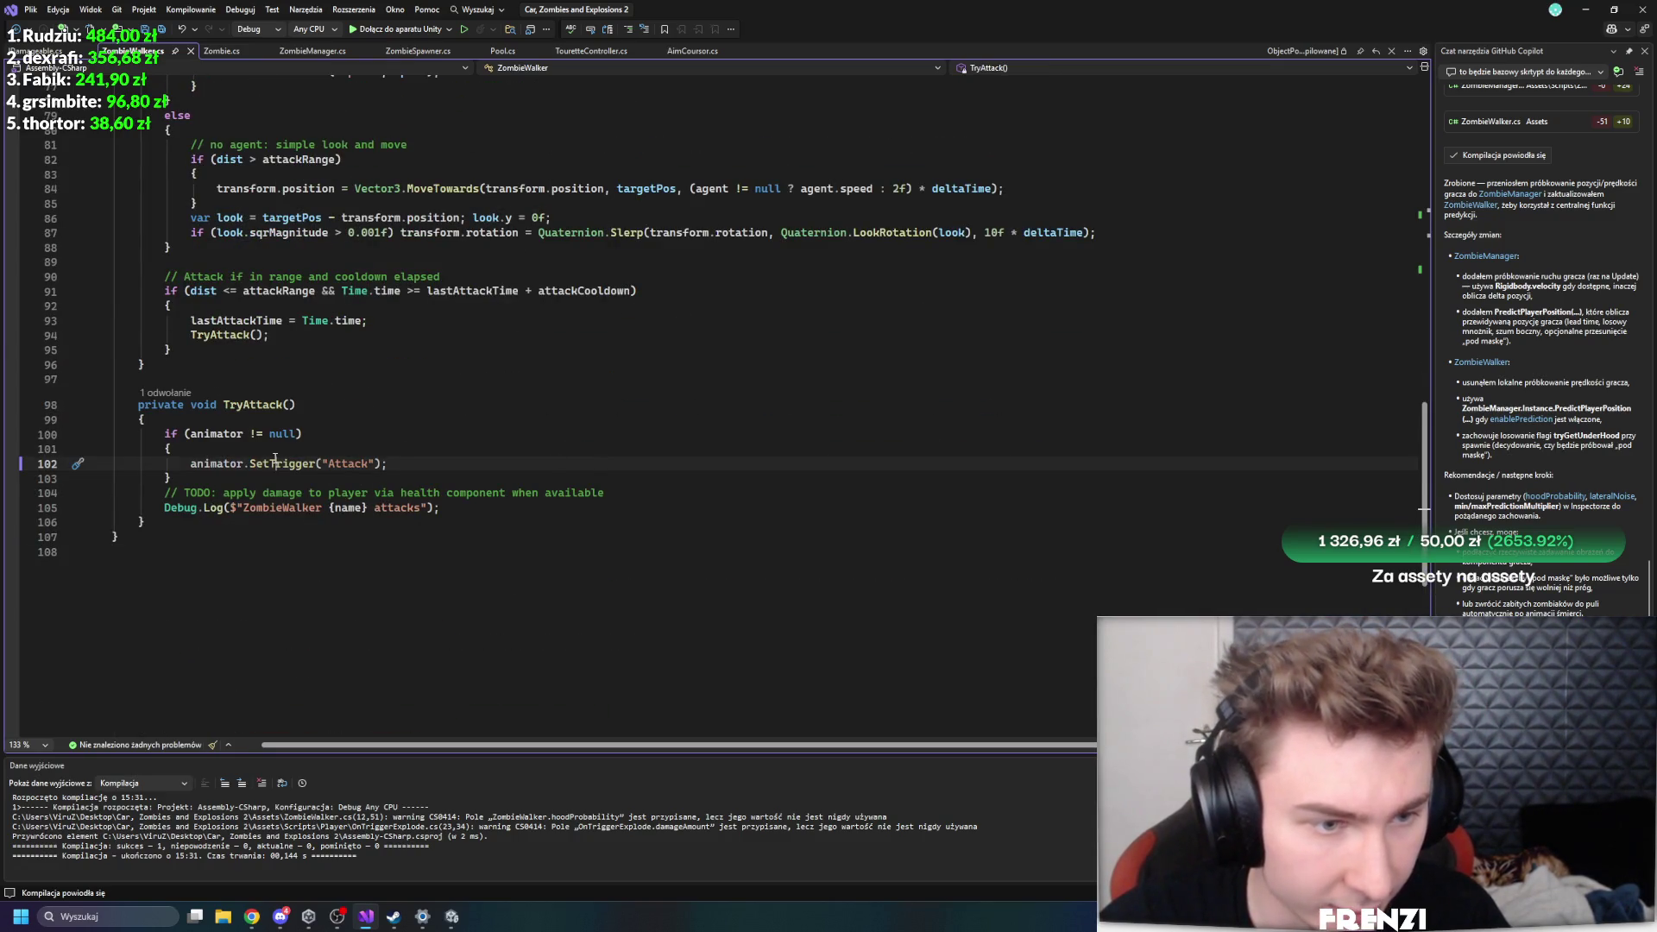
key("Down")
key("Down")
key("Down")
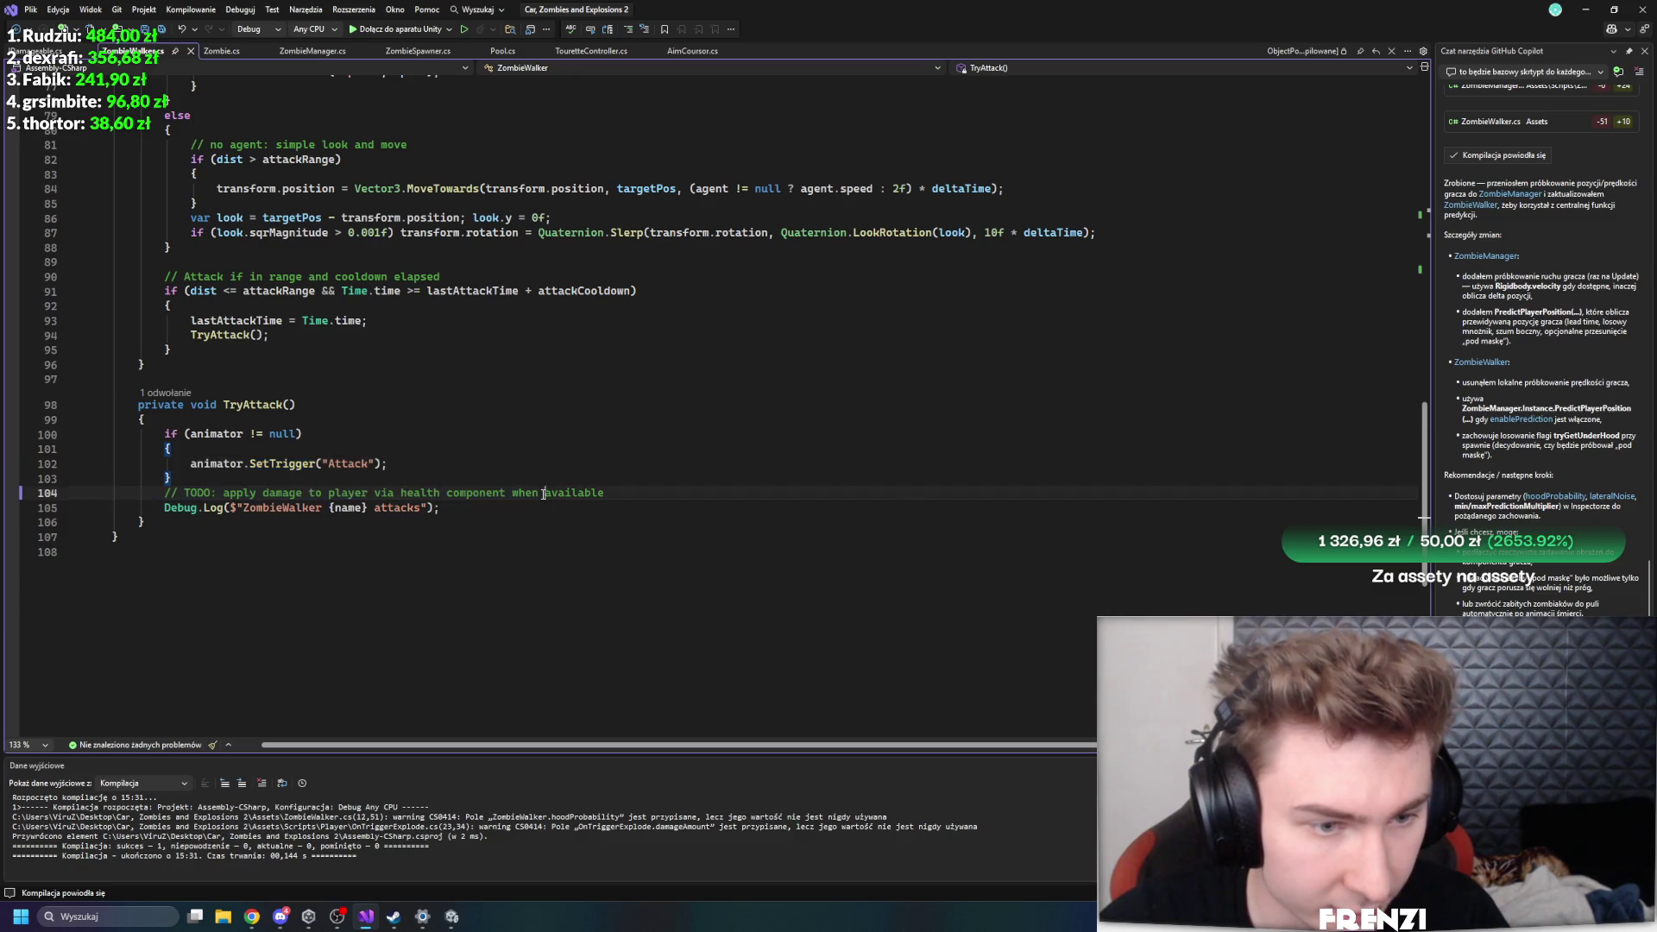
key("Return")
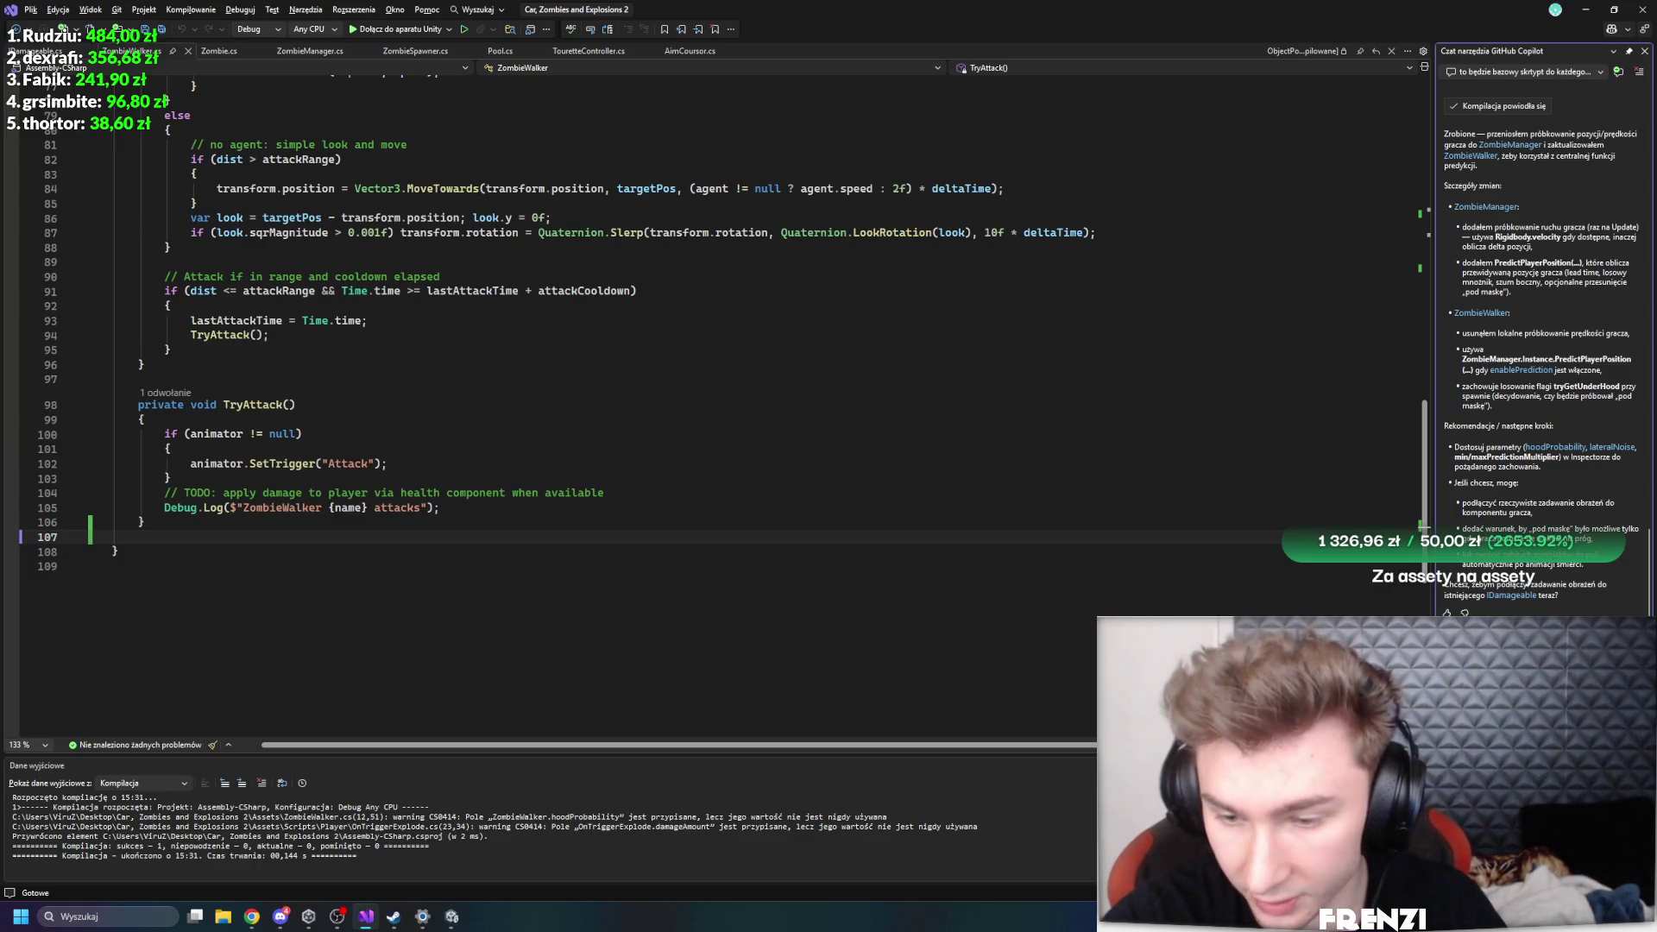
- Send Copilot the request for an animation-event function that knocks up the car in front of the zombie
key("Return")
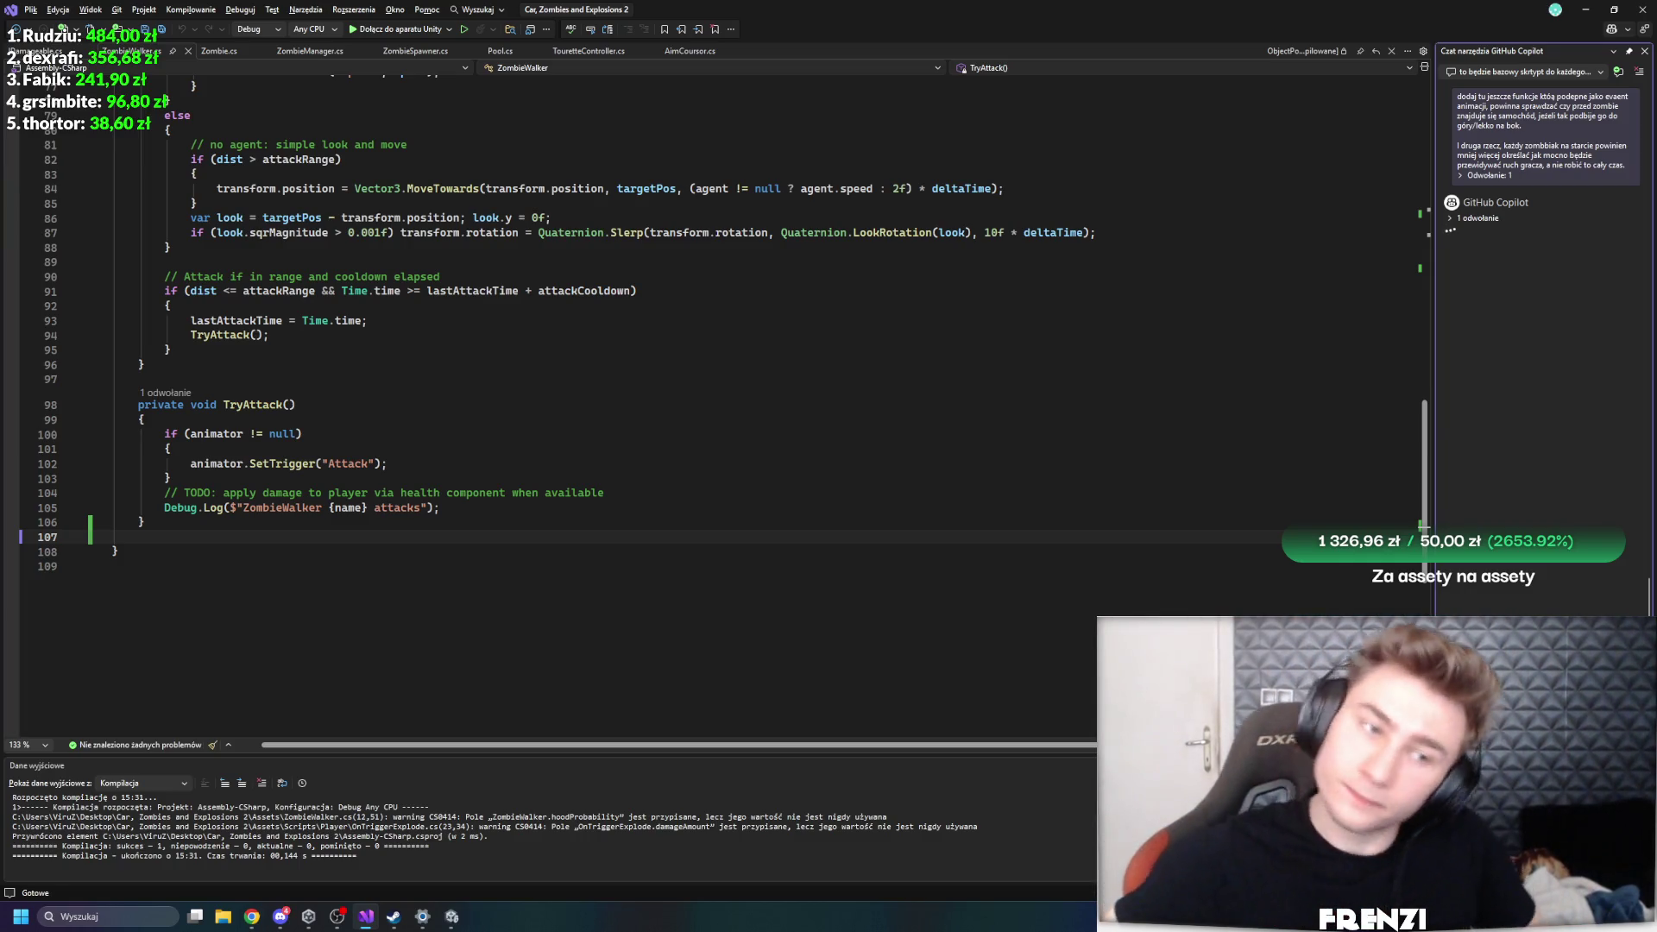
left_click(451, 917)
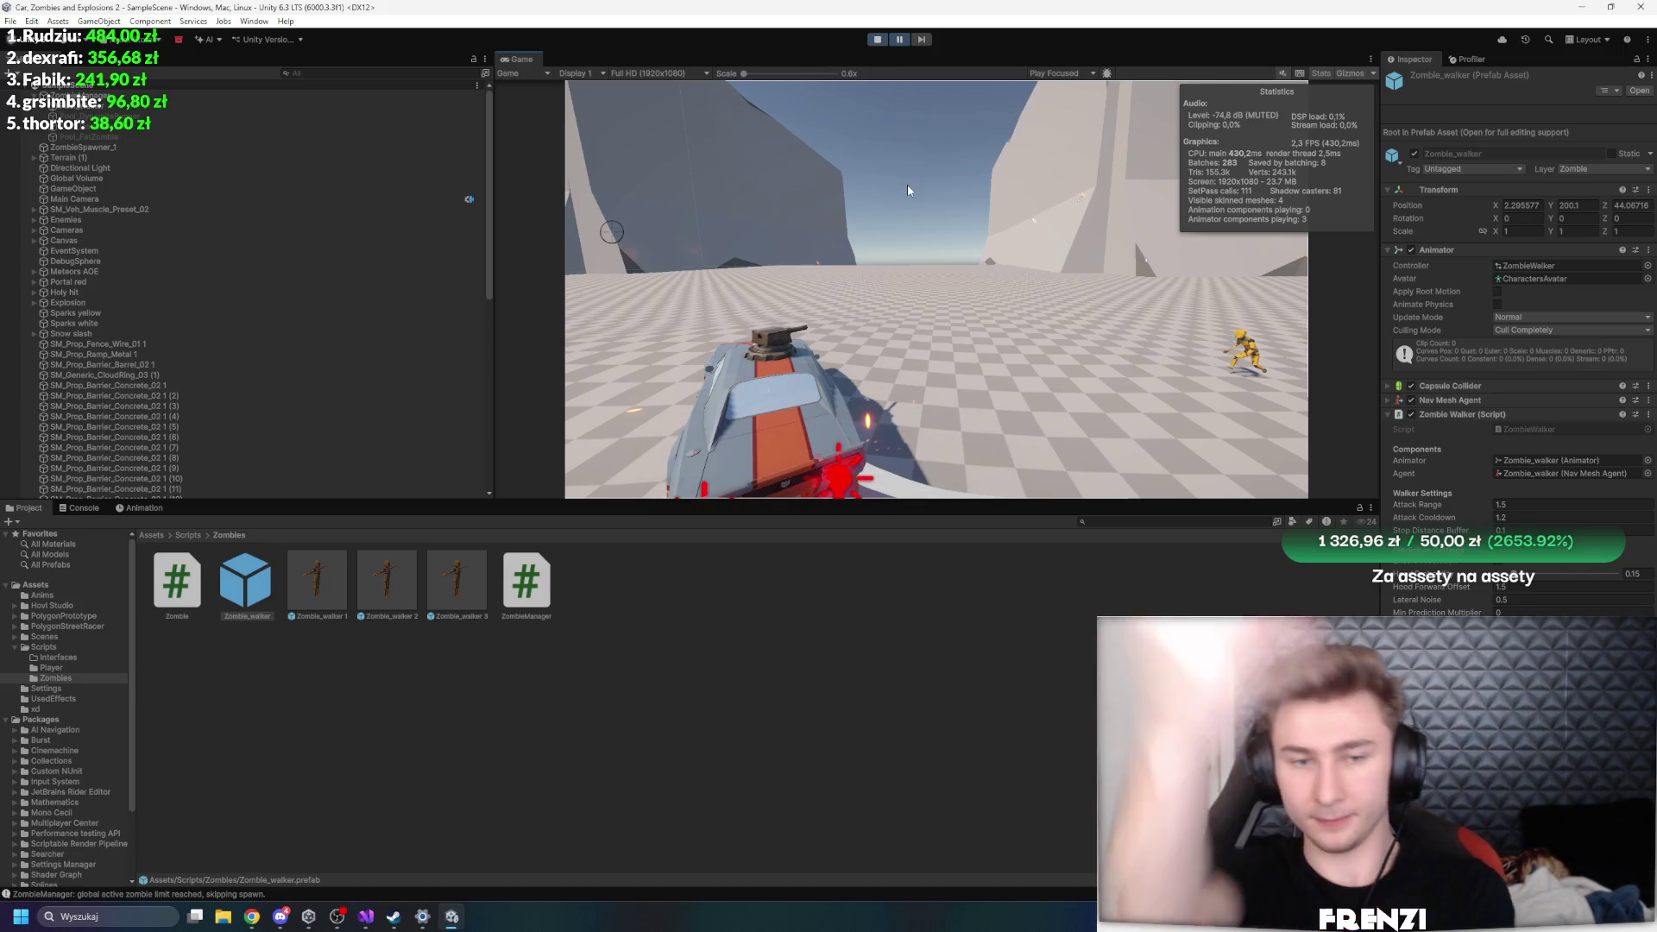
- Stop play mode and select the Attack state in the ZombieWalker animator controller
left_click(877, 39)
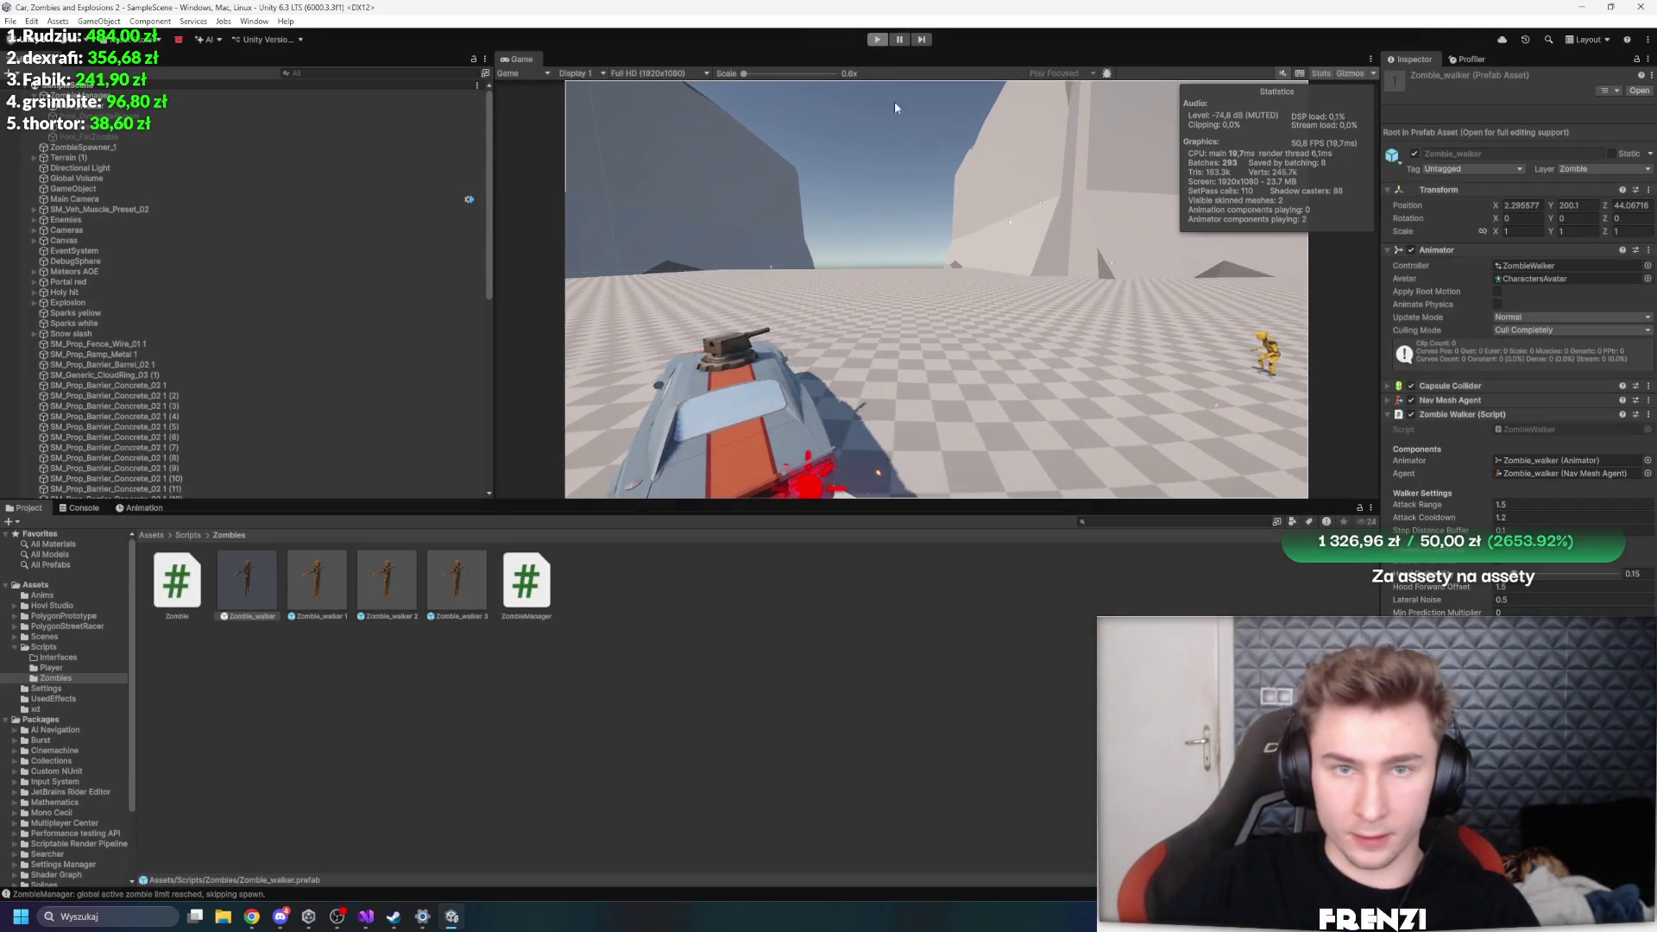
left_click(1532, 265)
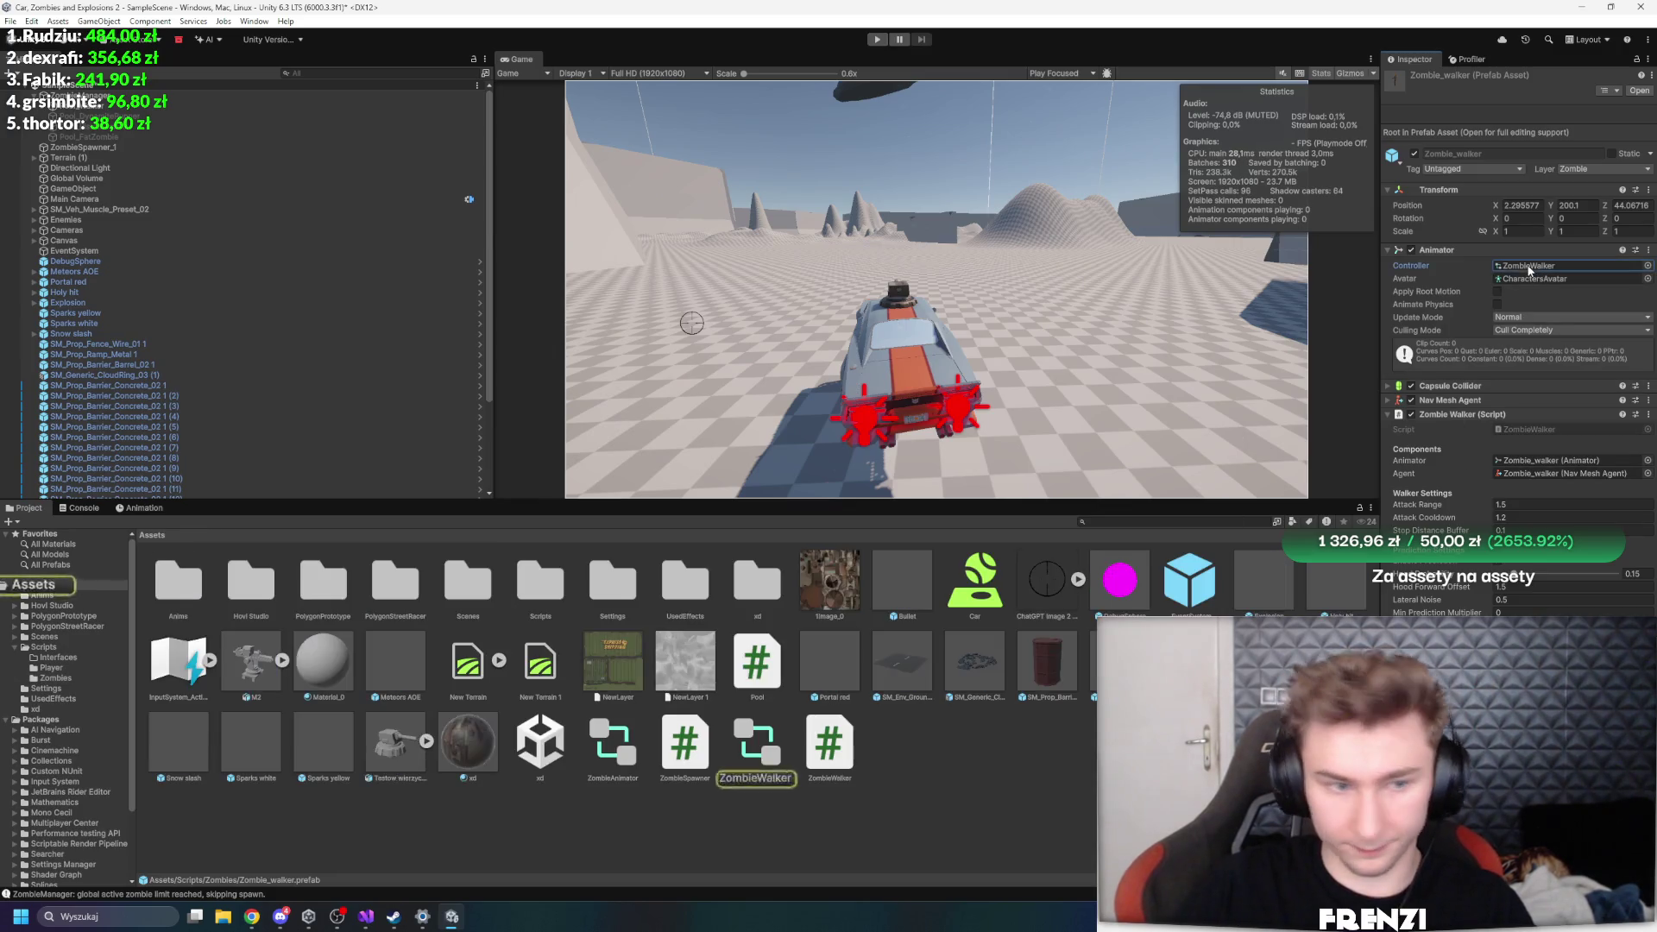
left_click(781, 762)
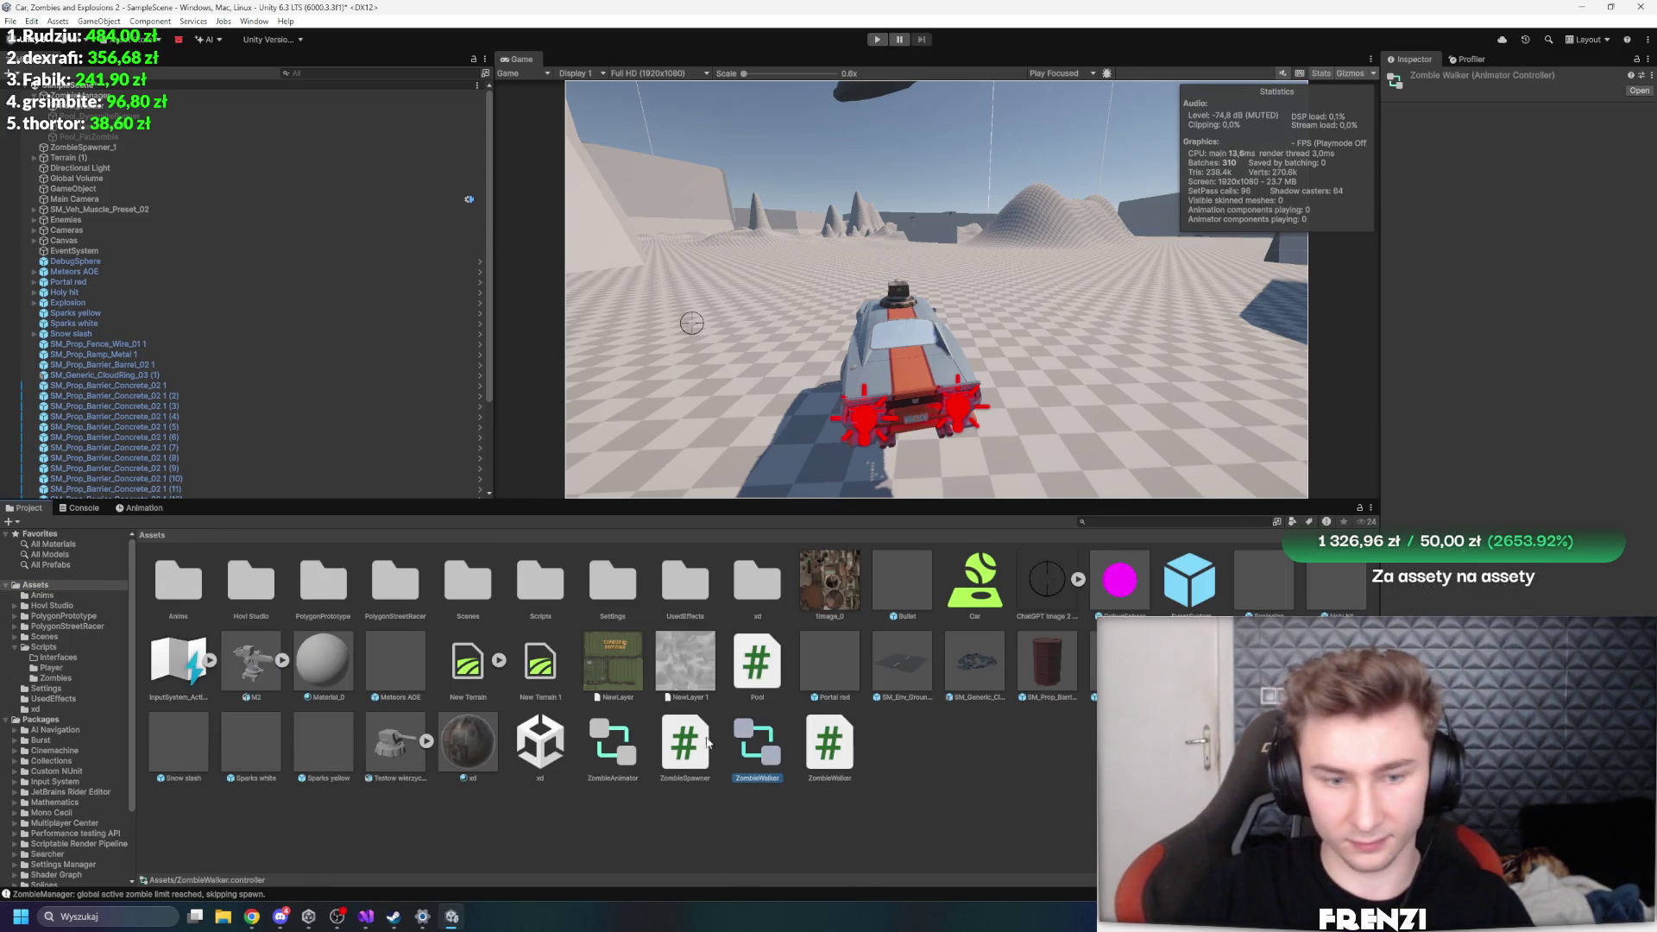
double_click(745, 746)
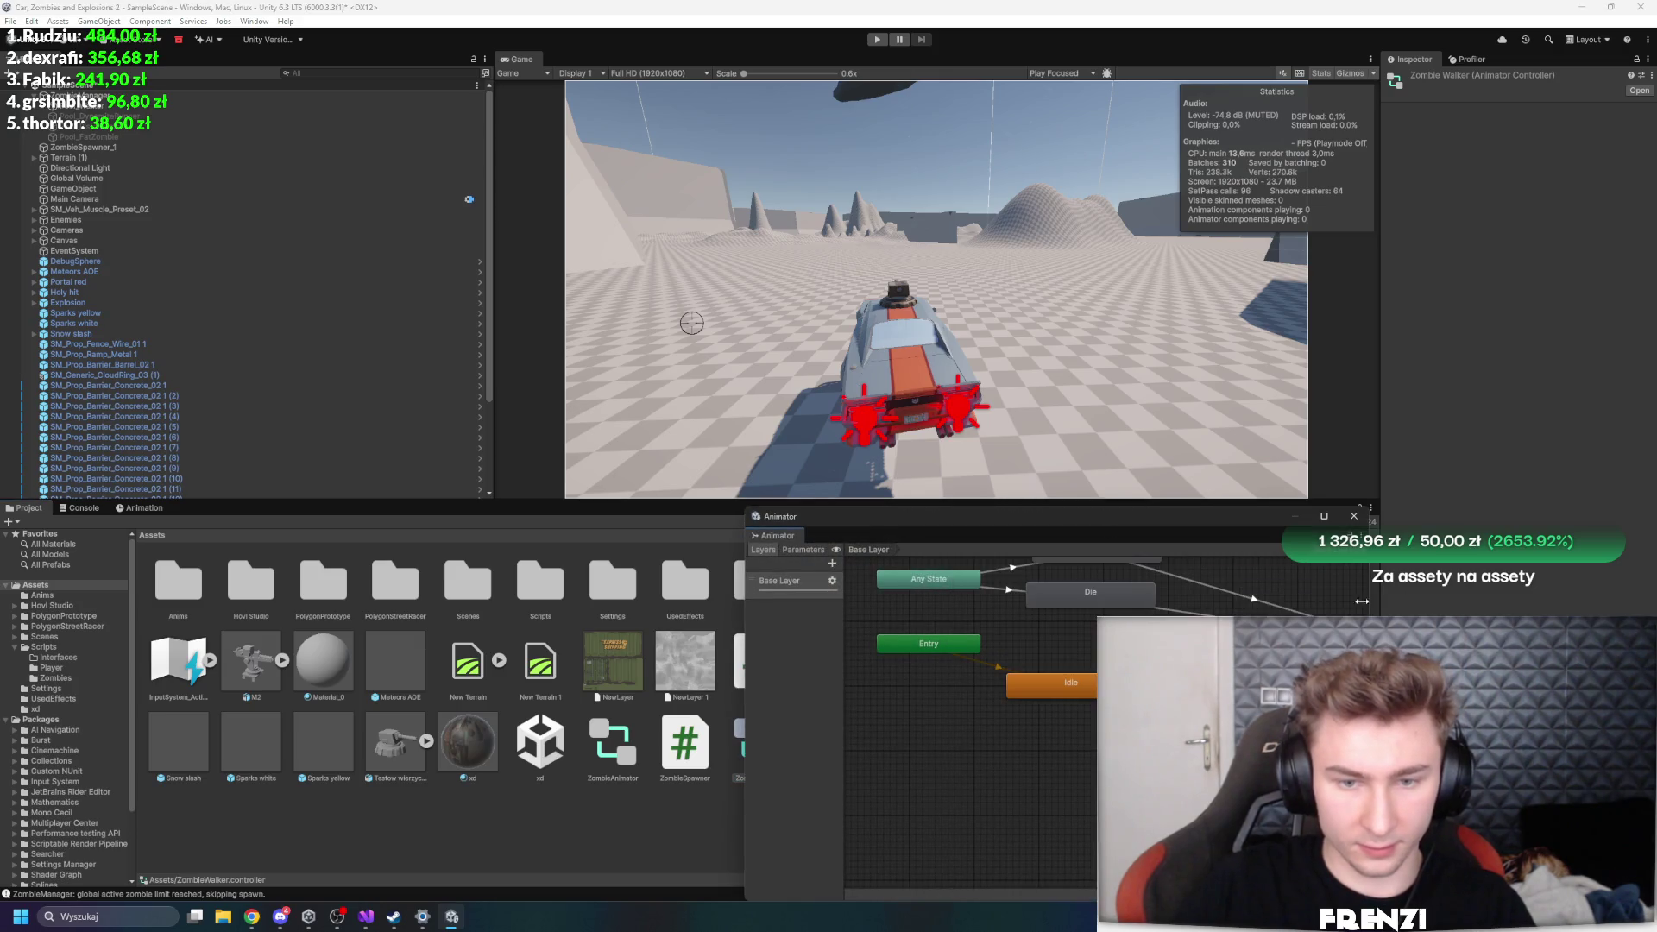
scroll(1094, 794, "down", 2)
left_click(1096, 582)
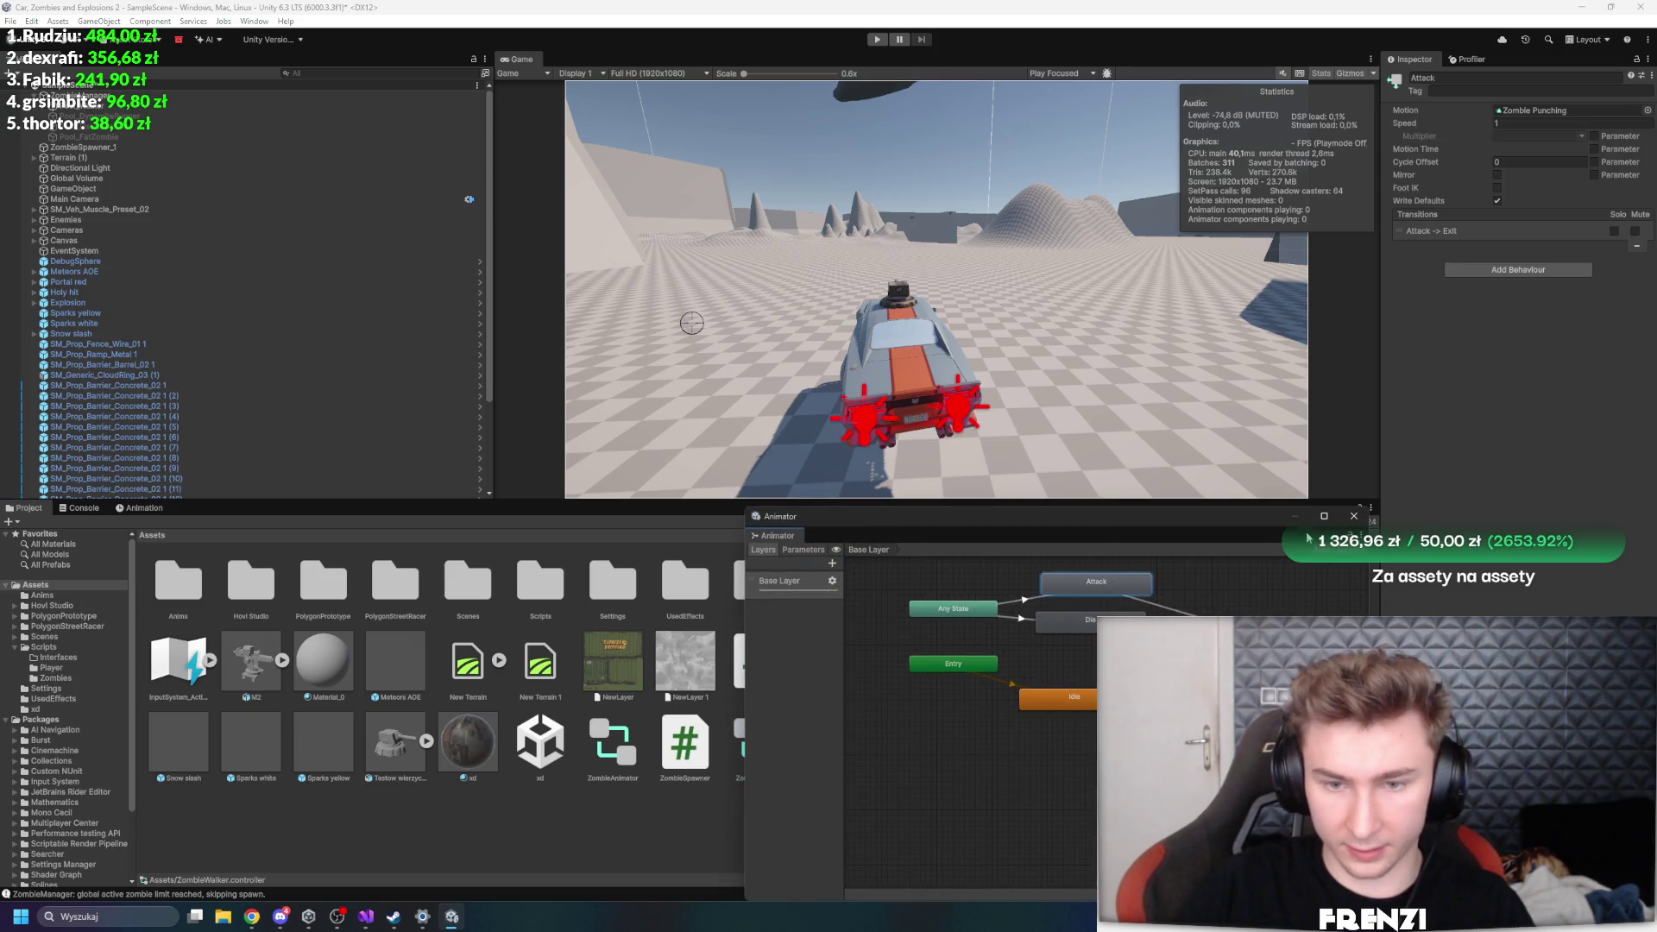
- Locate the Zombie Punching clip and show its animation import settings, frames 0 to 115
left_click(1539, 112)
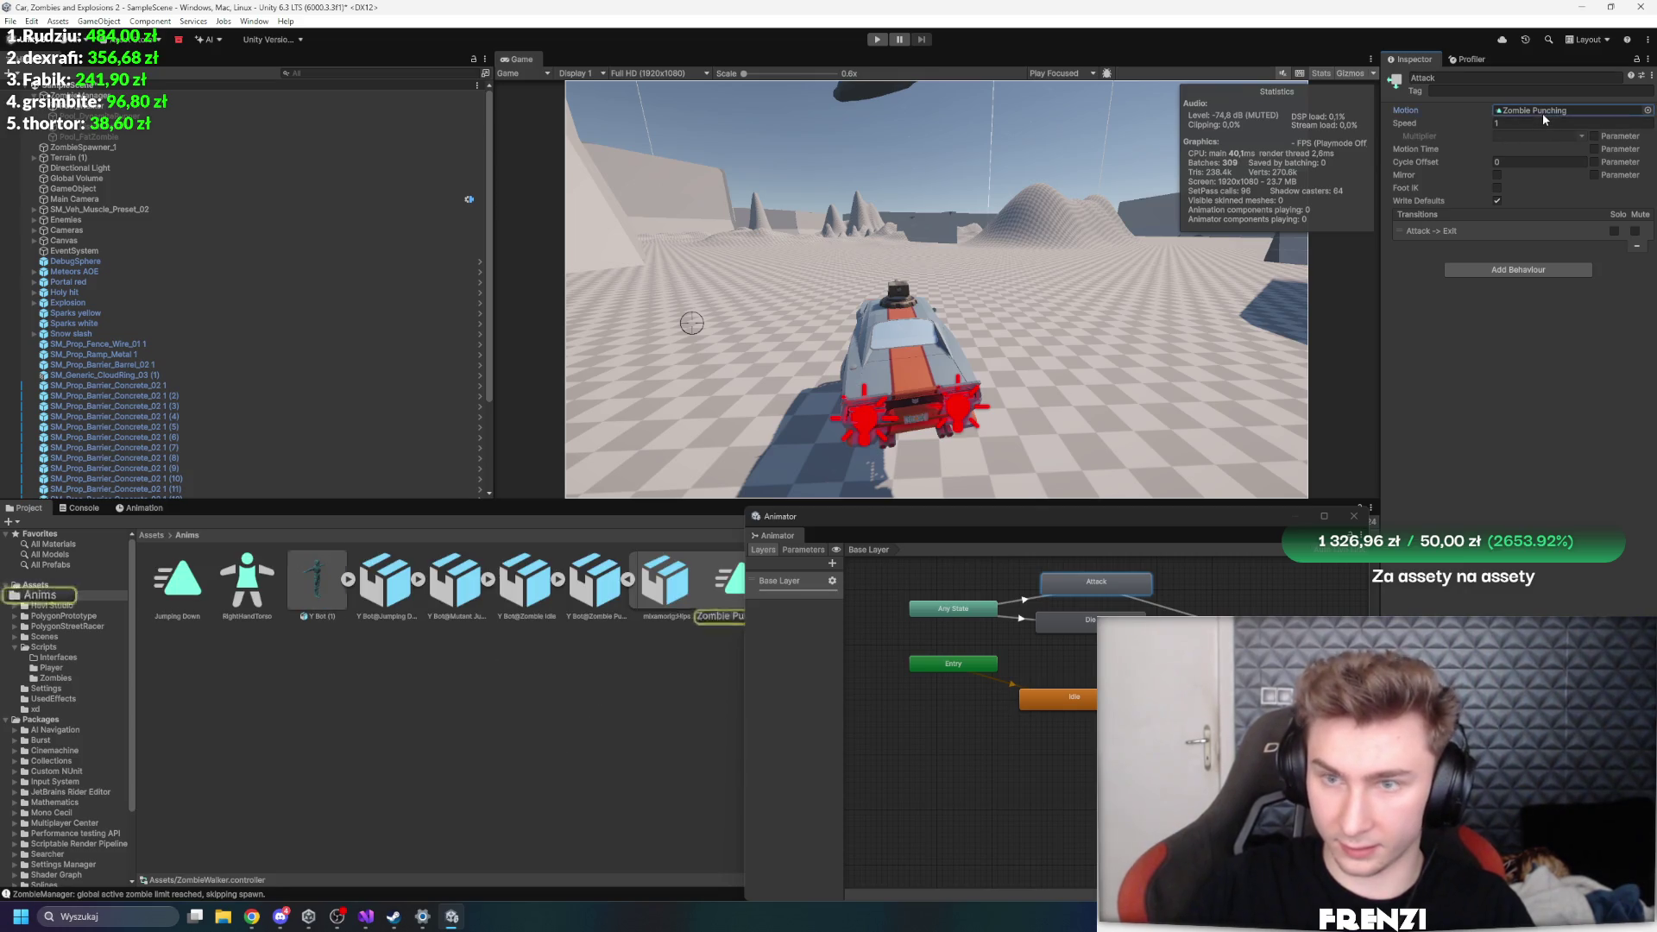
left_click(1355, 518)
left_click(594, 595)
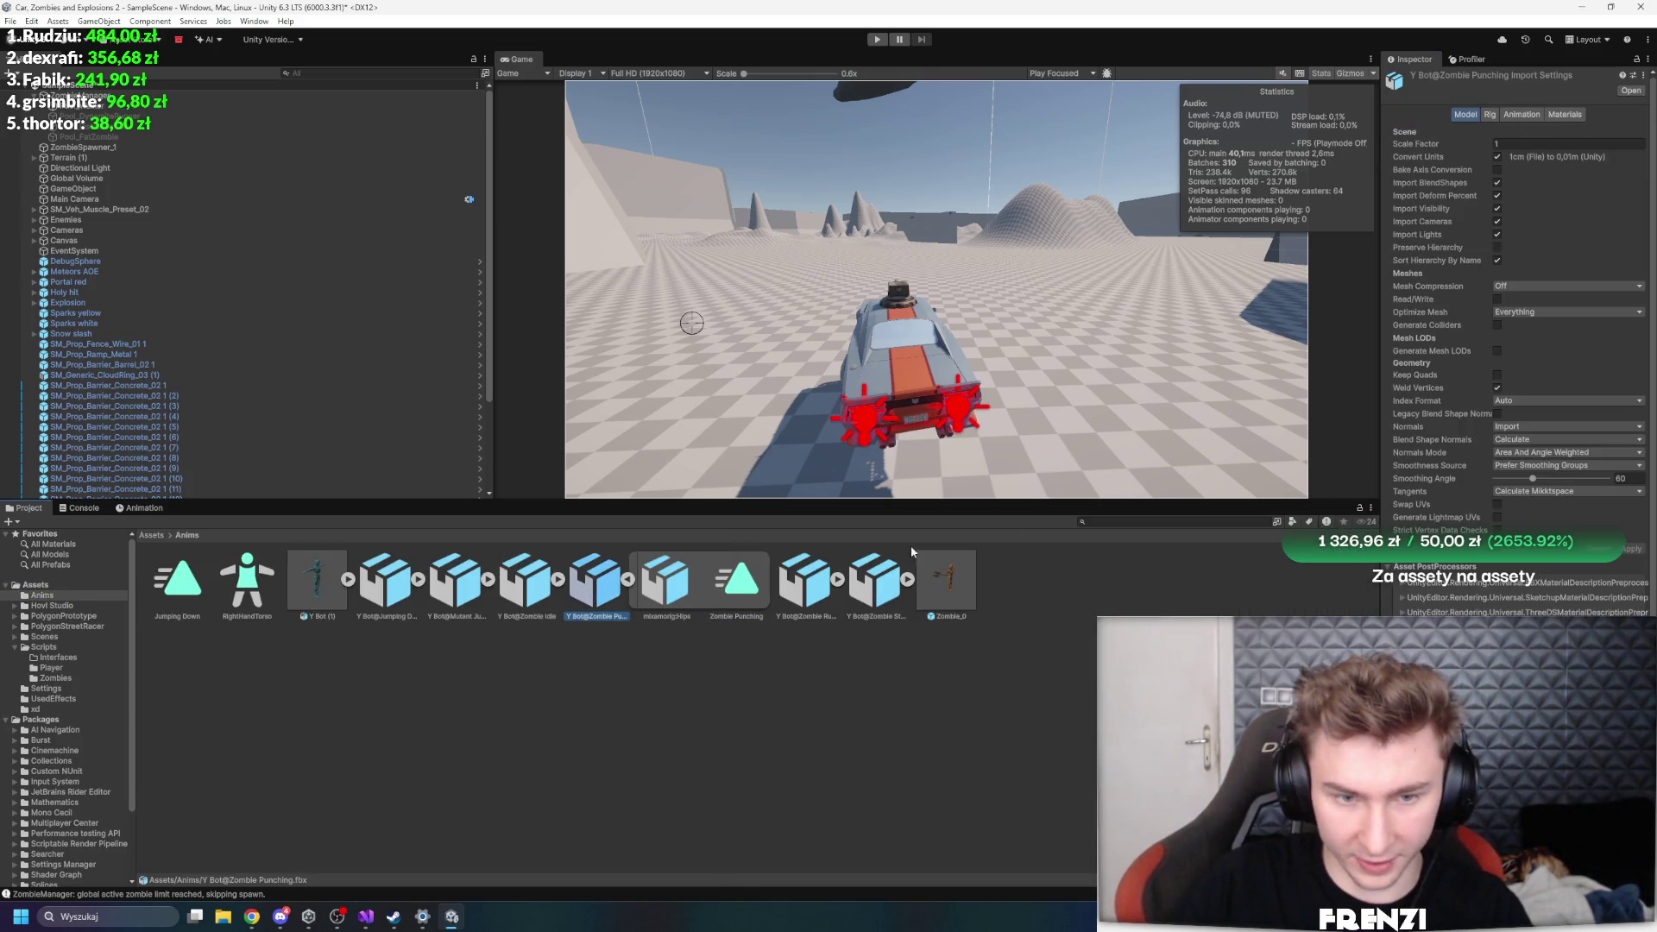
left_click(1521, 114)
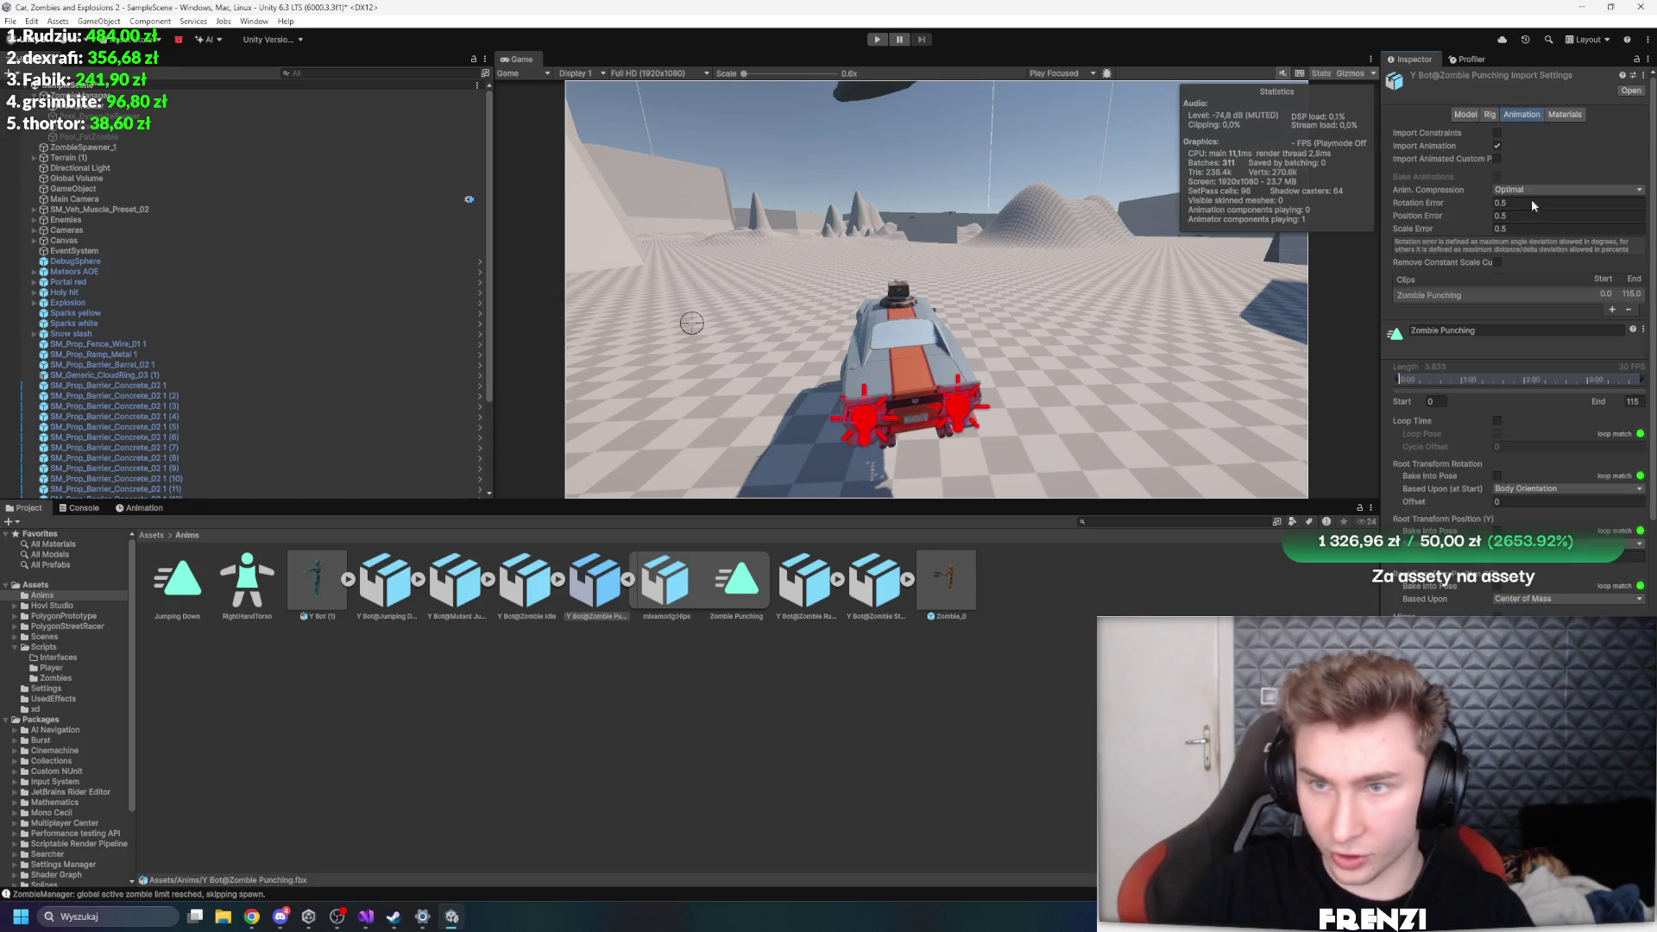
- Add a second clip, Zombie Punching (1), to the Zombie Punching model
scroll(1502, 389, "down", 5)
left_click(1391, 481)
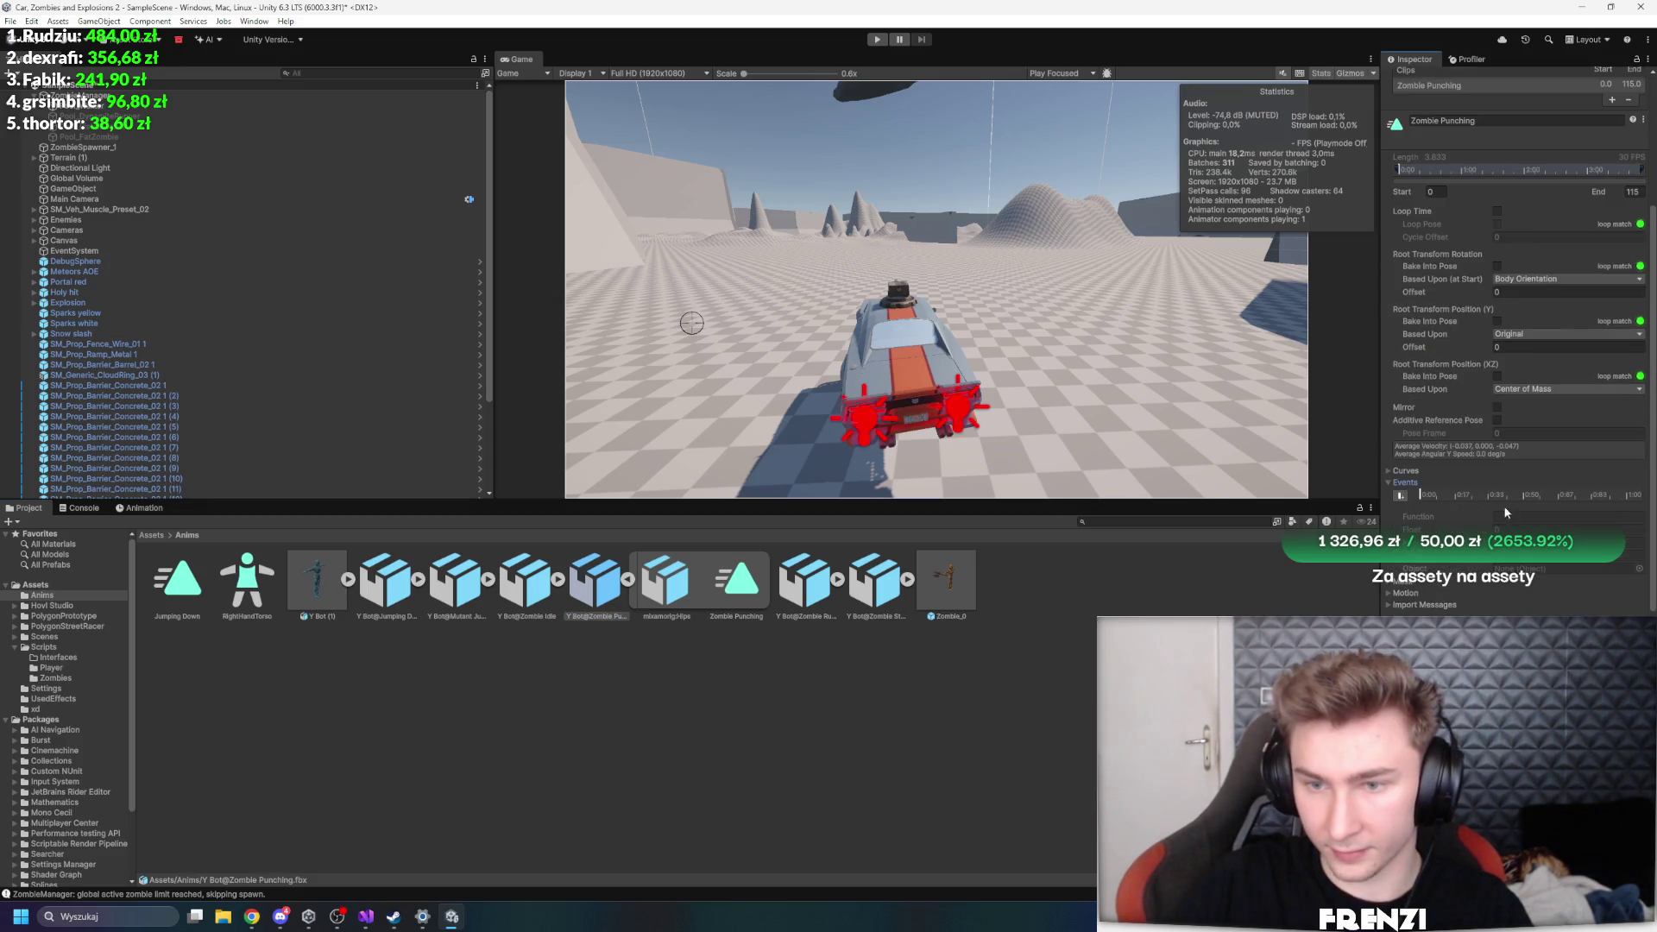
scroll(1580, 252, "up", 2)
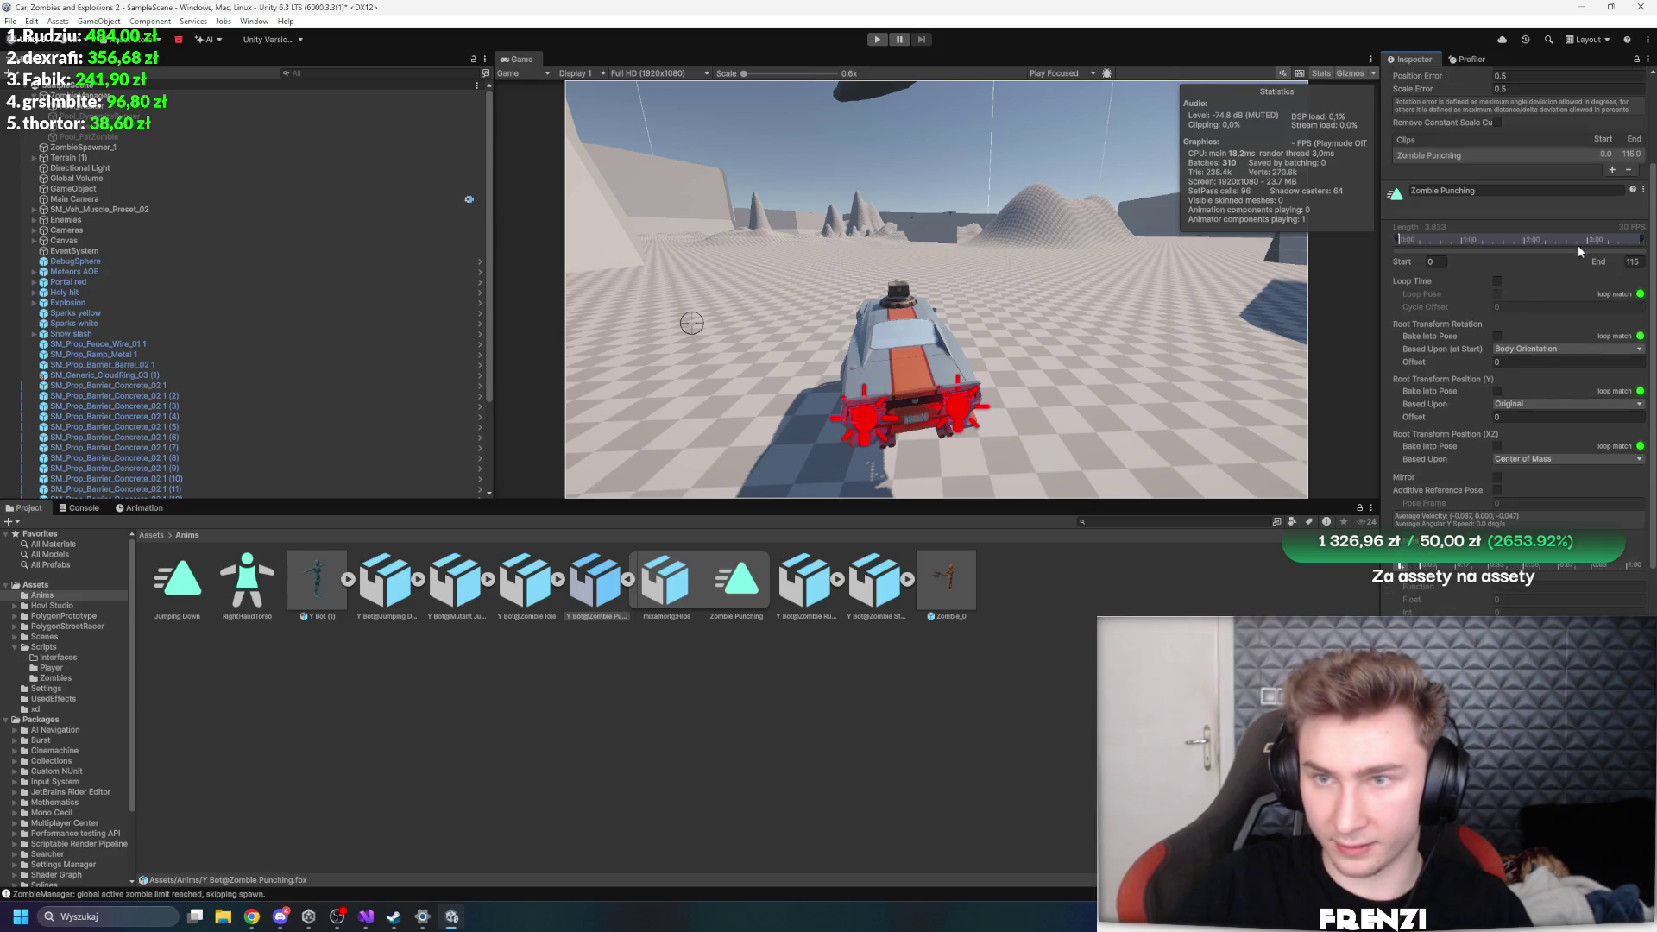
left_click(1611, 169)
scroll(1459, 277, "up", 2)
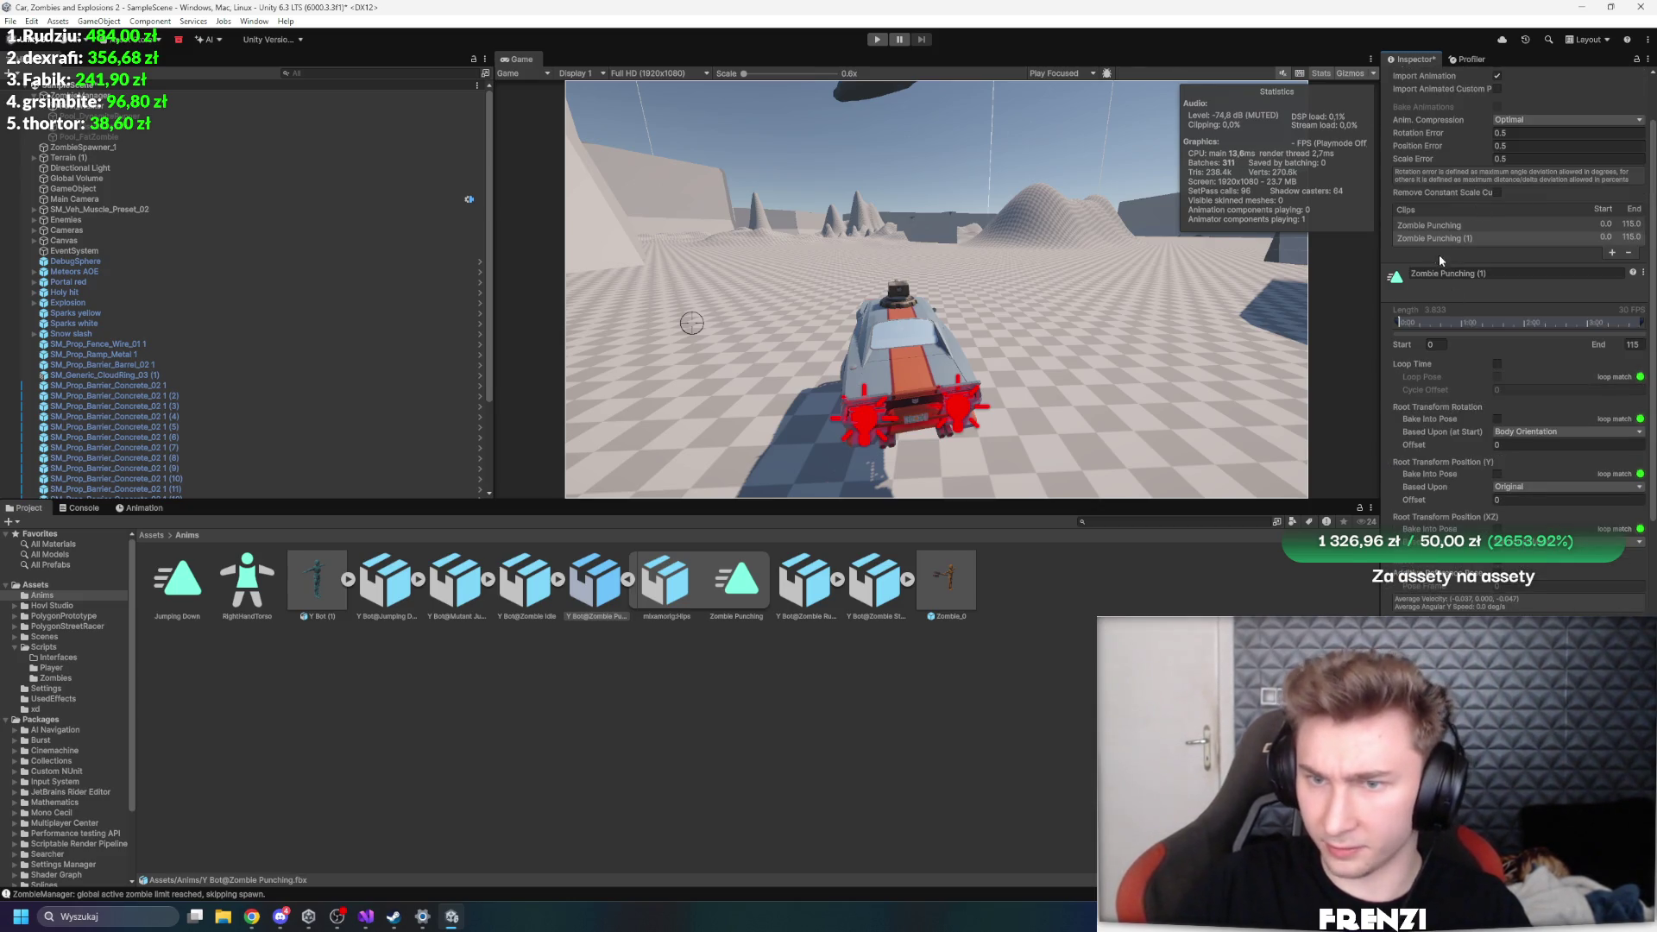
left_click(1447, 238)
- Add an AttackEvent animation event partway through the punch and apply the import settings
scroll(1437, 402, "down", 5)
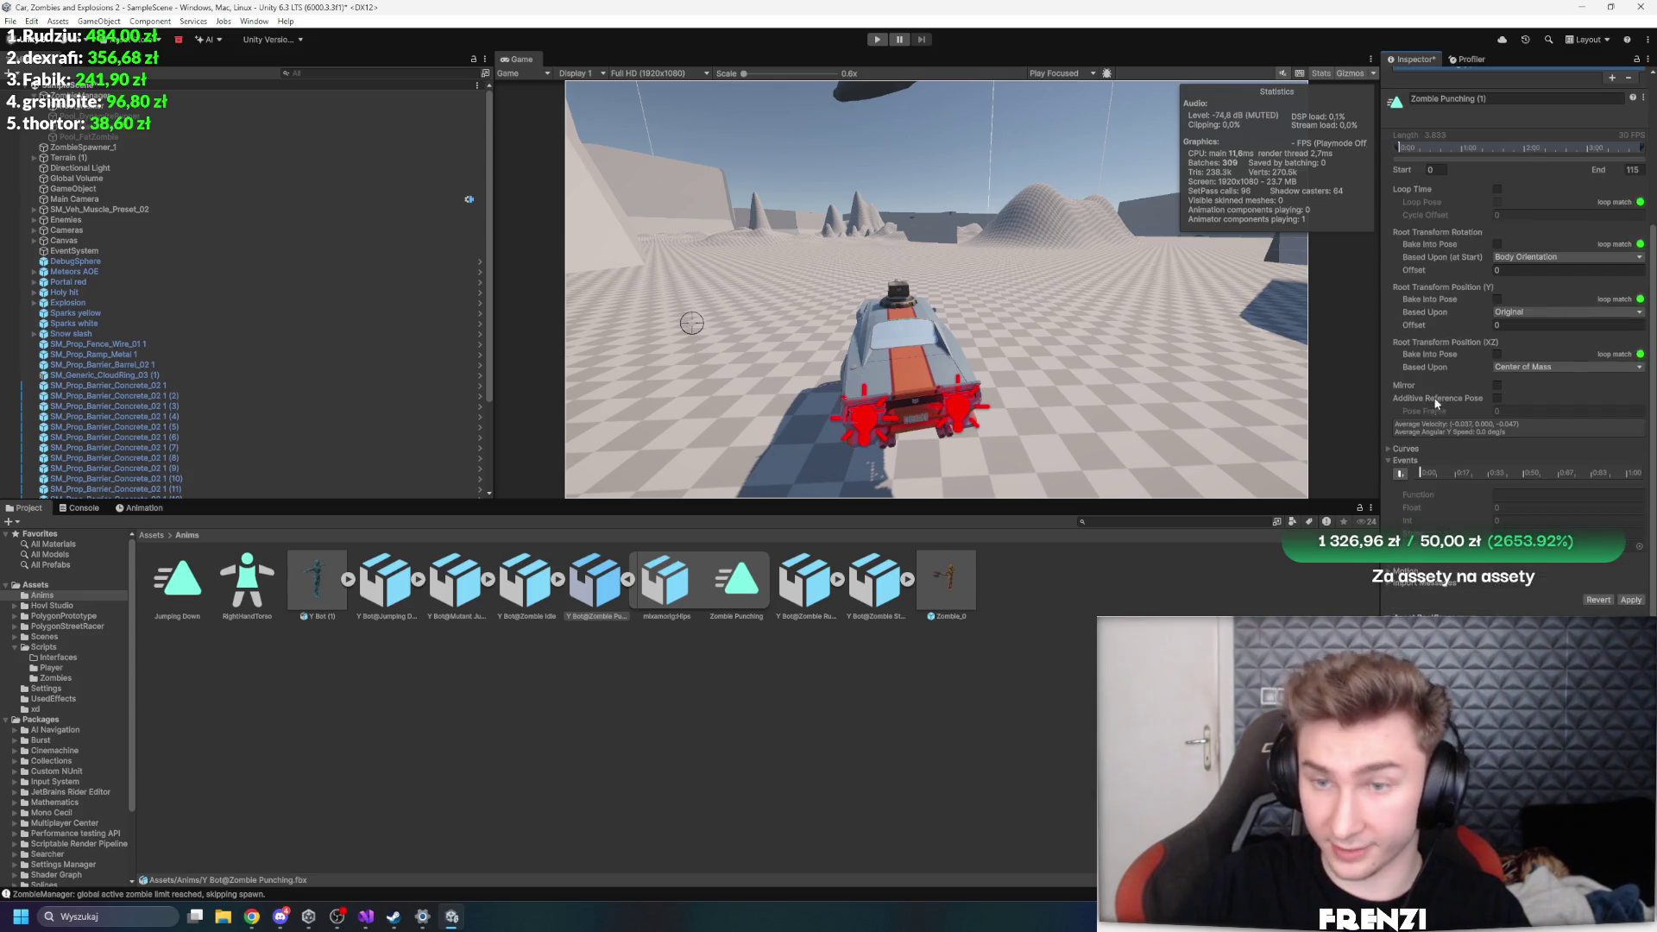
left_click(1401, 473)
left_click_drag(1424, 472, 1529, 475)
key("alt+Tab")
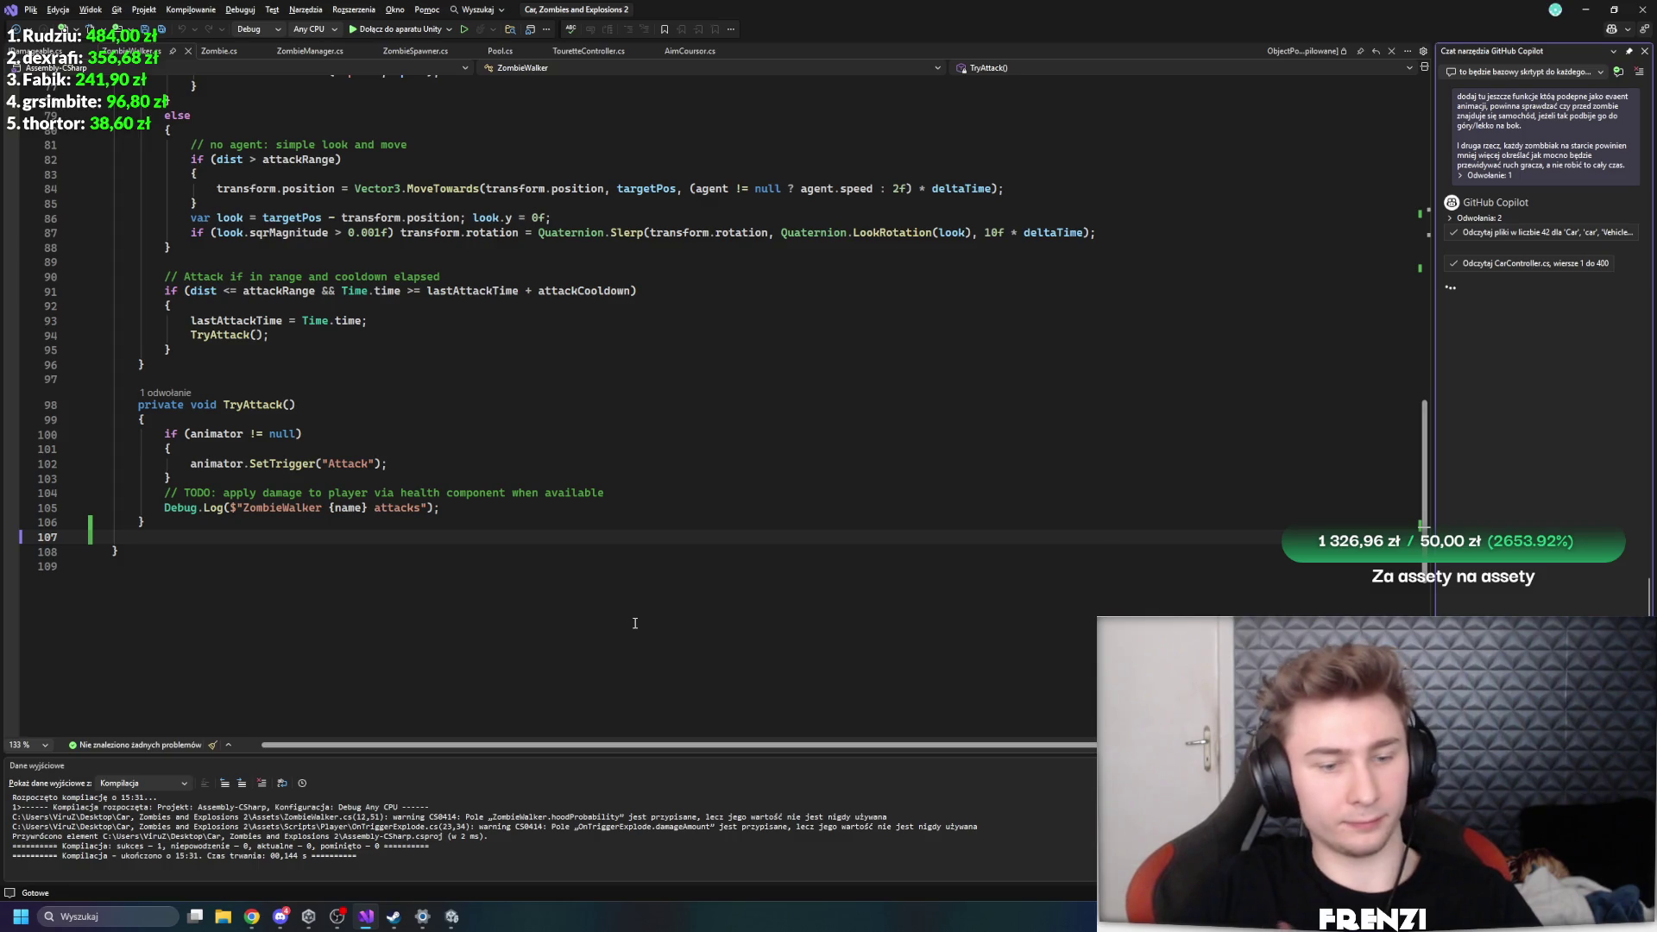
key("alt+Tab")
left_click(1550, 496)
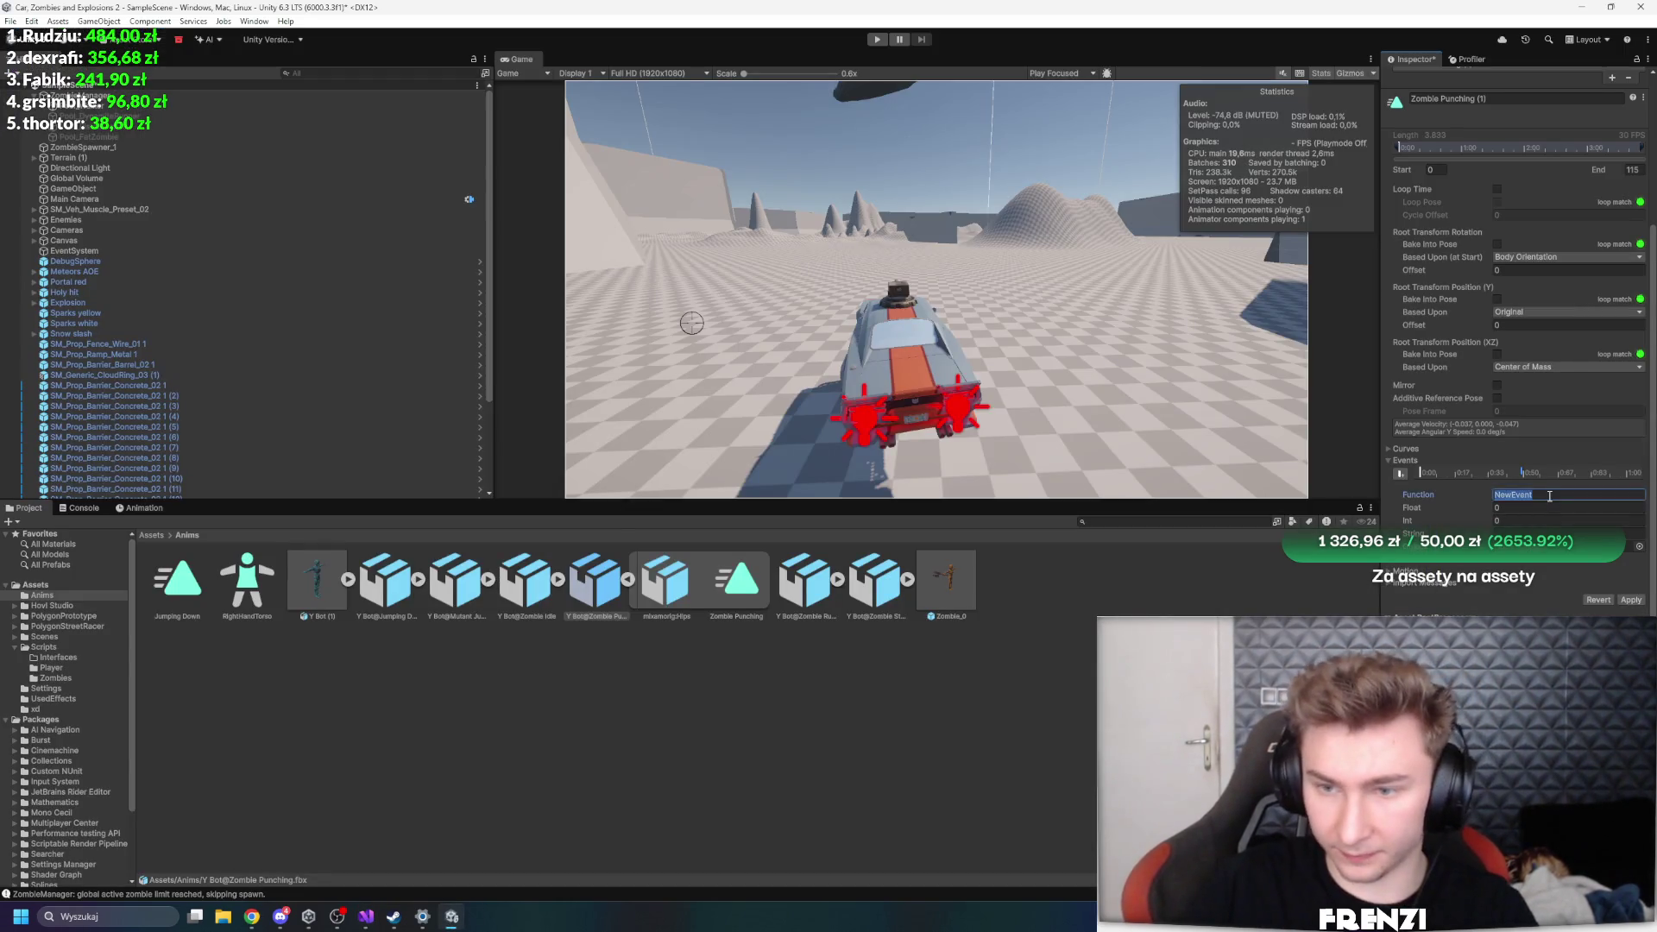
type("AttackEvent")
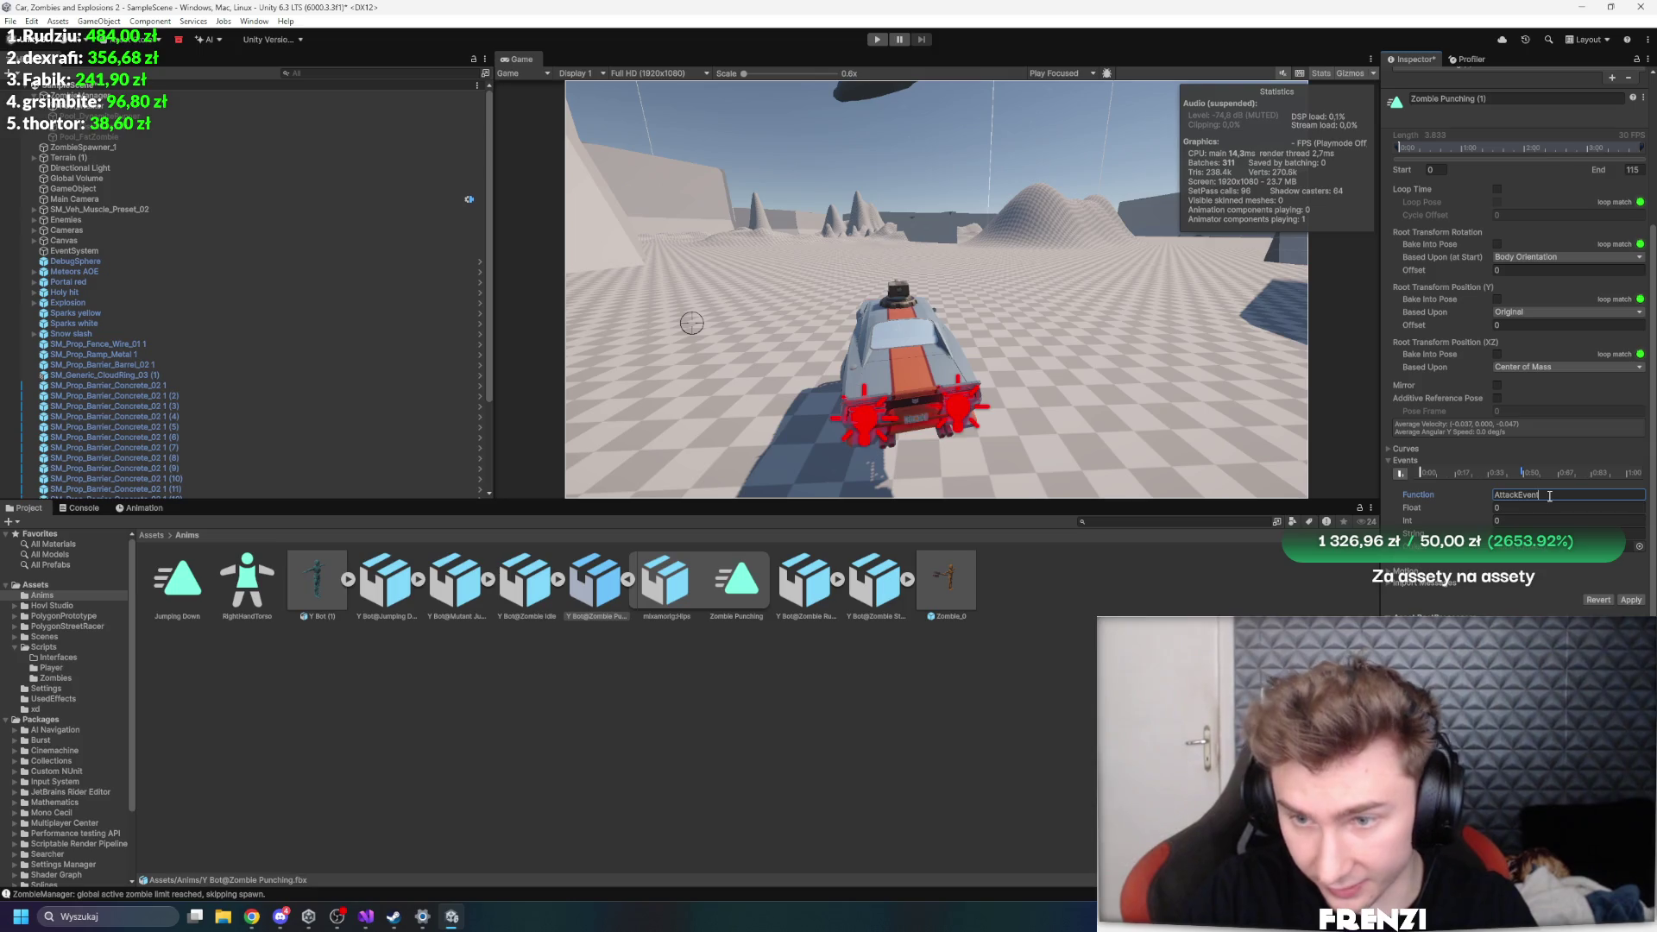
key("Return")
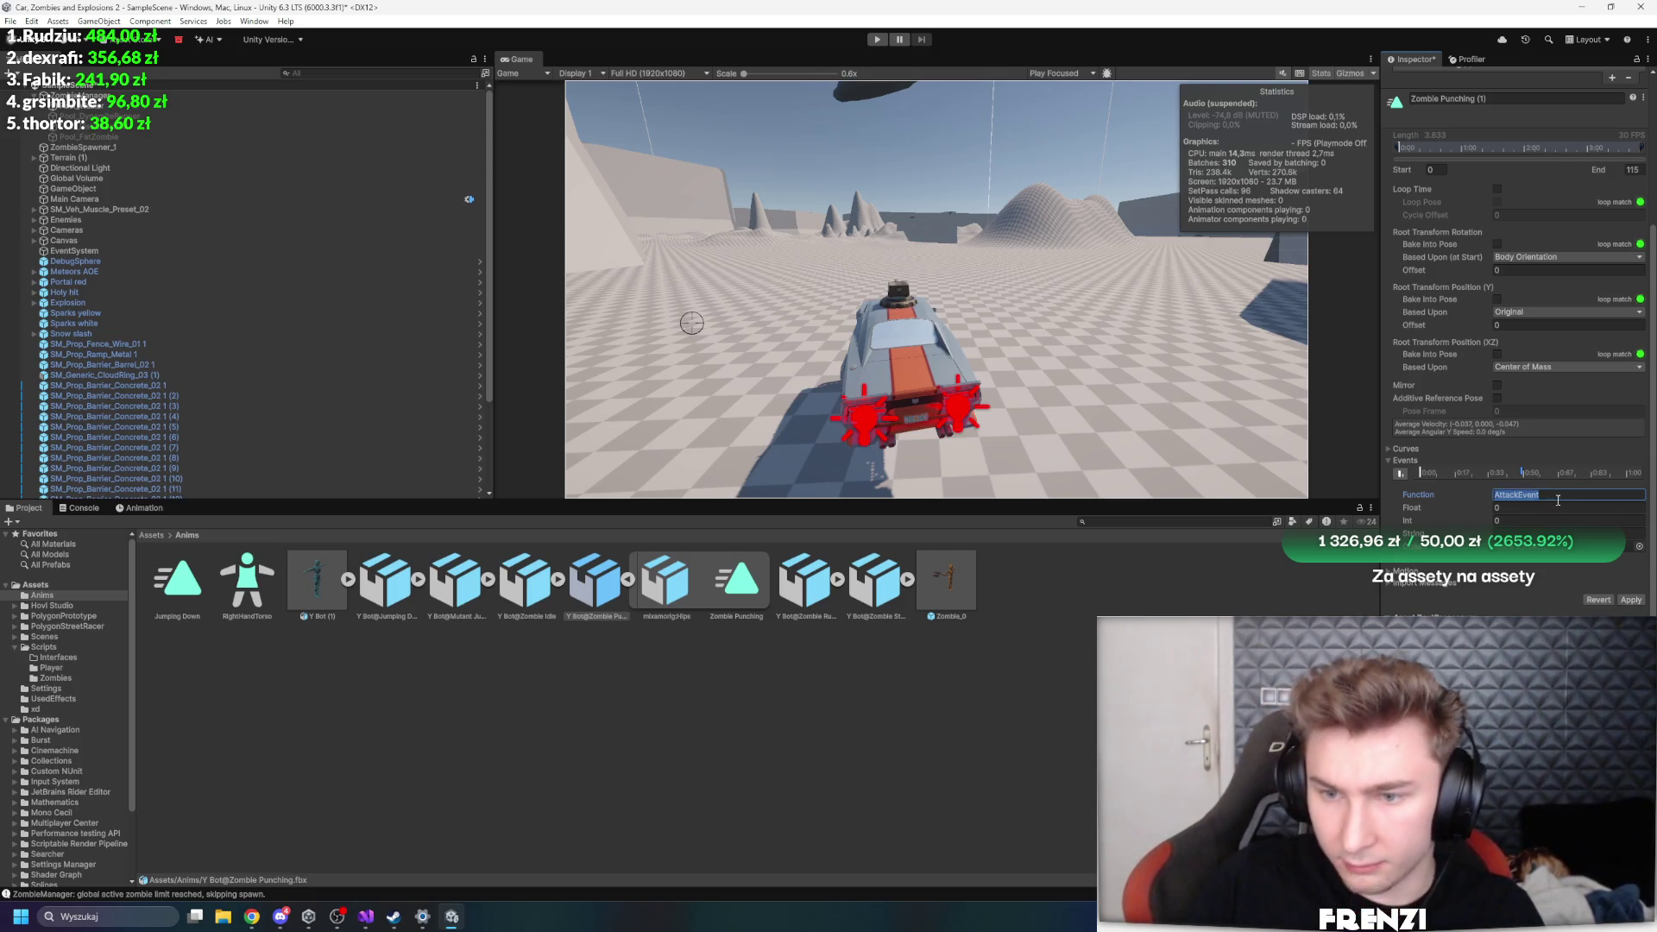
left_click(1630, 599)
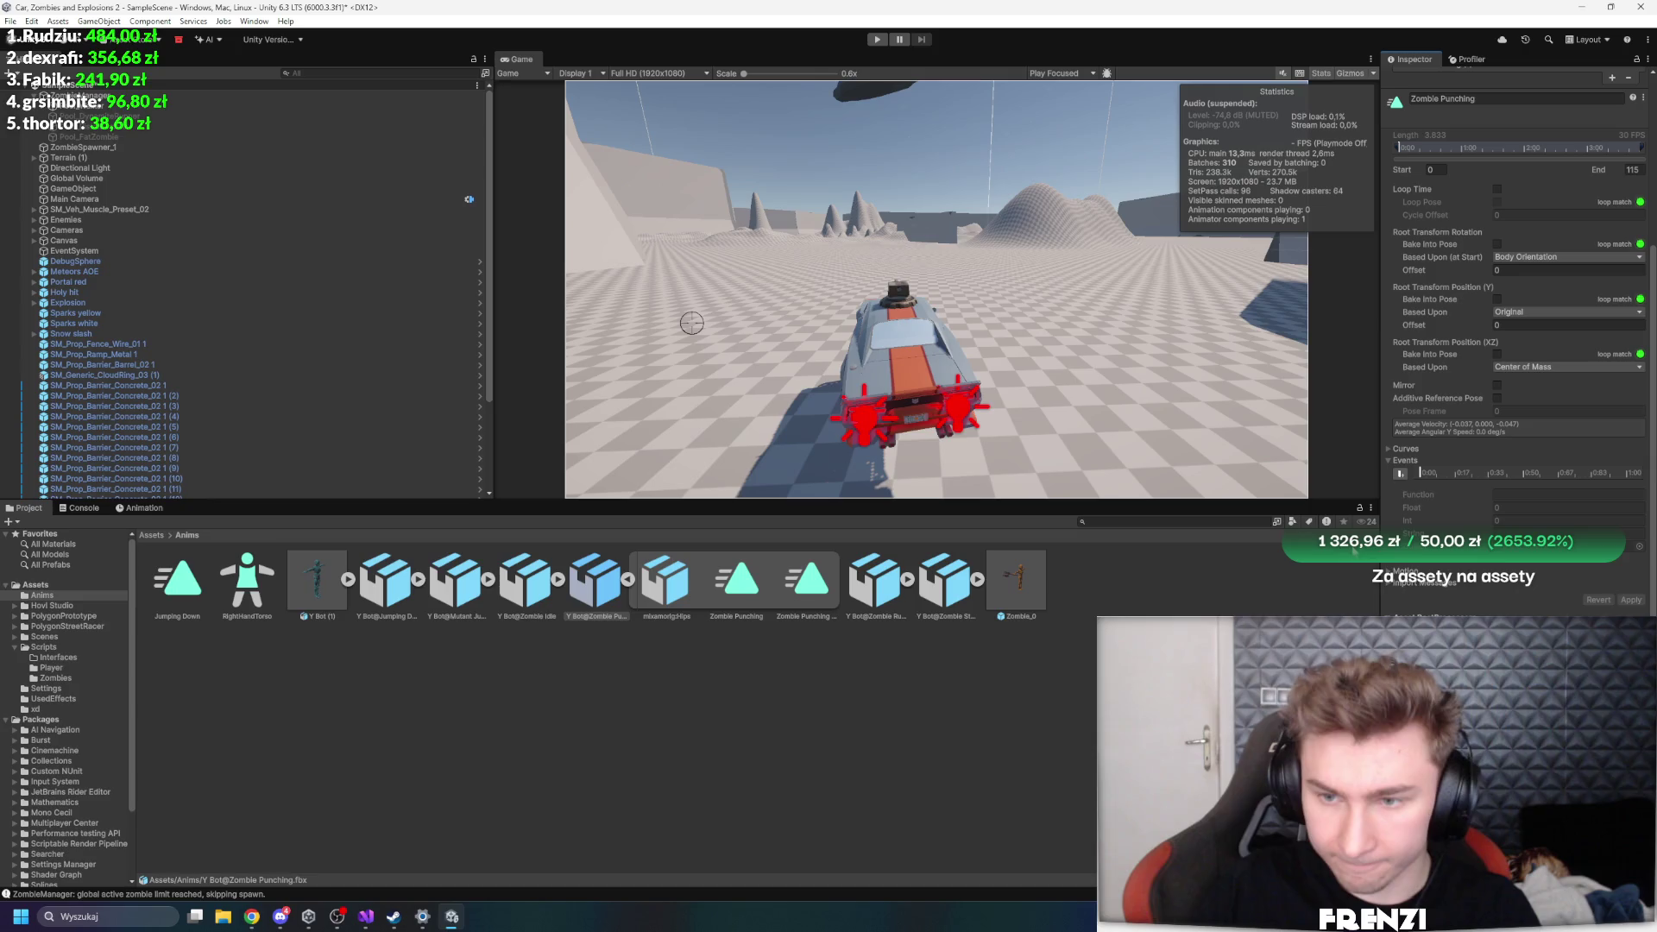
scroll(1480, 428, "up", 3)
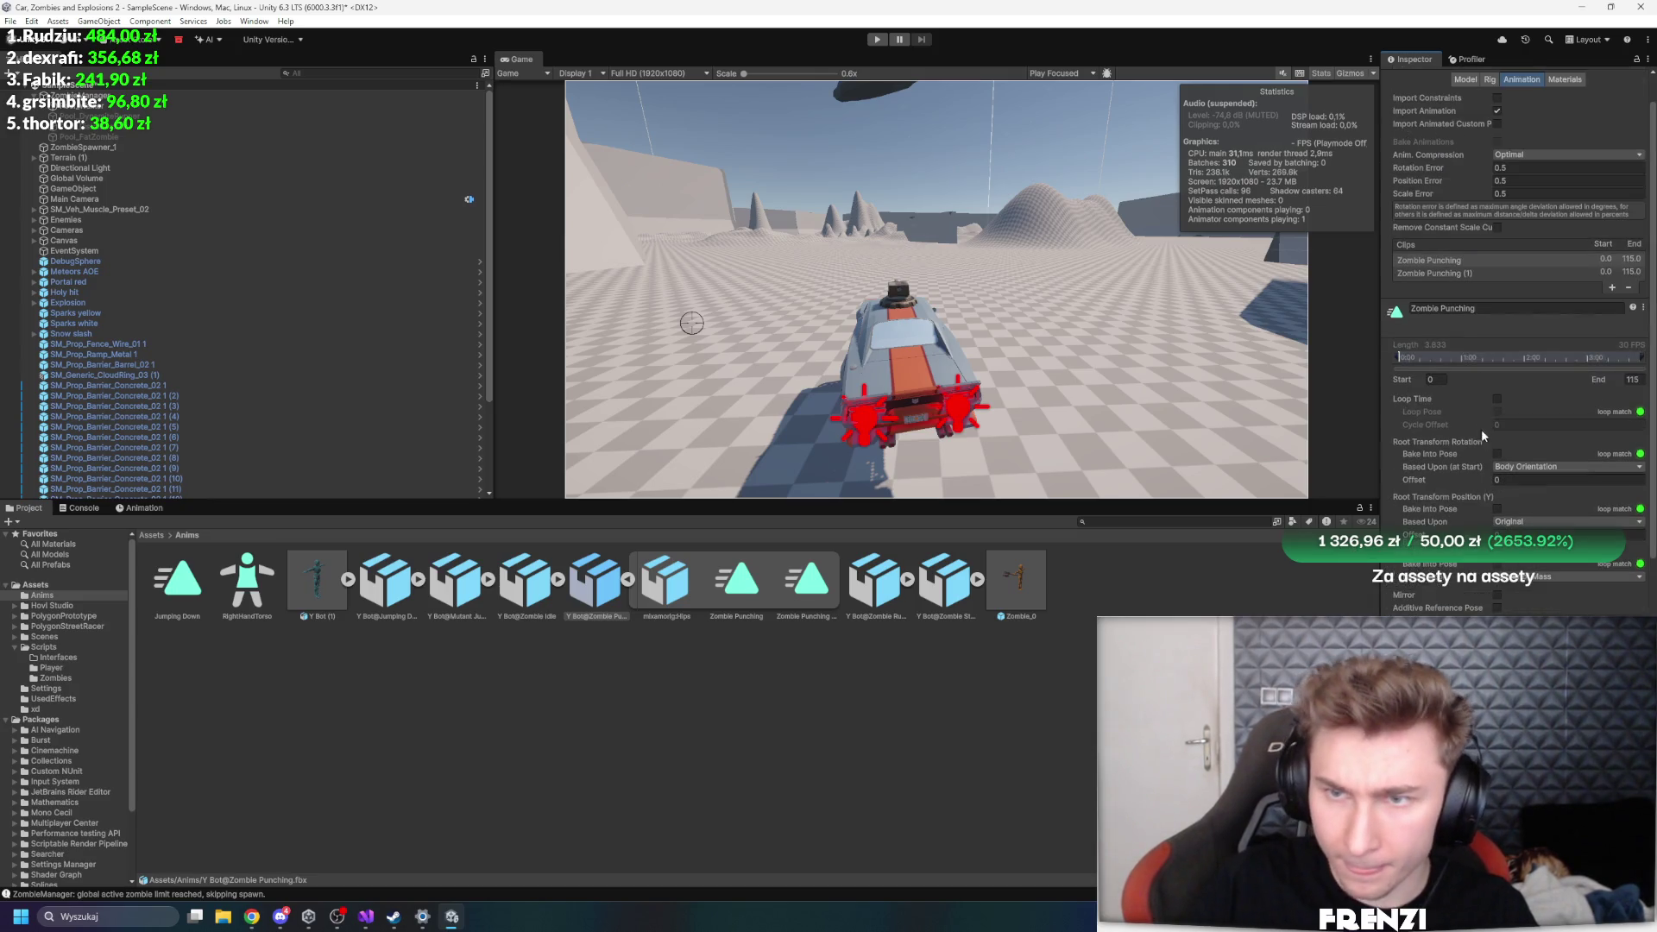
- Select the Zombie Punching (1) clip and enlarge its animation preview
left_click(1457, 274)
scroll(1469, 499, "down", 3)
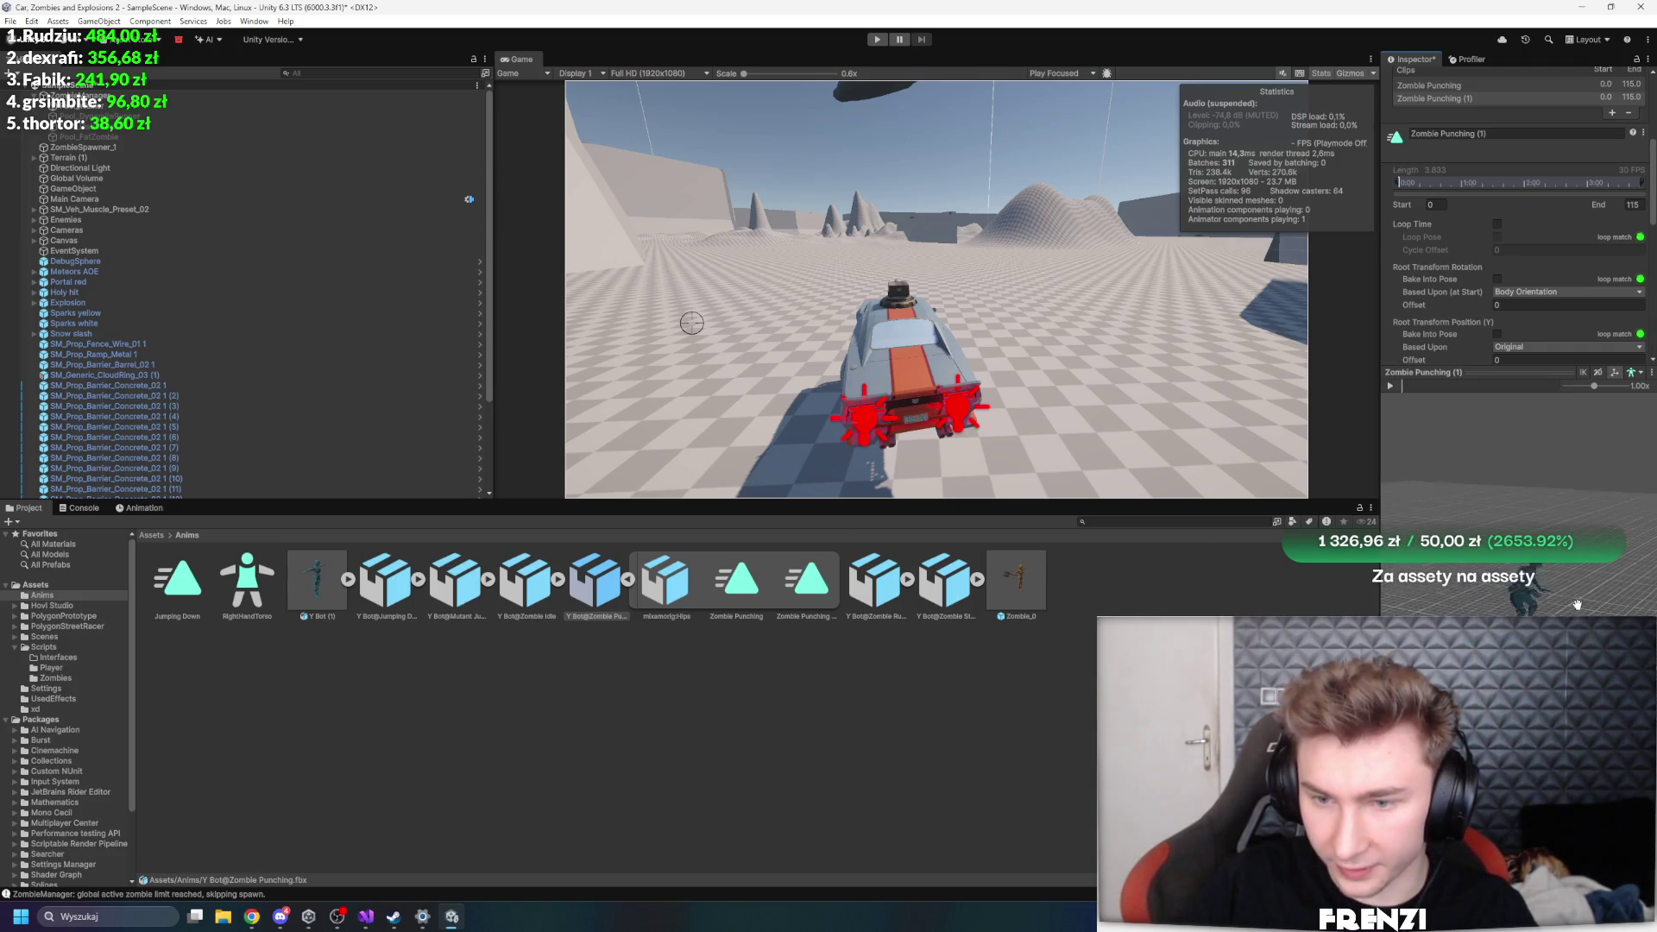
left_click_drag(1467, 366, 1452, 388)
left_click_drag(1380, 347, 450, 347)
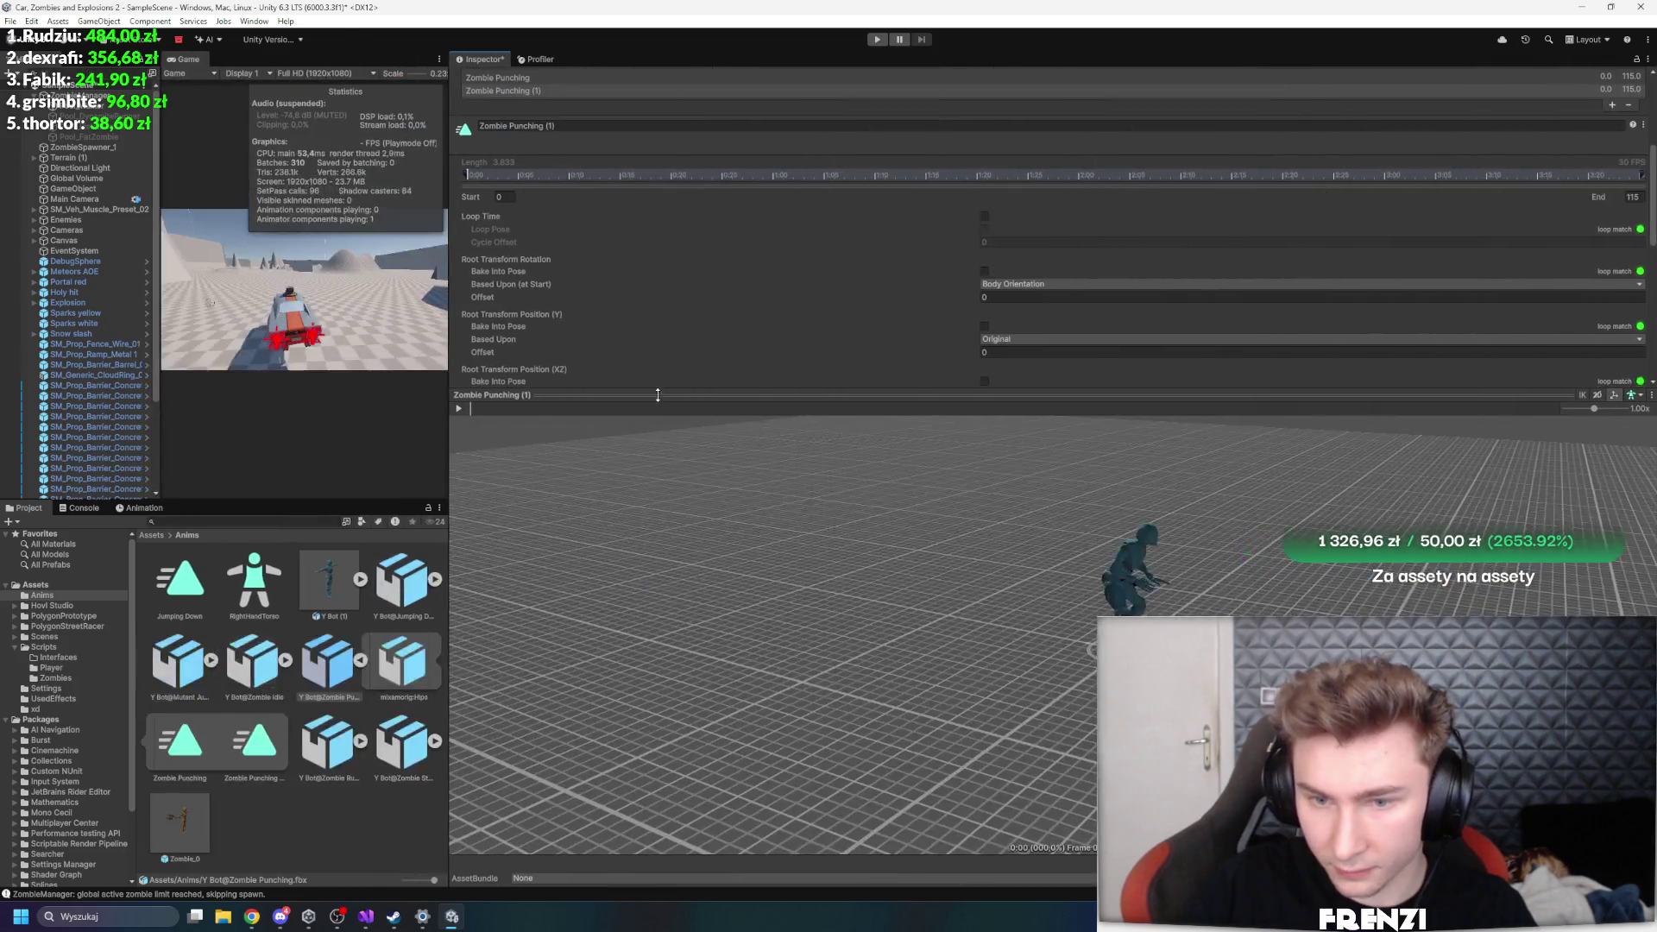
scroll(760, 285, "down", 3)
scroll(688, 269, "up", 3)
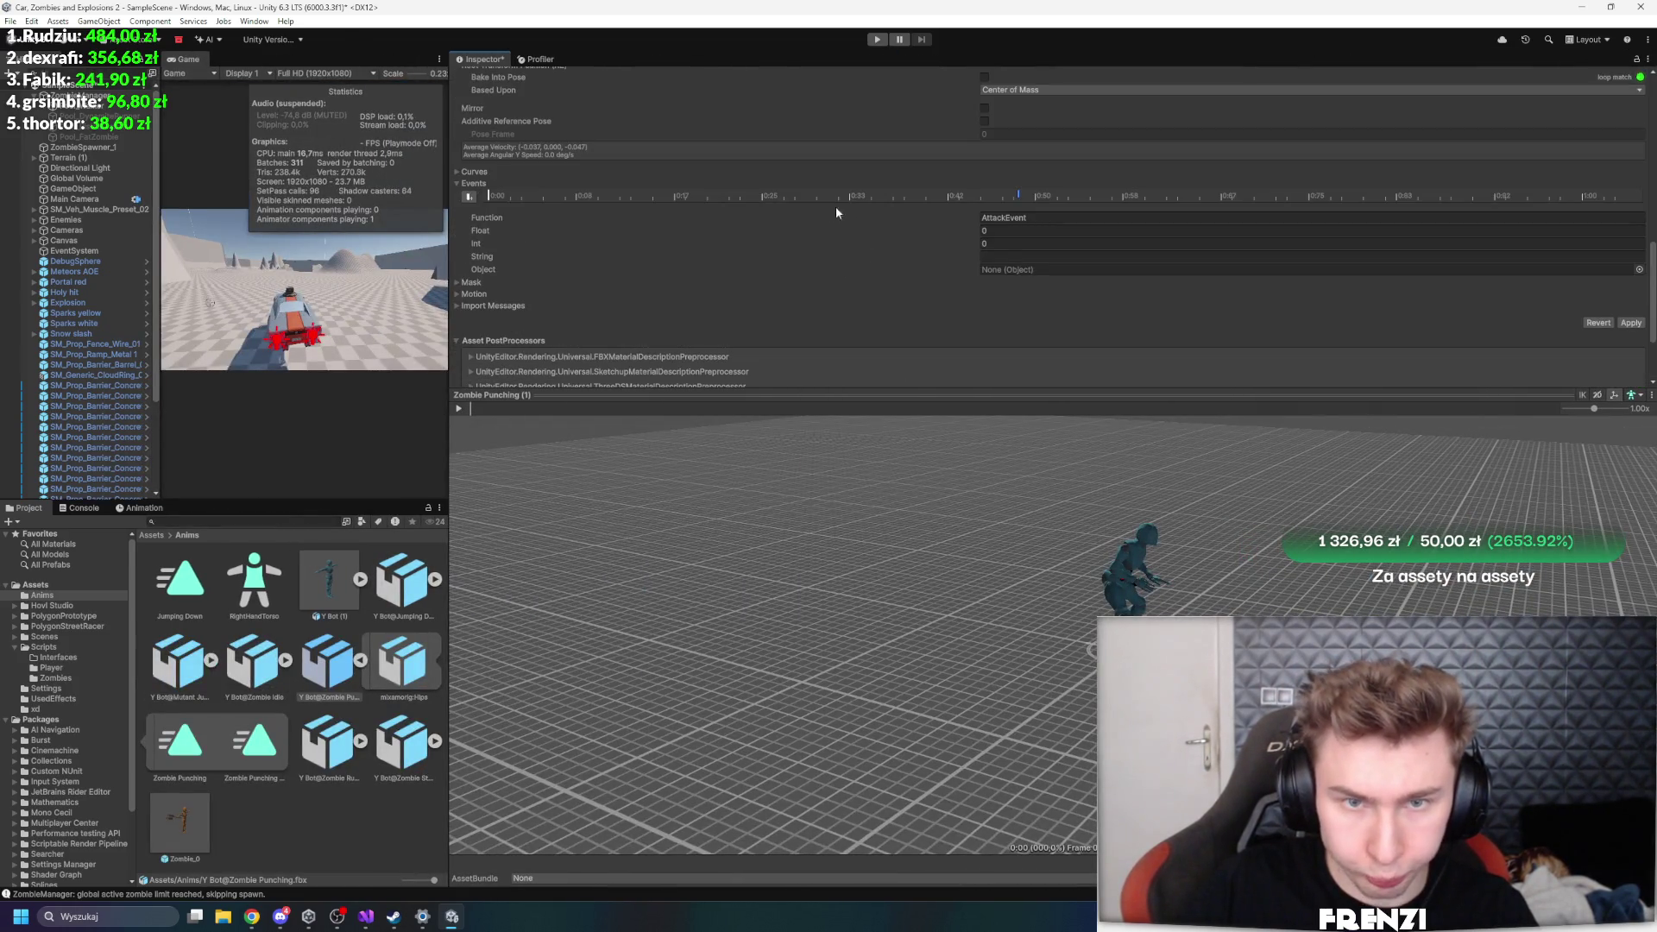
- Scrub the punch preview, select the AttackEvent marker, apply, and bring up Visual Studio
left_click(621, 196)
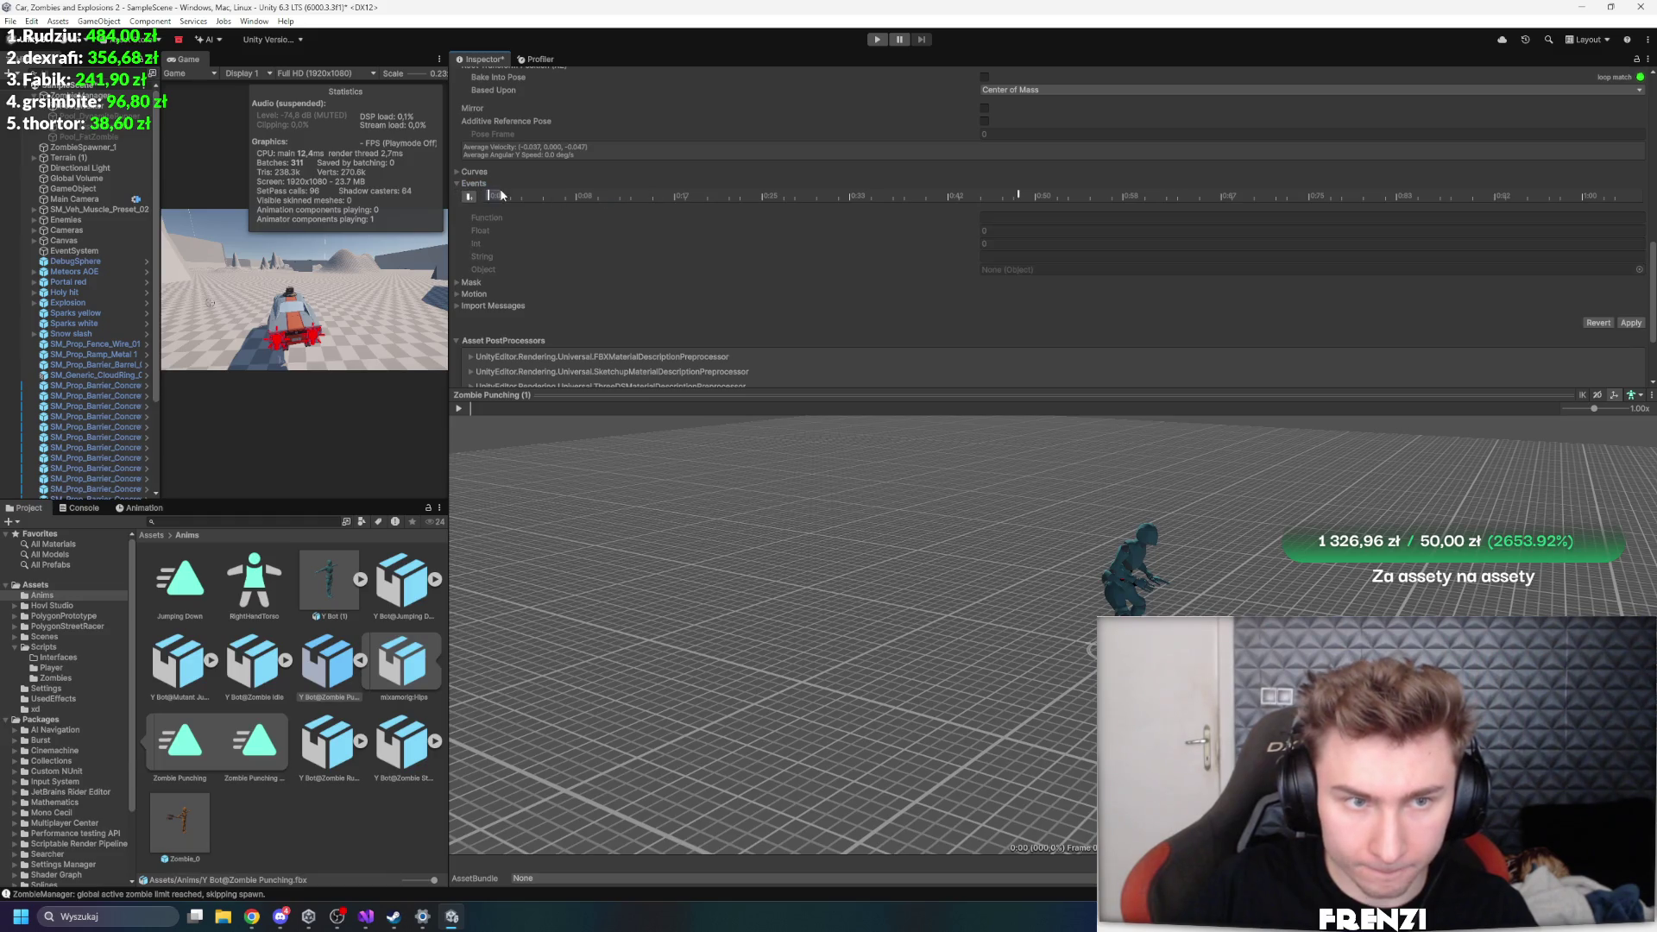
mouse_move(488, 408)
left_mouse_down()
mouse_move(839, 416)
mouse_move(809, 413)
left_mouse_up()
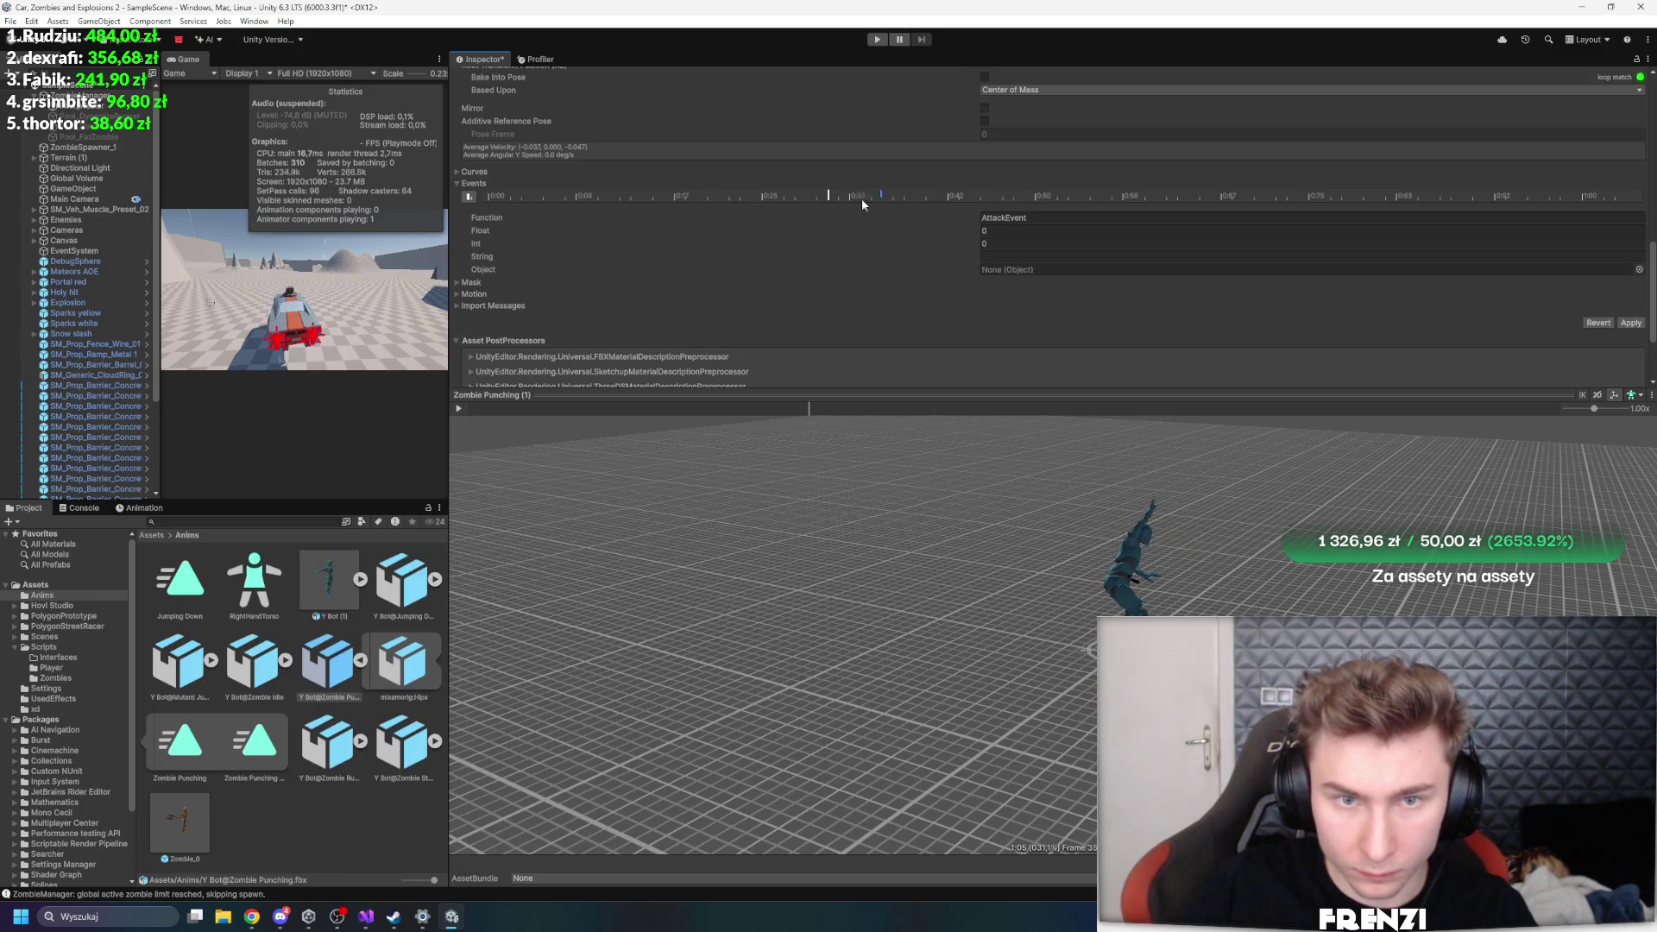
left_click(824, 195)
left_click(1634, 324)
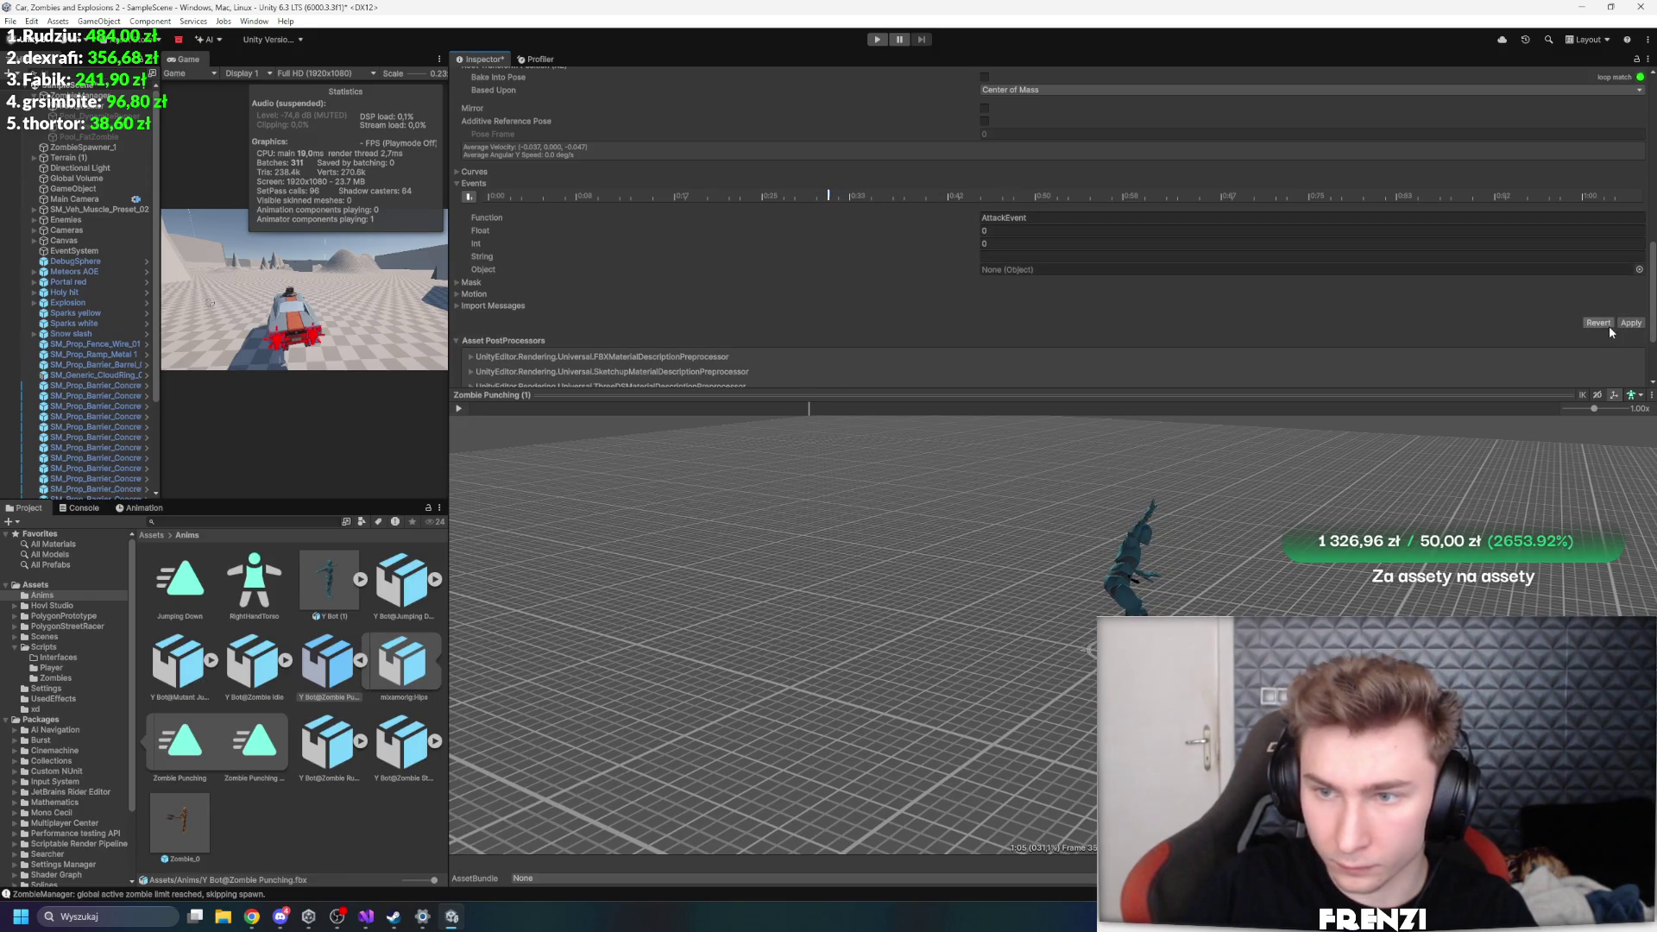
left_click_drag(446, 311, 1210, 310)
left_click(364, 919)
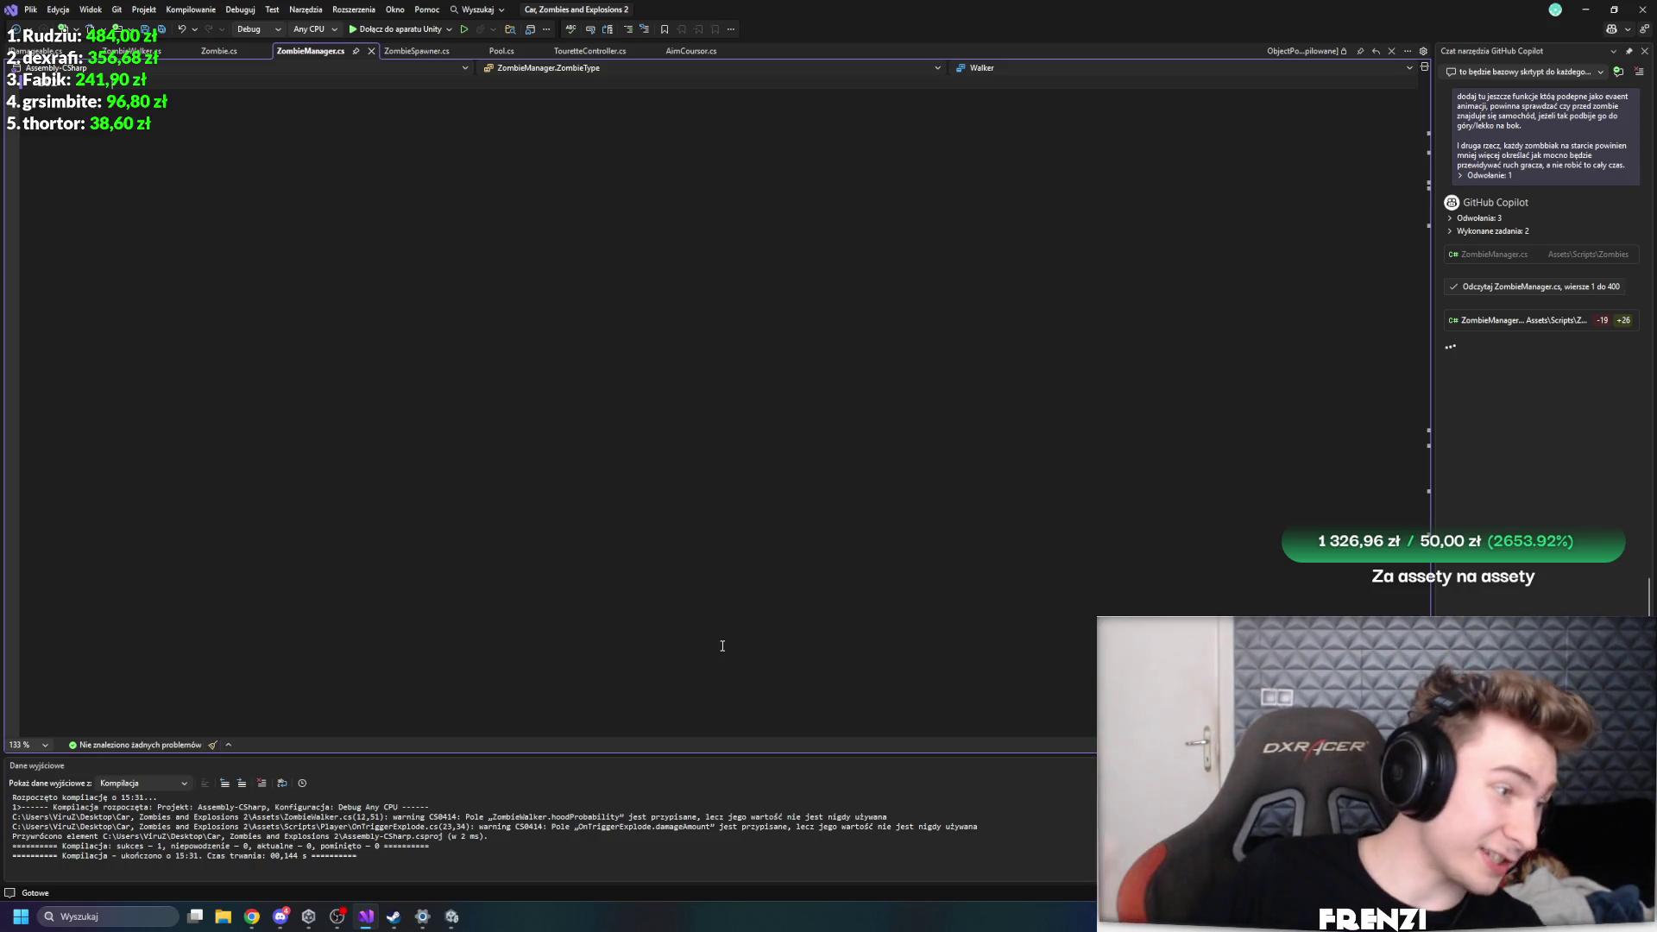
- Rename the Zombie Punching (1) clip to 'Zombie Punch with event' and save the import changes
left_click(444, 918)
left_click(1407, 400)
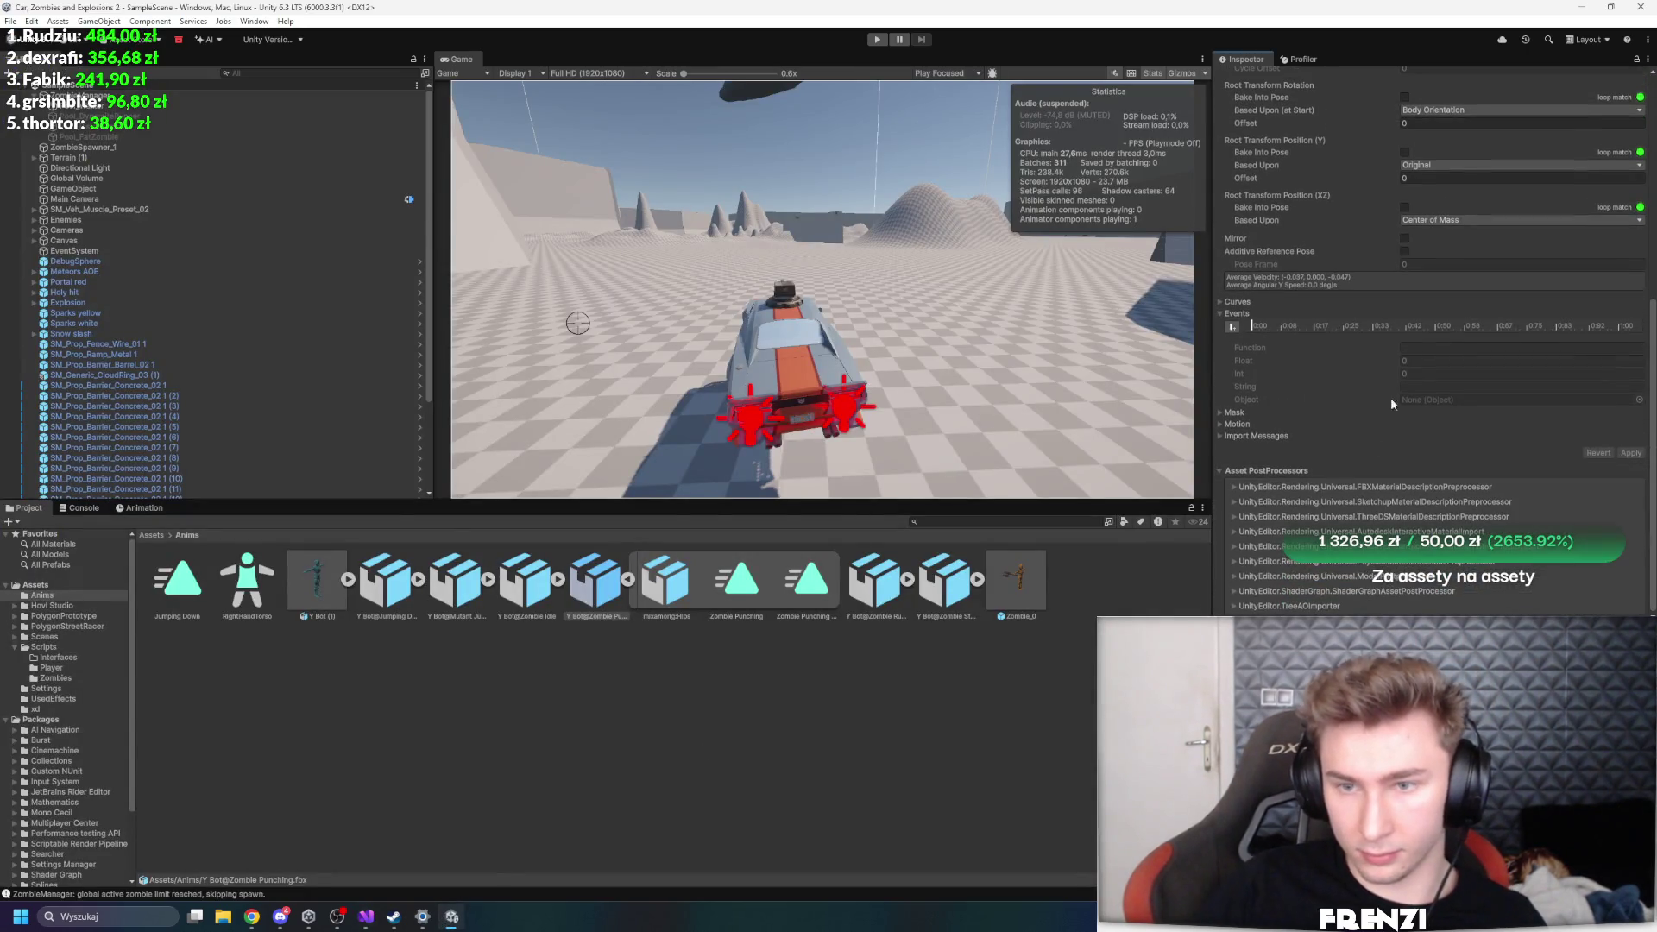
scroll(1262, 324, "up", 10)
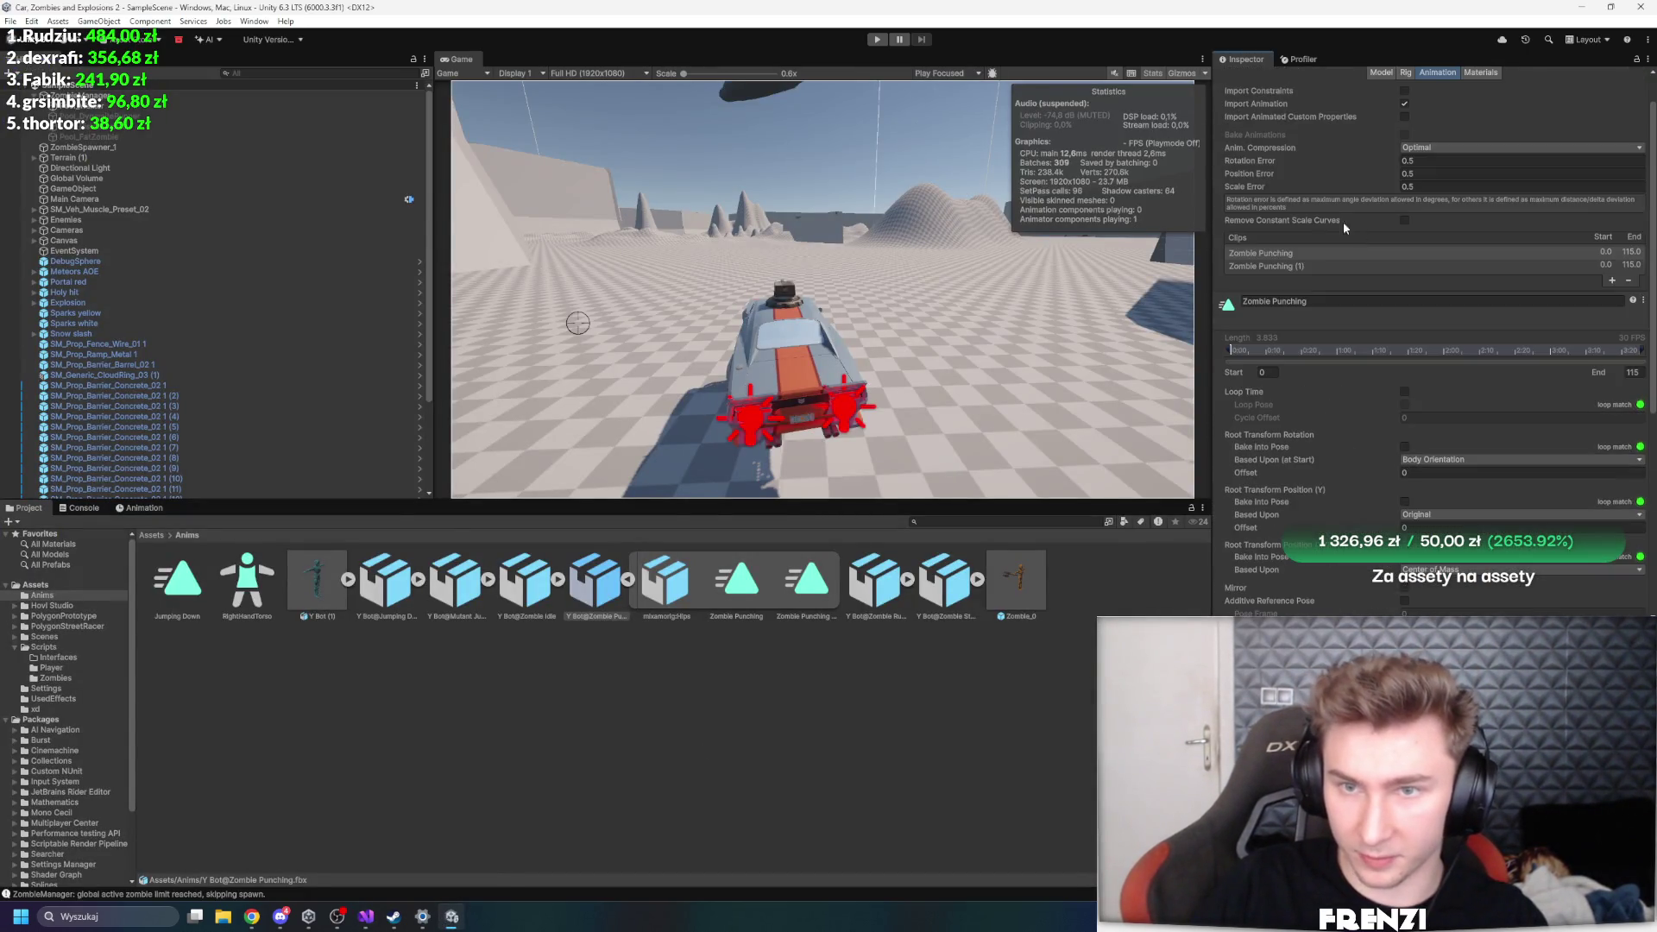
left_click(1364, 301)
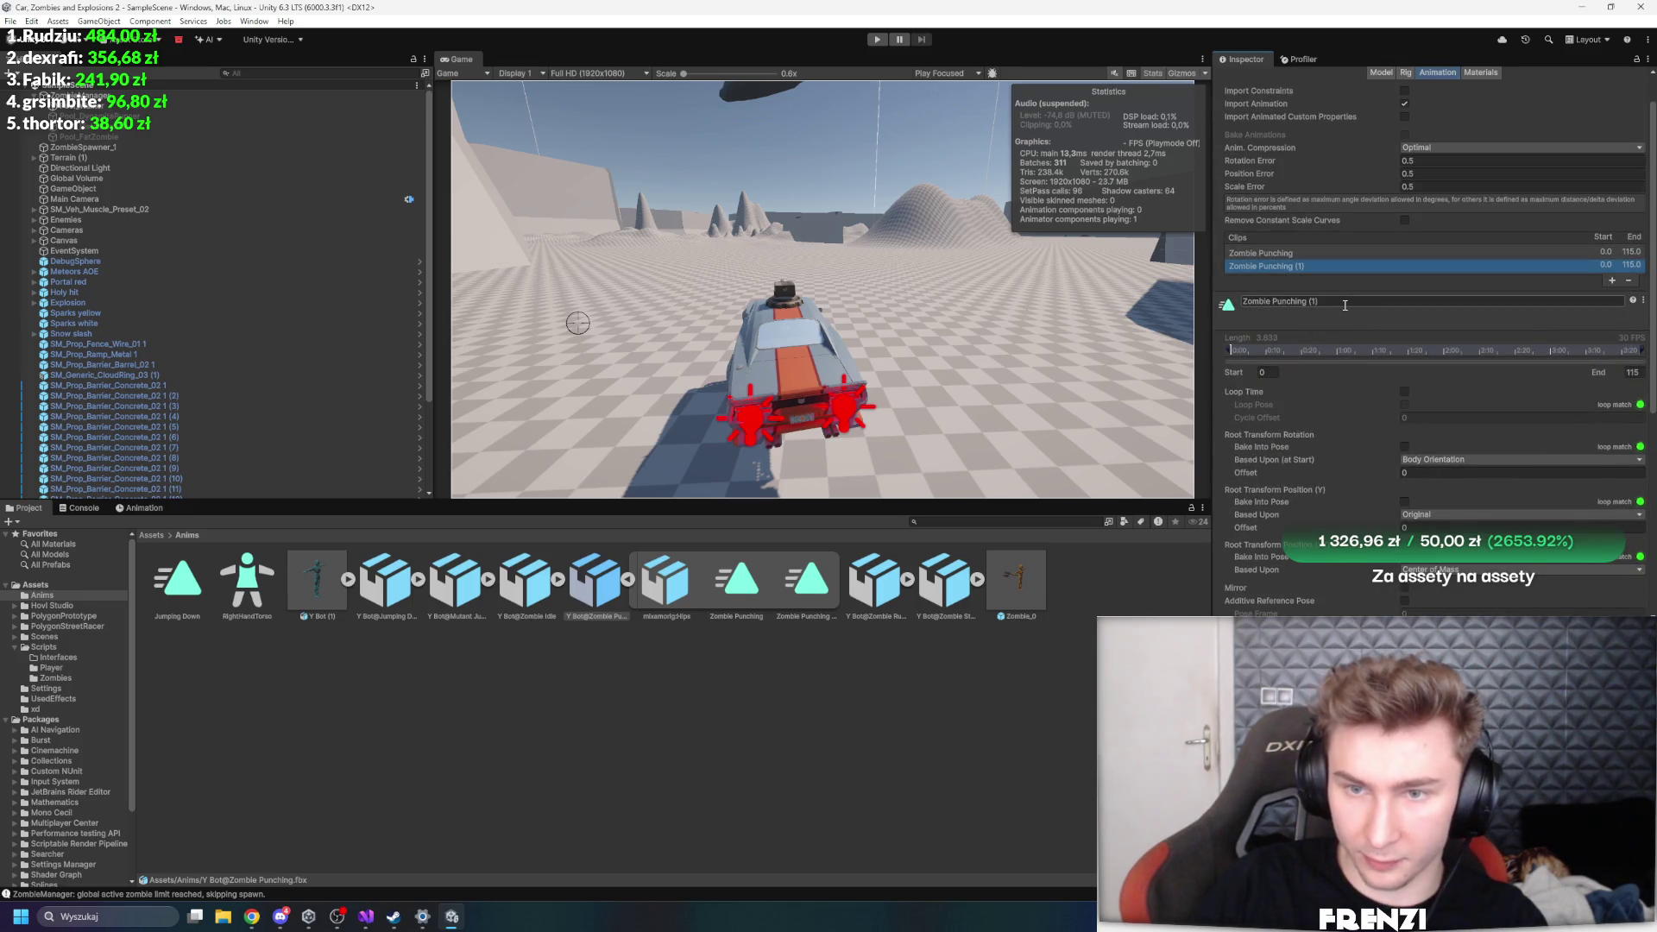
key("BackSpace")
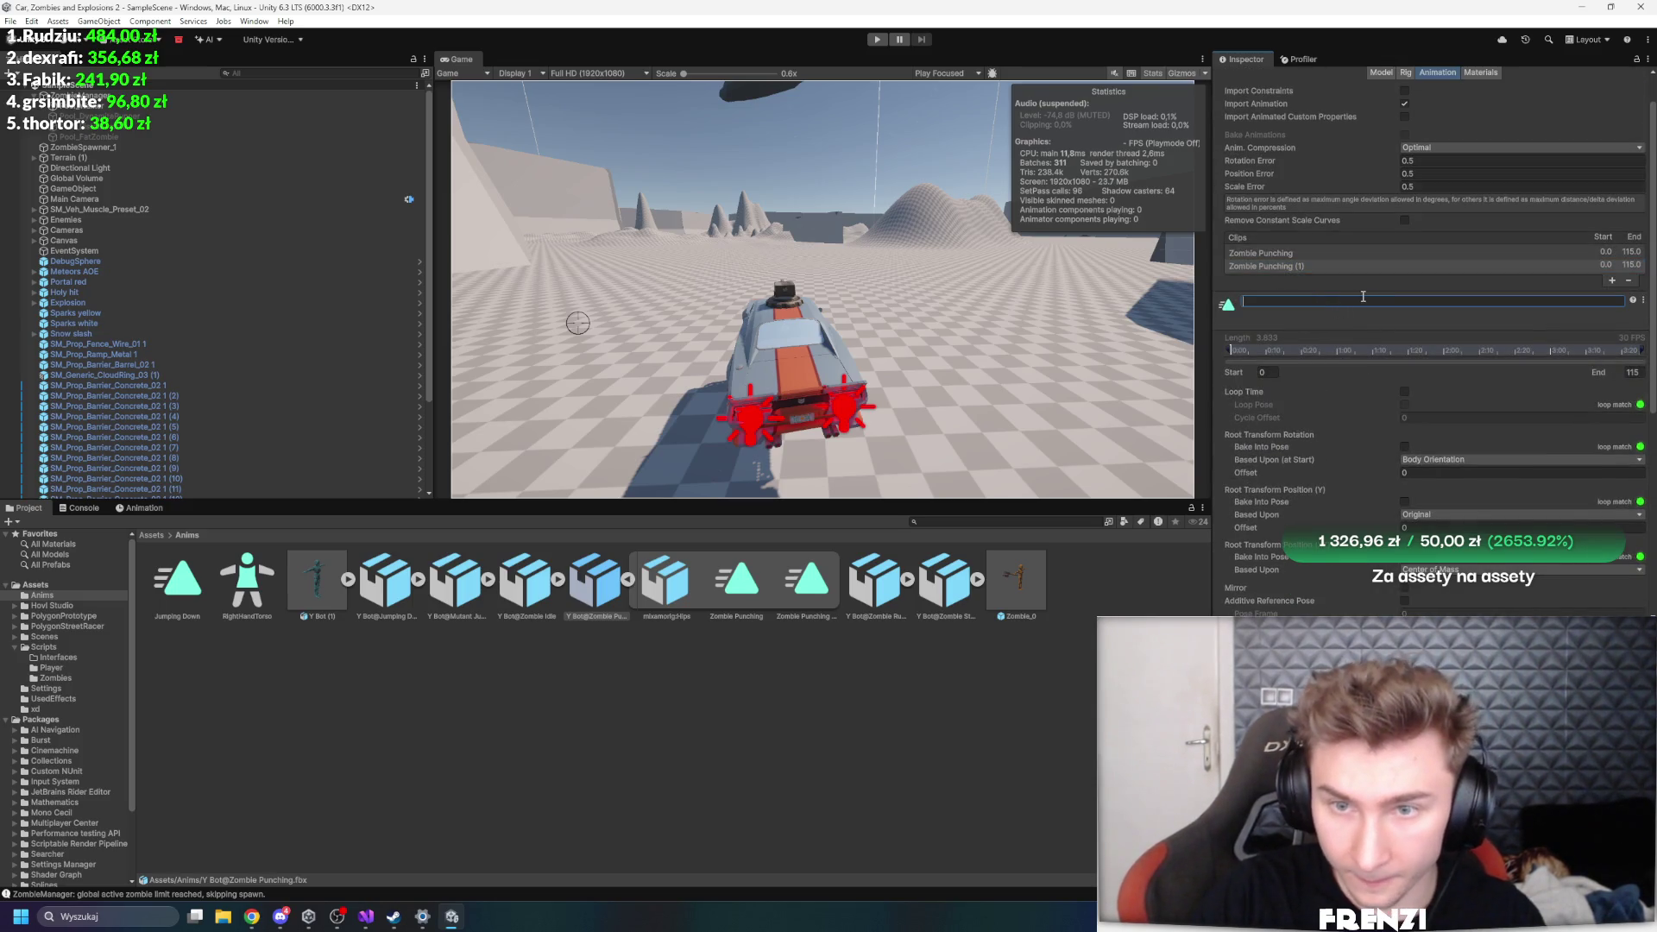
type("ZombiePunch")
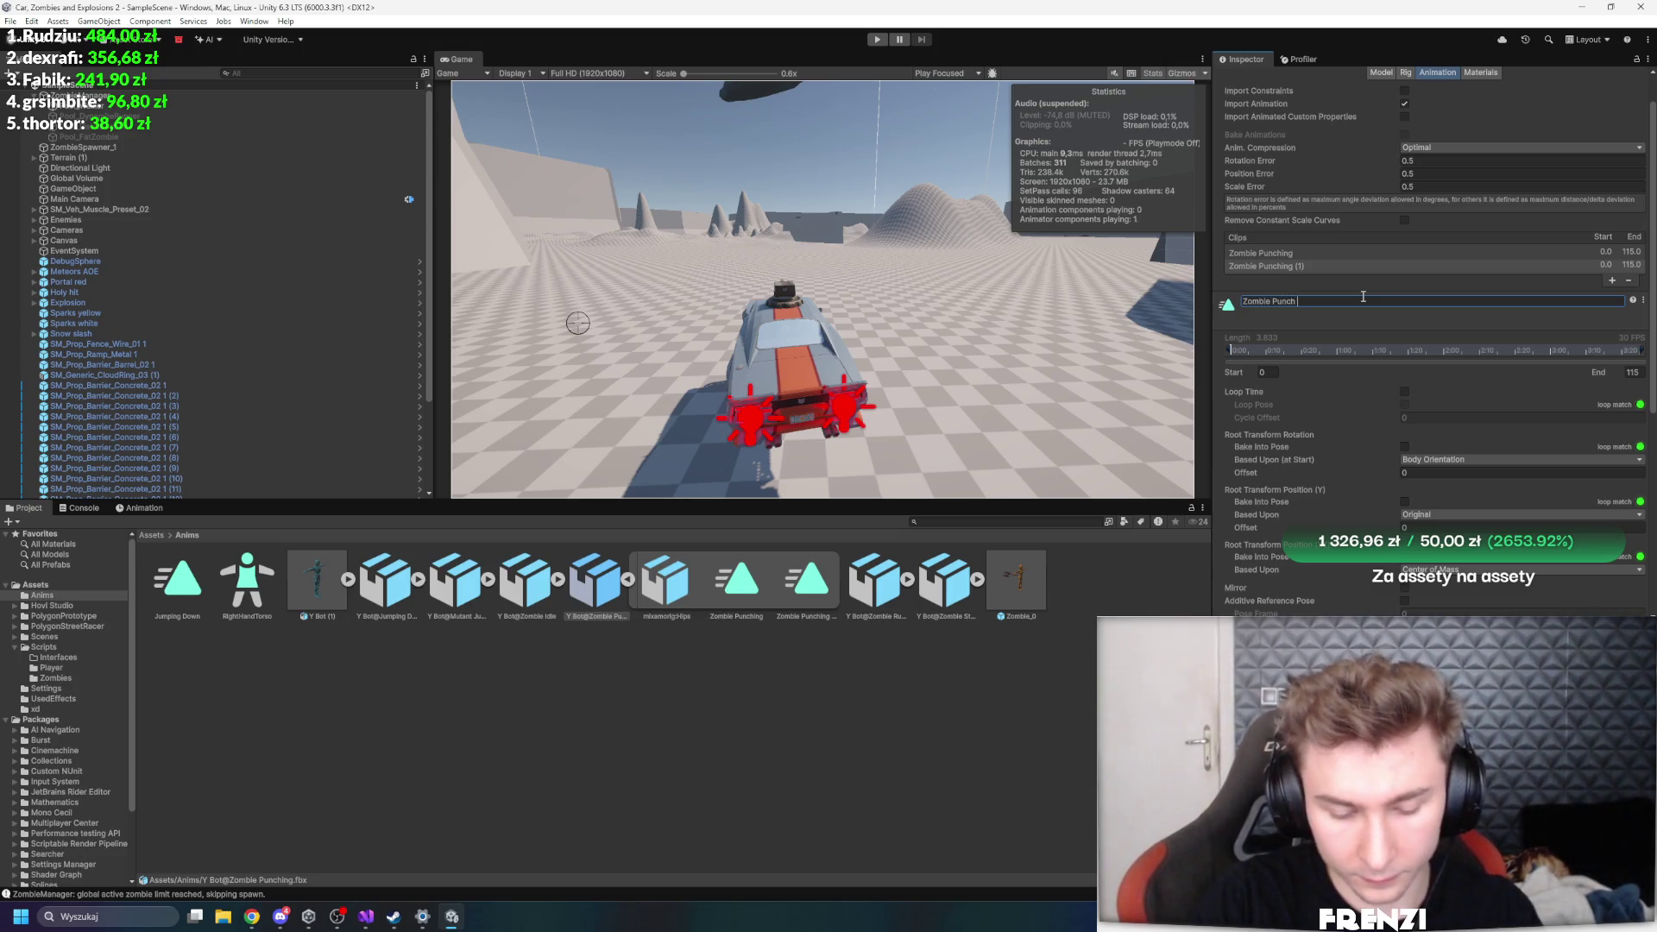
type("event")
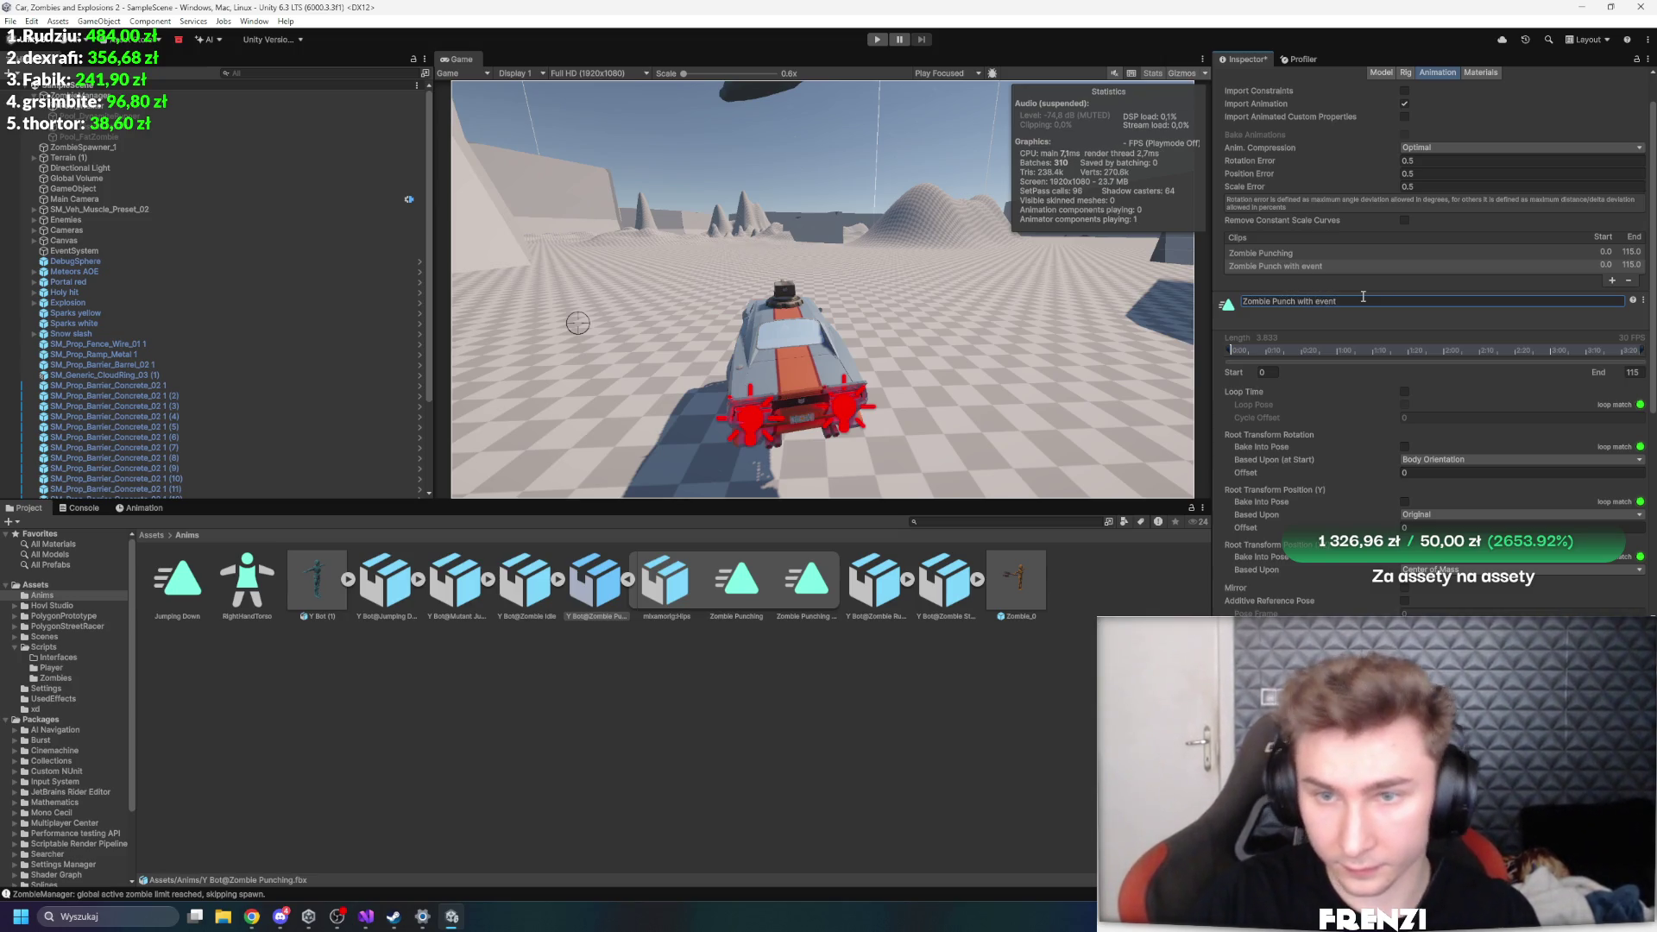
left_click(625, 225)
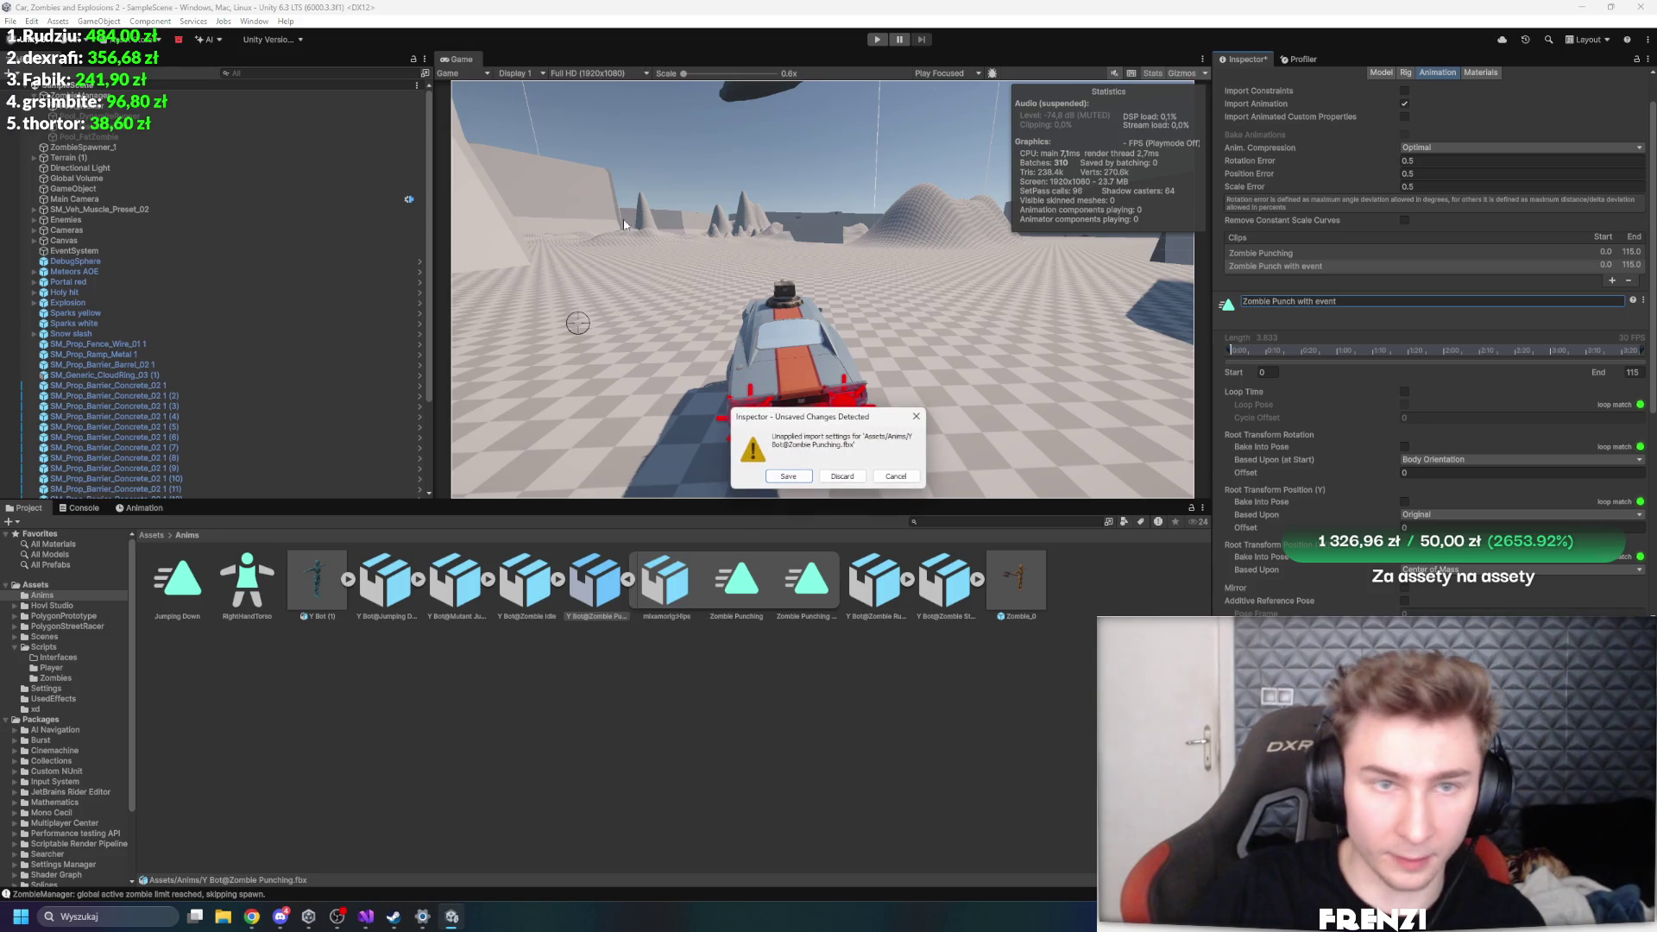
left_click(788, 476)
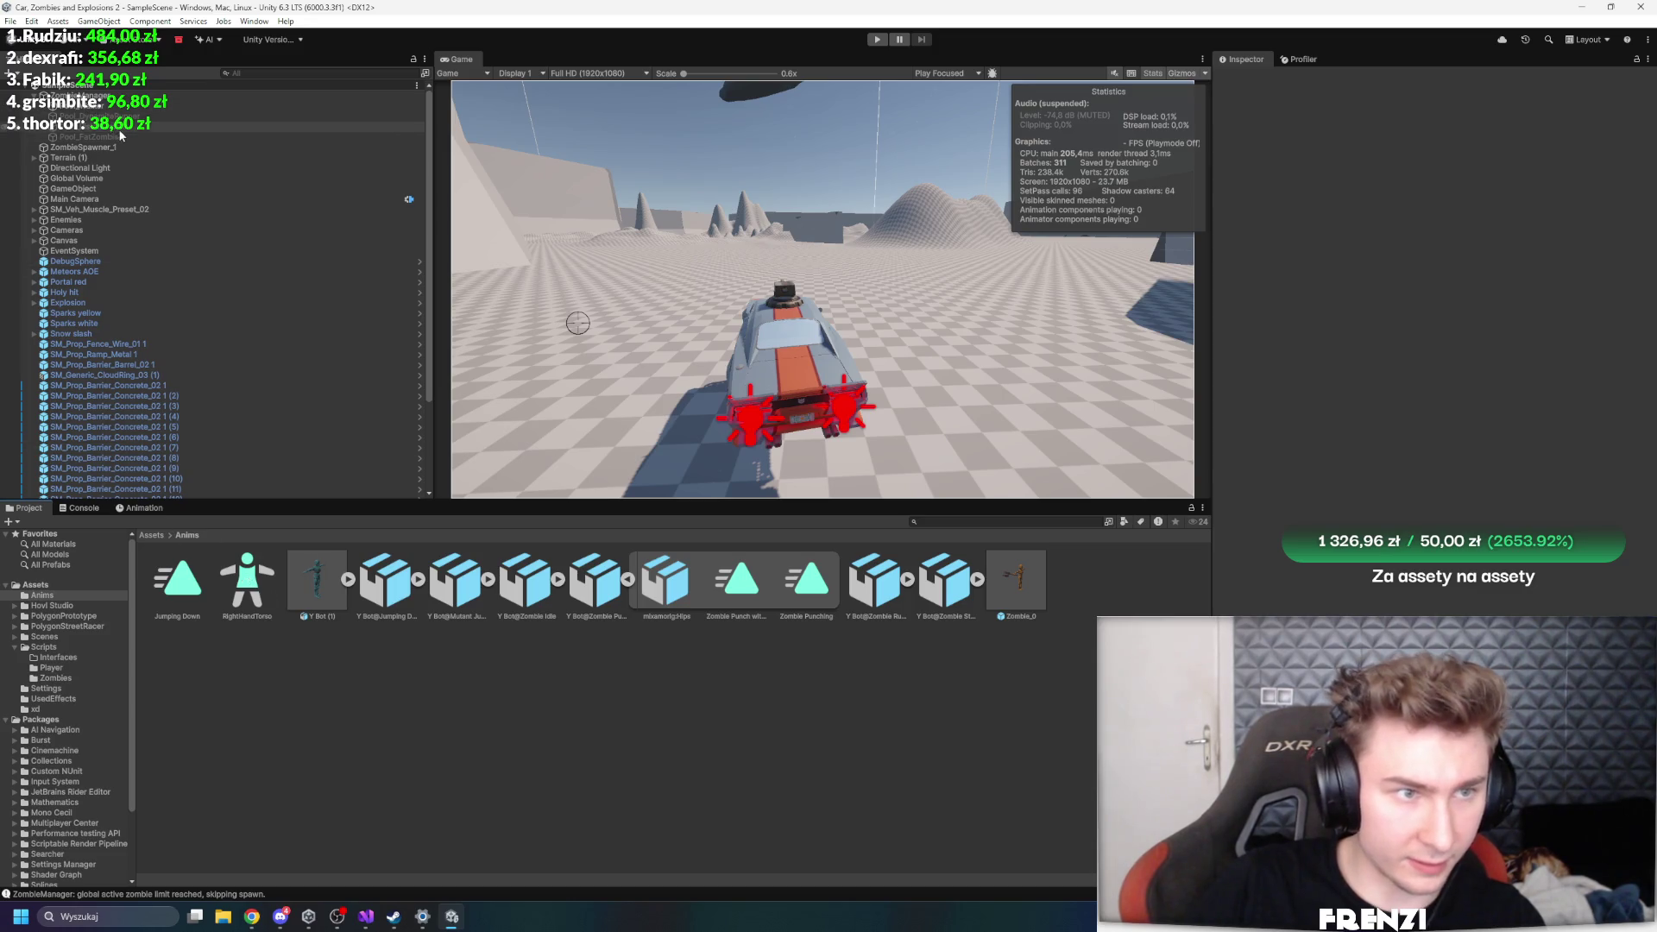
- Open the ZombieWalker animator controller from the Pool_Walker's Zombie_walker prefab
left_click(129, 106)
left_click(1525, 213)
left_click(246, 583)
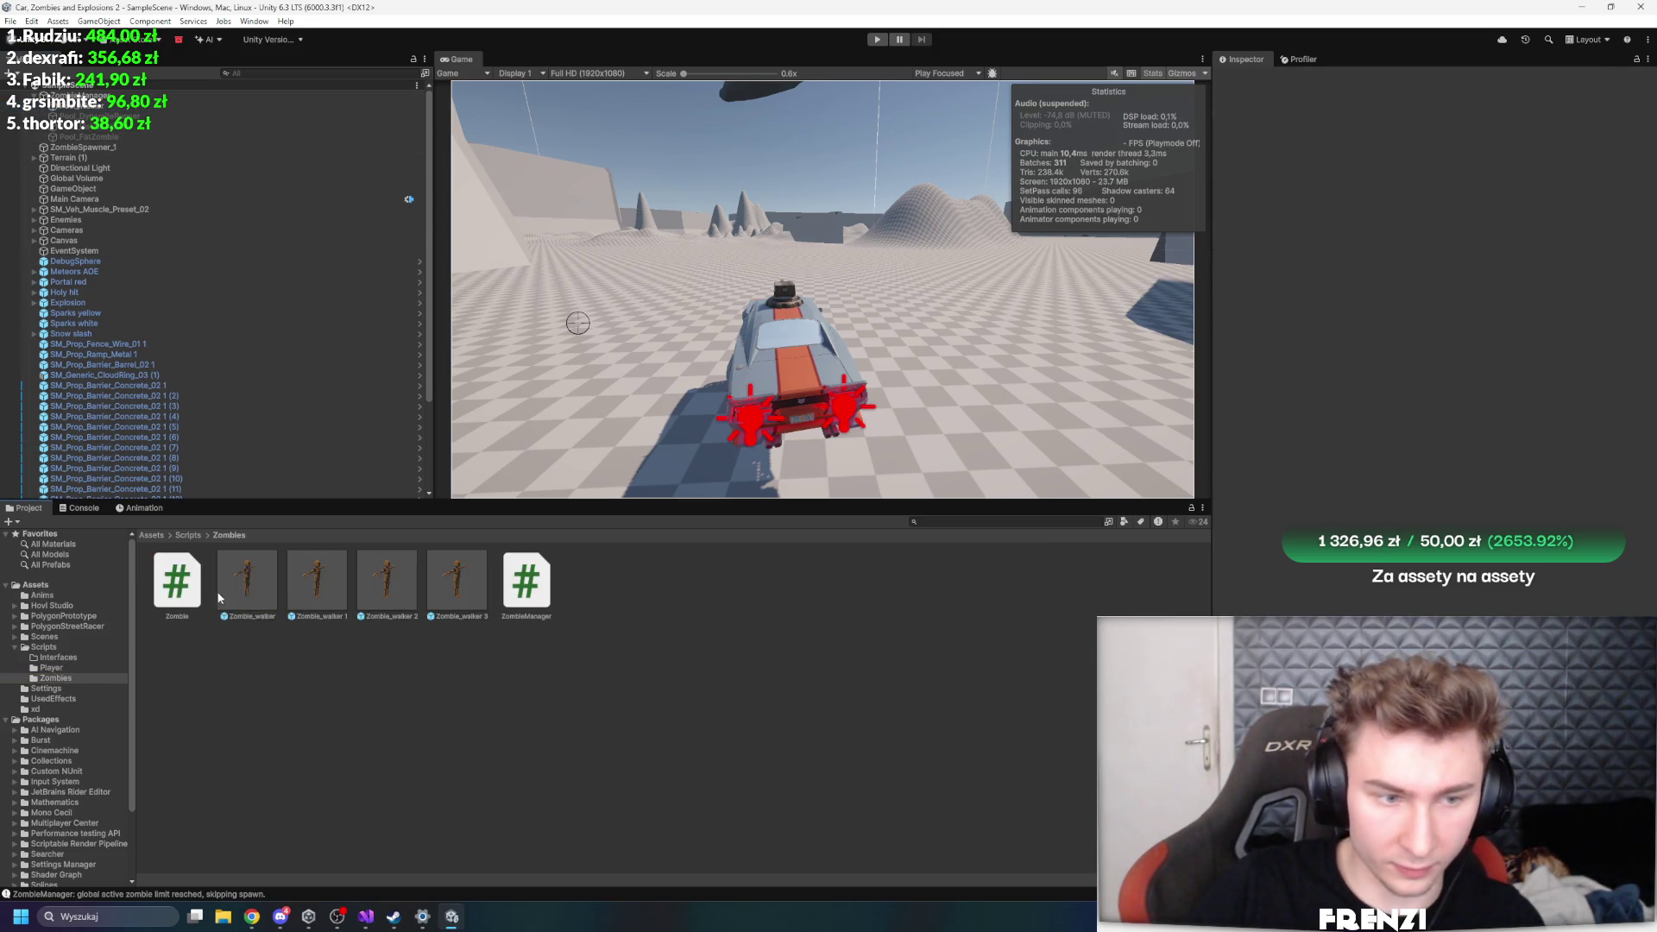
left_click(1449, 265)
double_click(1027, 742)
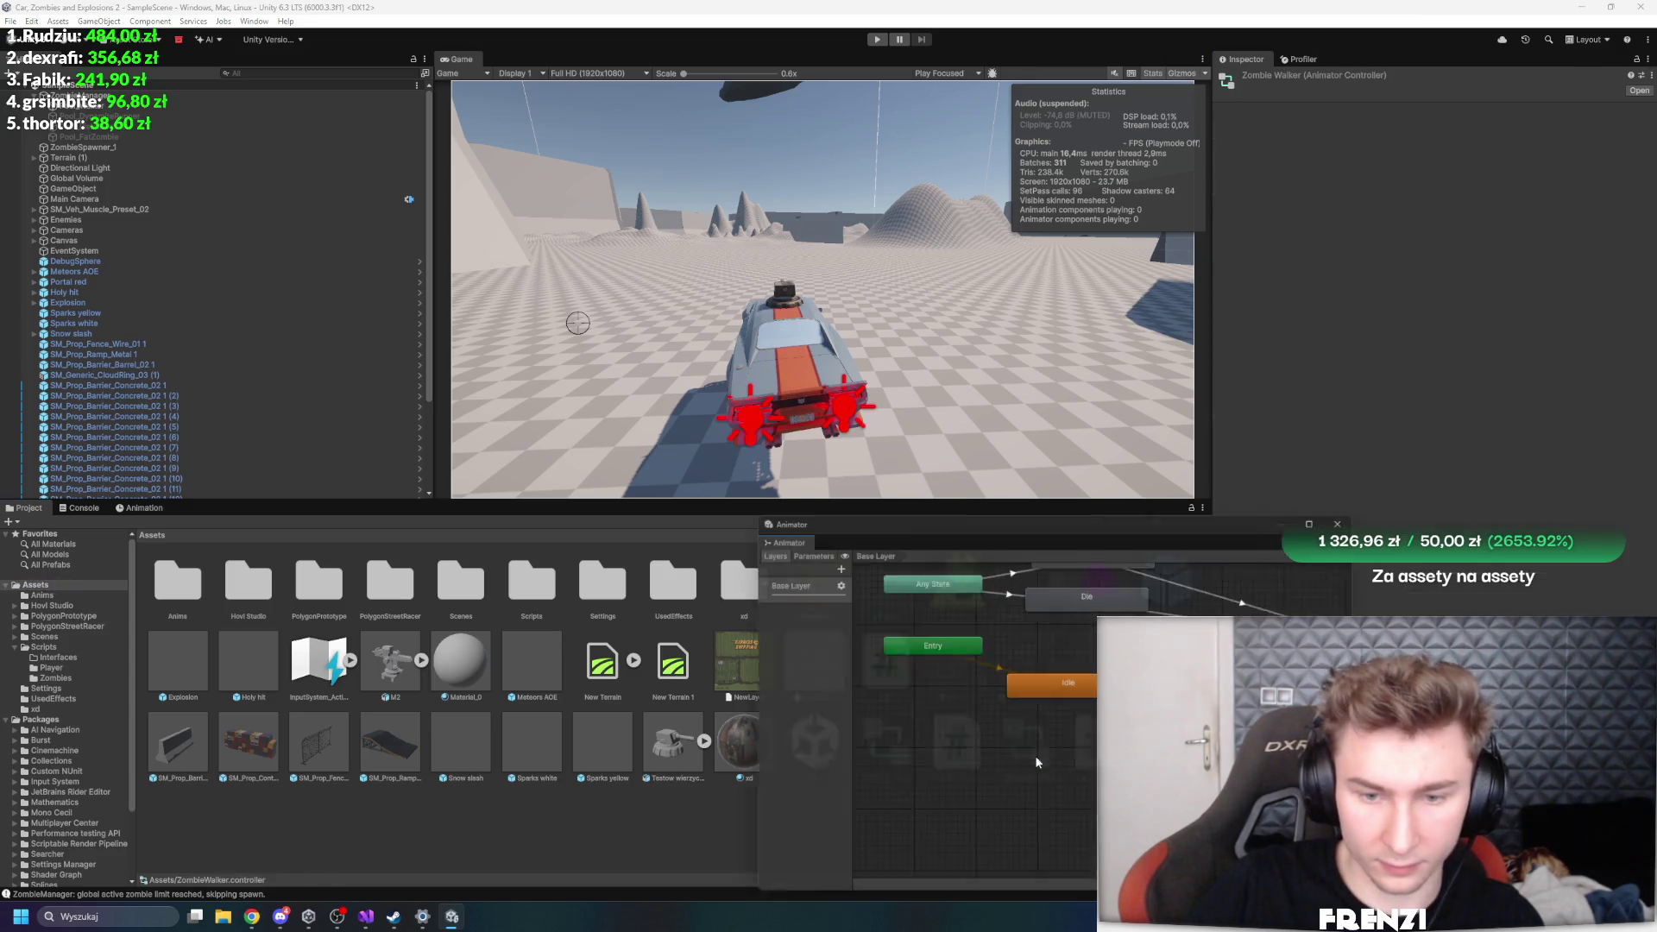
- Assign 'Zombie Punch with event' as the Attack state's motion and close the Animator
left_click(1082, 559)
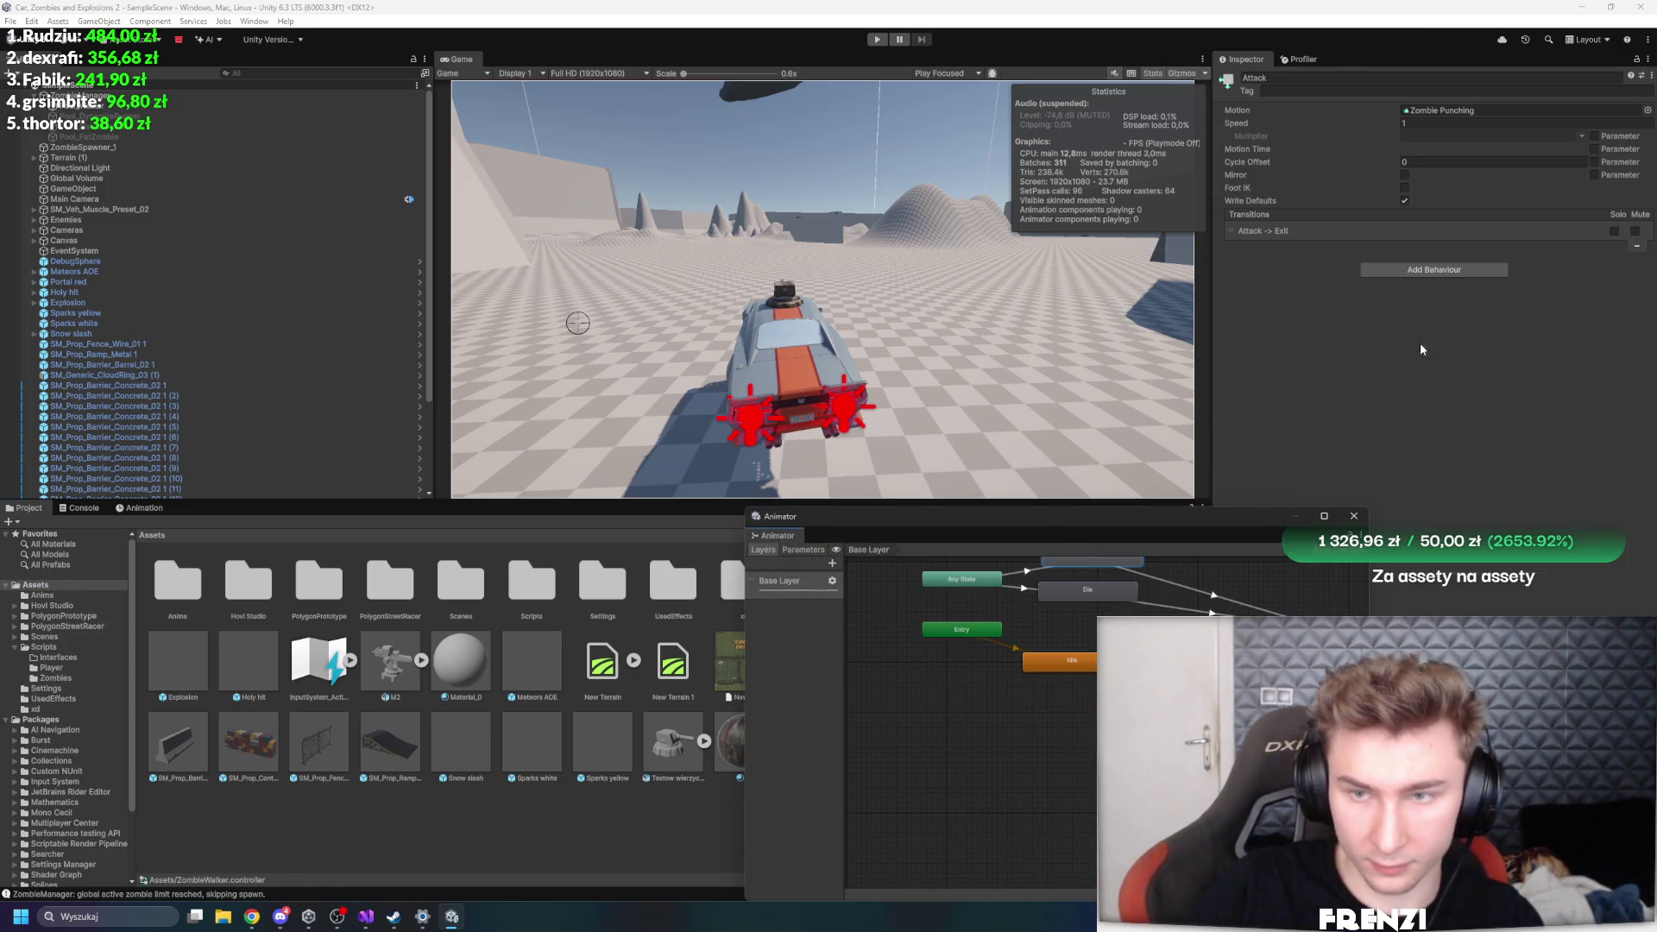
left_click(1645, 112)
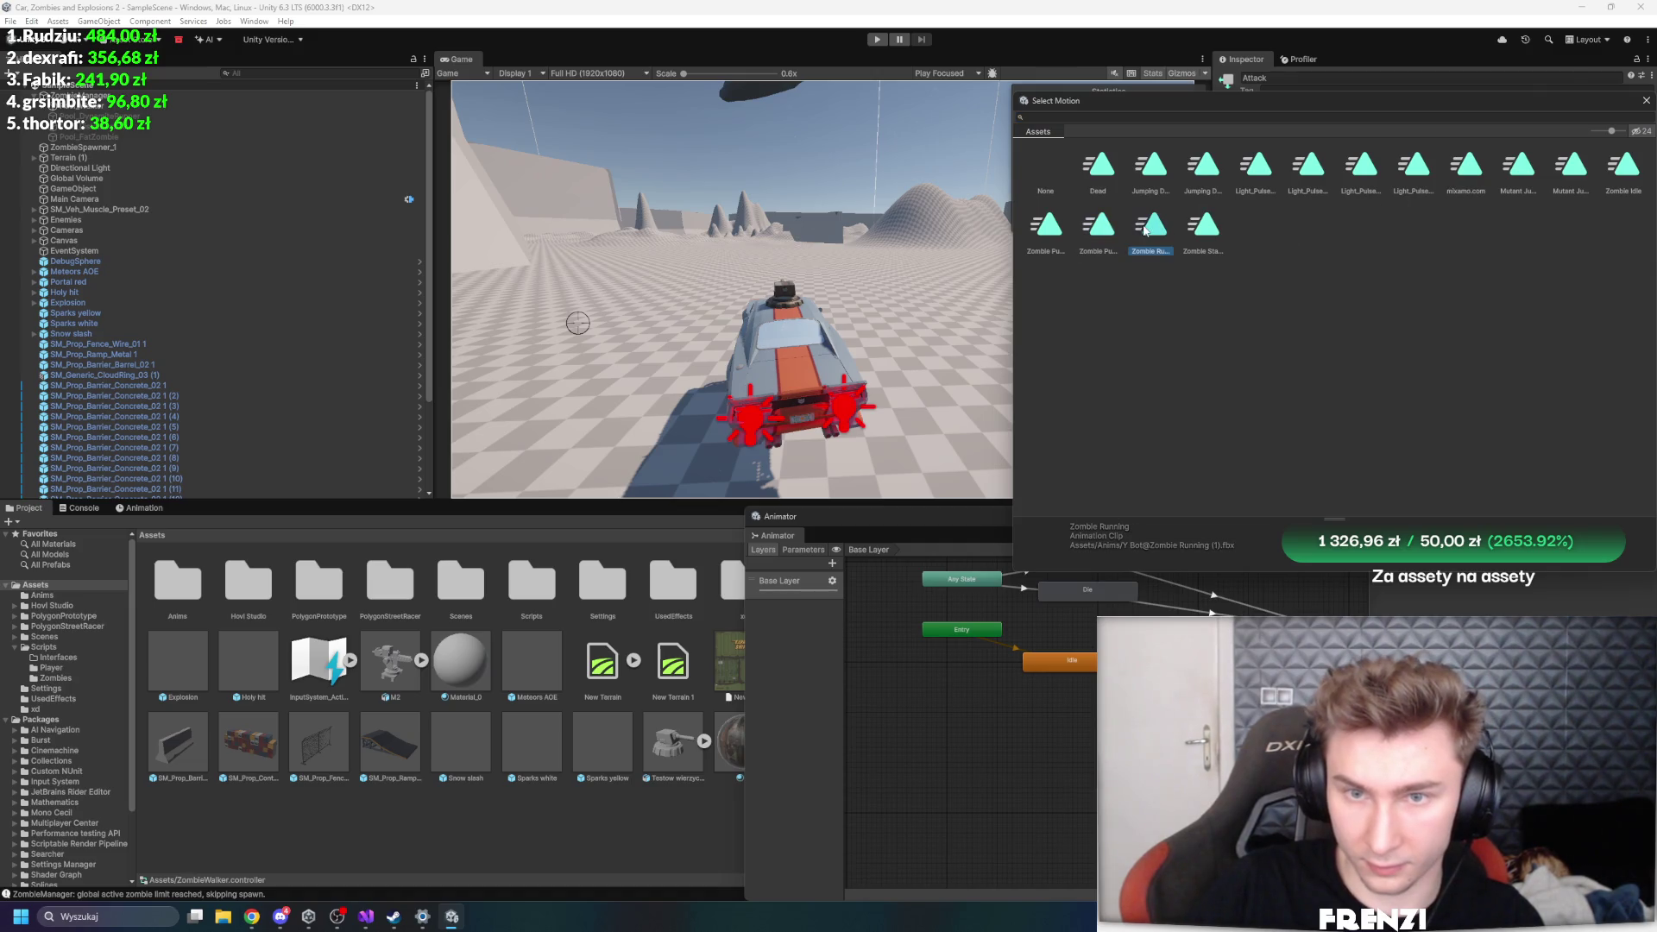
left_click(1203, 231)
left_click(1098, 239)
double_click(1046, 226)
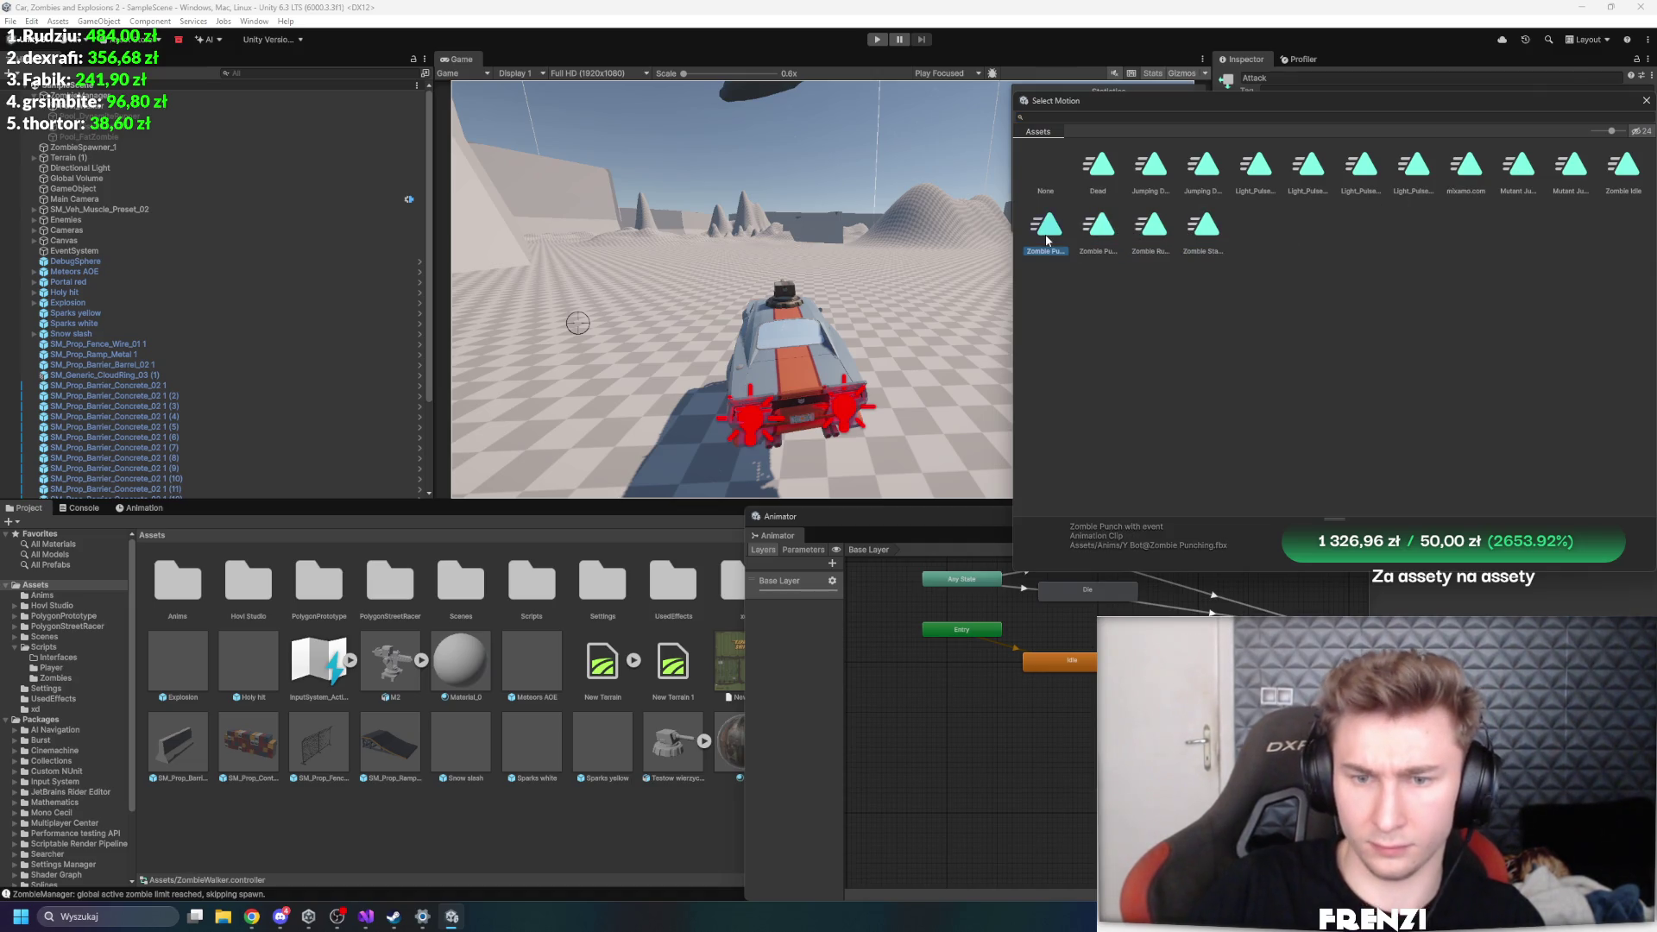
left_click(1355, 517)
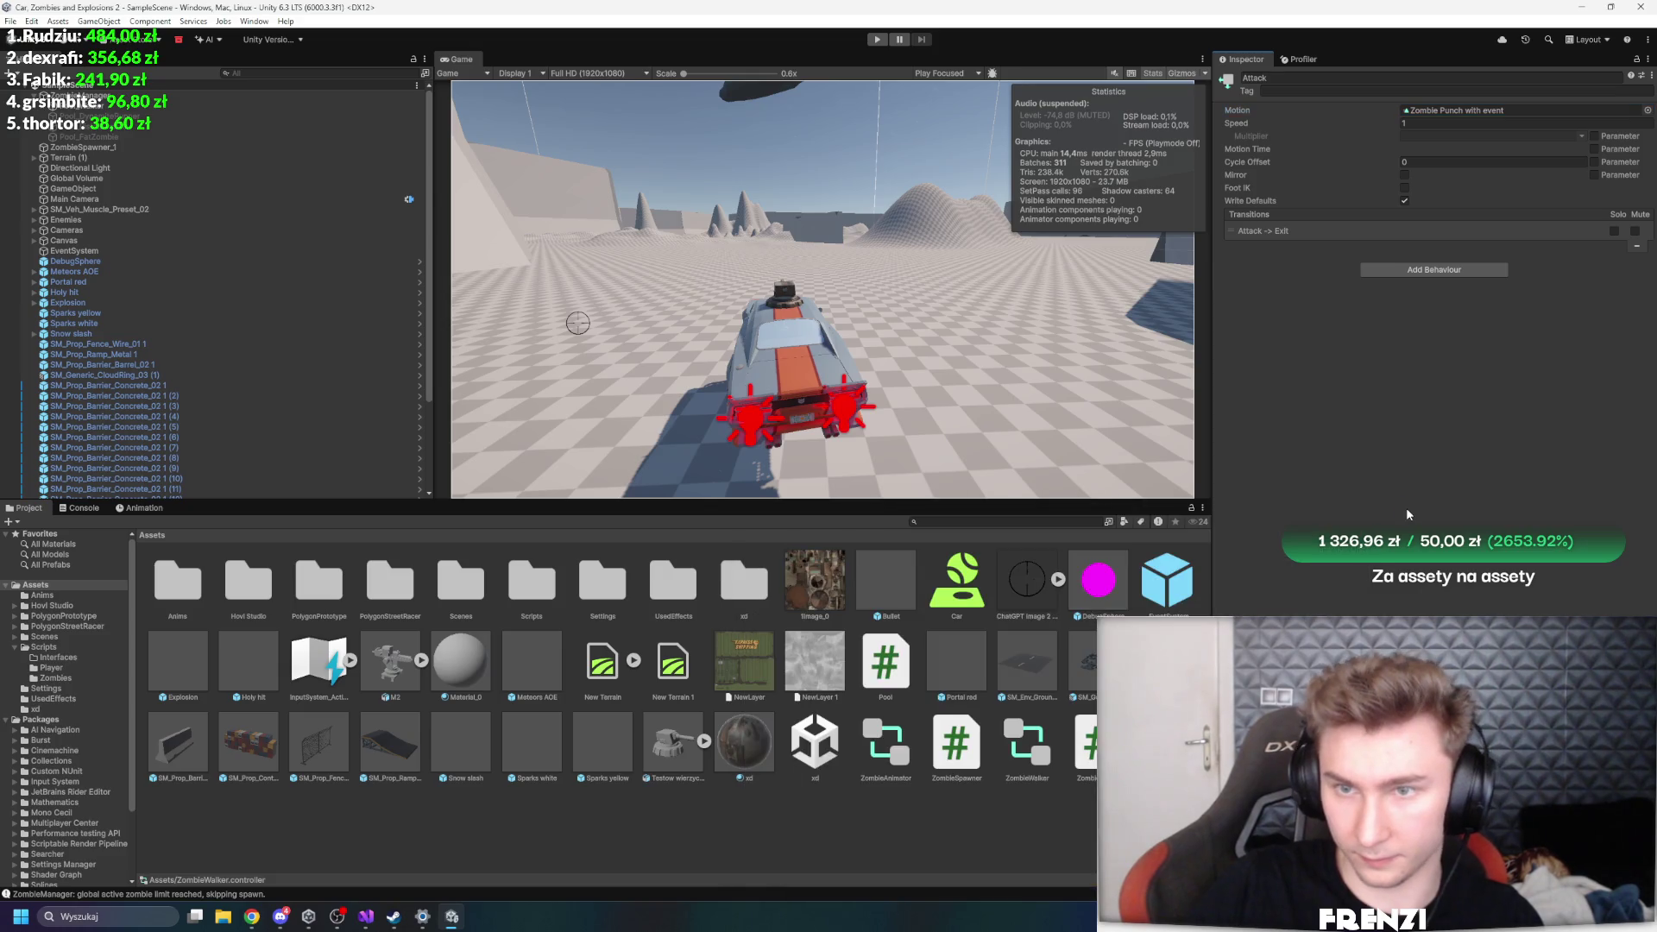
key("alt+Tab")
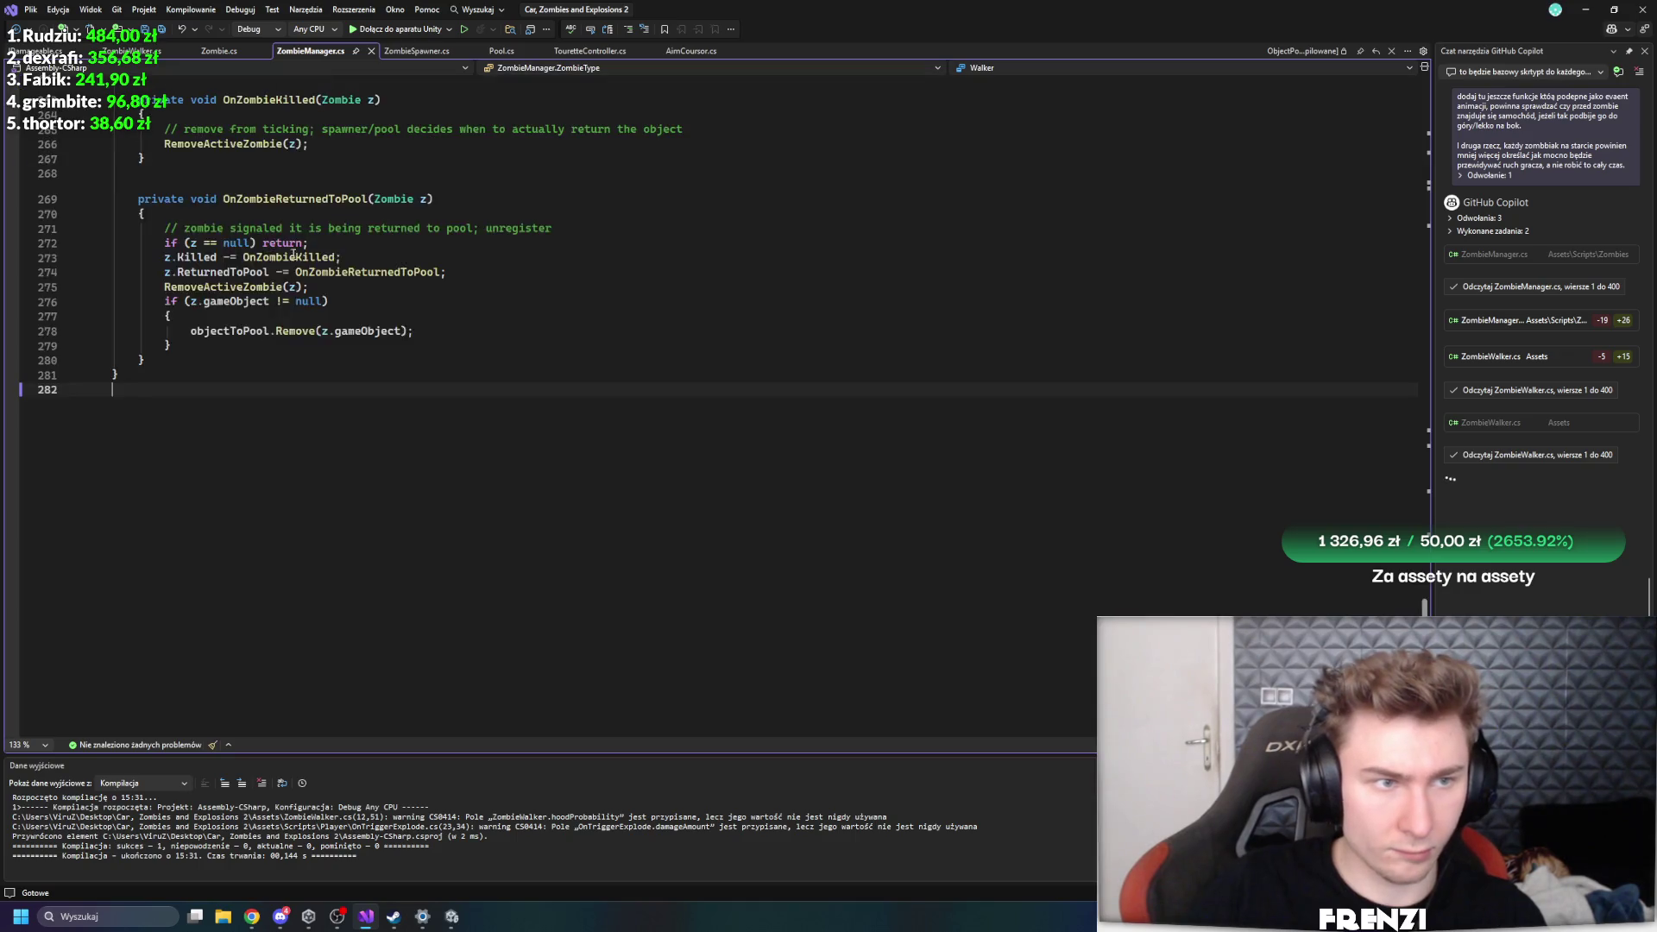
- Review and accept Copilot's ZombieWalker.cs edits, including attackImpactDistance and prediction multipliers
left_click(1506, 357)
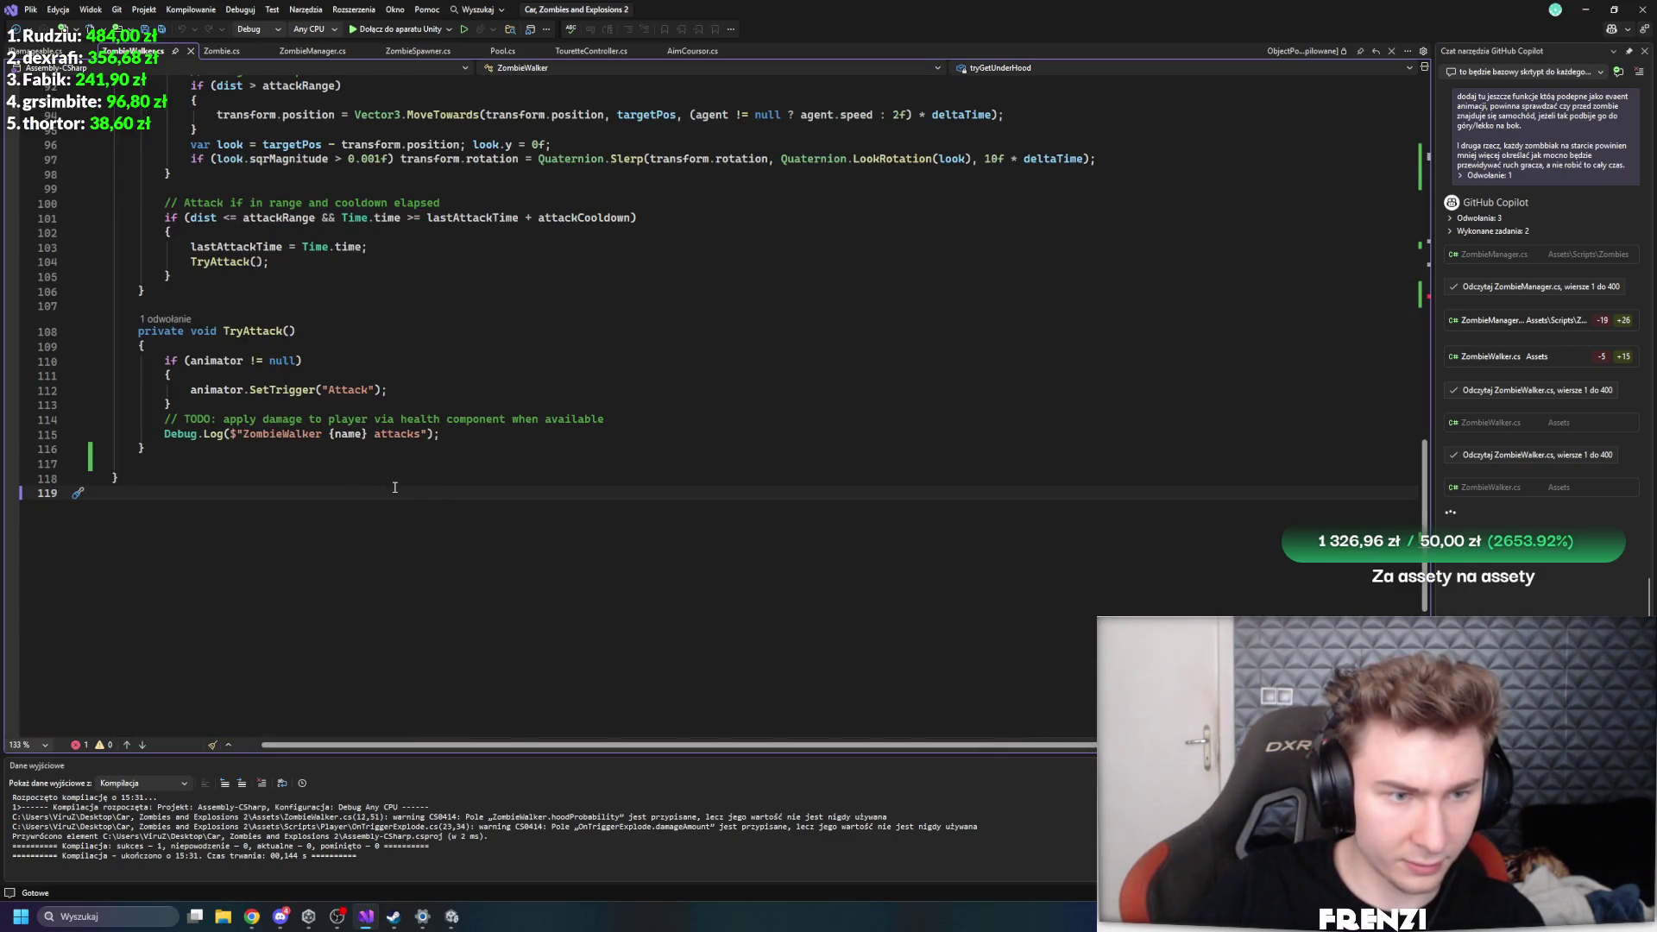
scroll(461, 558, "up", 20)
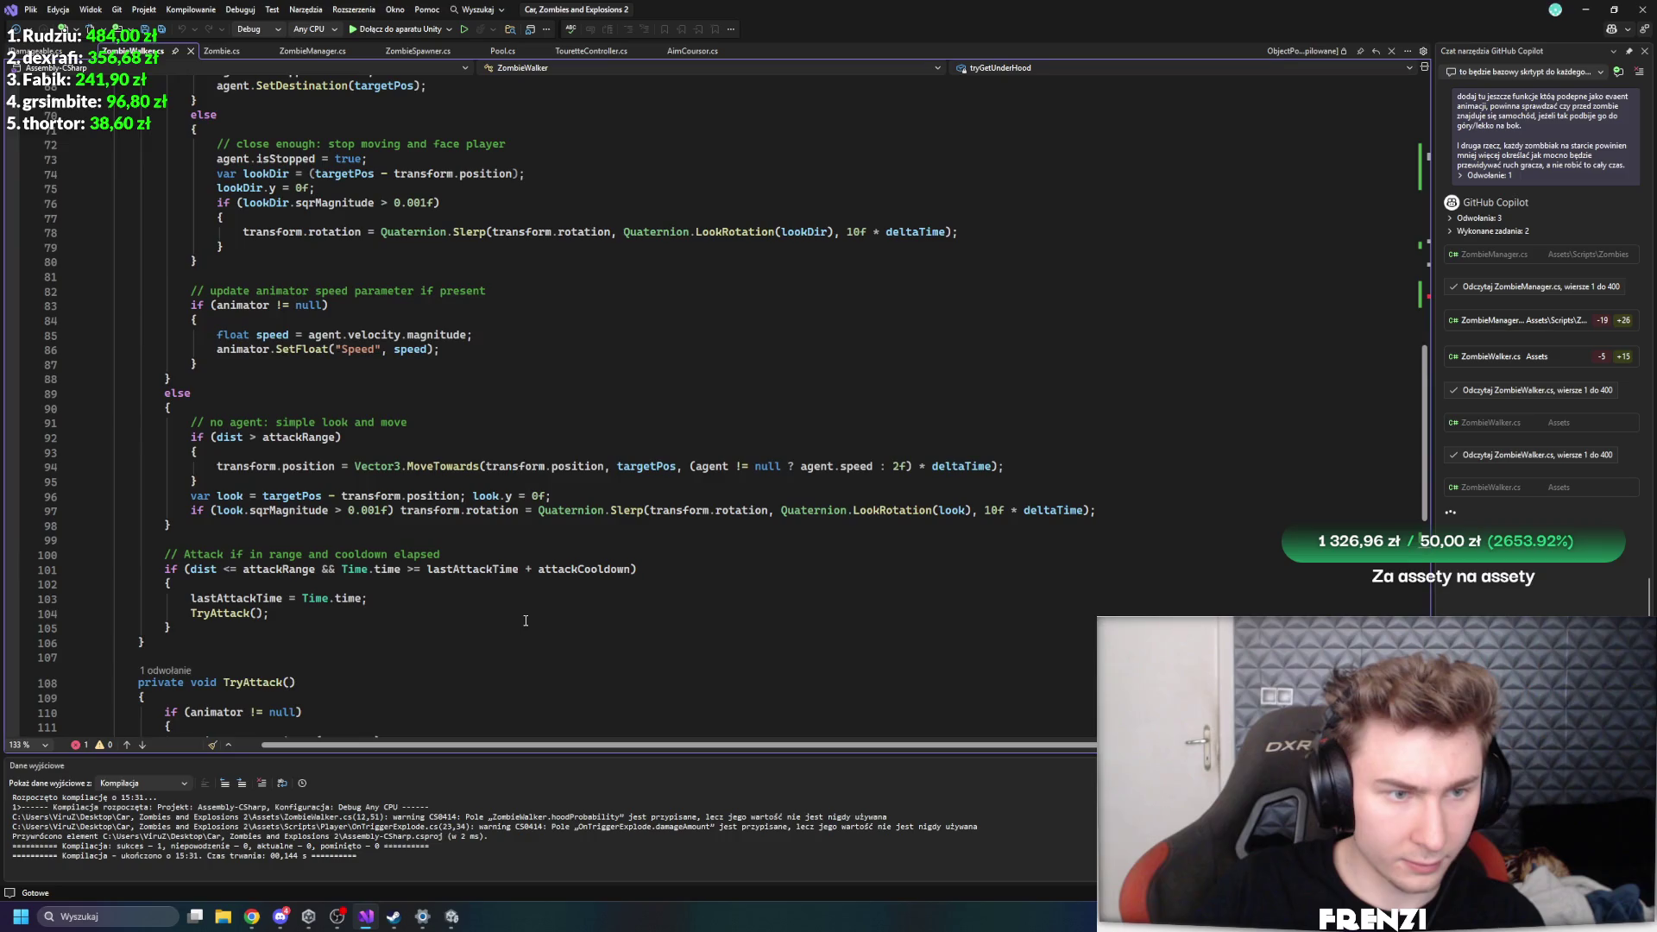
scroll(553, 625, "down", 10)
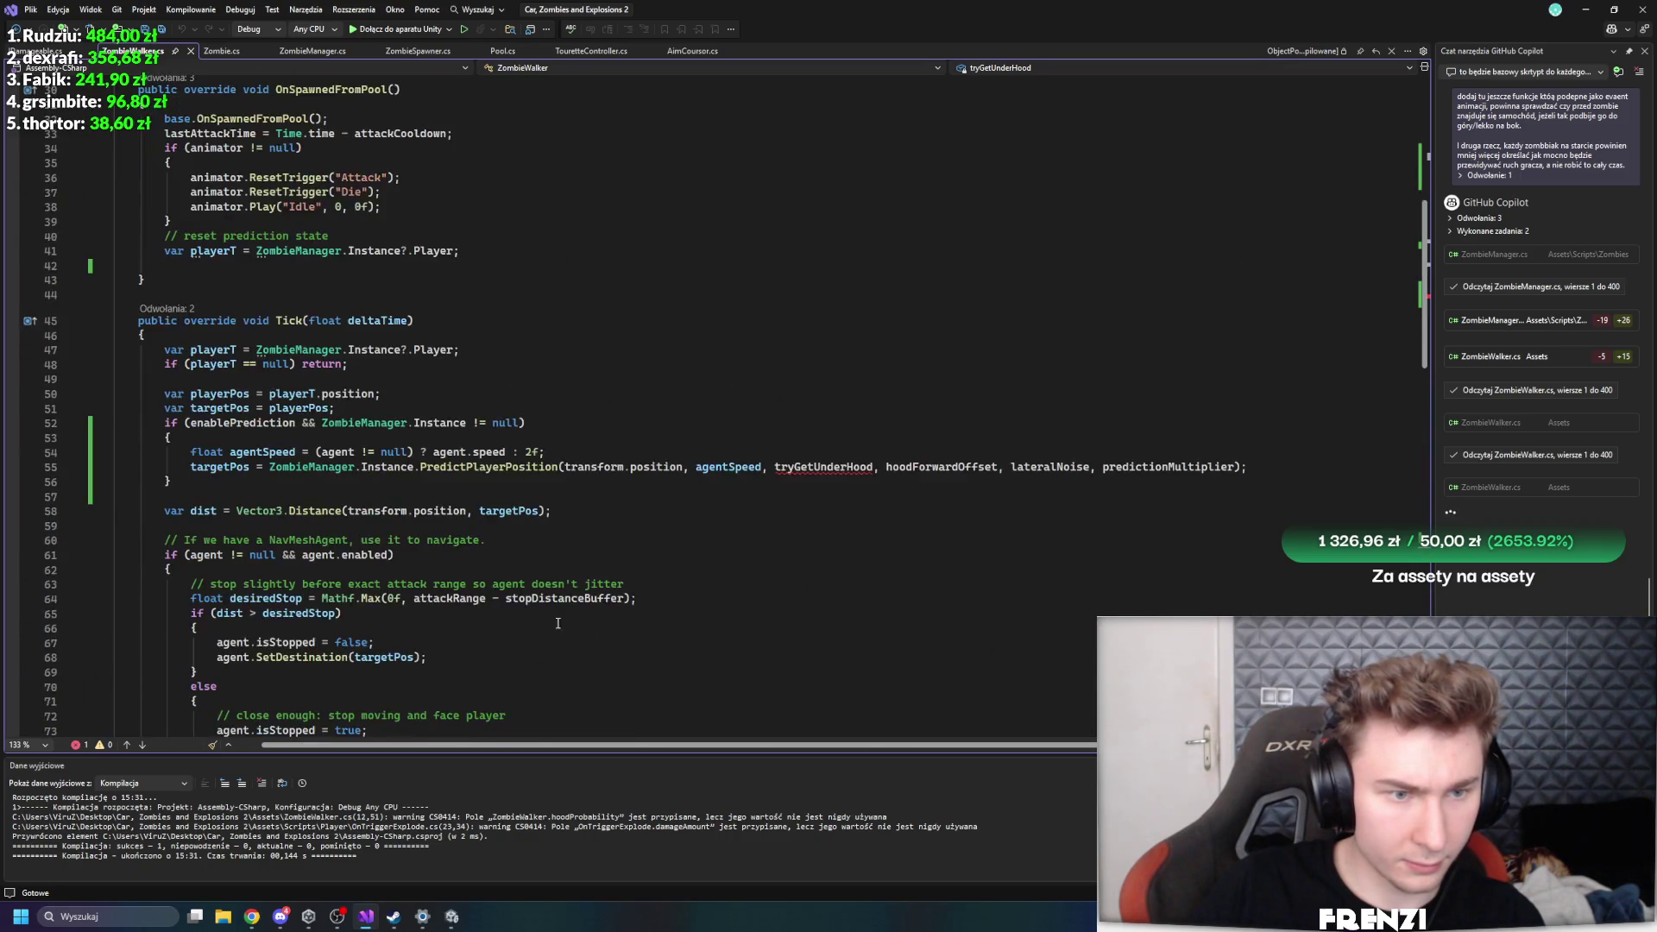
scroll(372, 290, "up", 8)
scroll(680, 465, "down", 15)
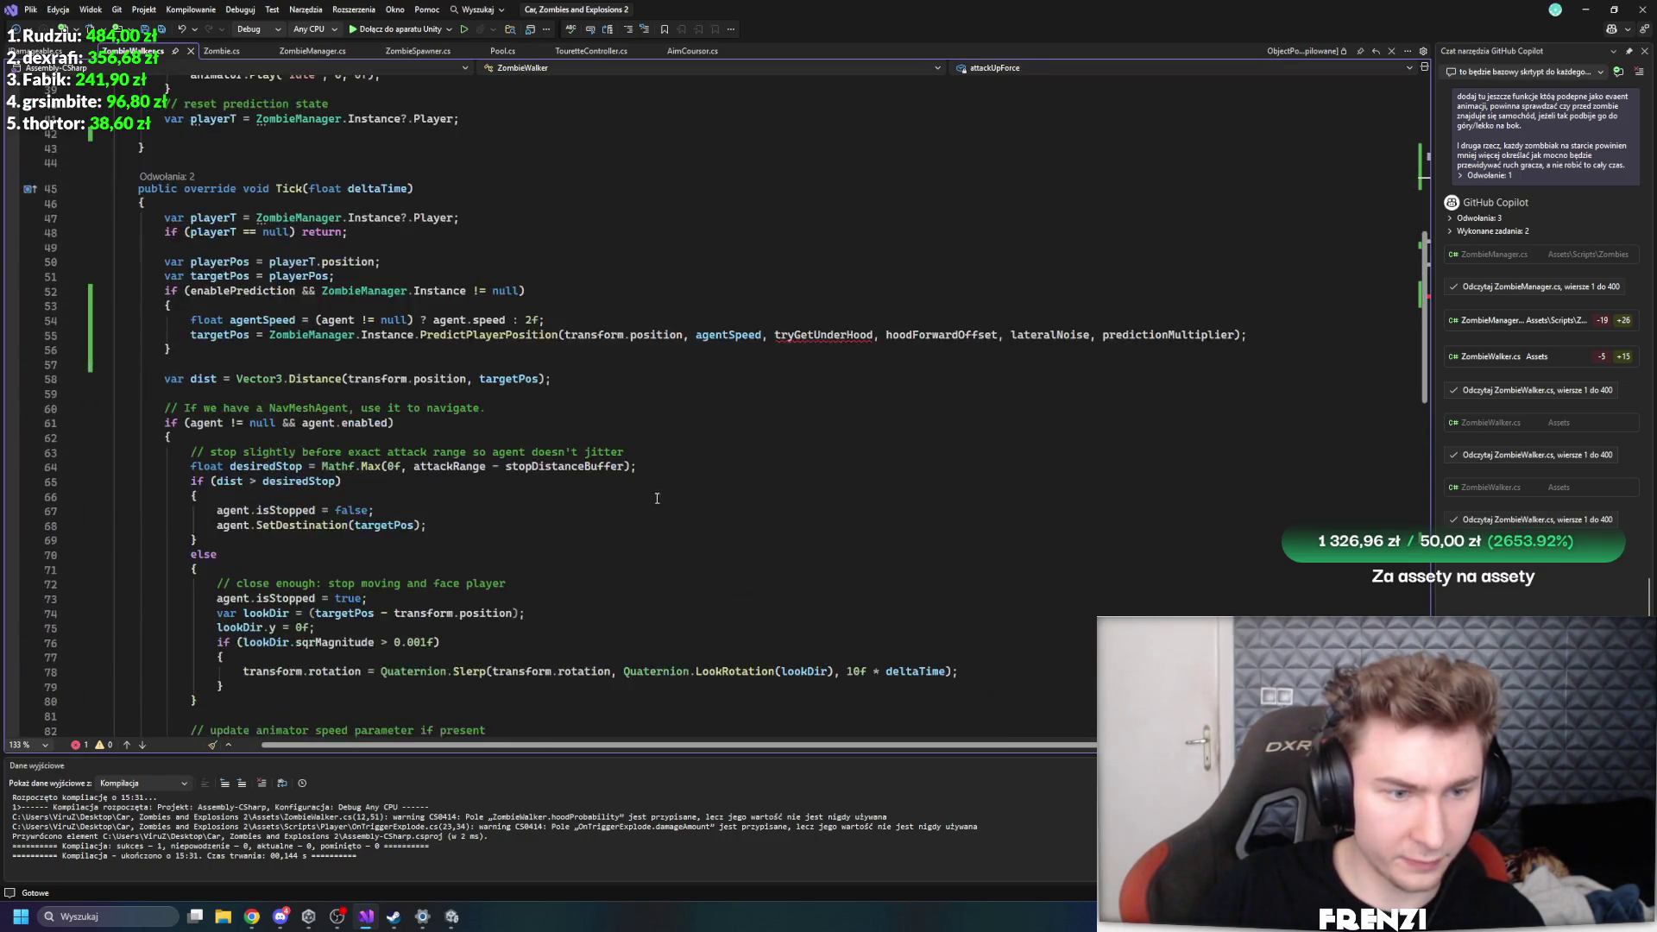
scroll(559, 393, "up", 15)
scroll(518, 371, "up", 5)
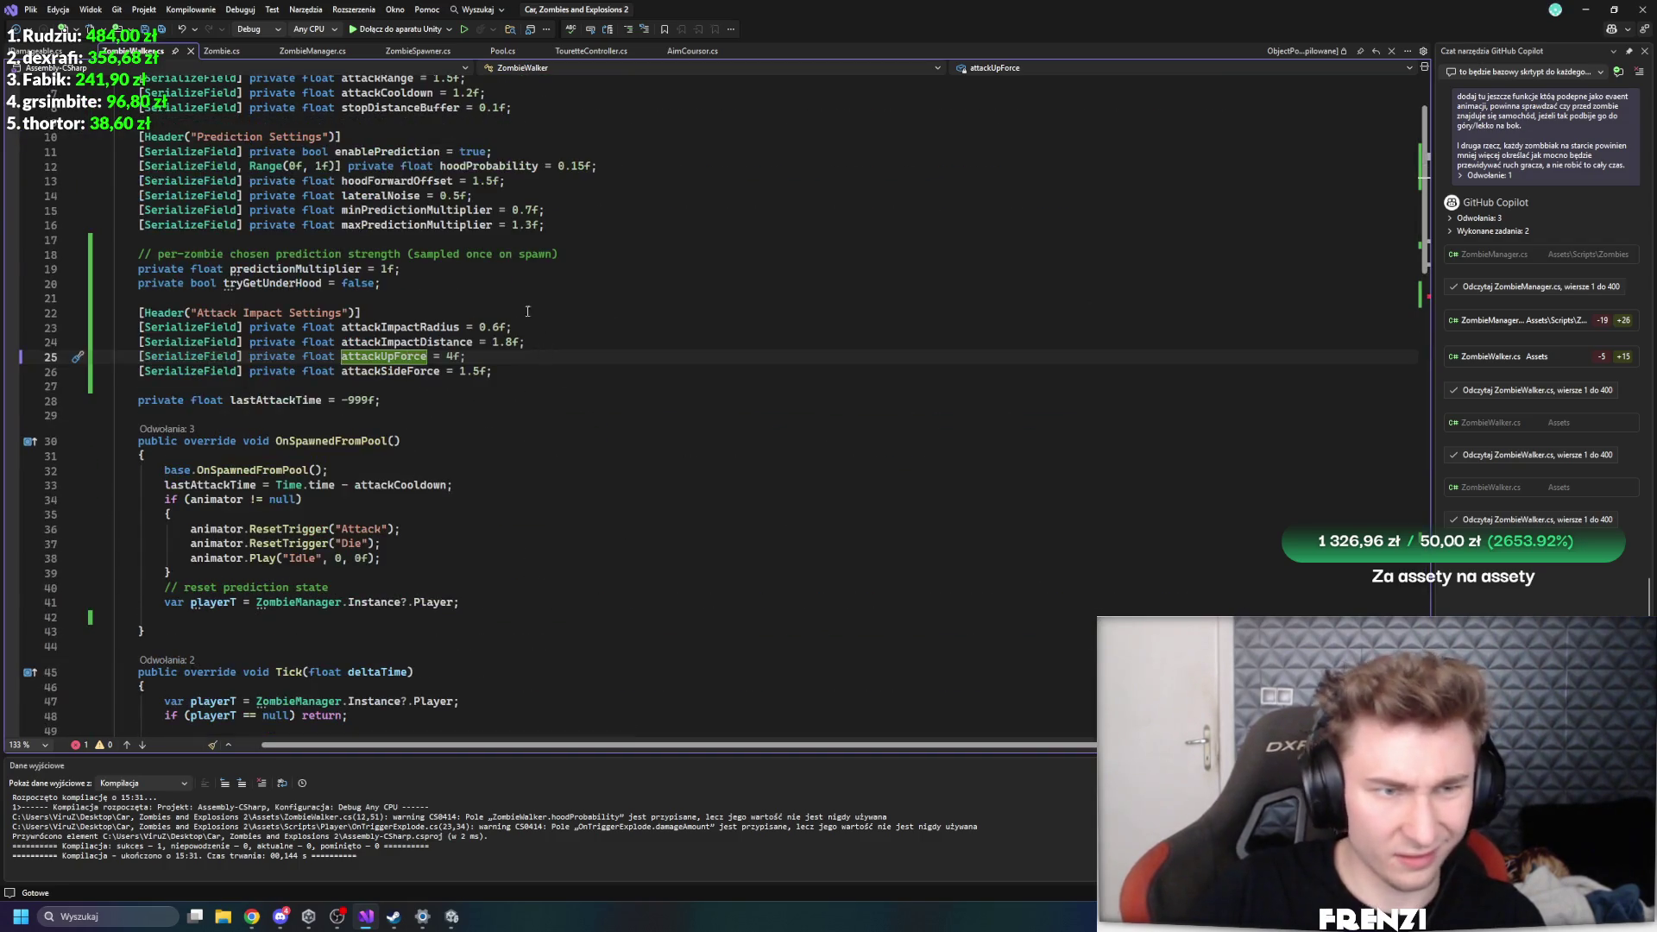
left_click(367, 342)
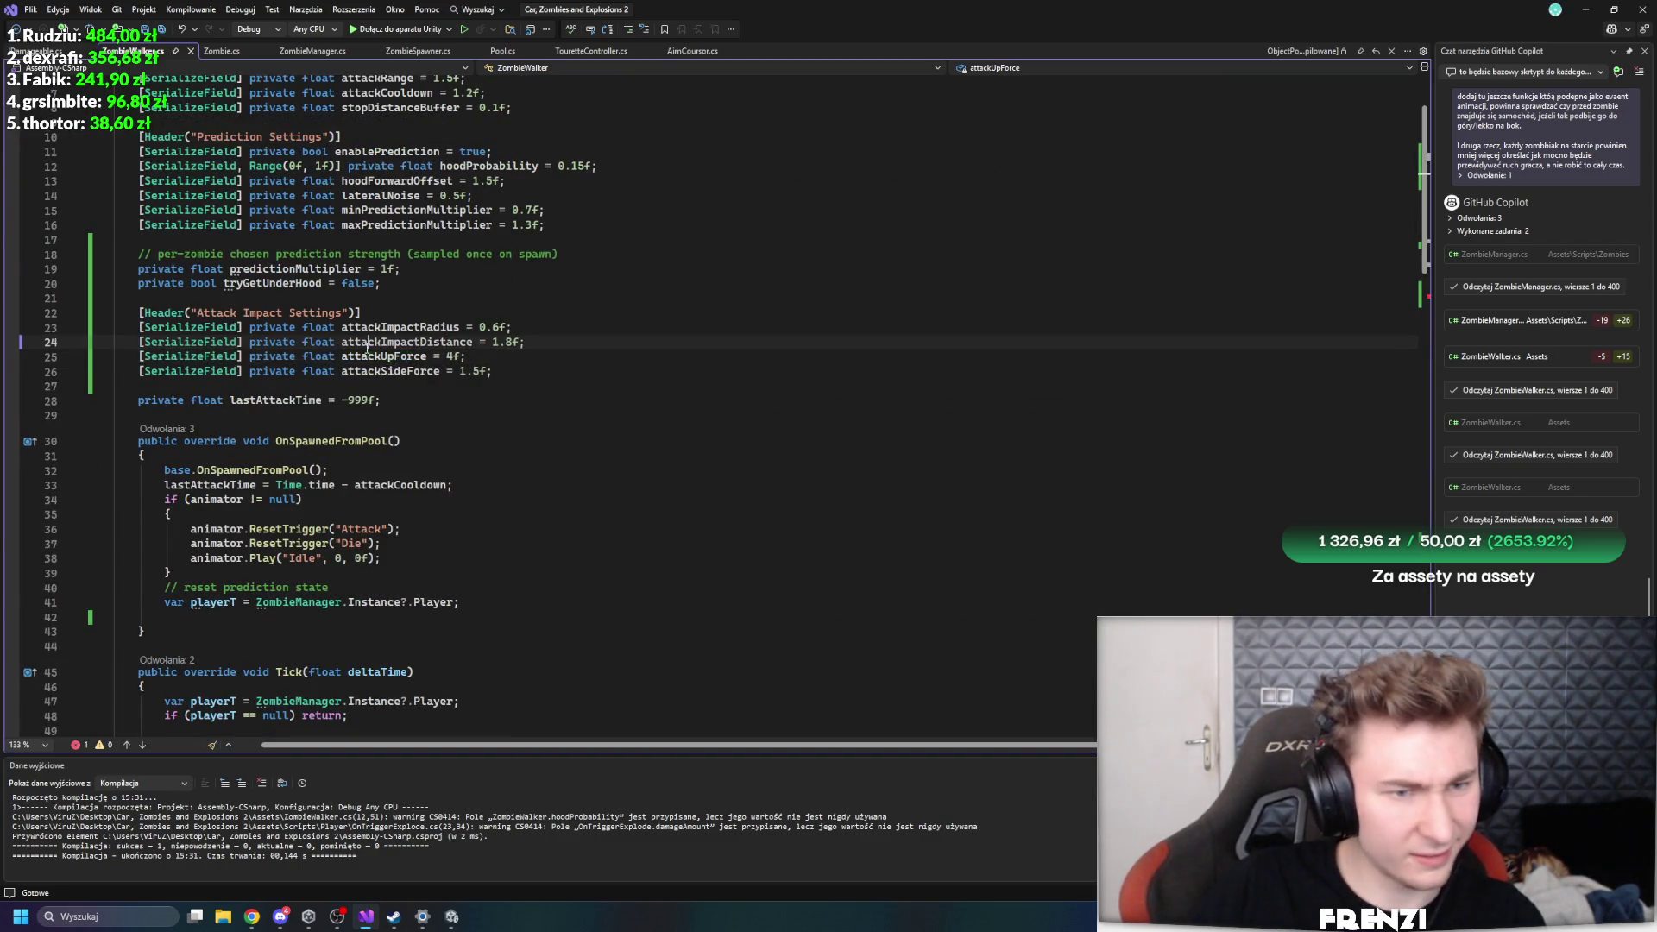
scroll(612, 434, "down", 20)
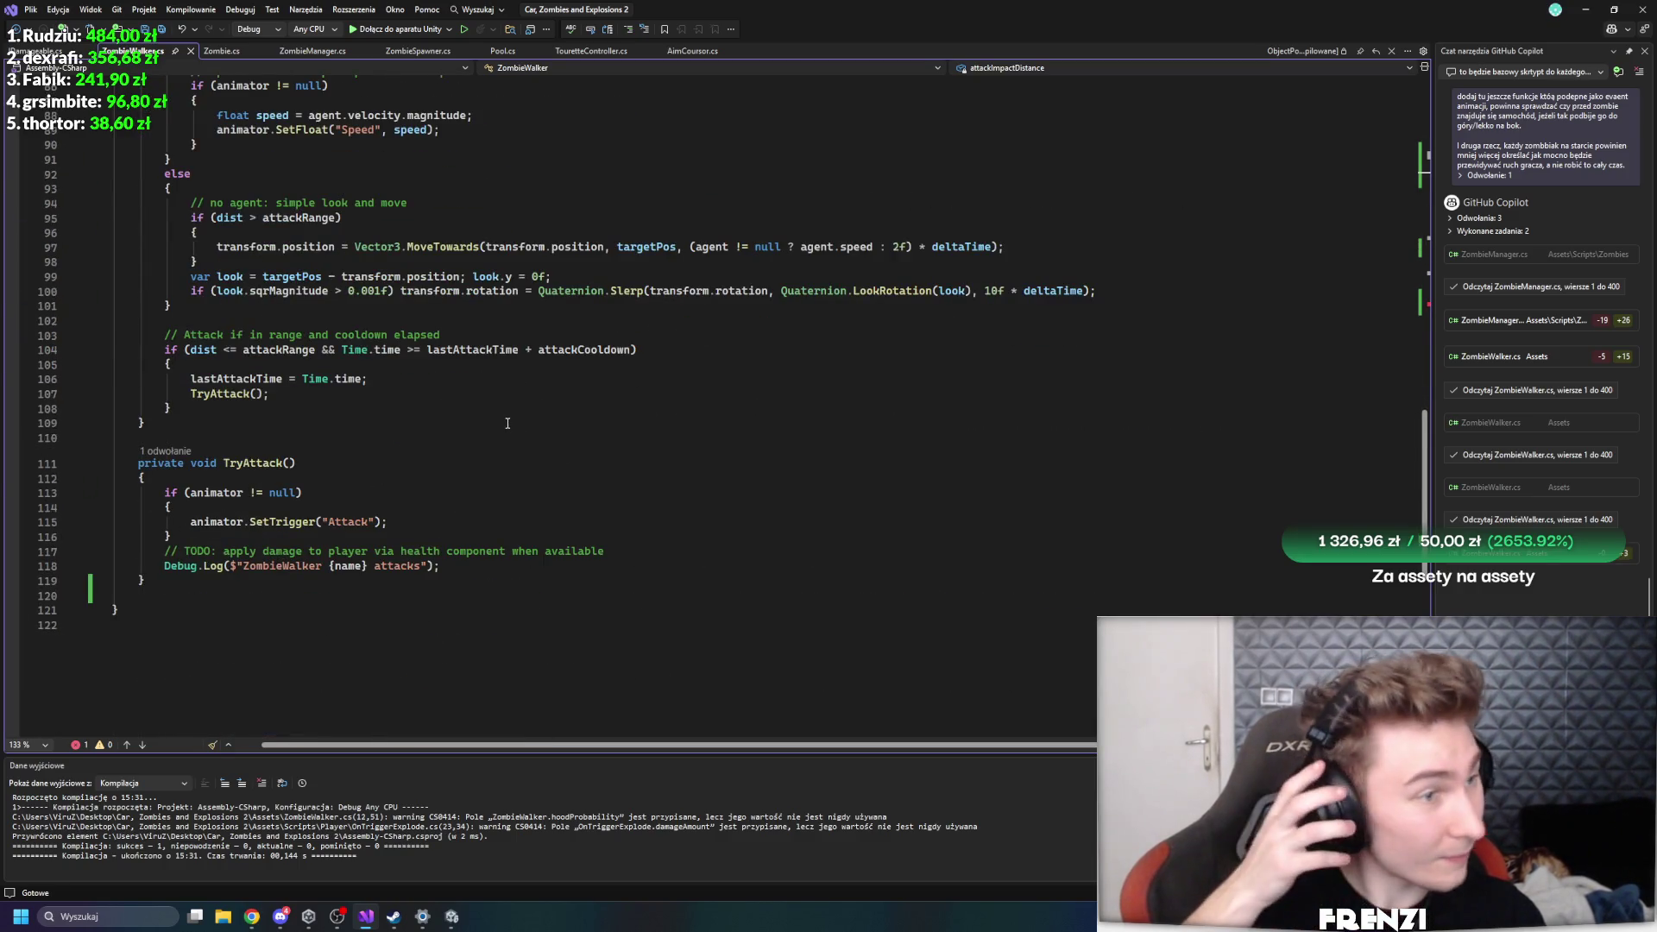
left_click(491, 394)
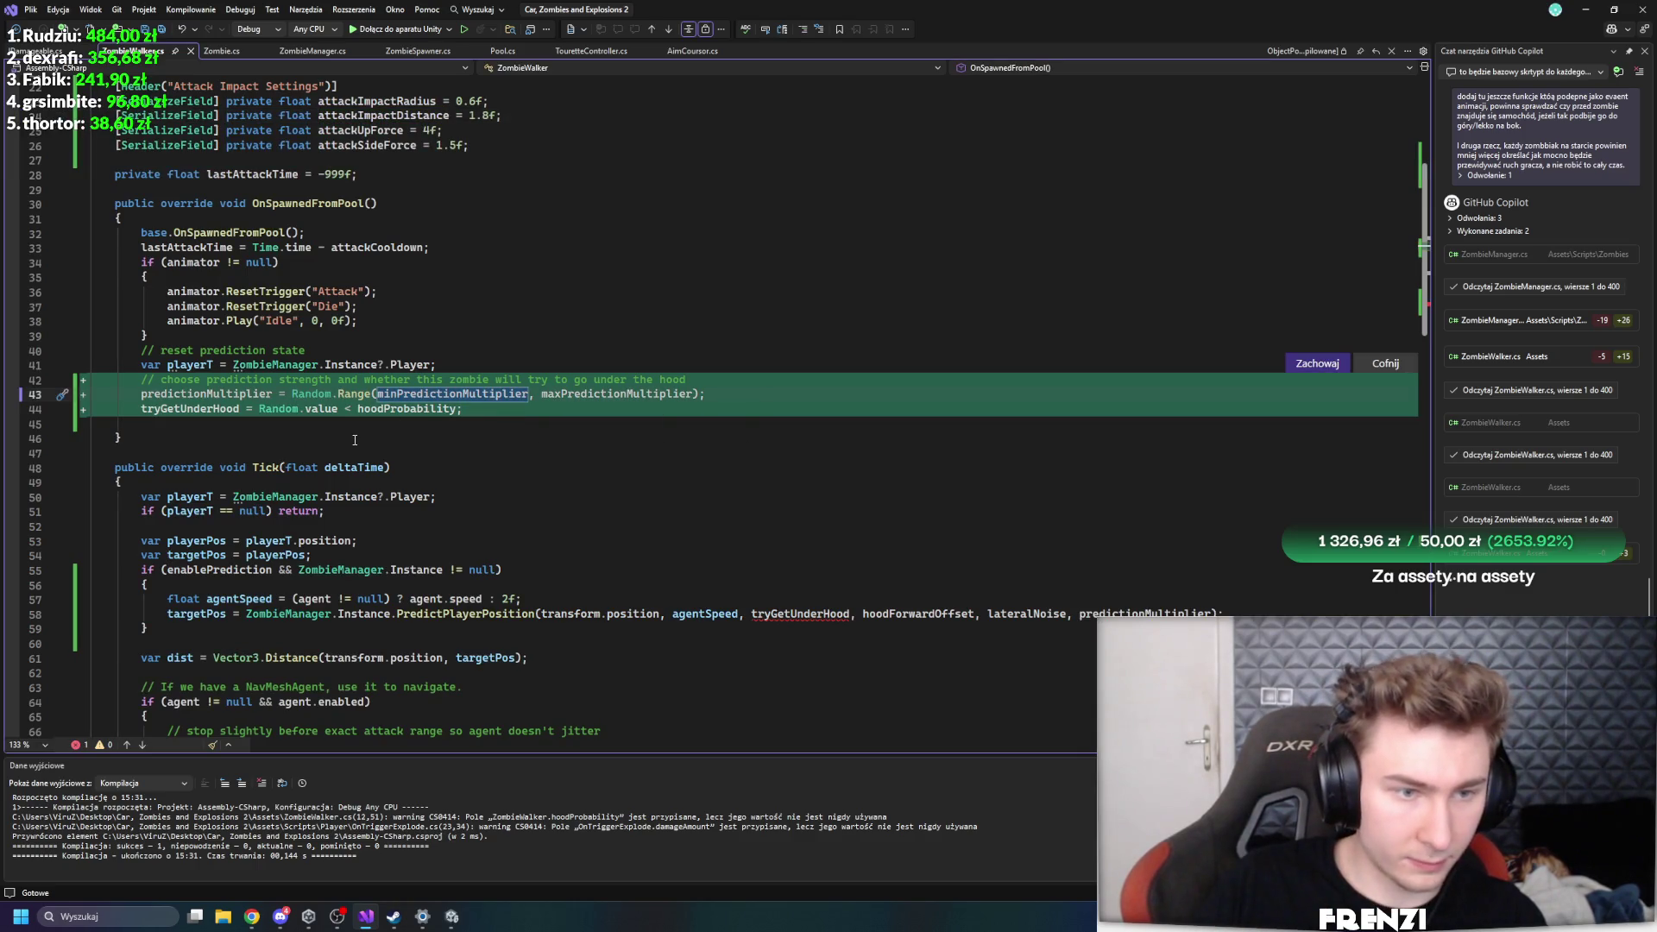
key("Tab")
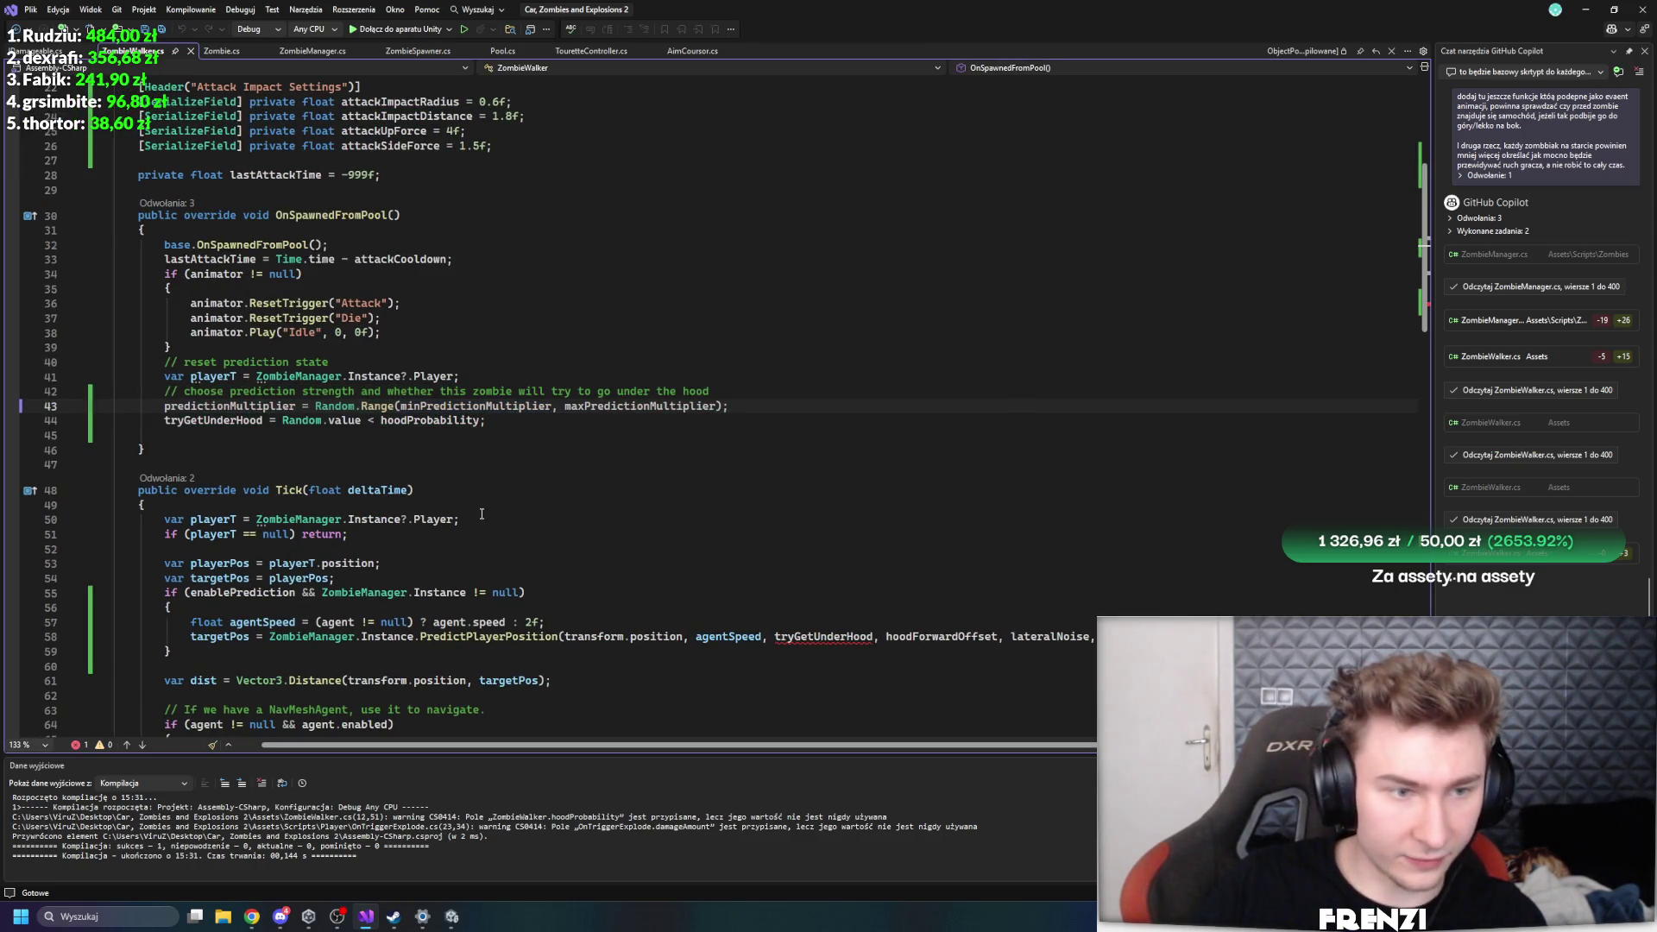
left_click(183, 421)
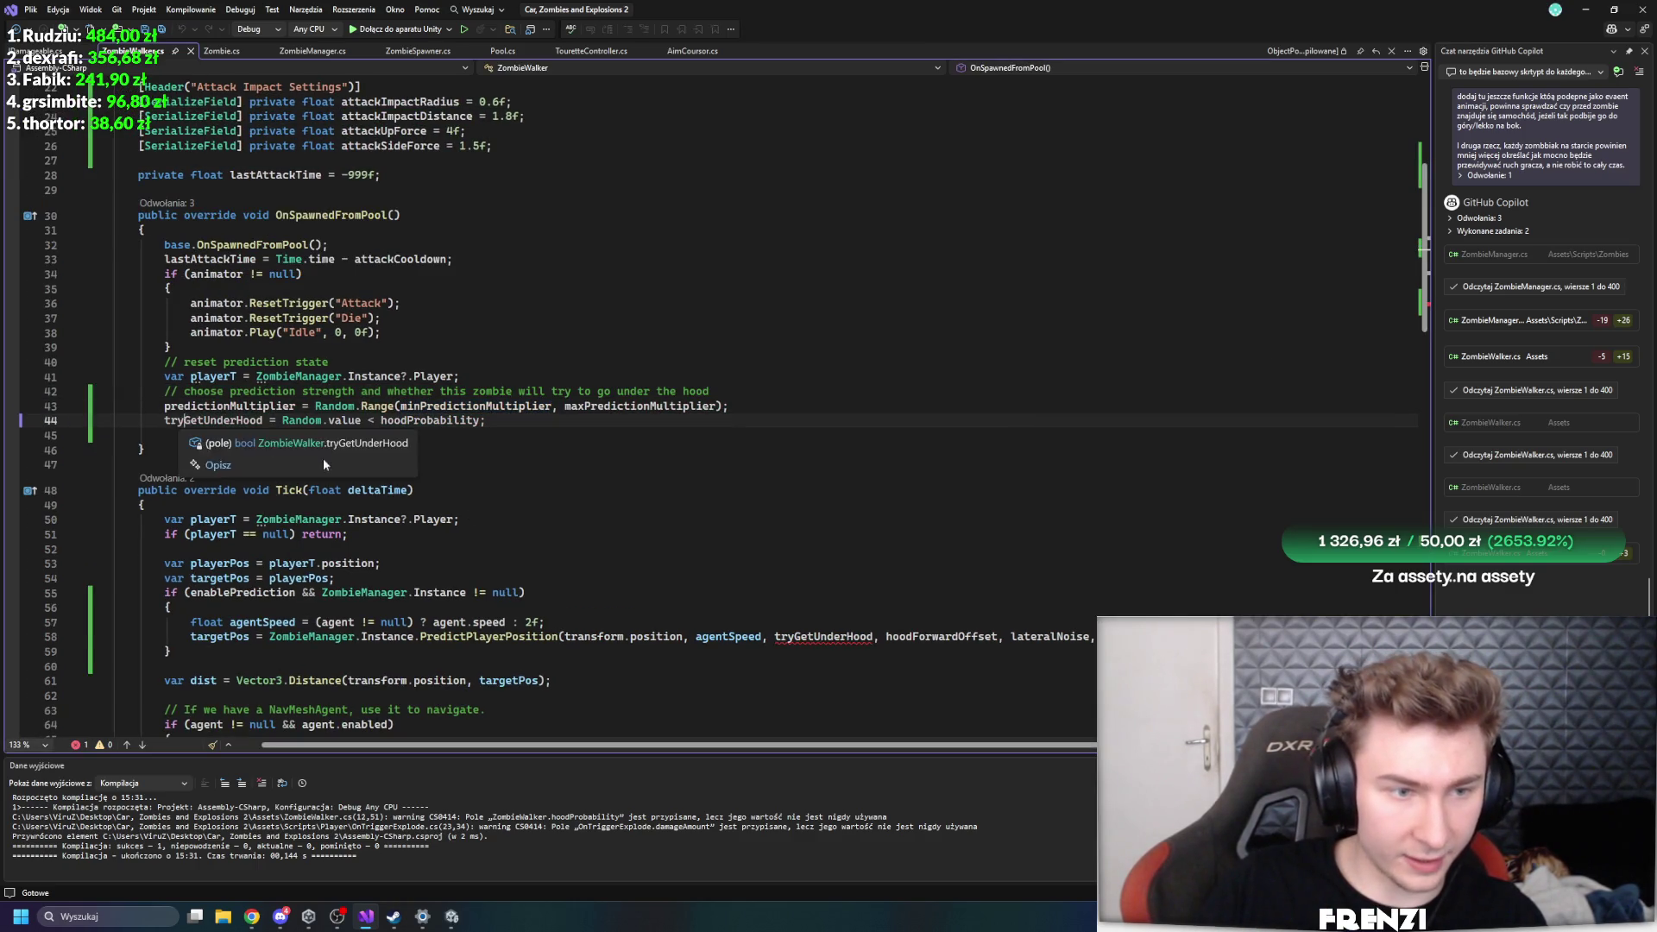
- Delete tryGetUnderHood from the PredictPlayerPosition call and return to Unity
left_click(883, 641)
key("ctrl+BackSpace")
key("ctrl+BackSpace")
key("ctrl+BackSpace")
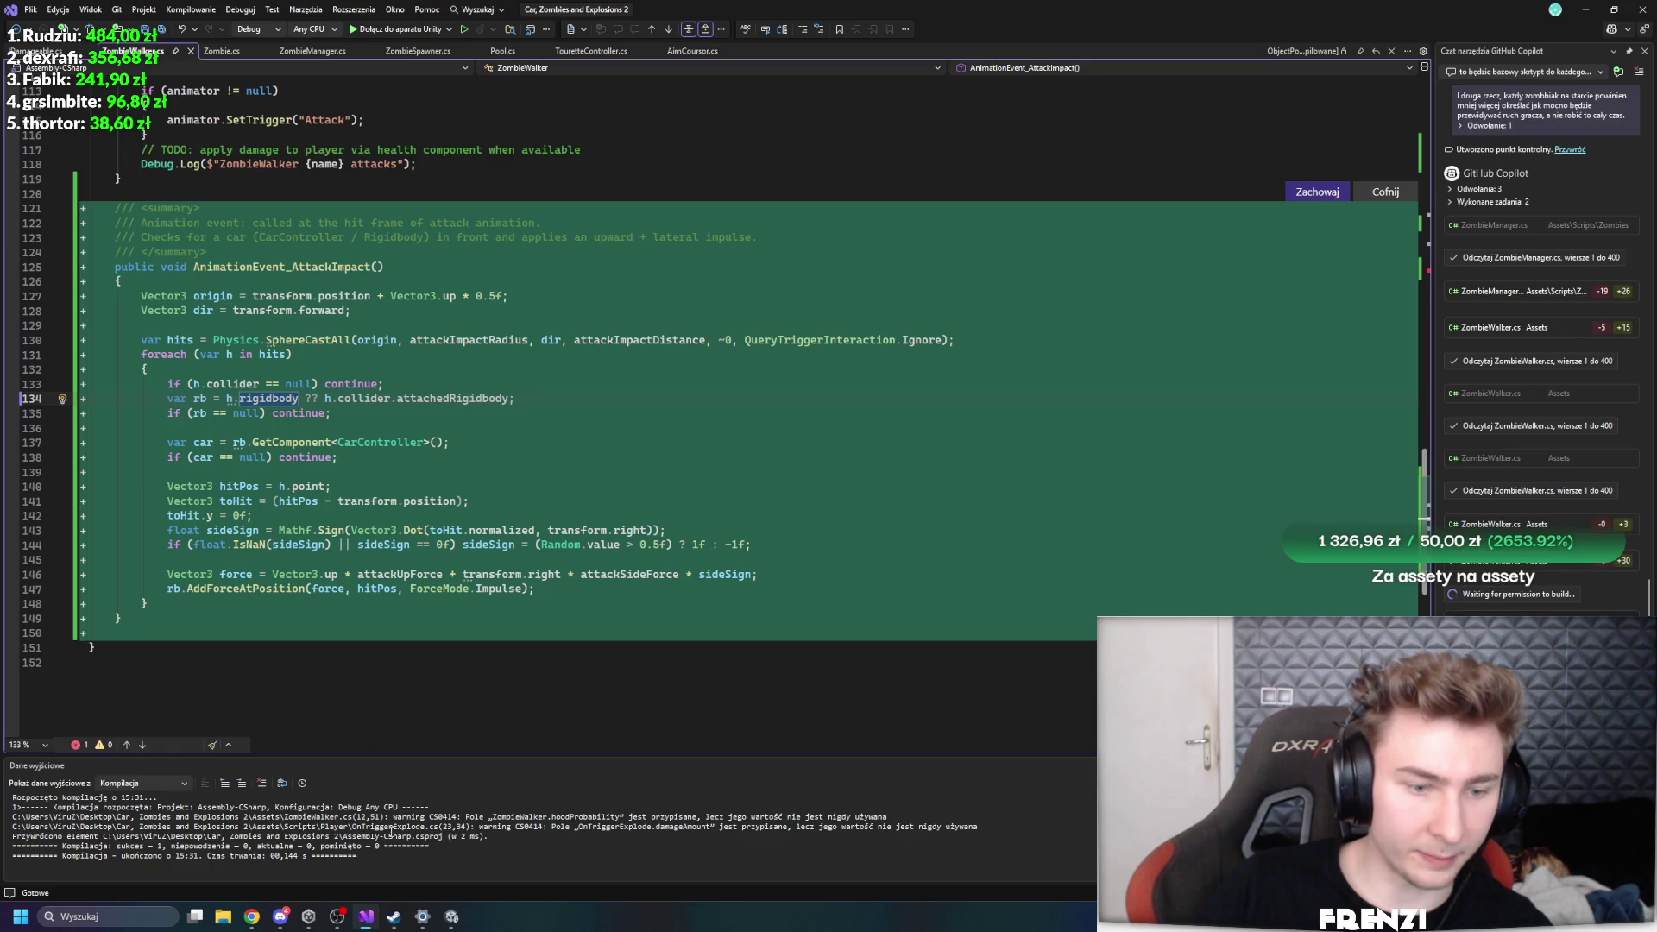
left_click(451, 917)
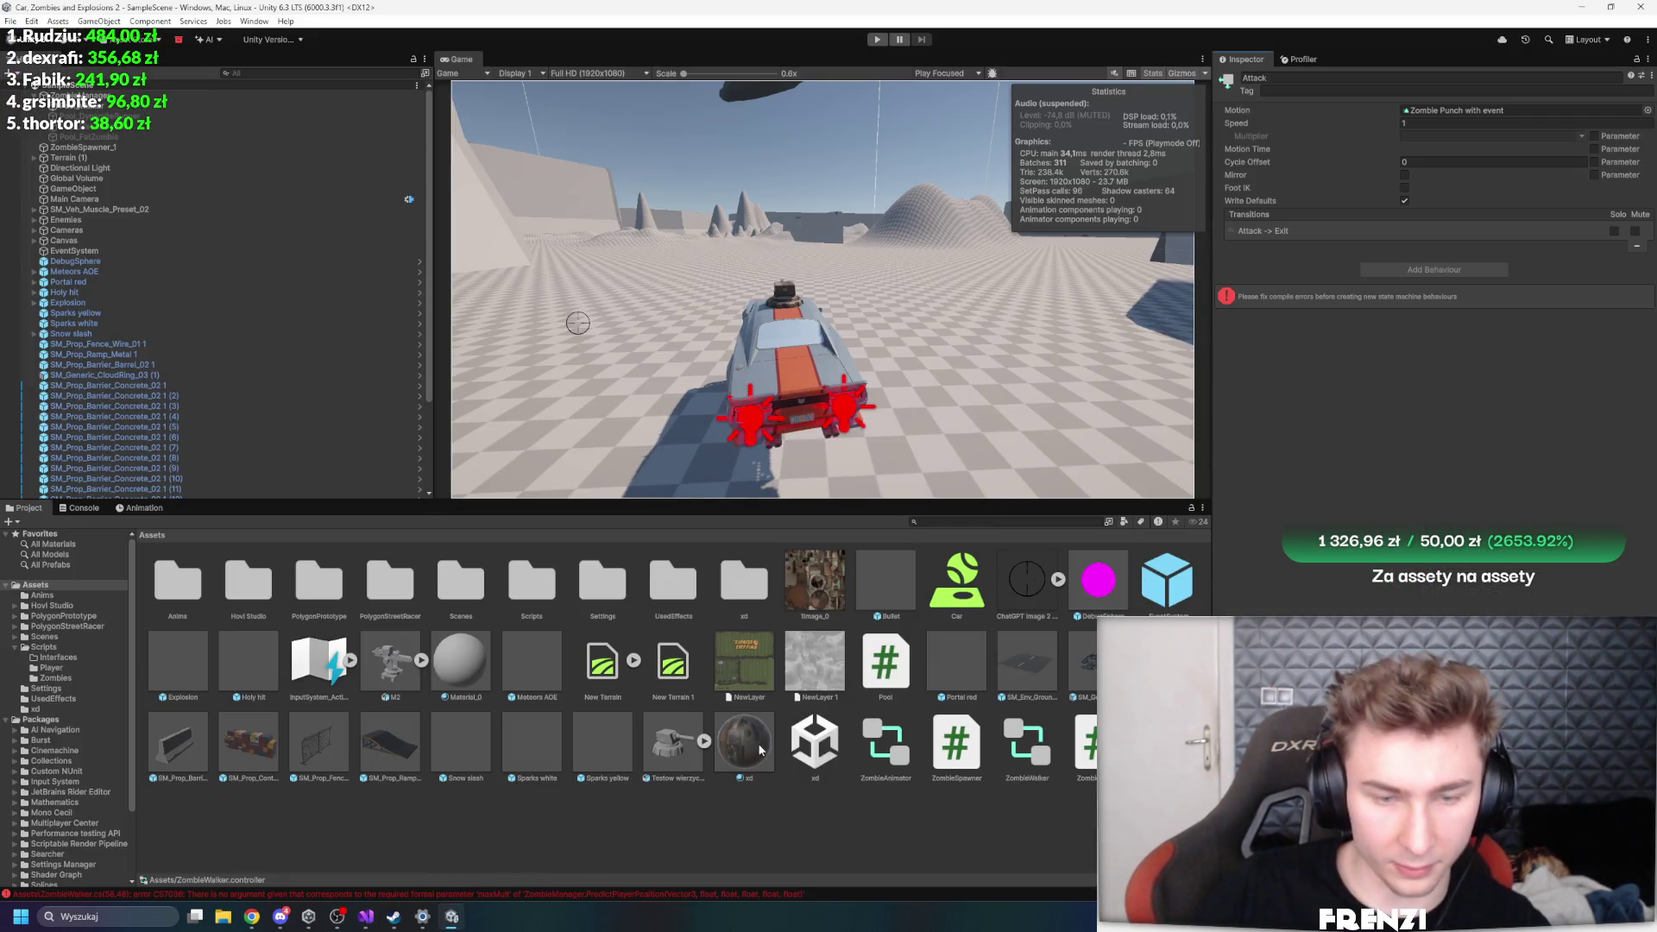
left_click(1467, 110)
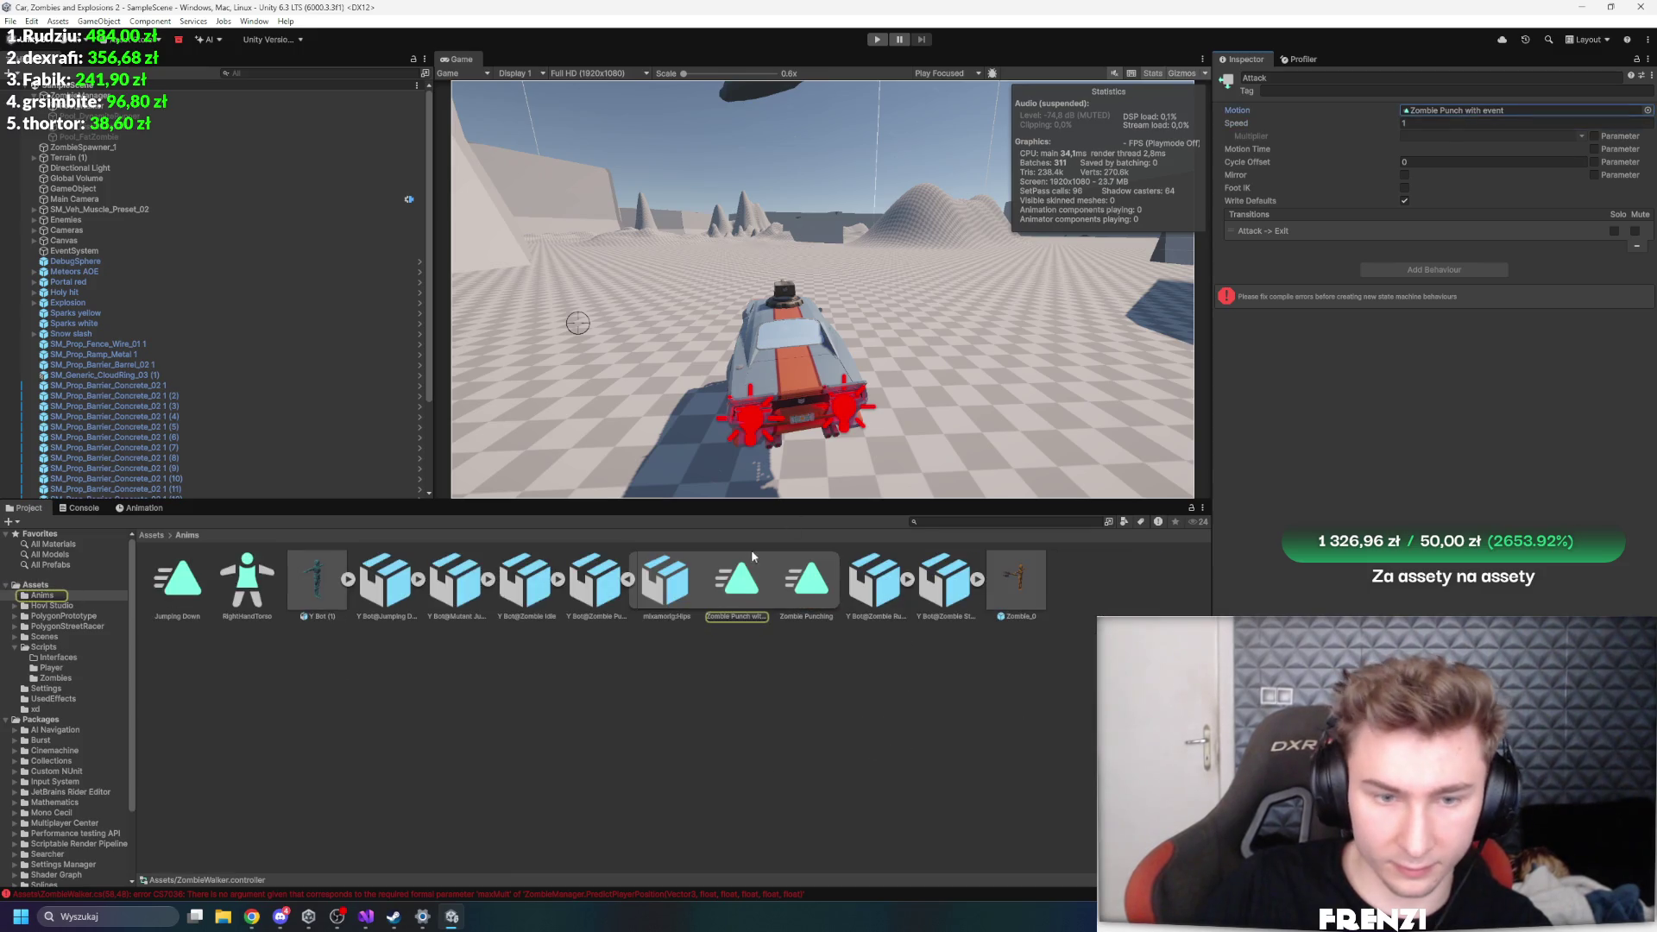
- Confirm in the Zombie Punching import settings that the punch clip's event calls AttackEvent
left_click(752, 557)
double_click(756, 595)
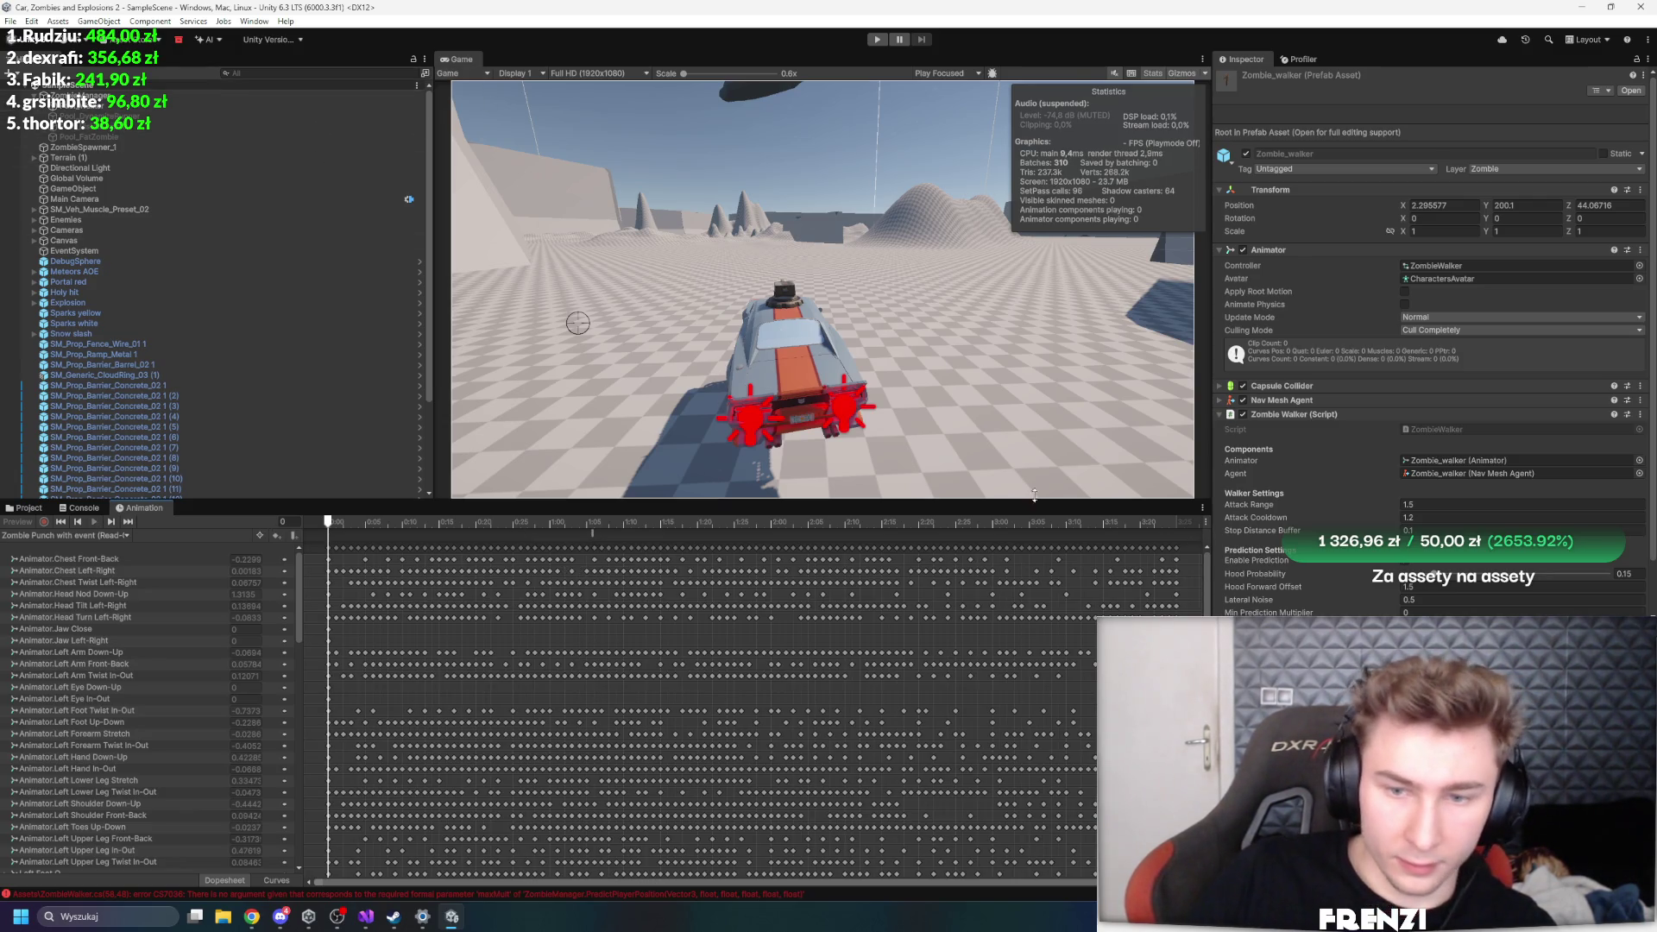
left_click(29, 508)
left_click(595, 580)
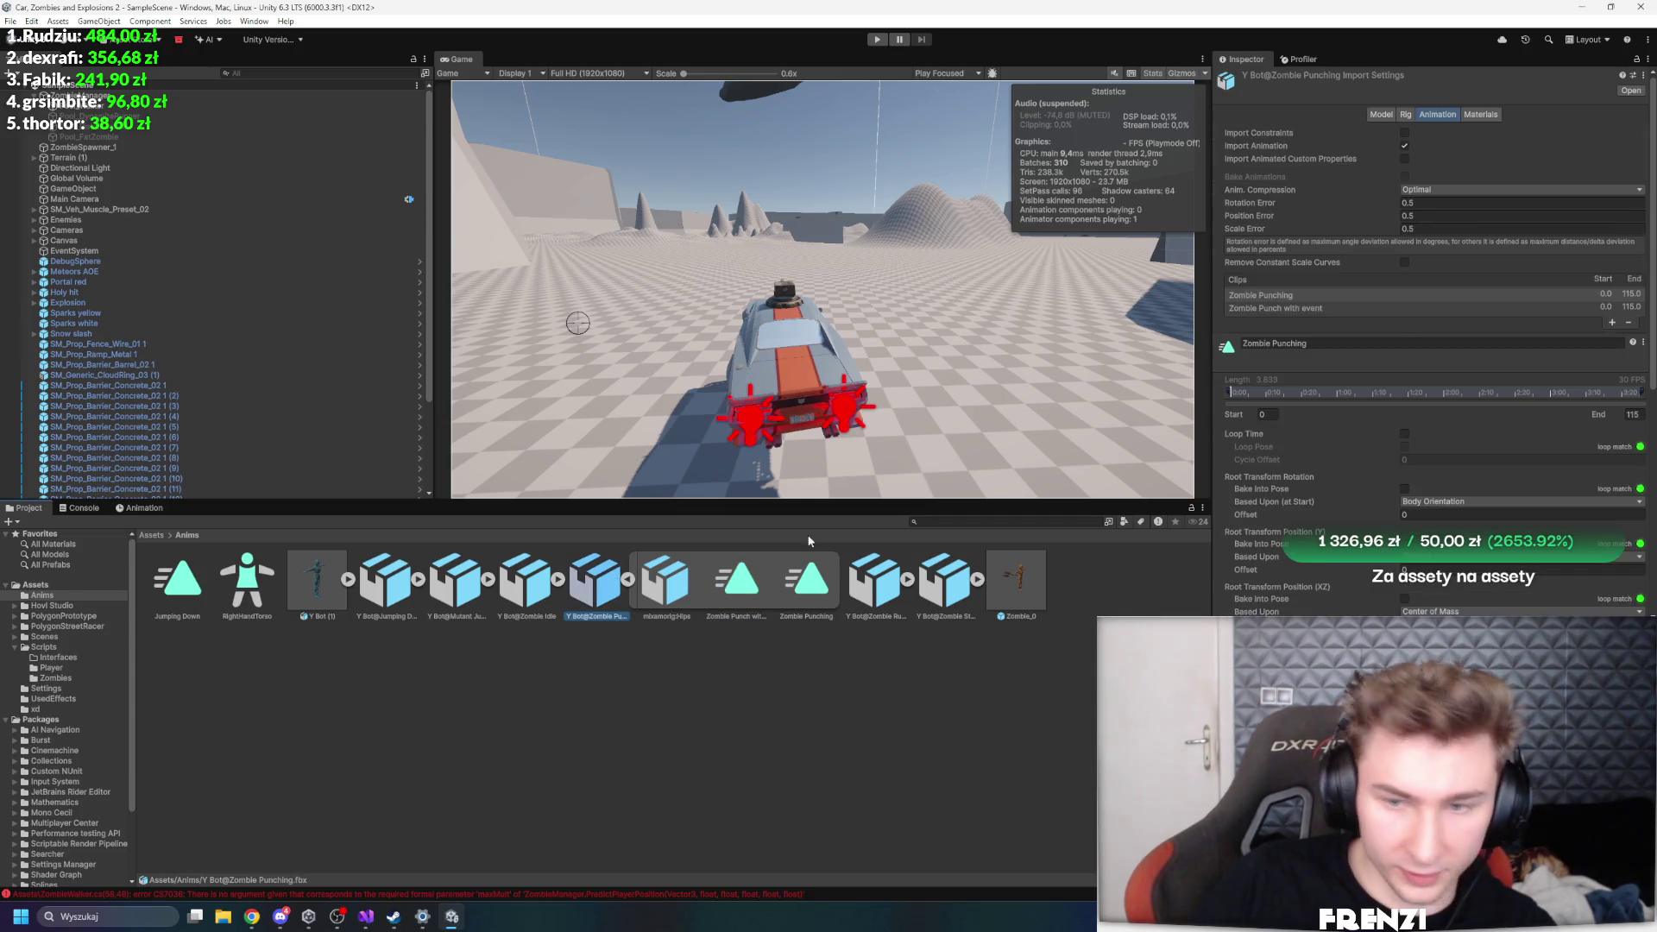
scroll(1353, 204, "down", 3)
left_click(1323, 239)
scroll(1332, 463, "down", 5)
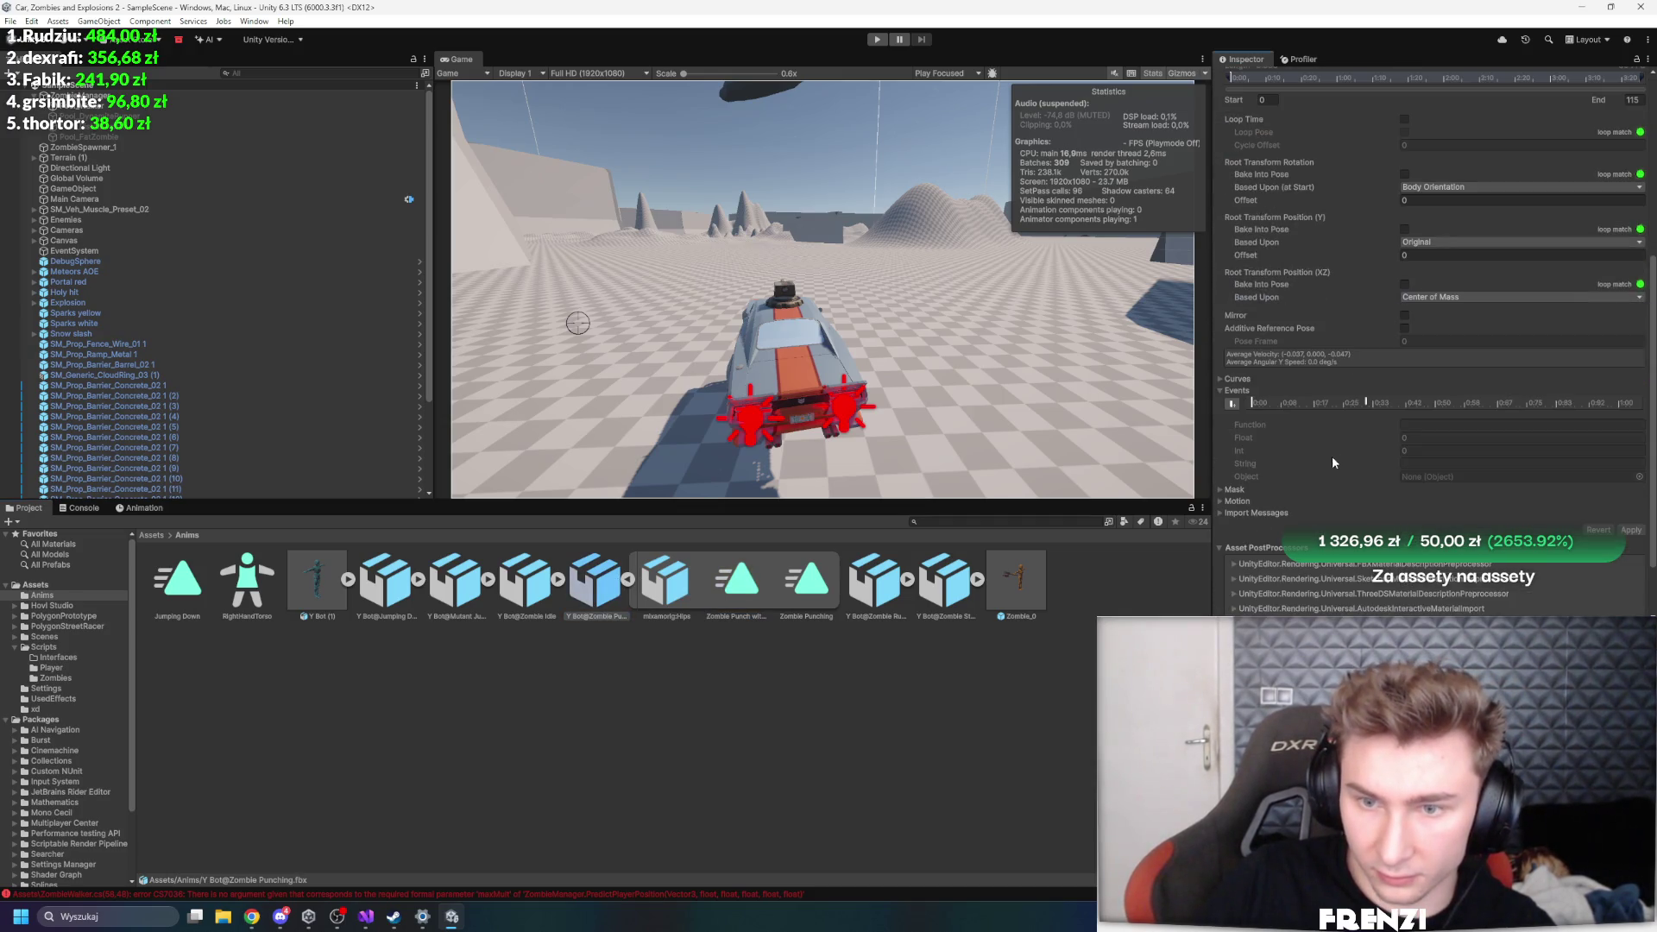
left_click(375, 922)
left_click(197, 267)
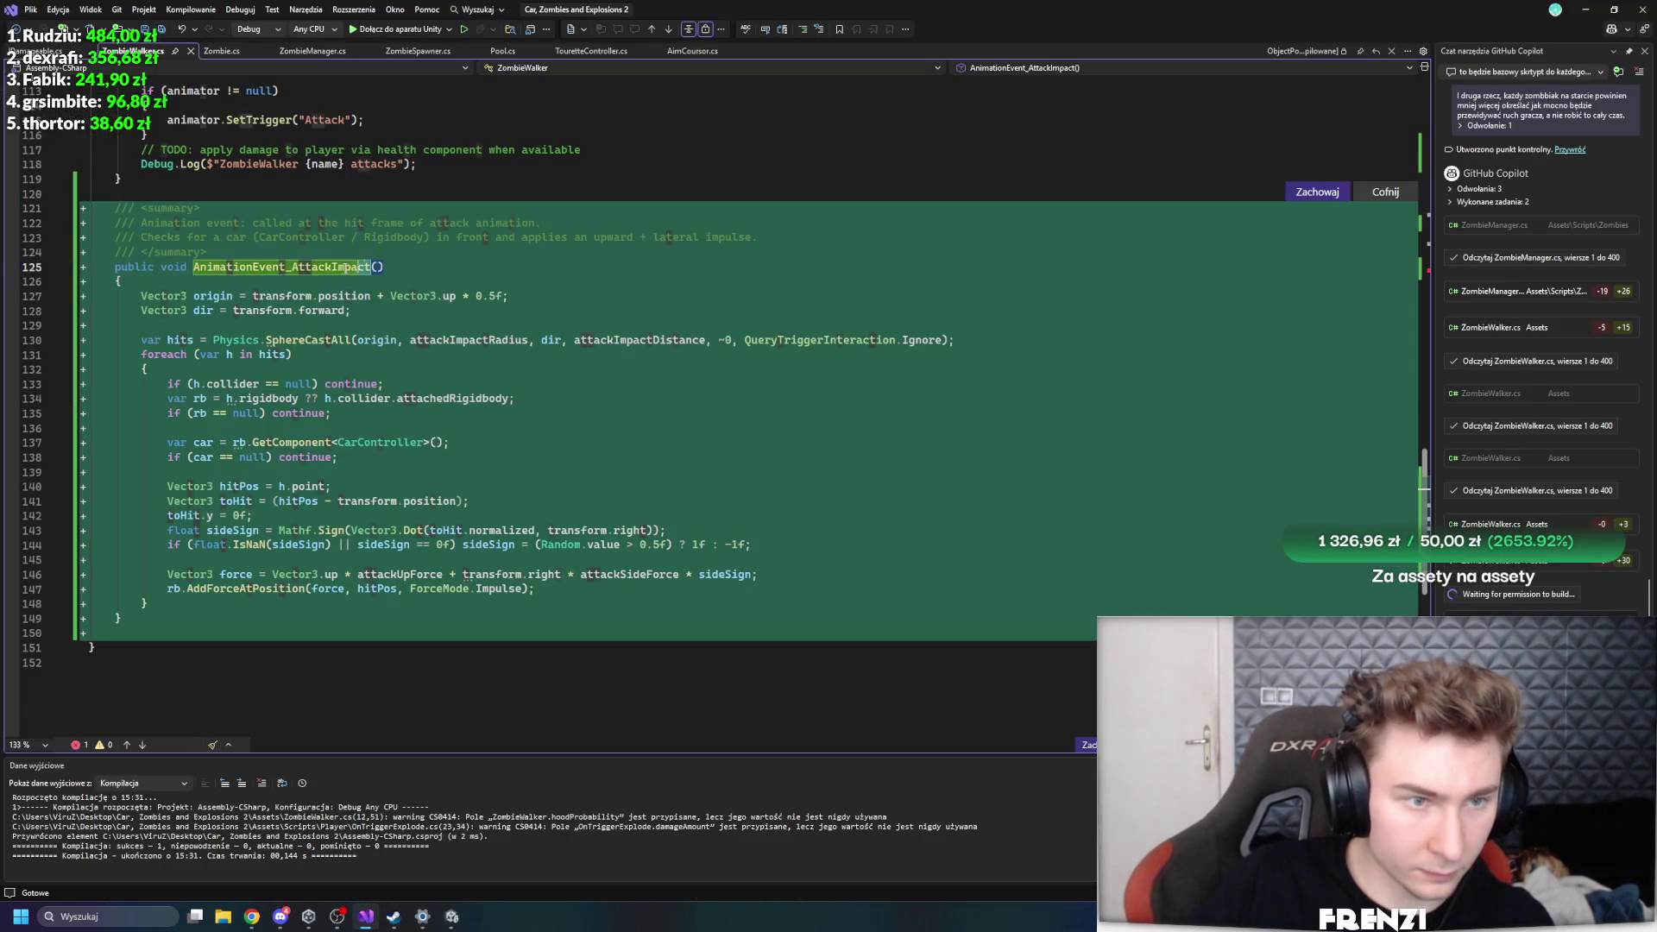
- Rename the AnimationEvent_AttackImpact method to AttackEvent
type("AttackEvent")
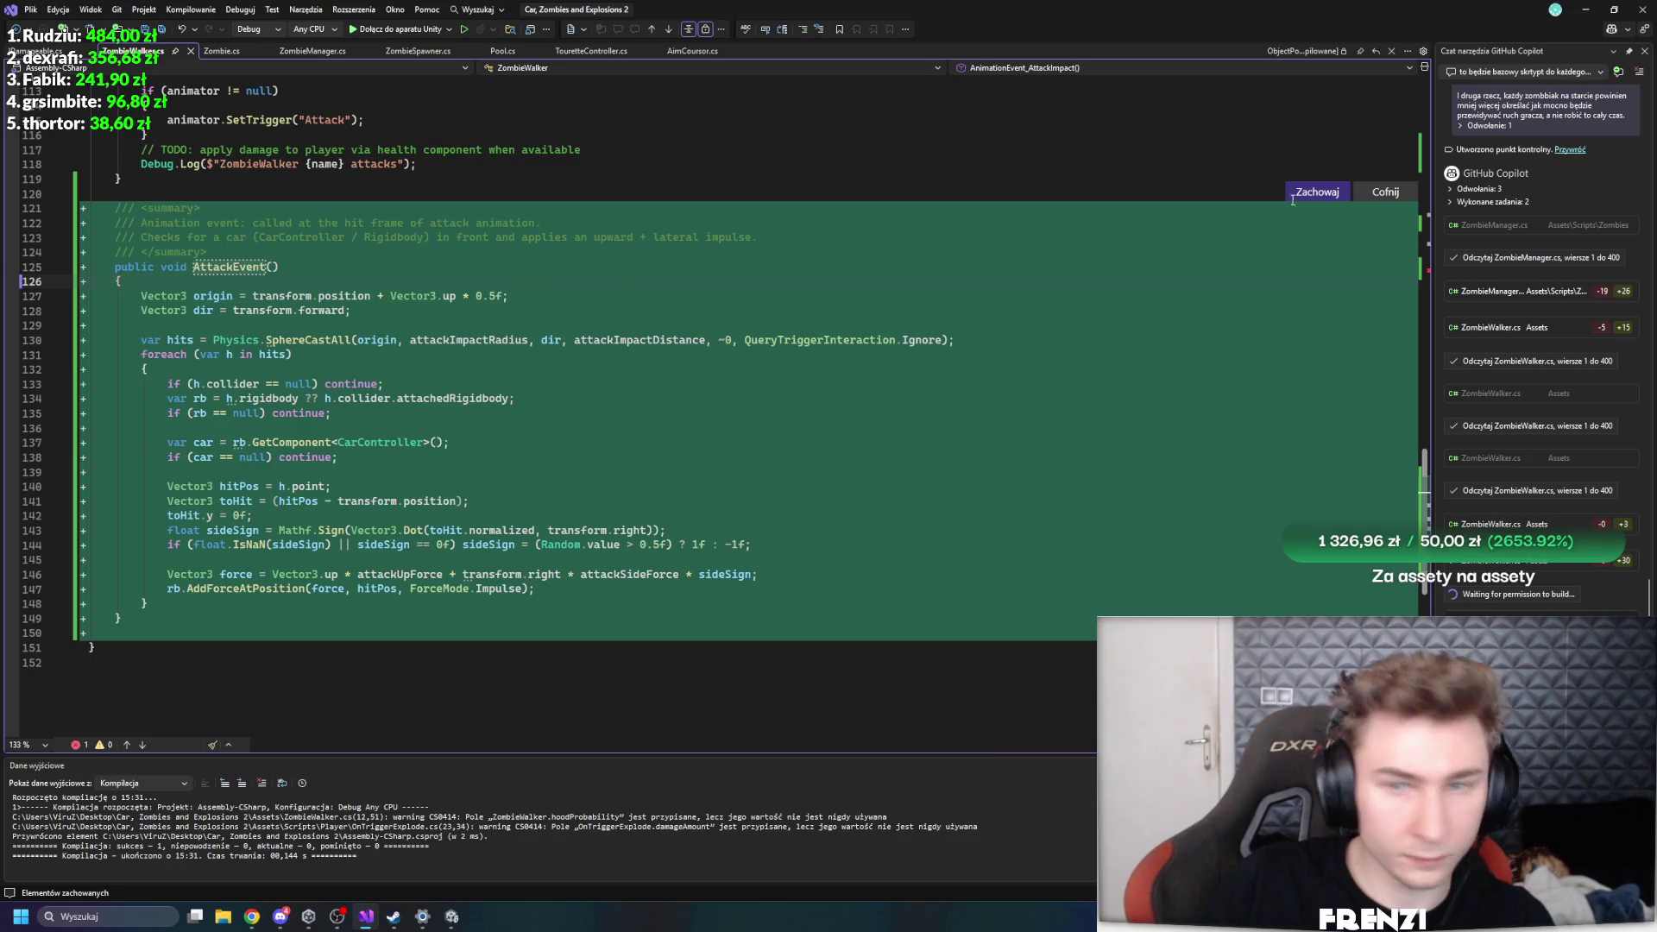
scroll(880, 582, "up", 13)
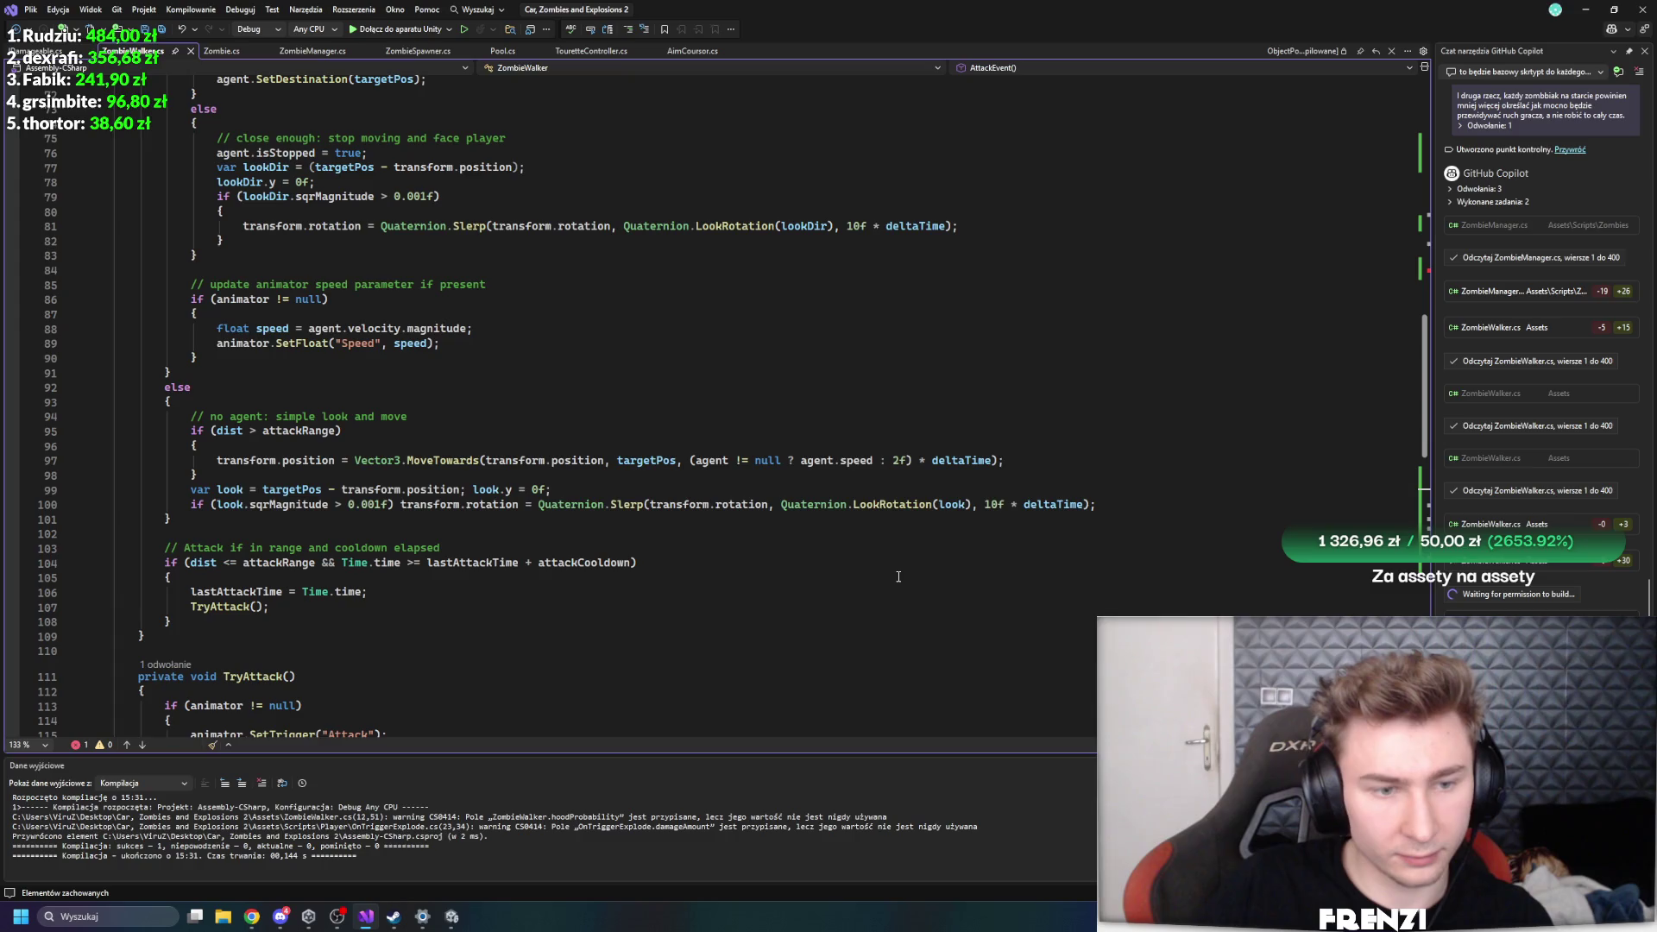
scroll(899, 576, "up", 8)
scroll(710, 468, "up", 4)
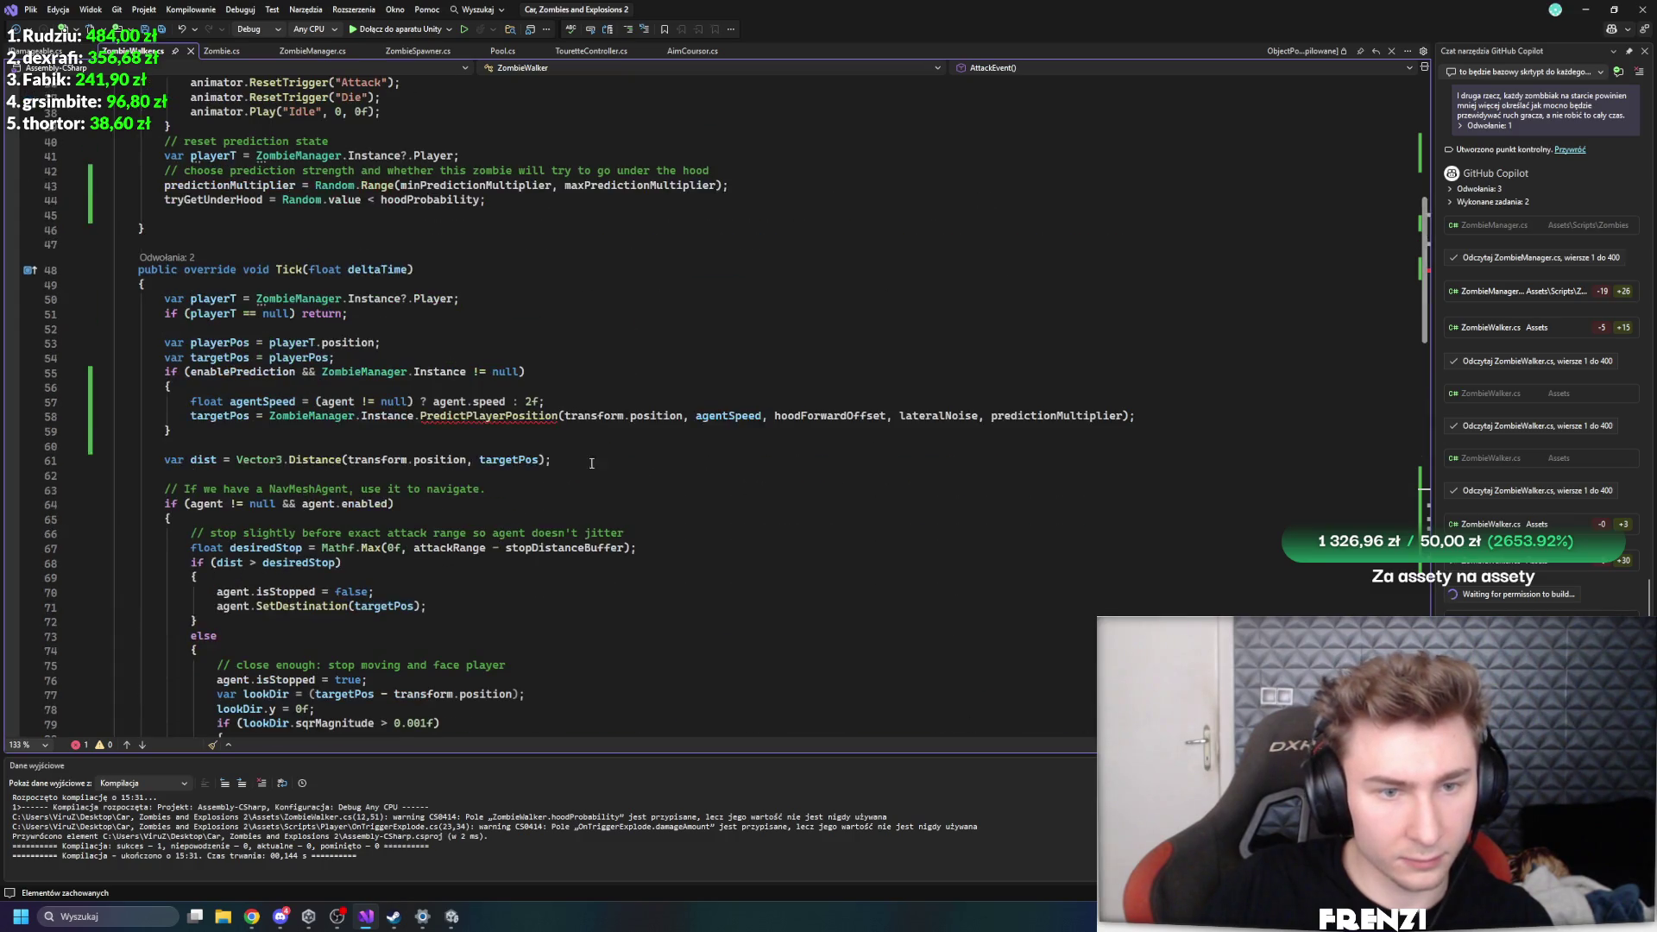
- Delete hoodForwardOffset from Tick's PredictPlayerPosition call and jump to its definition
left_click(488, 416)
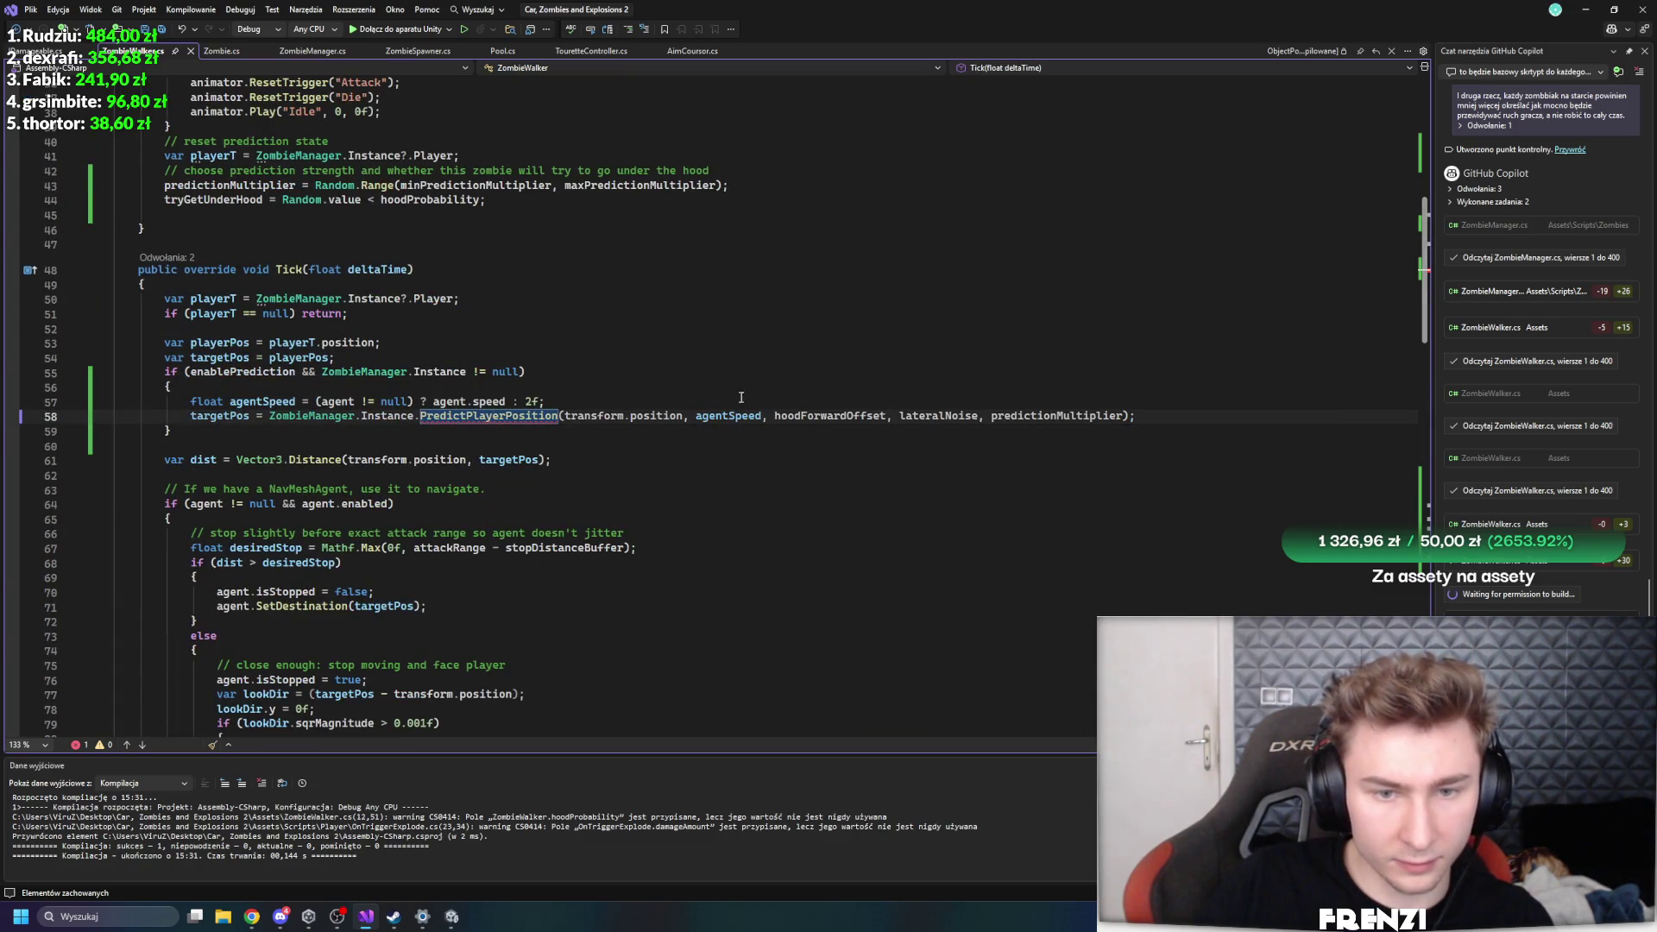
left_click_drag(894, 415, 774, 415)
key("BackSpace")
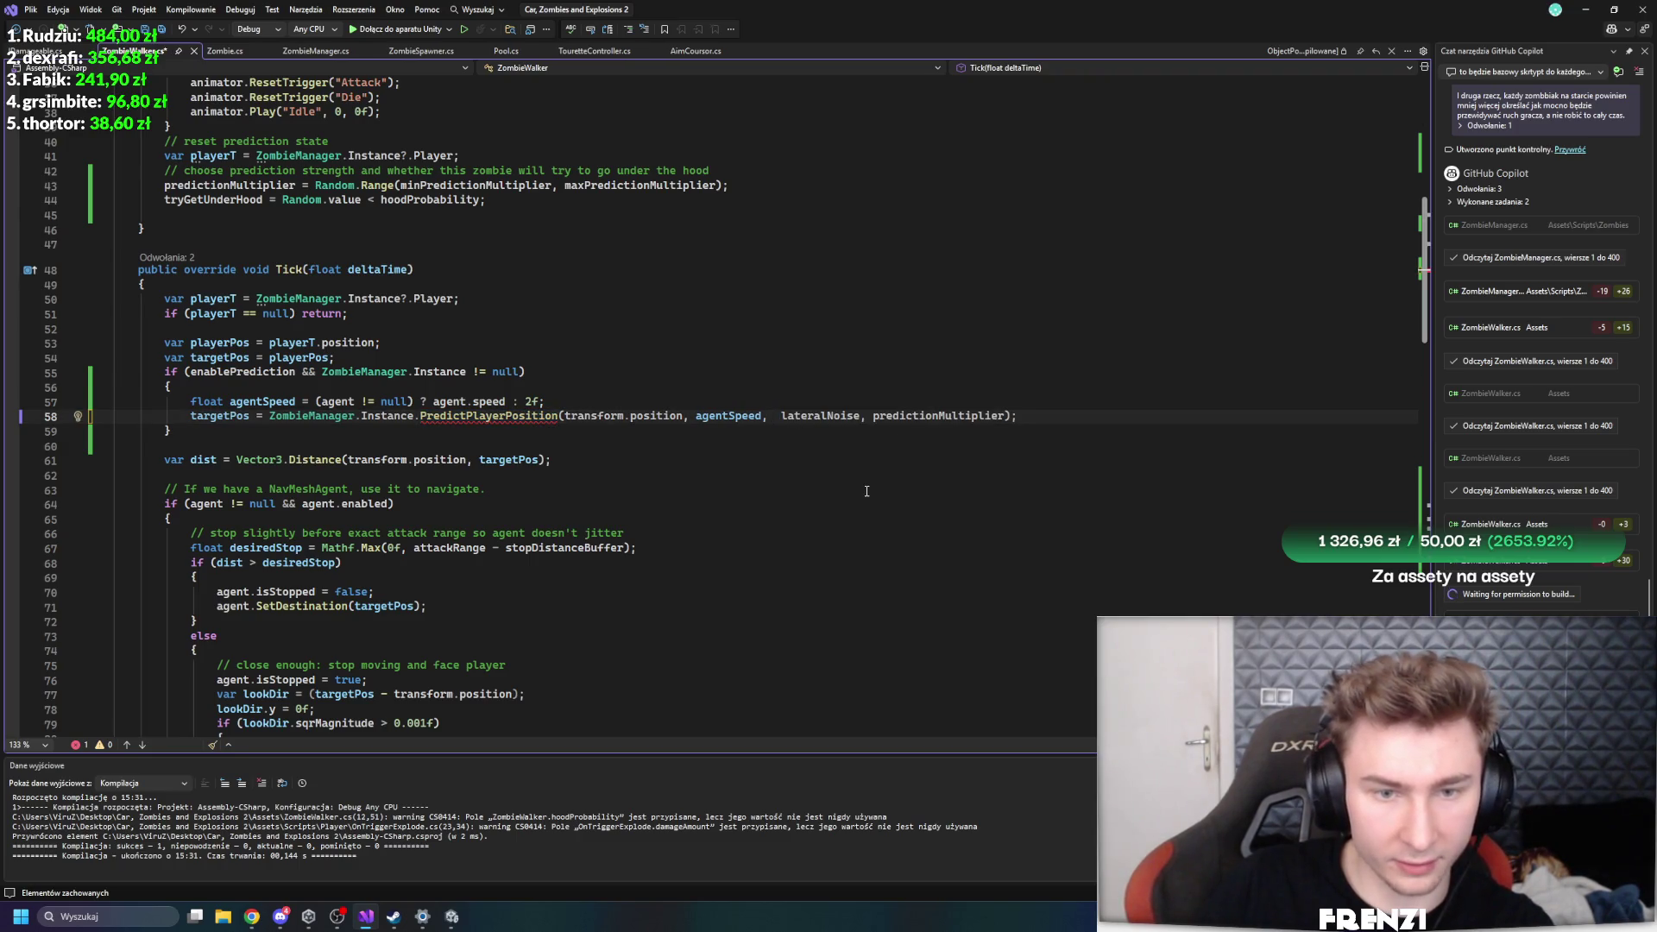
key("BackSpace")
left_click(867, 491)
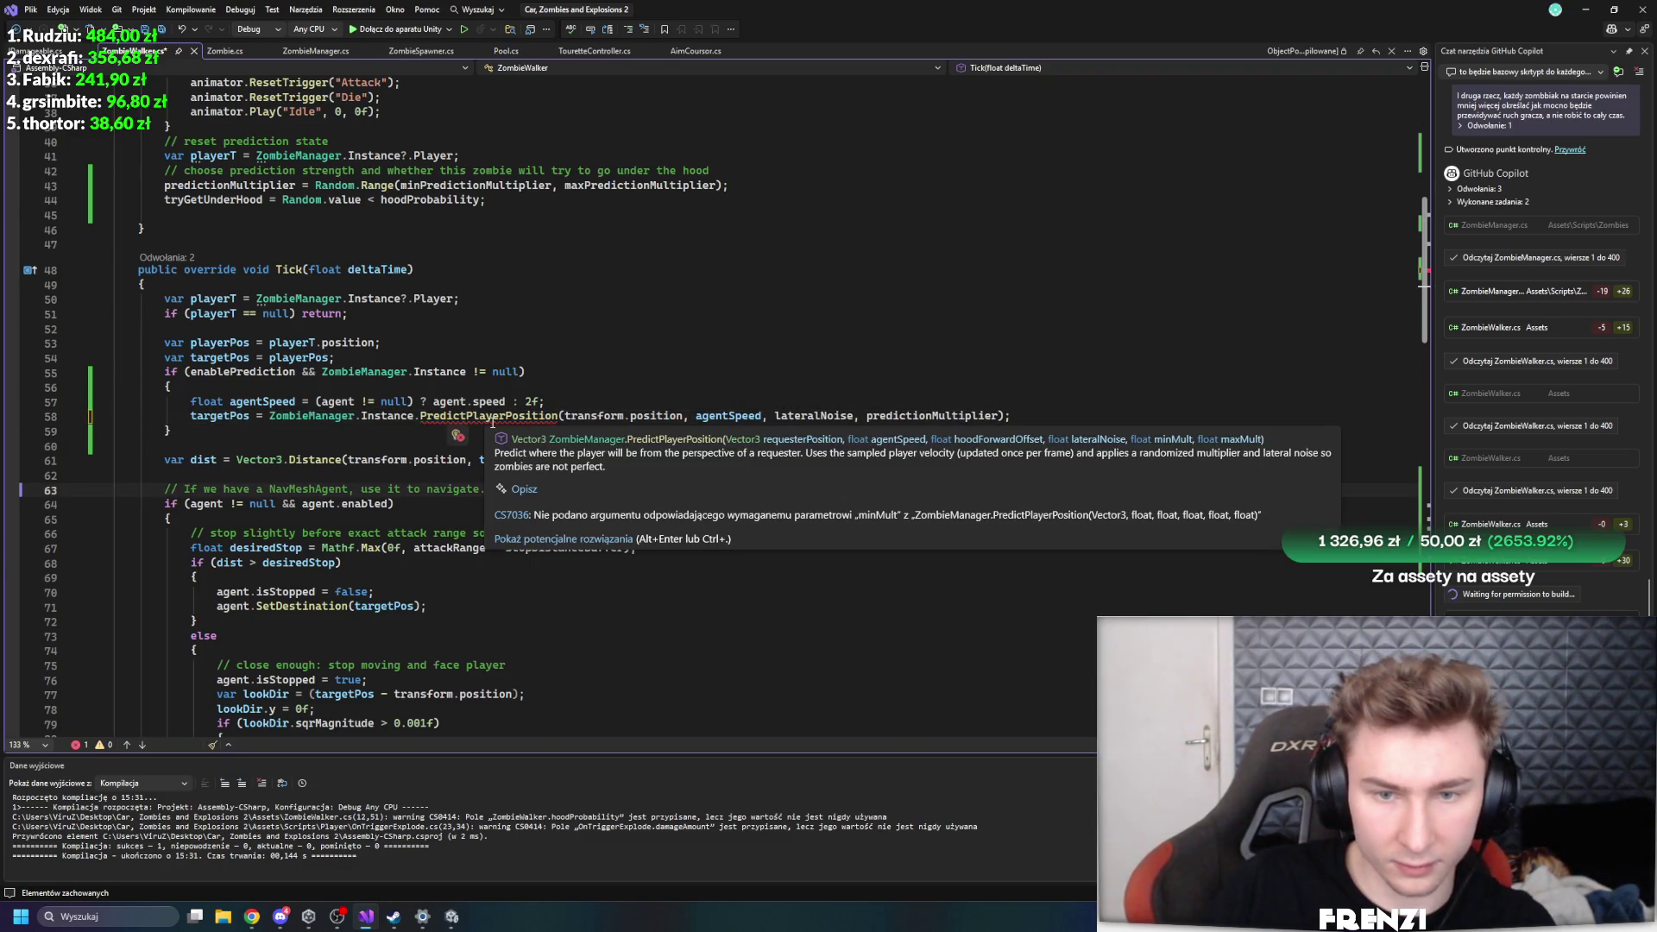
left_click(492, 417, "ctrl")
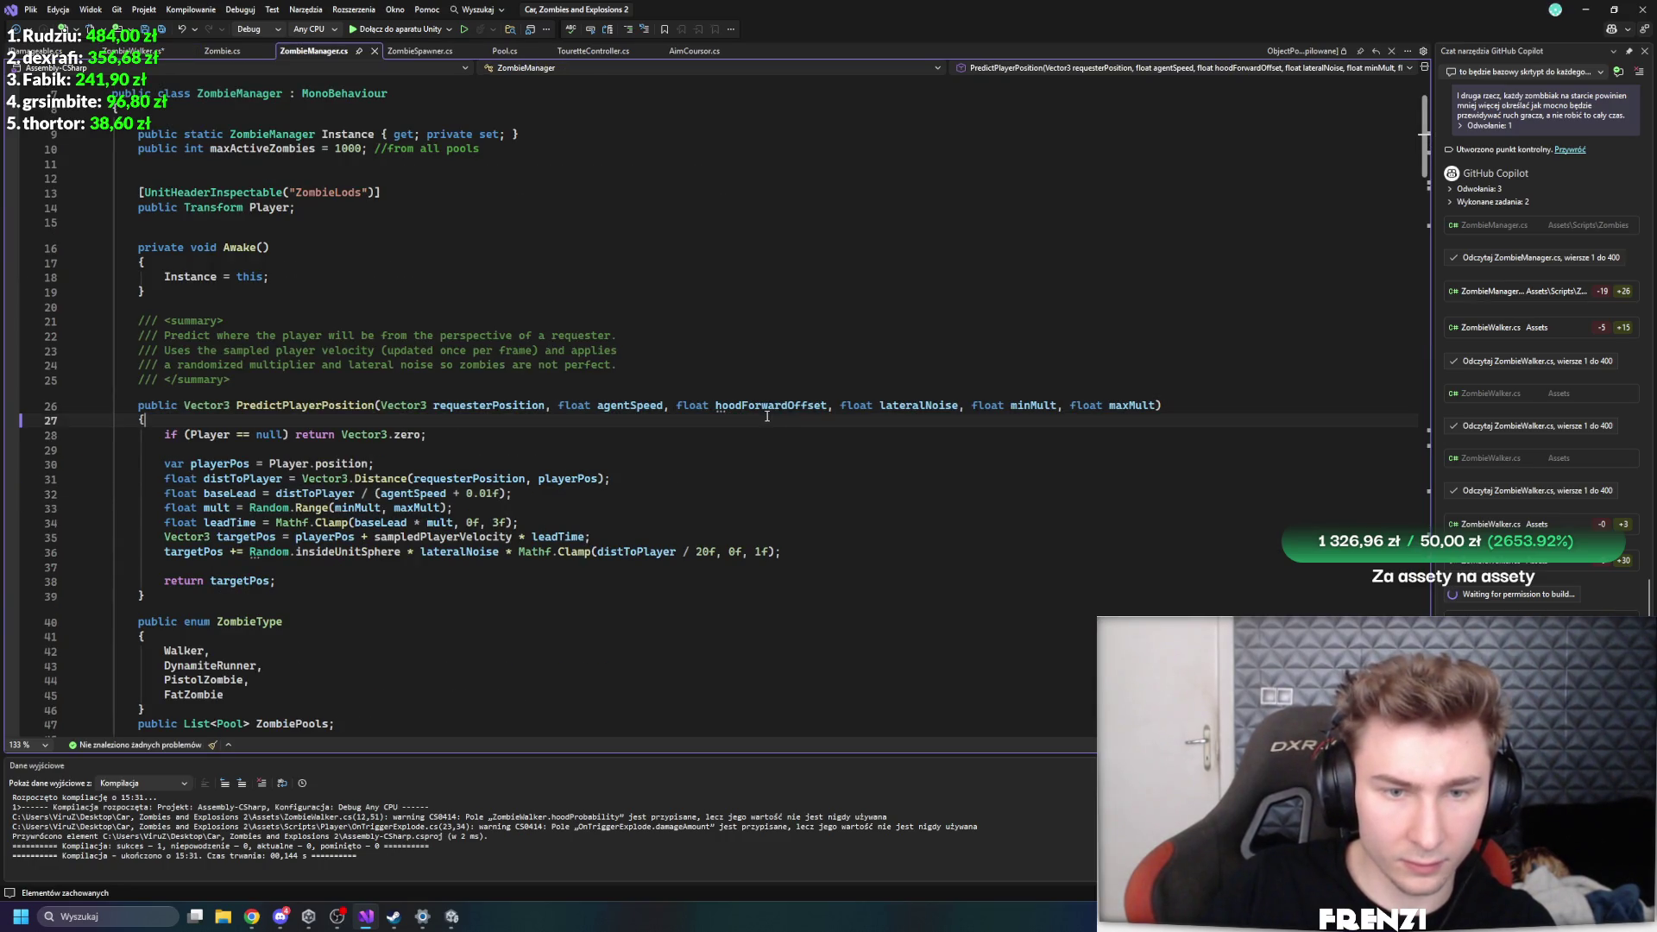
- Remove the hoodForwardOffset parameter from PredictPlayerPosition's signature in ZombieManager
left_click_drag(833, 405, 676, 405)
key("BackSpace")
left_click(755, 495)
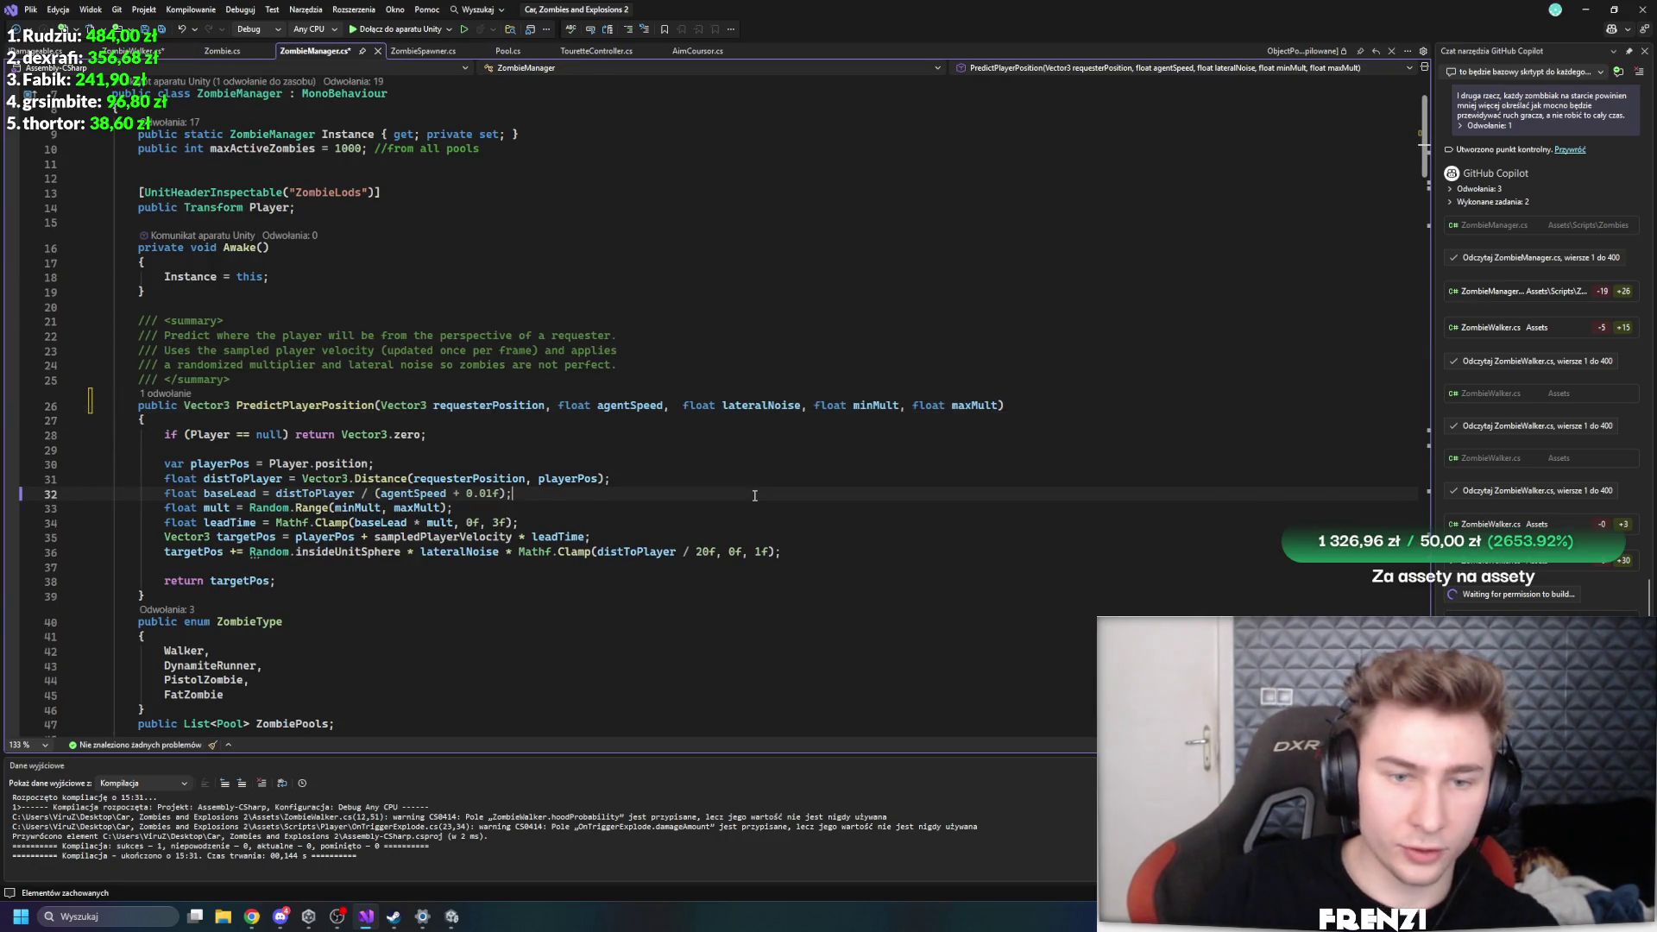
left_click(695, 478)
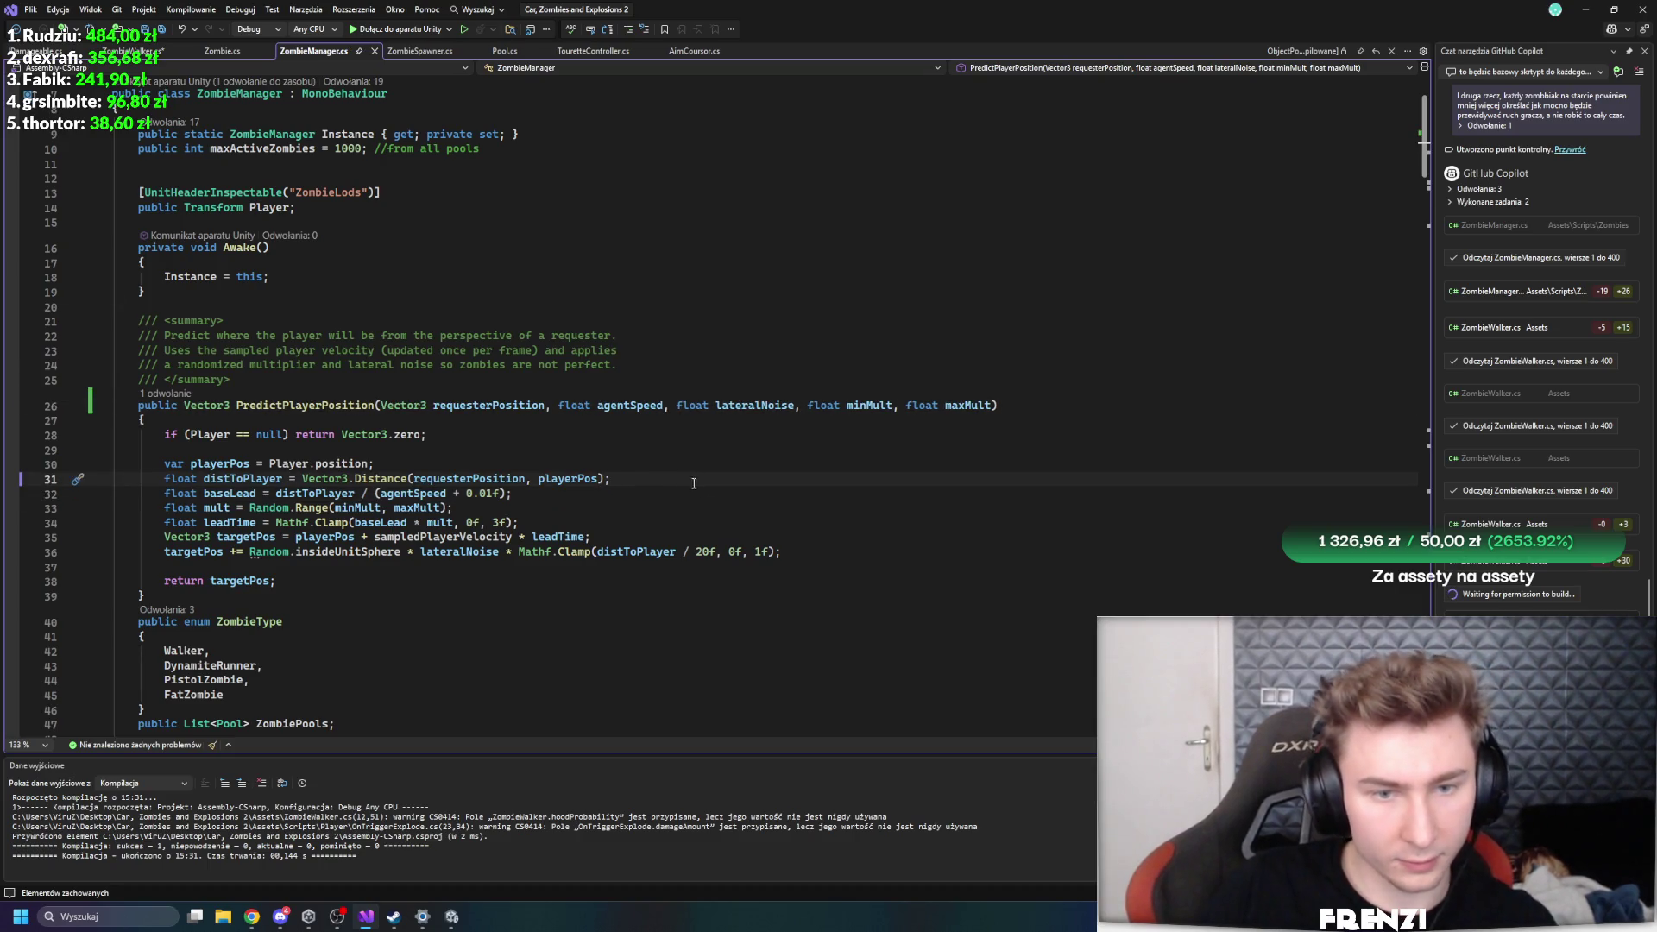
scroll(718, 551, "down", 9)
scroll(718, 550, "up", 7)
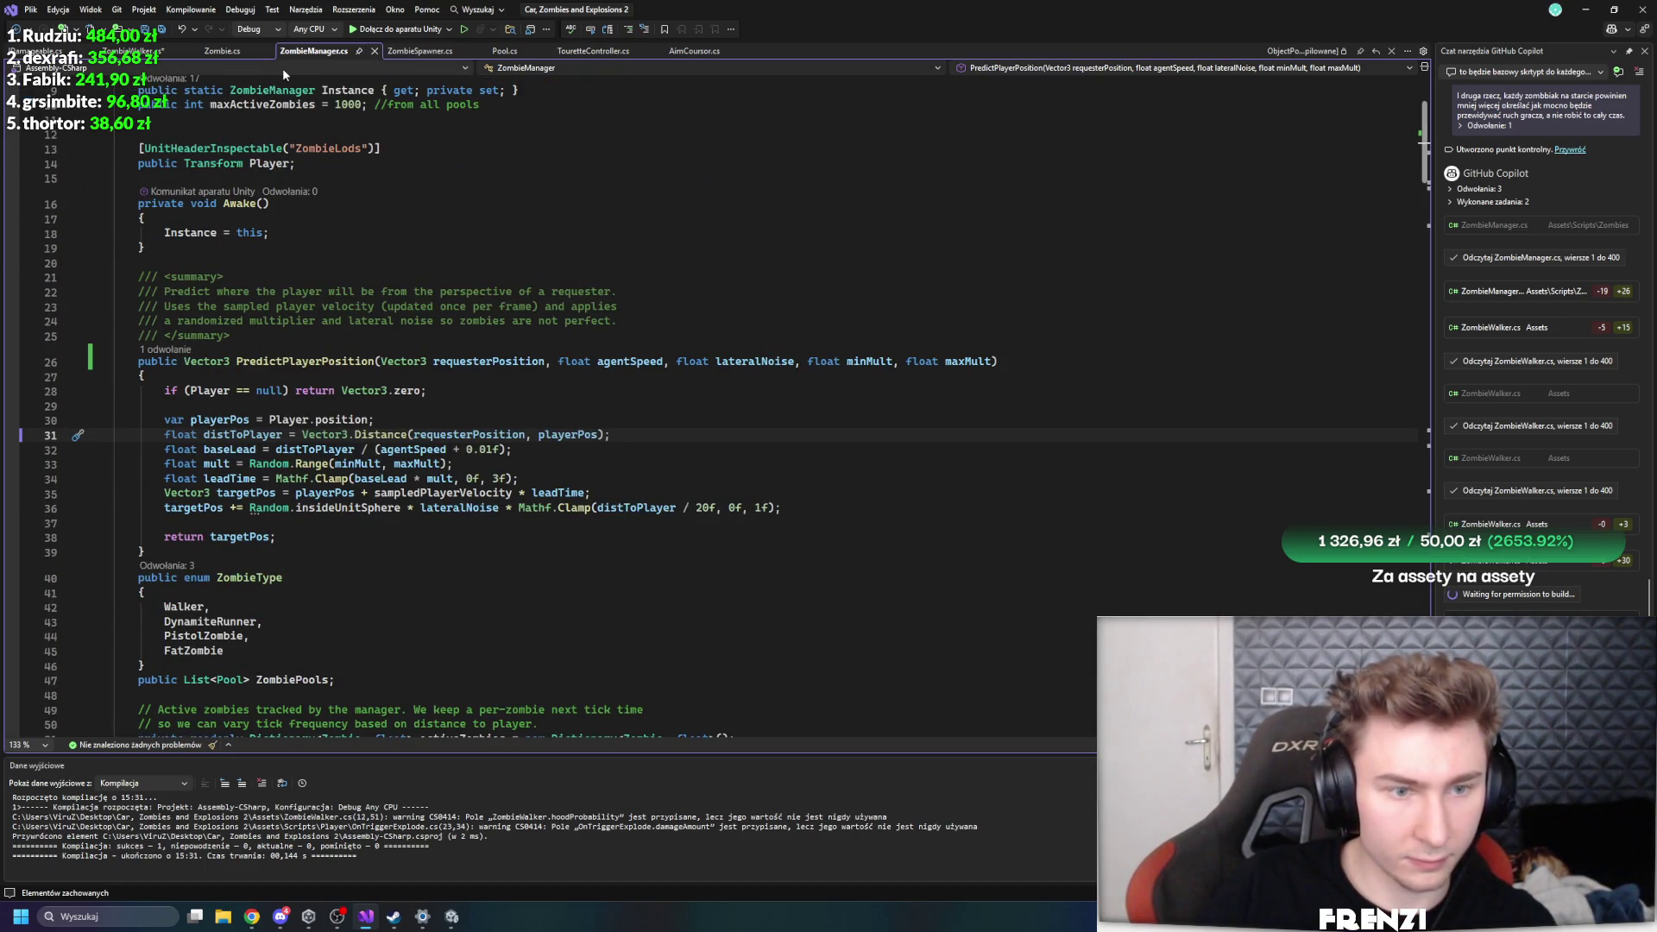
- Check the PredictPlayerPosition call's error in ZombieWalker's Tick, then return to the definition
left_click(164, 349)
double_click(333, 303)
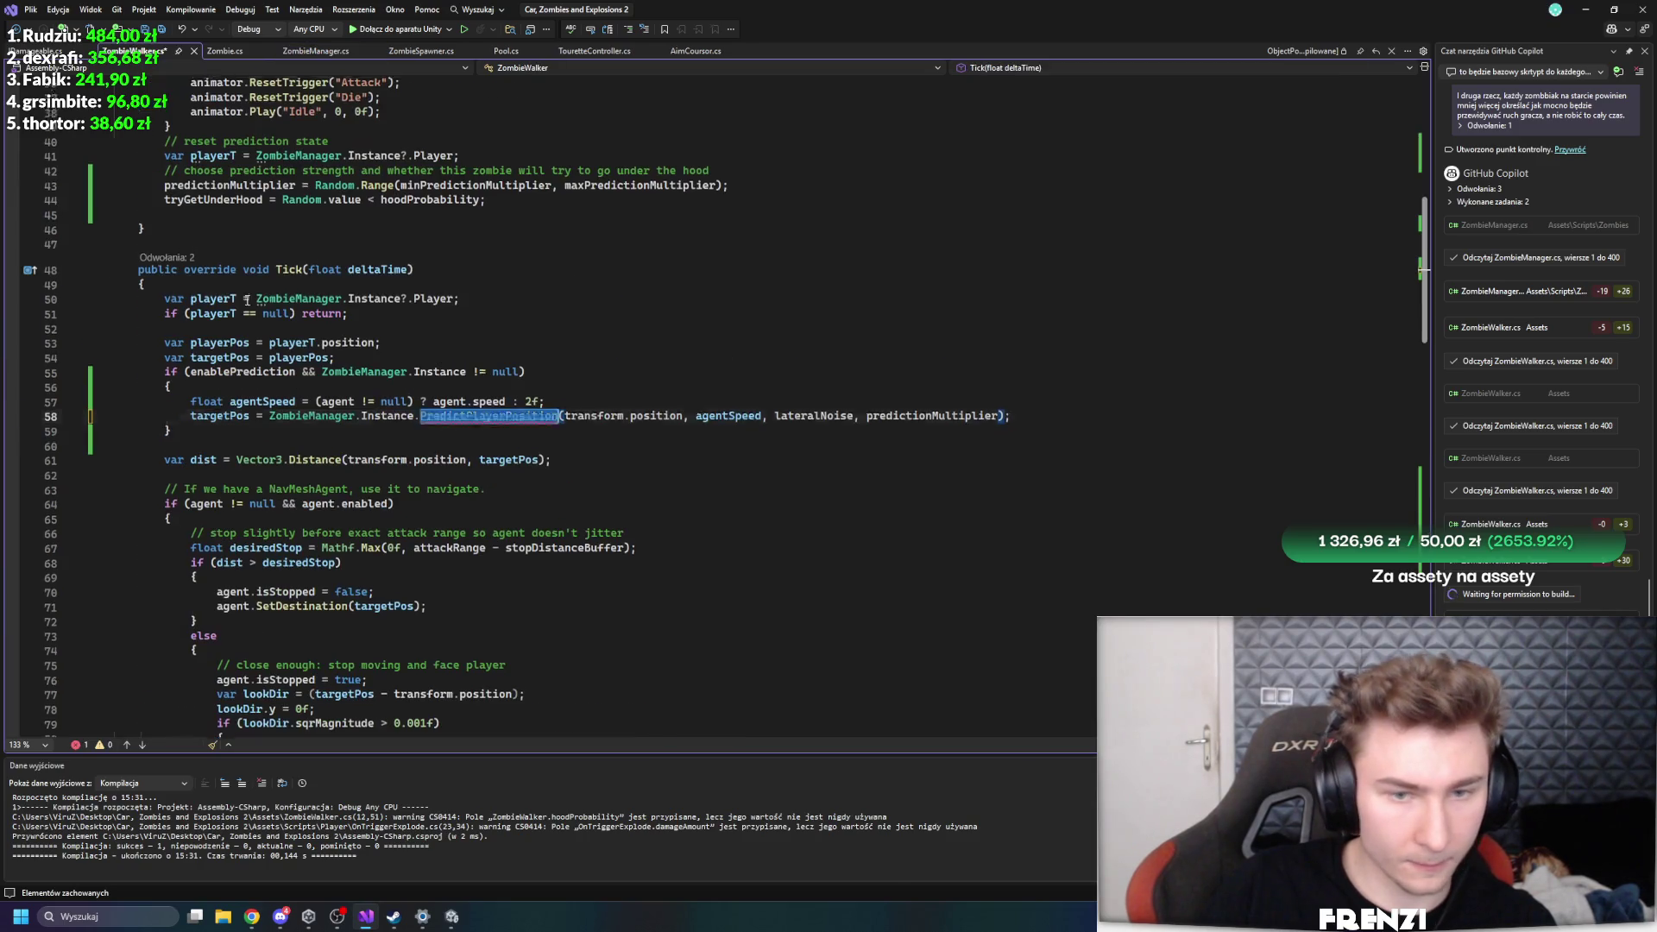
left_click(880, 489)
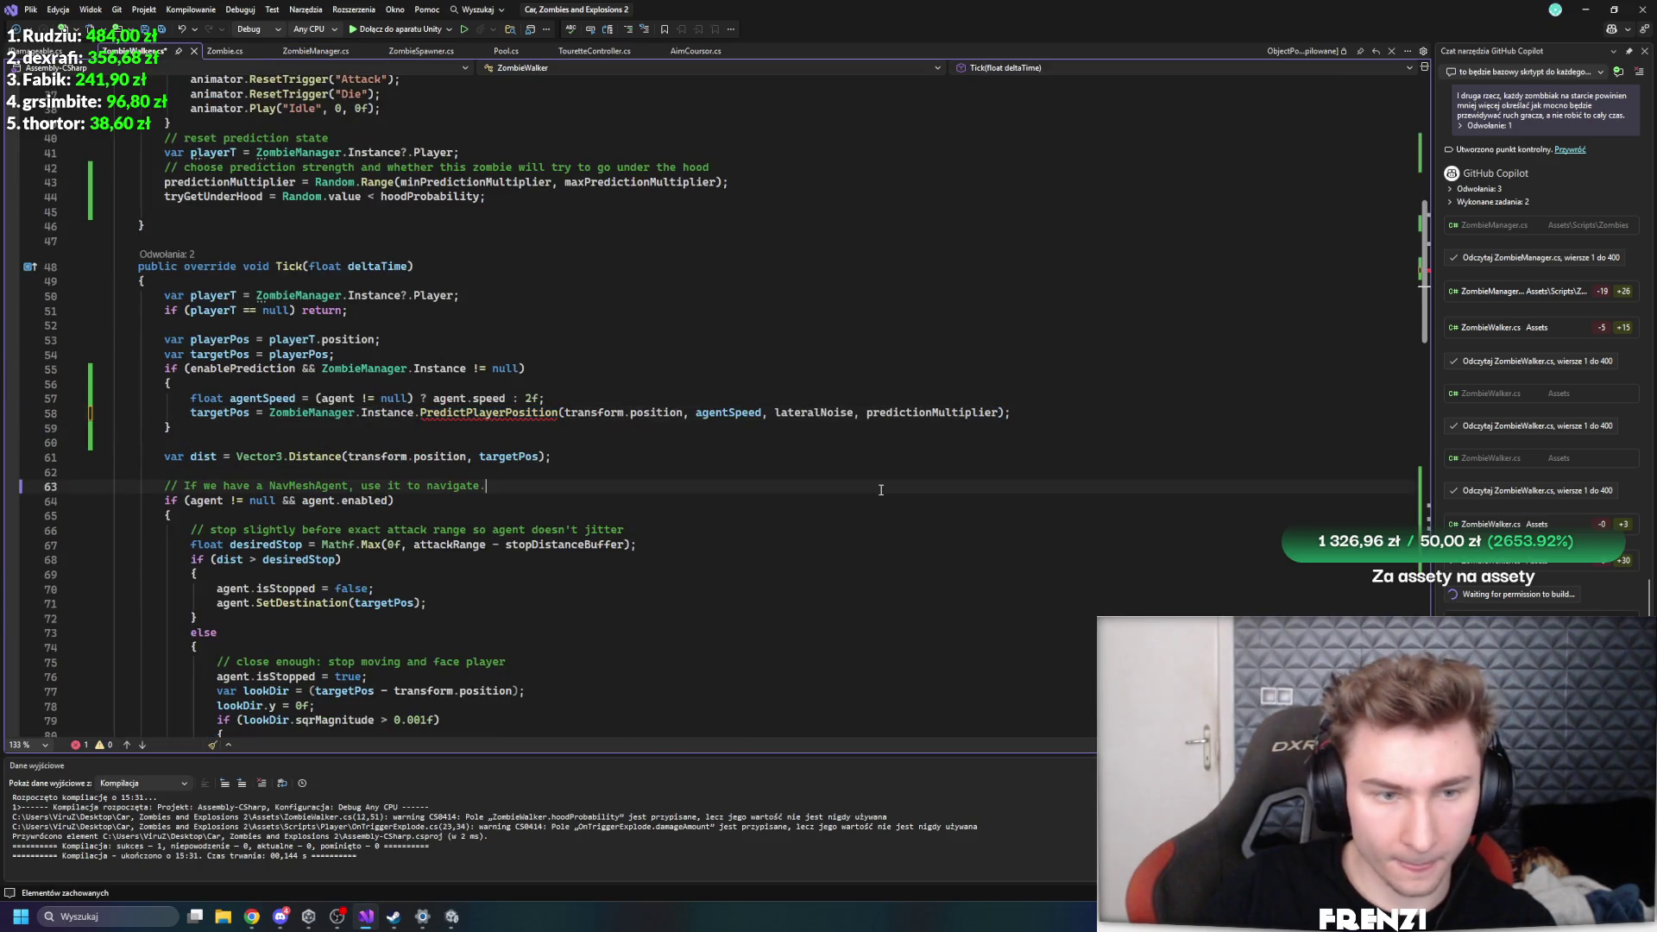
left_click(509, 414)
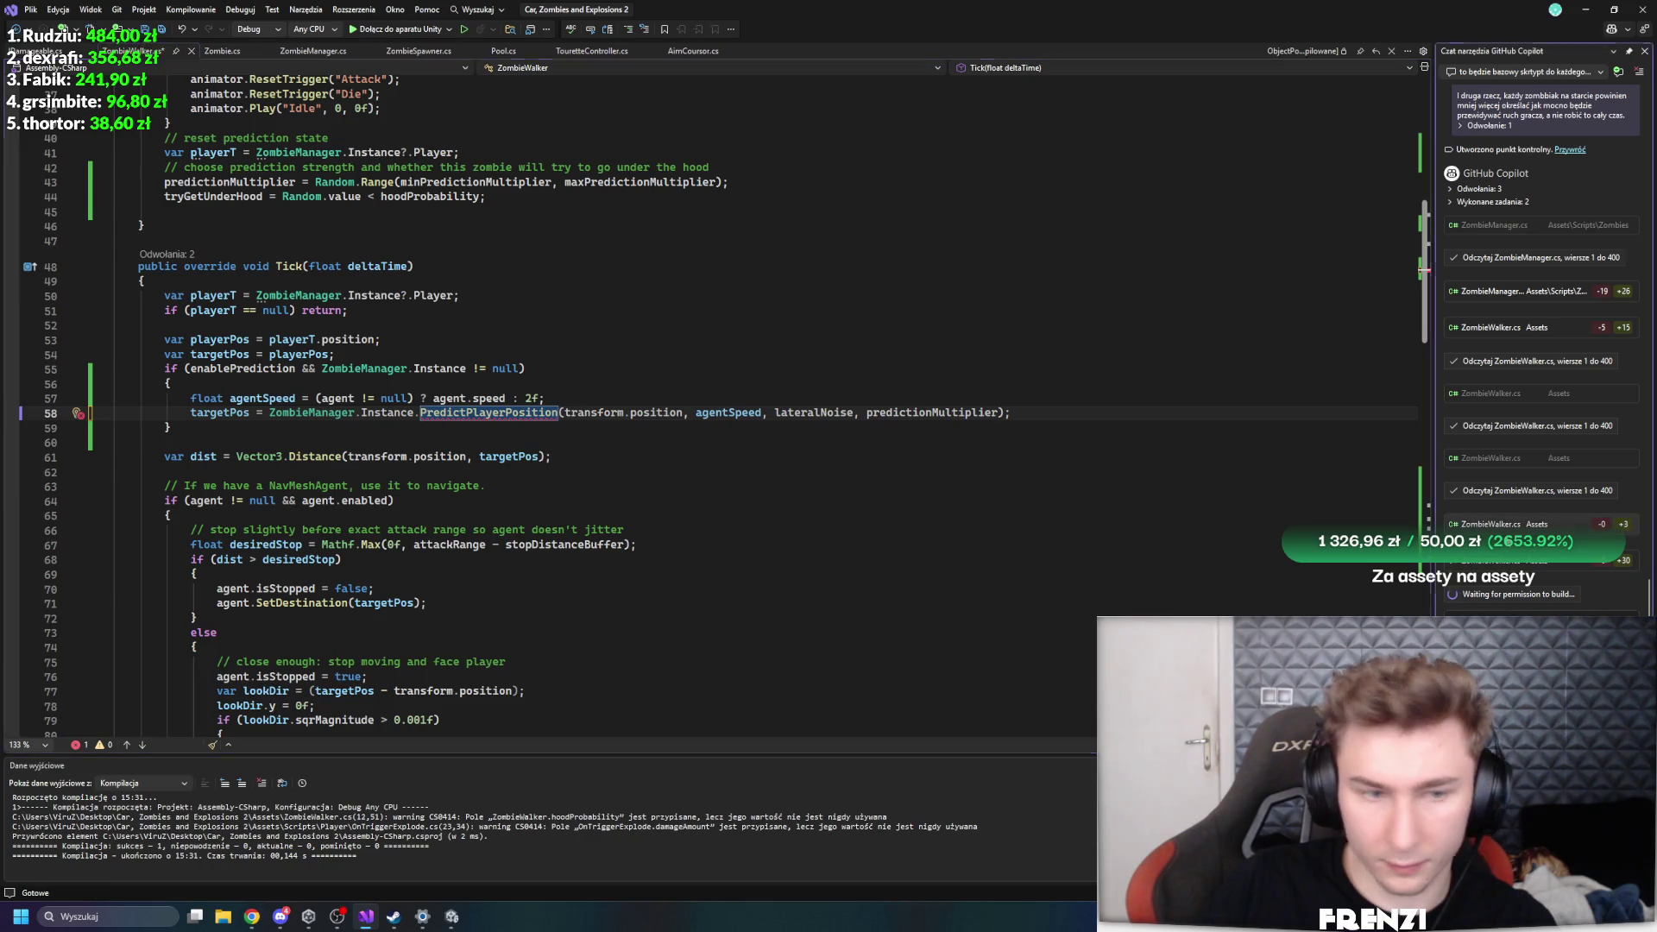
left_click(440, 457)
mouse_move(481, 418)
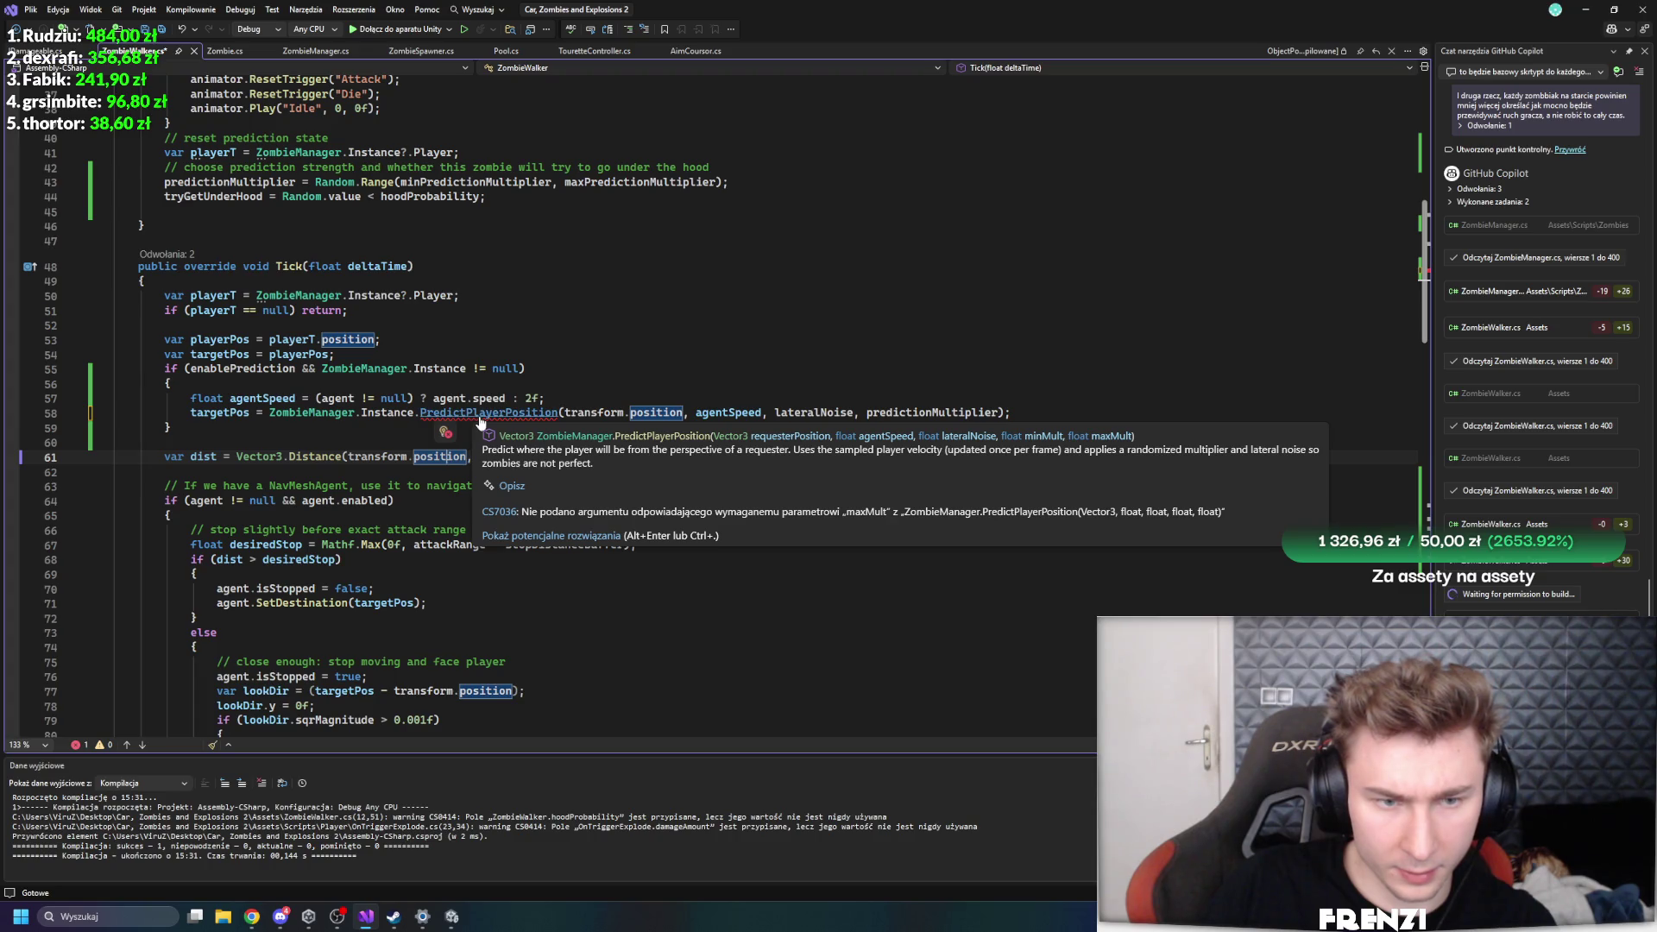
left_click(481, 414, "ctrl")
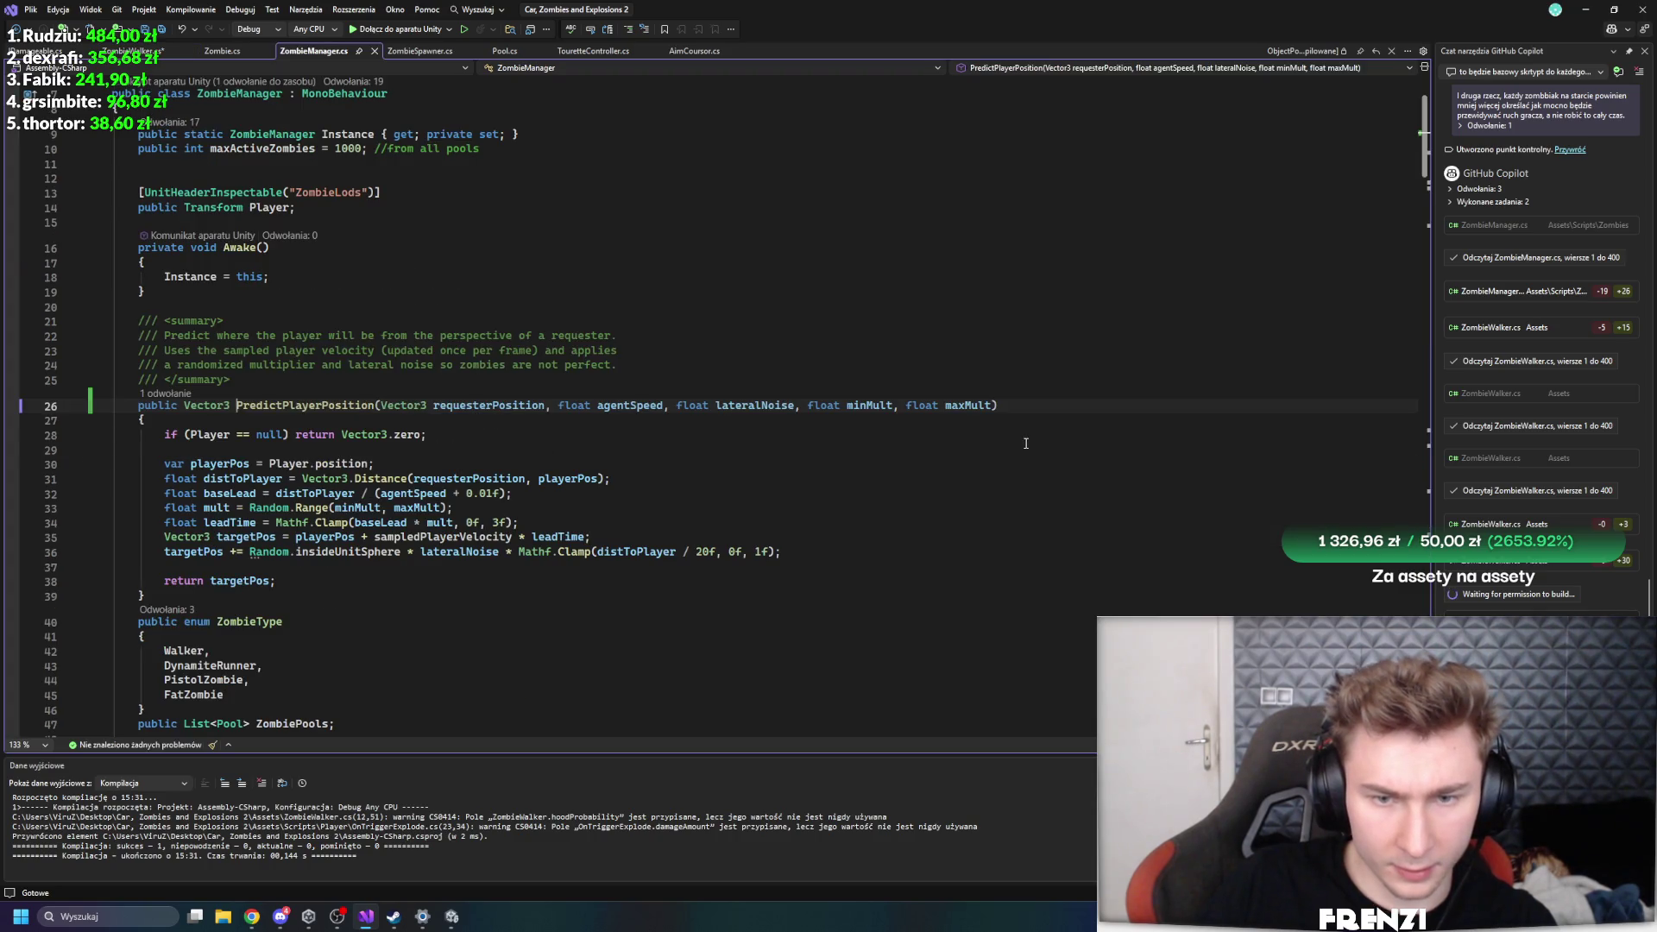
- Delete the maxMult parameter and its Random.Range use, then save ZombieManager.cs
double_click(859, 409)
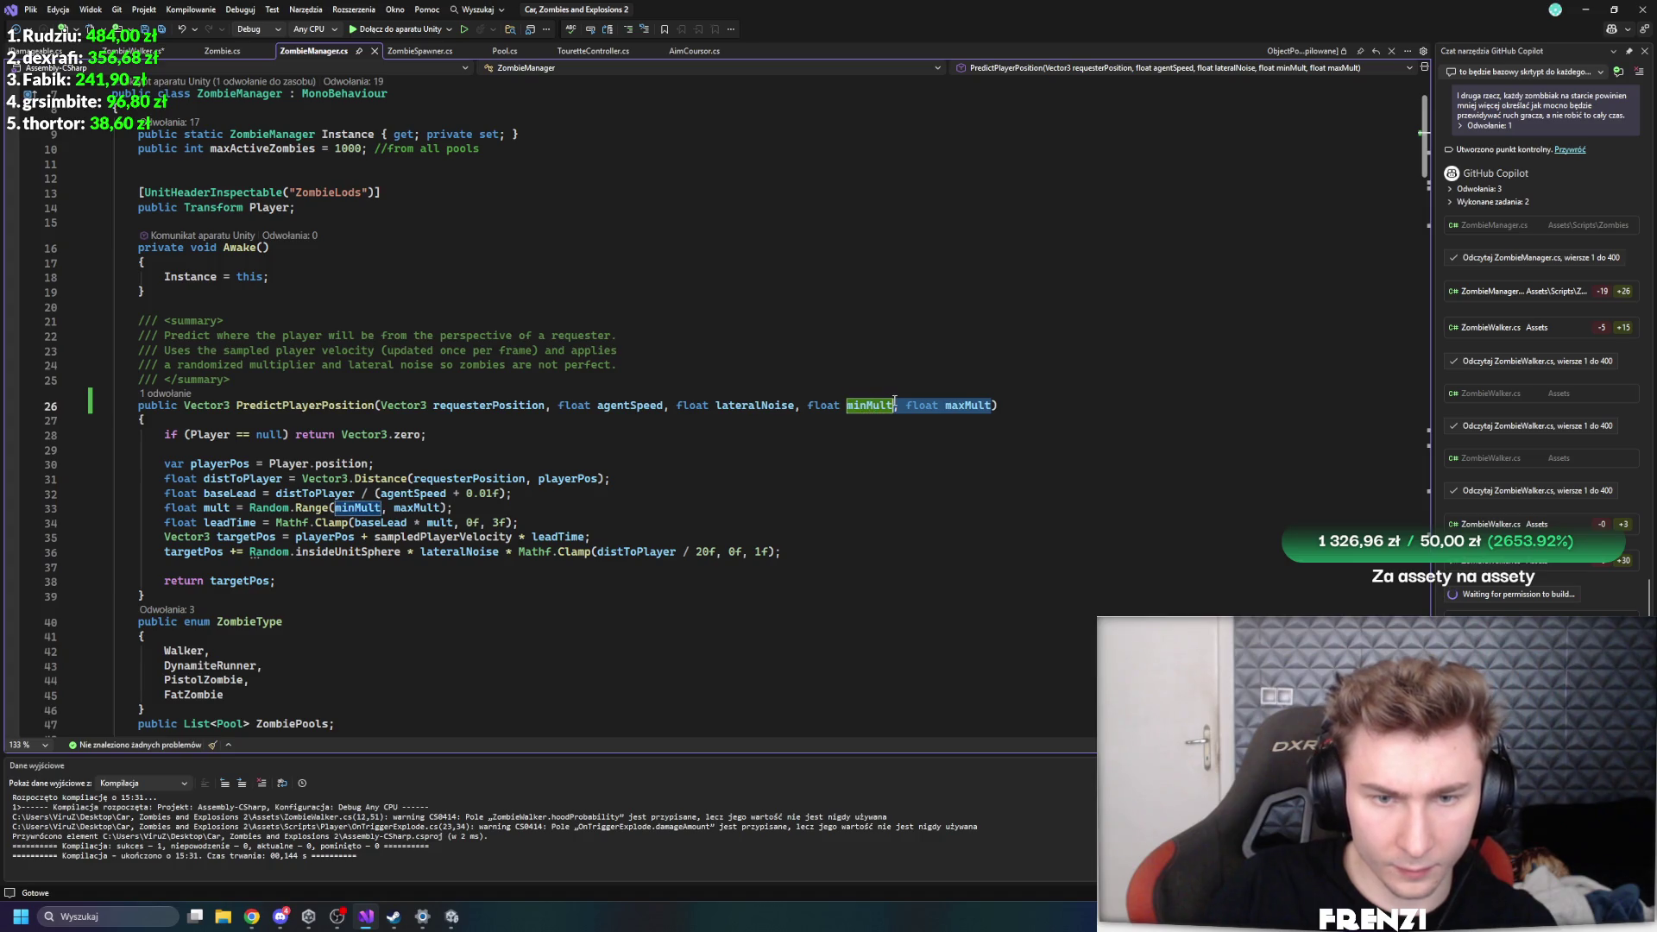
key("Delete")
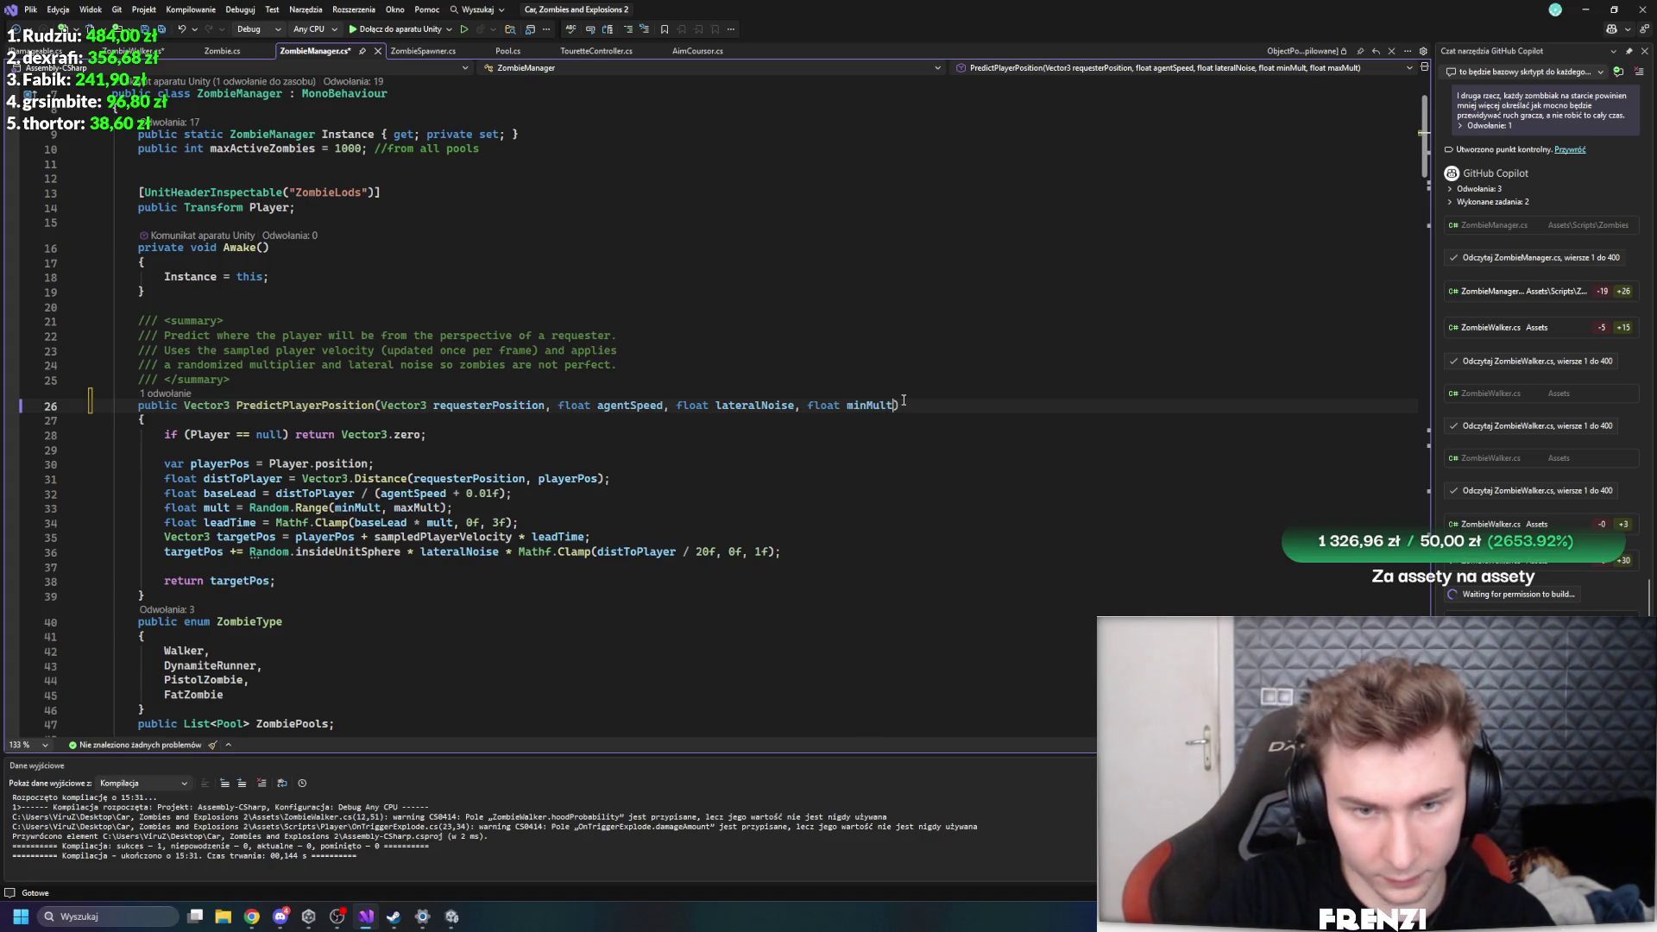
left_click(520, 522)
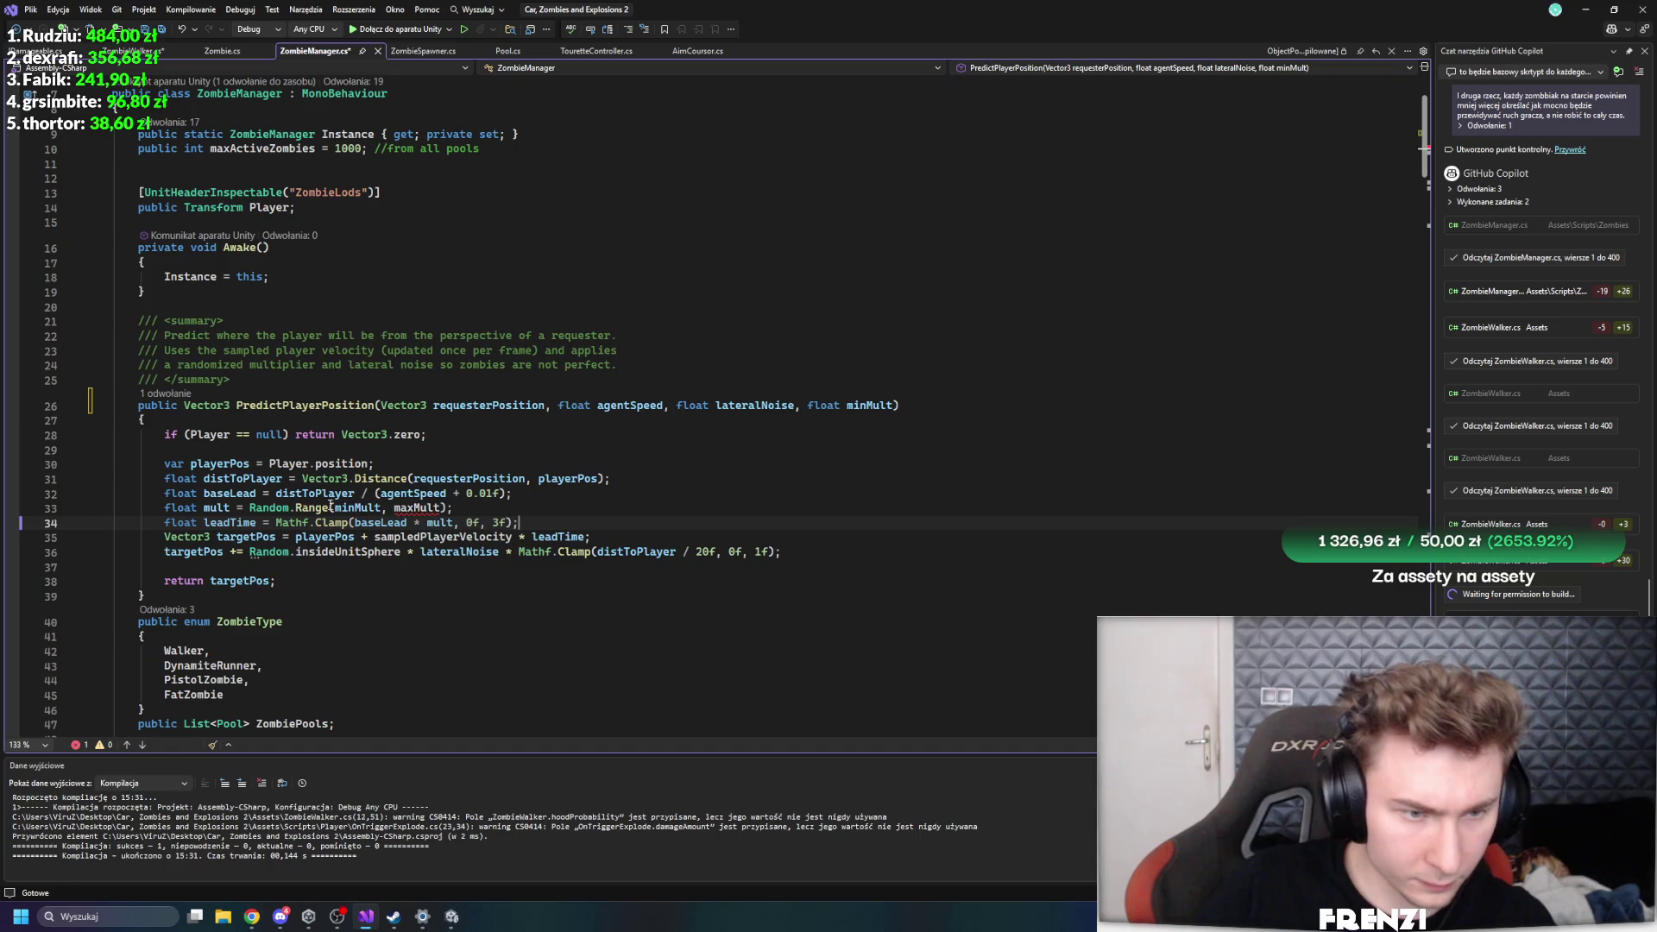
left_click(450, 507)
key("BackSpace")
key("BackSpace")
key("BackSpace")
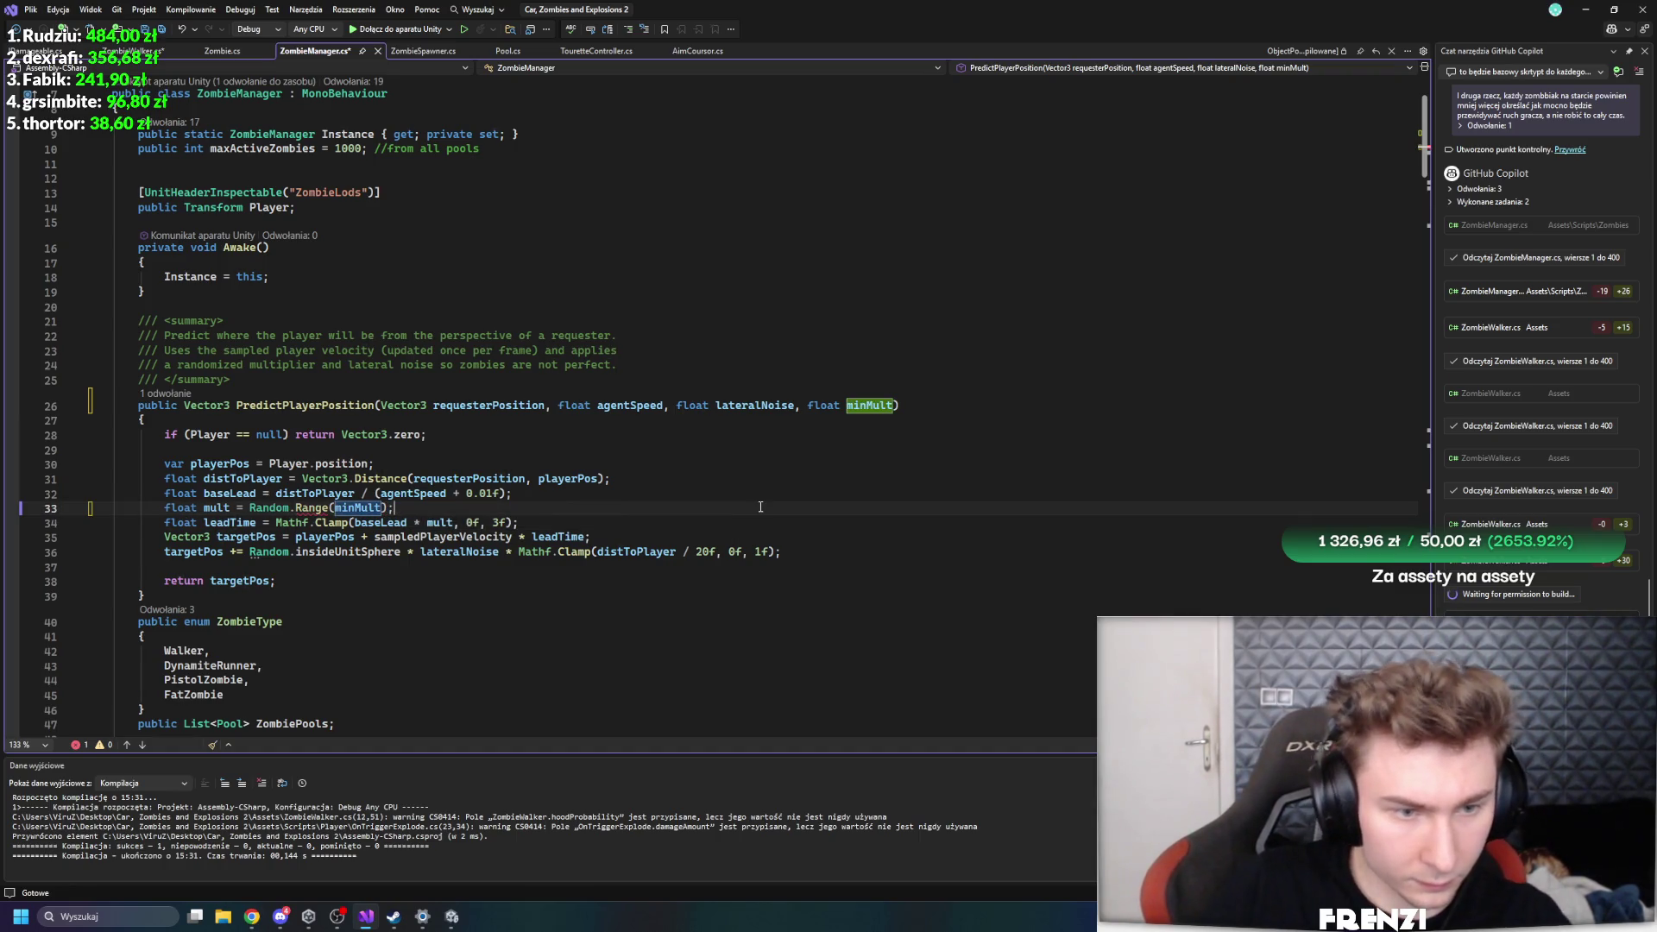
key("ctrl+s")
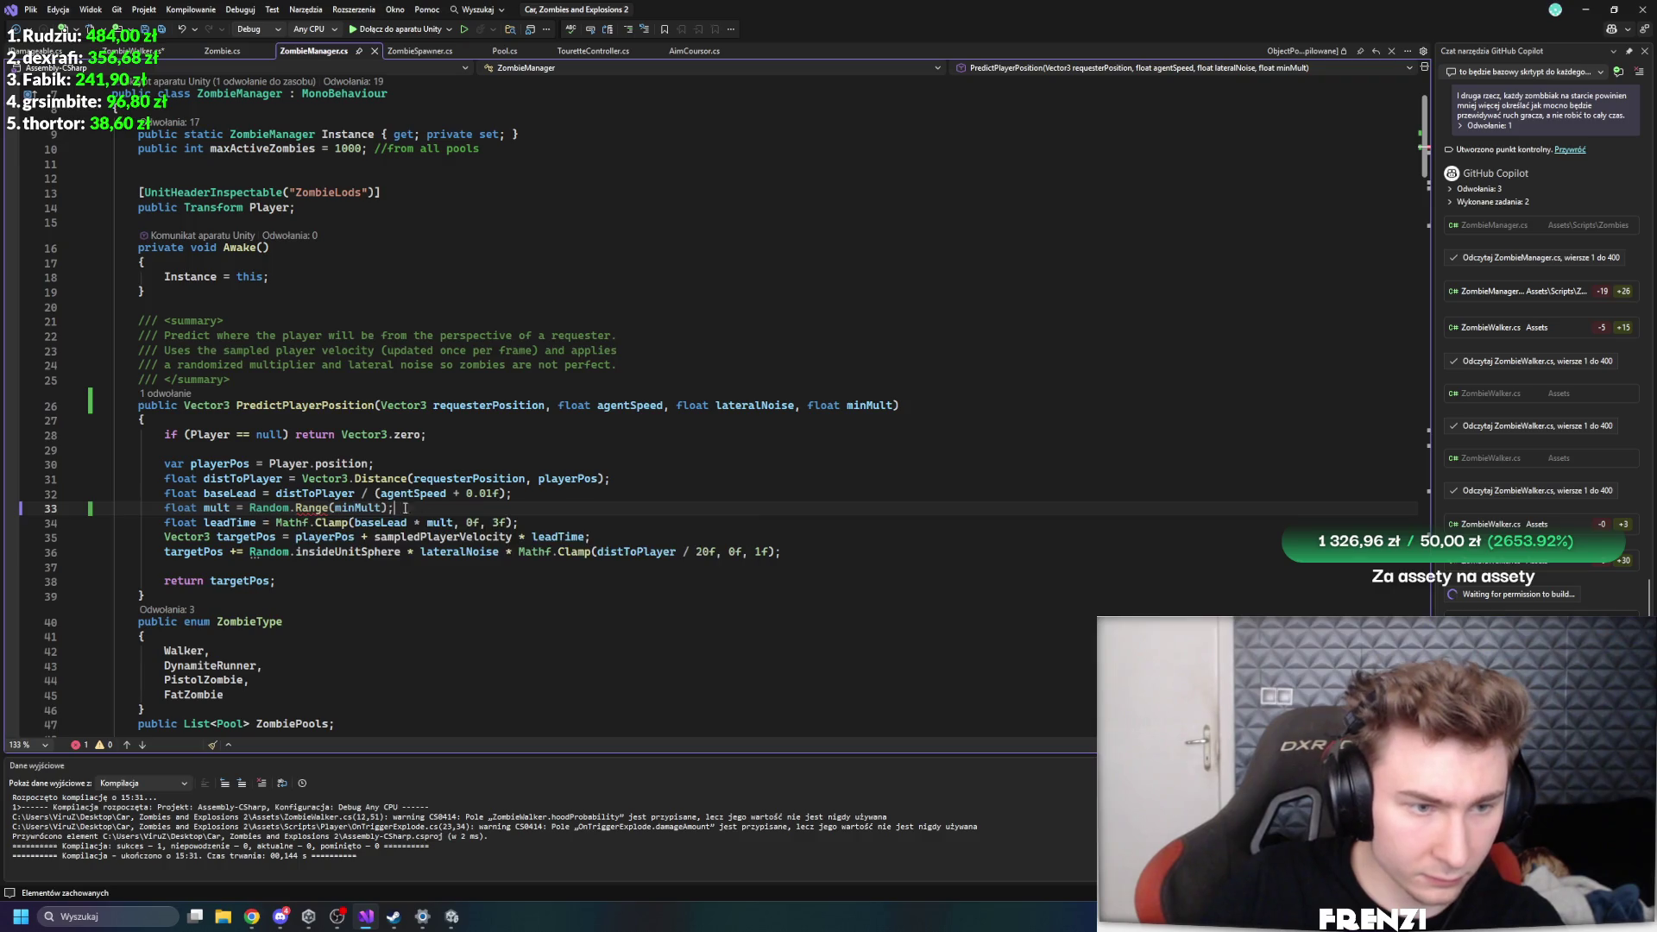
- Set mult to simply minMult, save, and clear the Unity console
left_click_drag(405, 508, 267, 509)
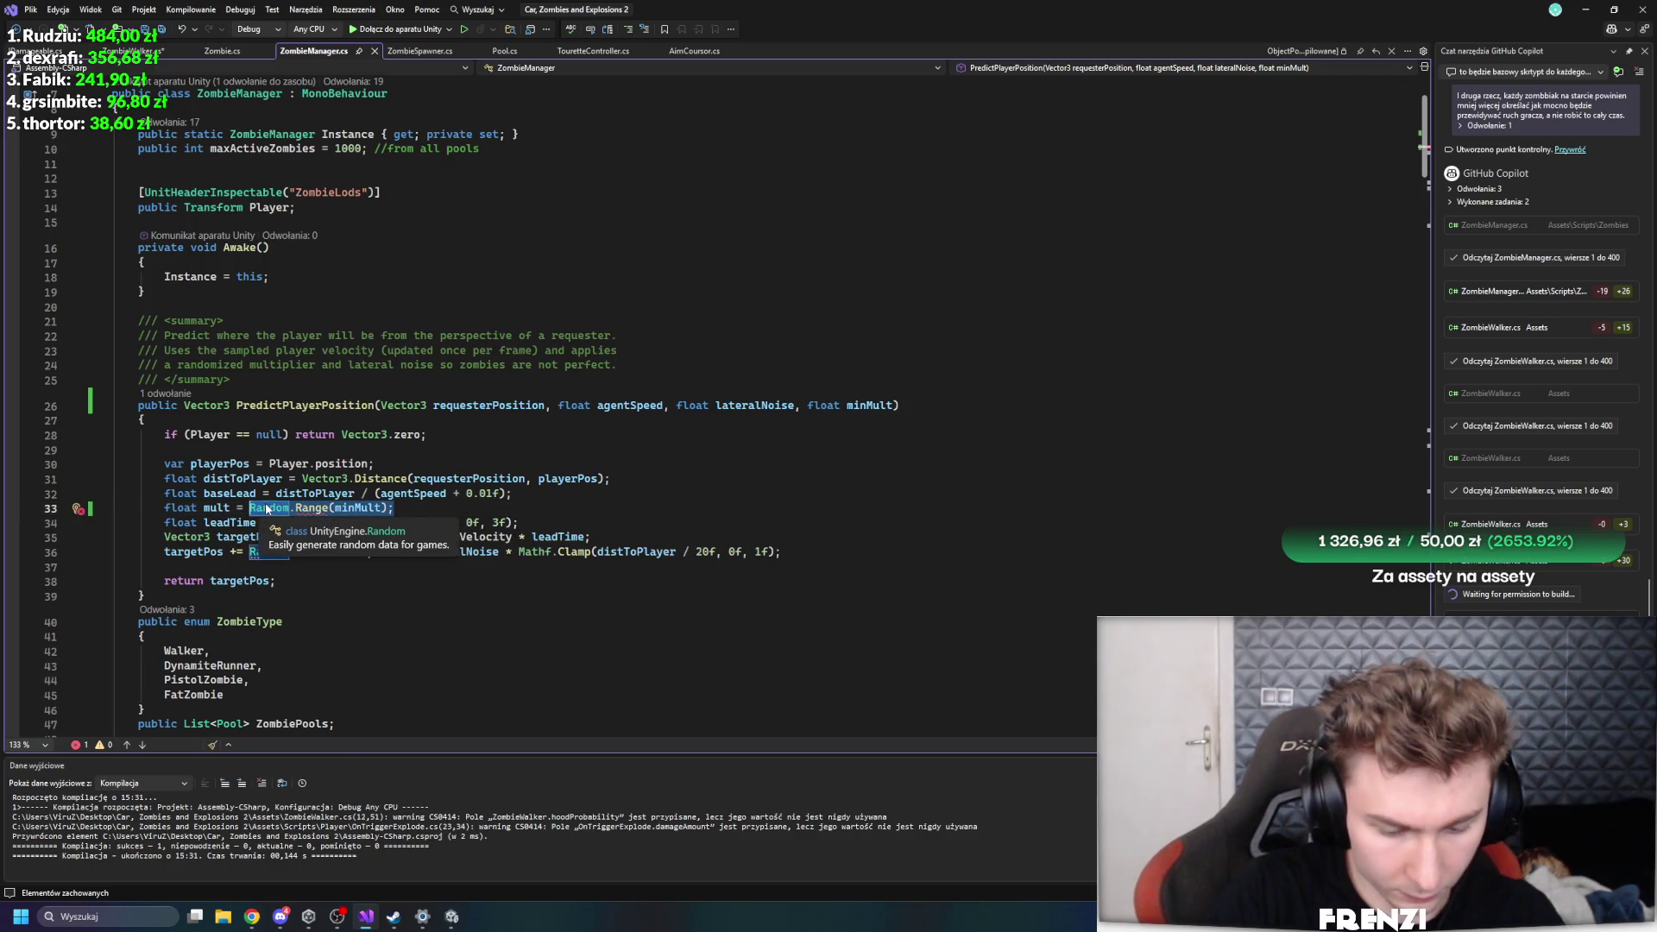
type("mult = m")
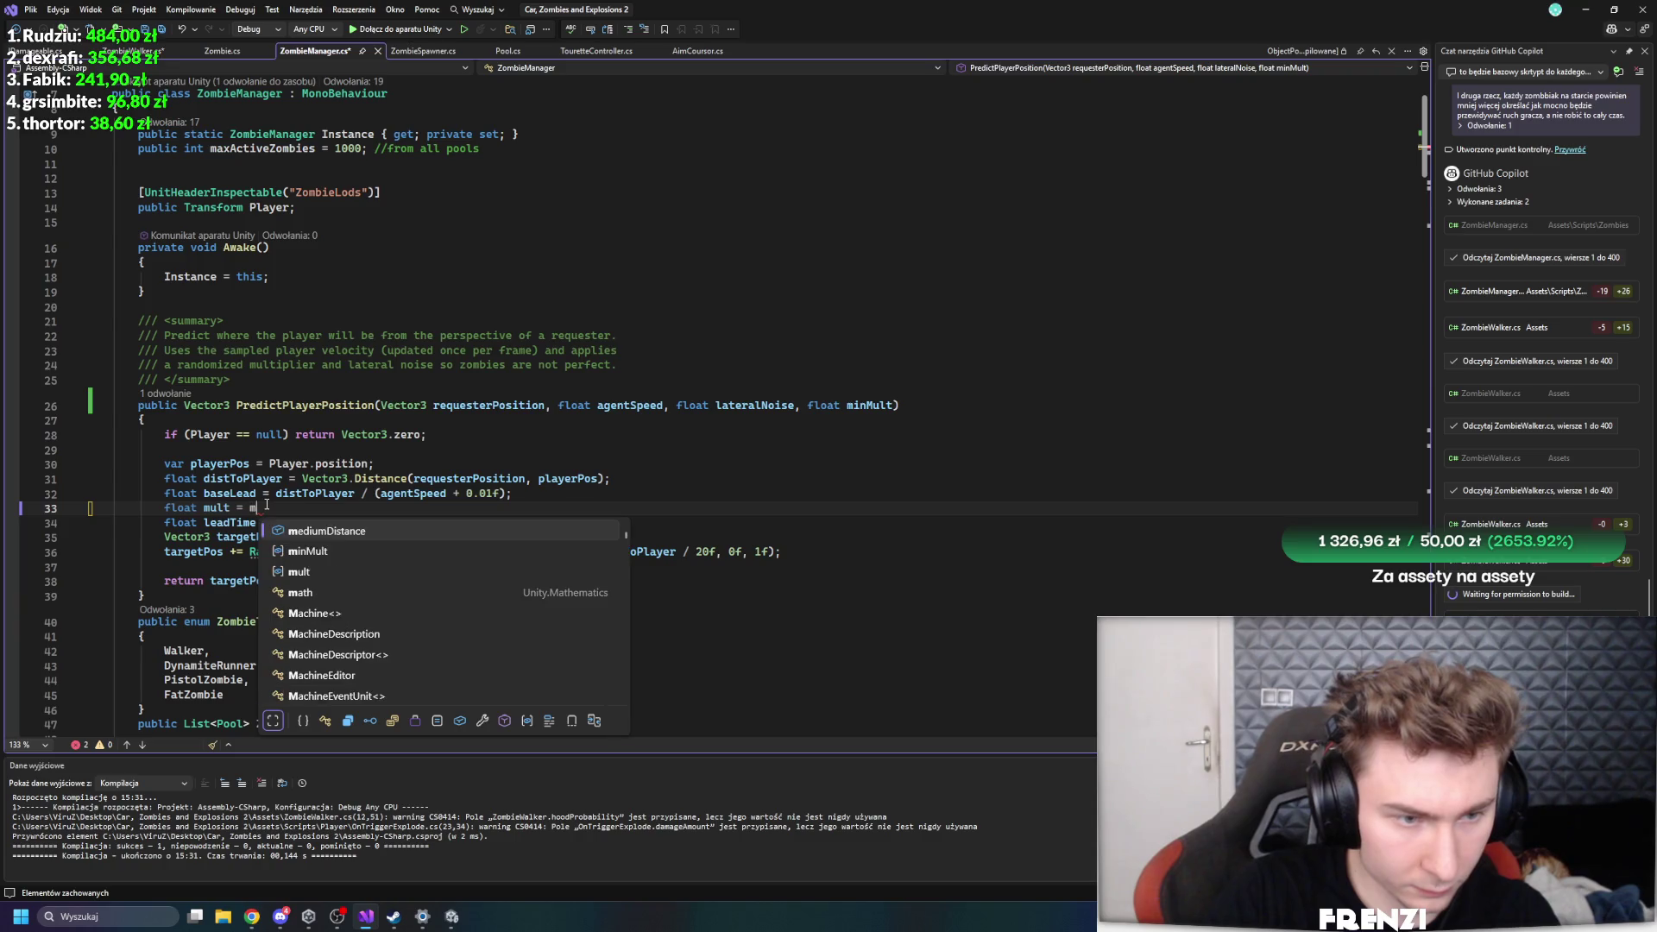
type("in")
key("Tab")
type(";")
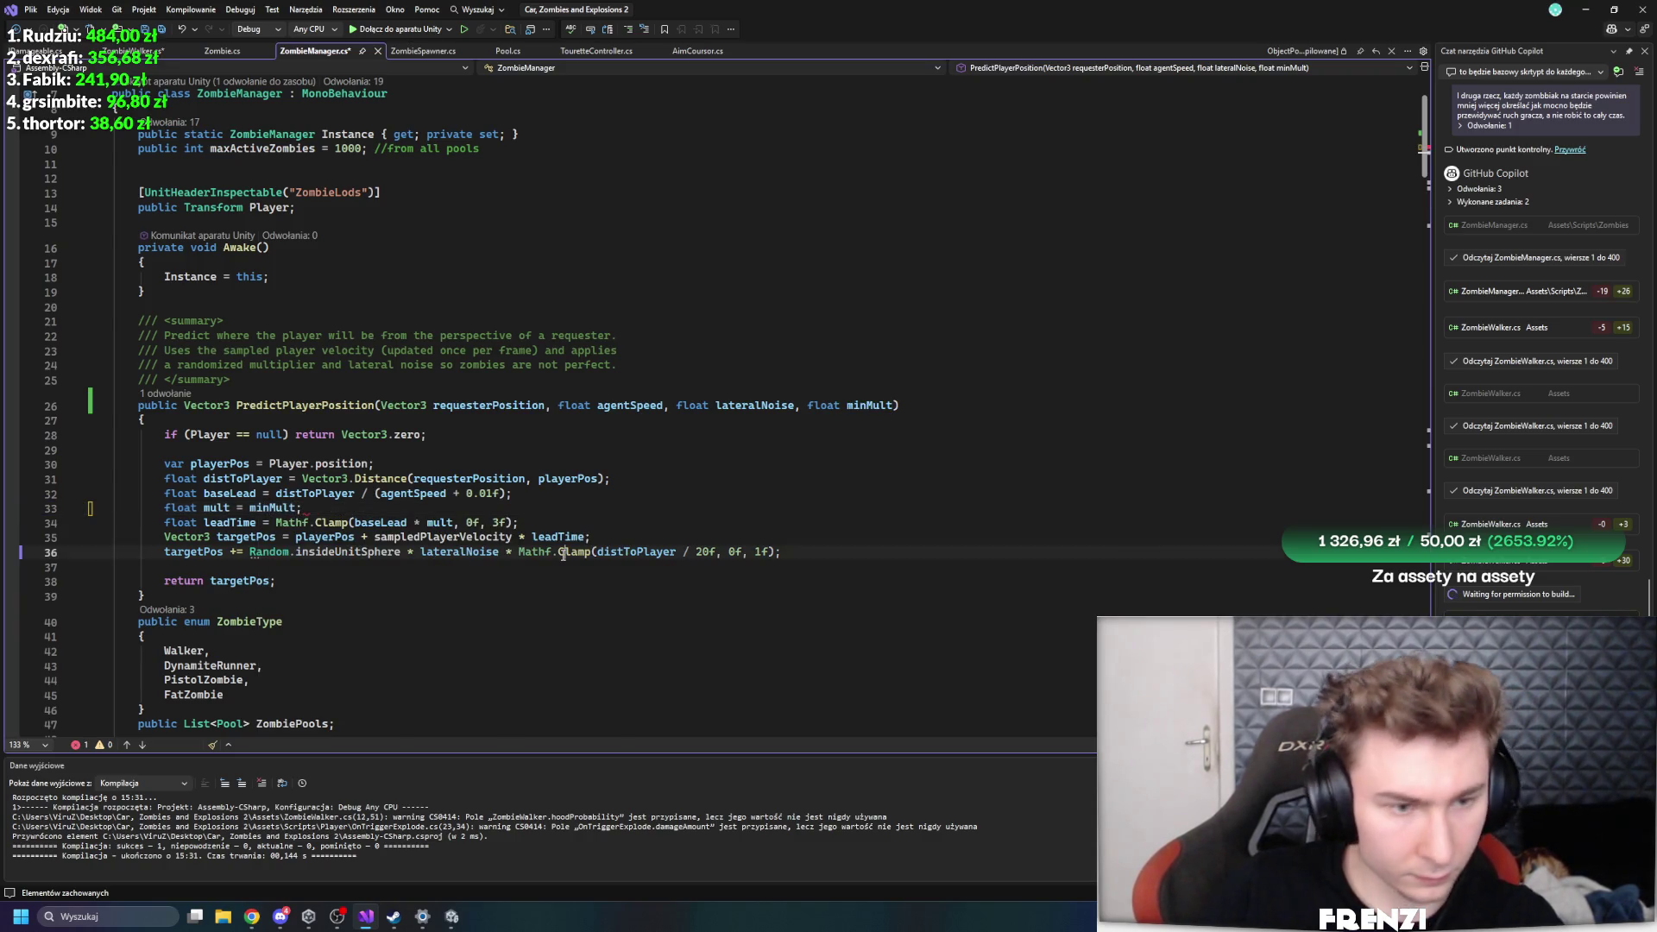
key("ctrl+s")
scroll(585, 528, "down", 8)
scroll(585, 528, "up", 9)
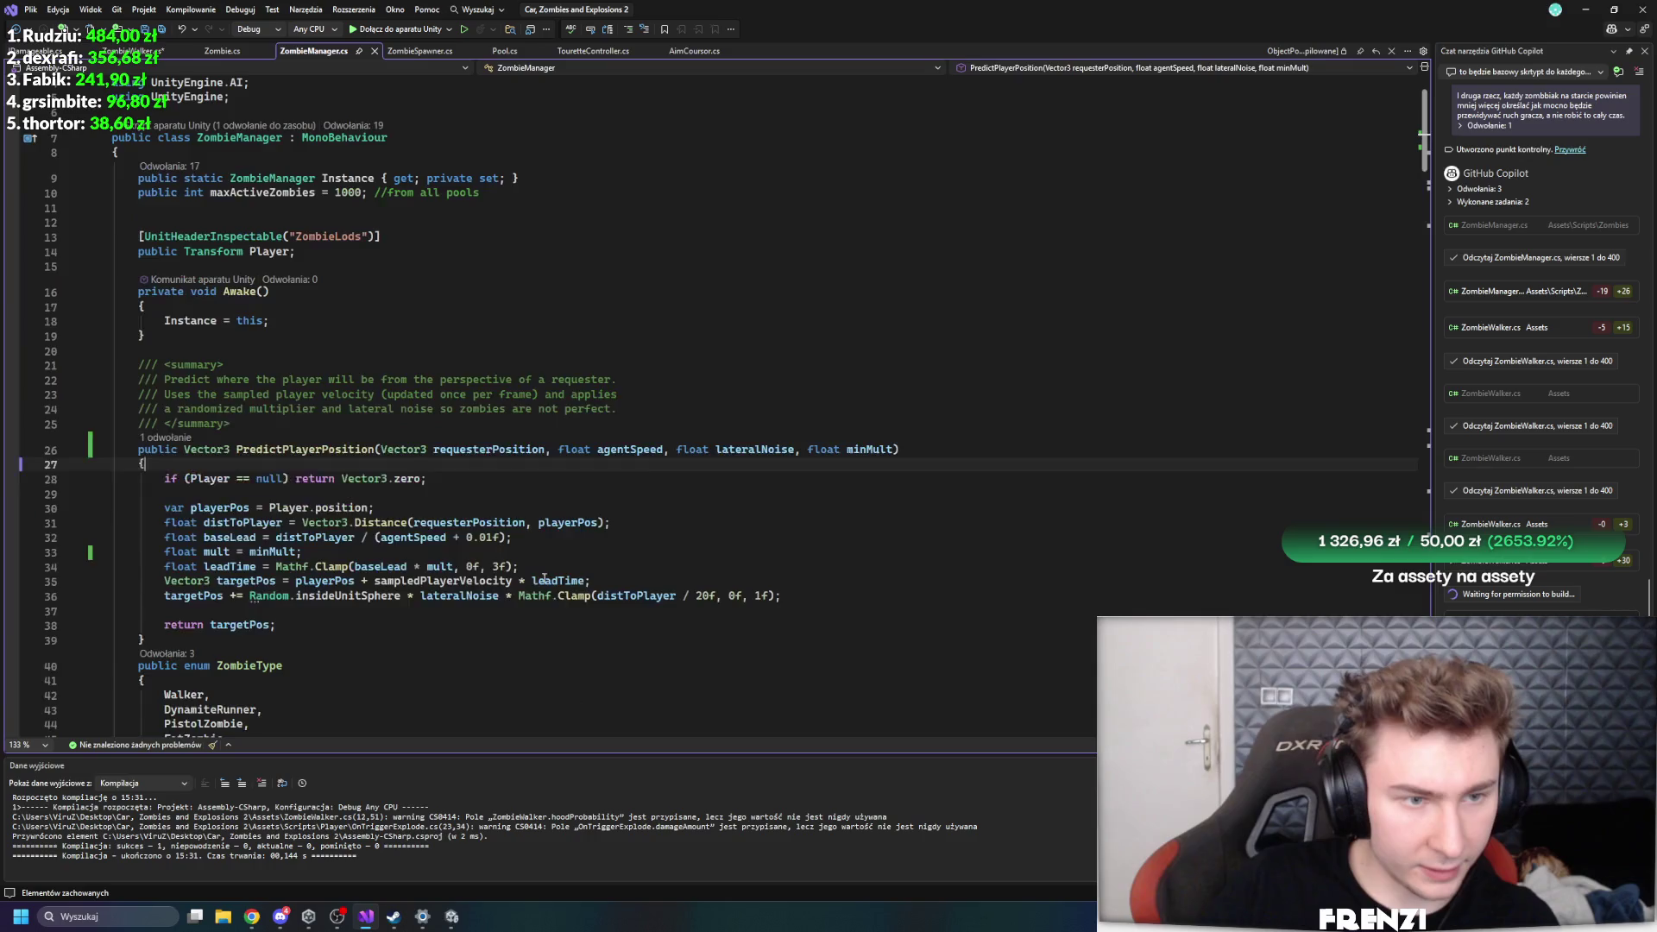
left_click(452, 916)
left_click(80, 508)
left_click(25, 521)
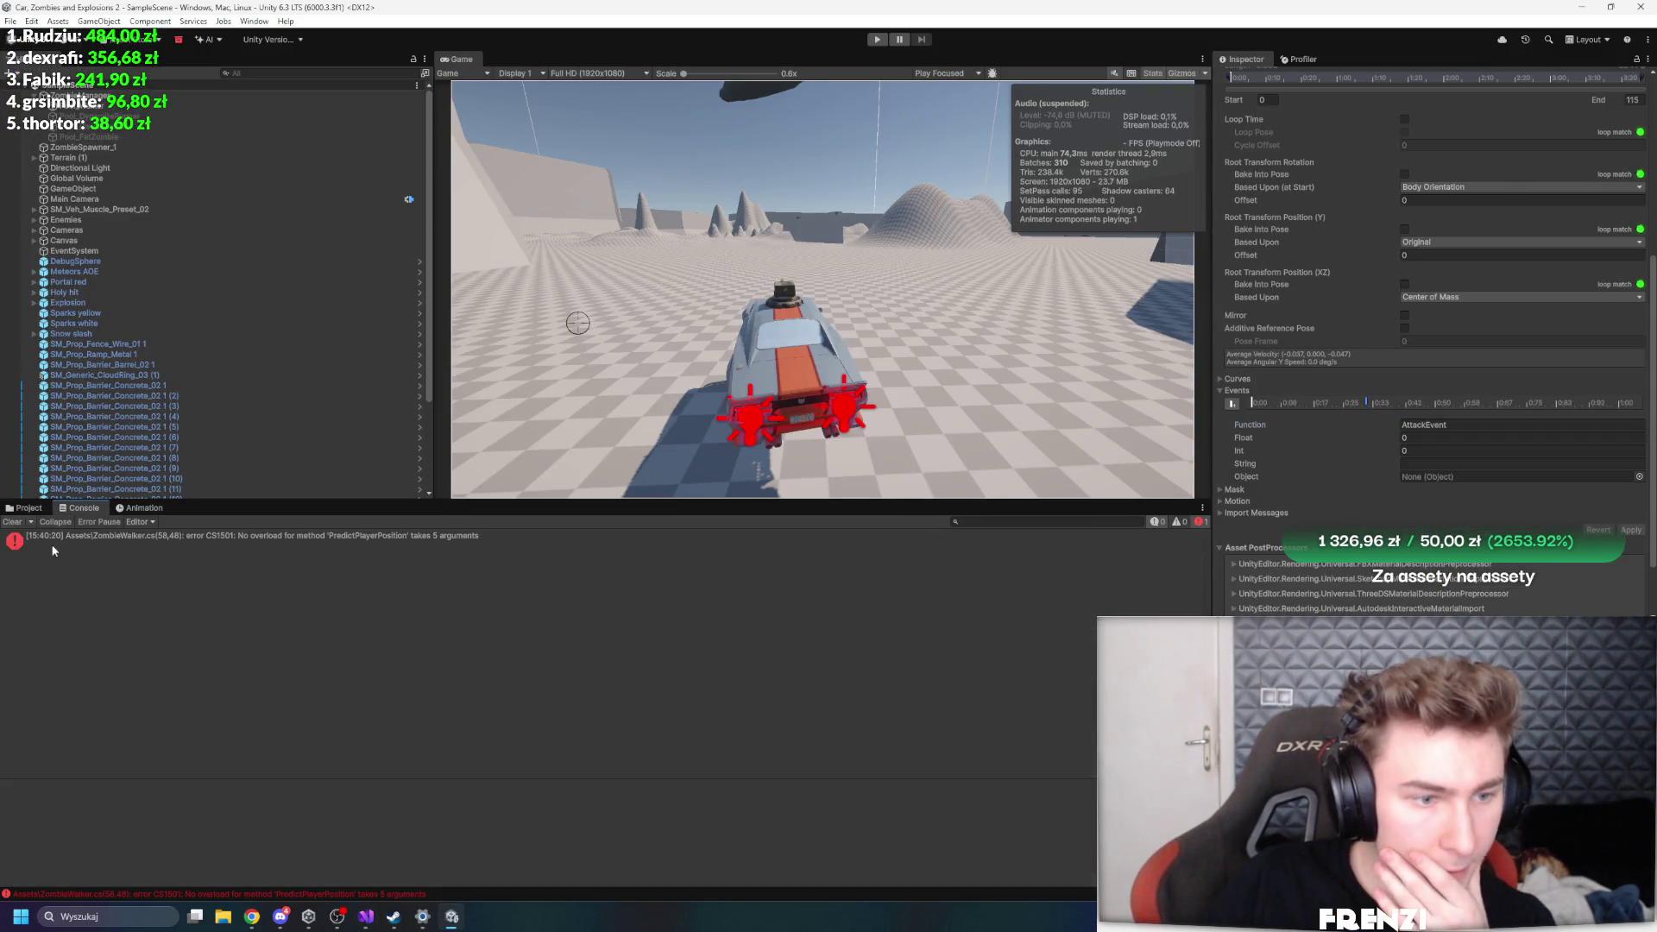
- Open the error in ZombieWalker.cs, then reopen and resave it from the Project tab to recompile
double_click(229, 547)
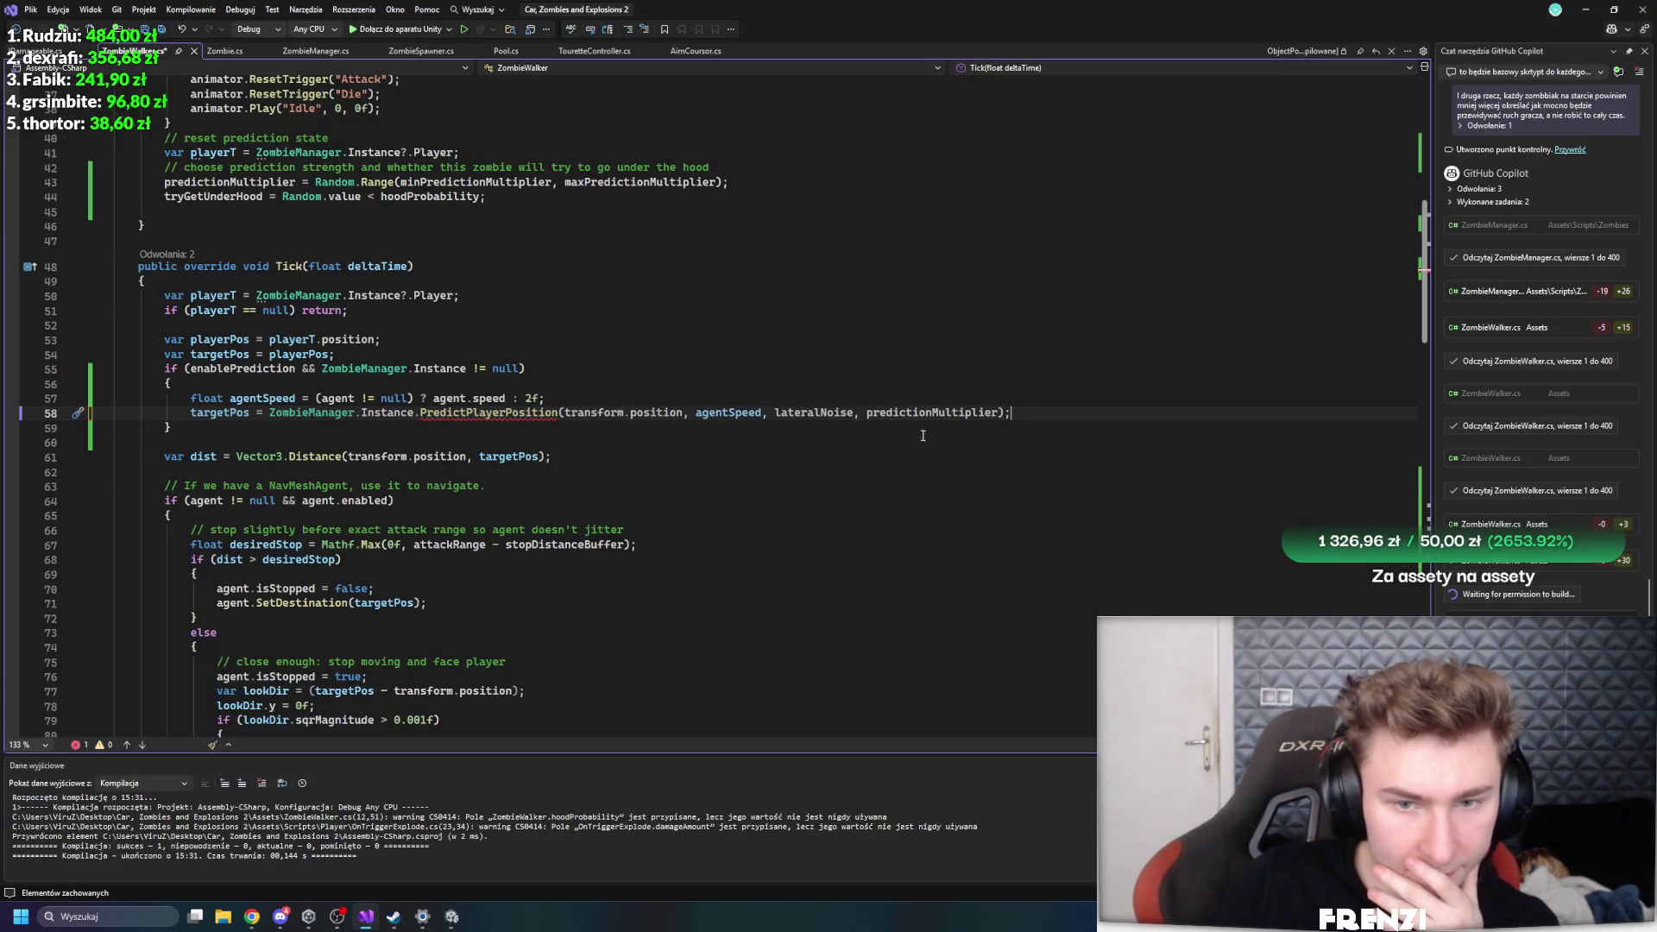
mouse_move(504, 413)
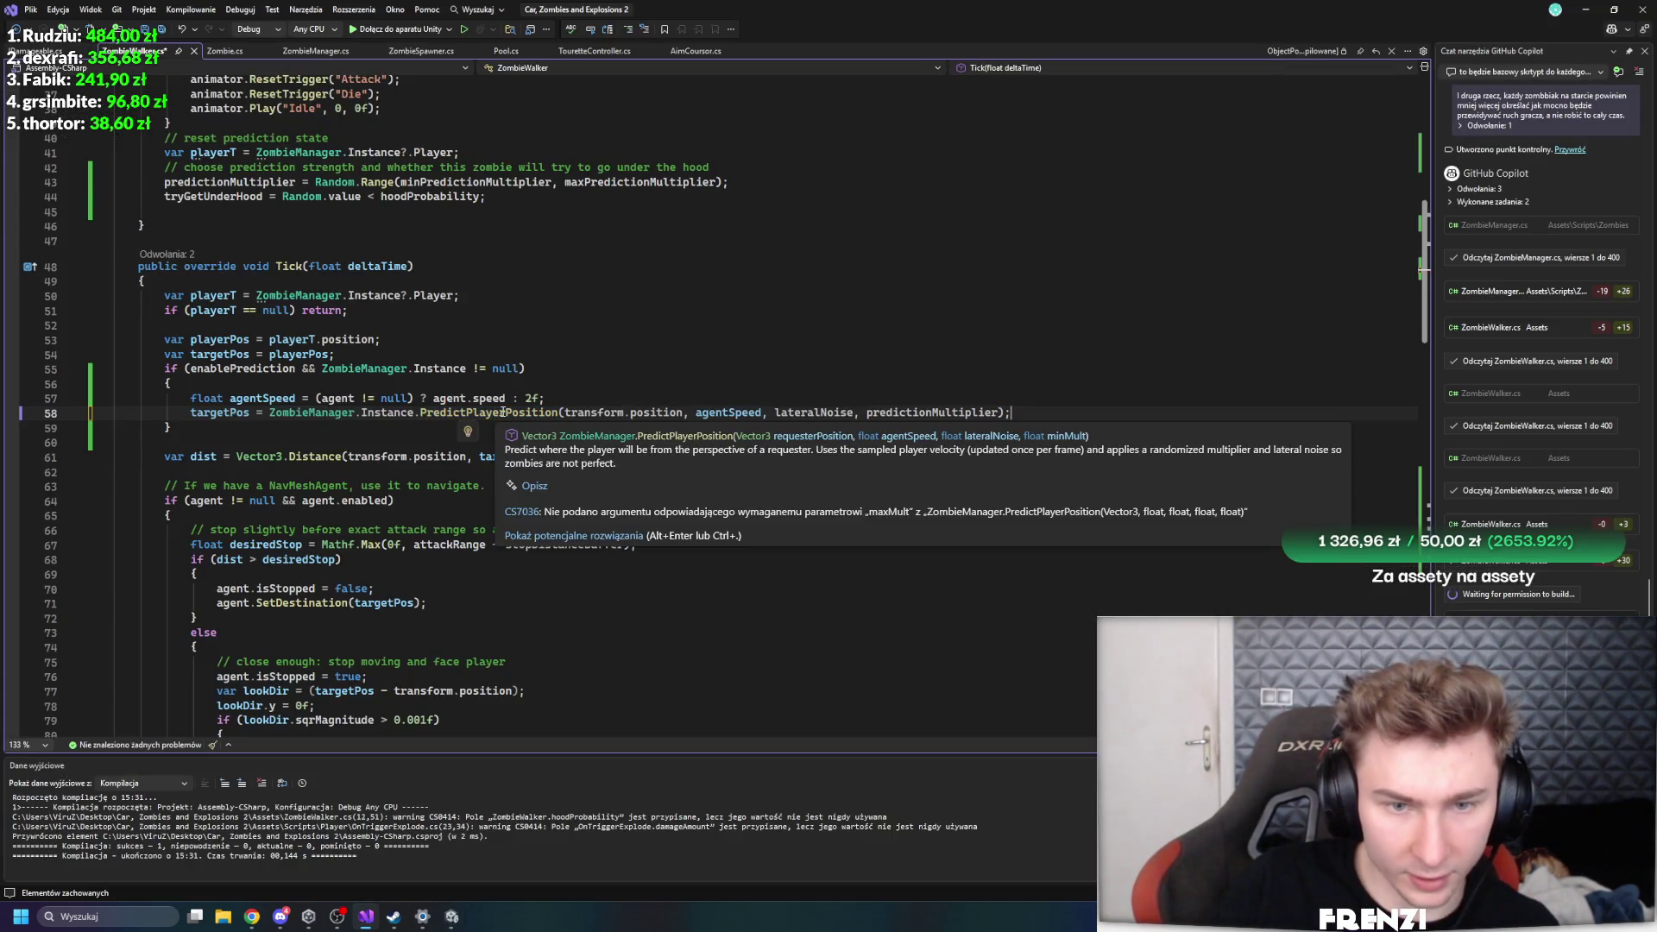
left_click(872, 360)
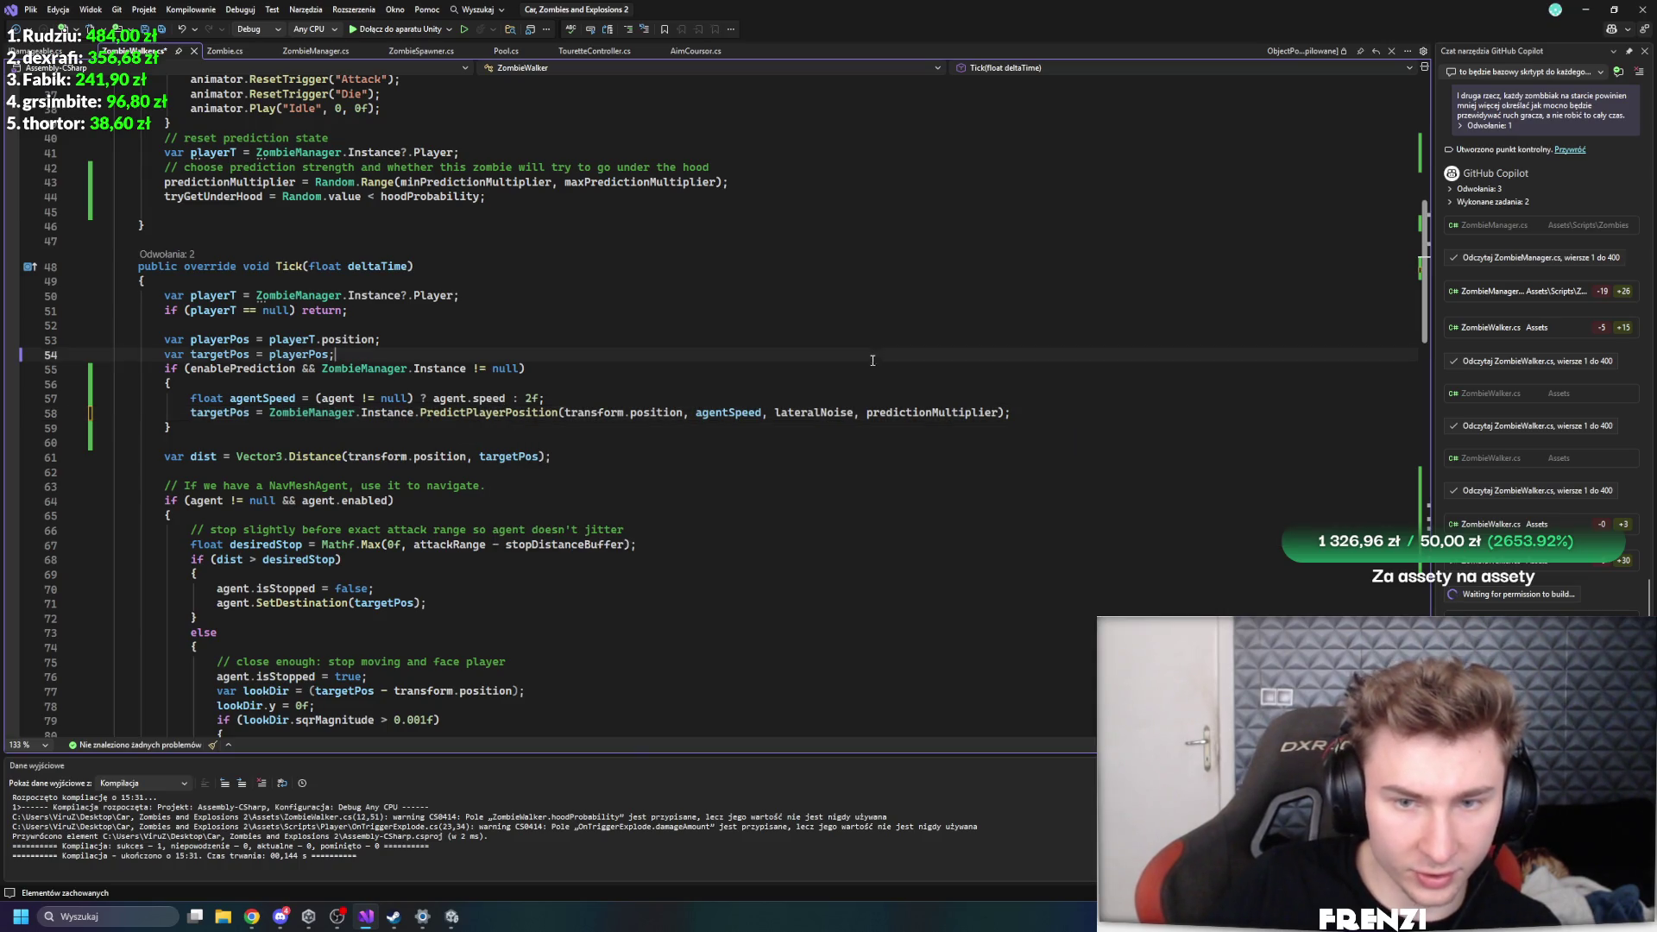
left_click(452, 916)
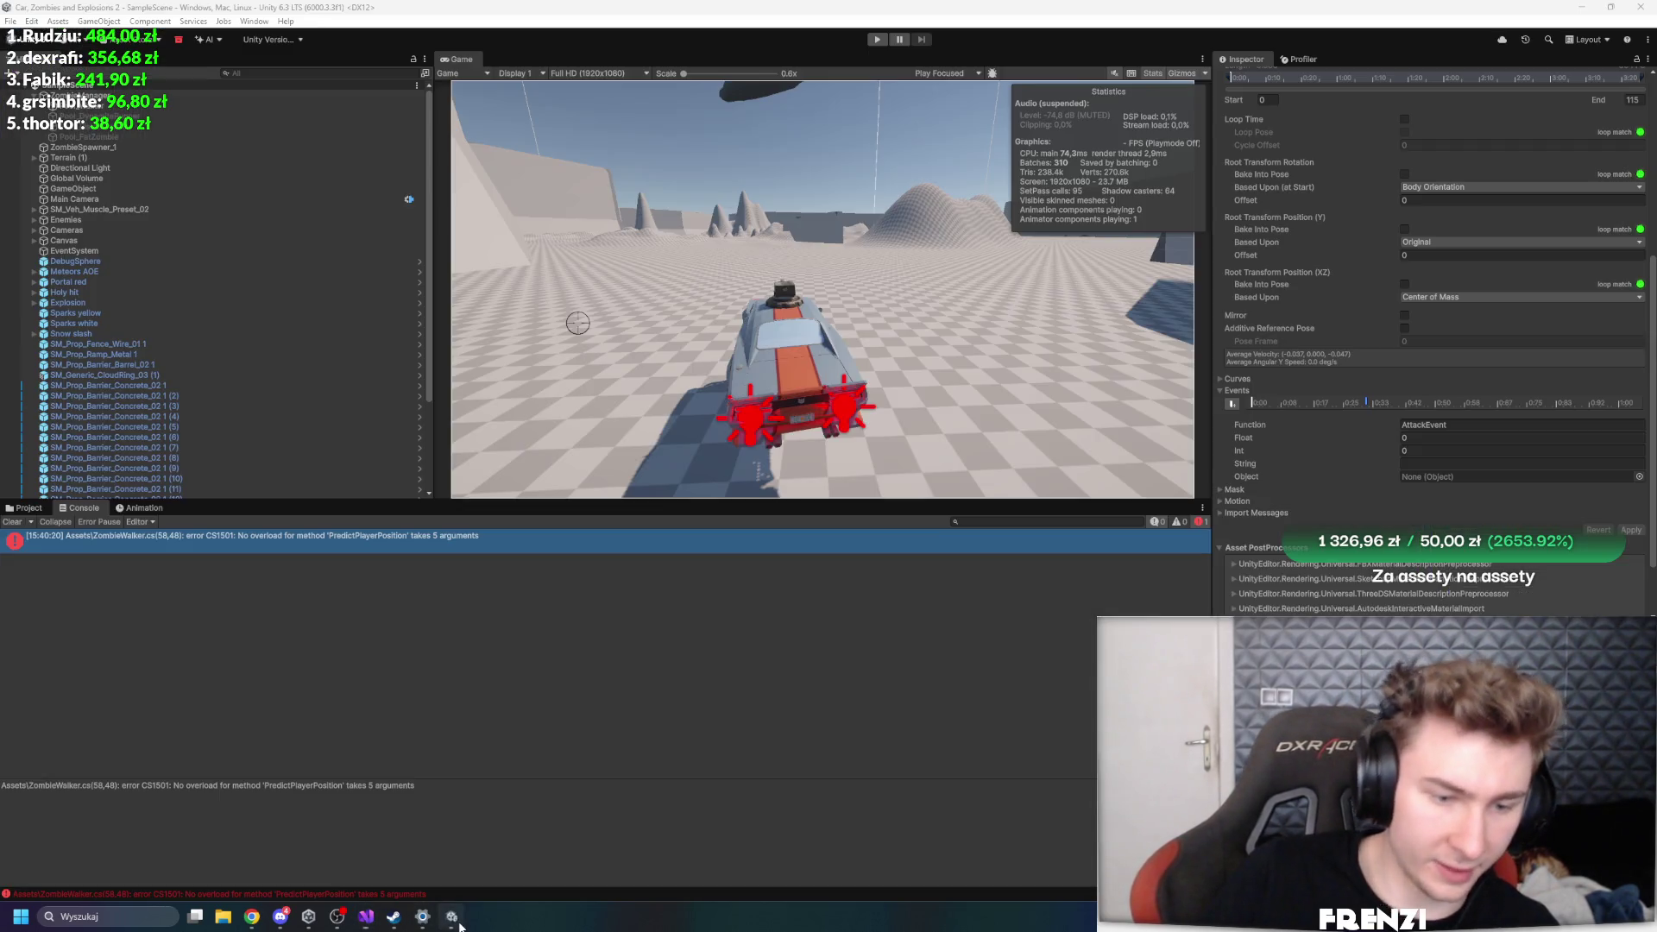
left_click(29, 508)
double_click(1079, 744)
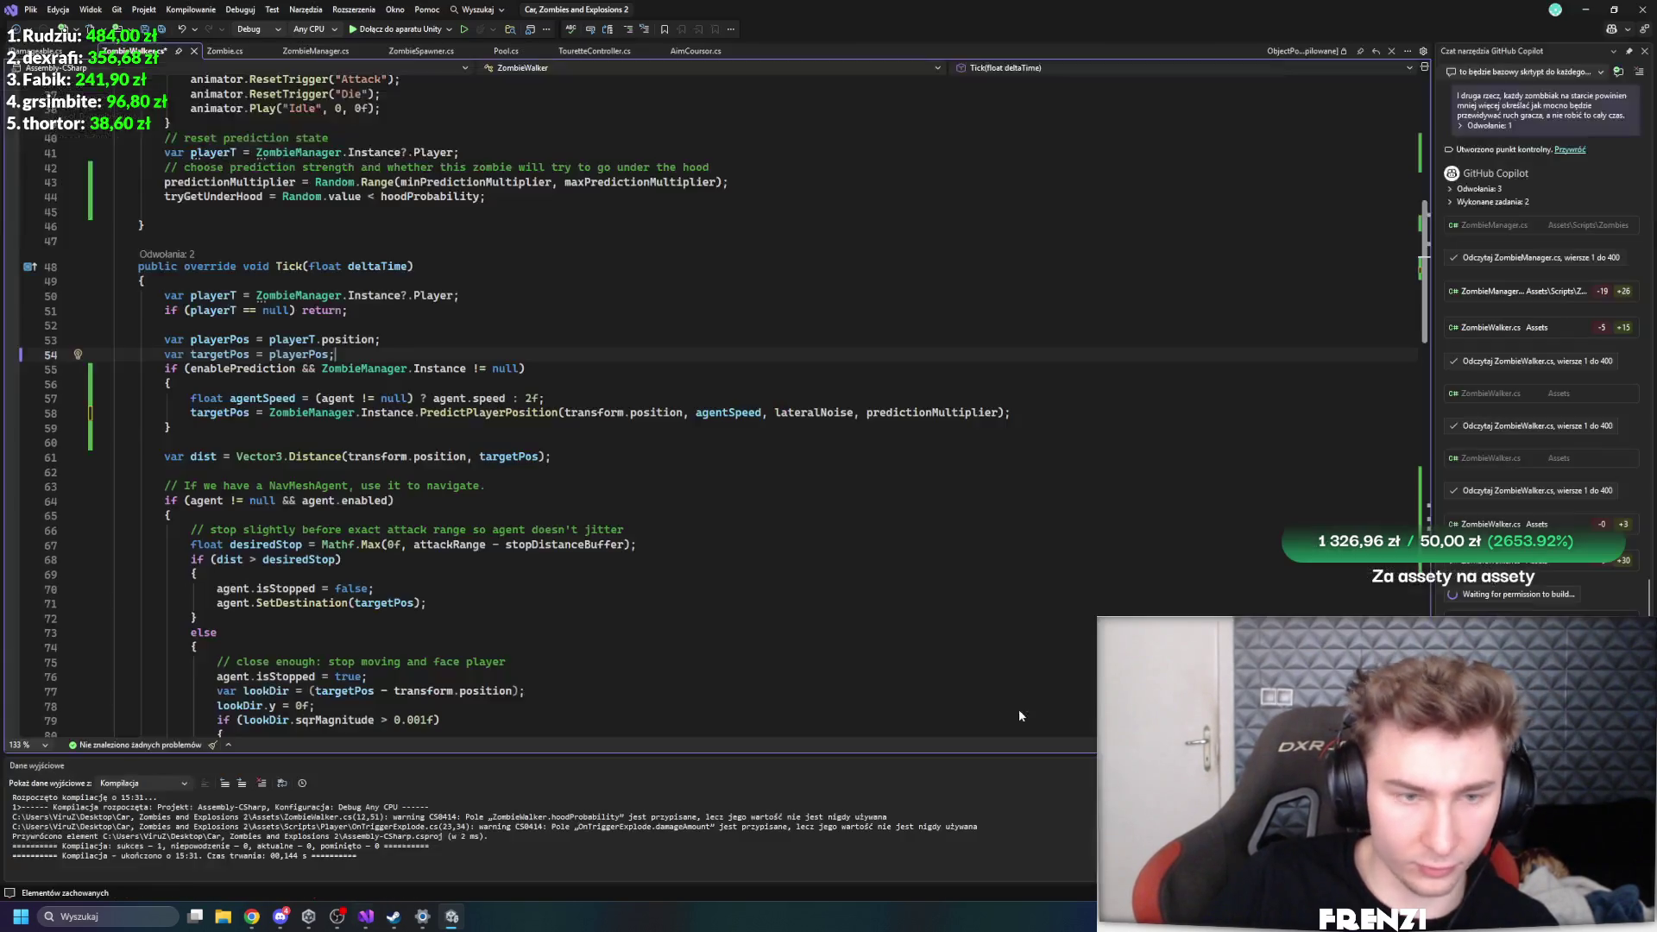
key("ctrl+s")
left_click(699, 529)
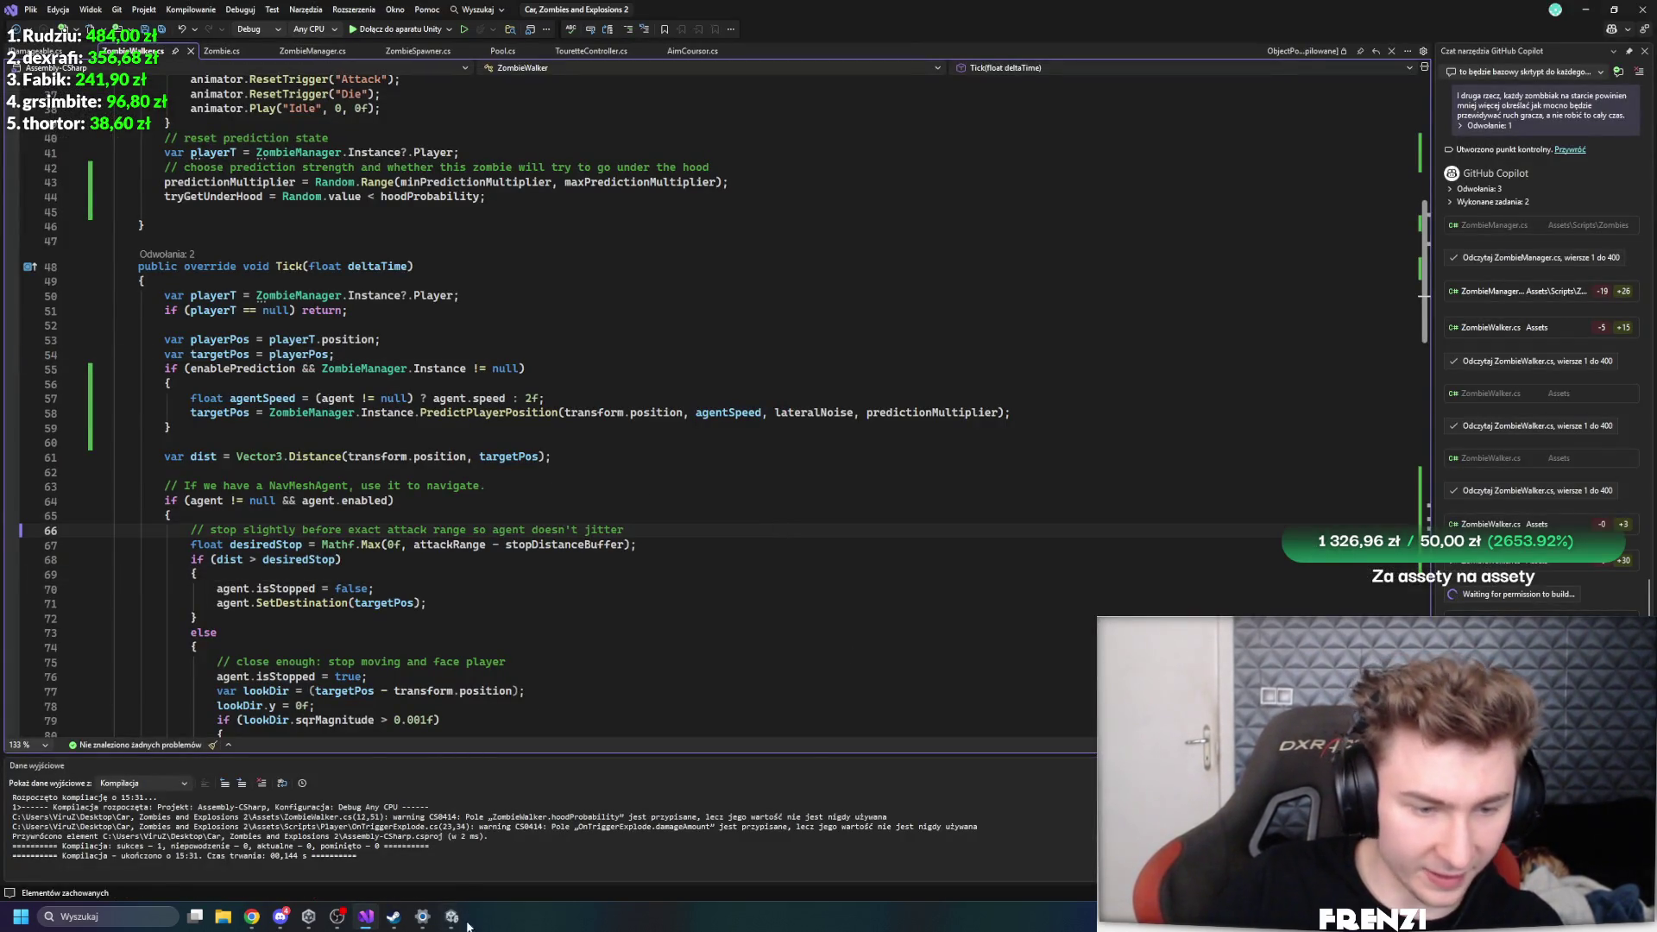
left_click(460, 919)
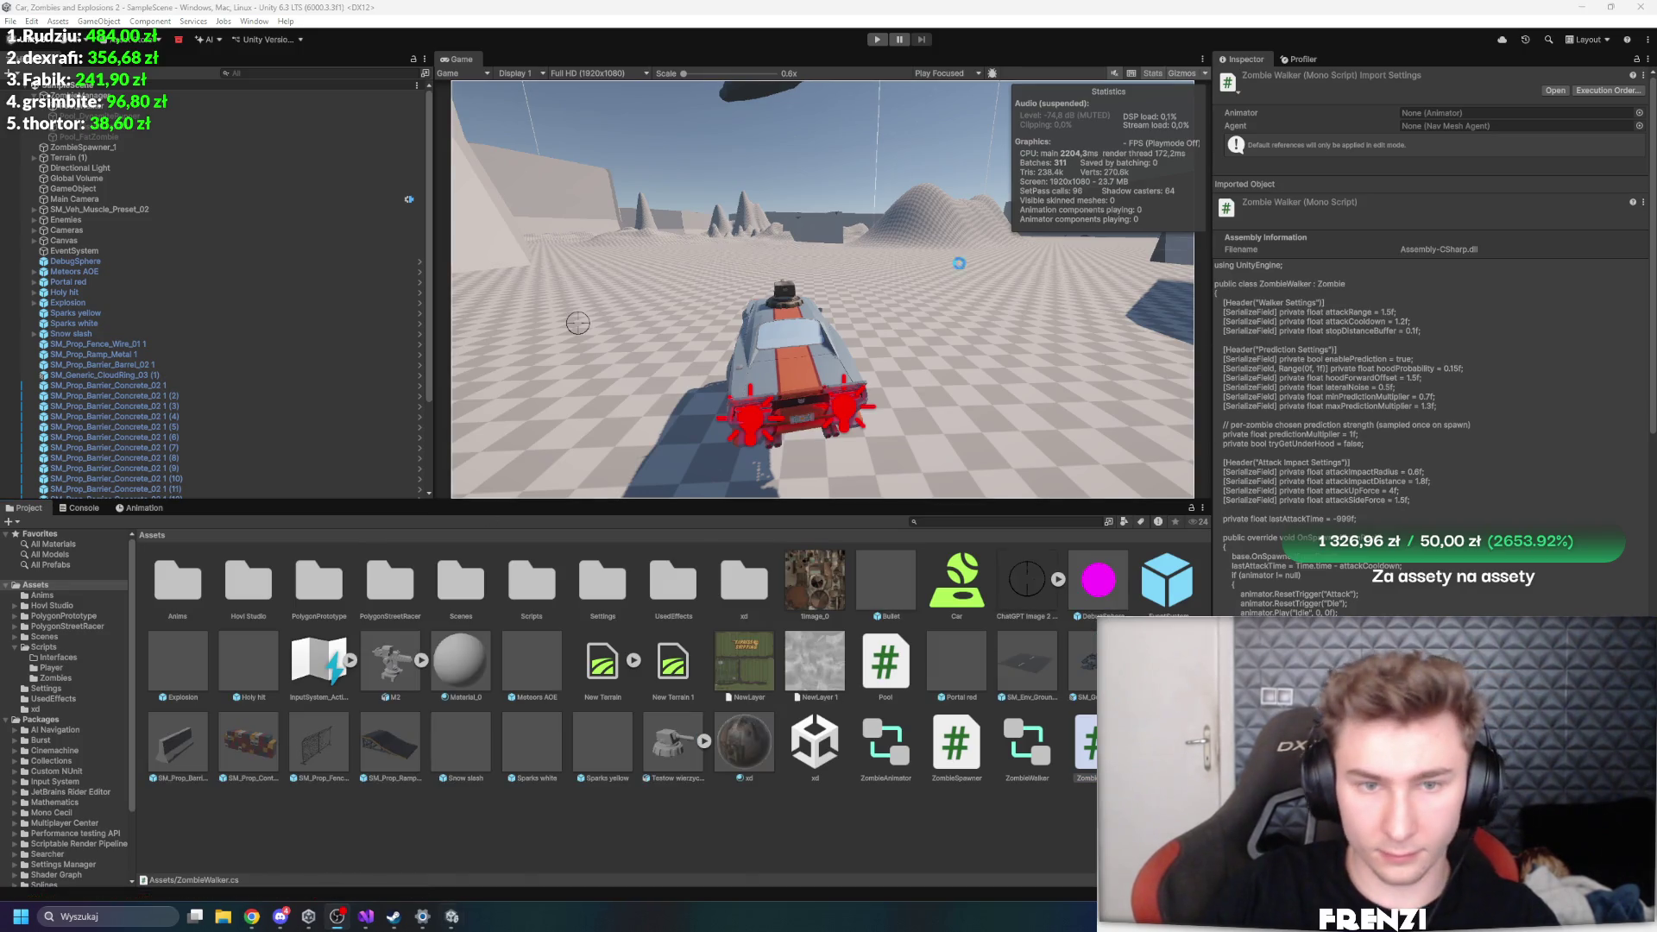
- Select ZombieManager, enter Play mode, and drive the car with W toward the zombies
left_click(173, 96)
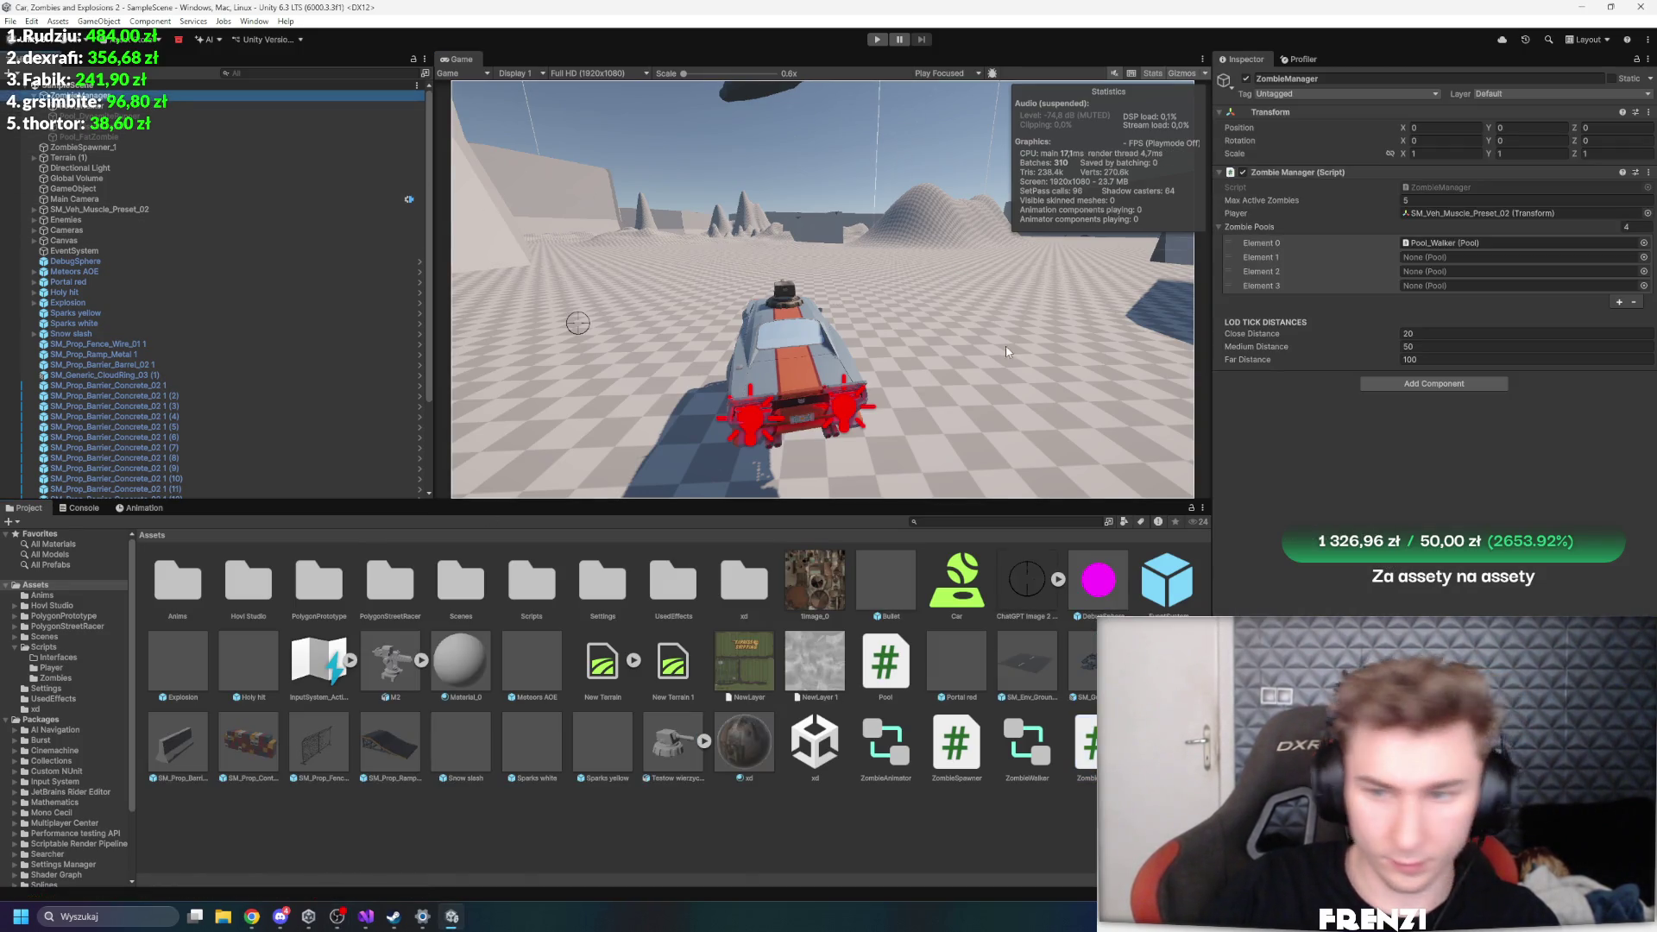
left_click(877, 39)
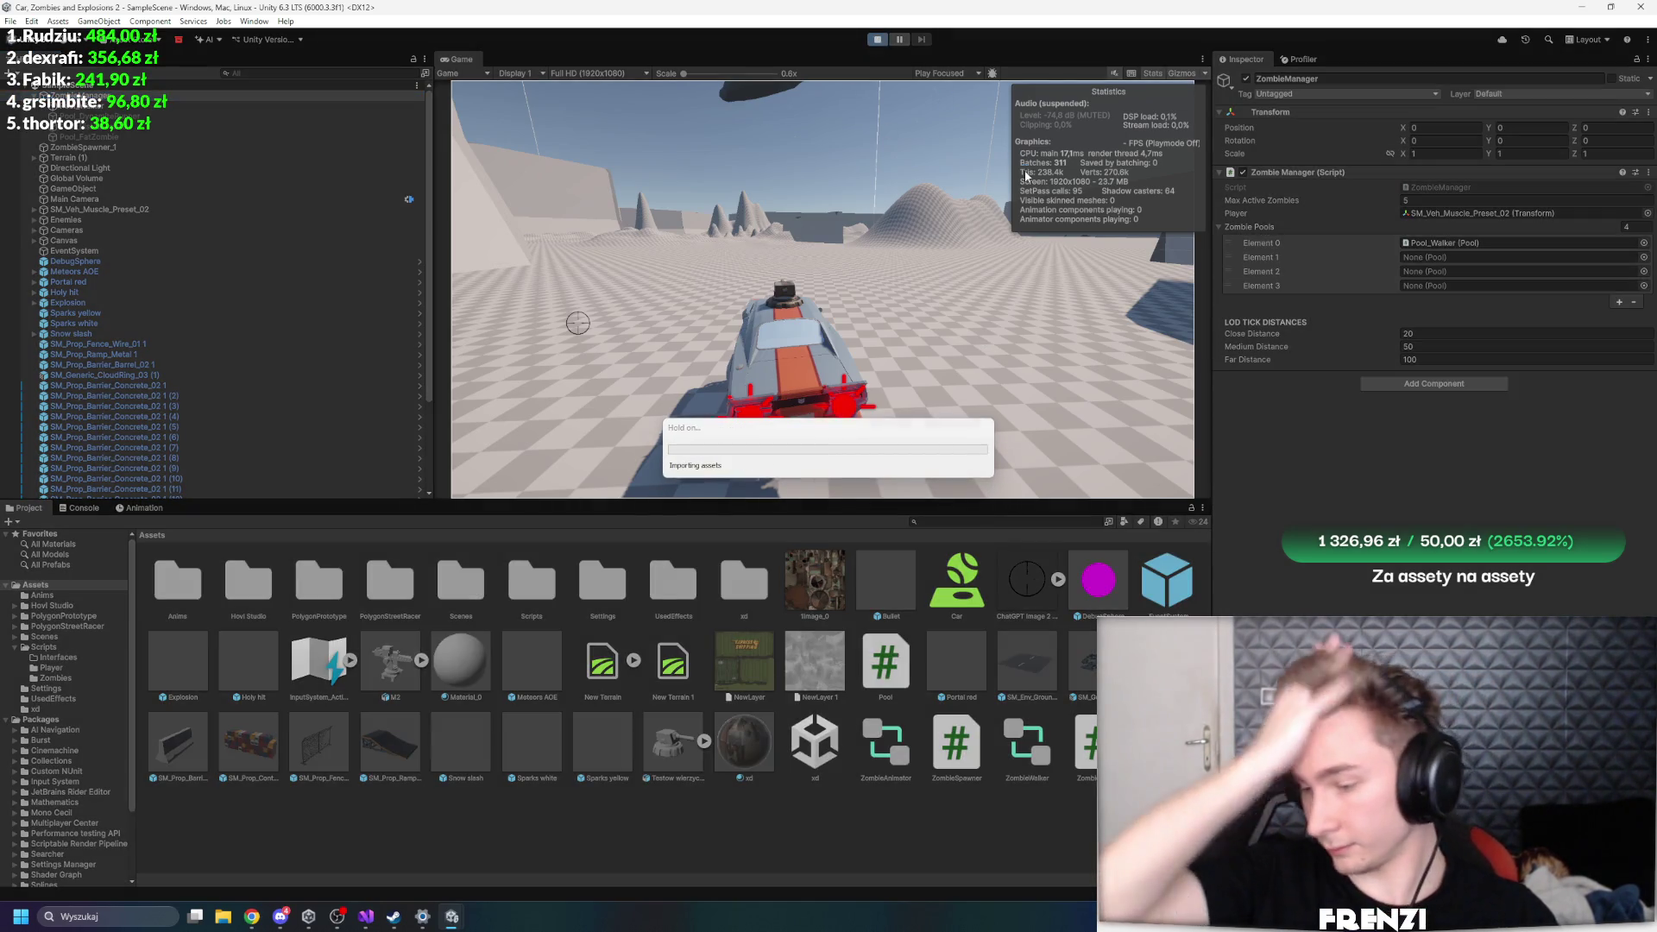
key("w")
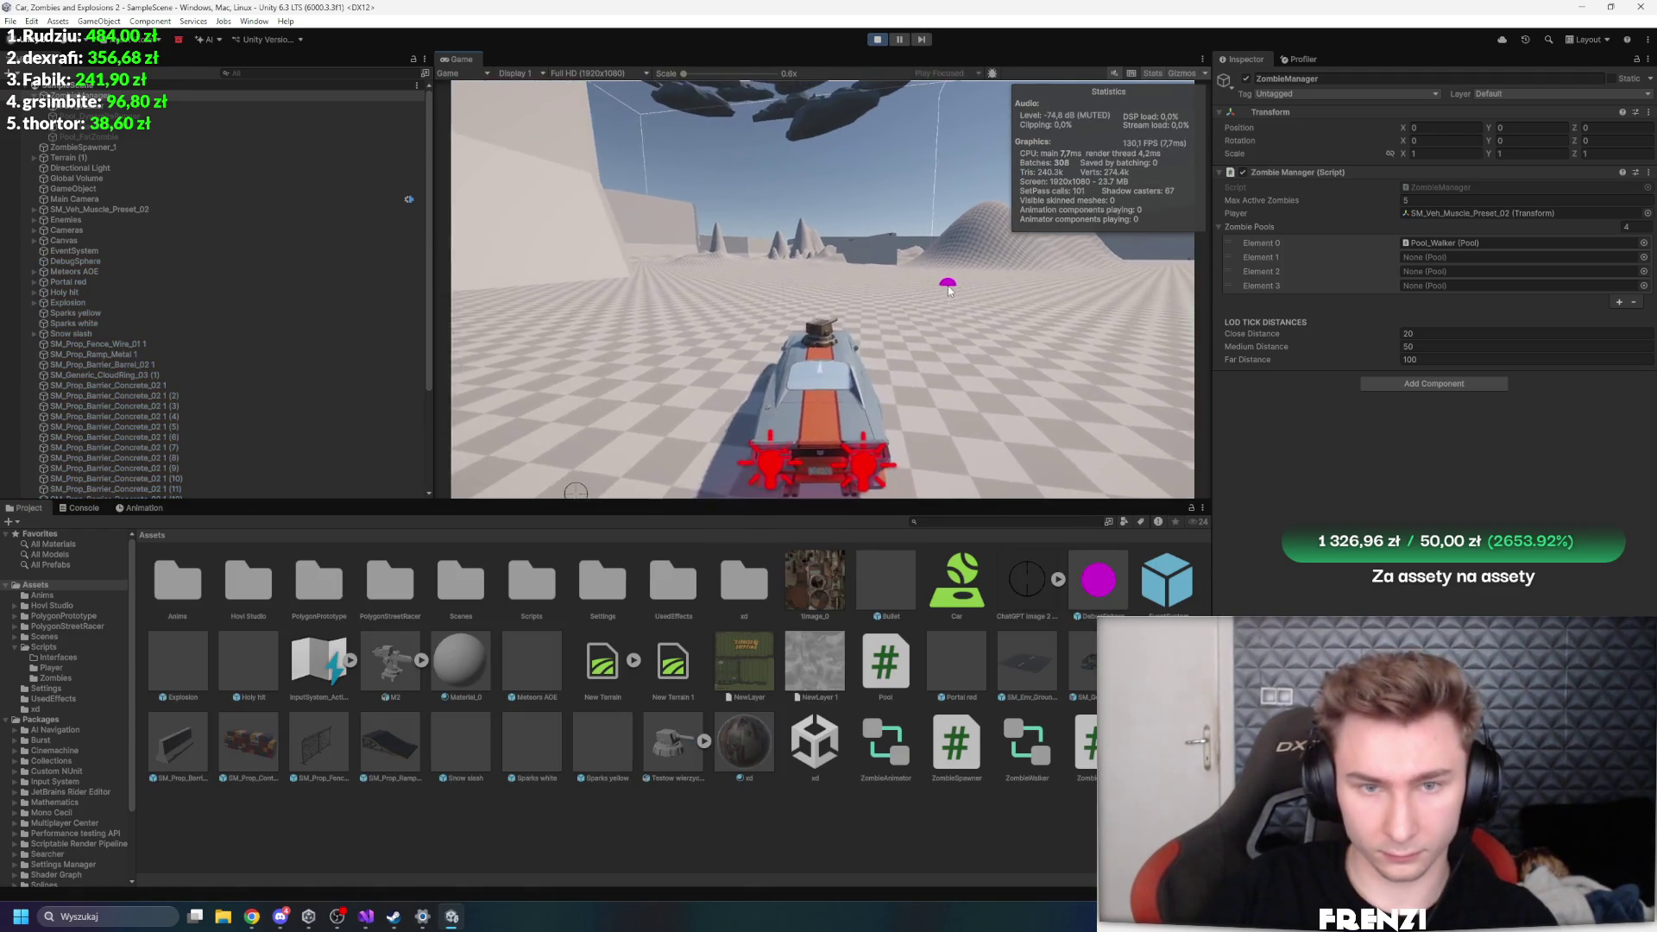
key("w")
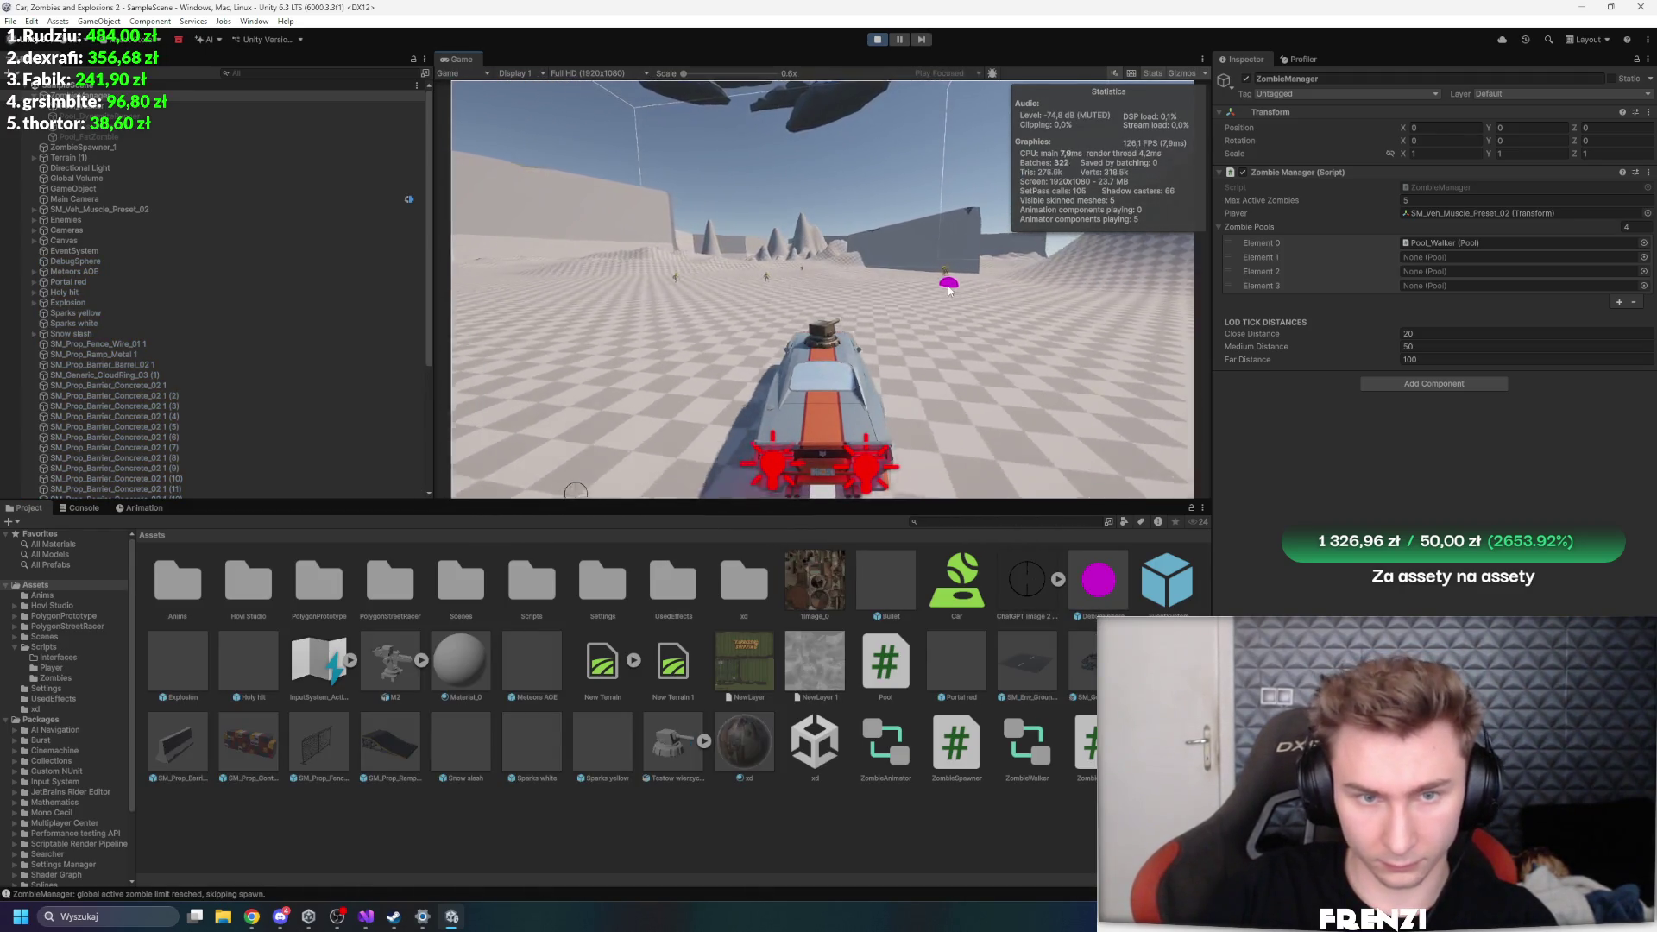
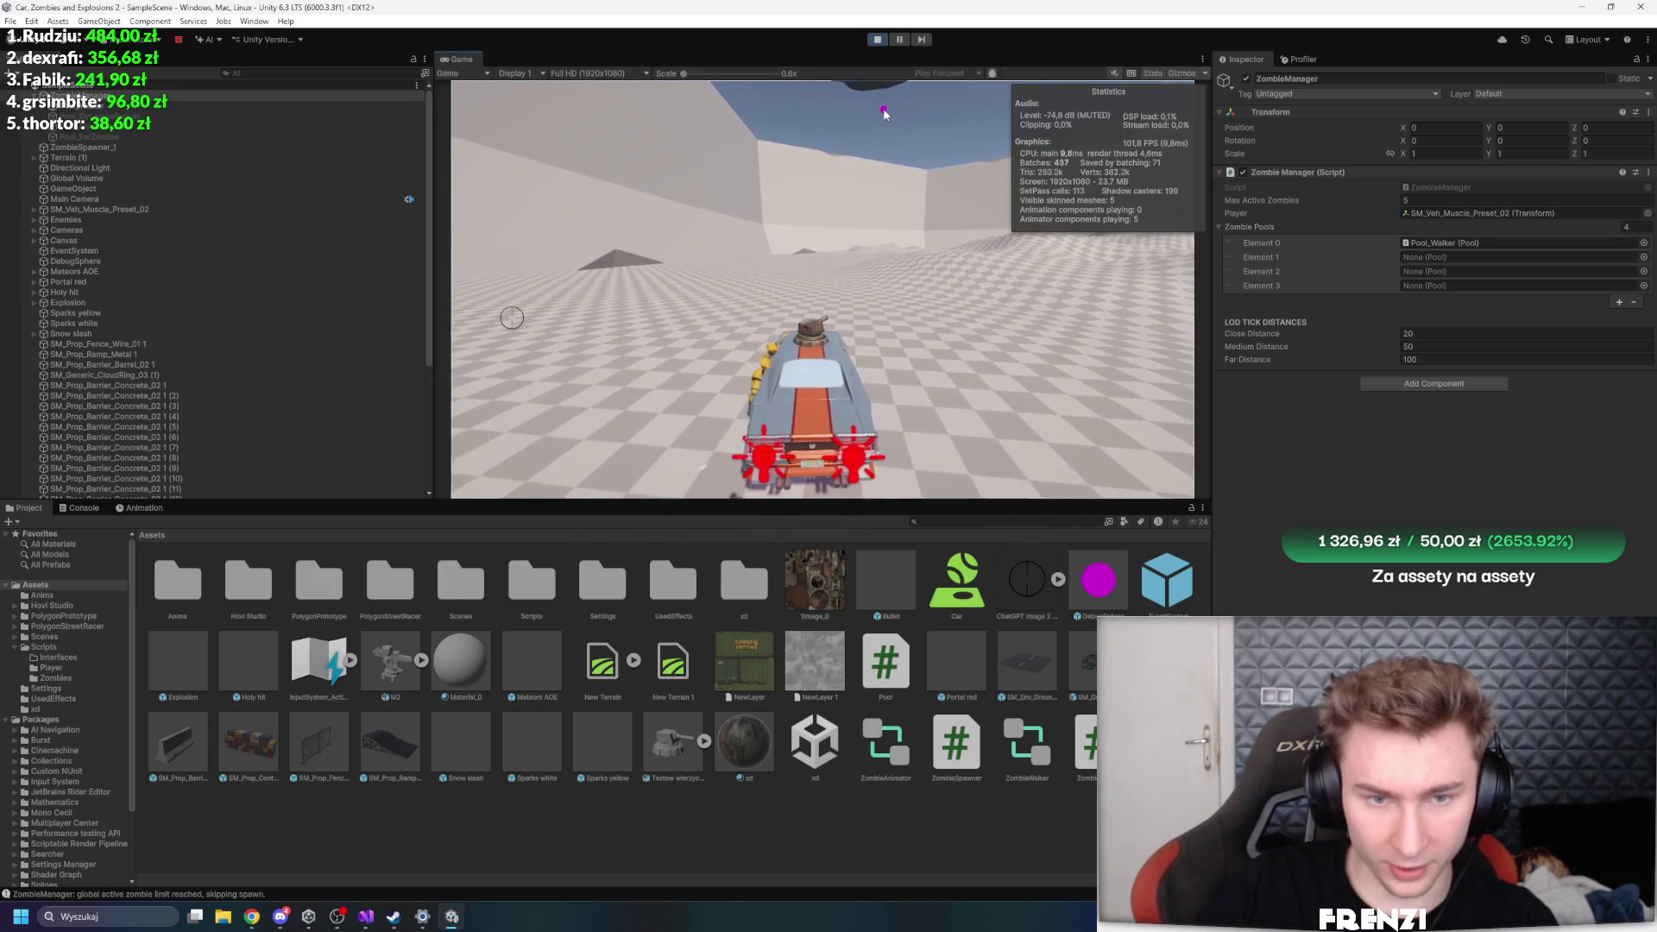
- Stop the playtest, open the Zombie_walker prefab, and set Attack Impact Radius to 1
key("ctrl+p")
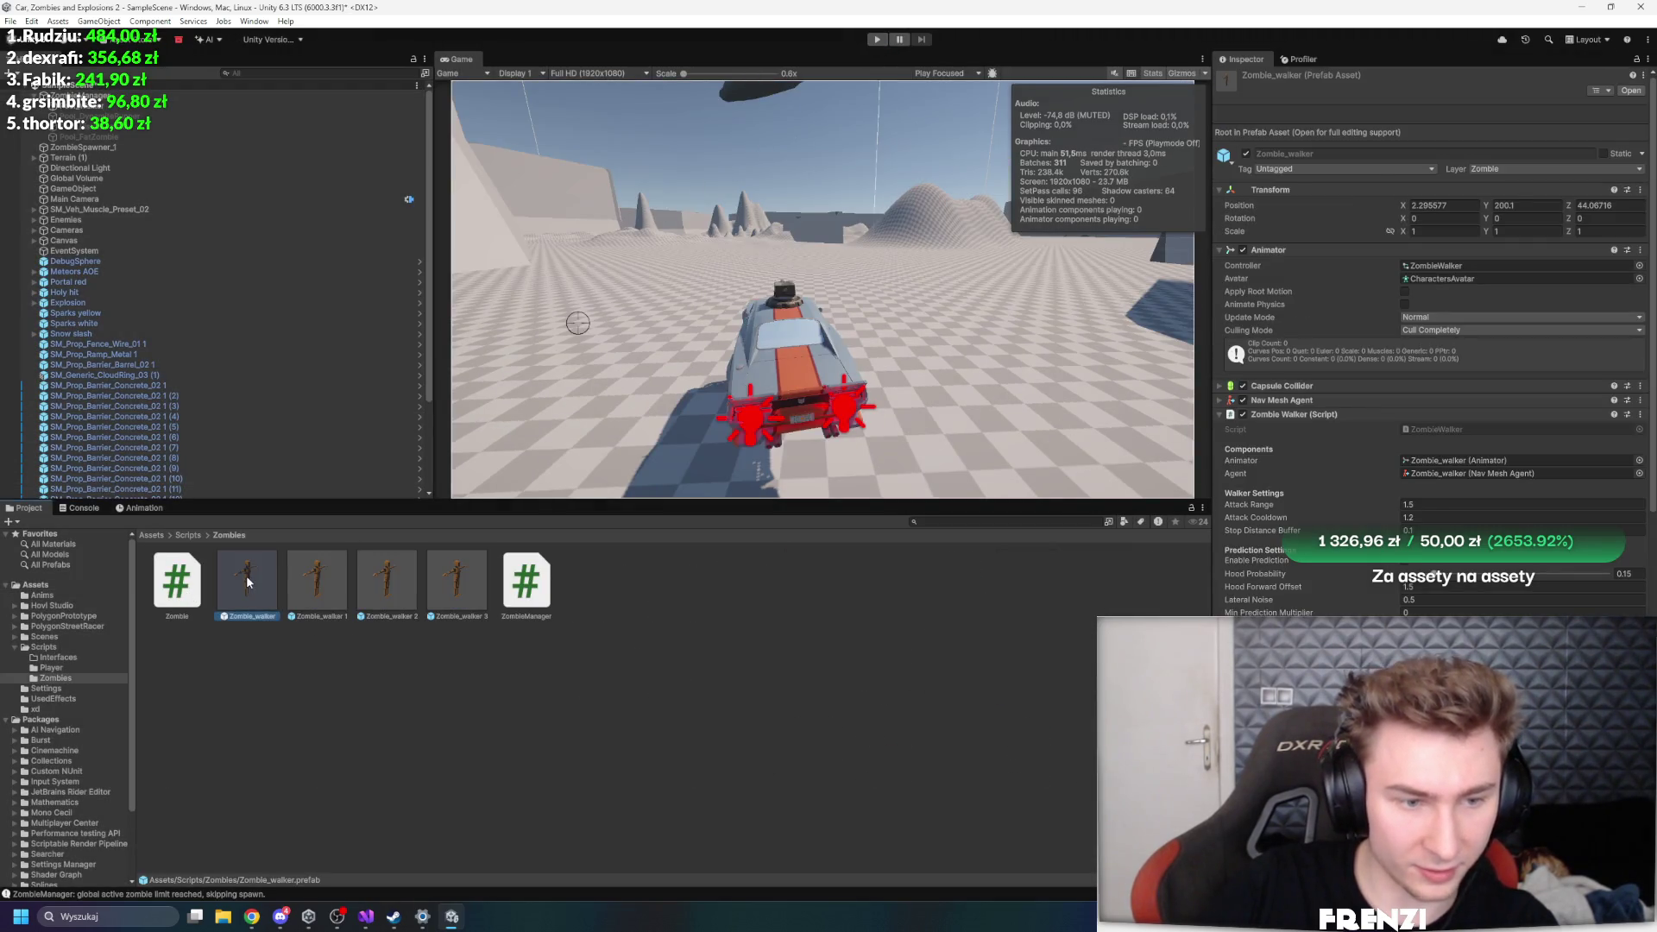
double_click(246, 575)
scroll(1395, 467, "down", 3)
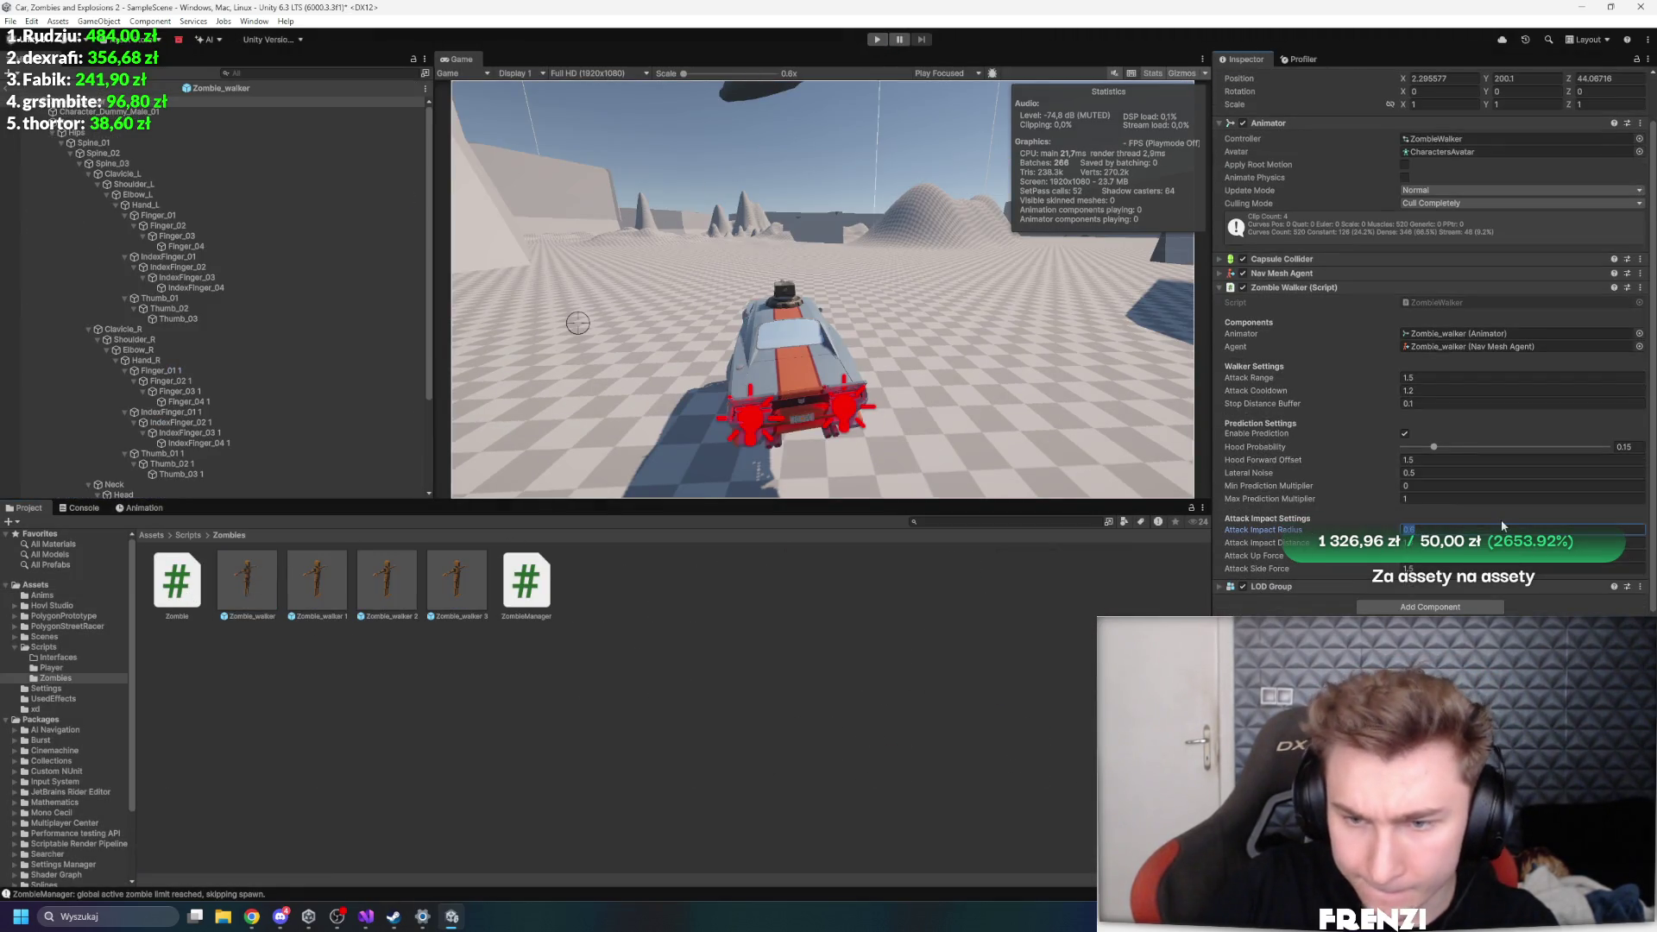
type("1")
key("Tab")
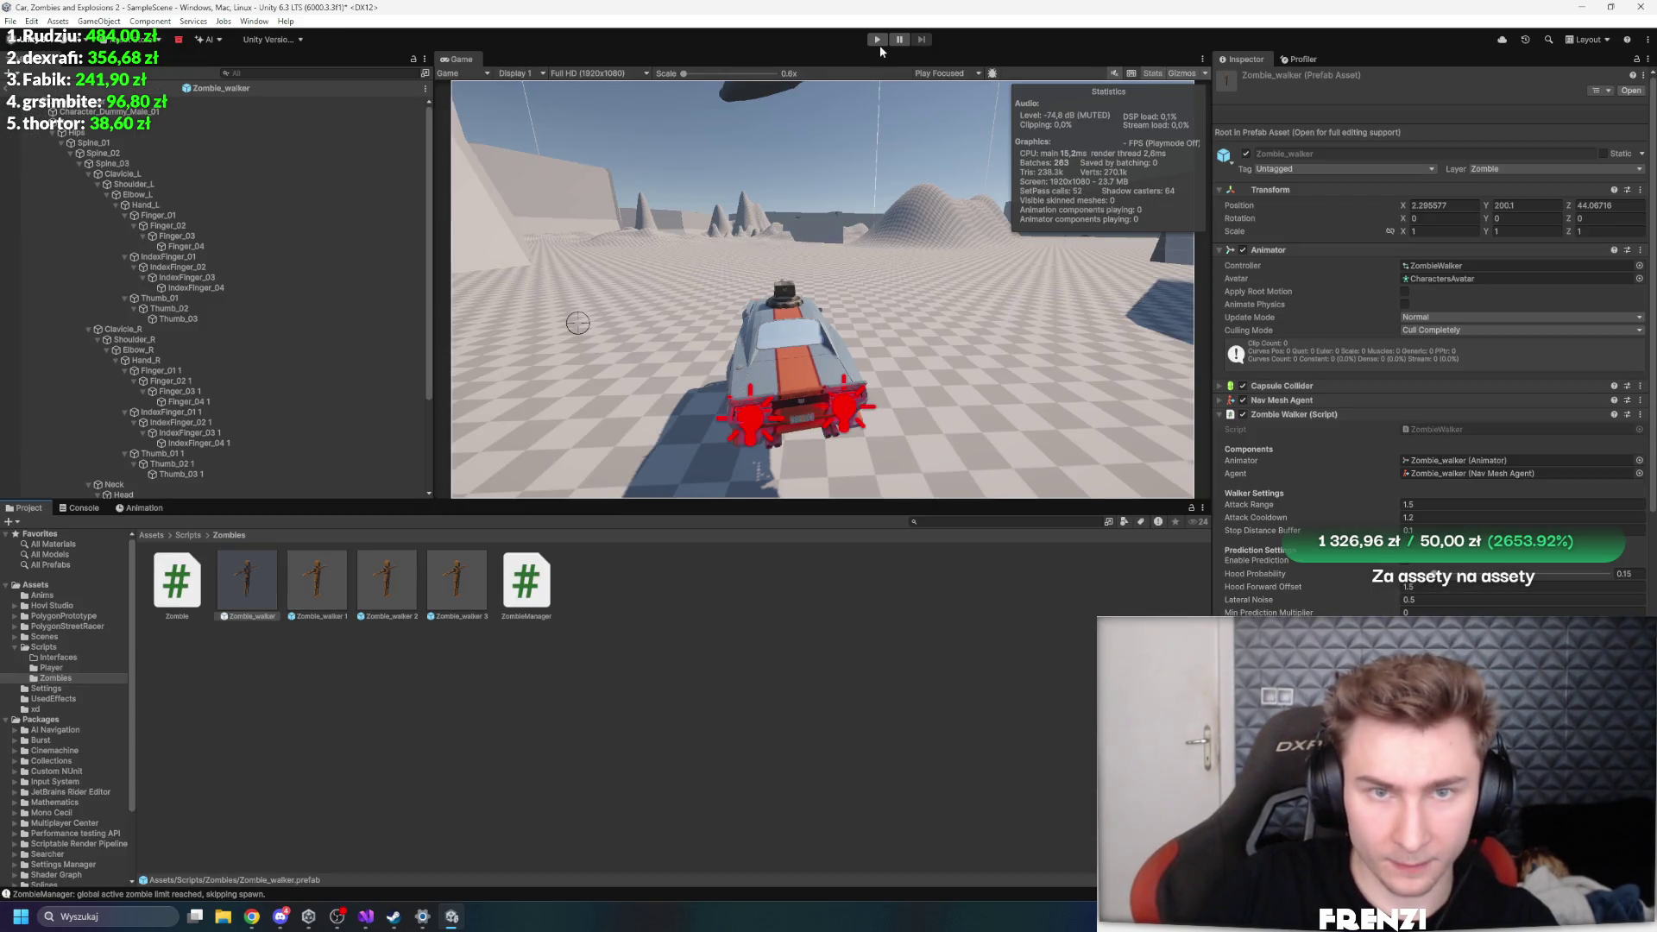
- Add an LOD Group and a Rigidbody with mass 70 to the prefab root, then start Play
left_click(259, 101)
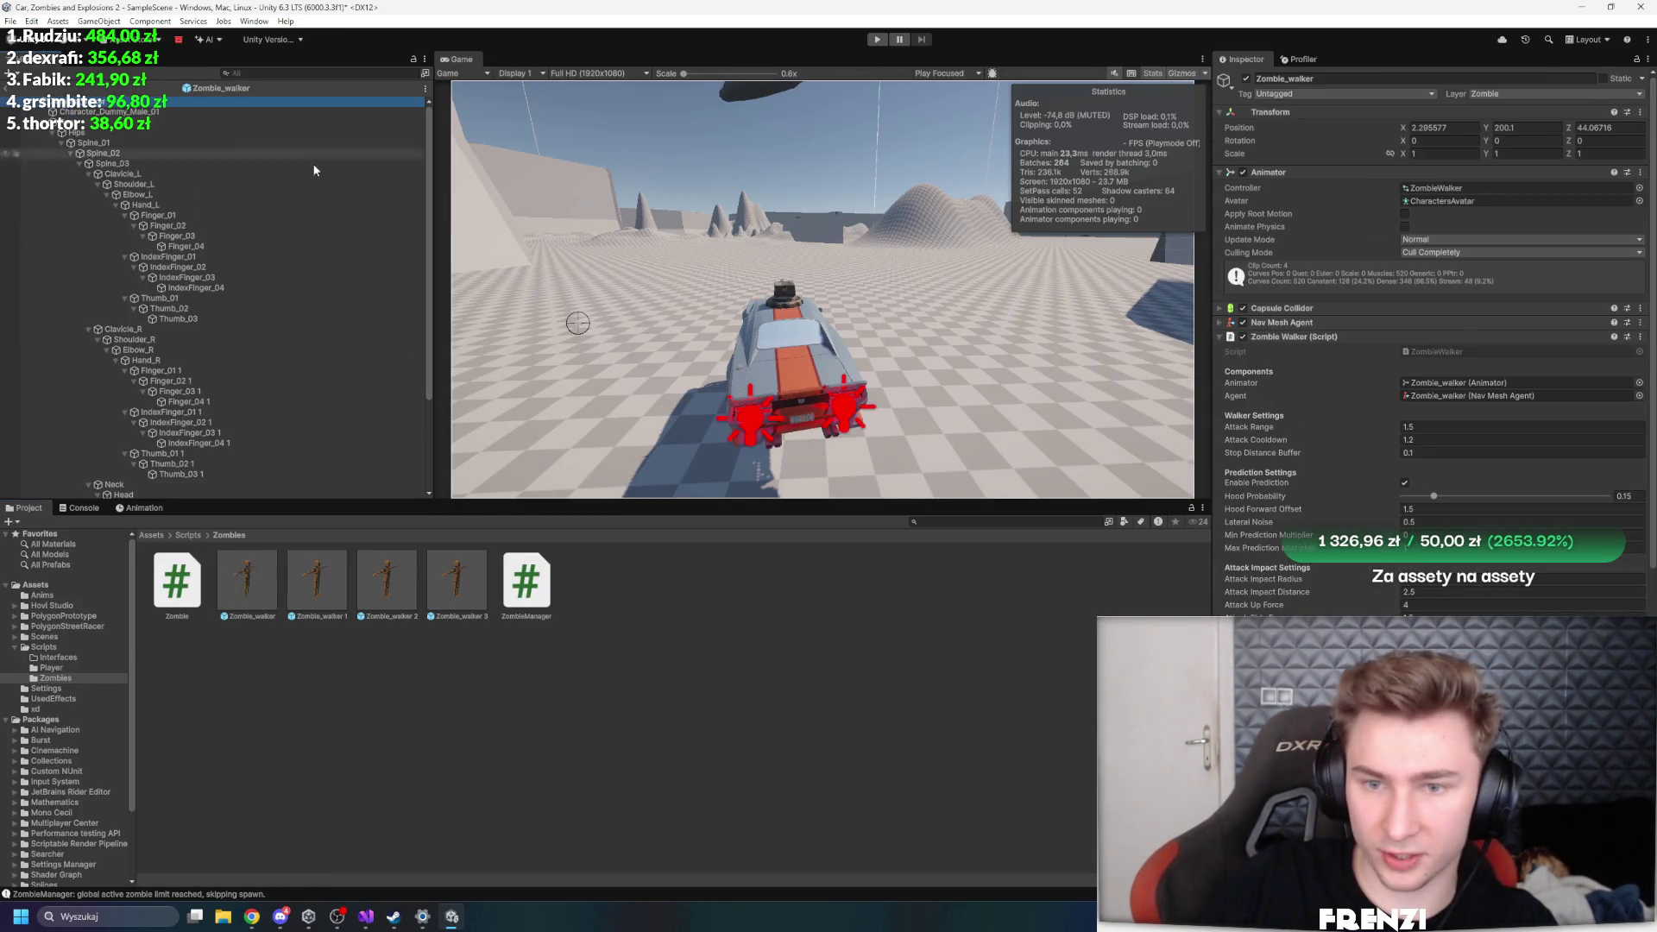
left_click(1301, 336)
left_click(1402, 372)
type("r")
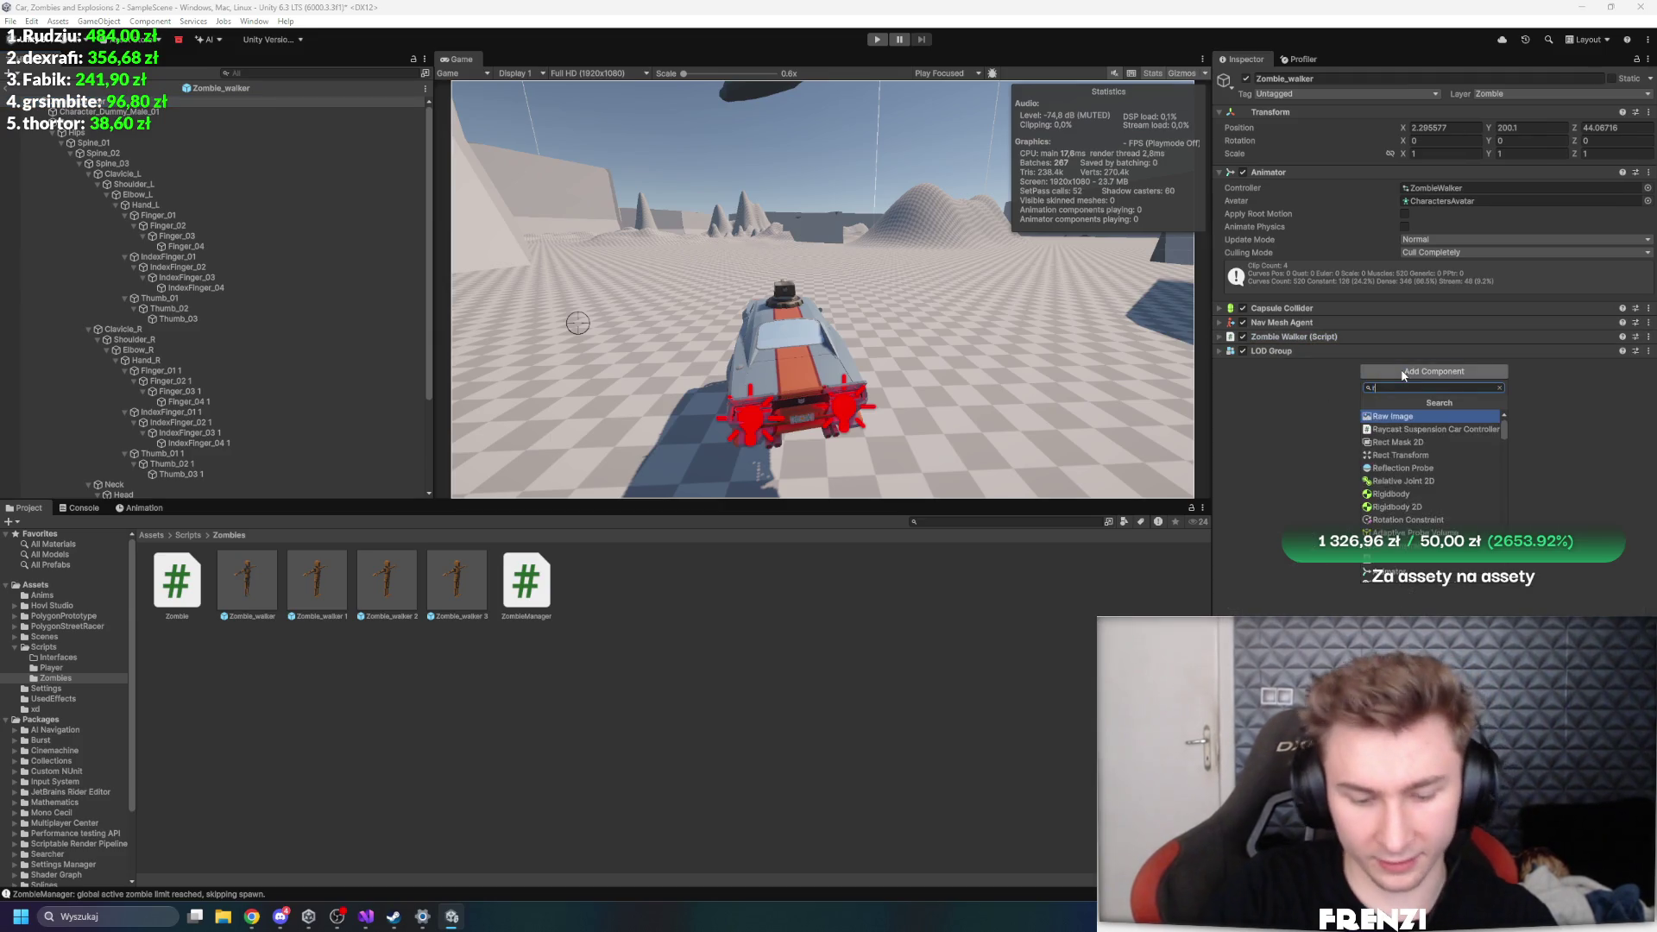
type("lod")
key("Return")
left_click(1402, 372)
type("rigidbody")
key("Return")
left_click(1424, 381)
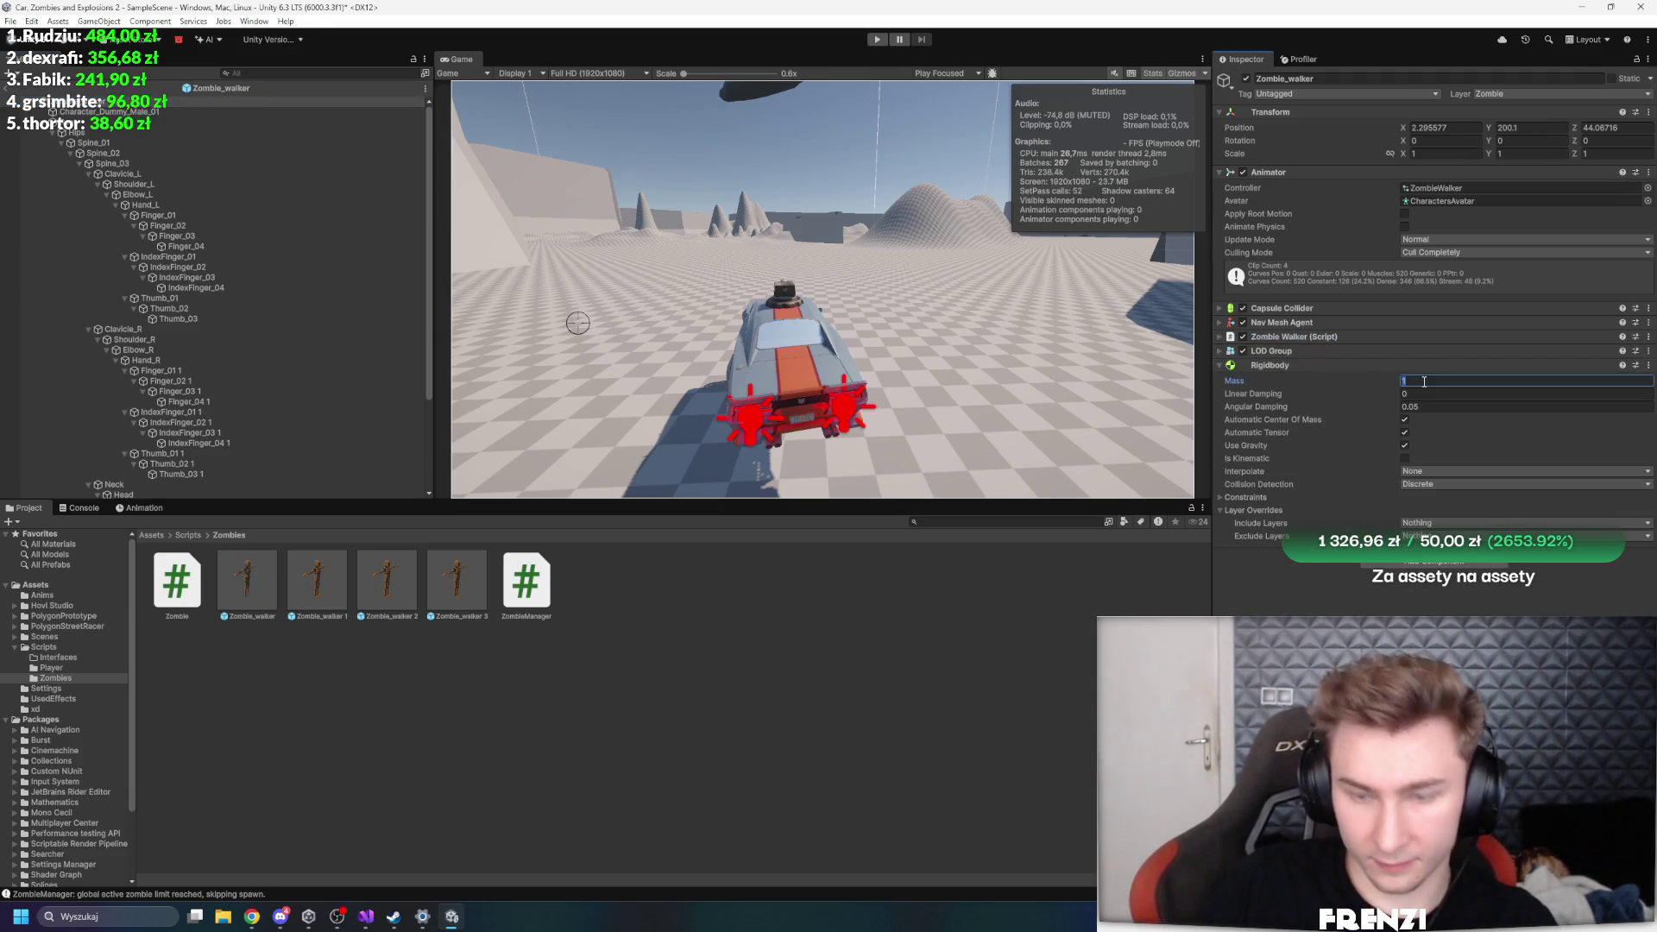
type("70")
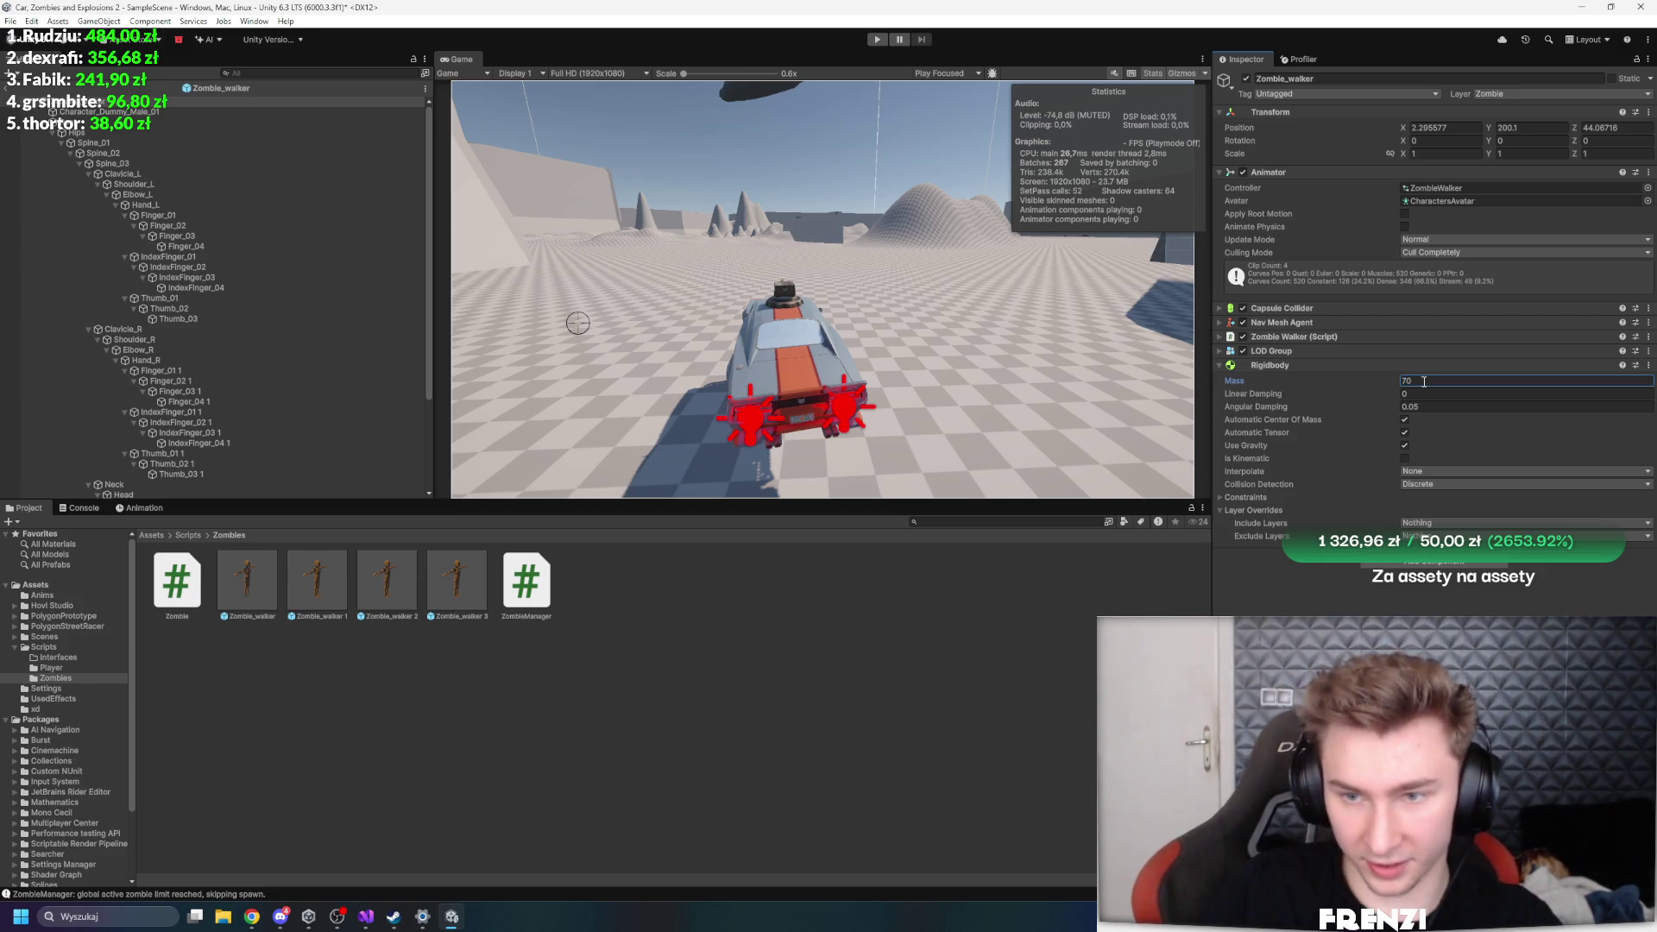
key("Return")
key("ctrl+p")
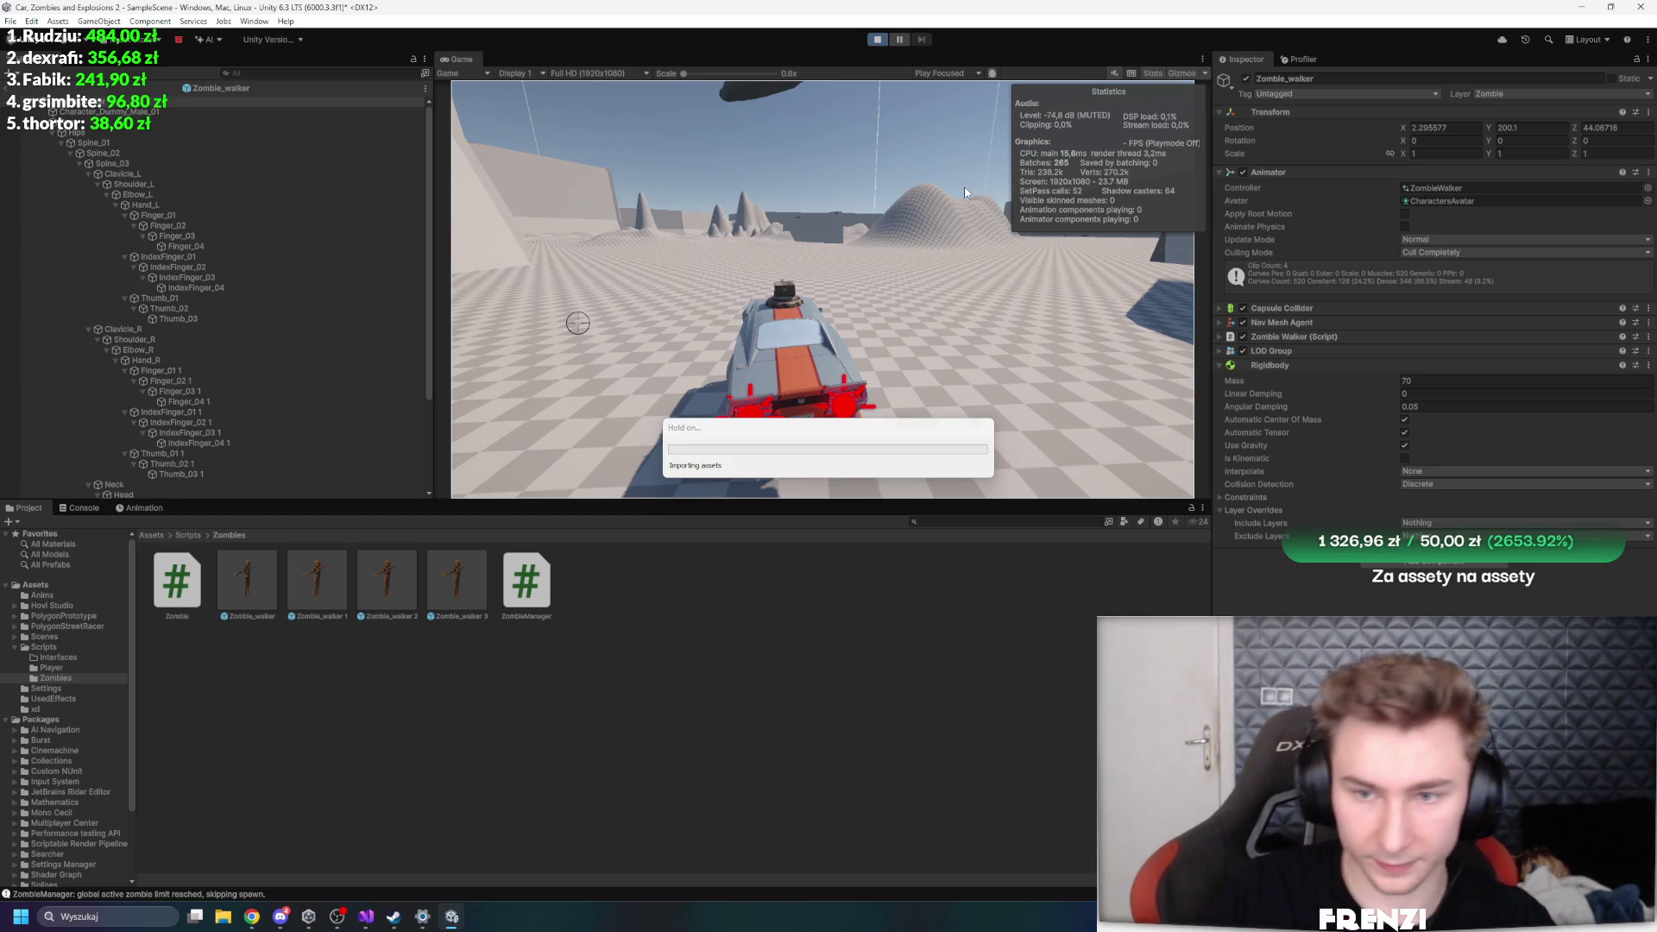
- Drive the car with WASD toward the hills and approaching zombies, turning left around them
key("w")
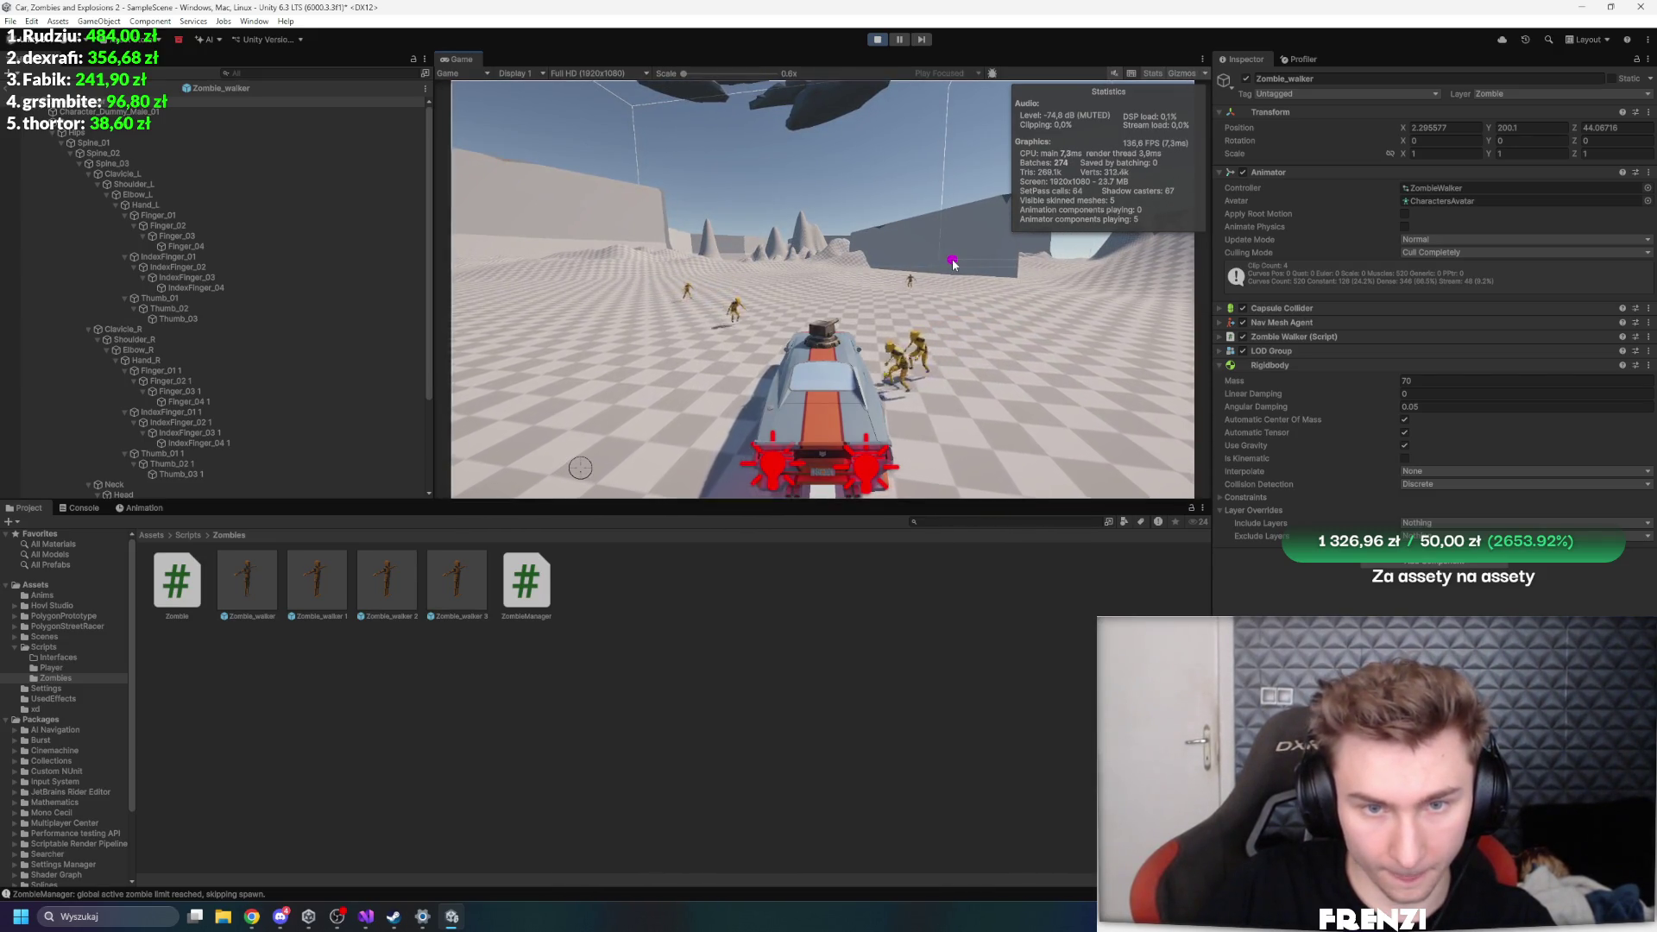
key("w")
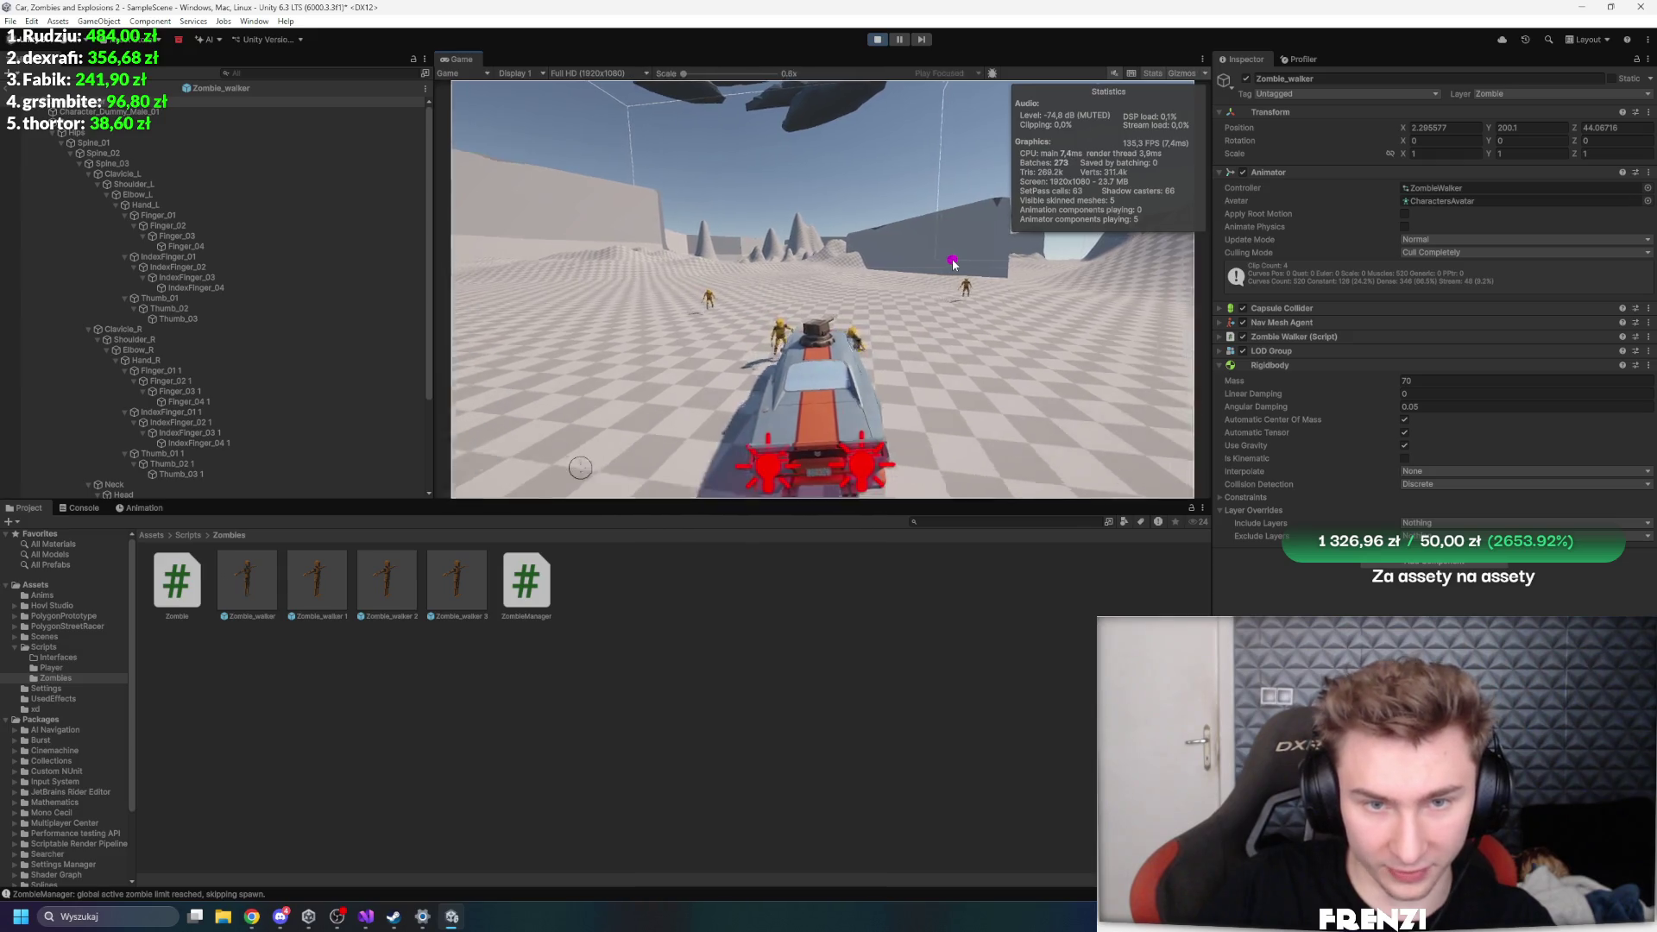
key("s")
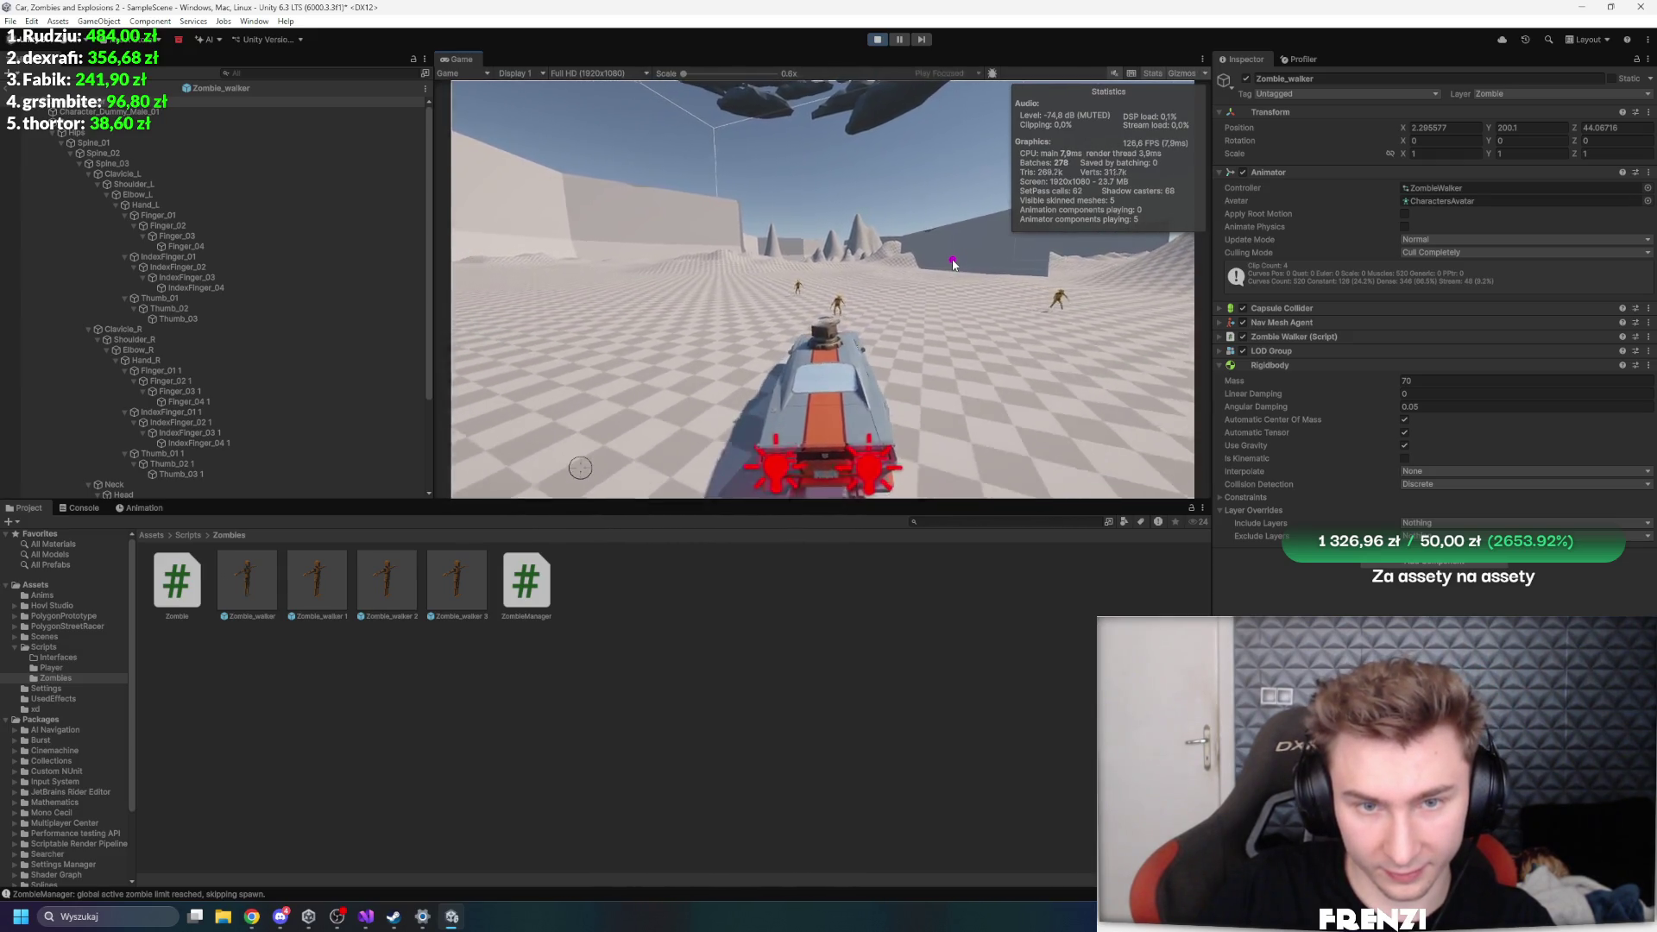
key("w")
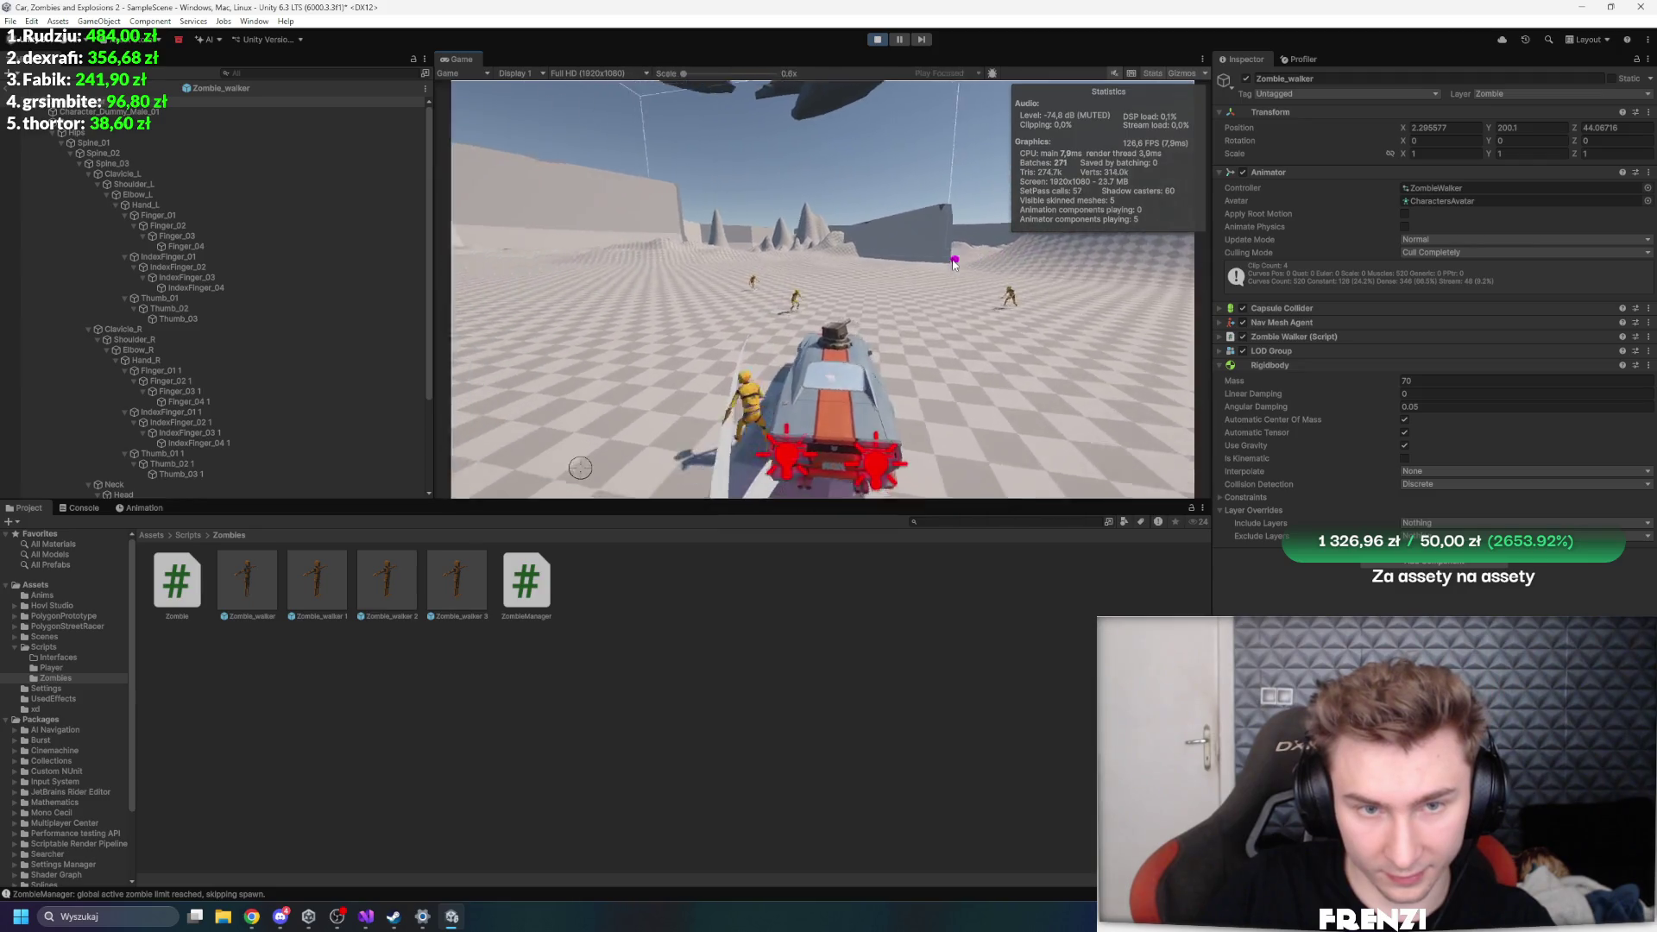
key("a")
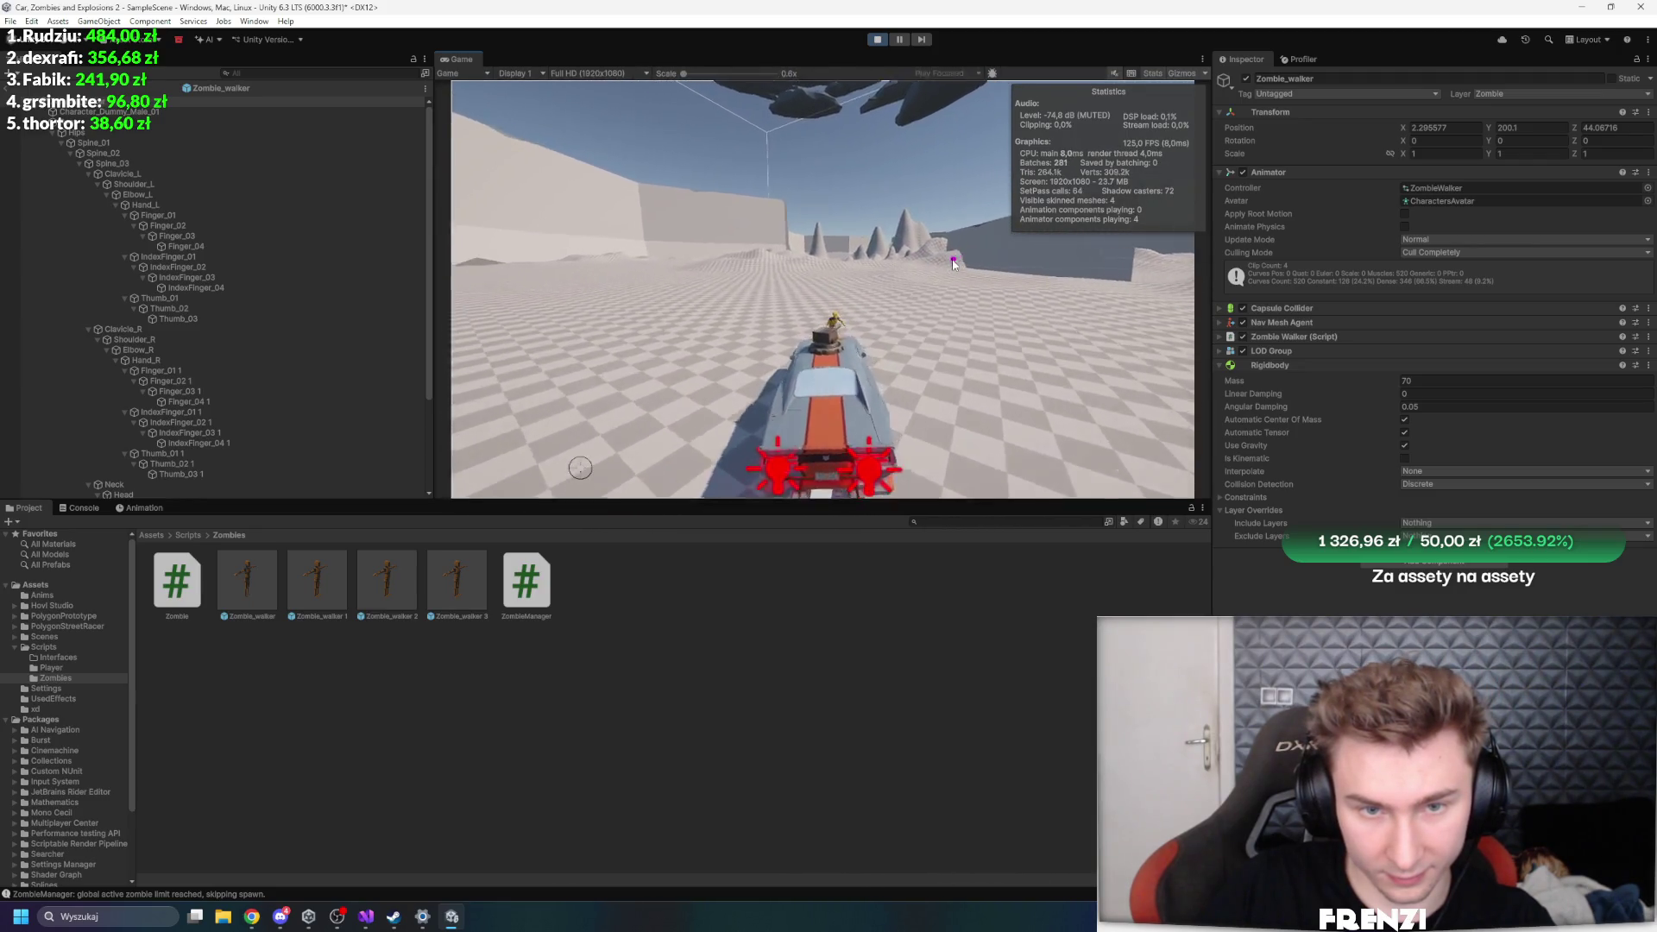
key("a")
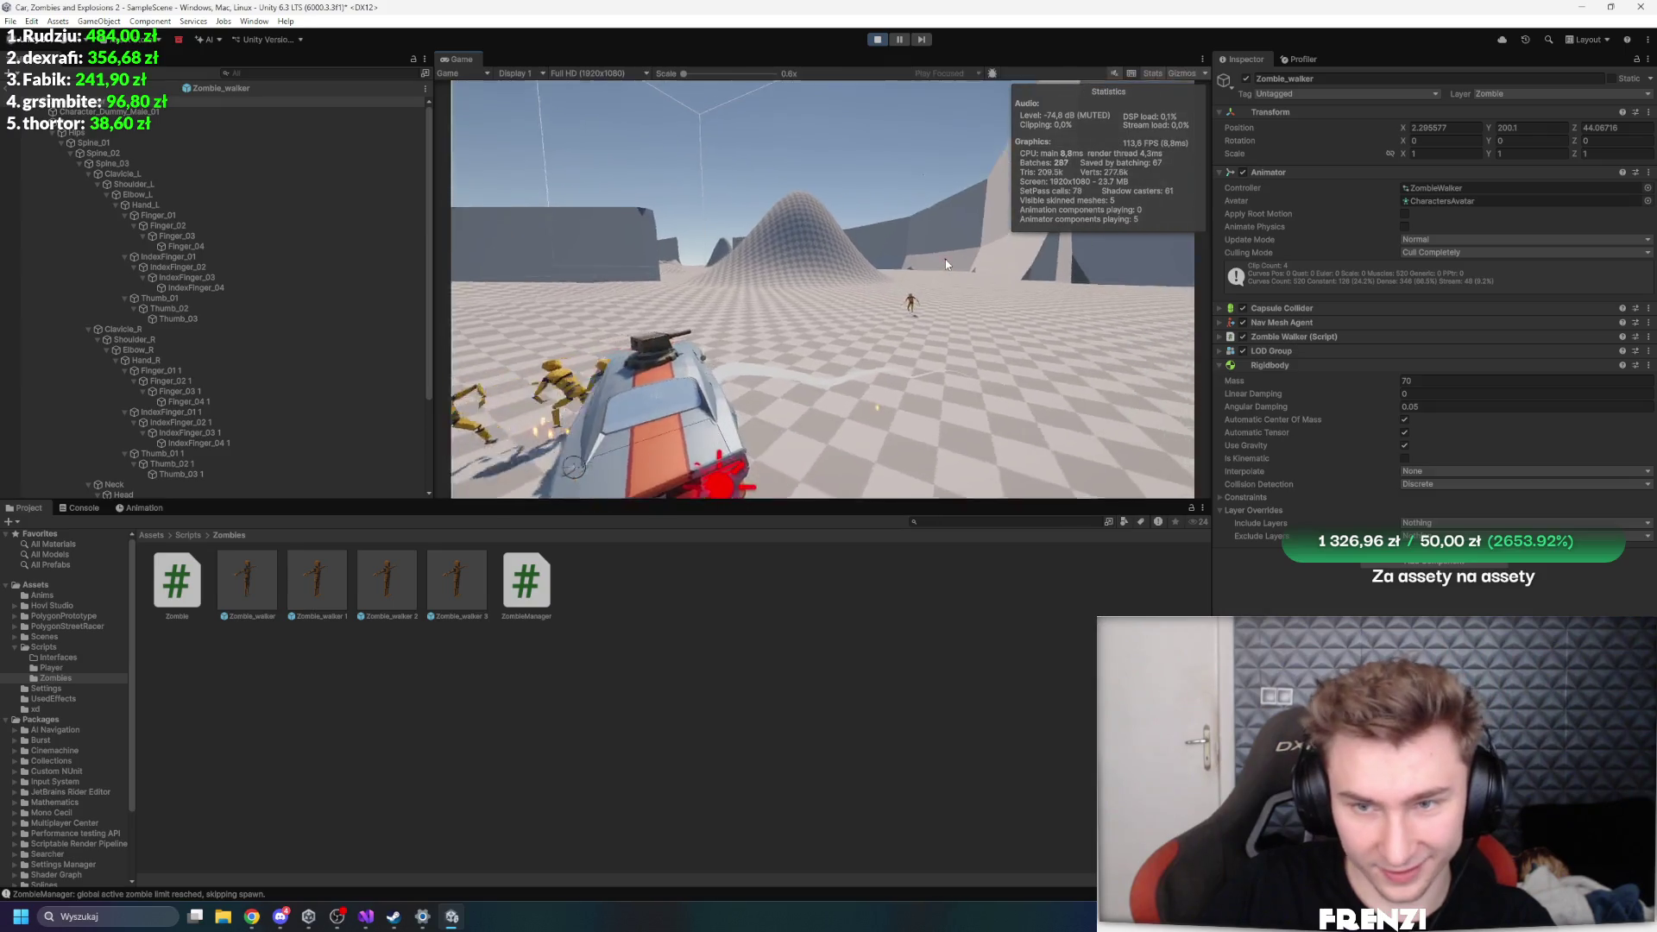
key("a")
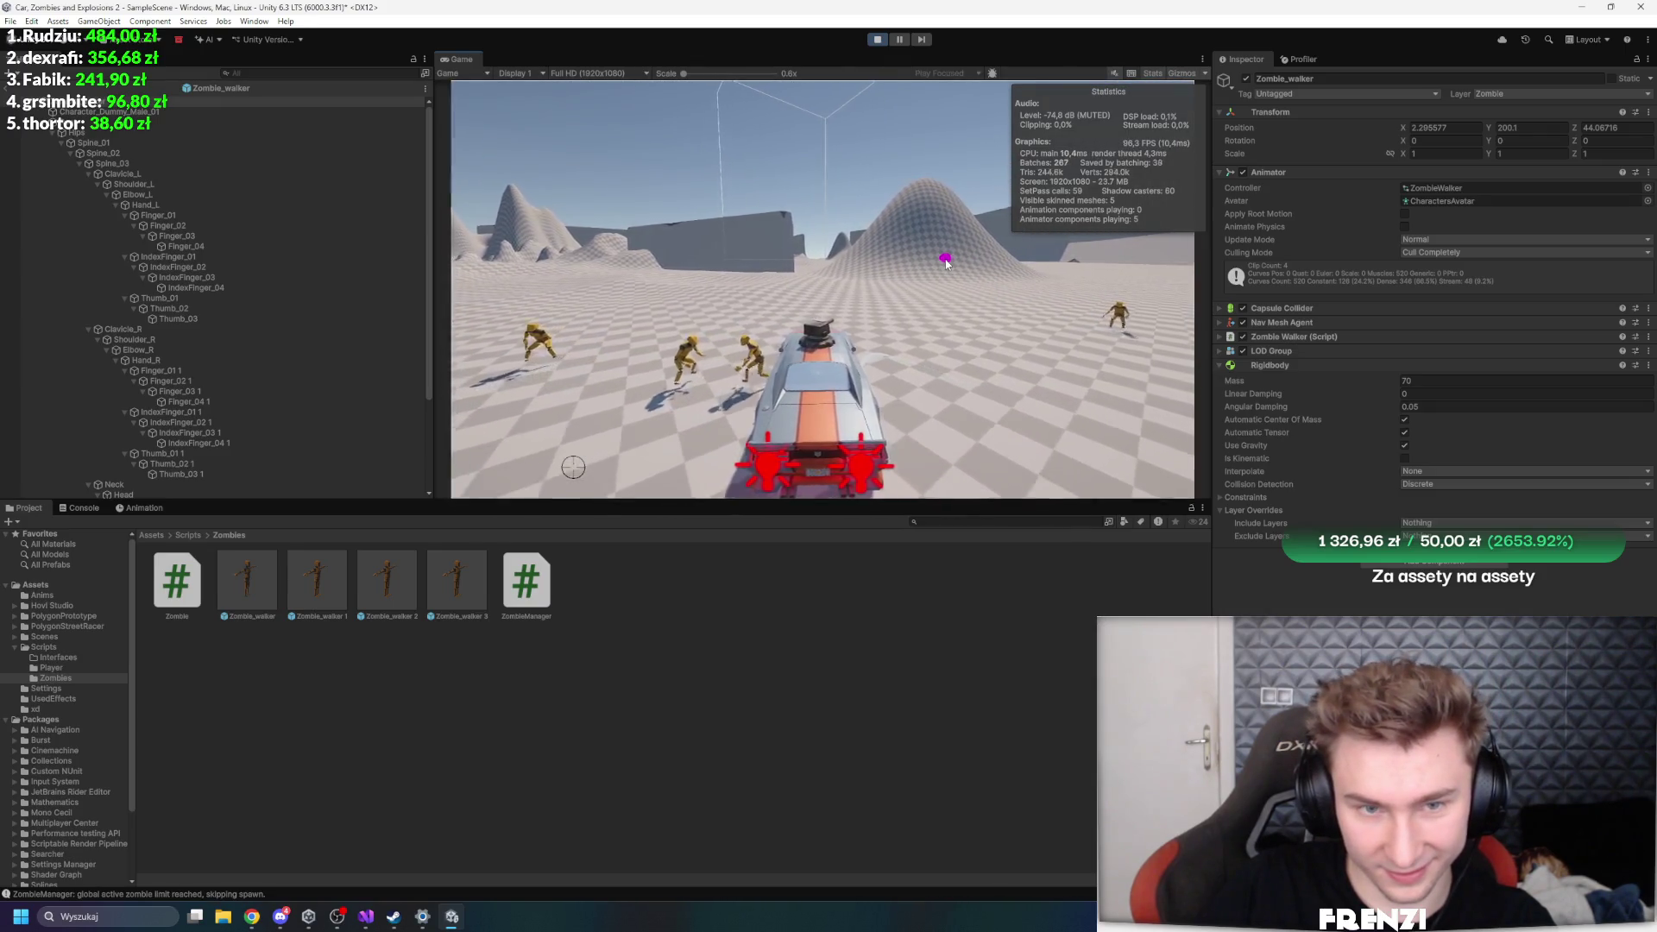
key("w")
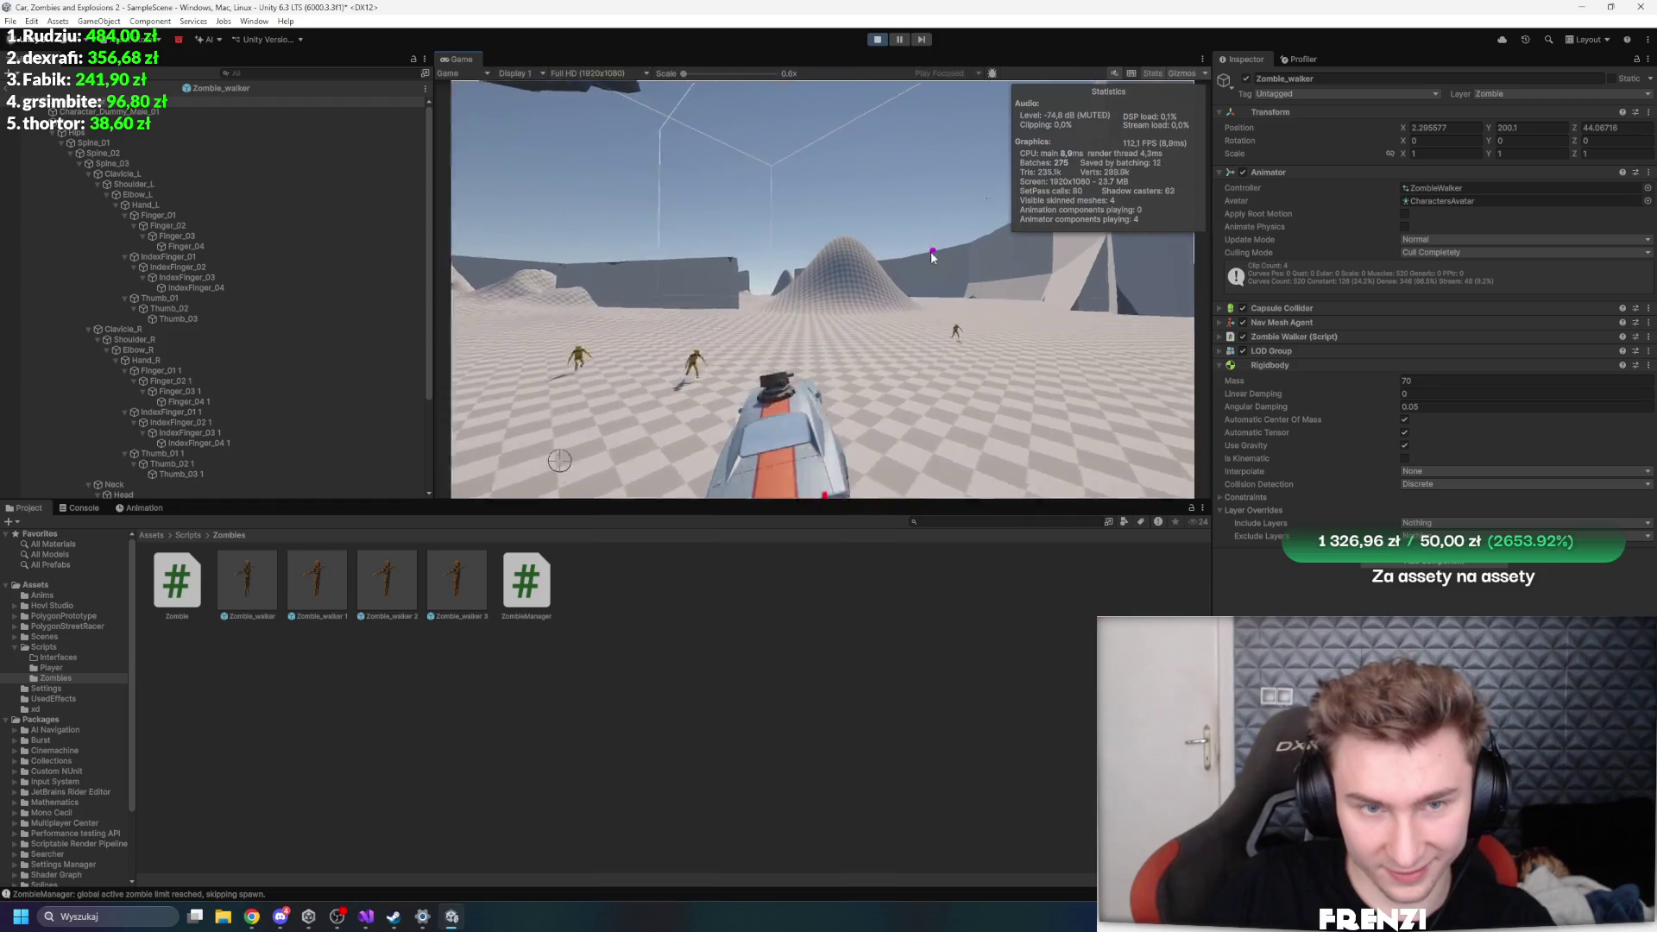
- Keep driving toward the walls, fire the turret at the zombies, and maximize the Game view
key("d")
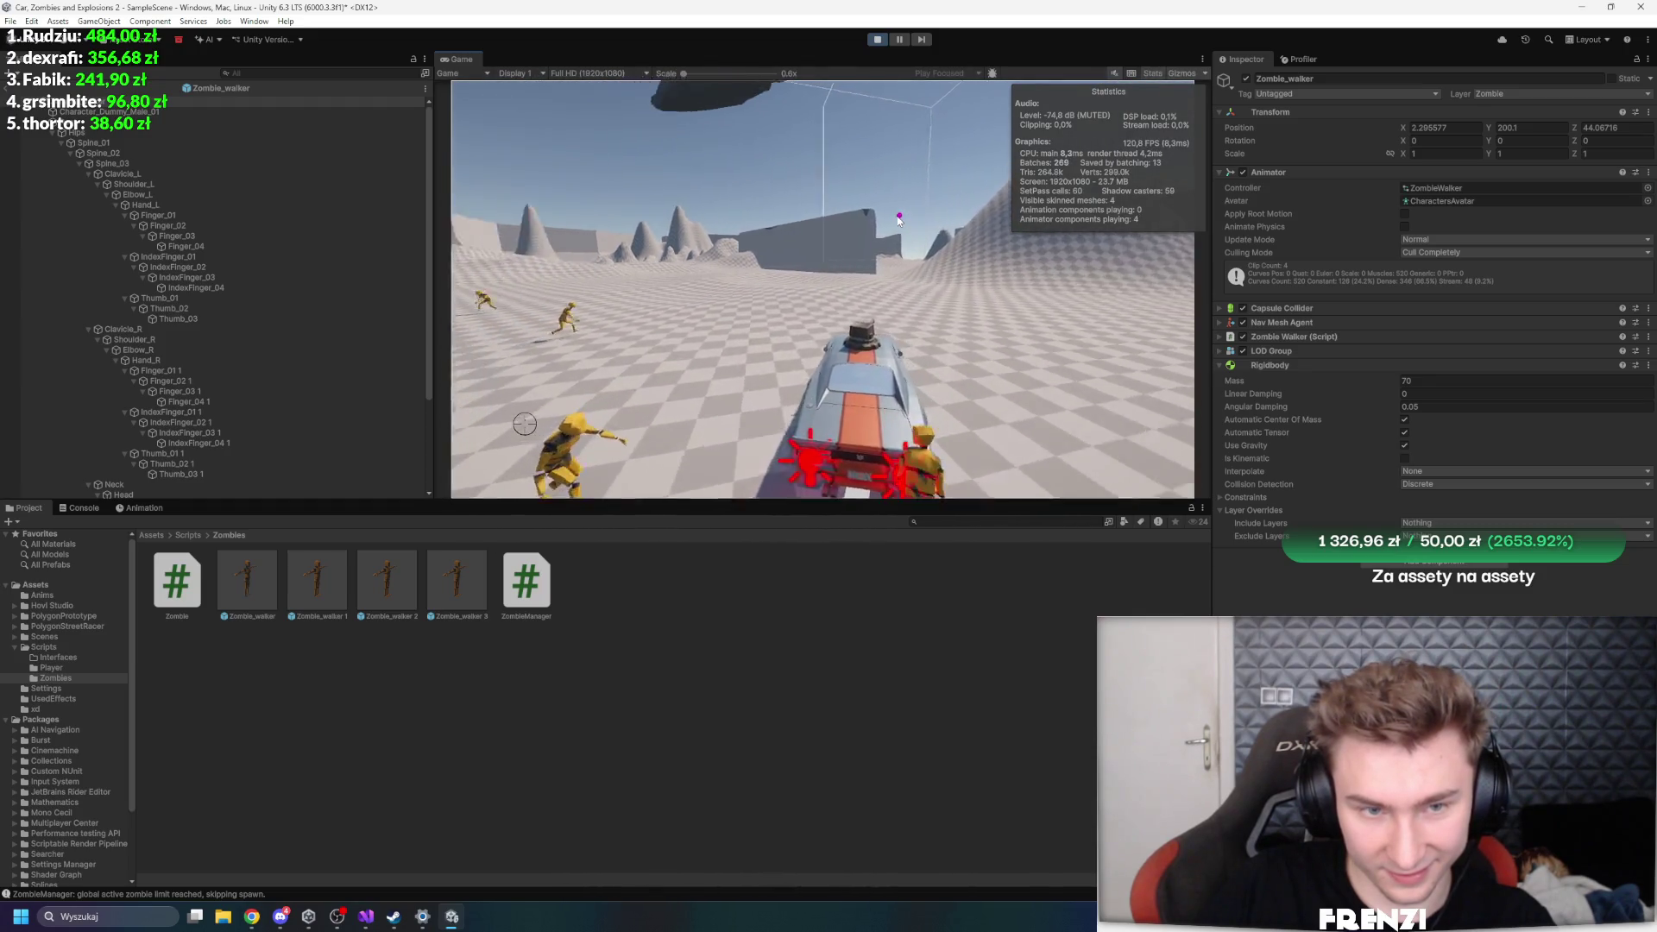
key("w")
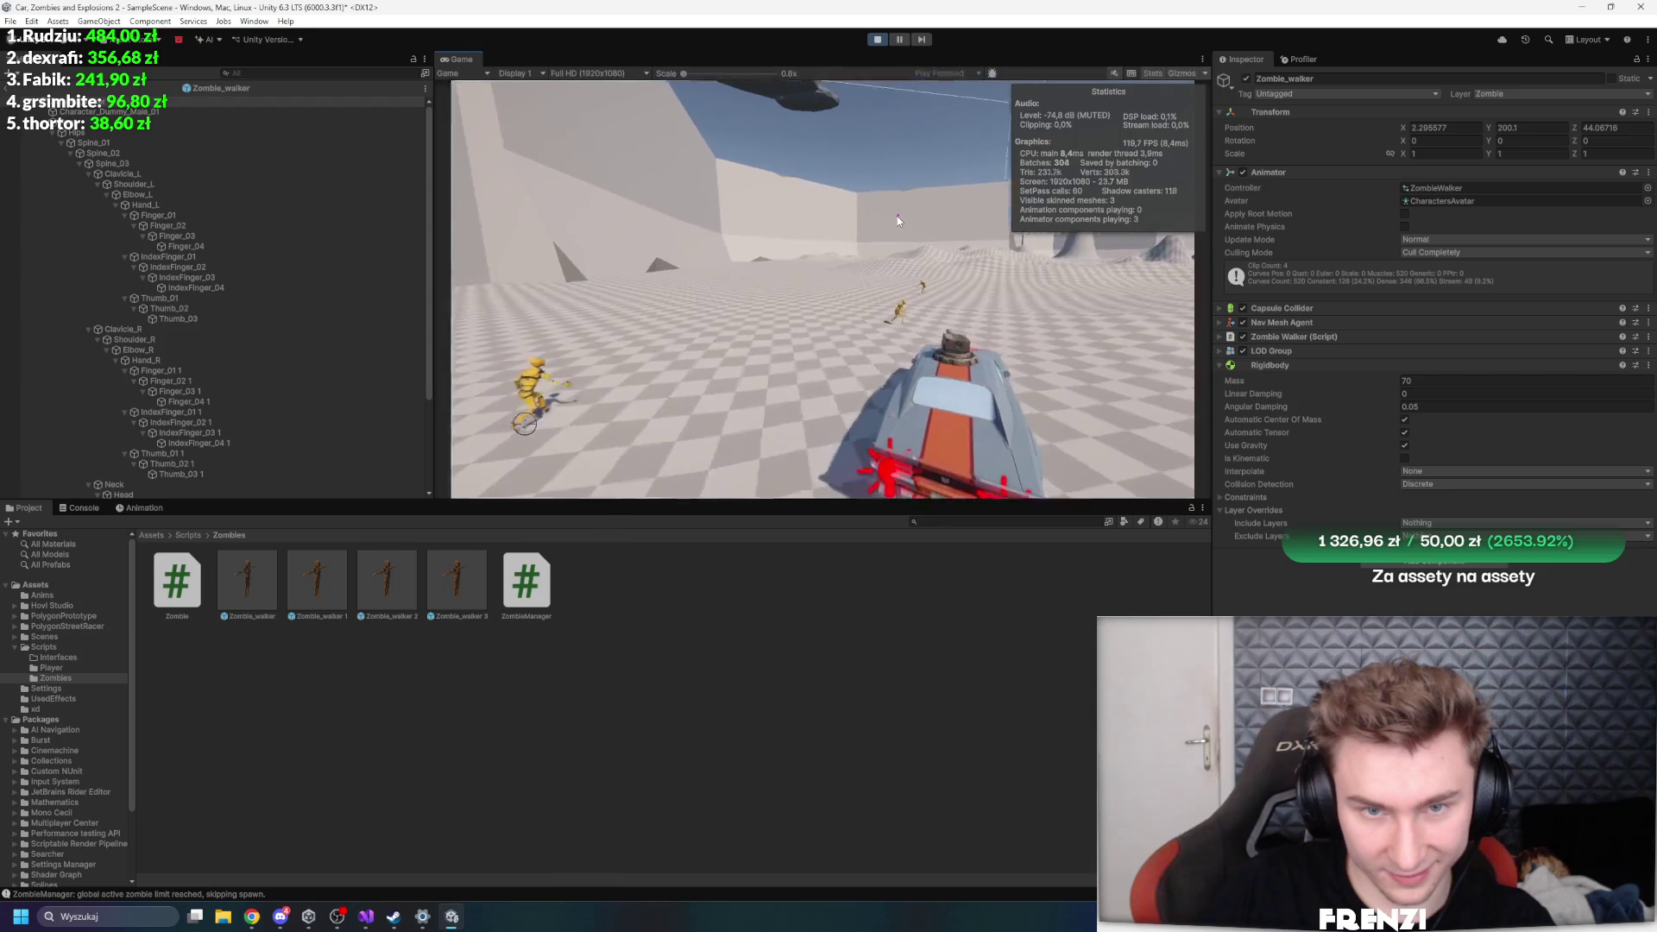
key("w")
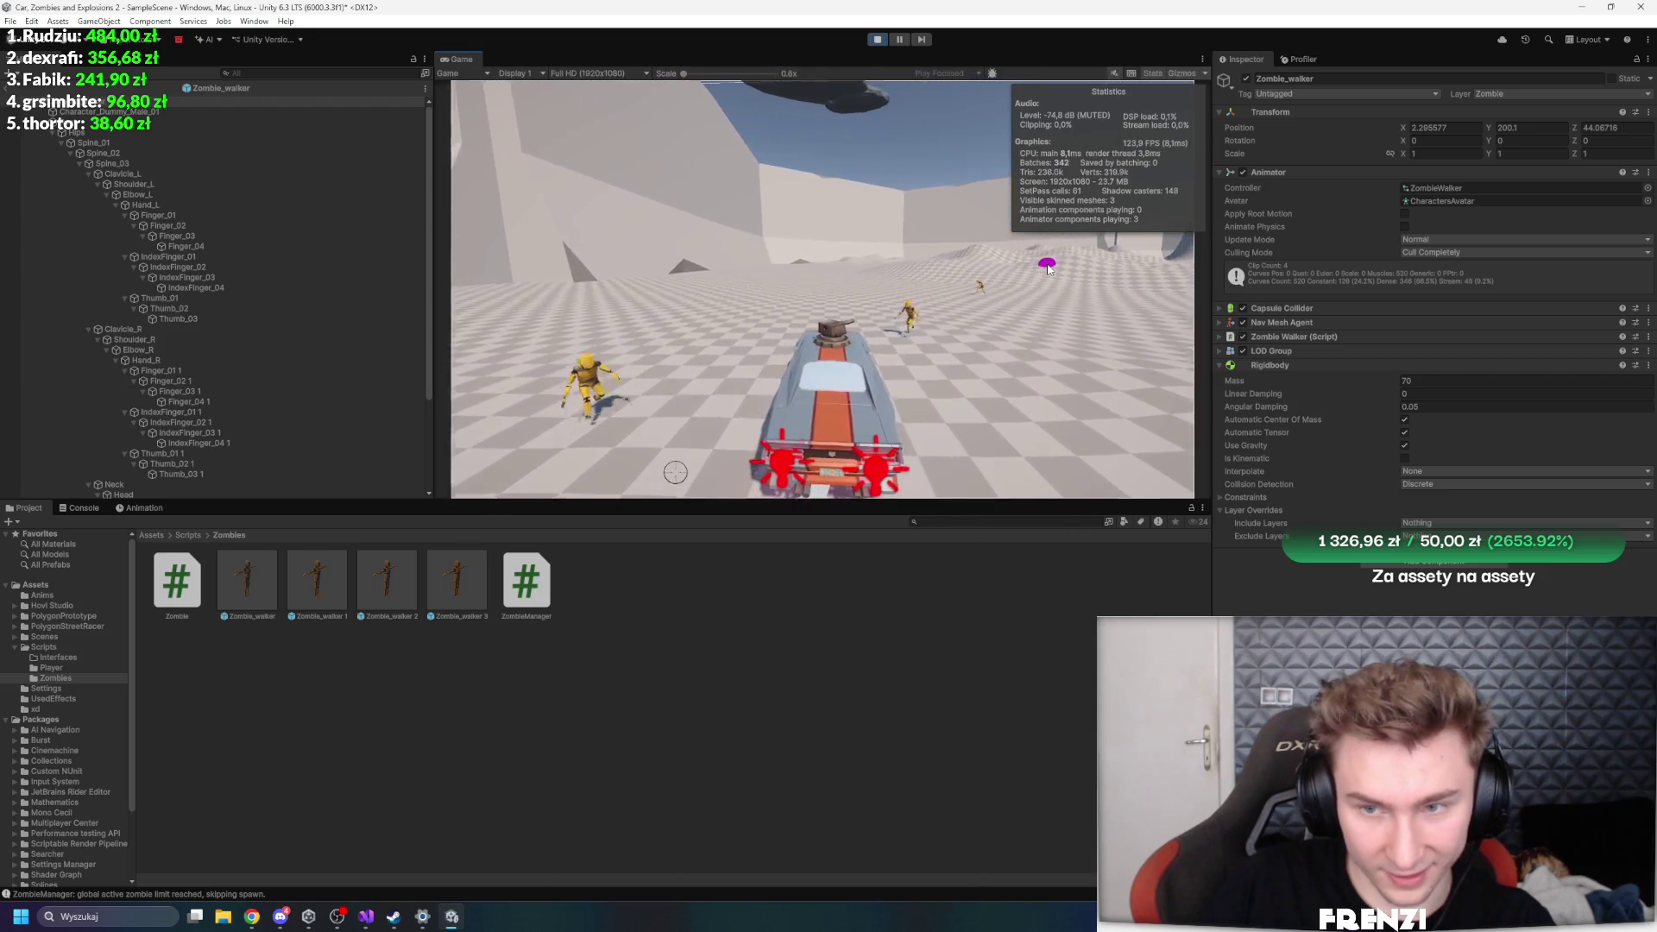
key("w")
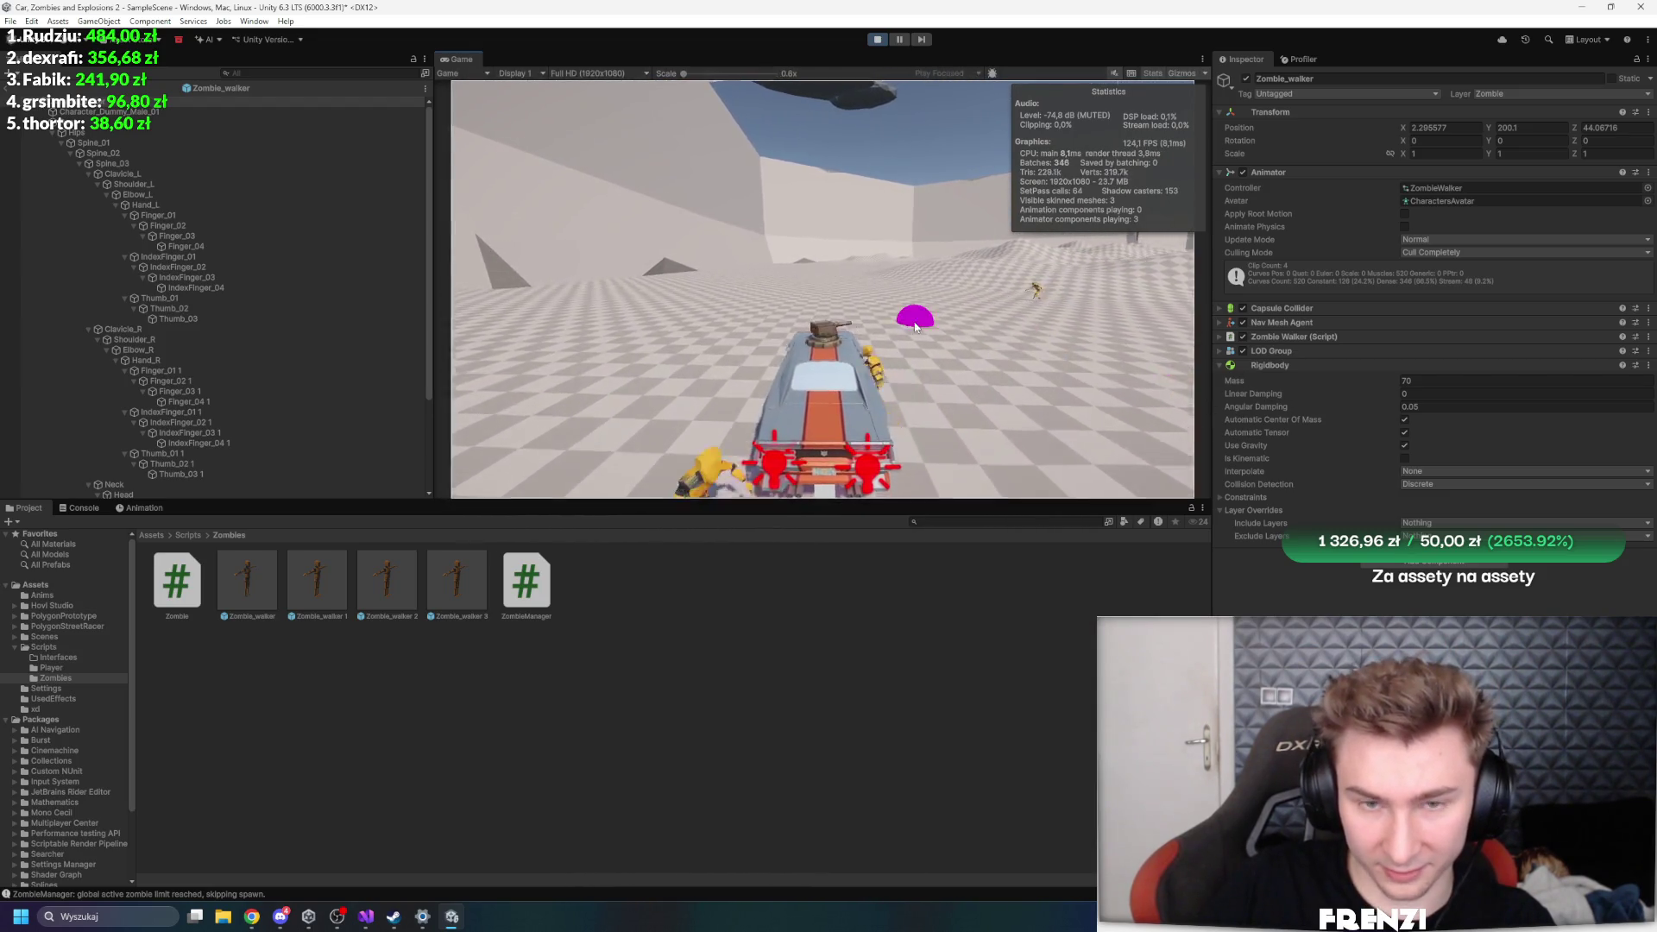
key("w")
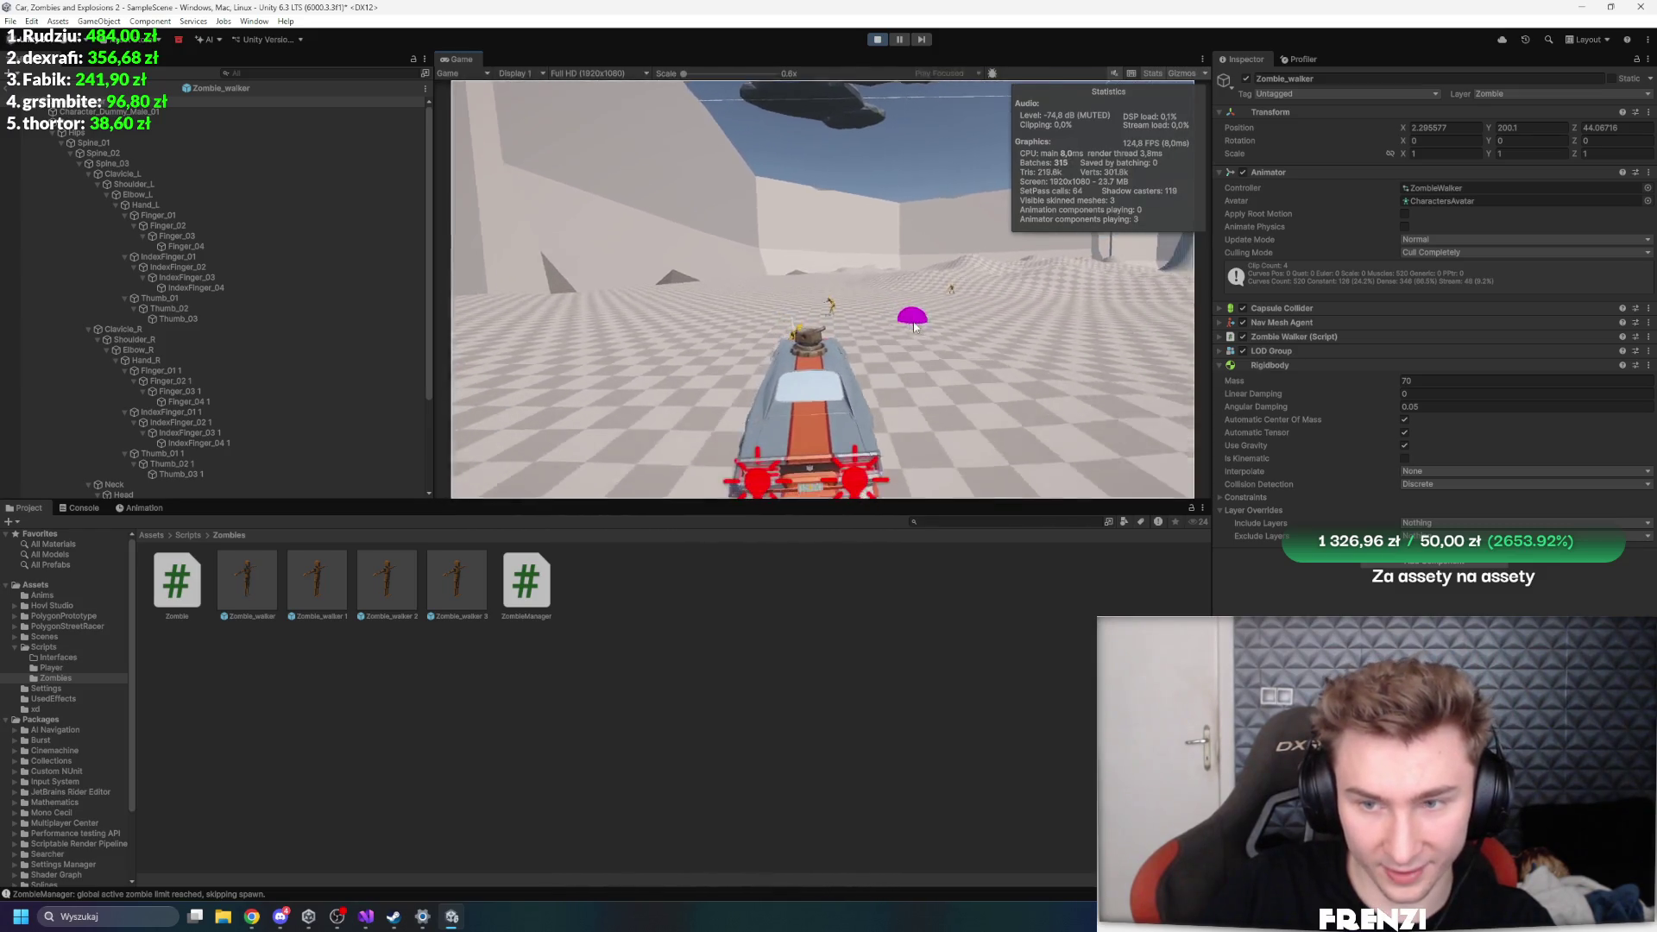
key("w")
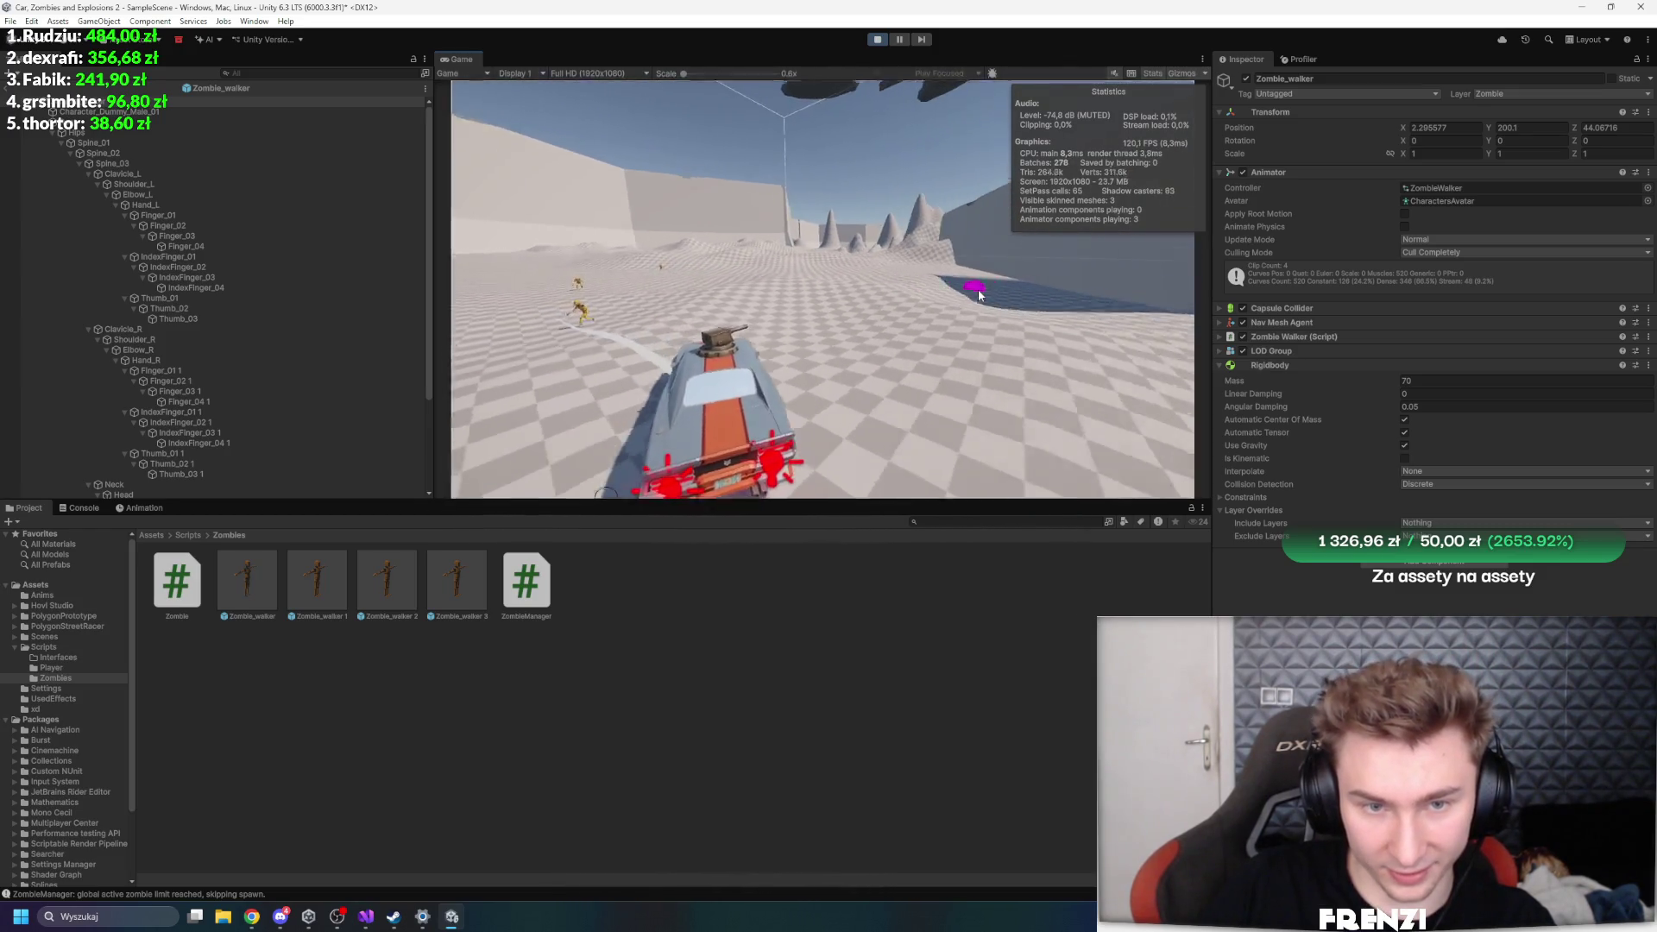
key("w")
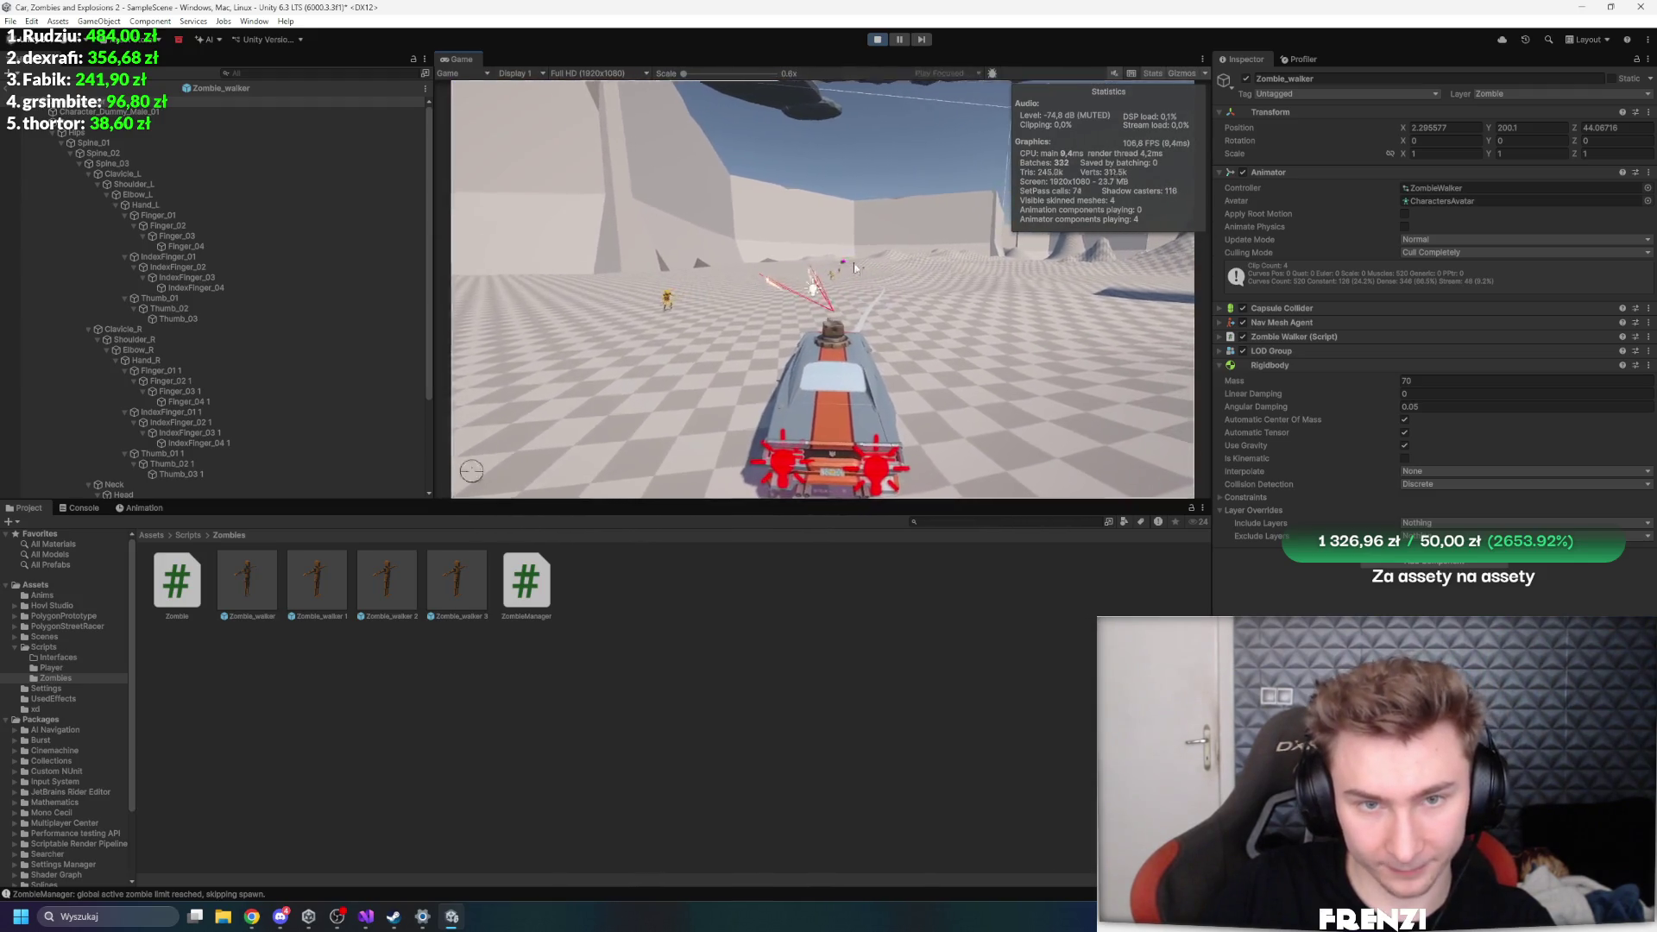
left_click(864, 199)
key("shift+space")
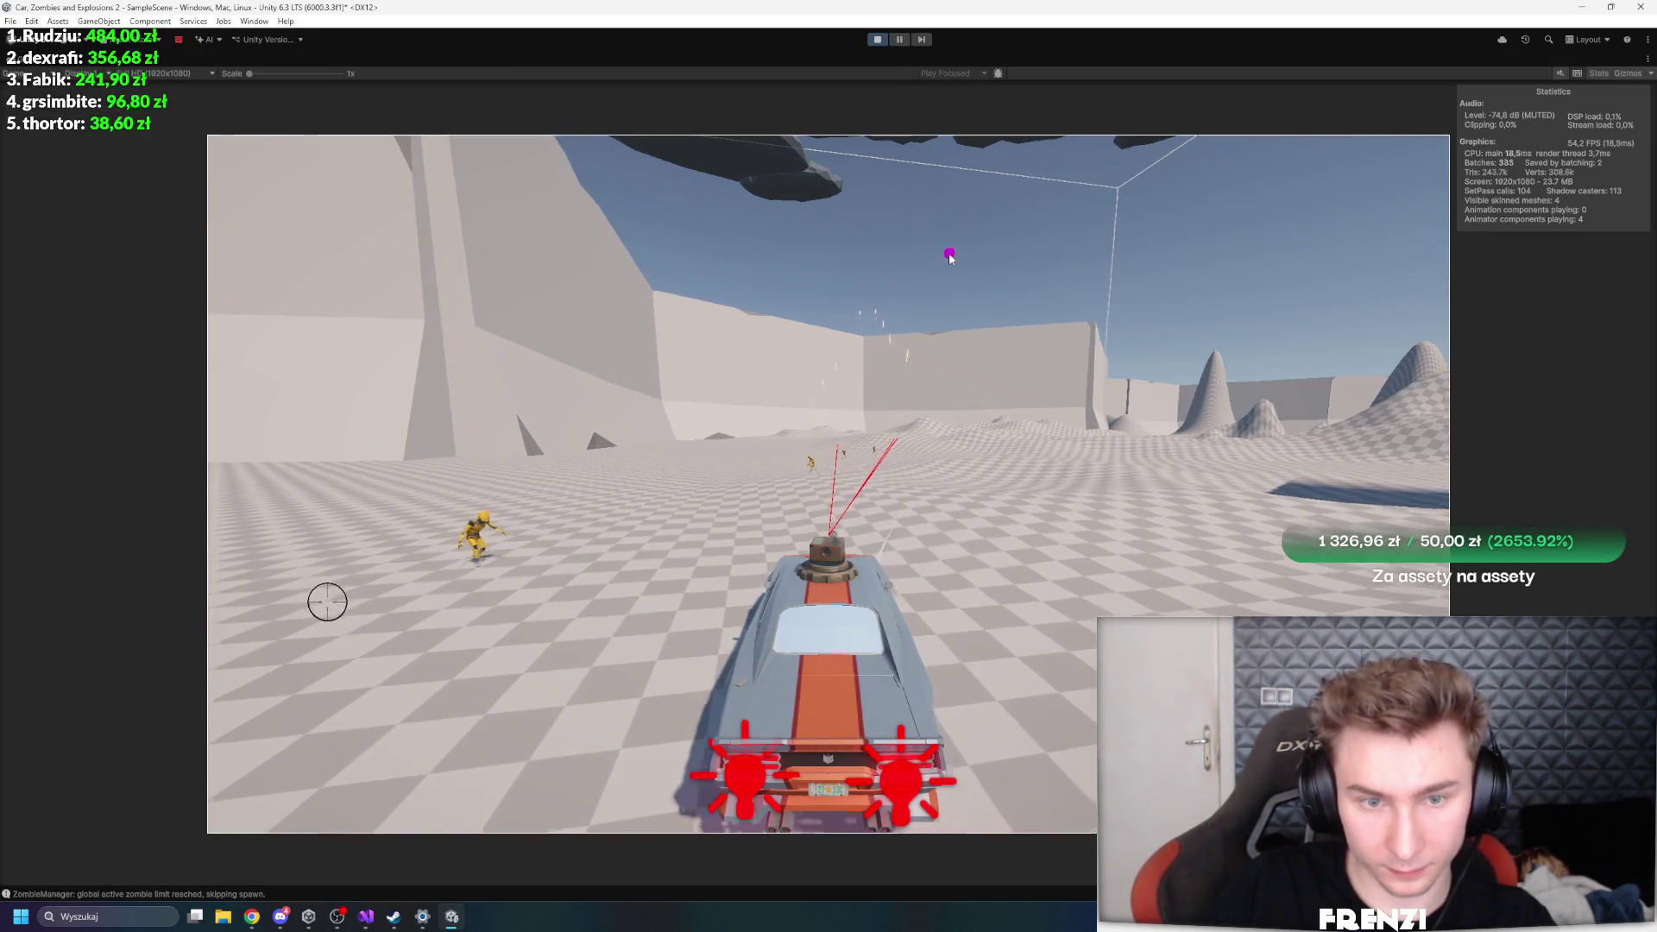
- Drive the car among the closing zombies, steering left and right with WASD
key("w")
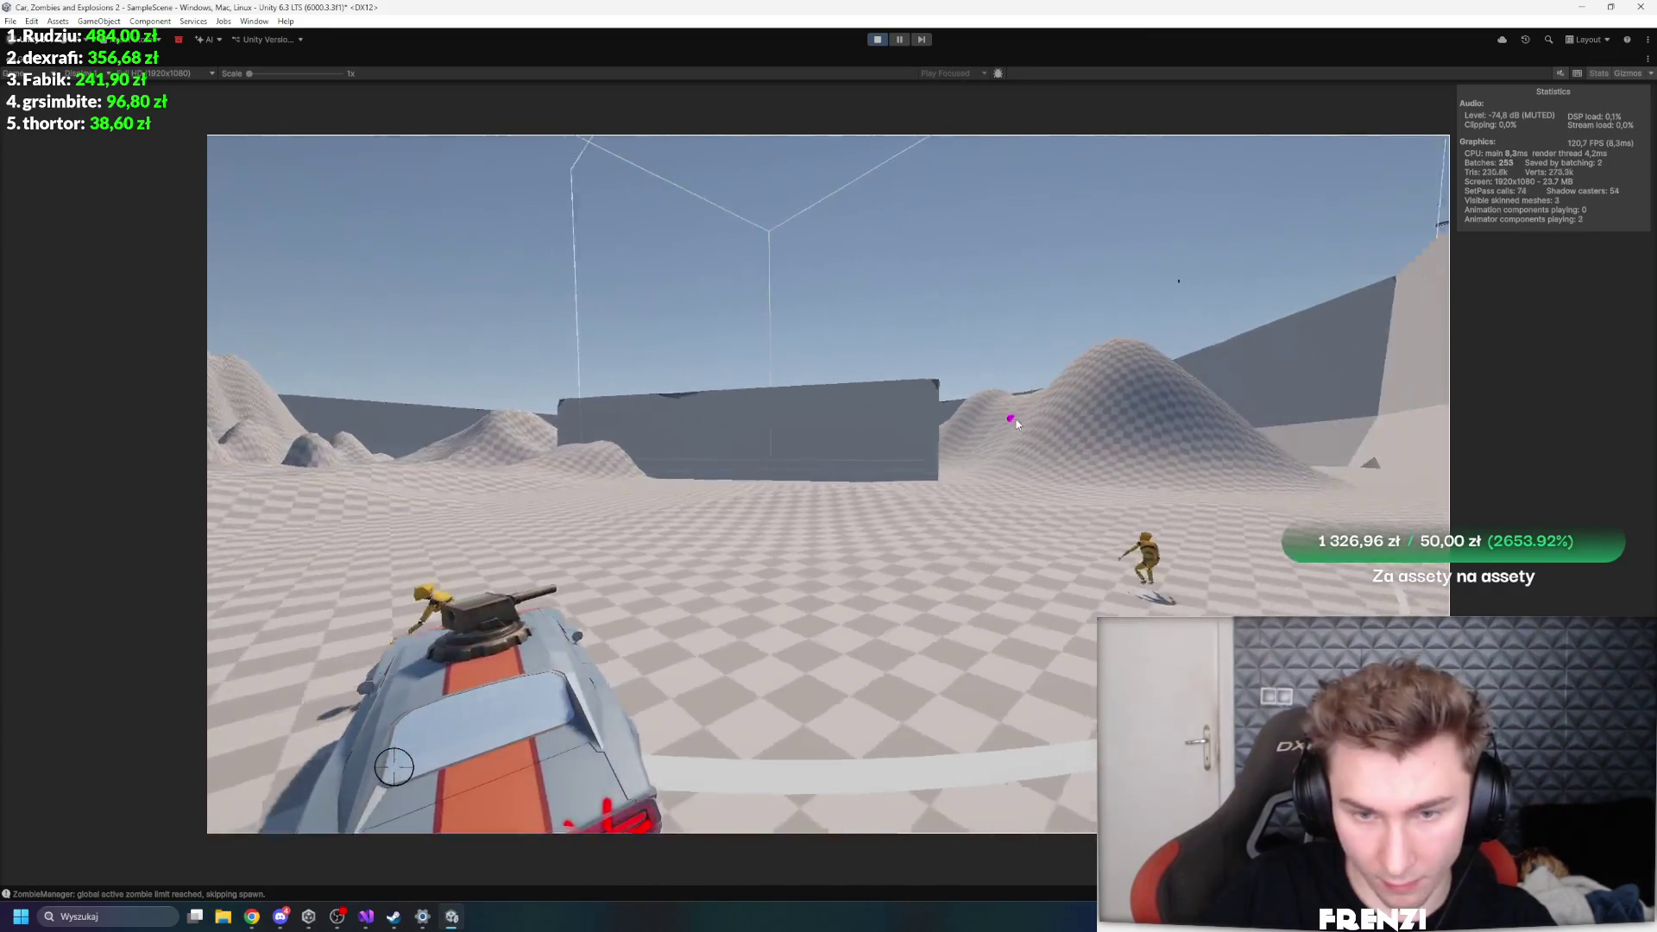
key("a")
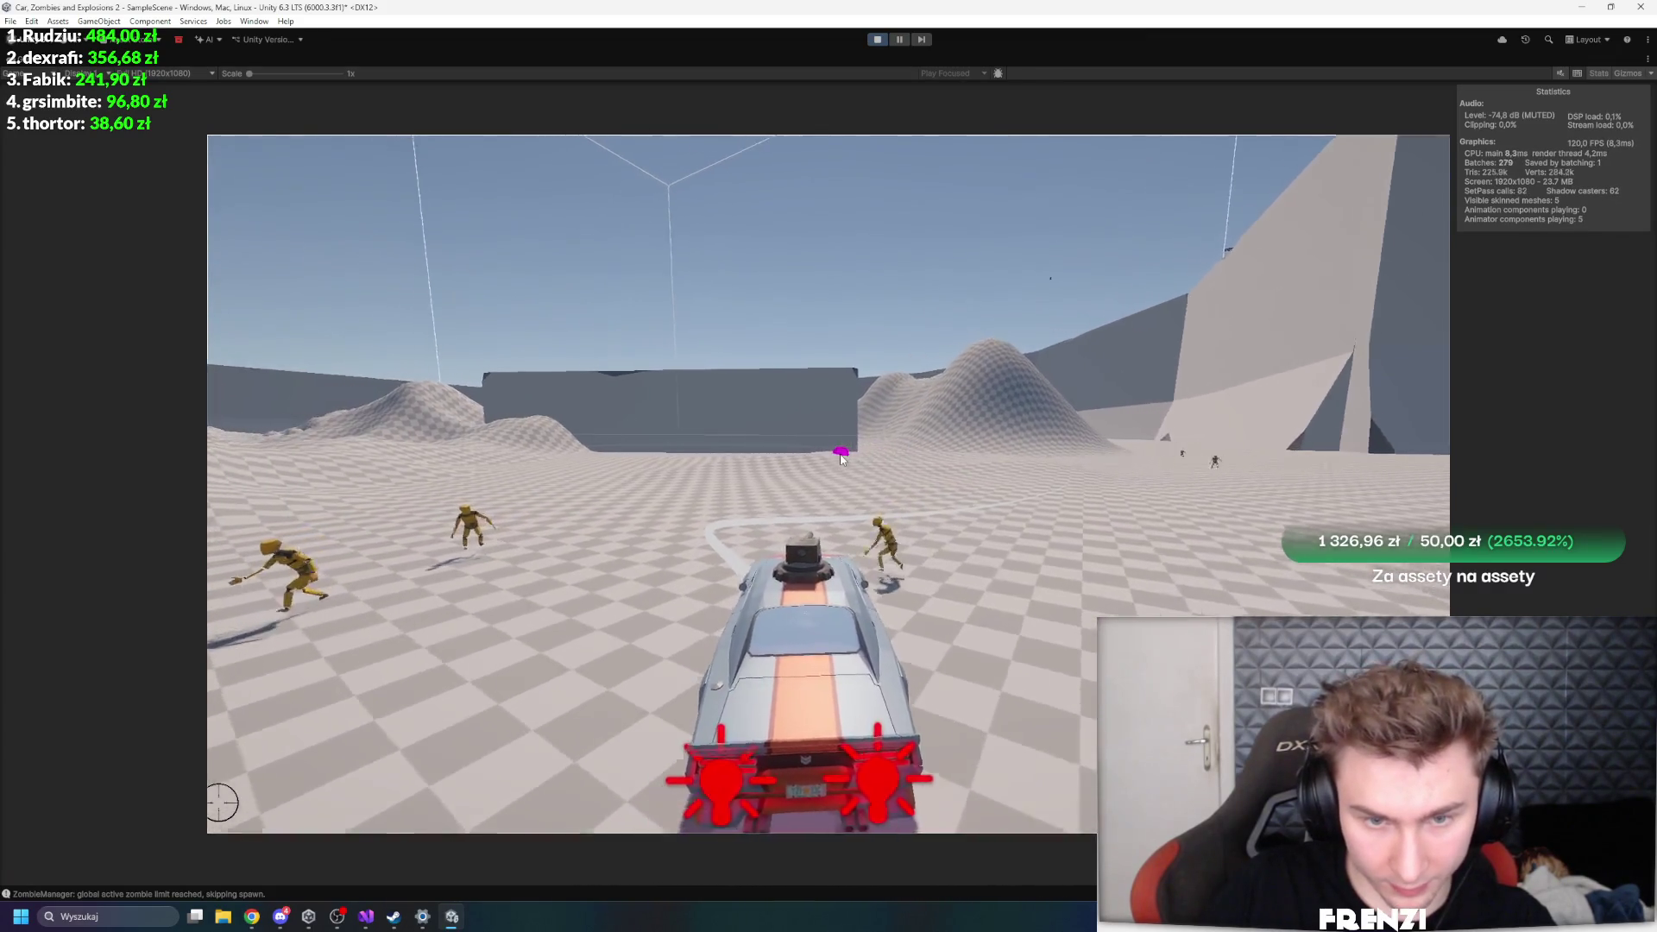
key("w")
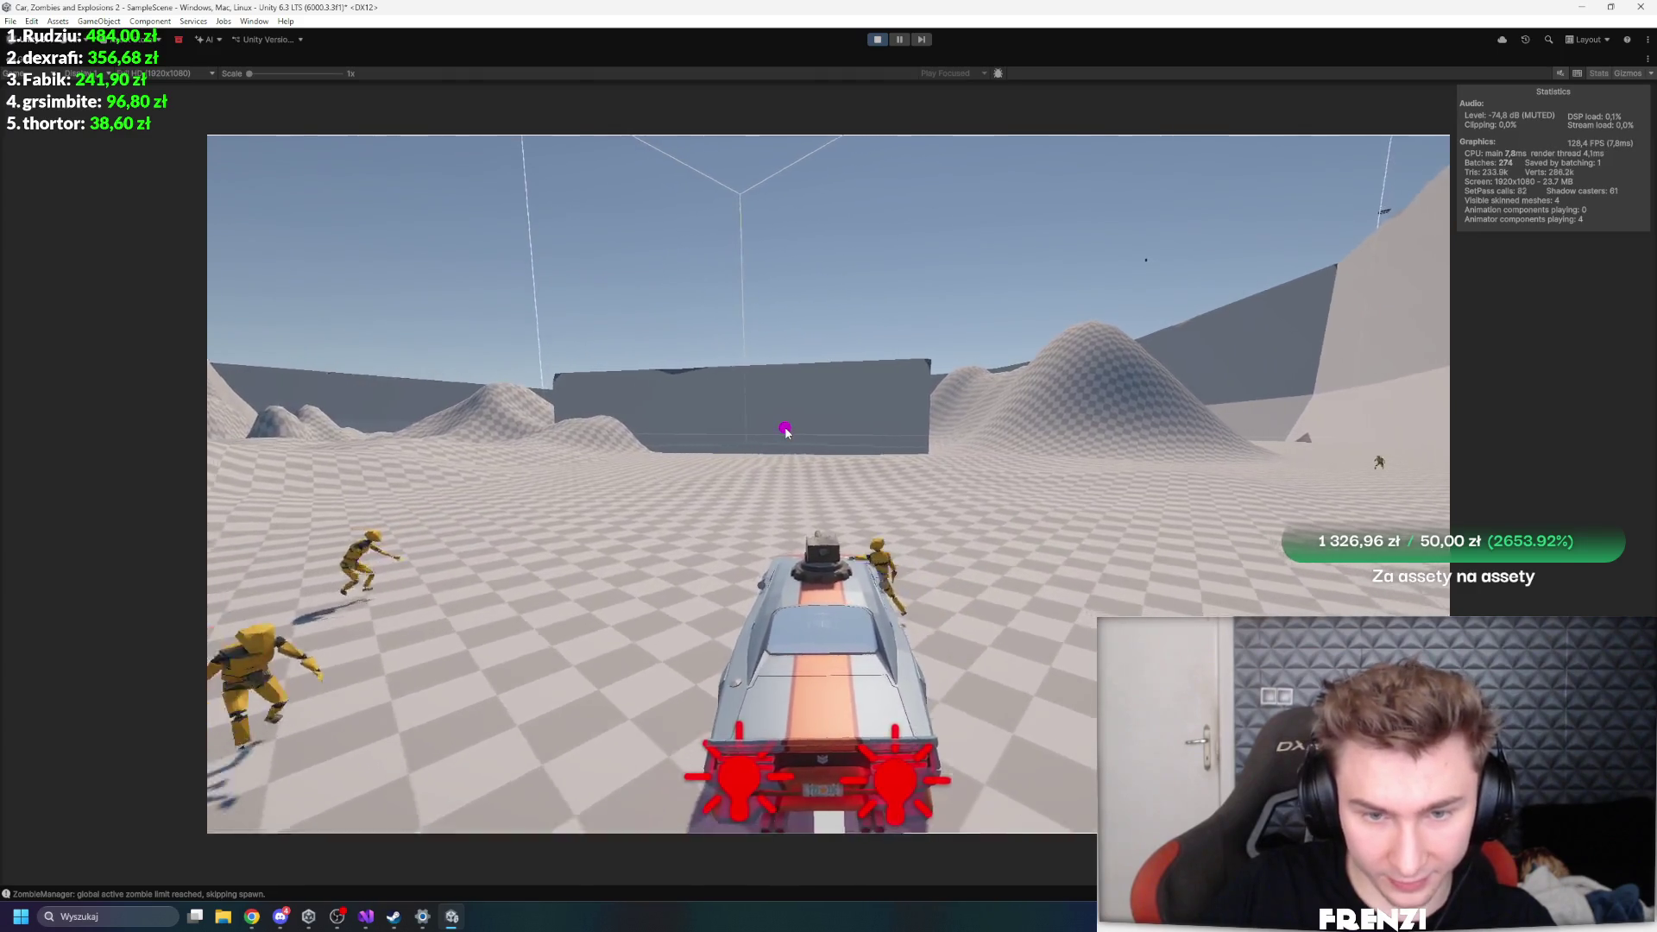
key("a")
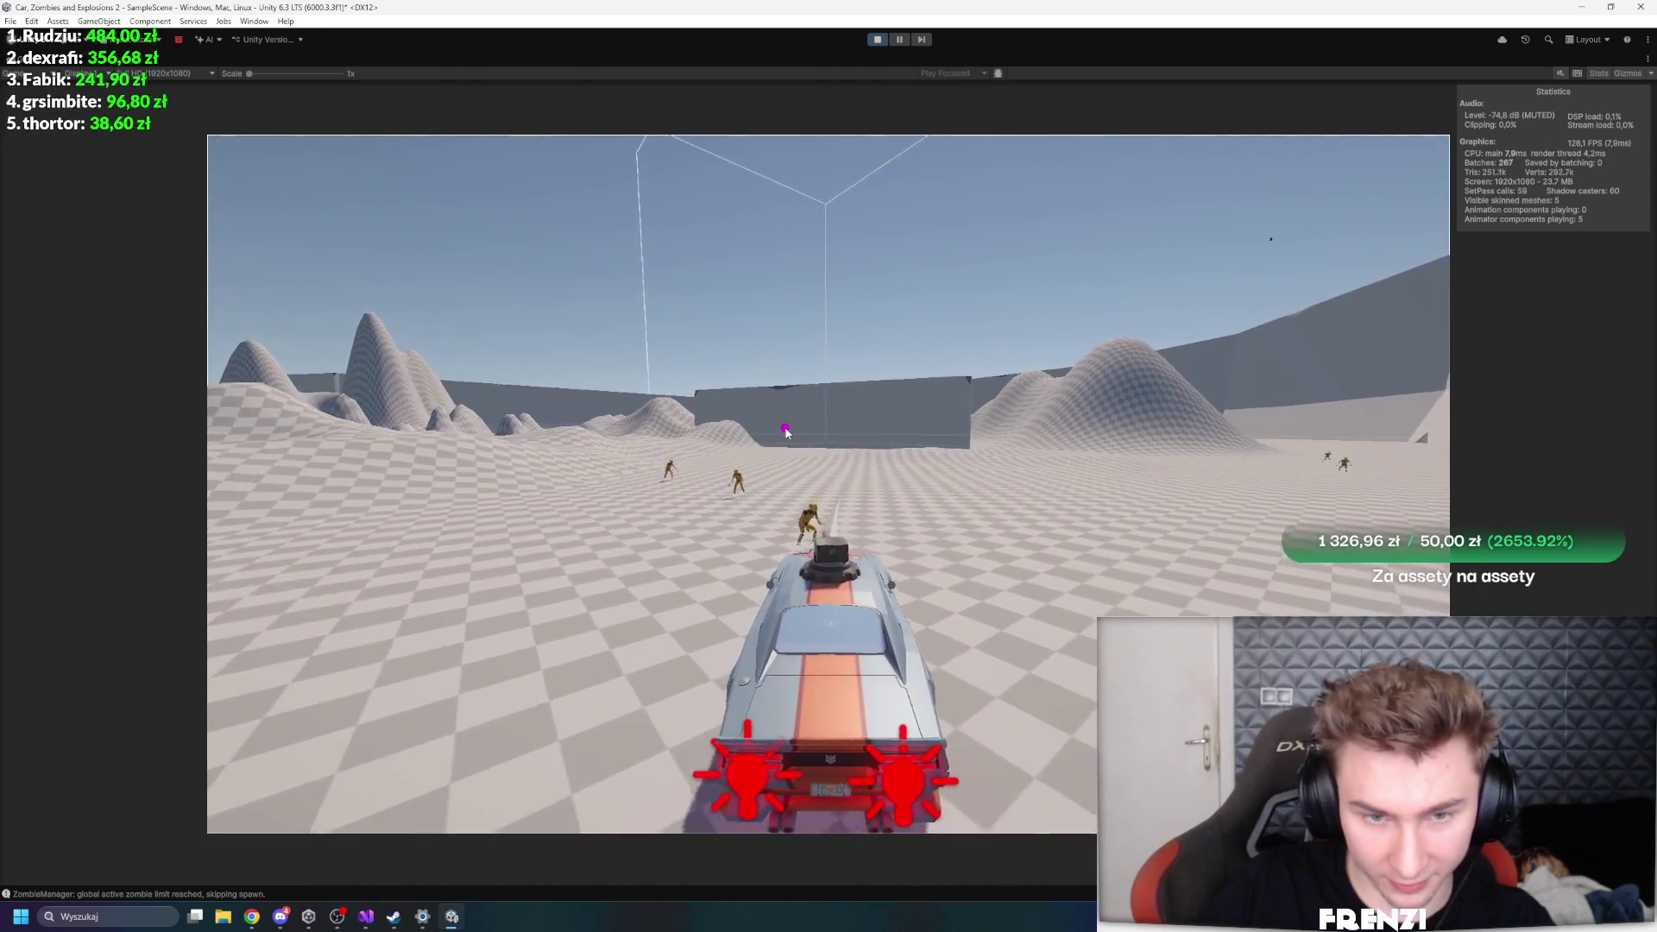
key("d")
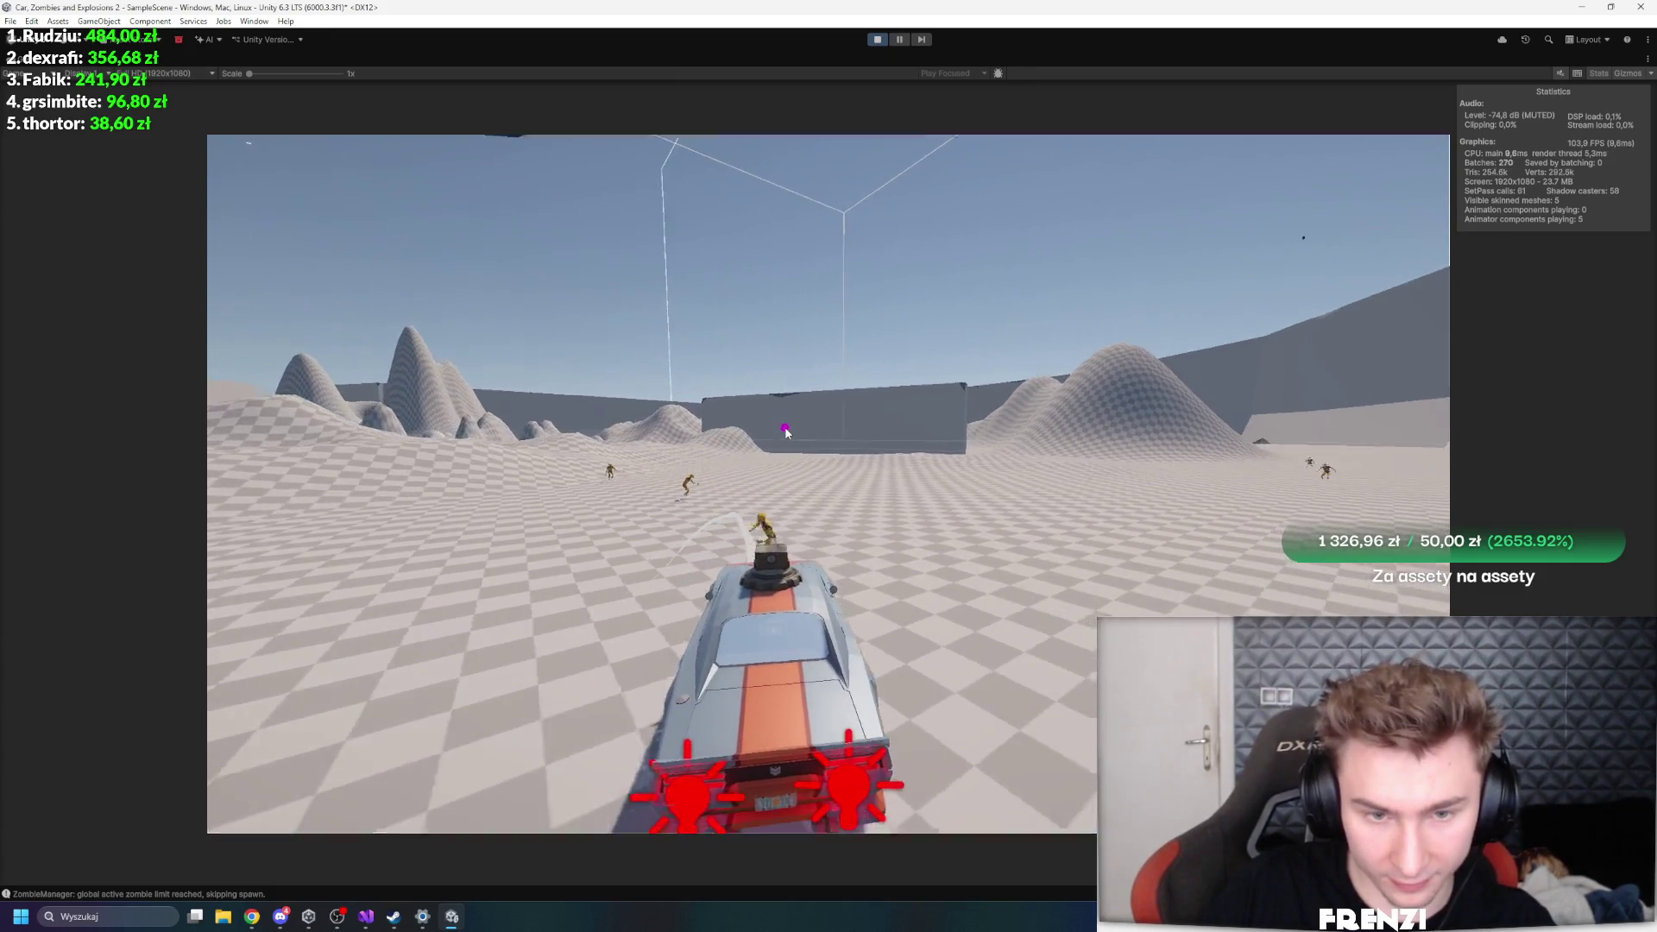
key("d")
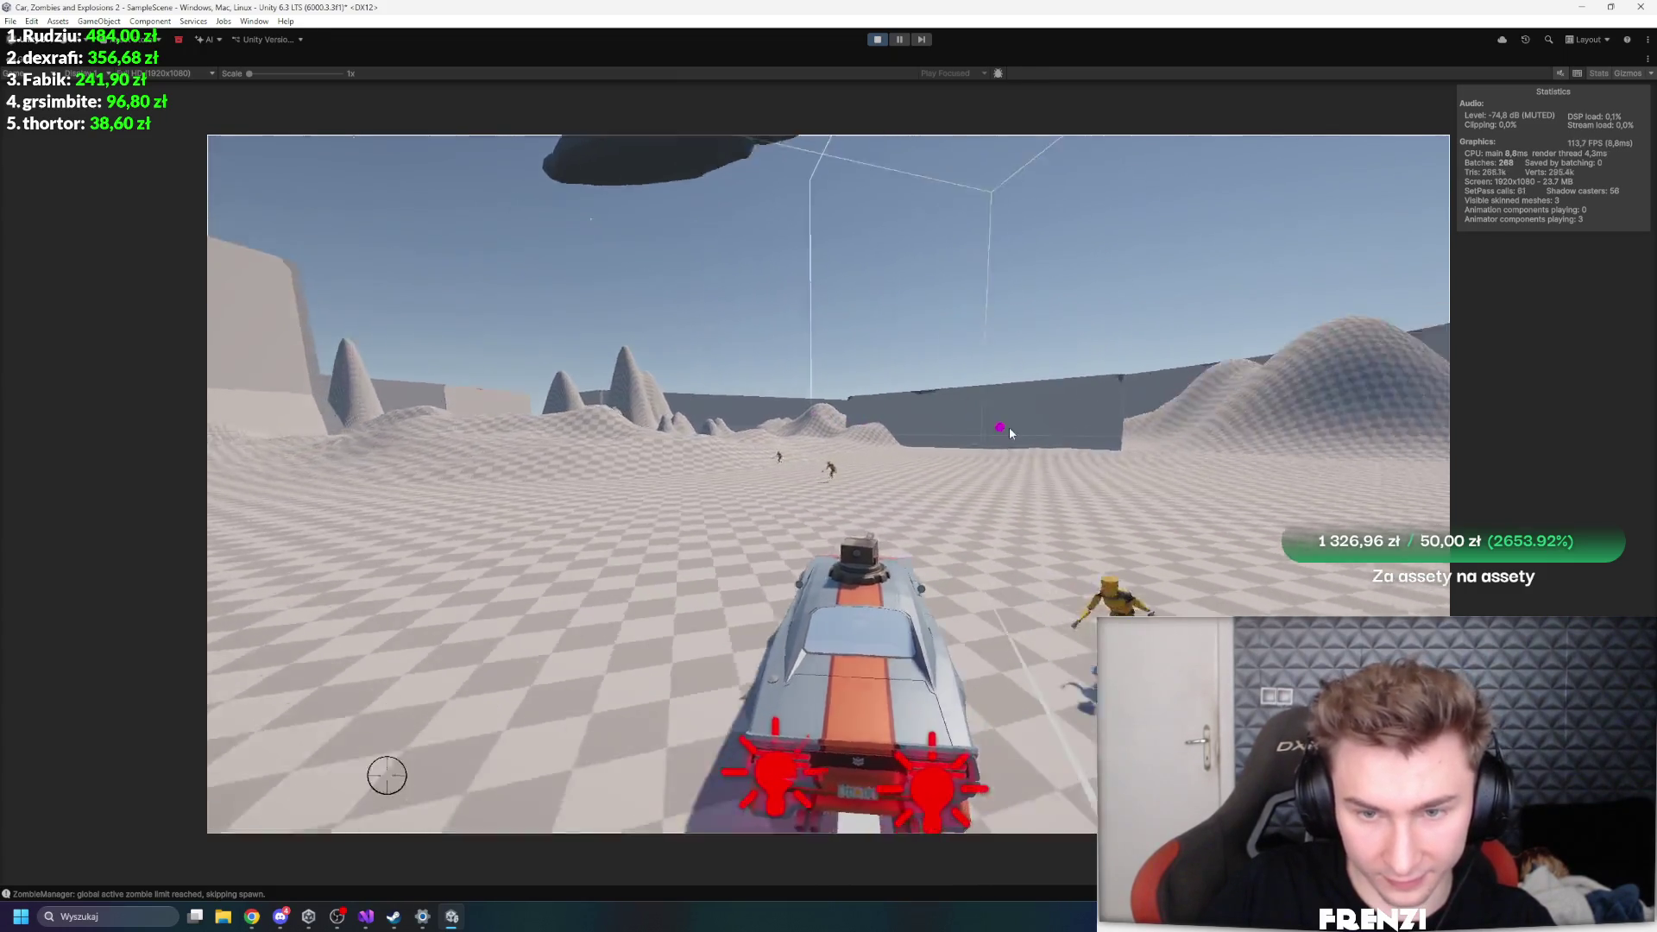
key("d")
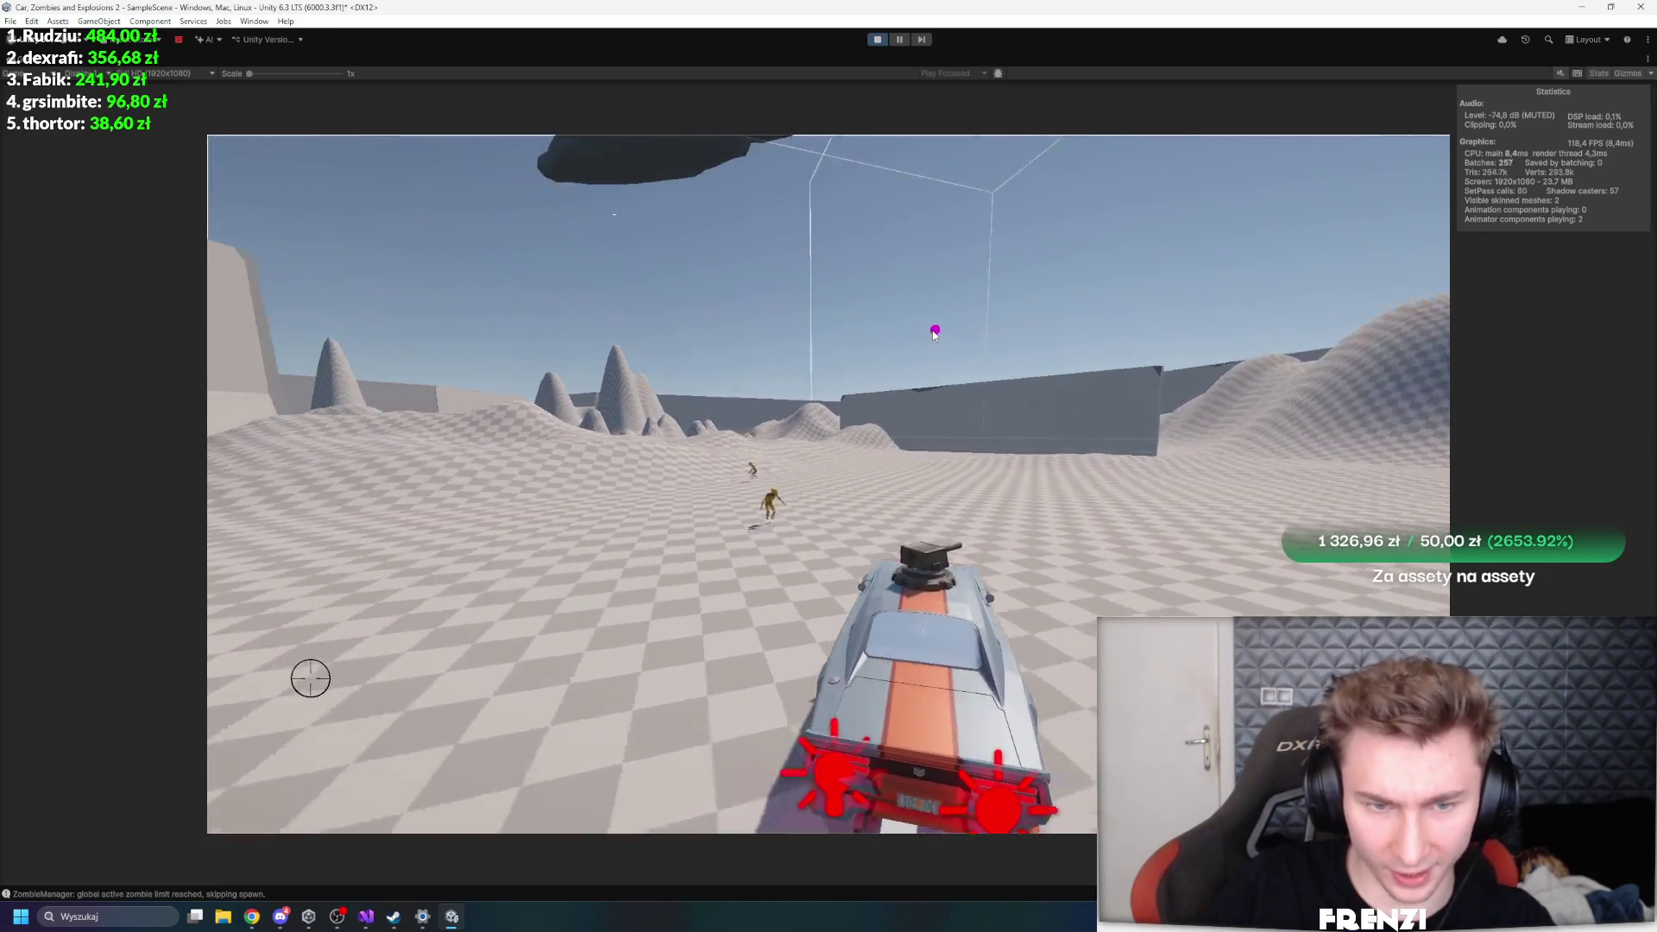
key("d")
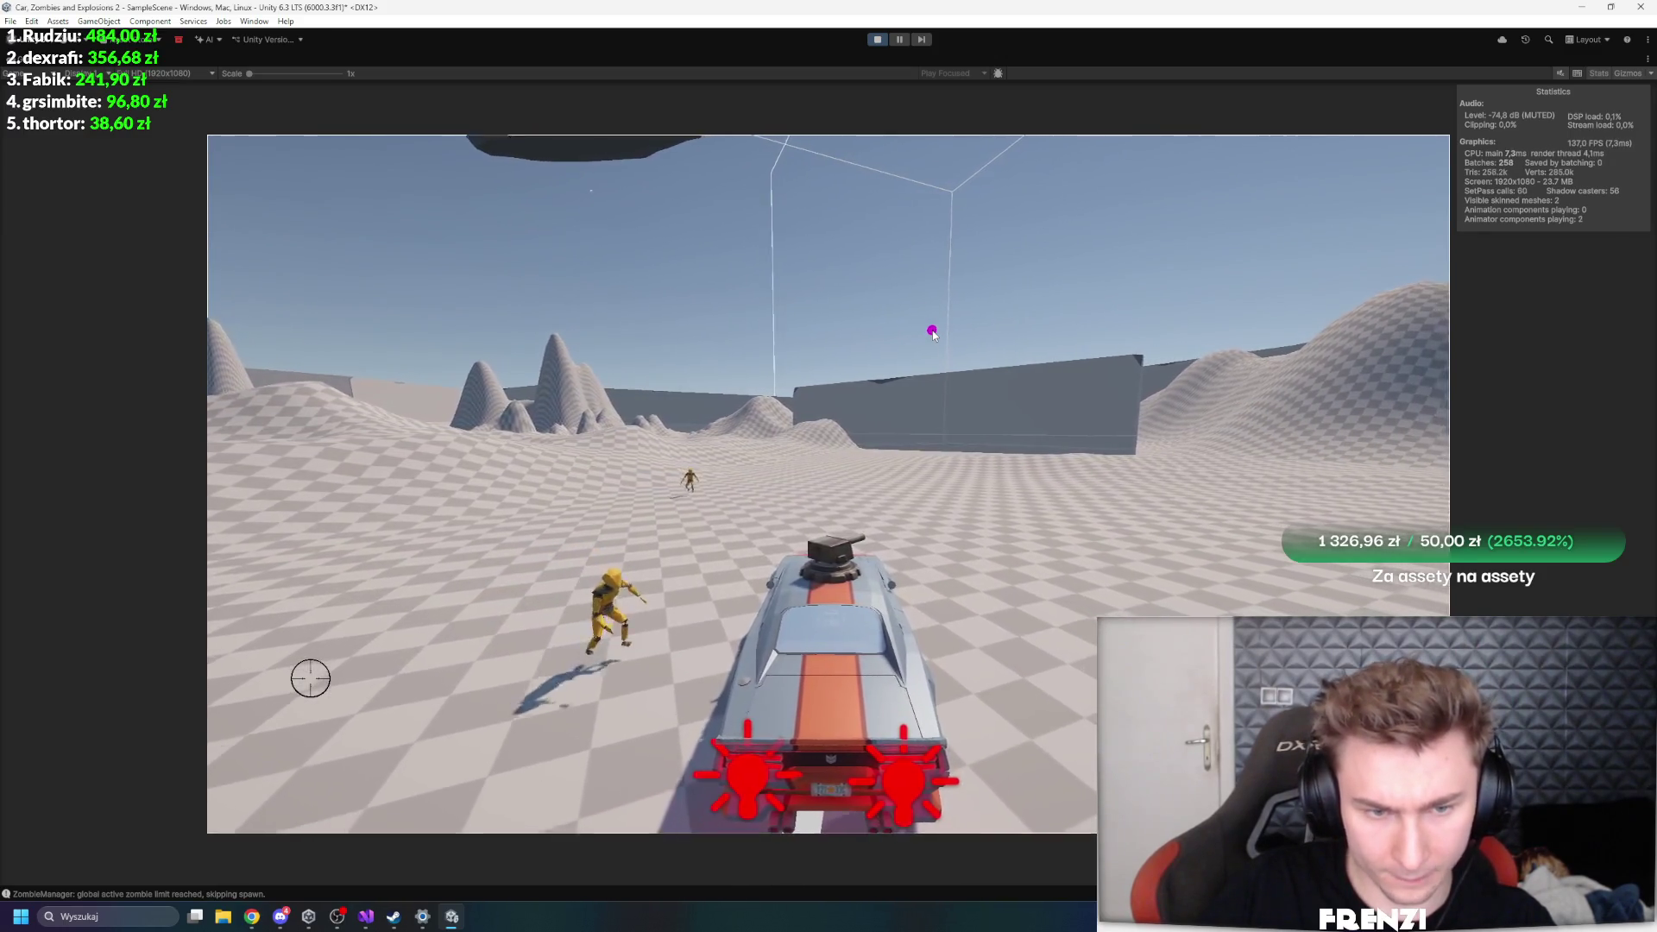
key("a")
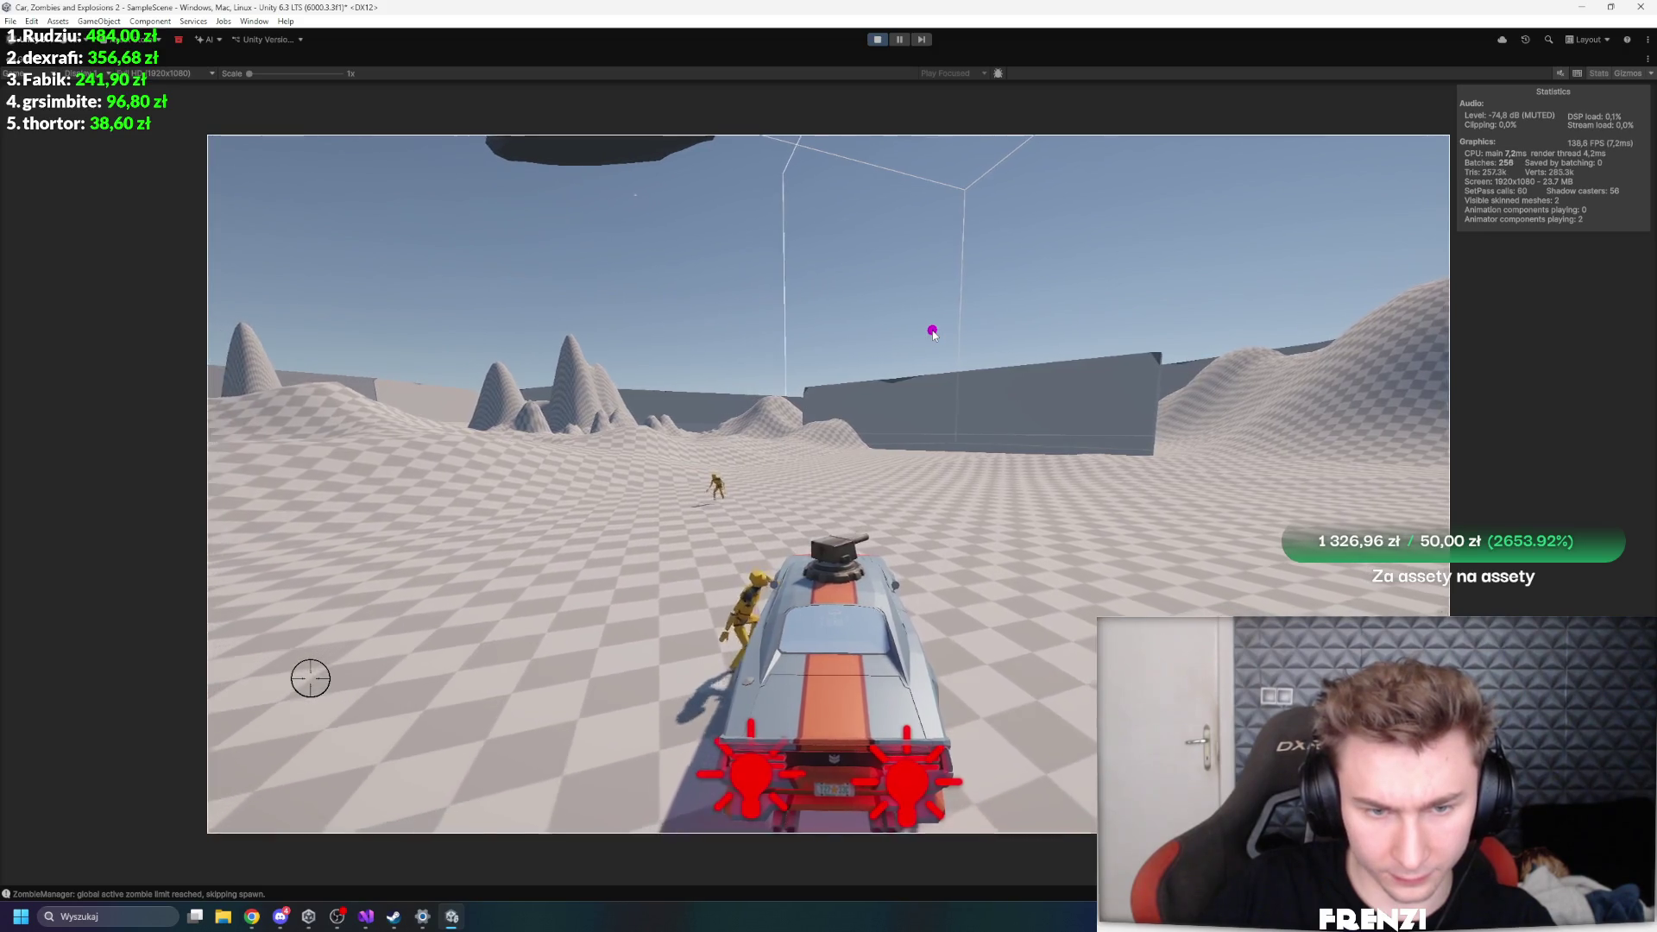
key("a")
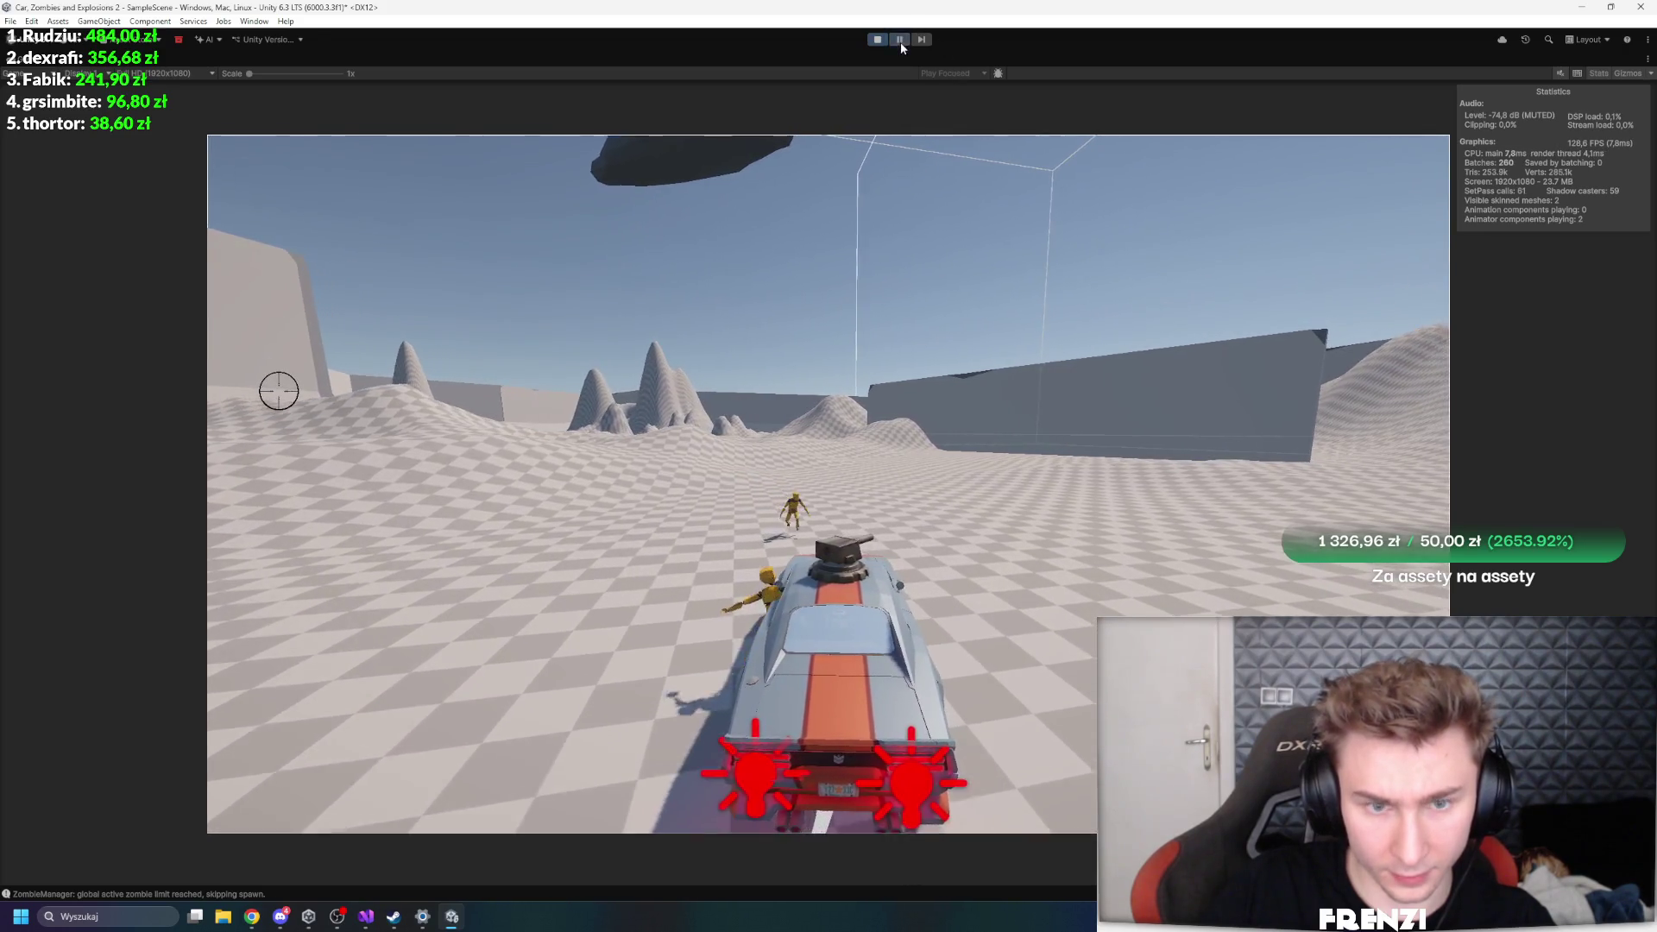
- Restore the editor layout, collapse the Rigidbody in the Inspector, stop Play, and switch to Visual Studio
key("shift+space")
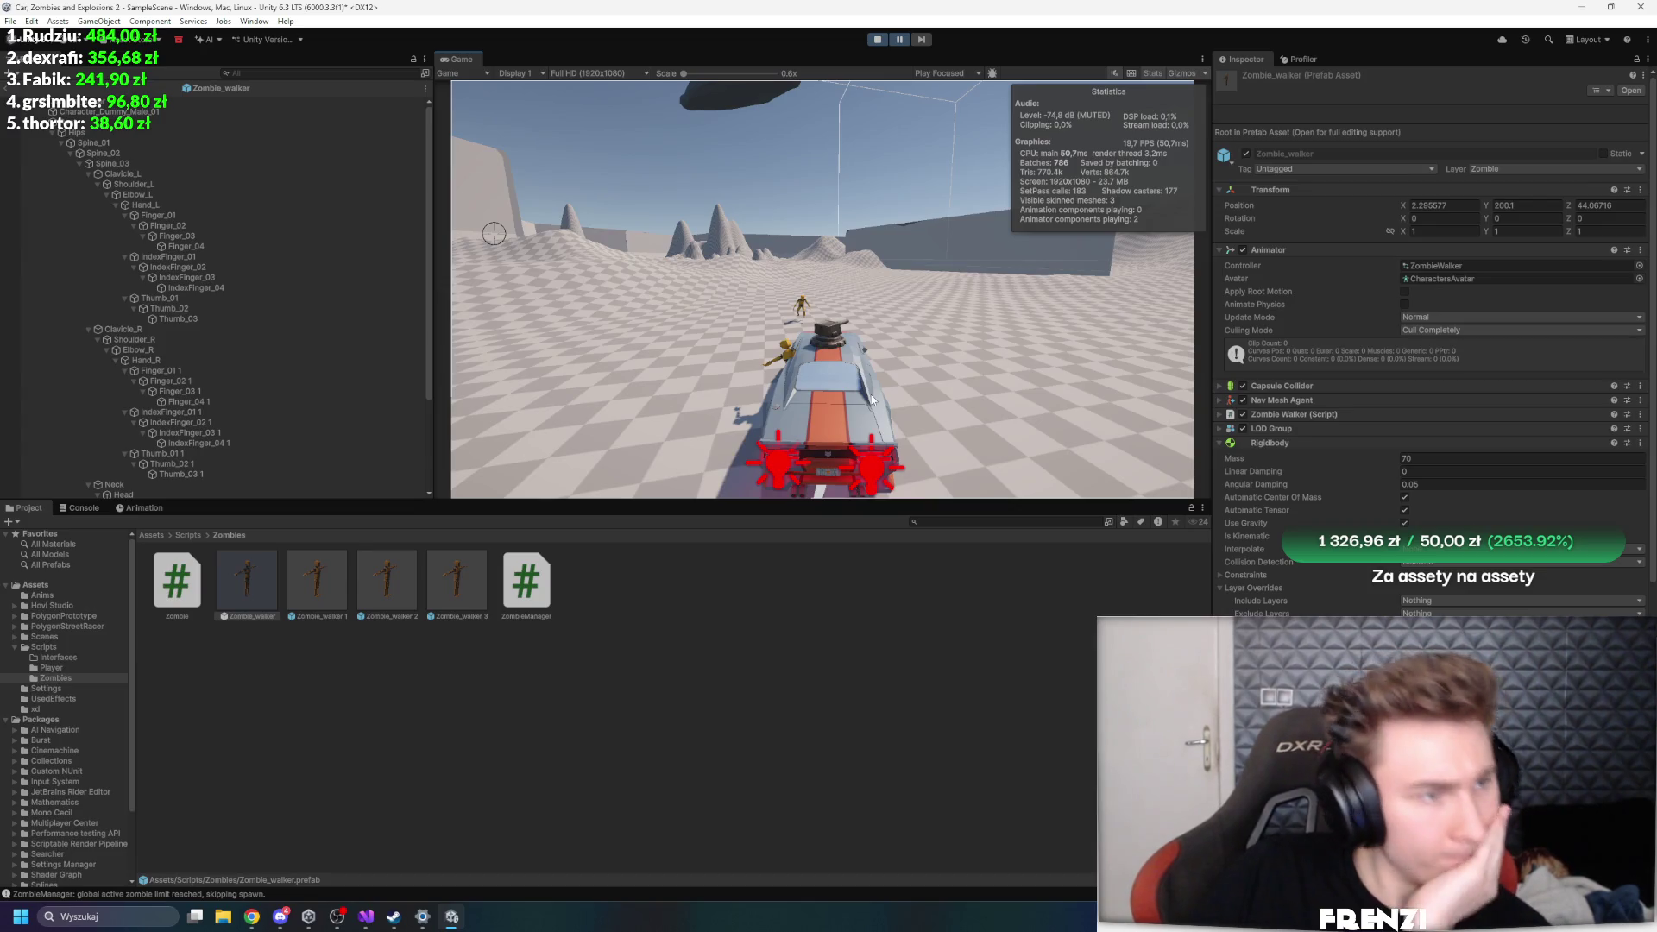
scroll(1381, 499, "down", 1)
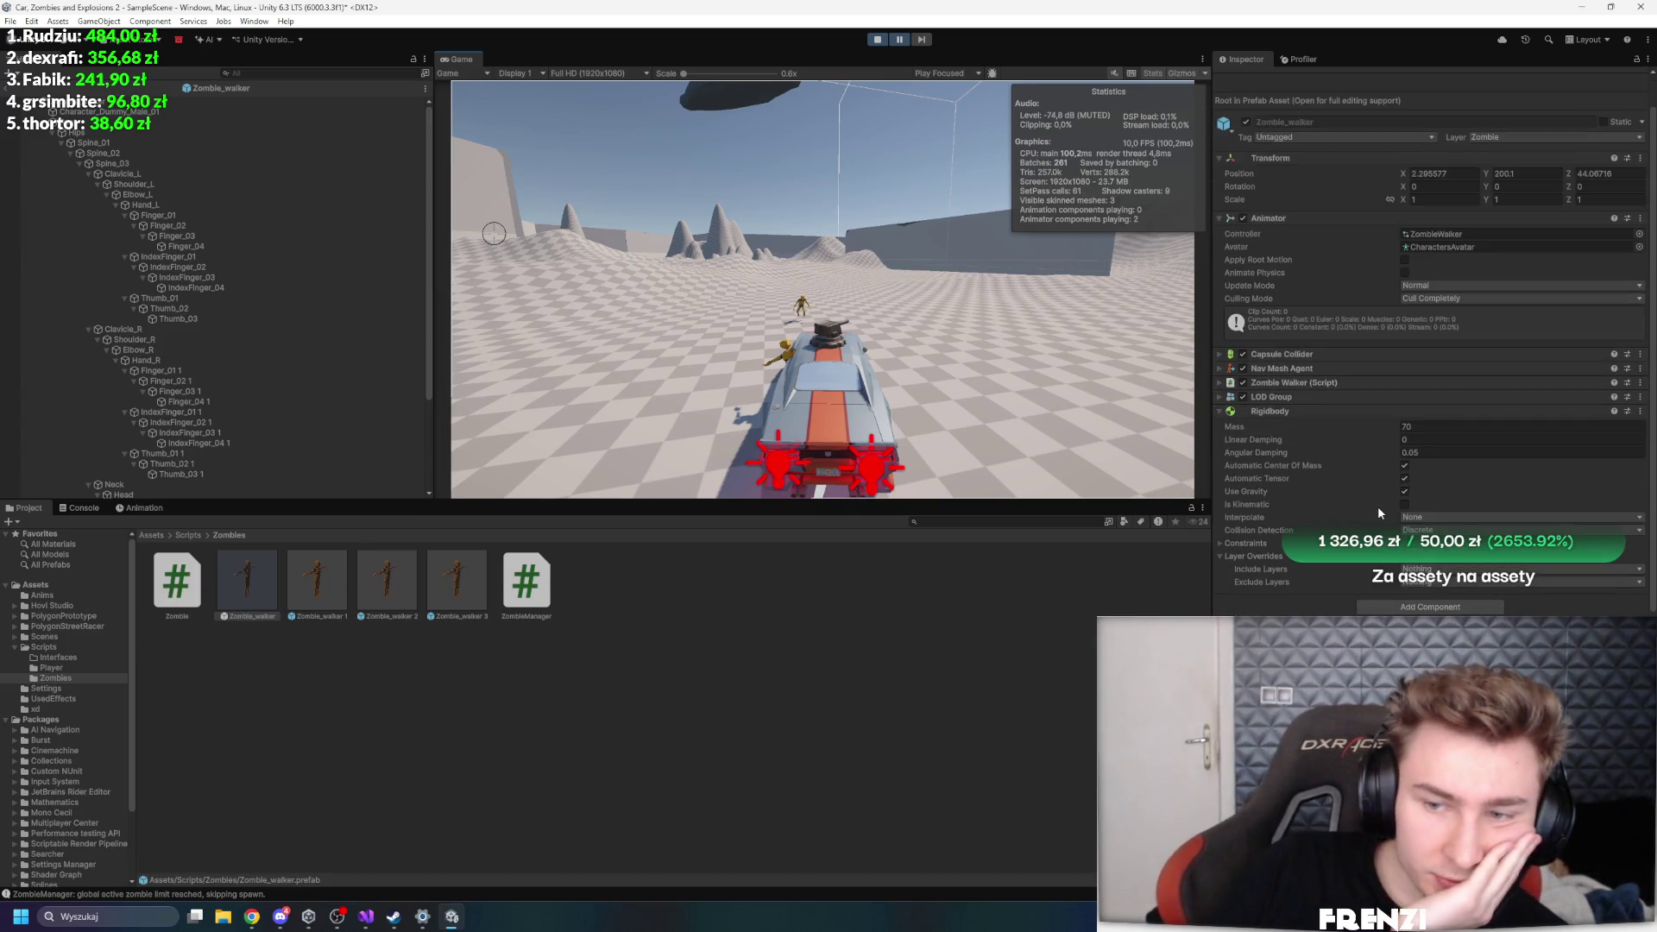
left_click(1289, 413)
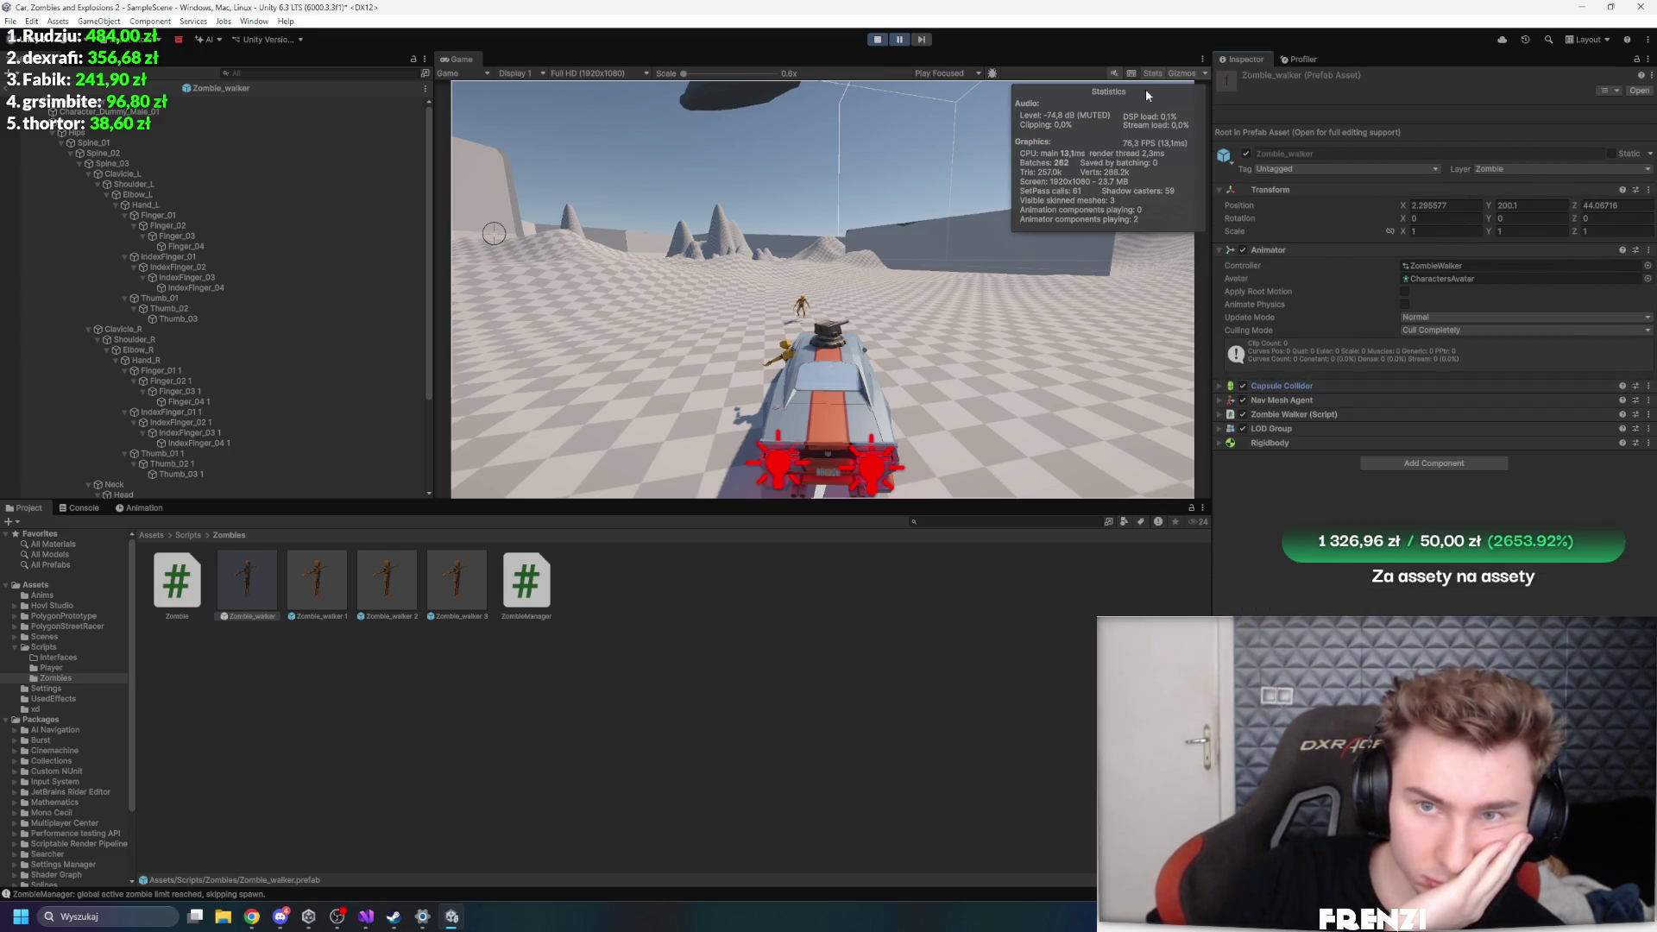
left_click(878, 39)
key("alt+Tab")
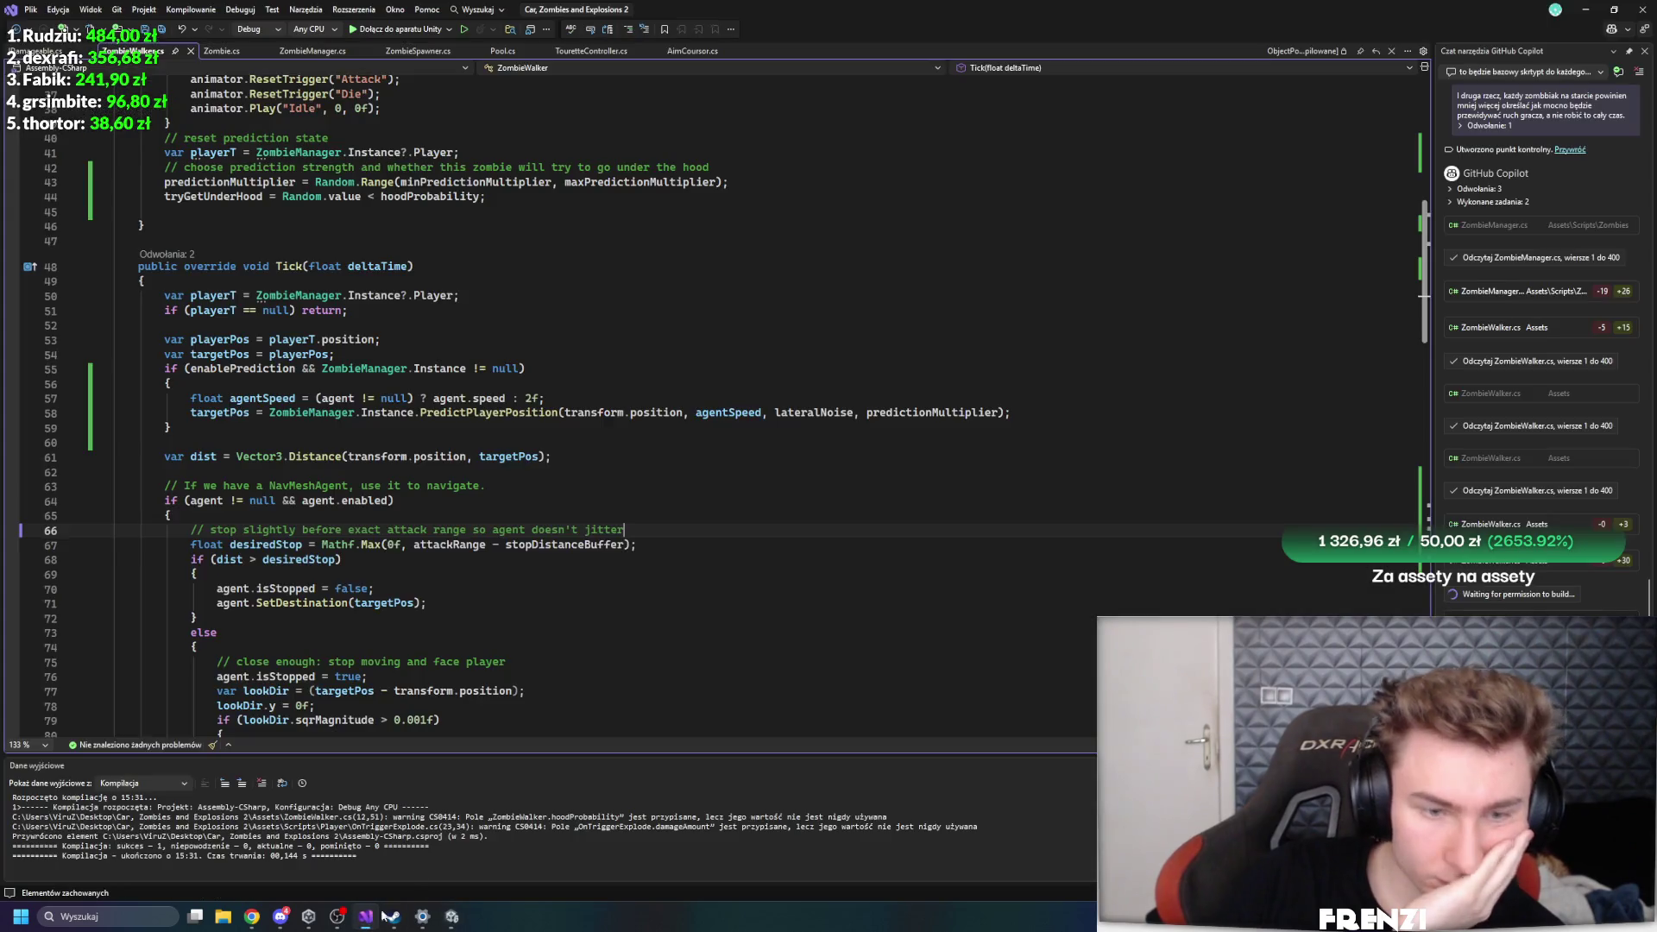
- Read through ZombieWalker.cs and send Copilot a question about zombie Rigidbody movement
scroll(1183, 531, "down", 20)
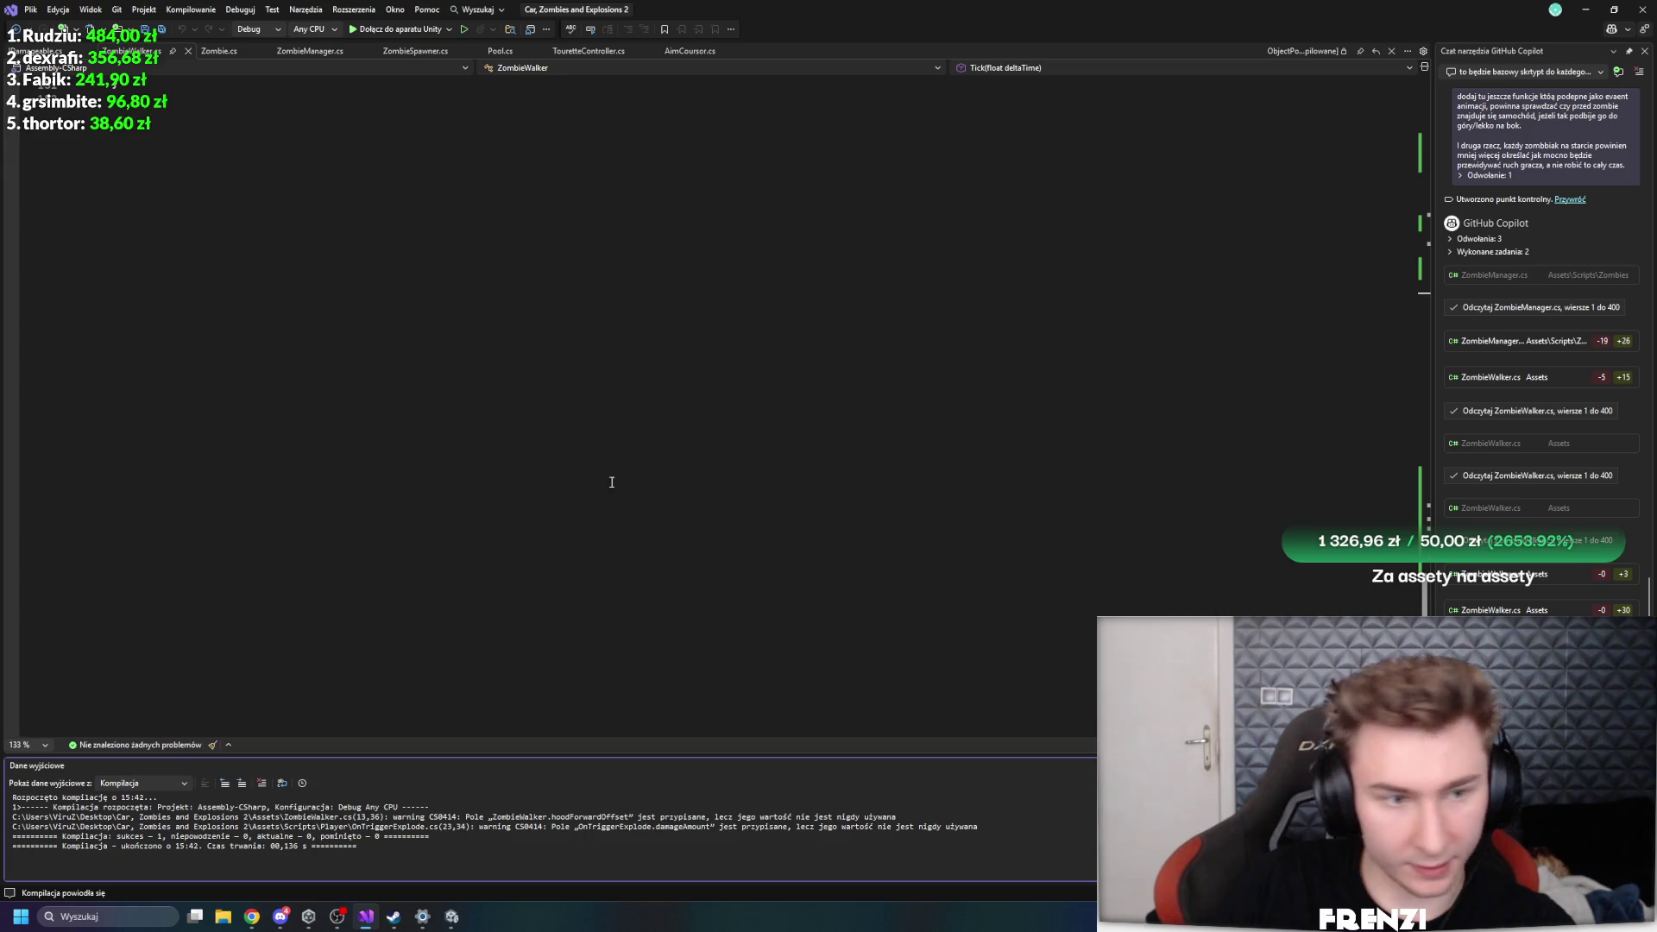
scroll(584, 525, "up", 20)
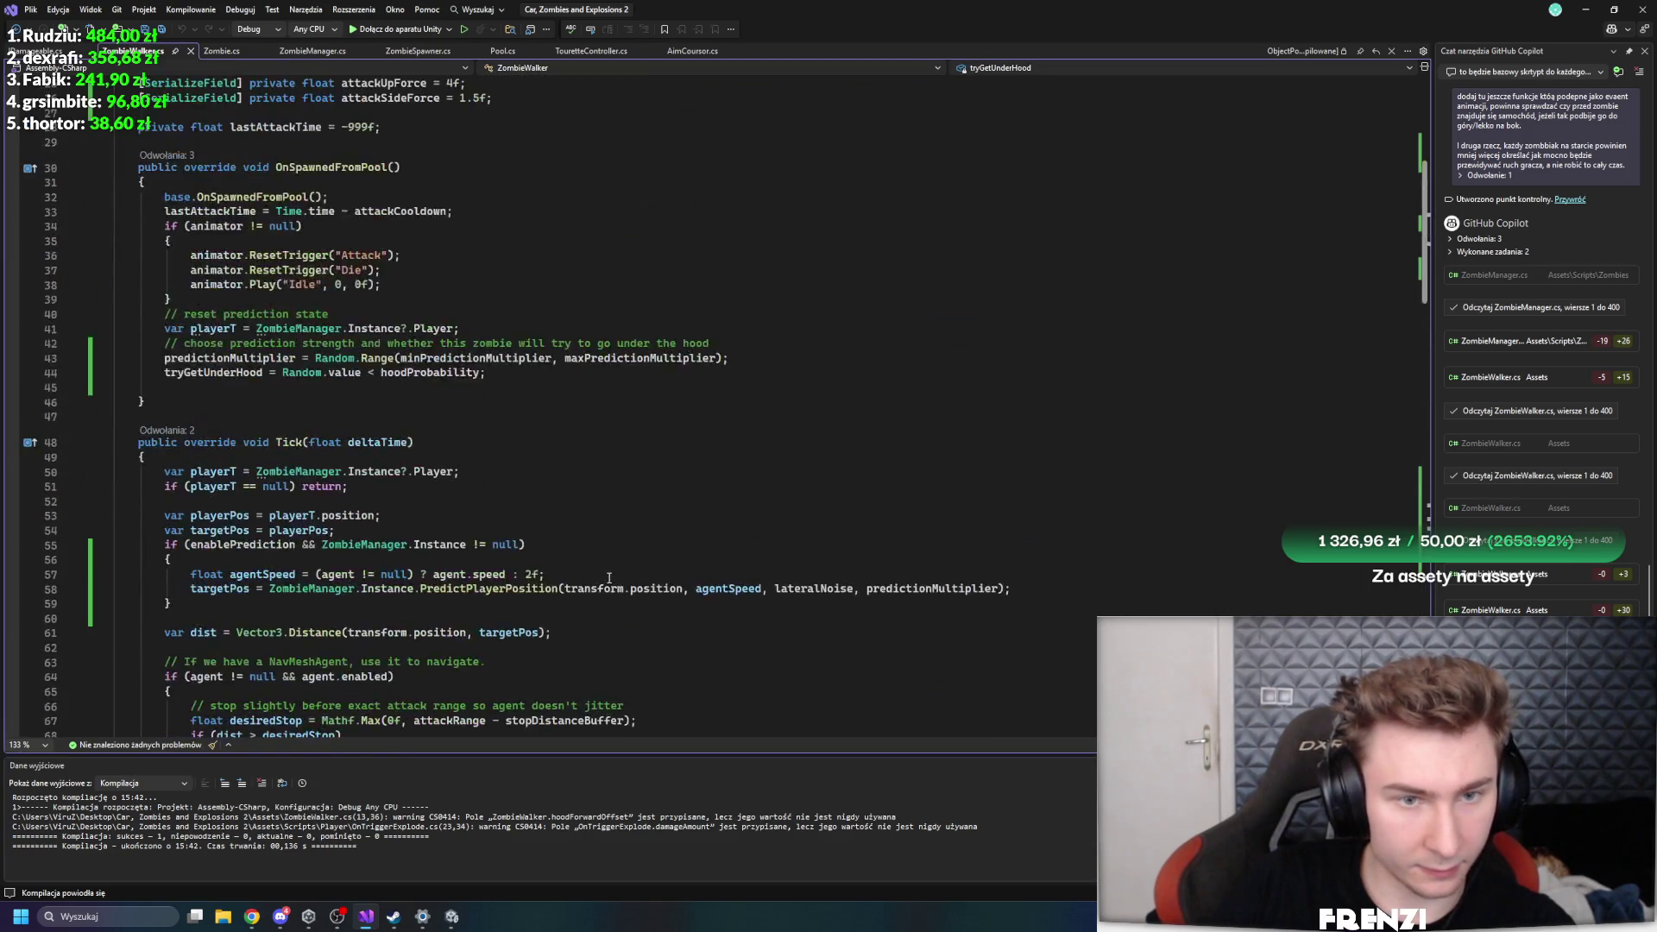
scroll(665, 500, "down", 15)
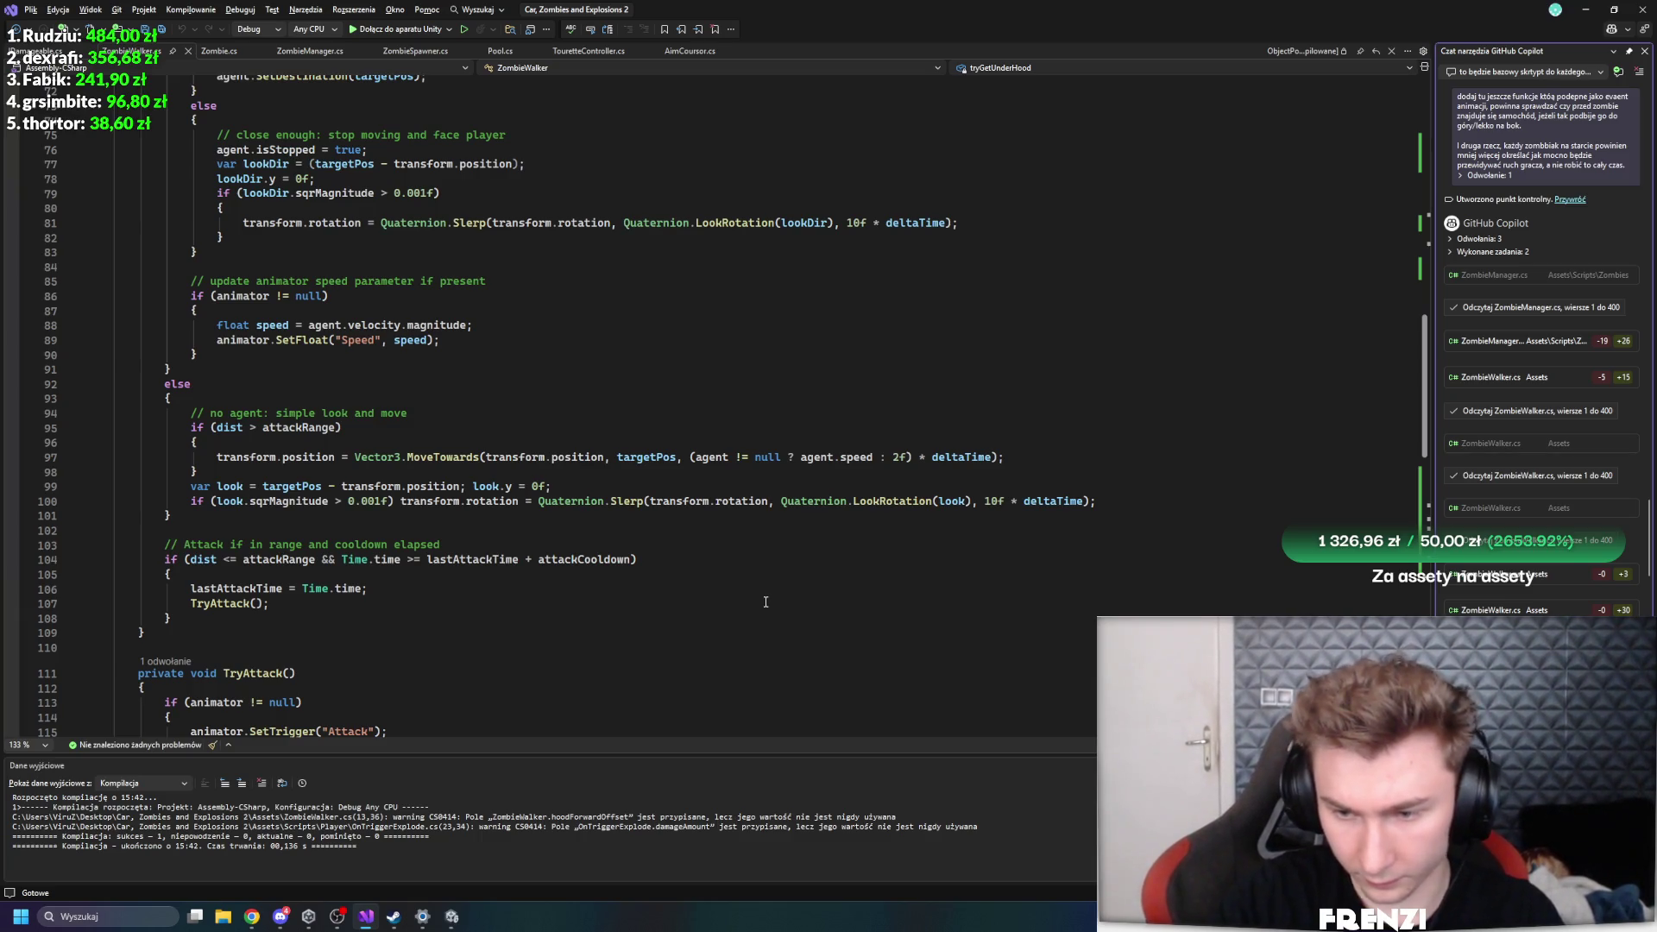
key("Return")
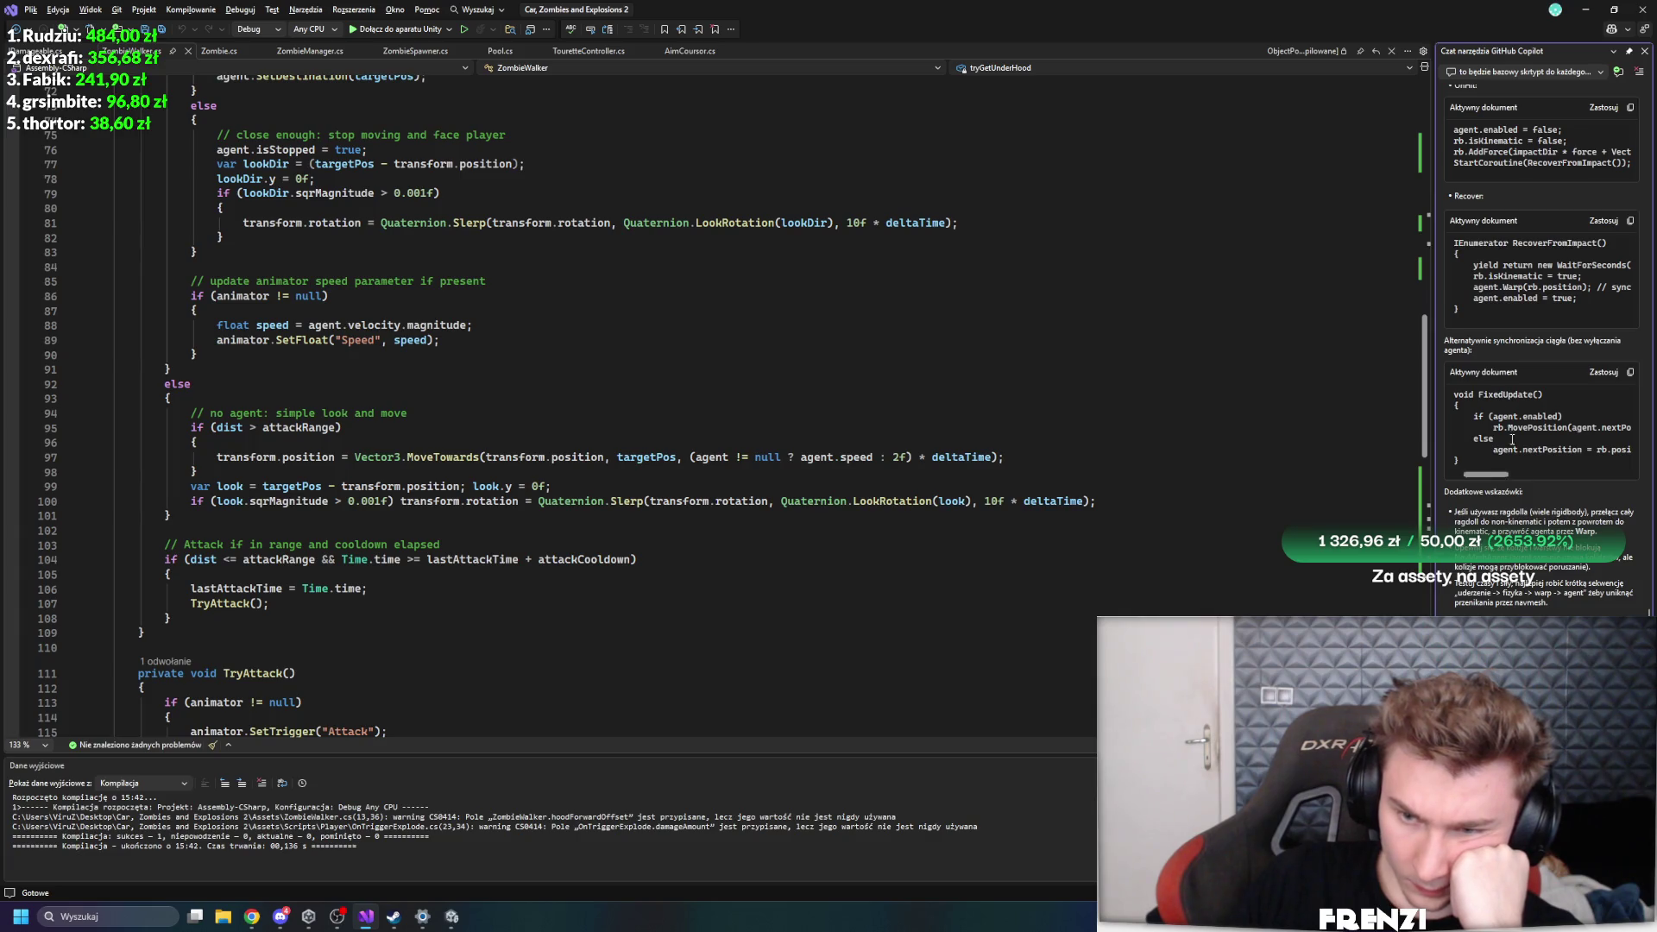
- Read Copilot's answer on syncing Rigidbody with NavMeshAgent and have it apply the changes
scroll(1503, 339, "up", 5)
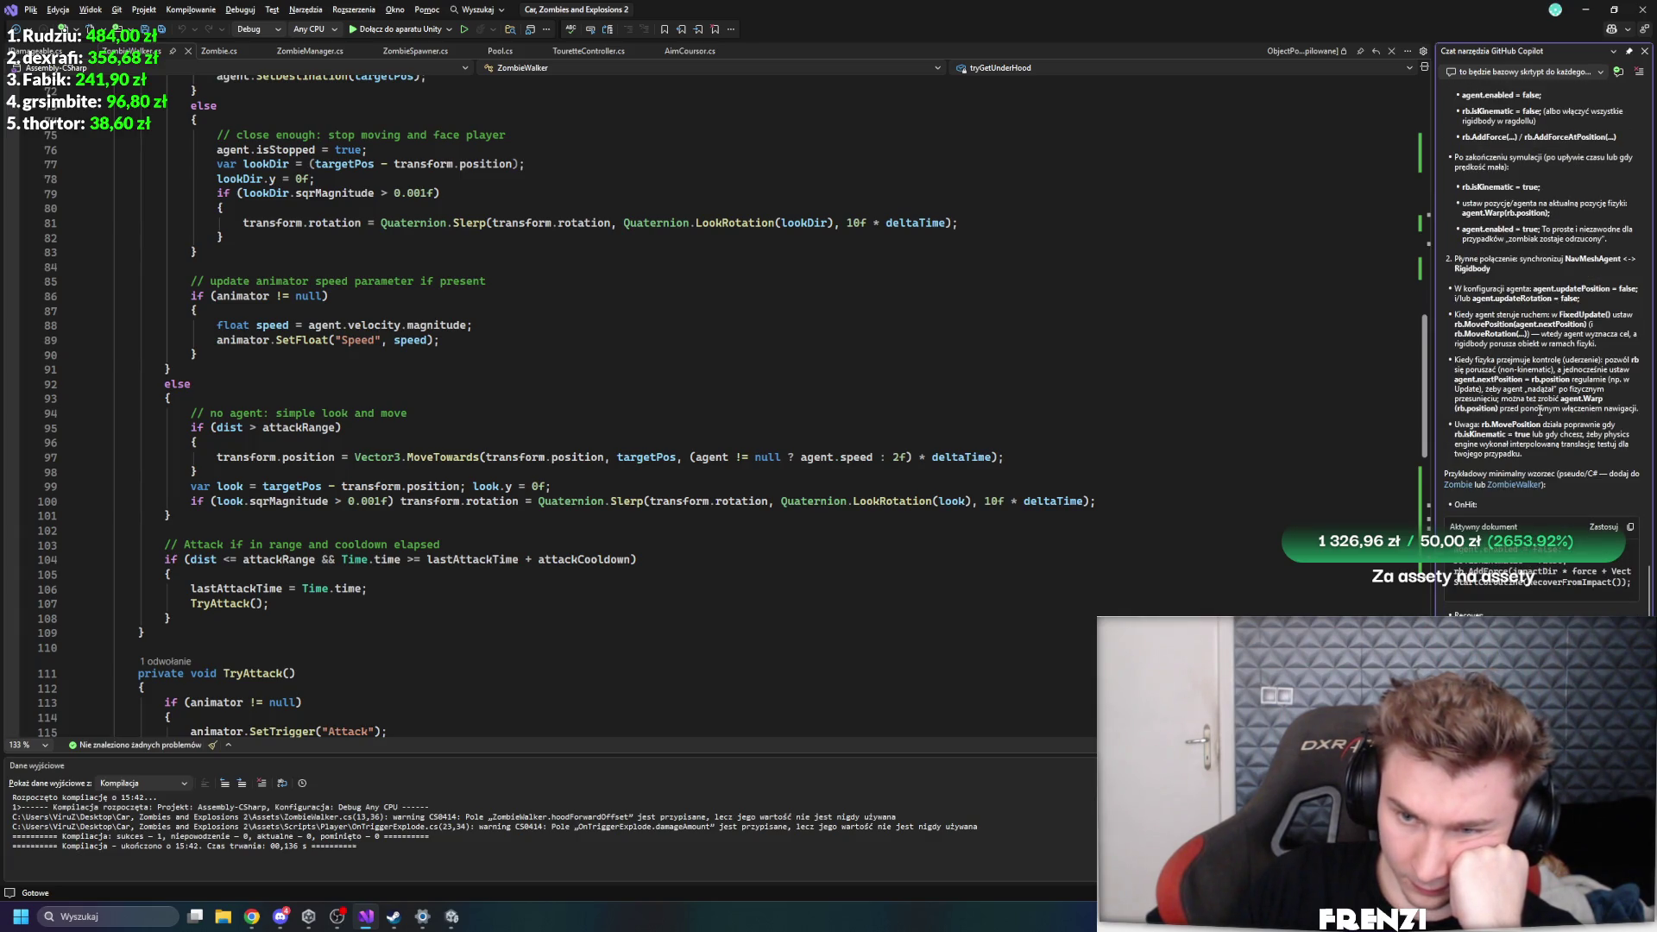
scroll(1539, 411, "down", 2)
scroll(1494, 312, "down", 1)
scroll(1497, 312, "down", 2)
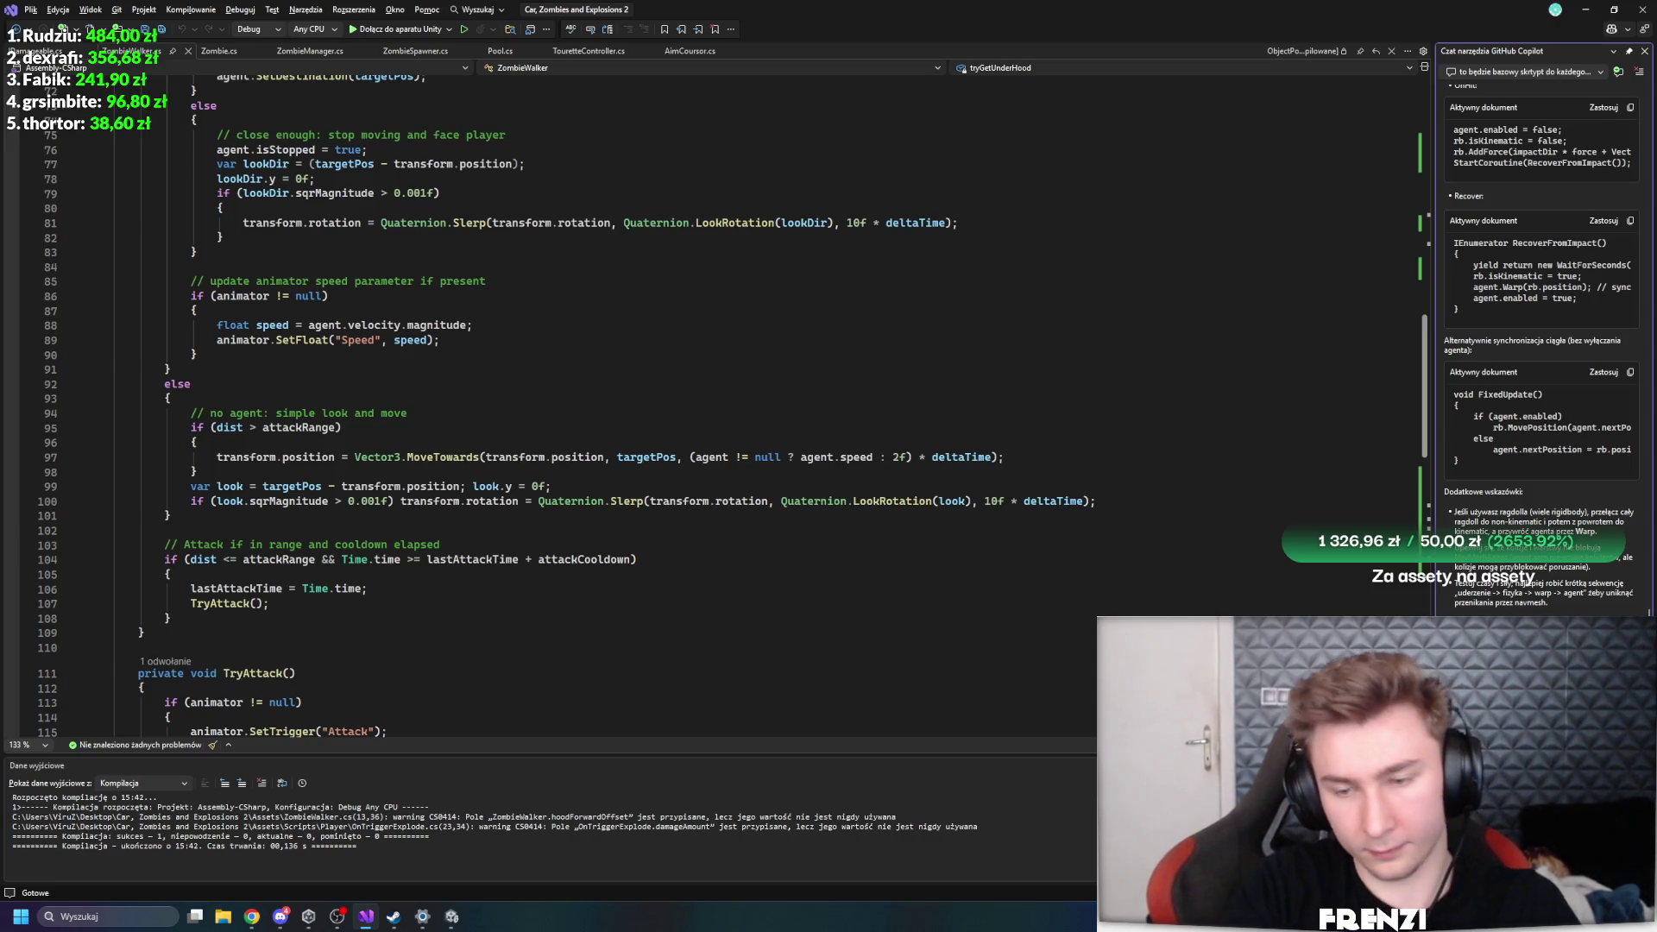
key("Return")
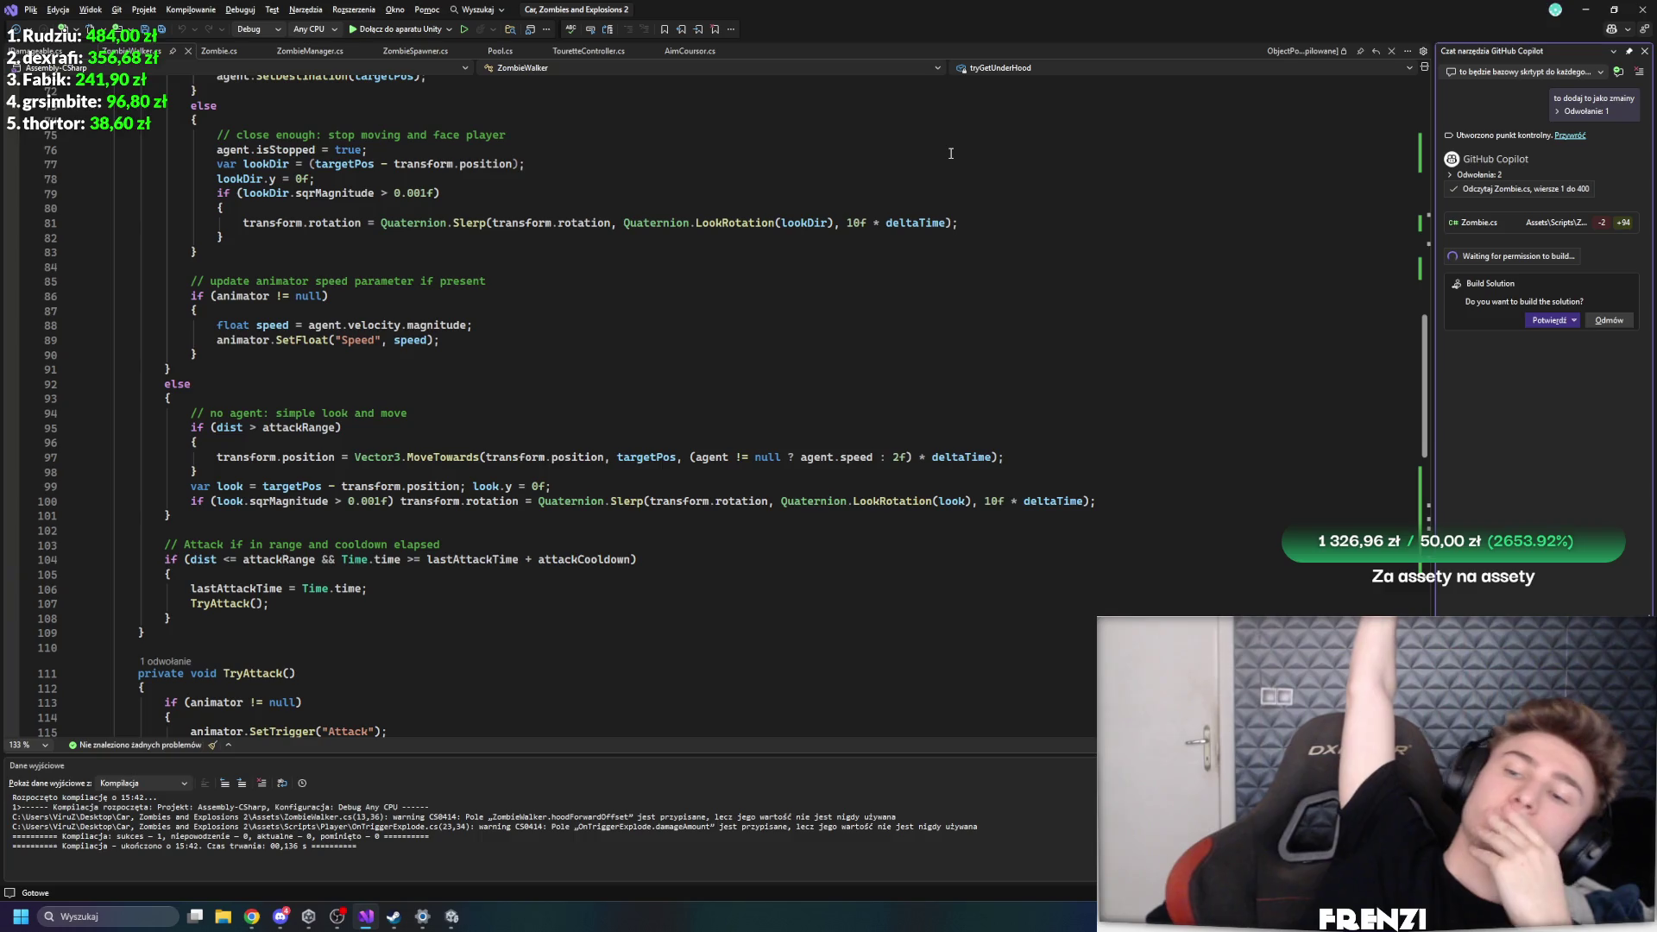
- Scroll the Copilot chat and open the edited Zombie.cs to review its Rigidbody changes
scroll(1178, 309, "up", 4)
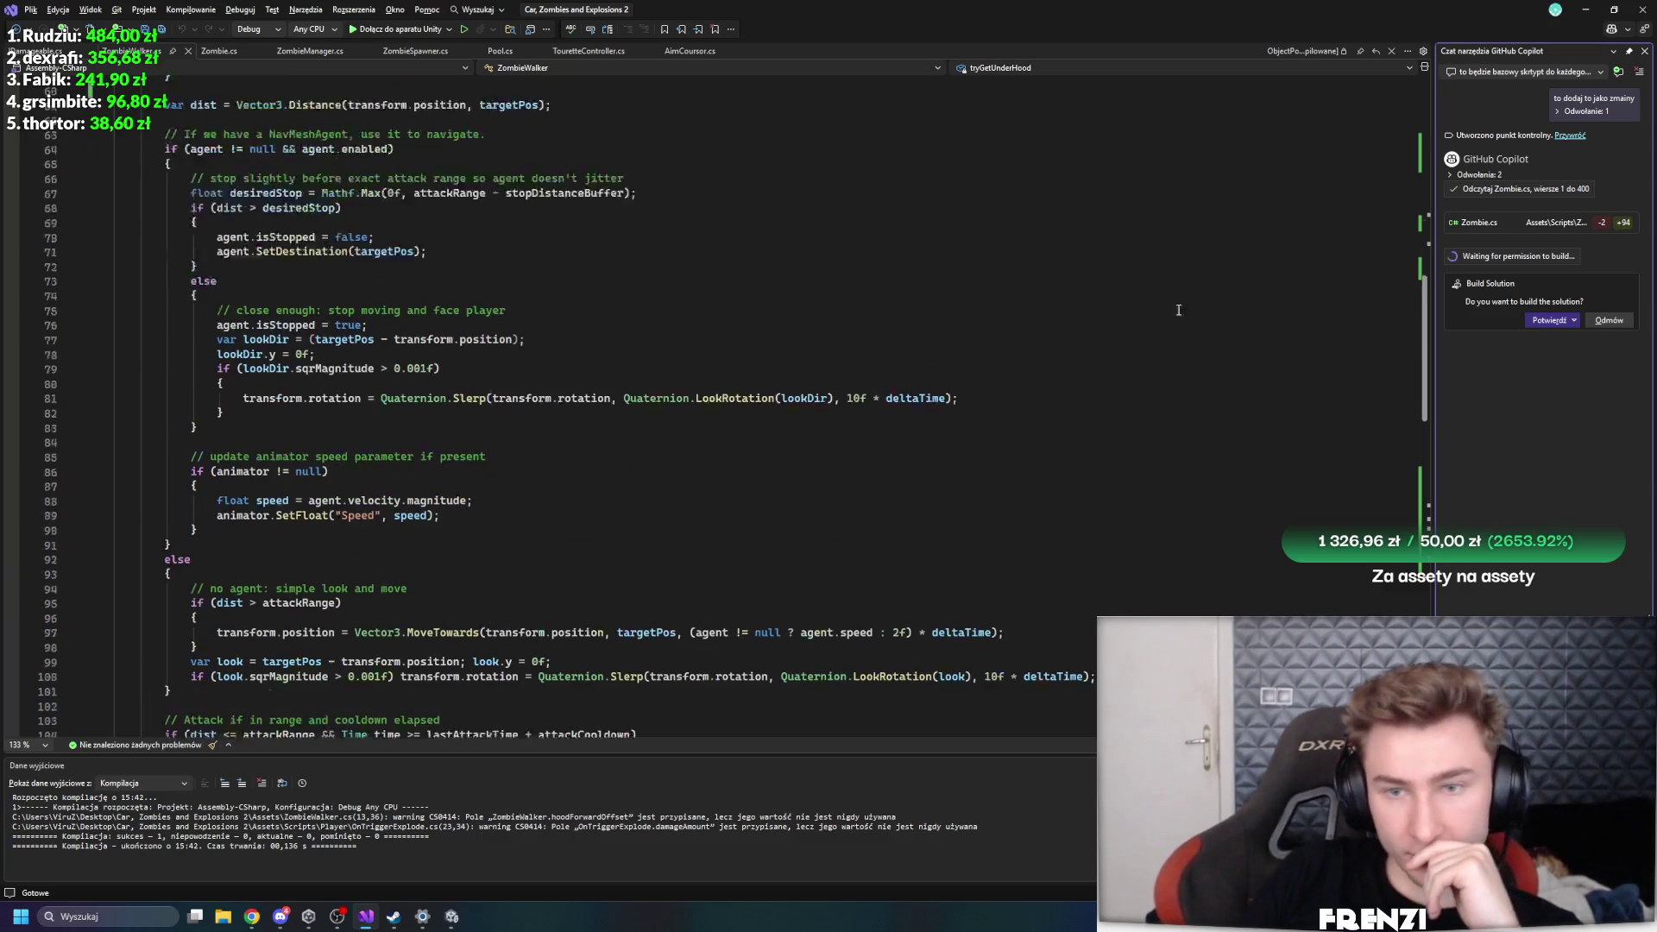
scroll(1178, 309, "up", 10)
scroll(1178, 310, "down", 20)
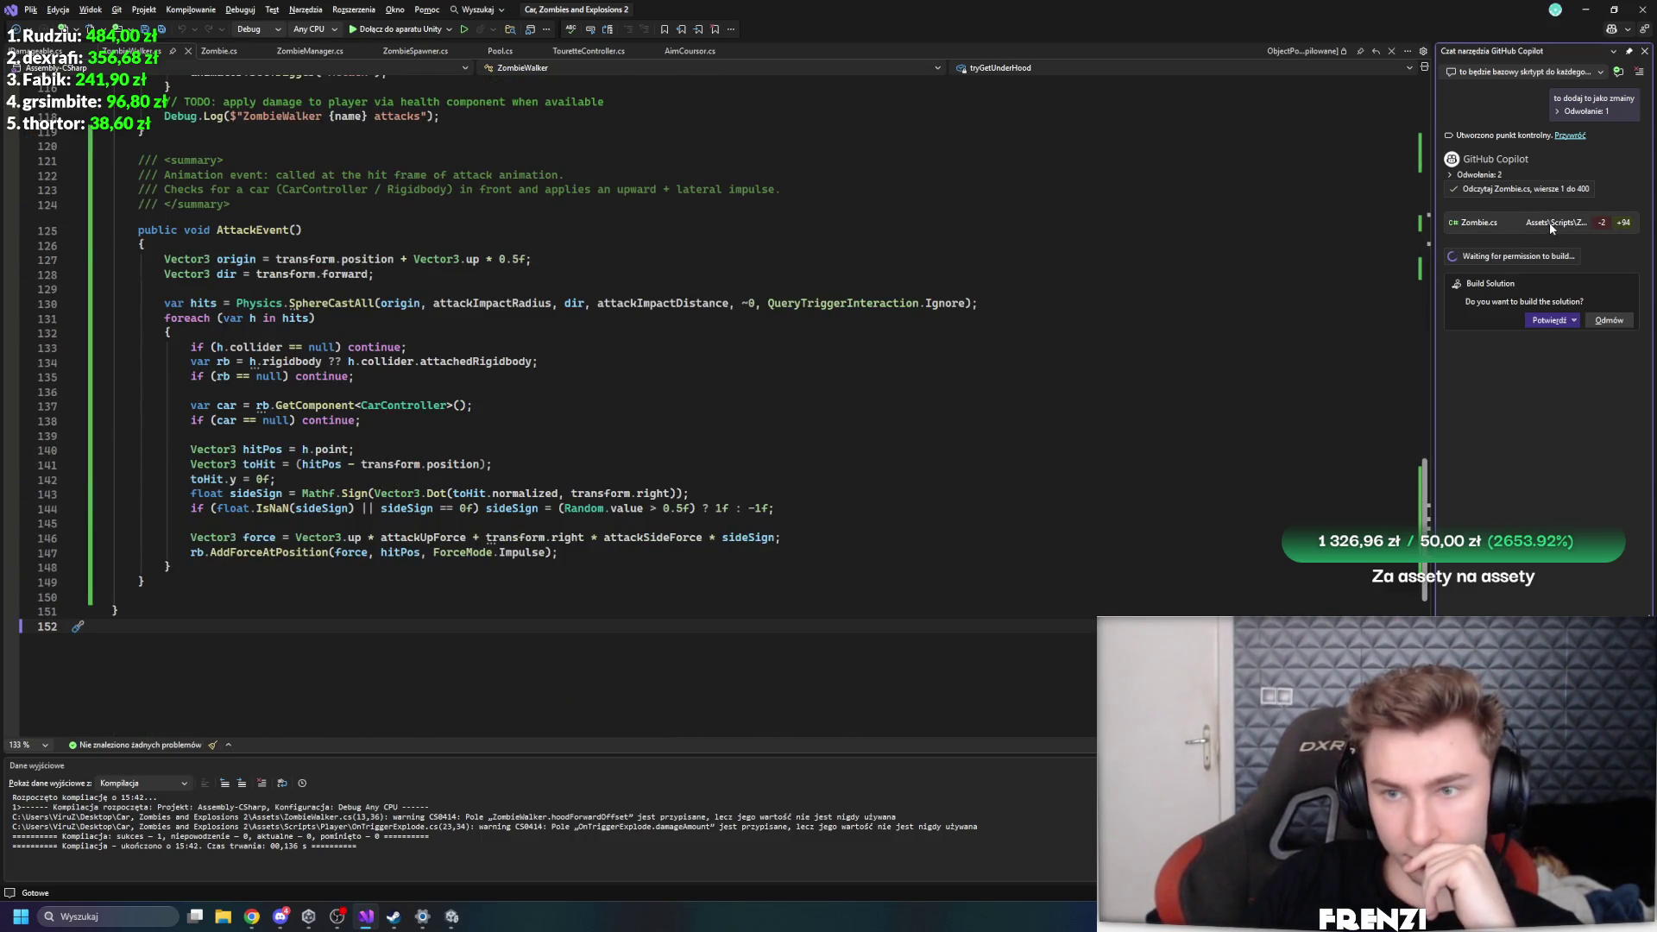
left_click(1551, 224)
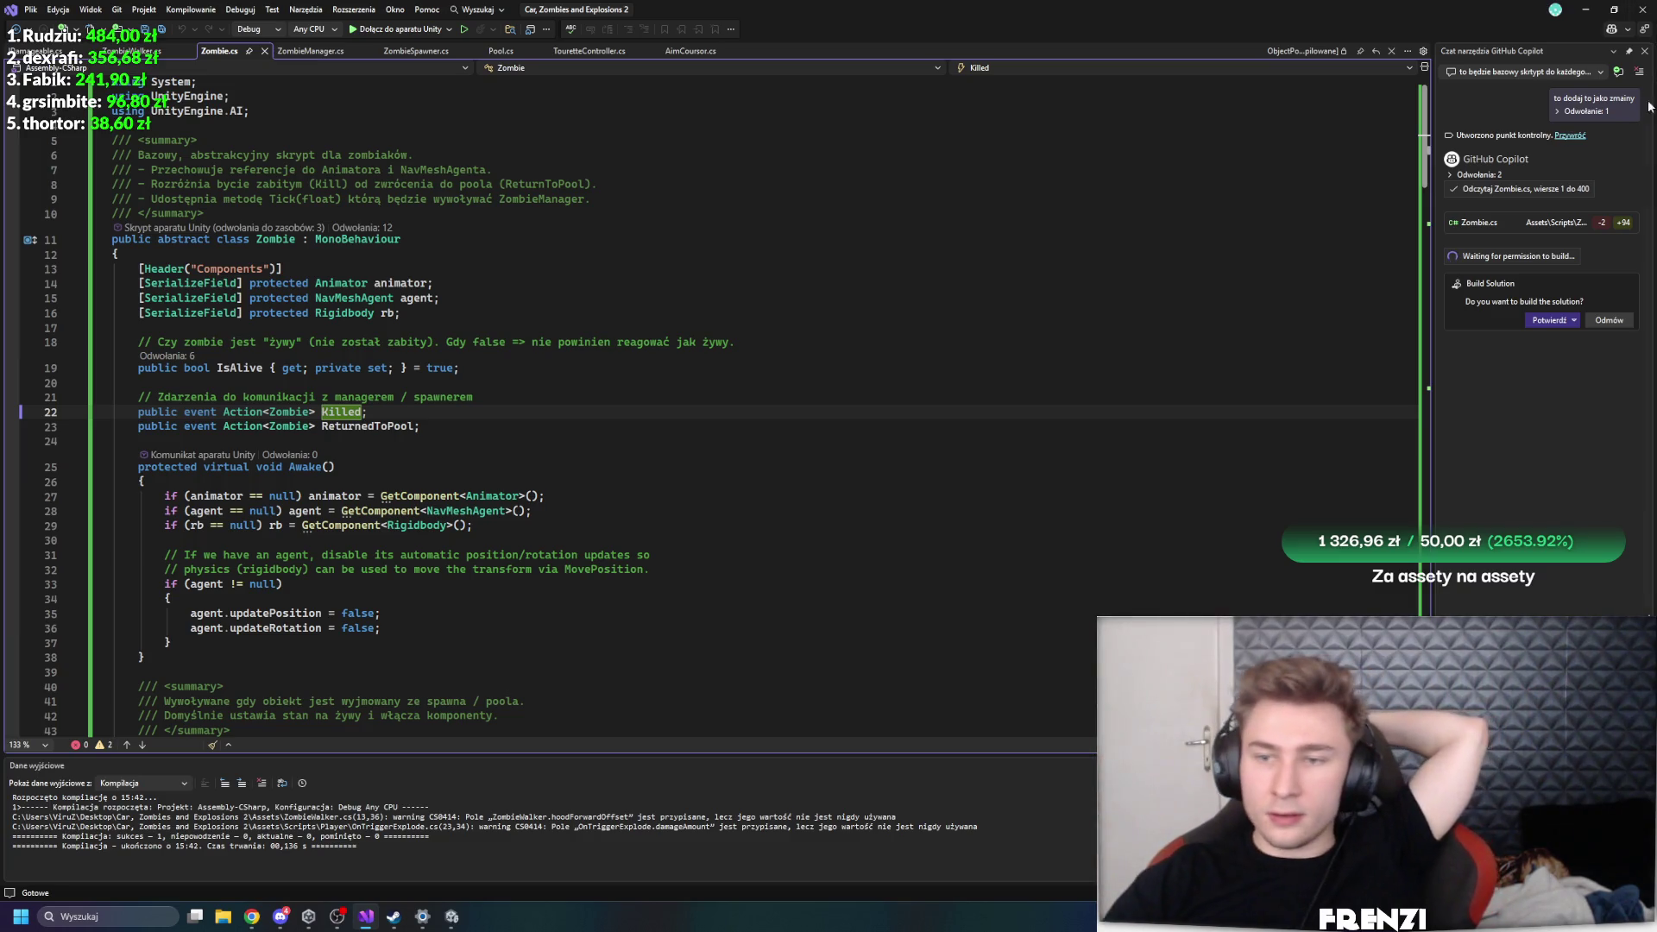
- Confirm Copilot's Build Solution, then let Unity recompile the Zombie.cs changes
left_click(1528, 321)
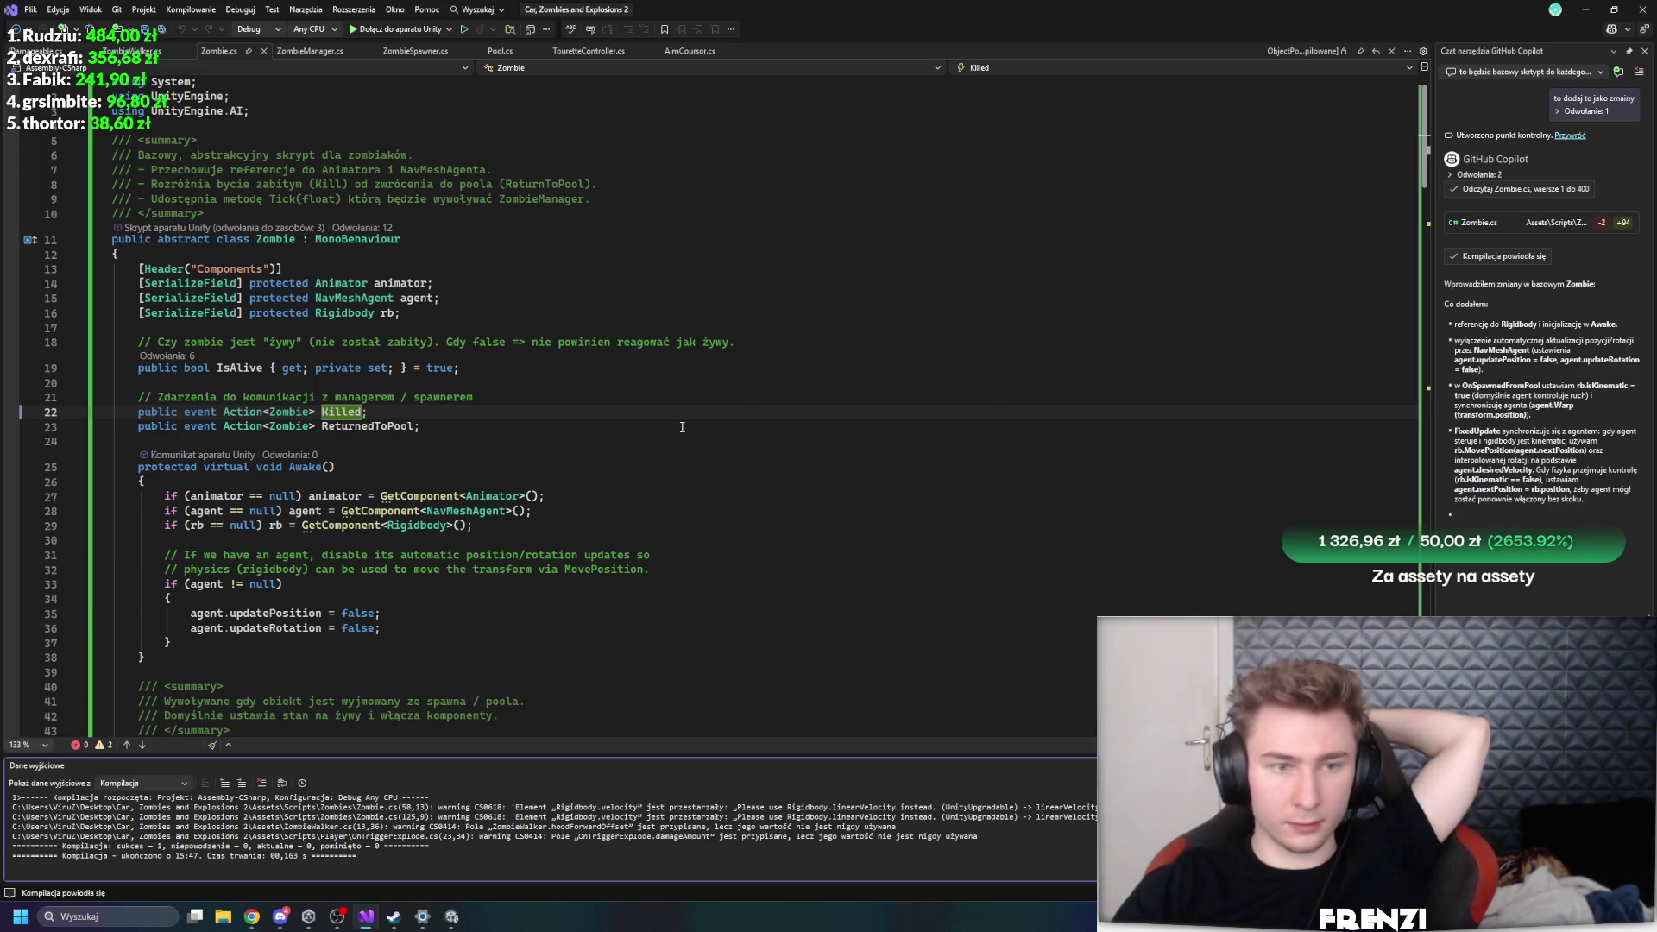
left_click(715, 427)
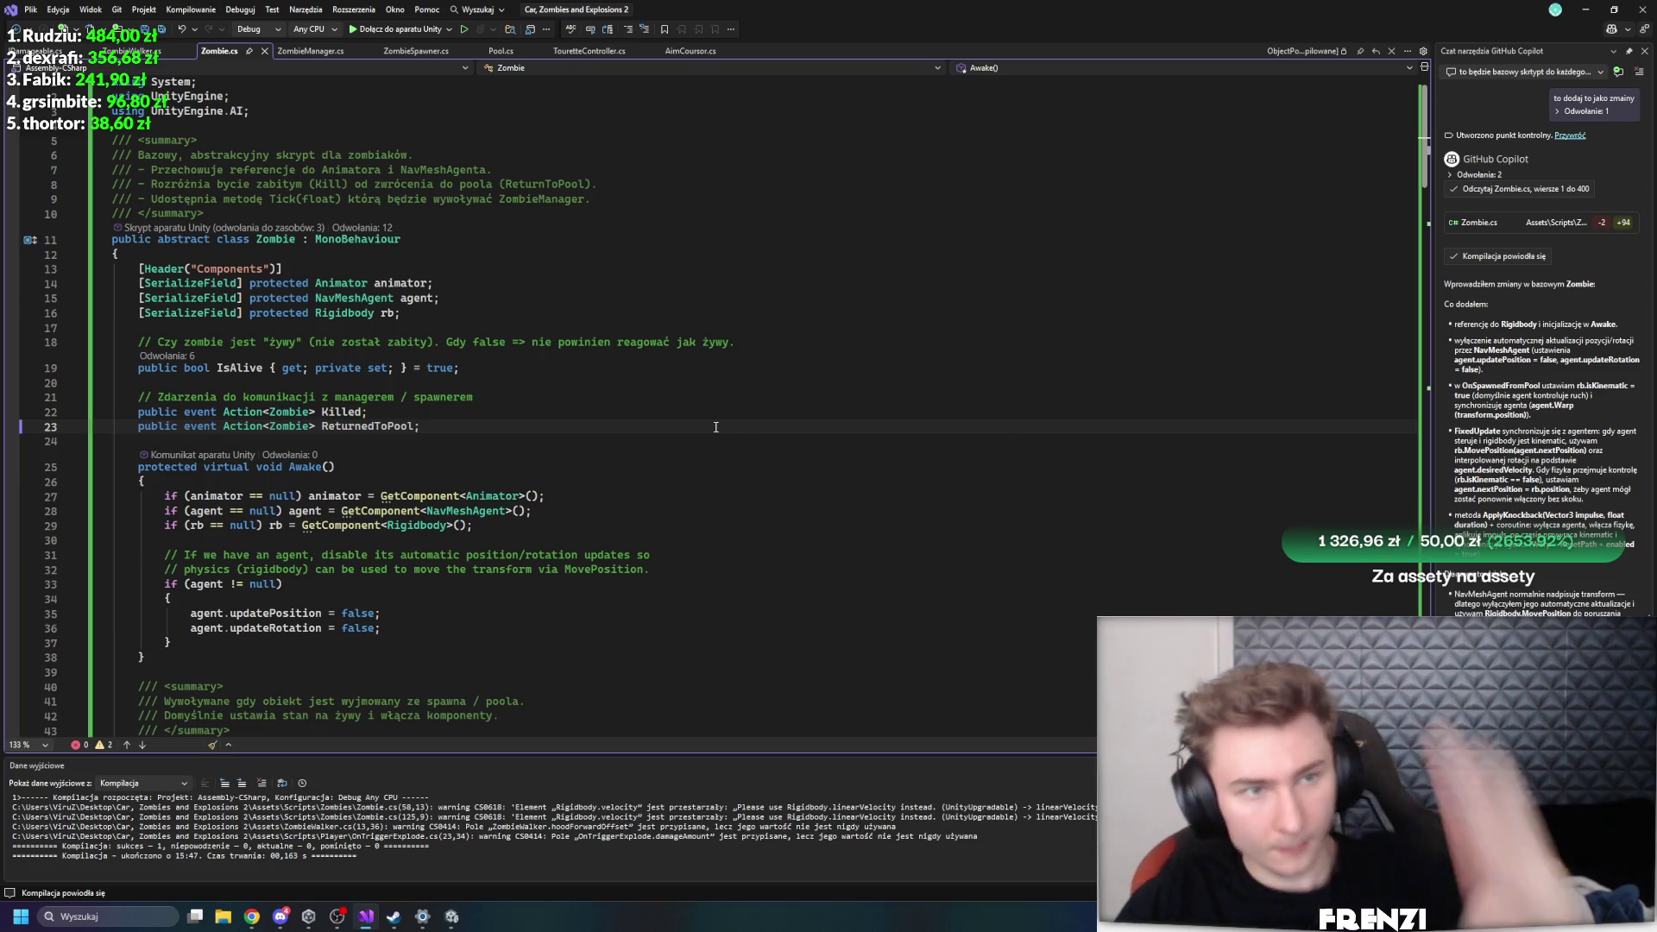
key("alt+Tab")
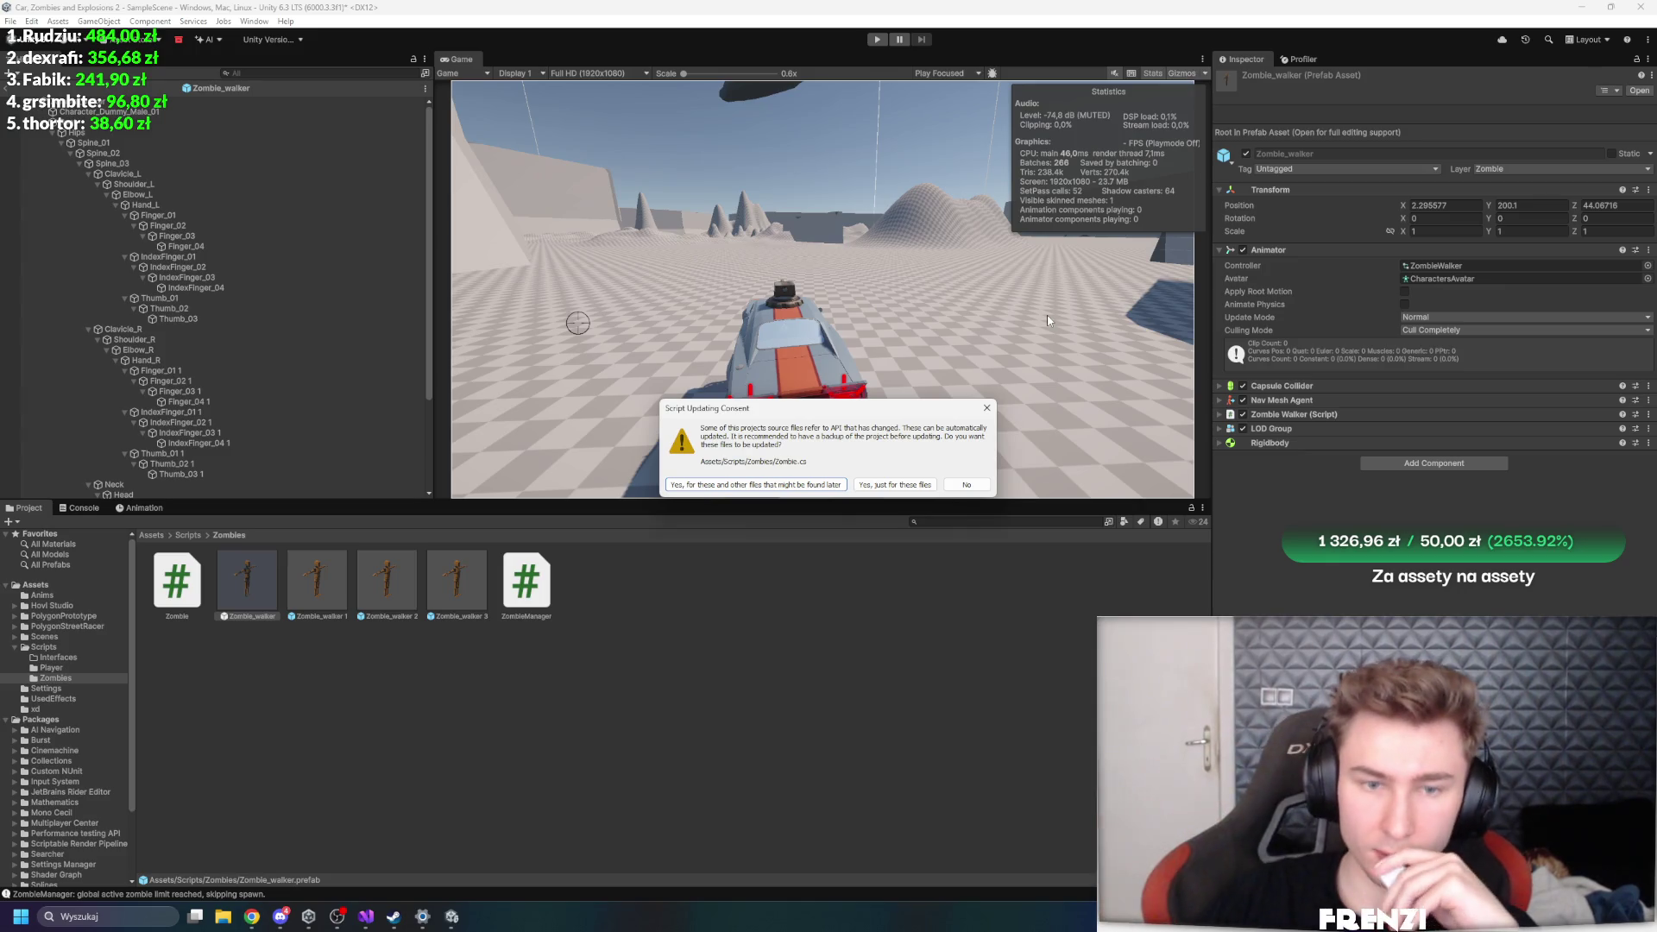
key("alt+Tab")
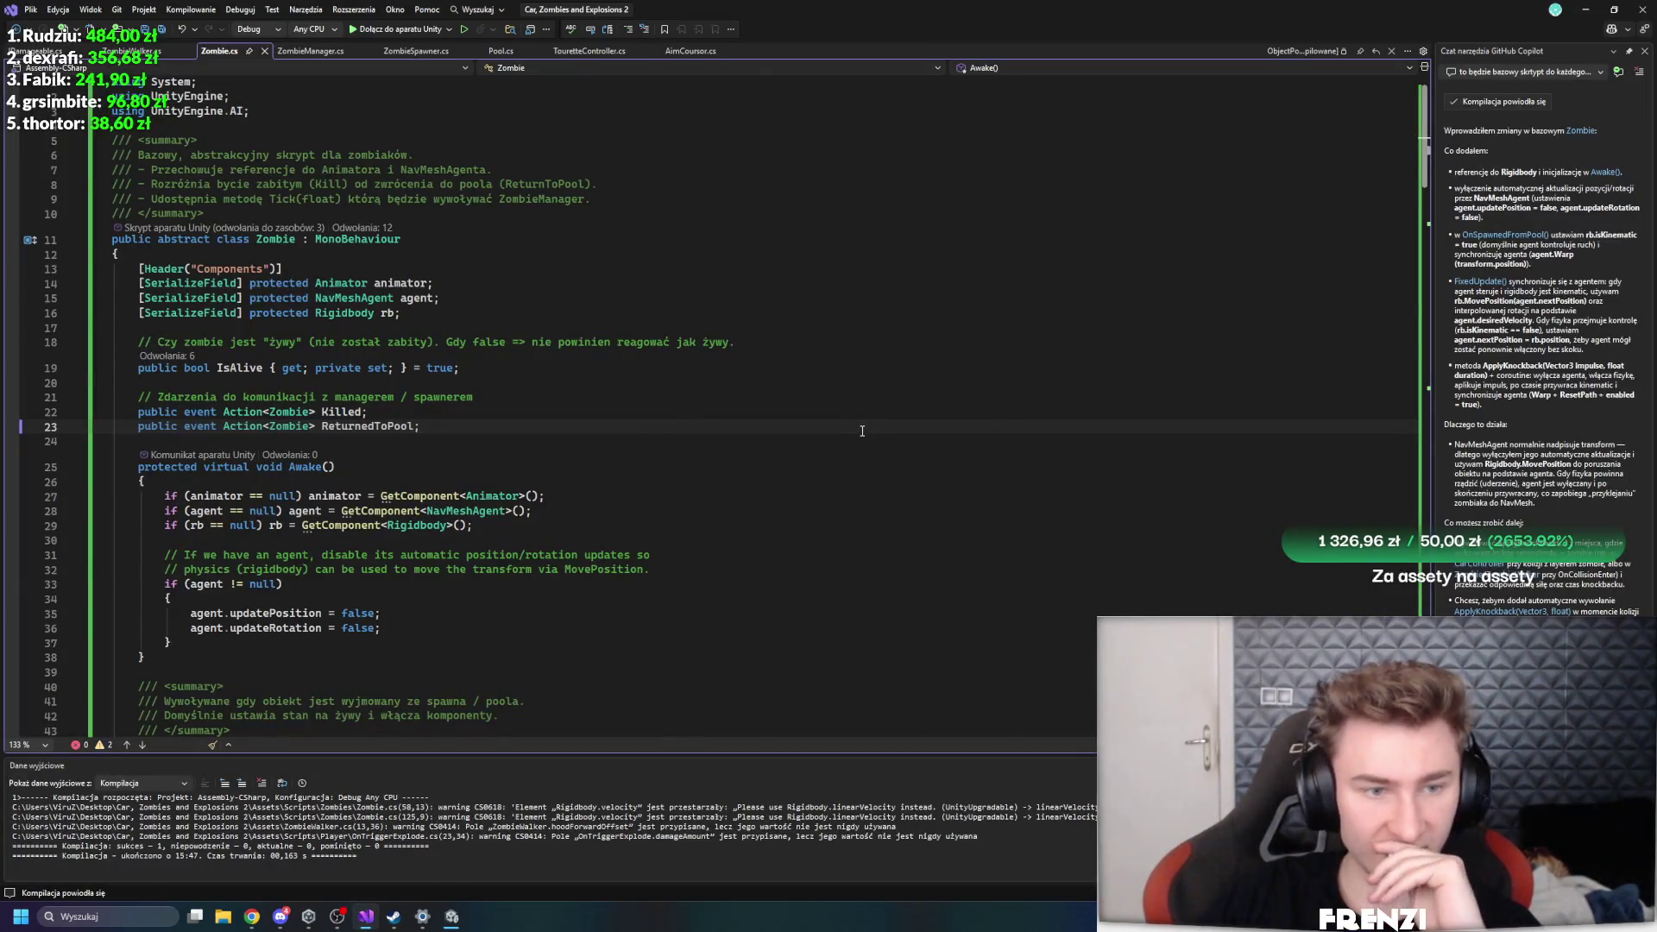
mouse_move(455, 915)
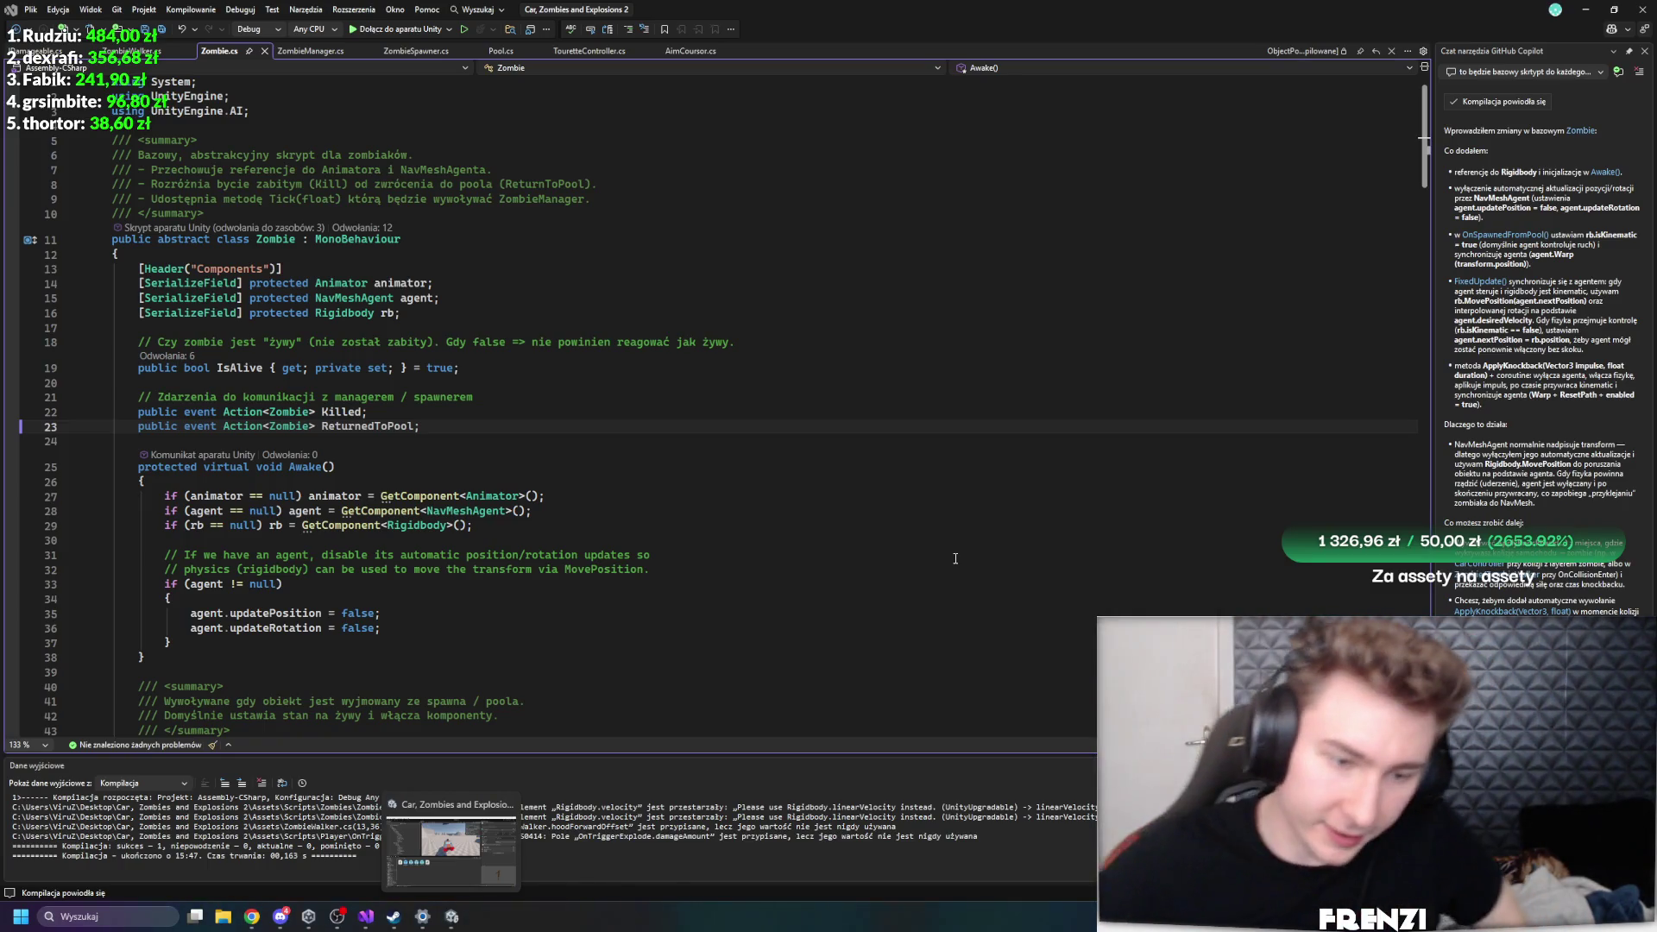
left_click(480, 837)
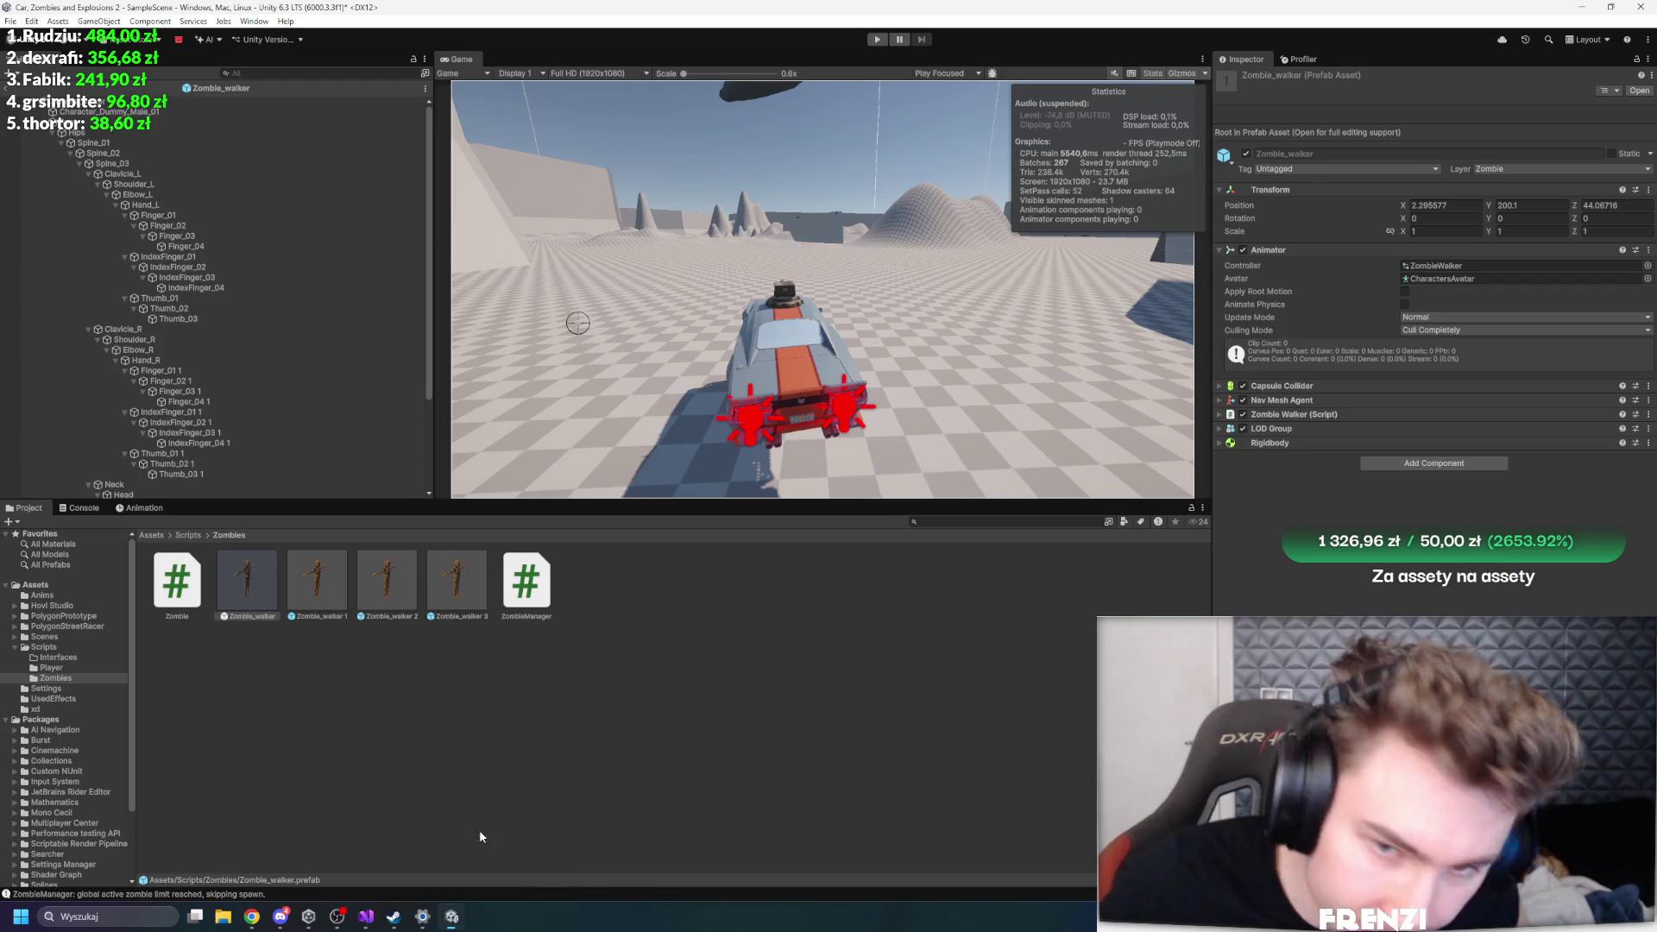
- Playtest with a walker zombie chasing the car, pause, and open the Game tab's context menu
left_click(878, 40)
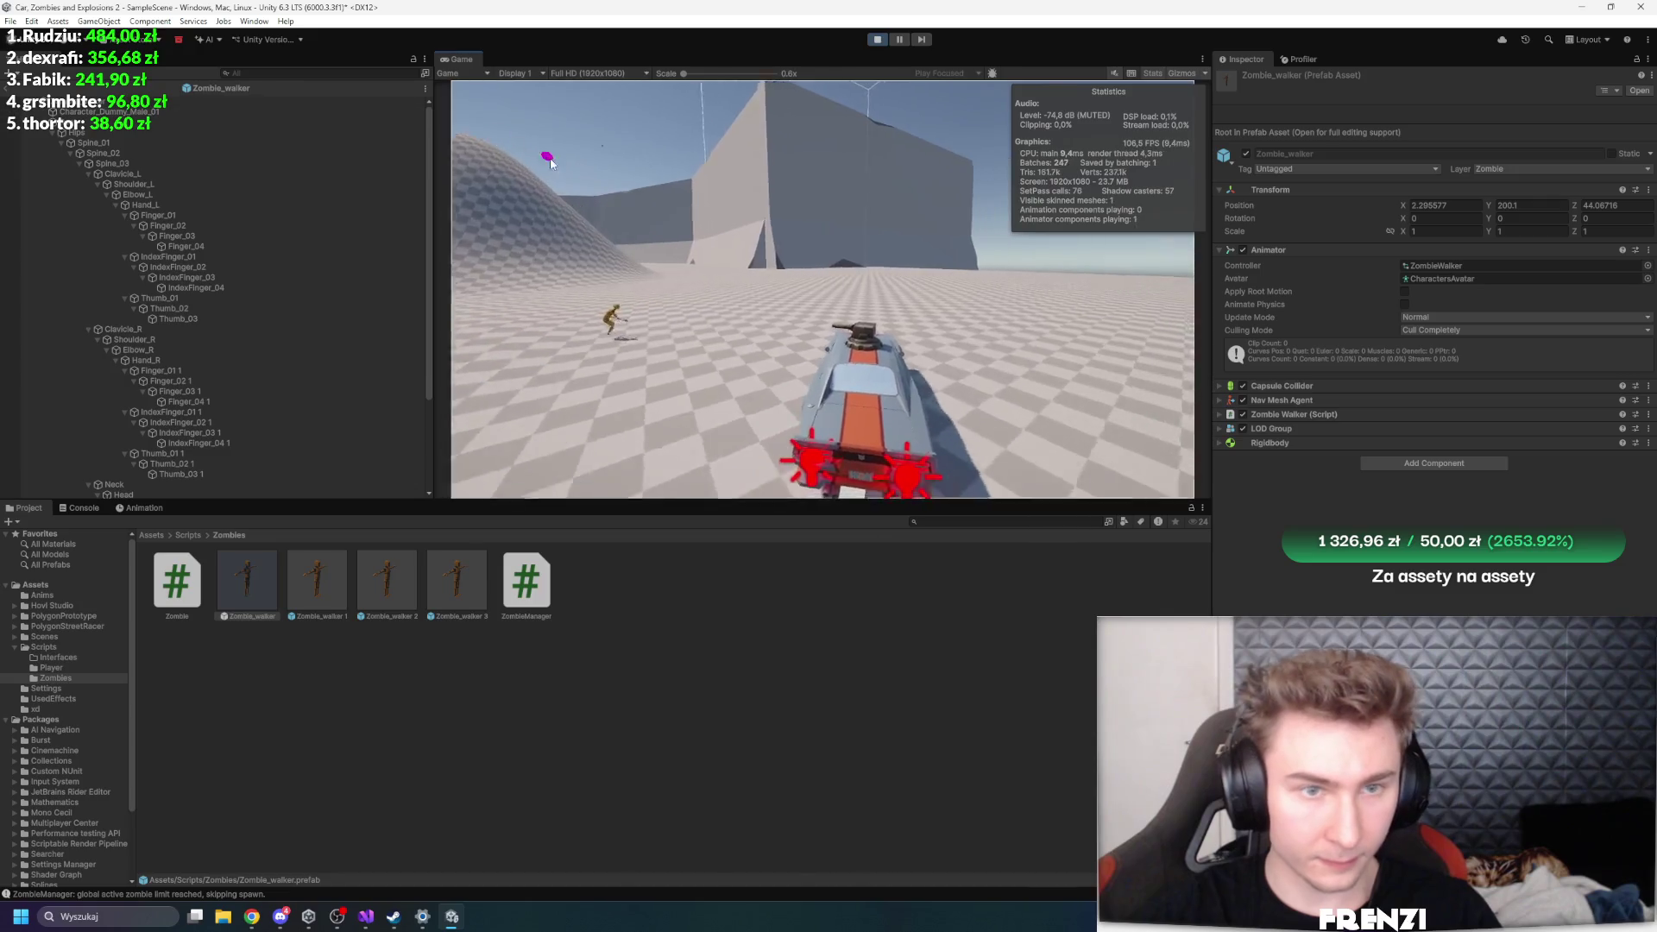
left_click(904, 39)
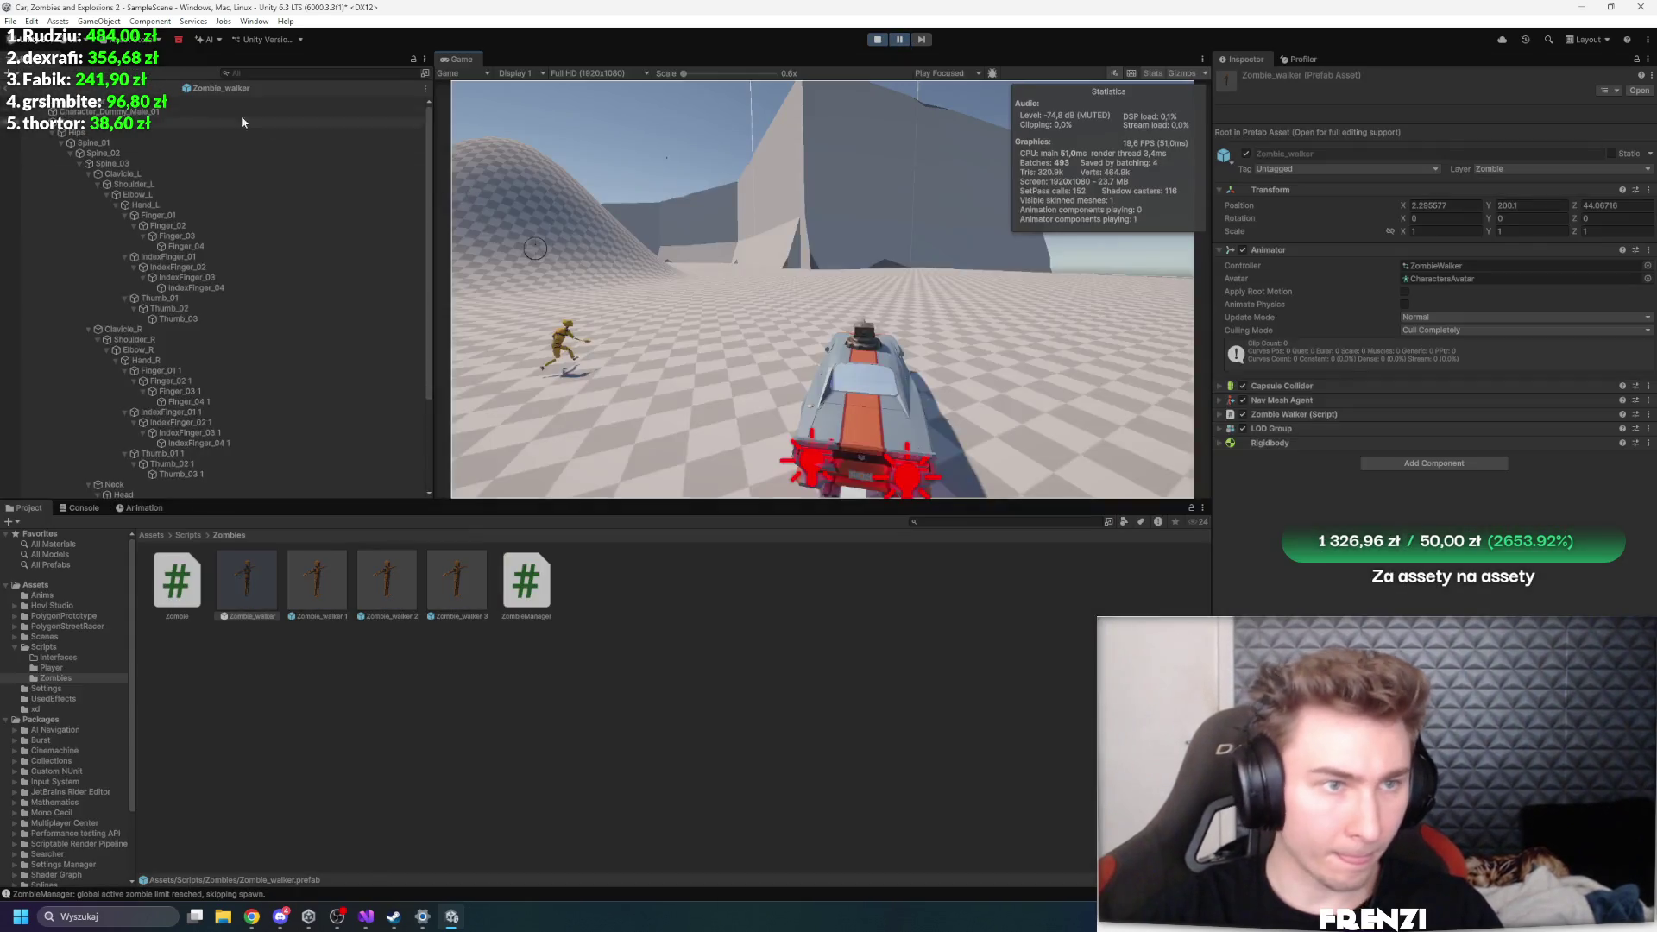
right_click(442, 64)
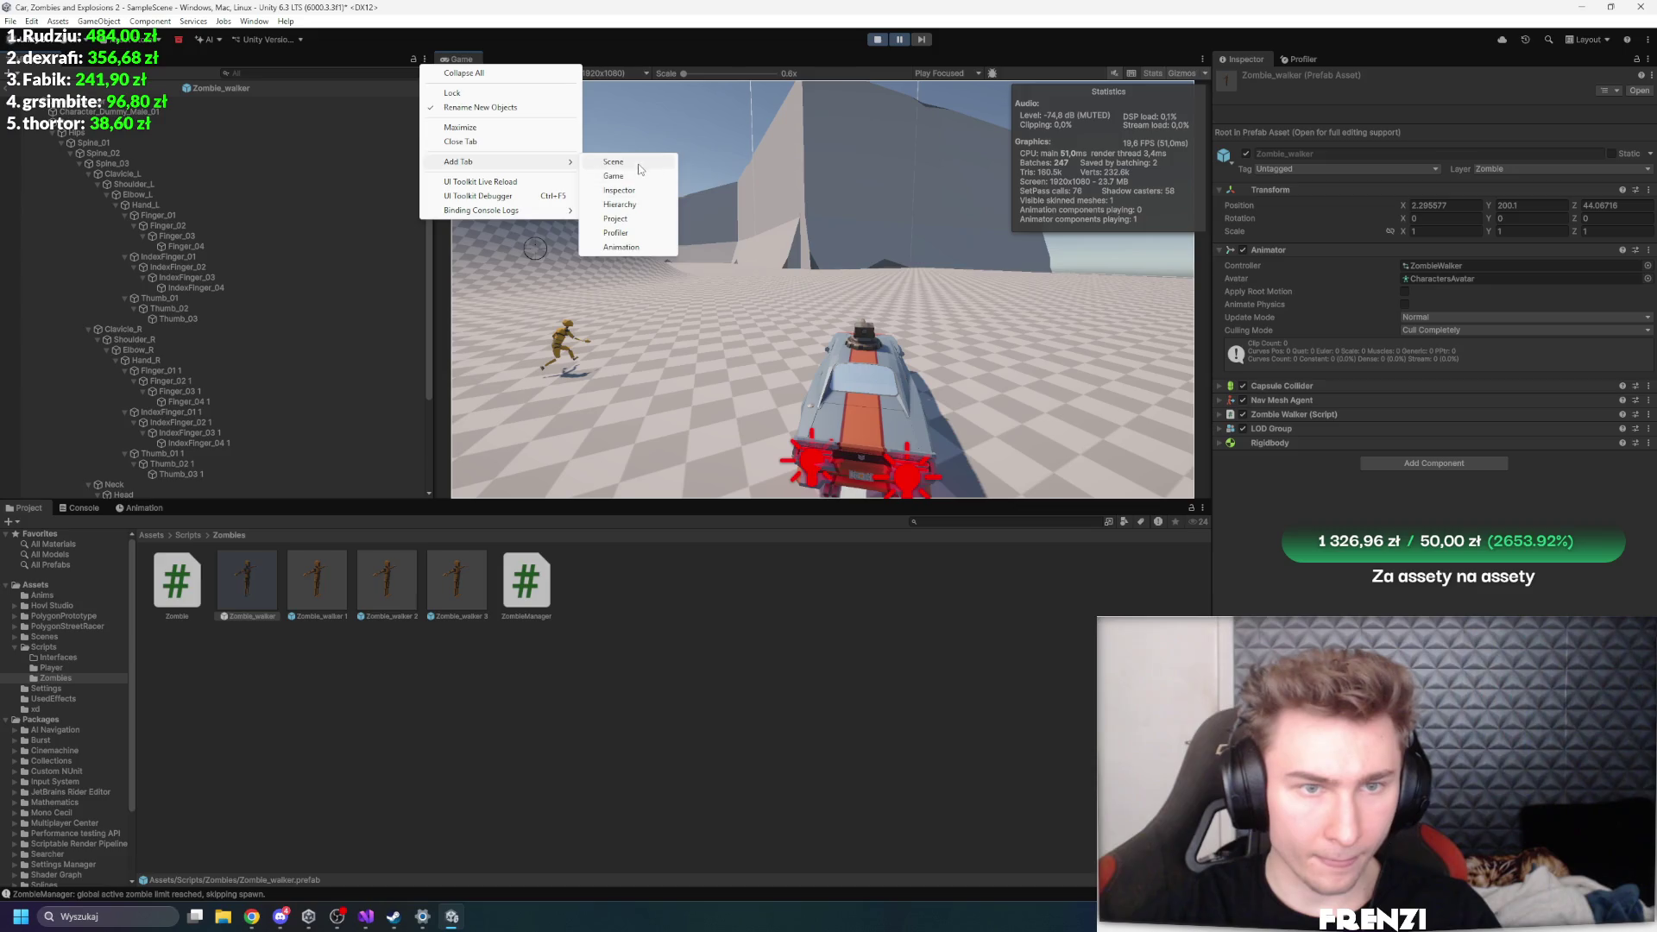
- Dock a new Scene view beside the Game view, exit Prefab Mode, and focus a zombie clone
left_click(315, 96)
mouse_move(183, 75)
left_mouse_down()
mouse_move(418, 237)
mouse_move(894, 206)
left_mouse_up()
left_click(7, 90)
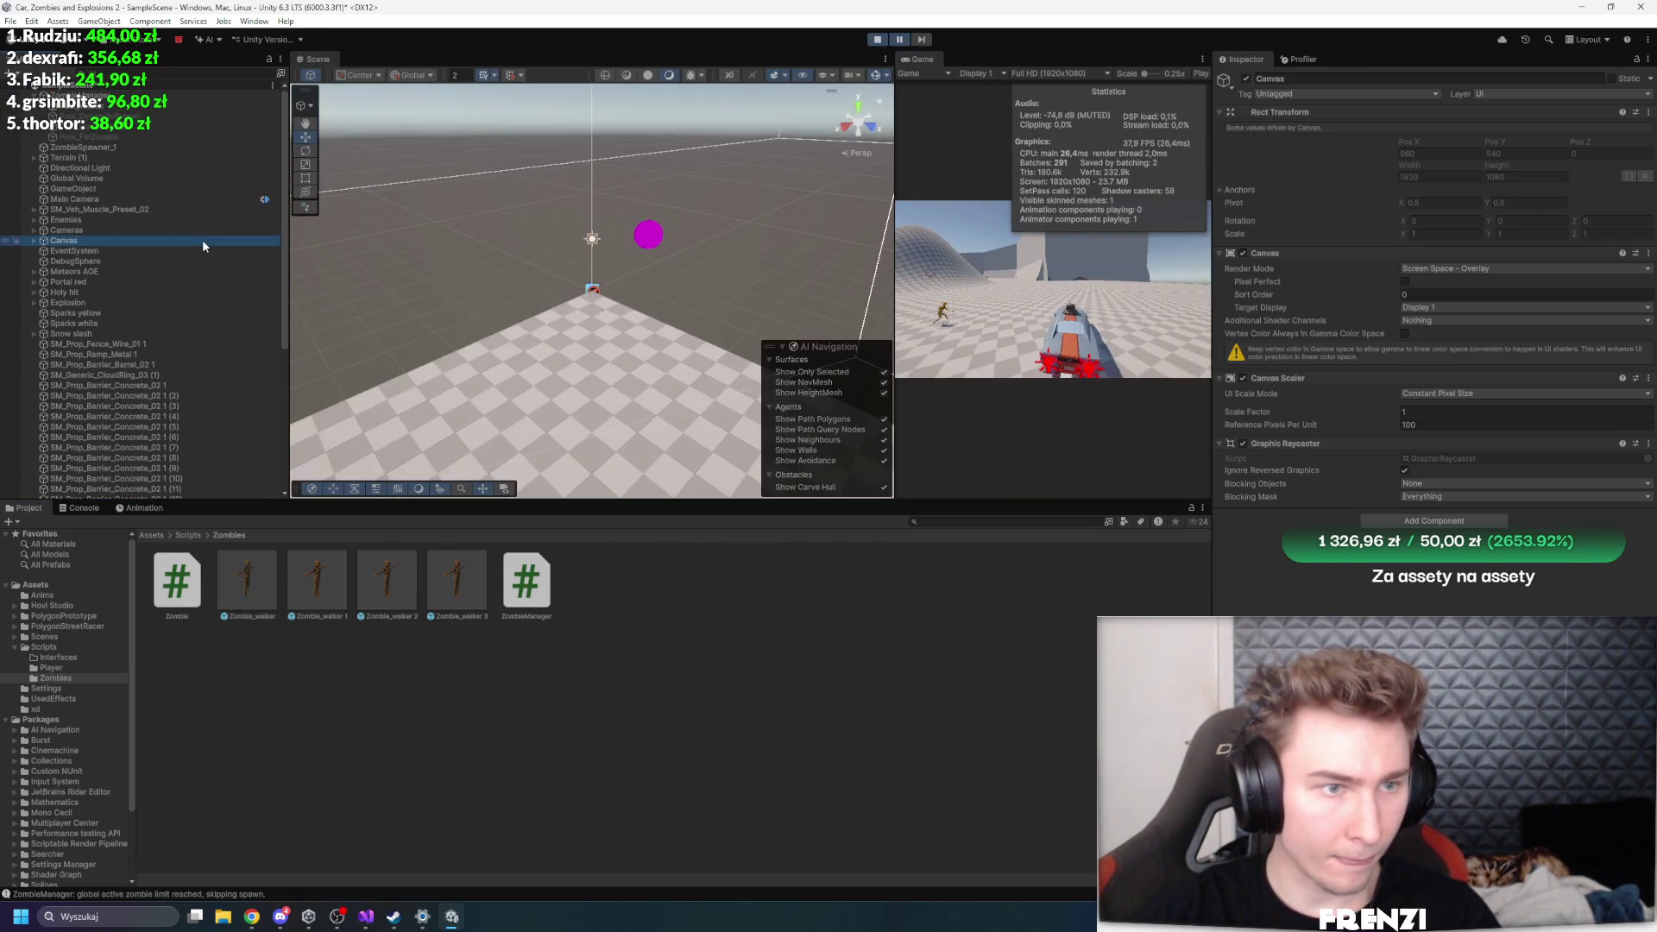
scroll(199, 356, "down", 5)
double_click(90, 451)
scroll(468, 414, "down", 5)
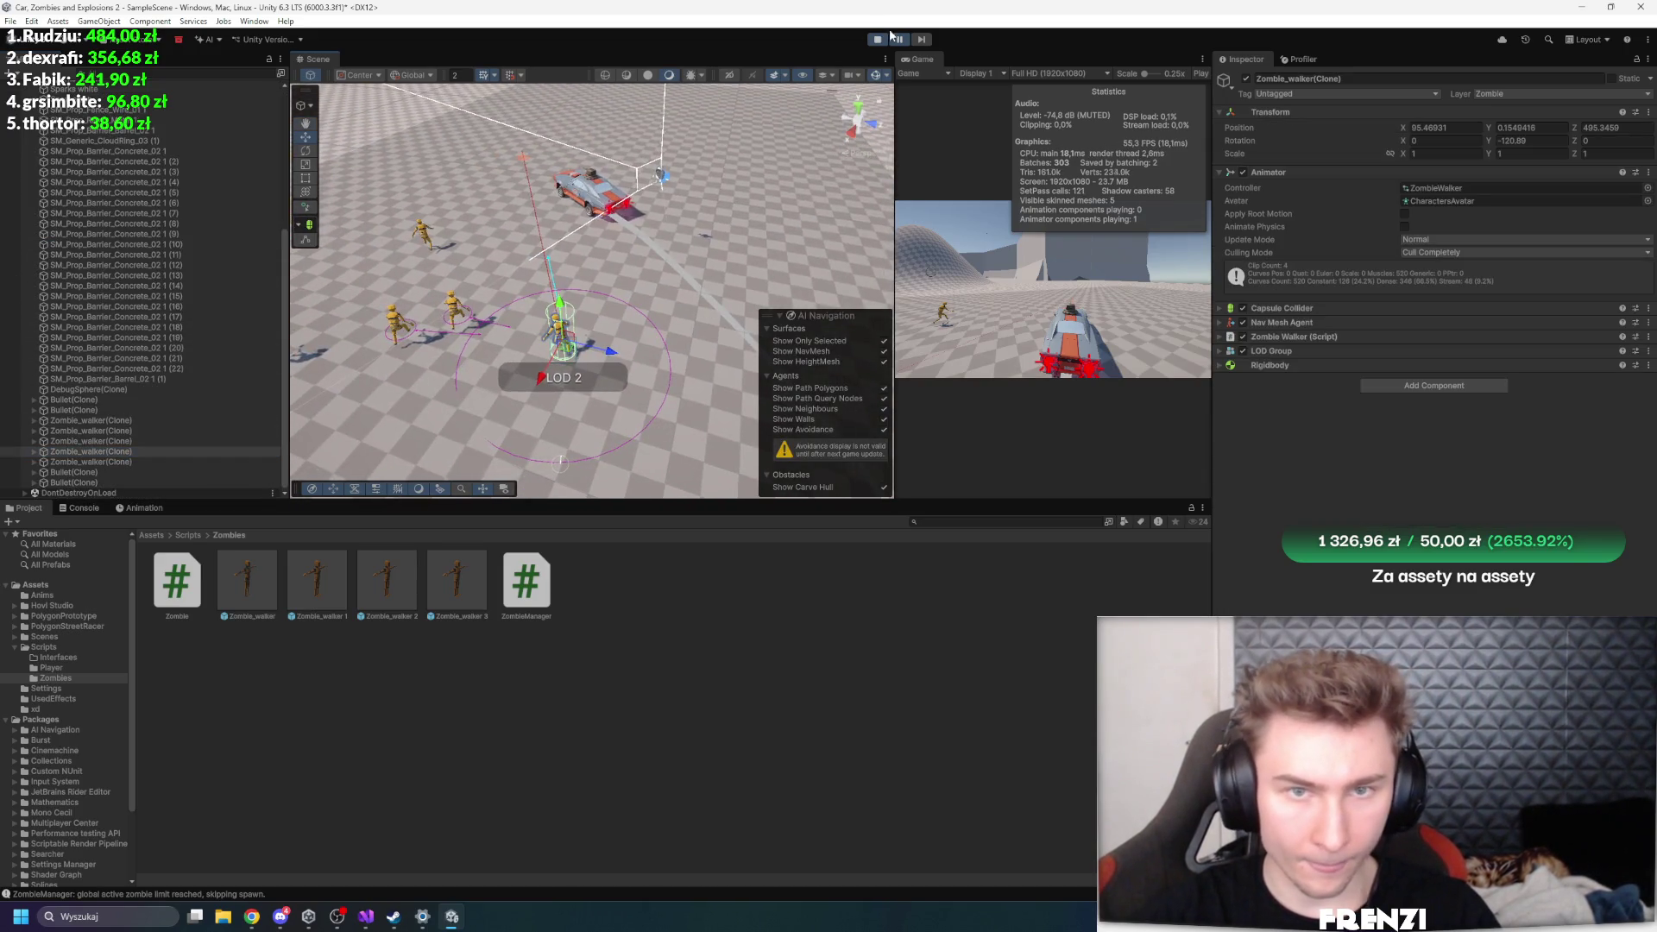
- Resume and re-pause play, select and frame the five Zombie_walker clones, and expand Zombie Walker (Script)
left_click(896, 38)
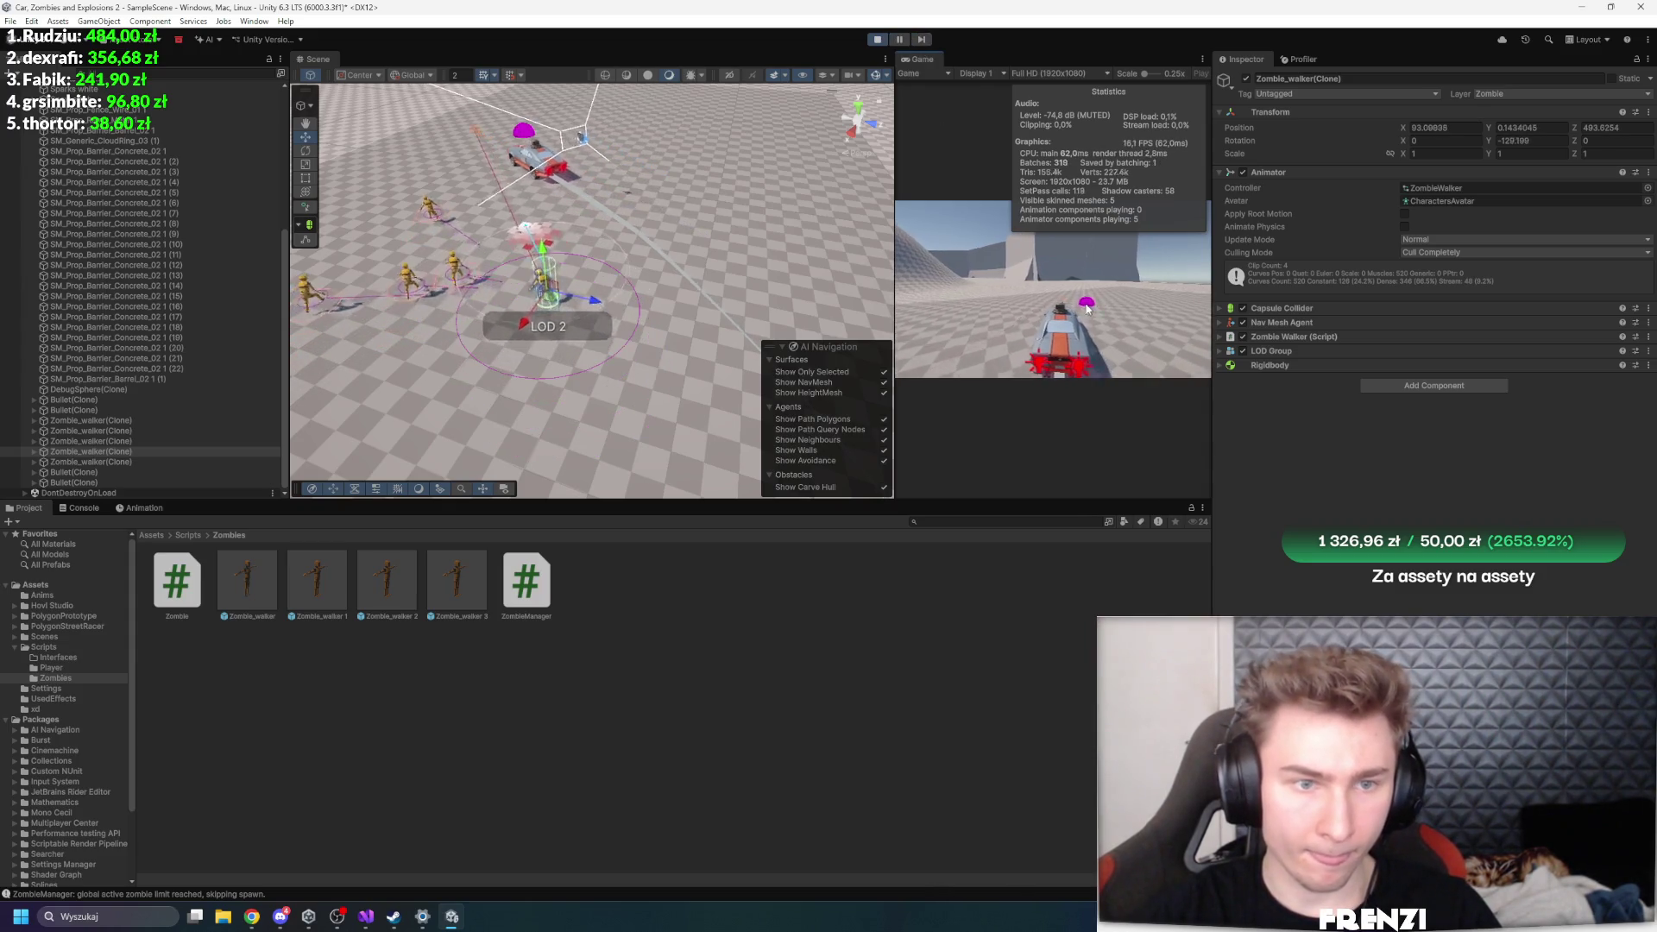
left_click(899, 39)
left_click(110, 461, "shift")
key("f")
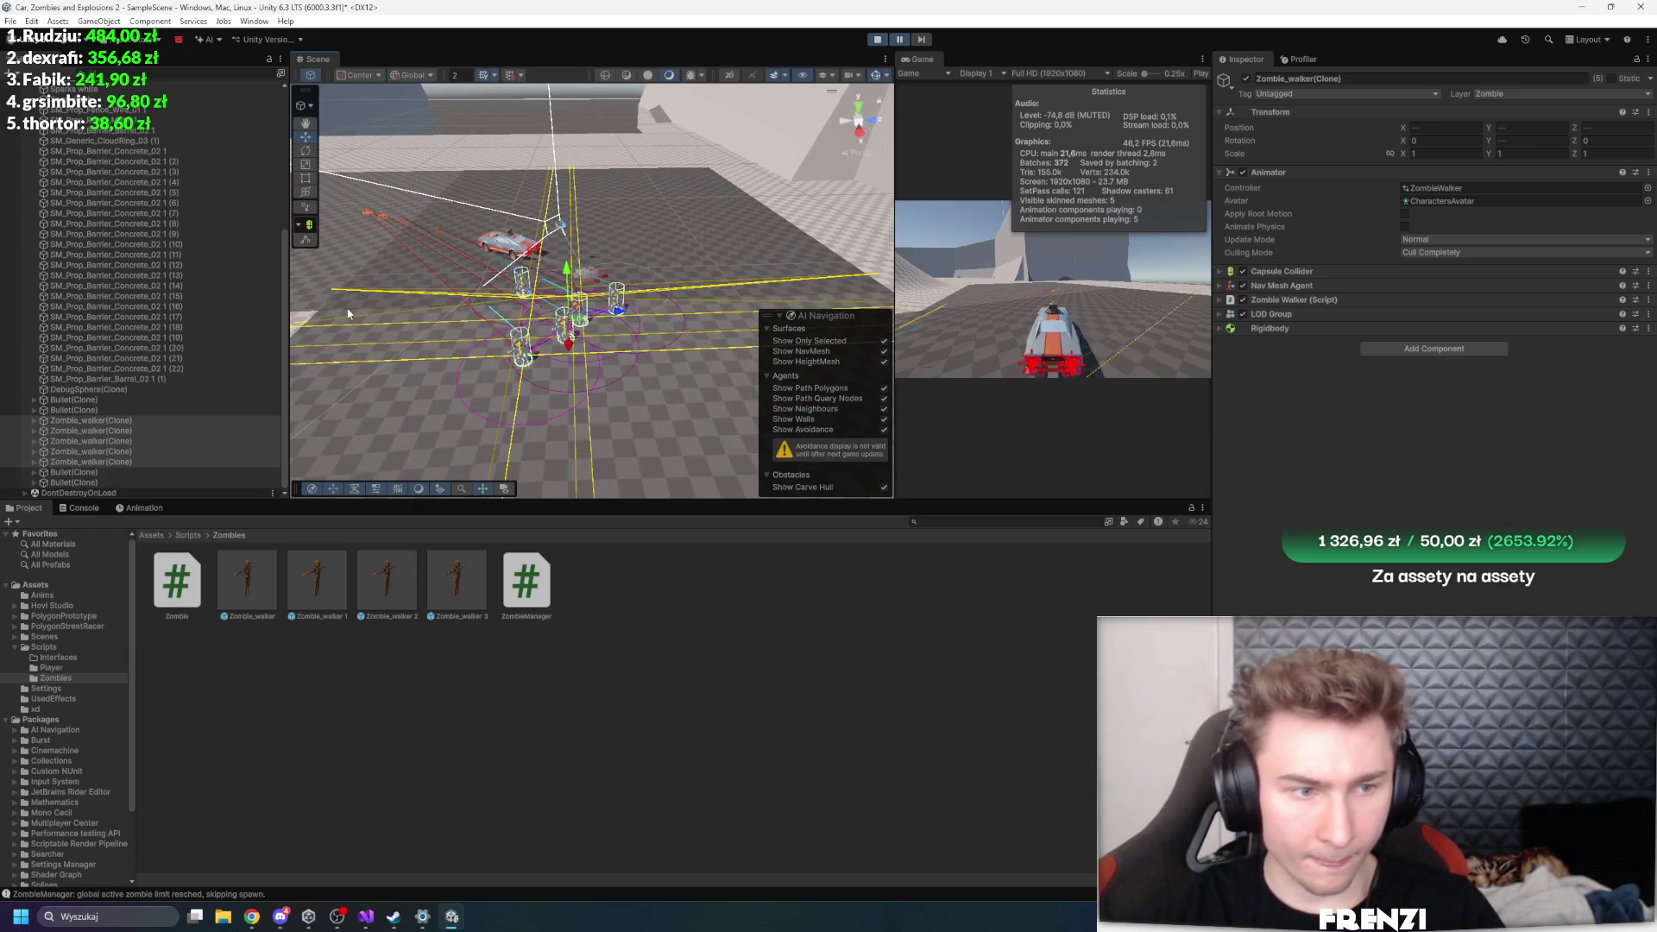
left_click(1313, 300)
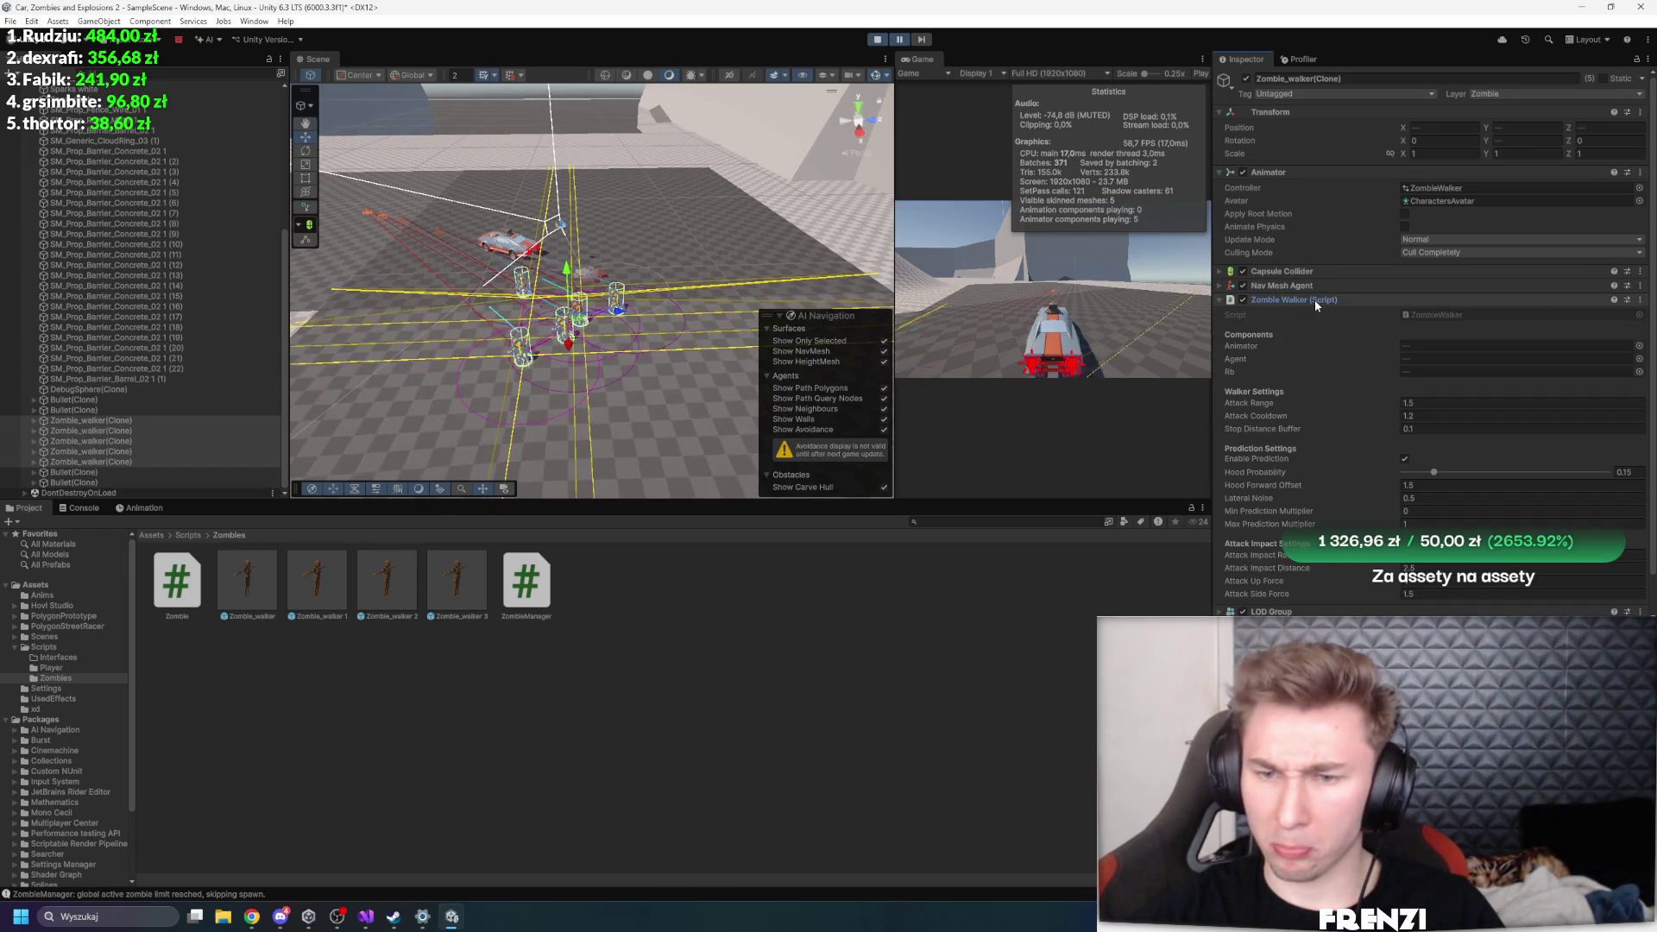
- Set Min Prediction Multiplier to 5 on the running zombie clones
scroll(1462, 509, "down", 1)
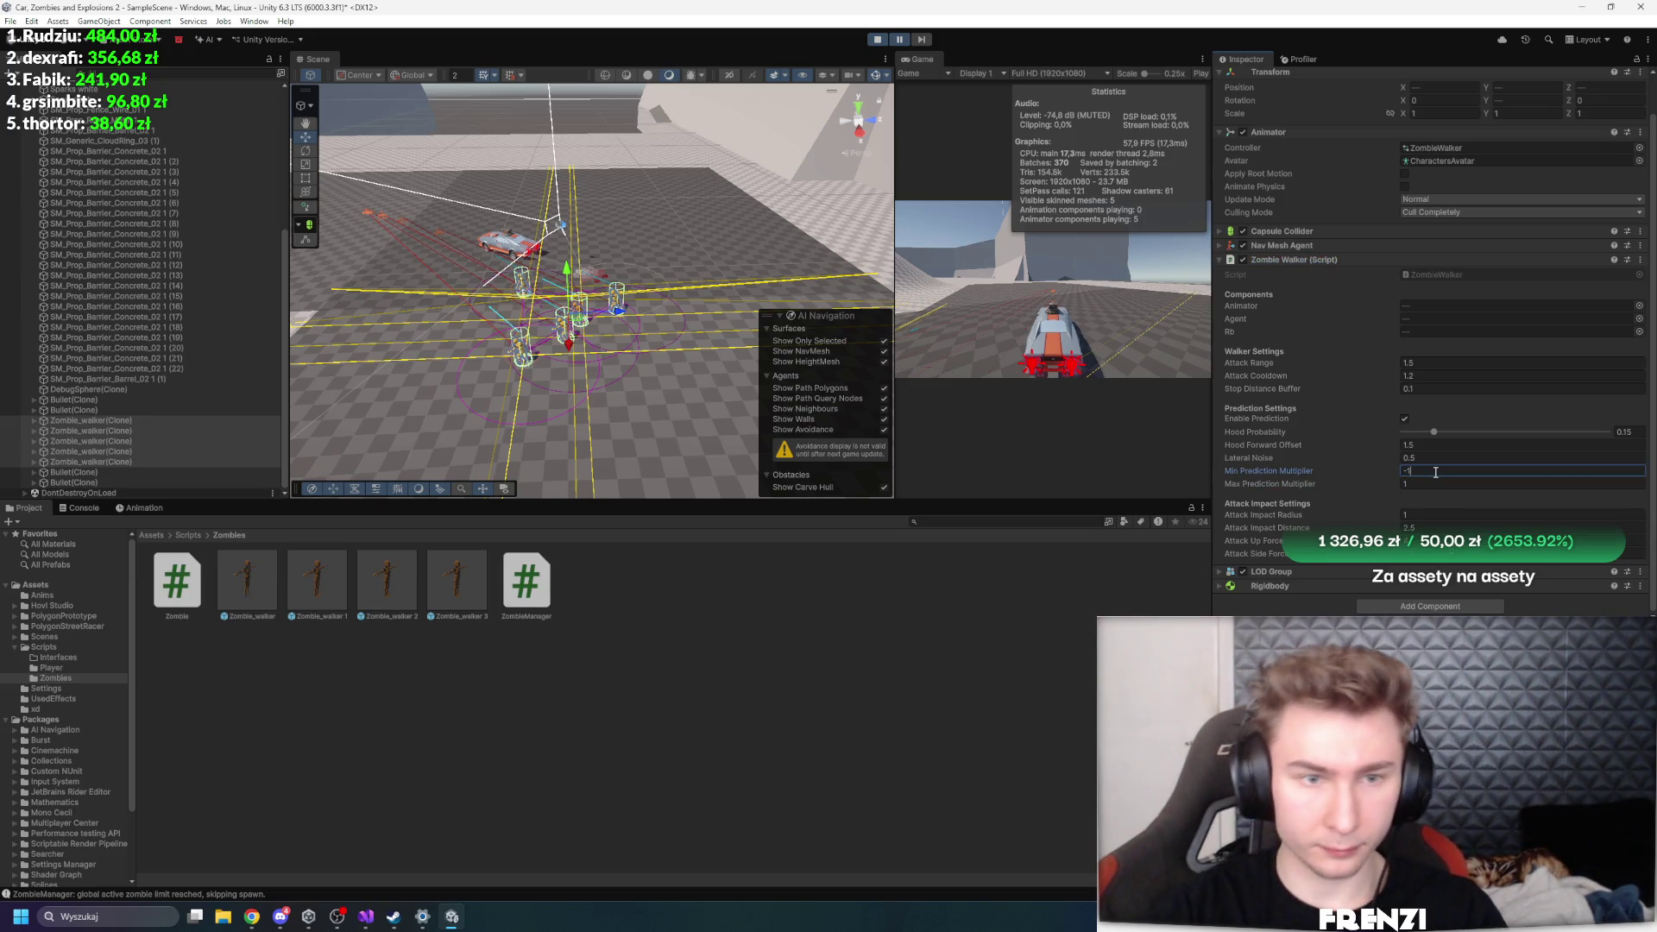
key("Return")
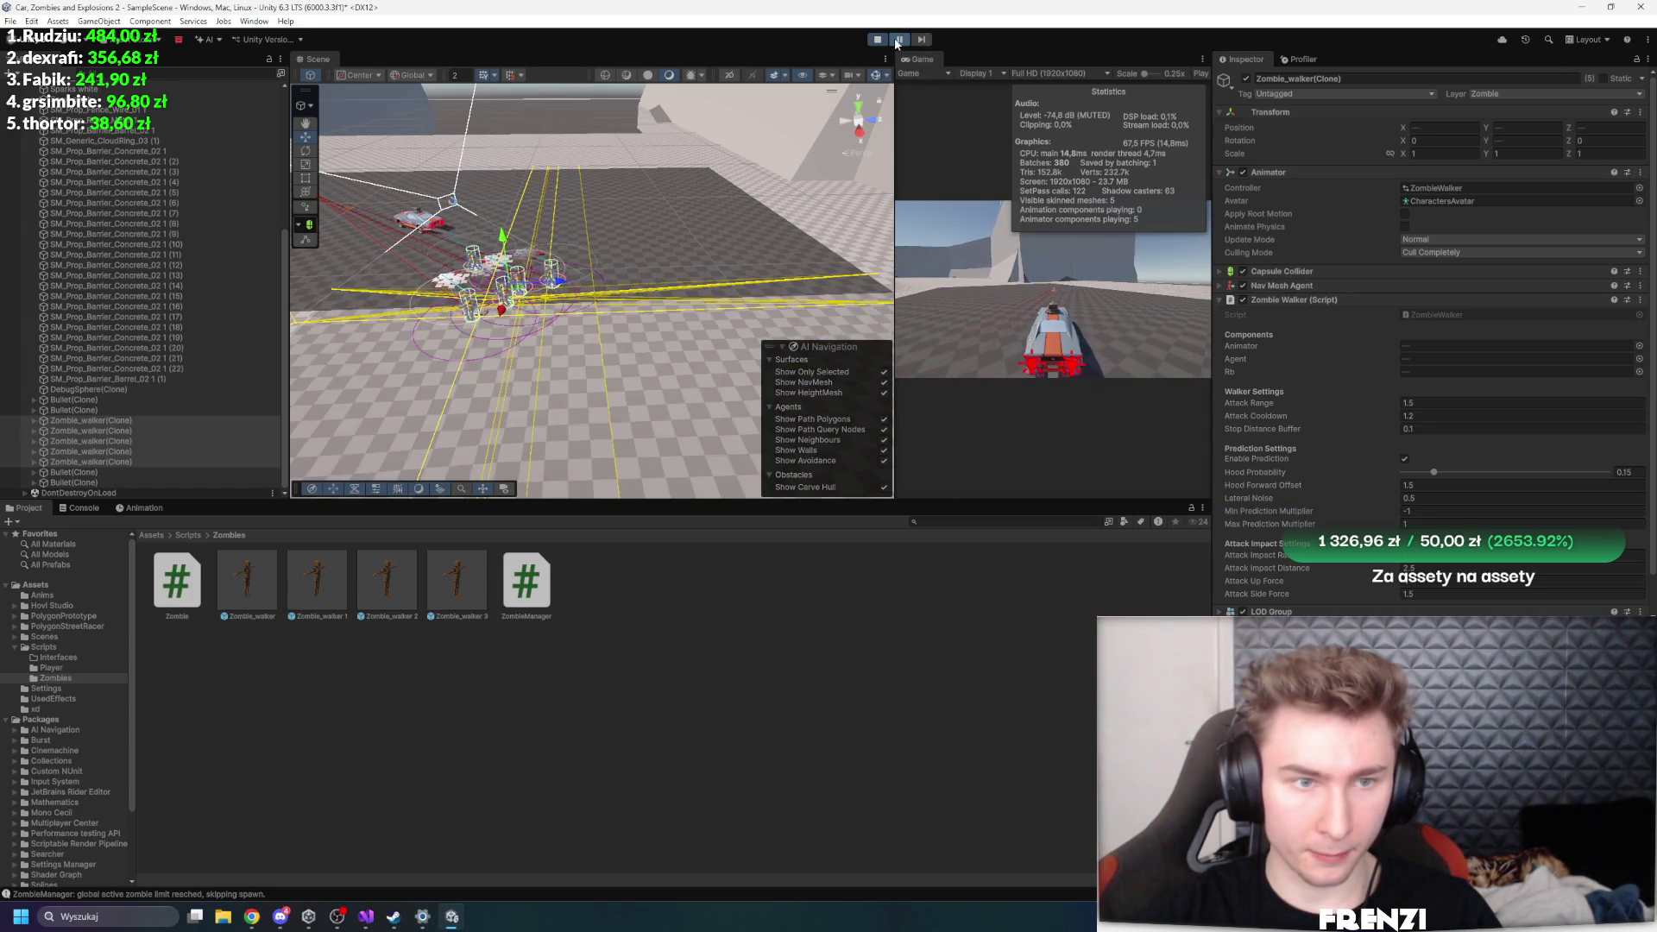
key("Return")
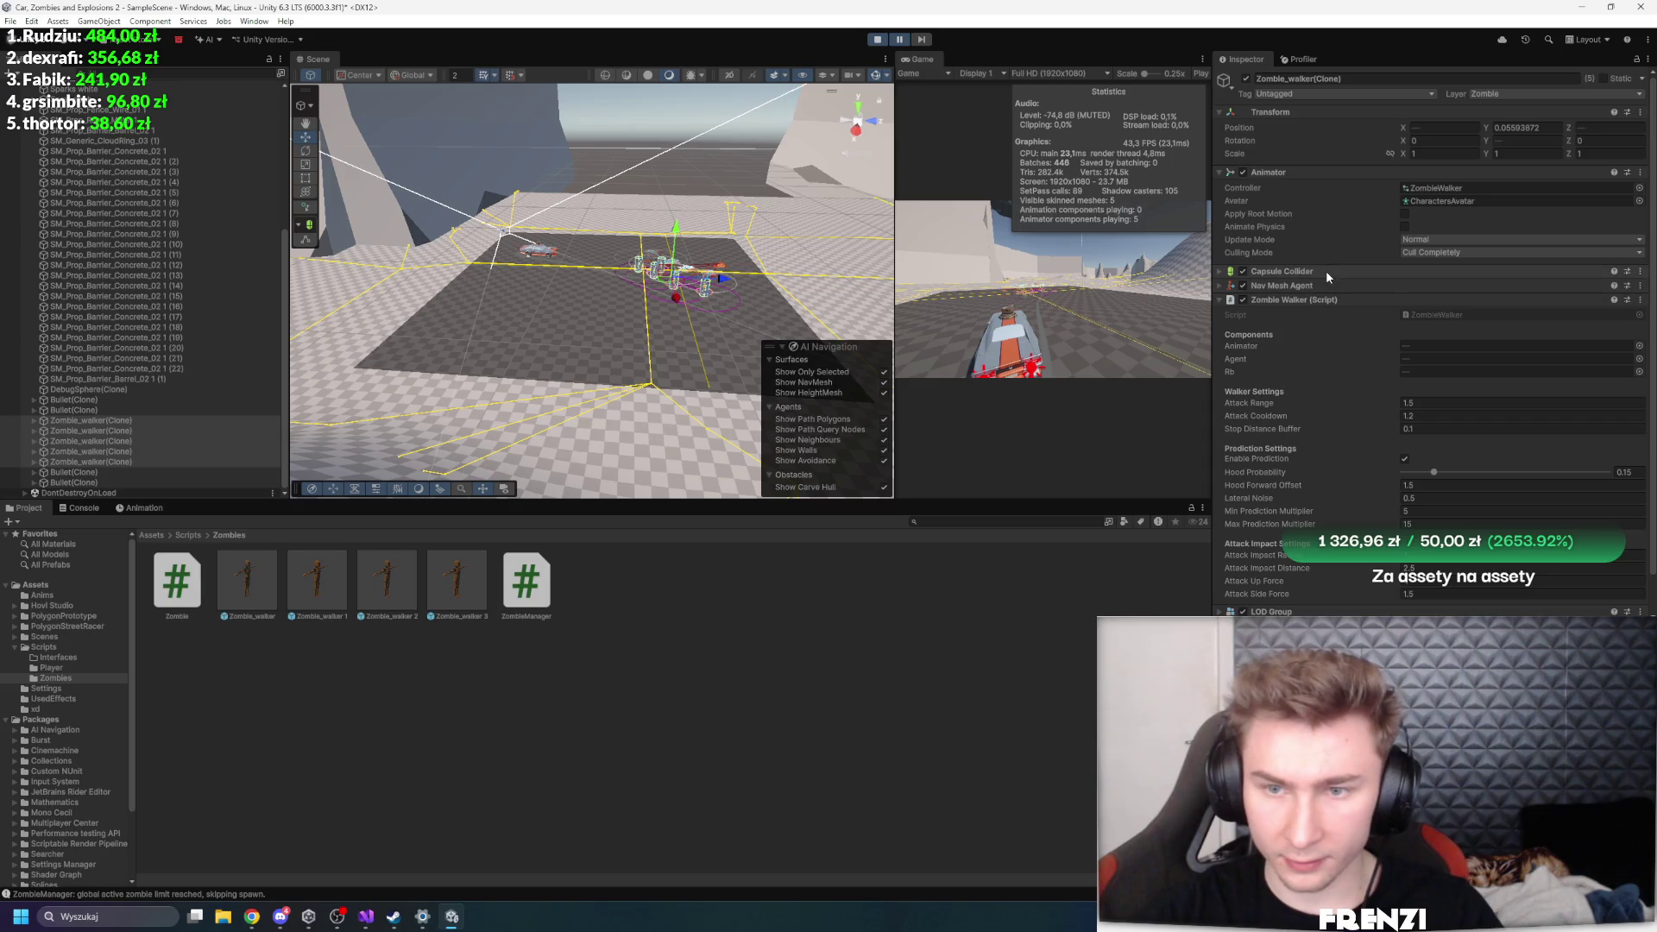
- Stop the playtest and select the Zombie_walker prefab in the Project window
scroll(1326, 271, "down", 2)
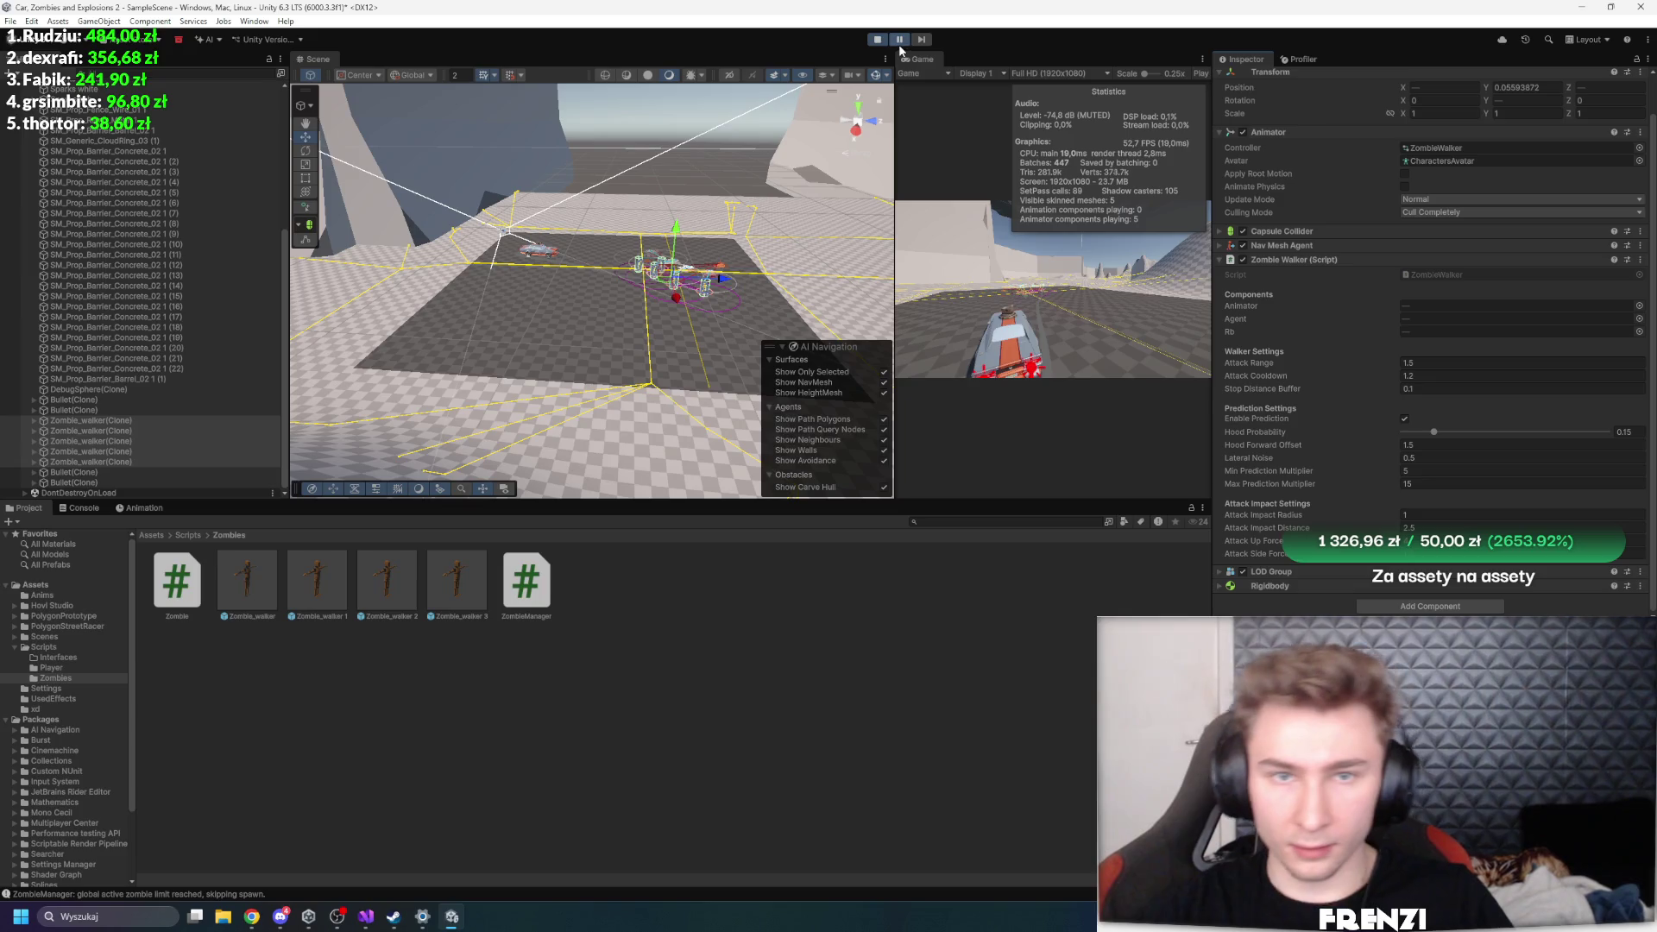
key("ctrl+p")
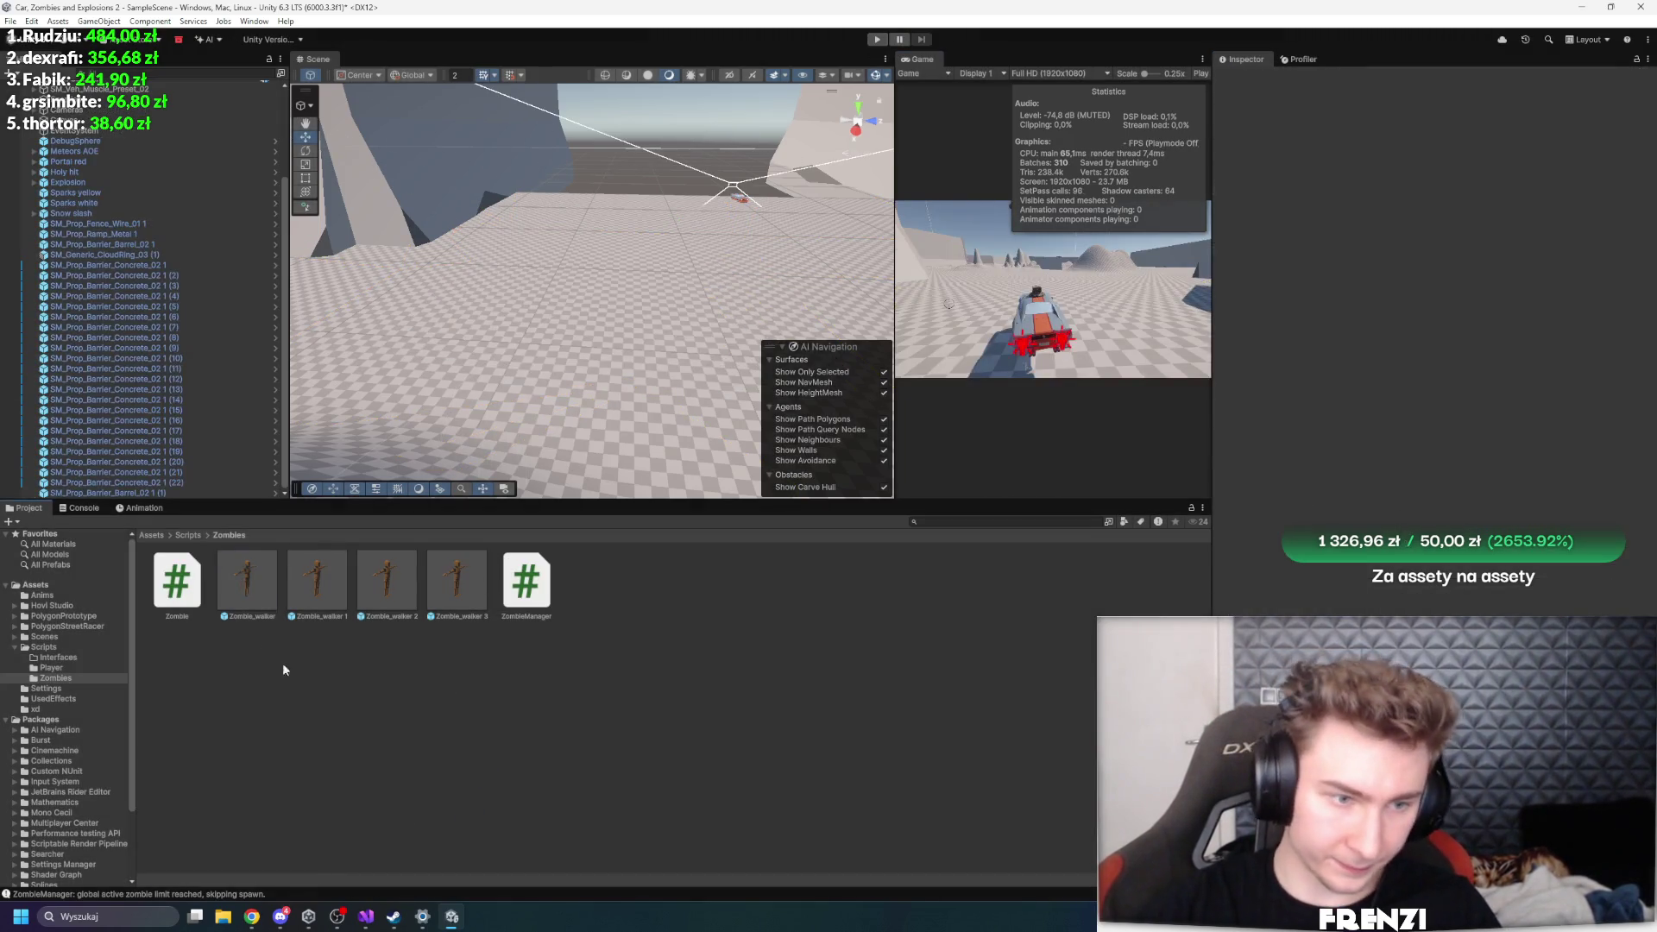
left_click(246, 580)
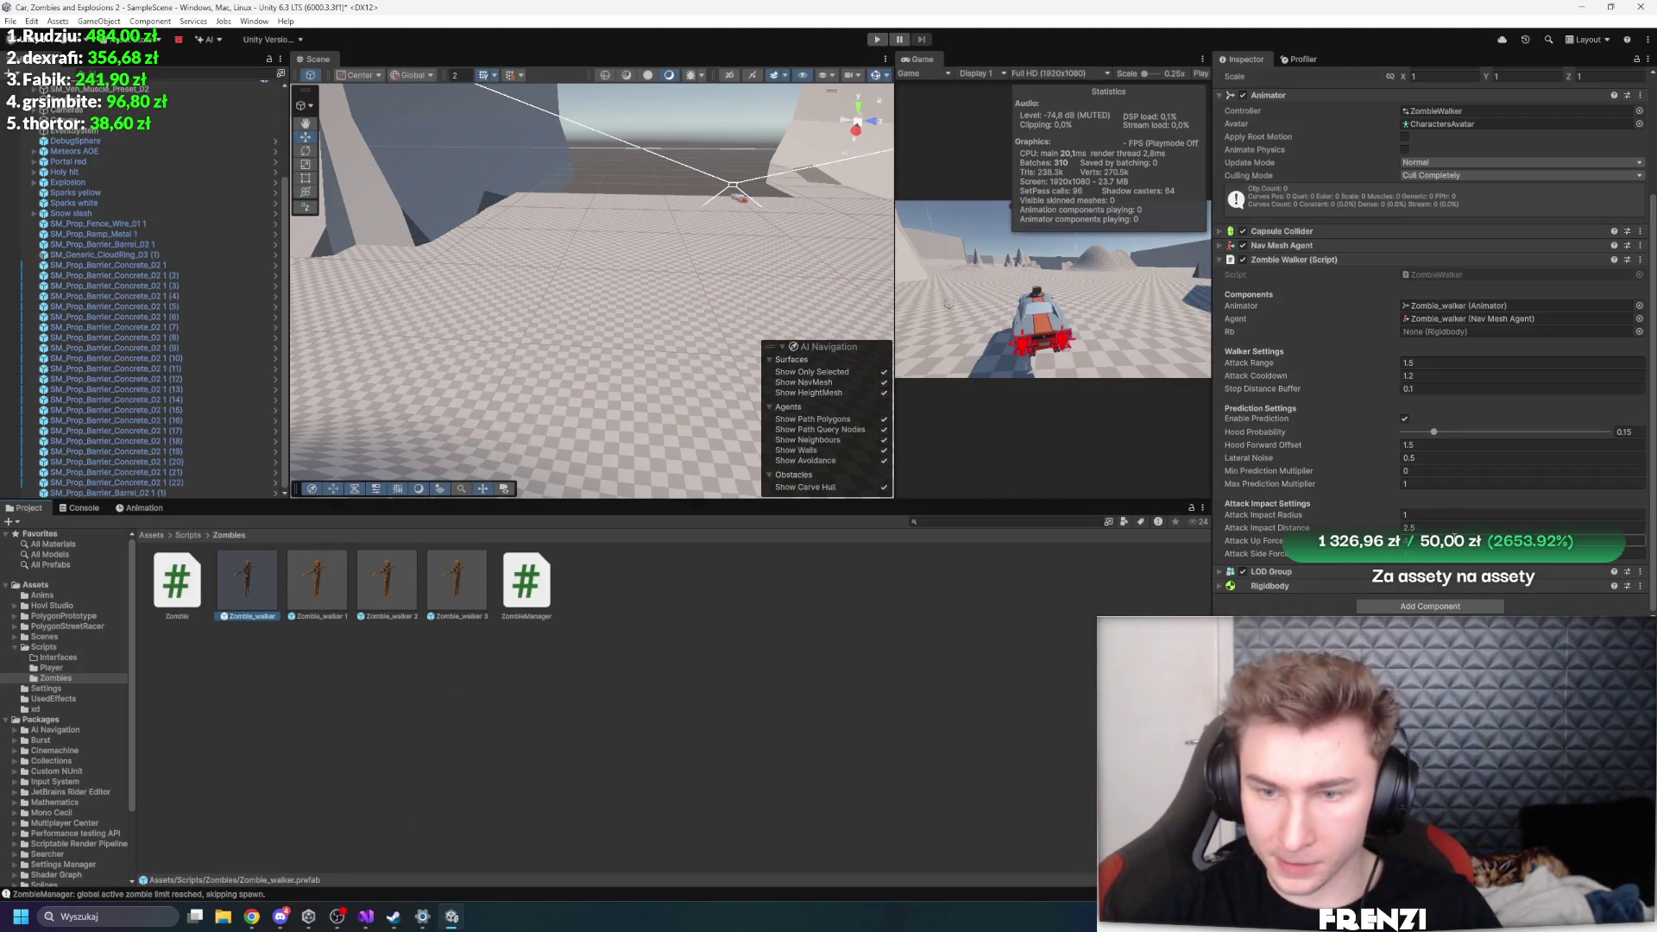
- Open the Zombie_walker prefab, set its Rigidbody Linear Damping to 0.05, and briefly playtest
left_click(587, 701)
double_click(247, 579)
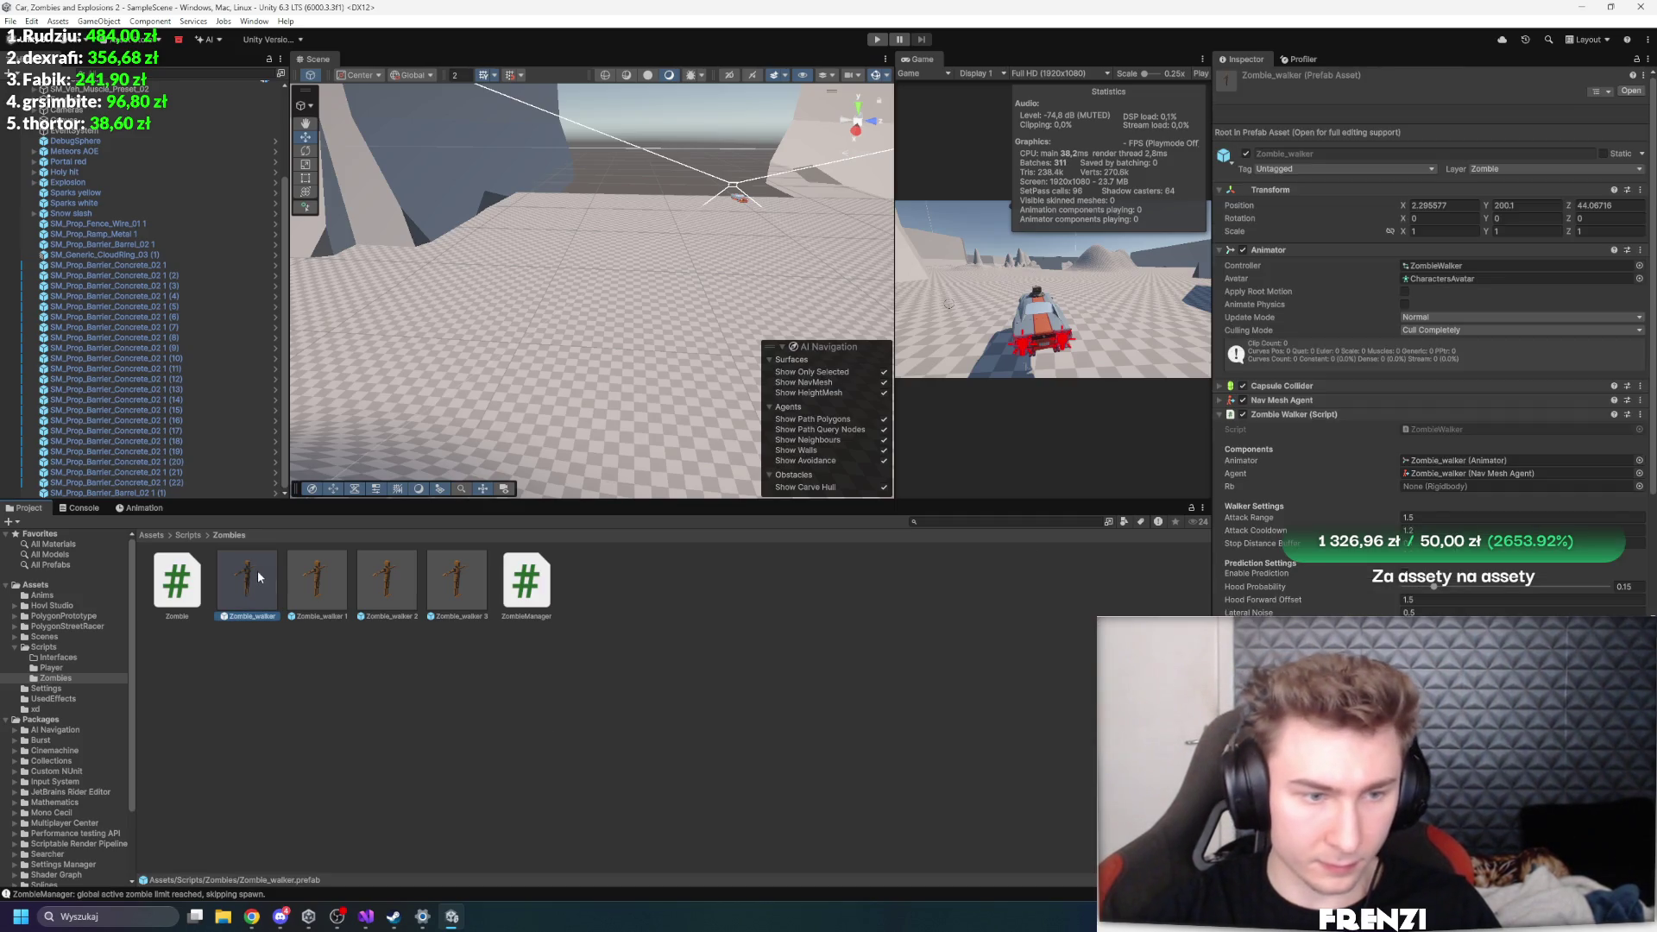
left_click(1334, 386)
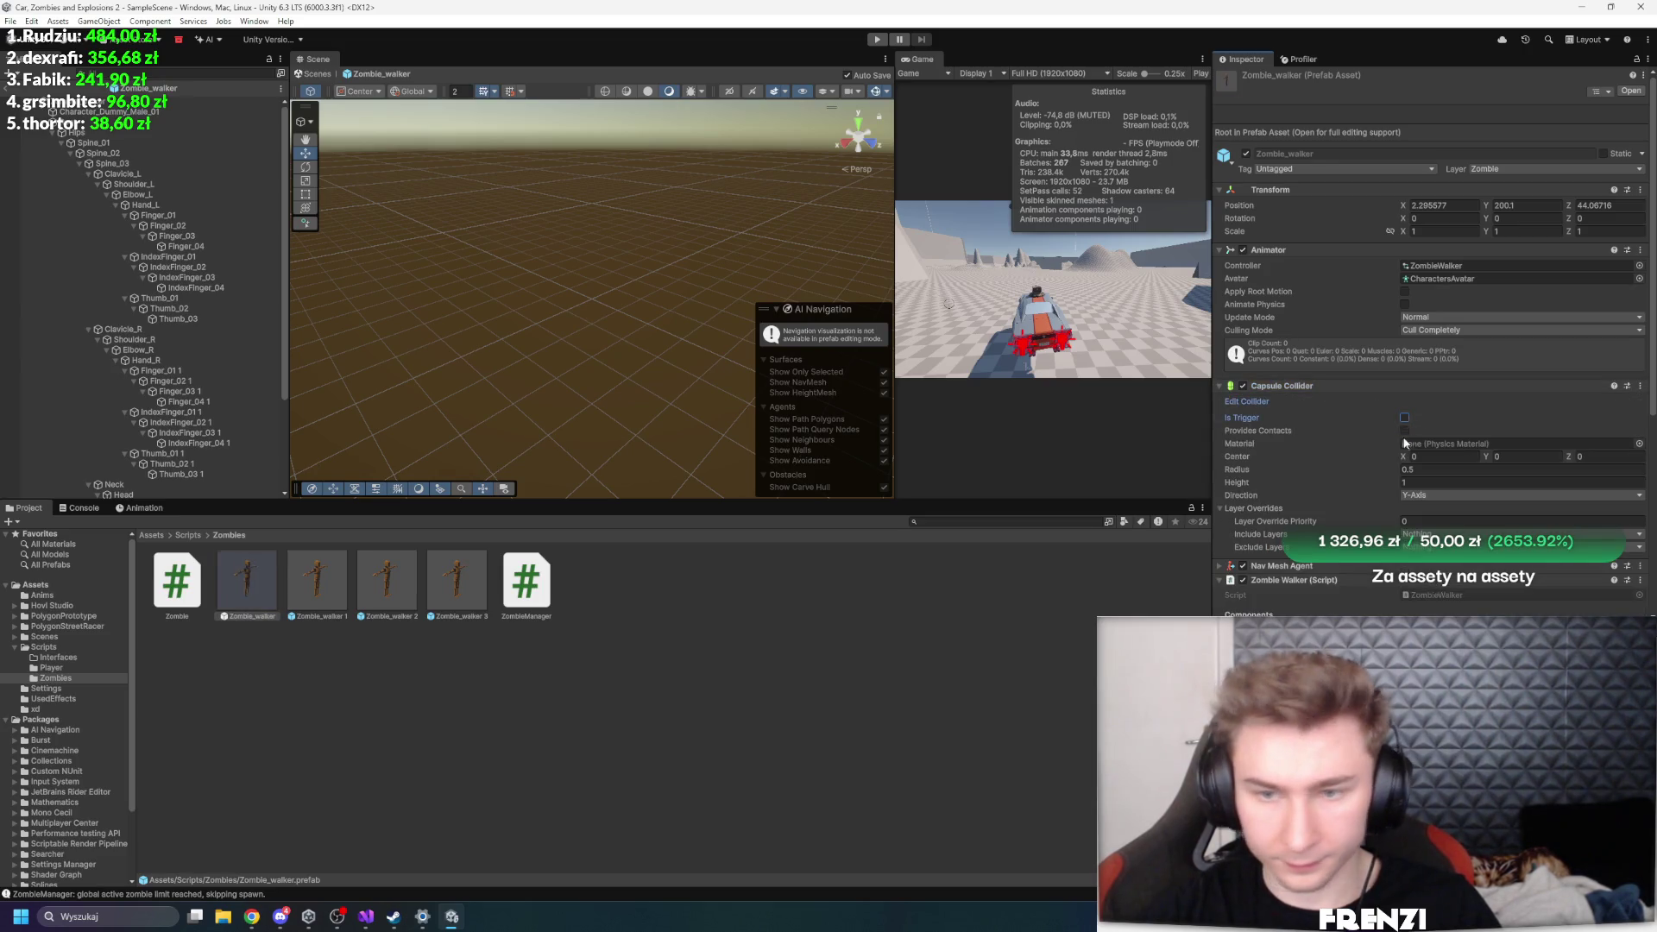
scroll(1400, 429, "down", 10)
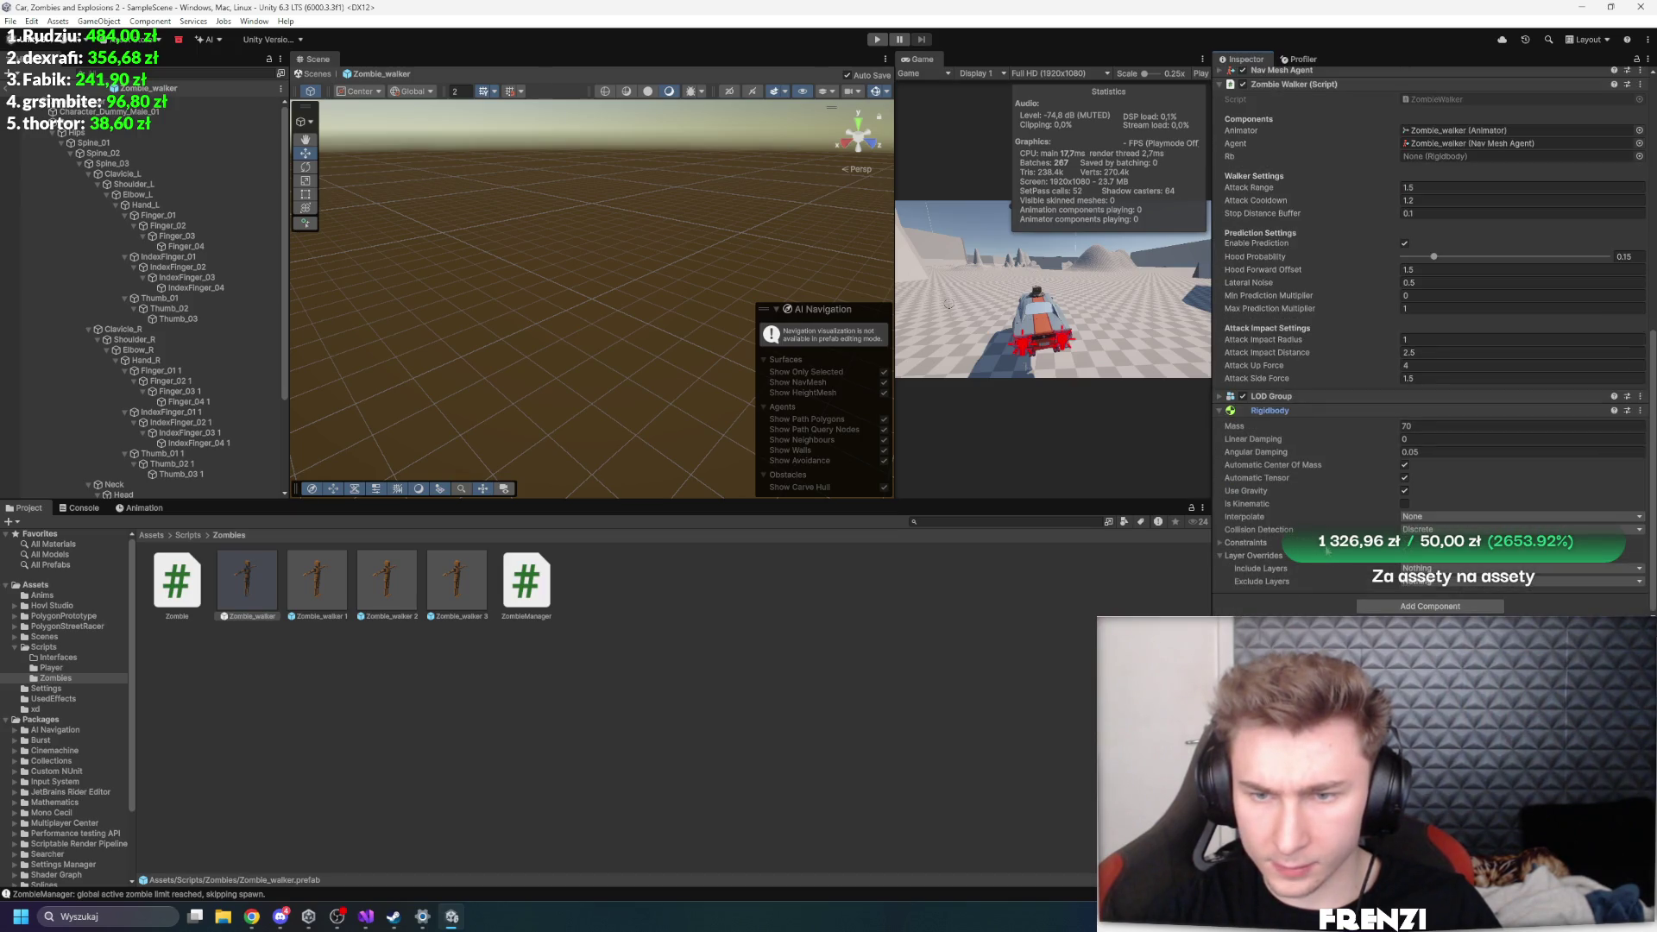
left_click(1431, 438)
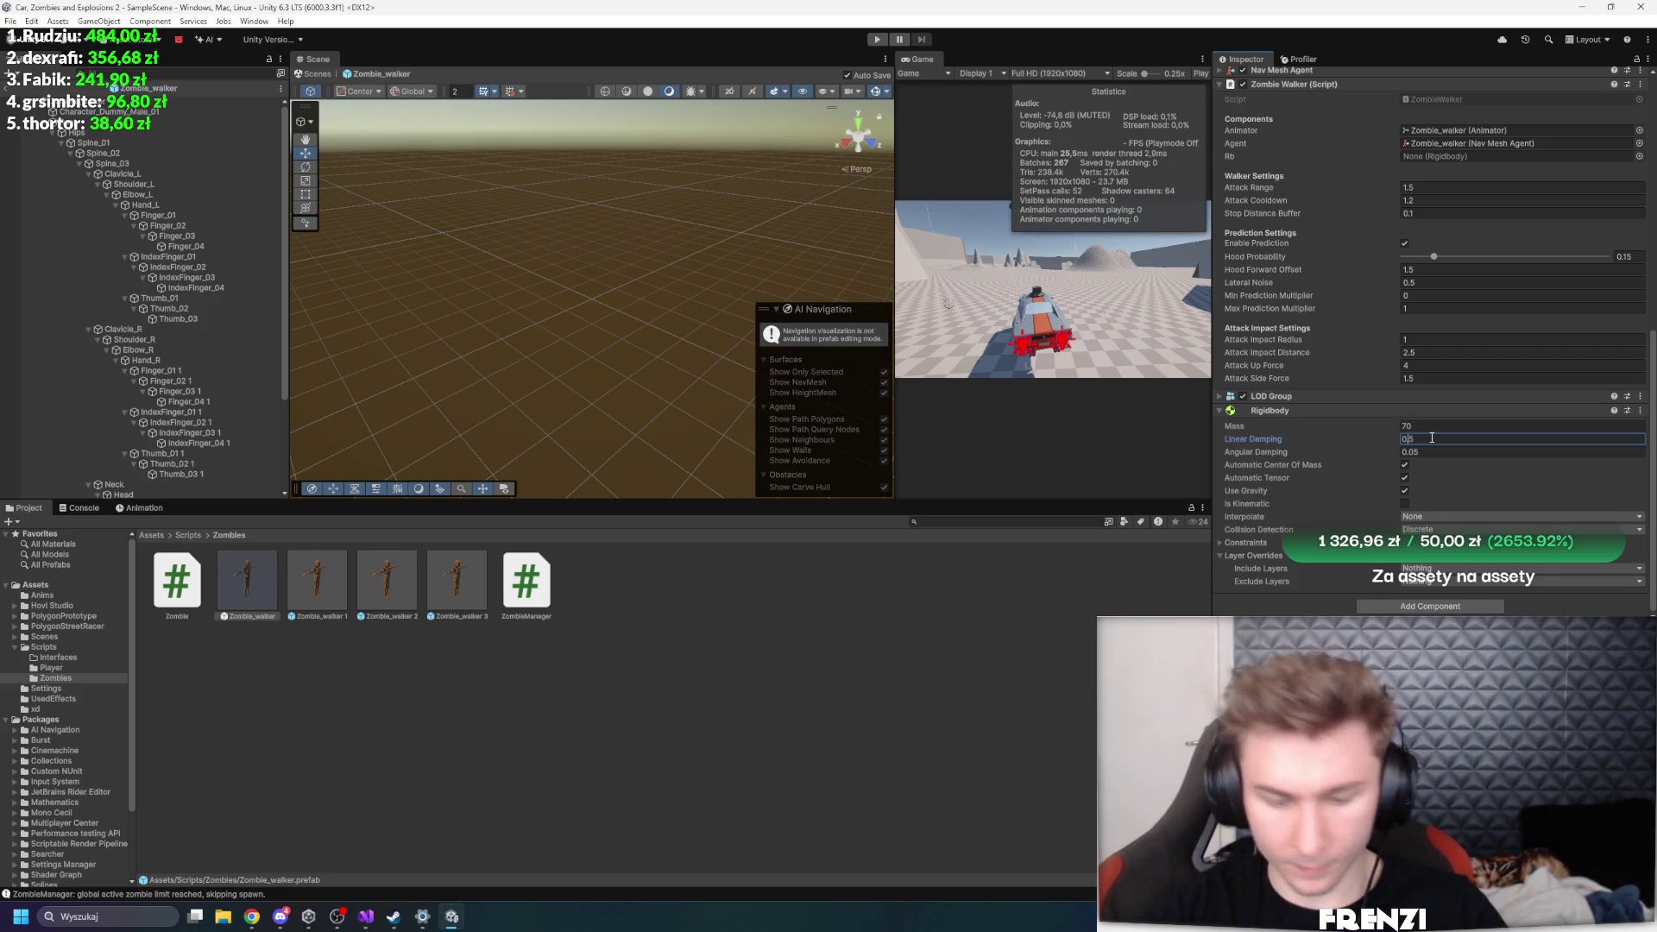
type(".05")
key("Return")
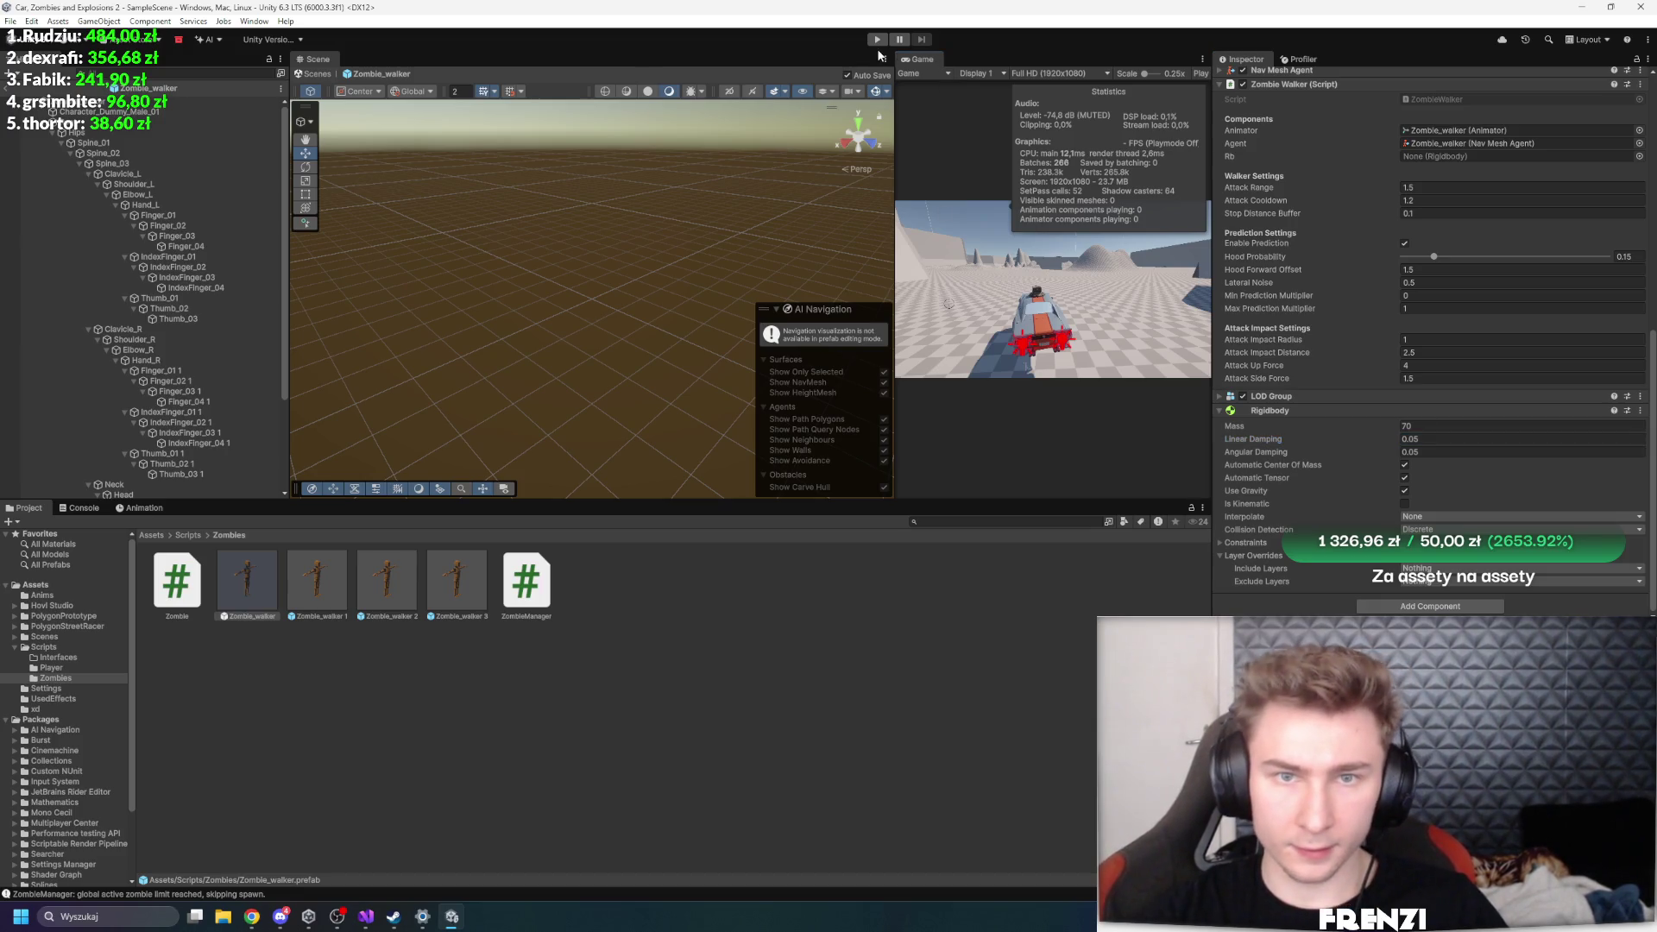
left_click(876, 39)
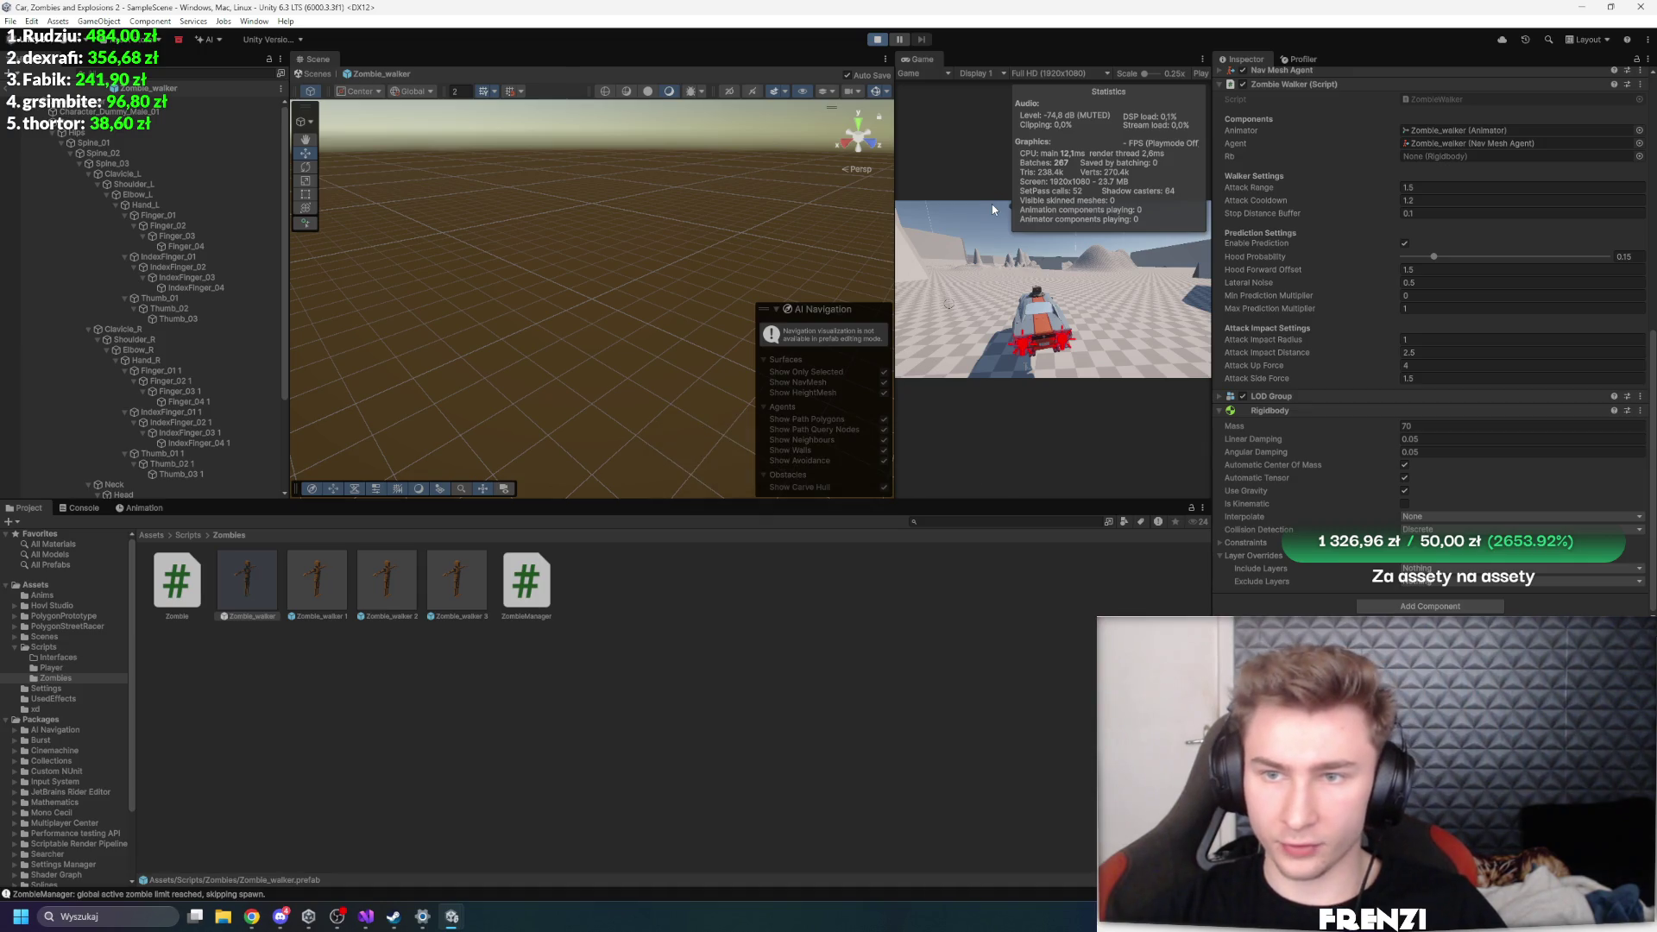
left_click(877, 39)
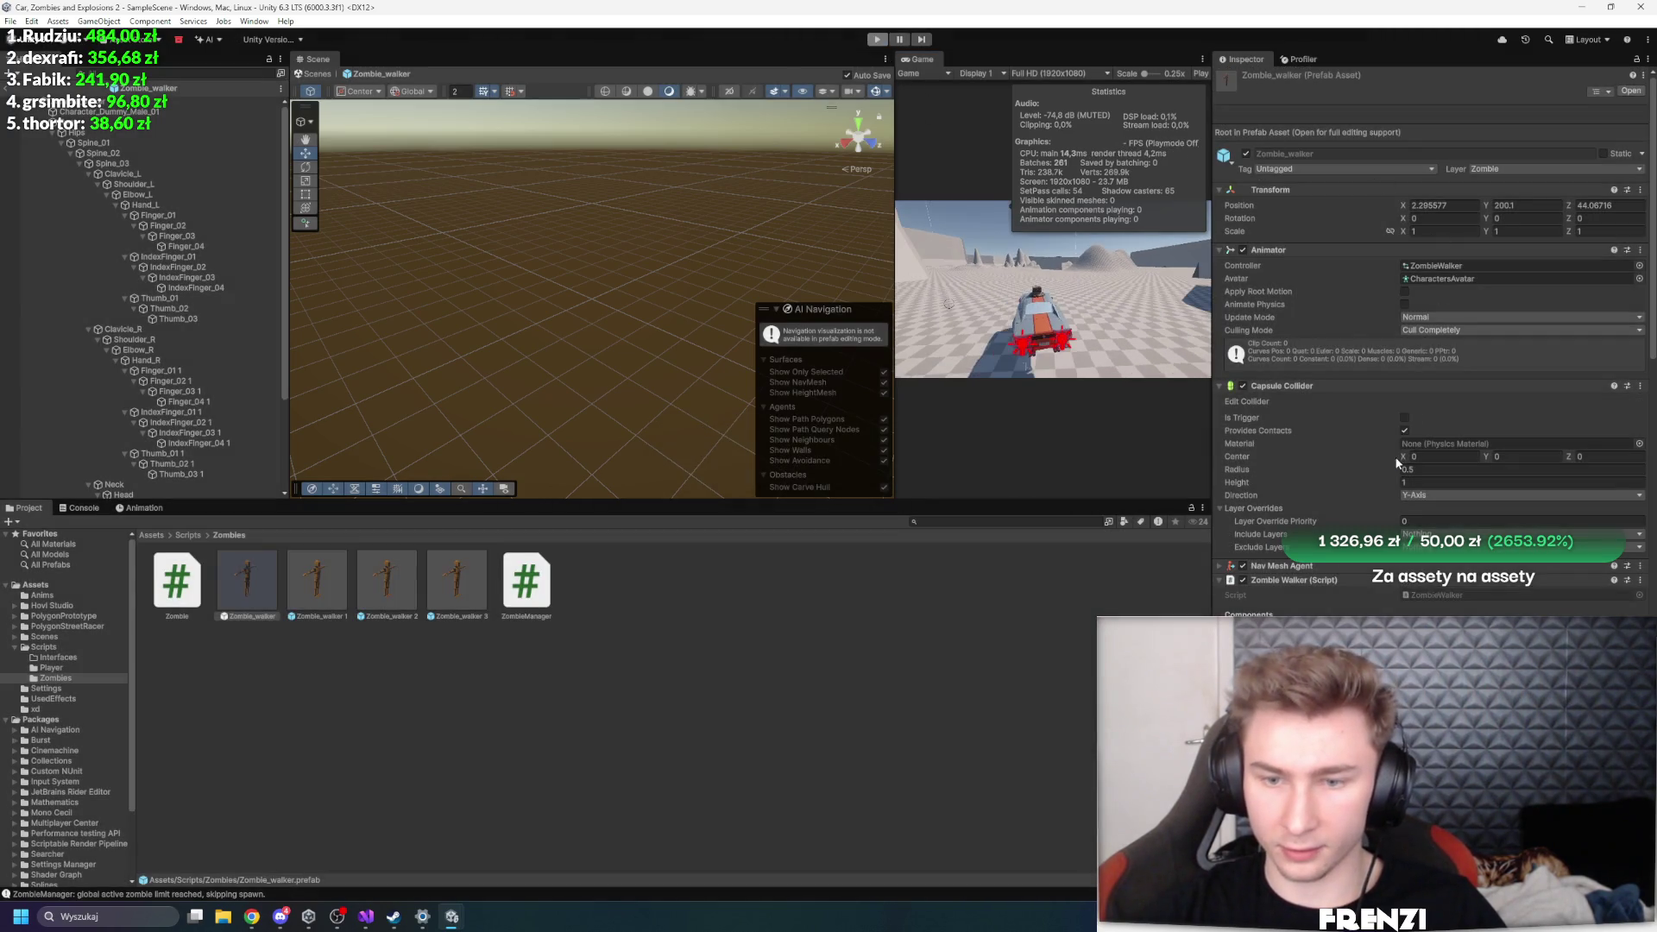
- Assign the prefab's Rigidbody to the Zombie Walker script's Rb field and start a maximized playtest
scroll(1380, 422, "down", 5)
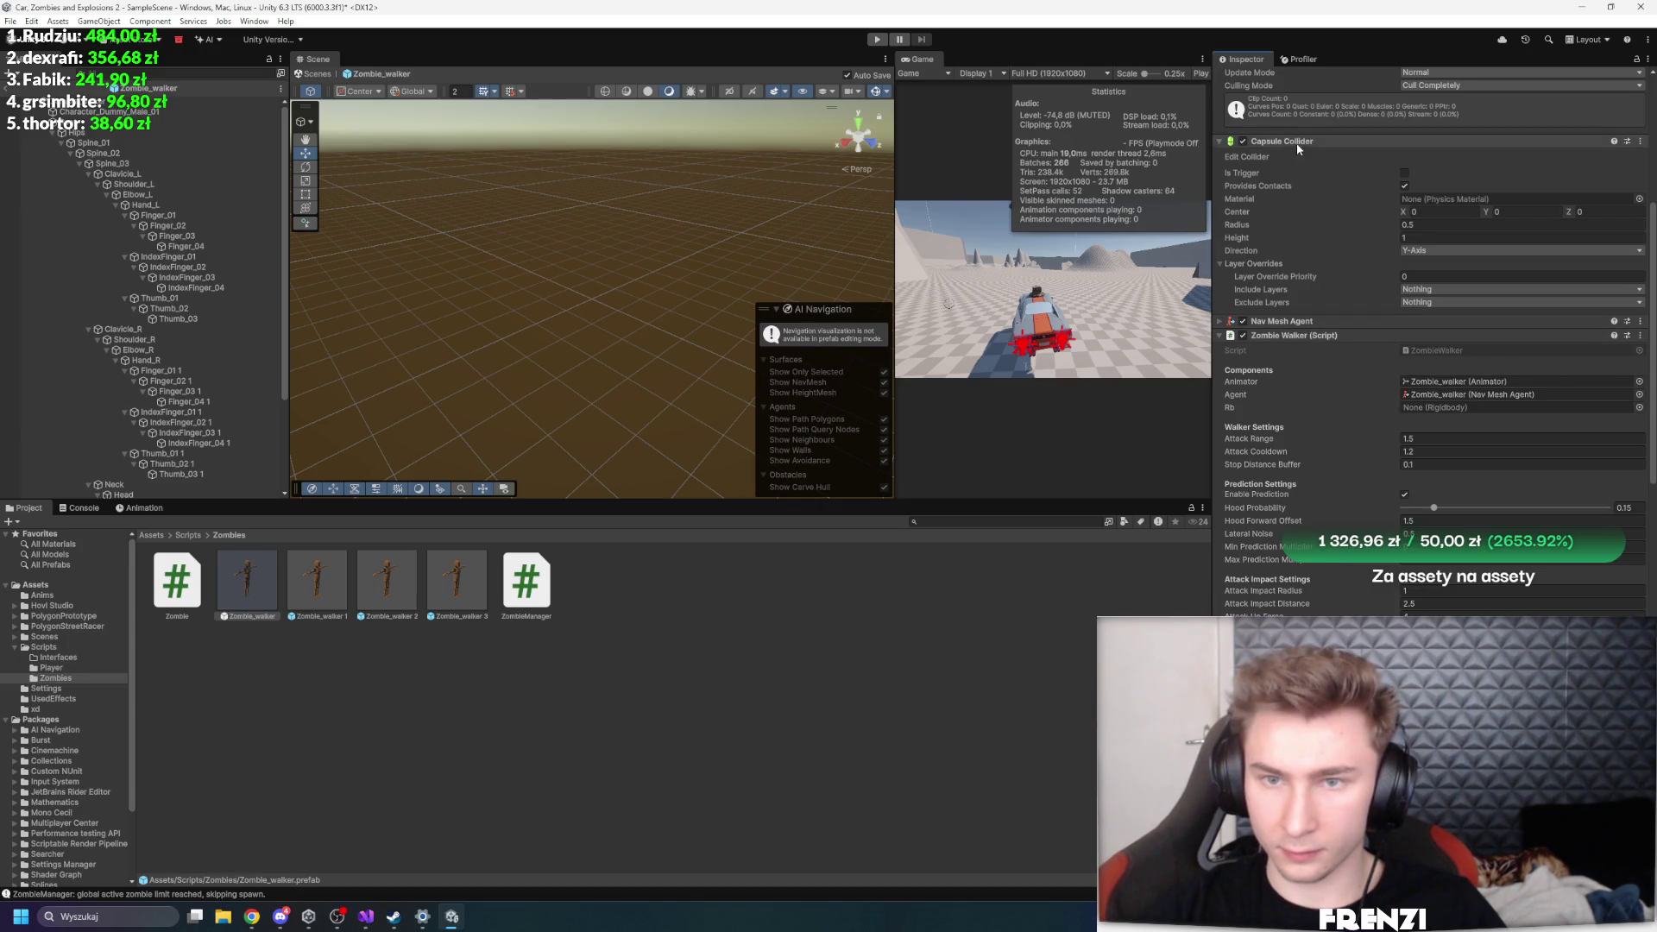
left_click(1294, 143)
left_click(1302, 169)
mouse_move(1268, 411)
left_mouse_down()
mouse_move(1345, 384)
mouse_move(1301, 375)
left_mouse_up()
left_click(1301, 382)
scroll(1288, 469, "down", 5)
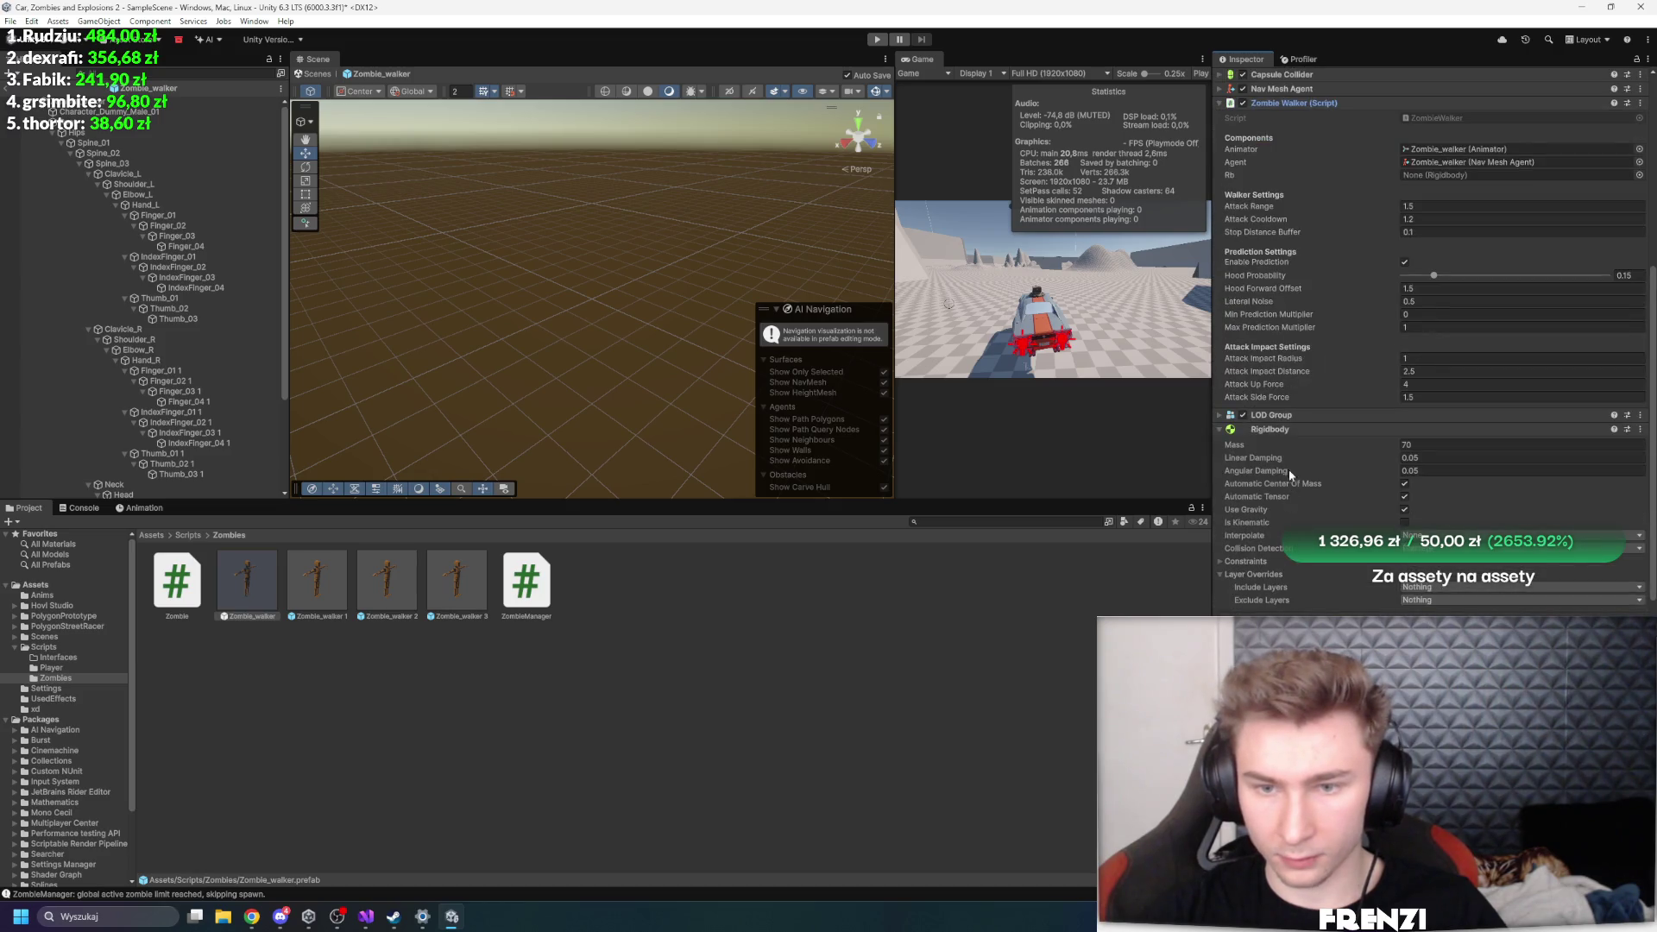
left_click_drag(1481, 166, 1473, 176)
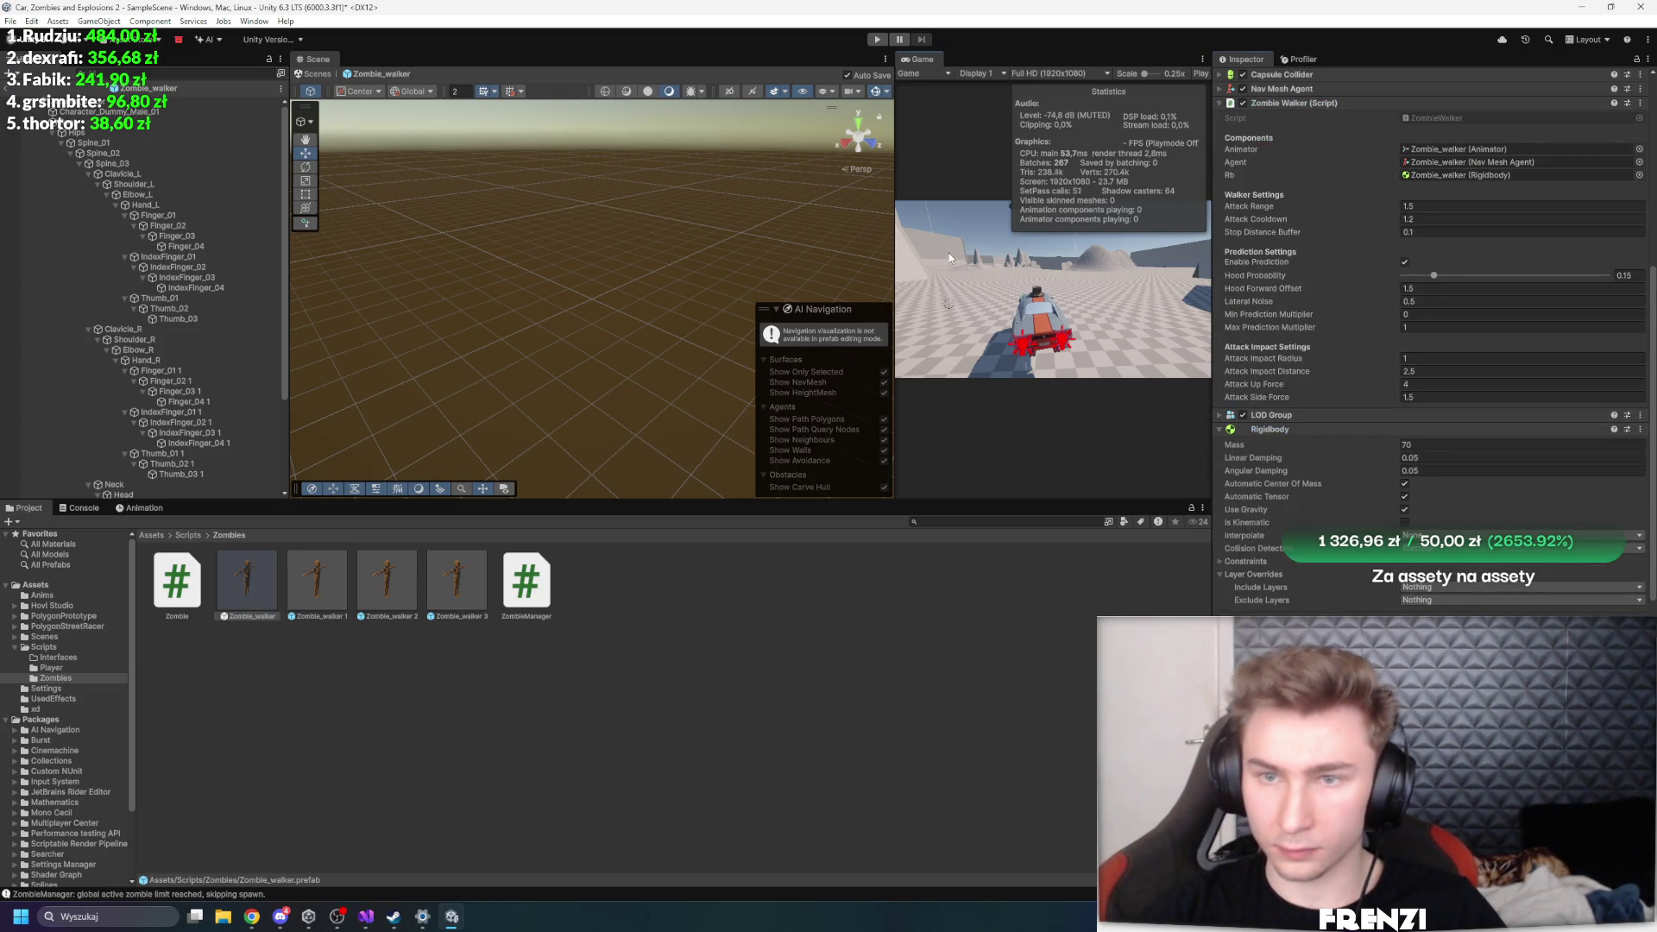
key("shift+space")
key("ctrl+p")
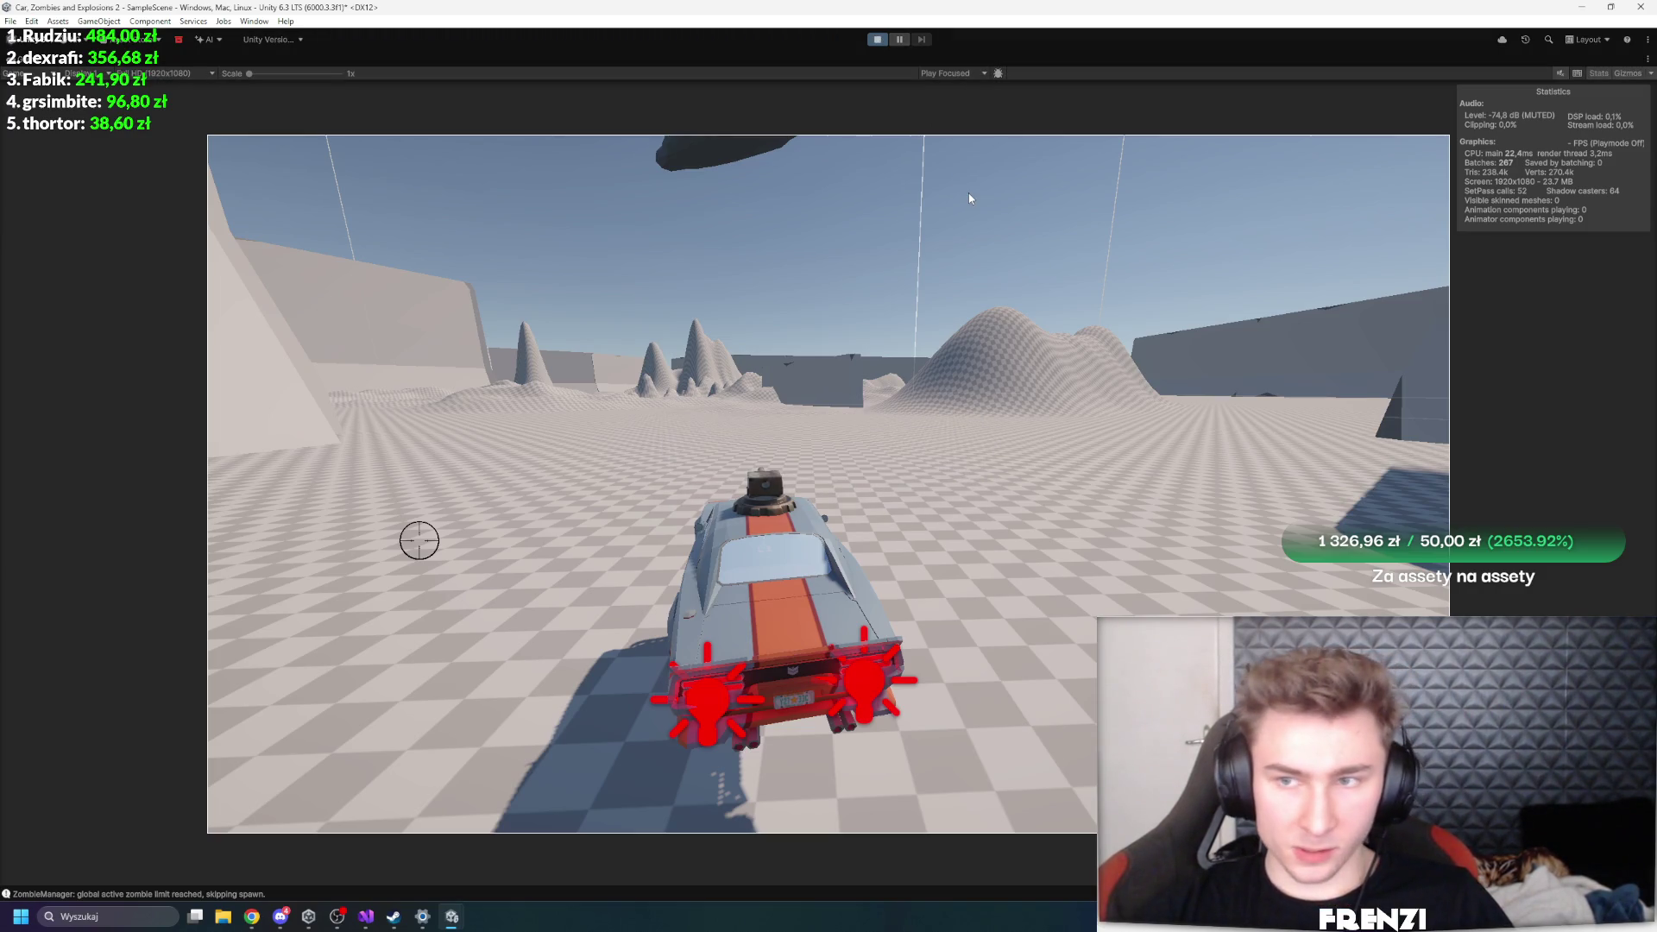
- Drive the car over the hills toward the zombies, reset it upright, then restore the editor layout
key("w")
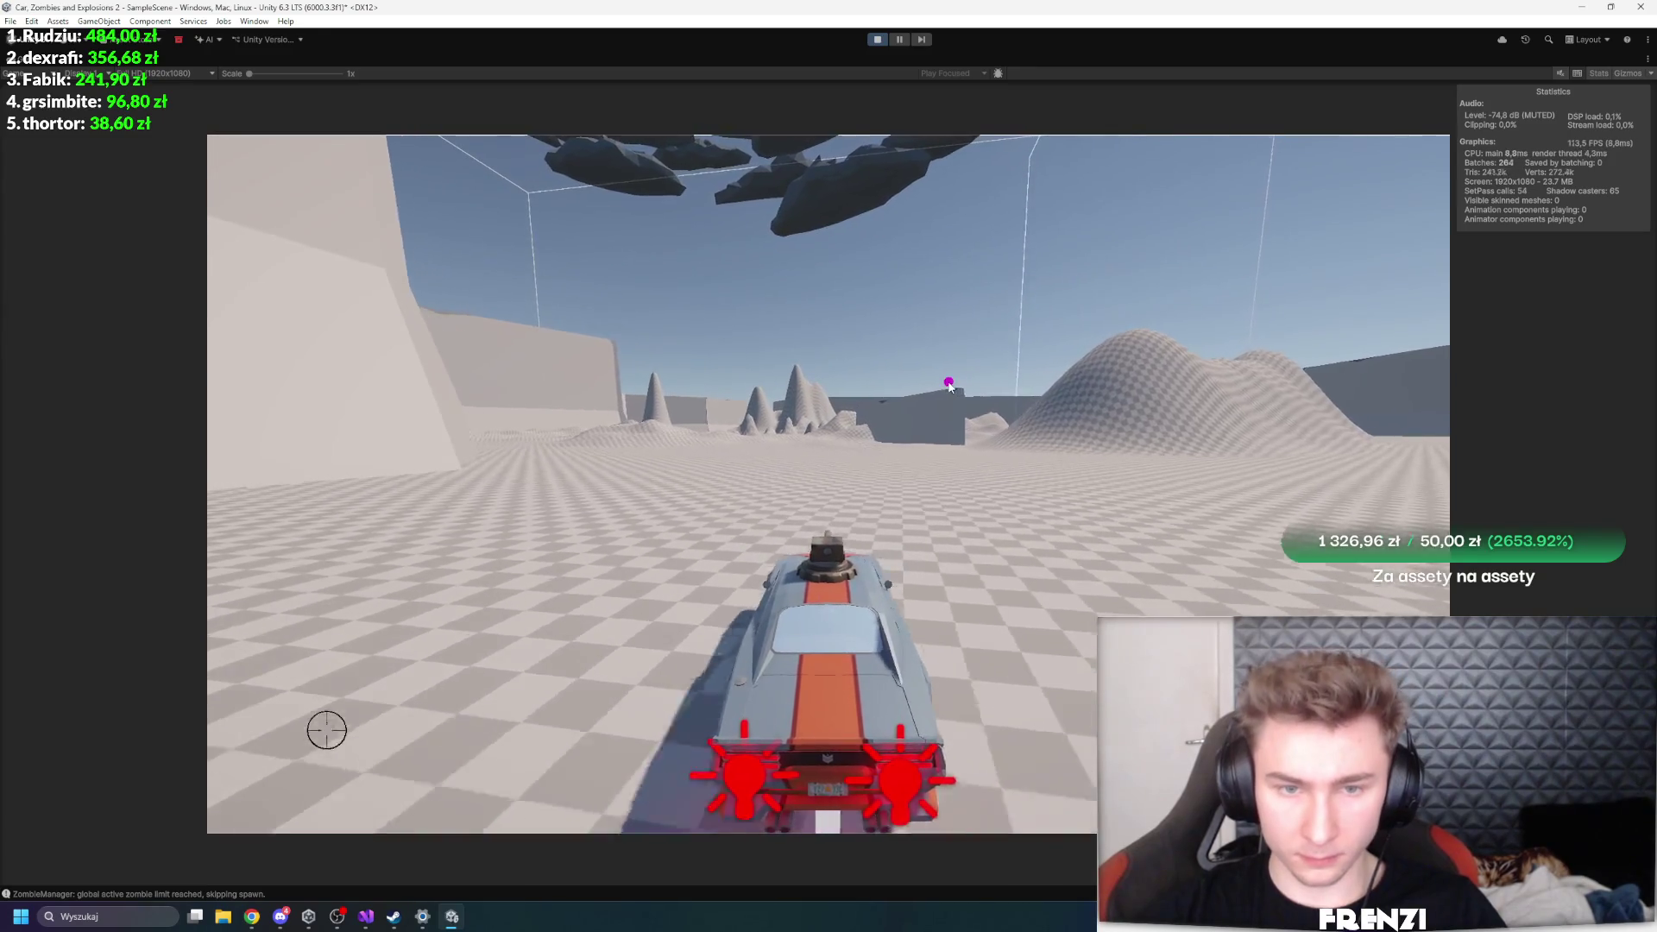
key("w")
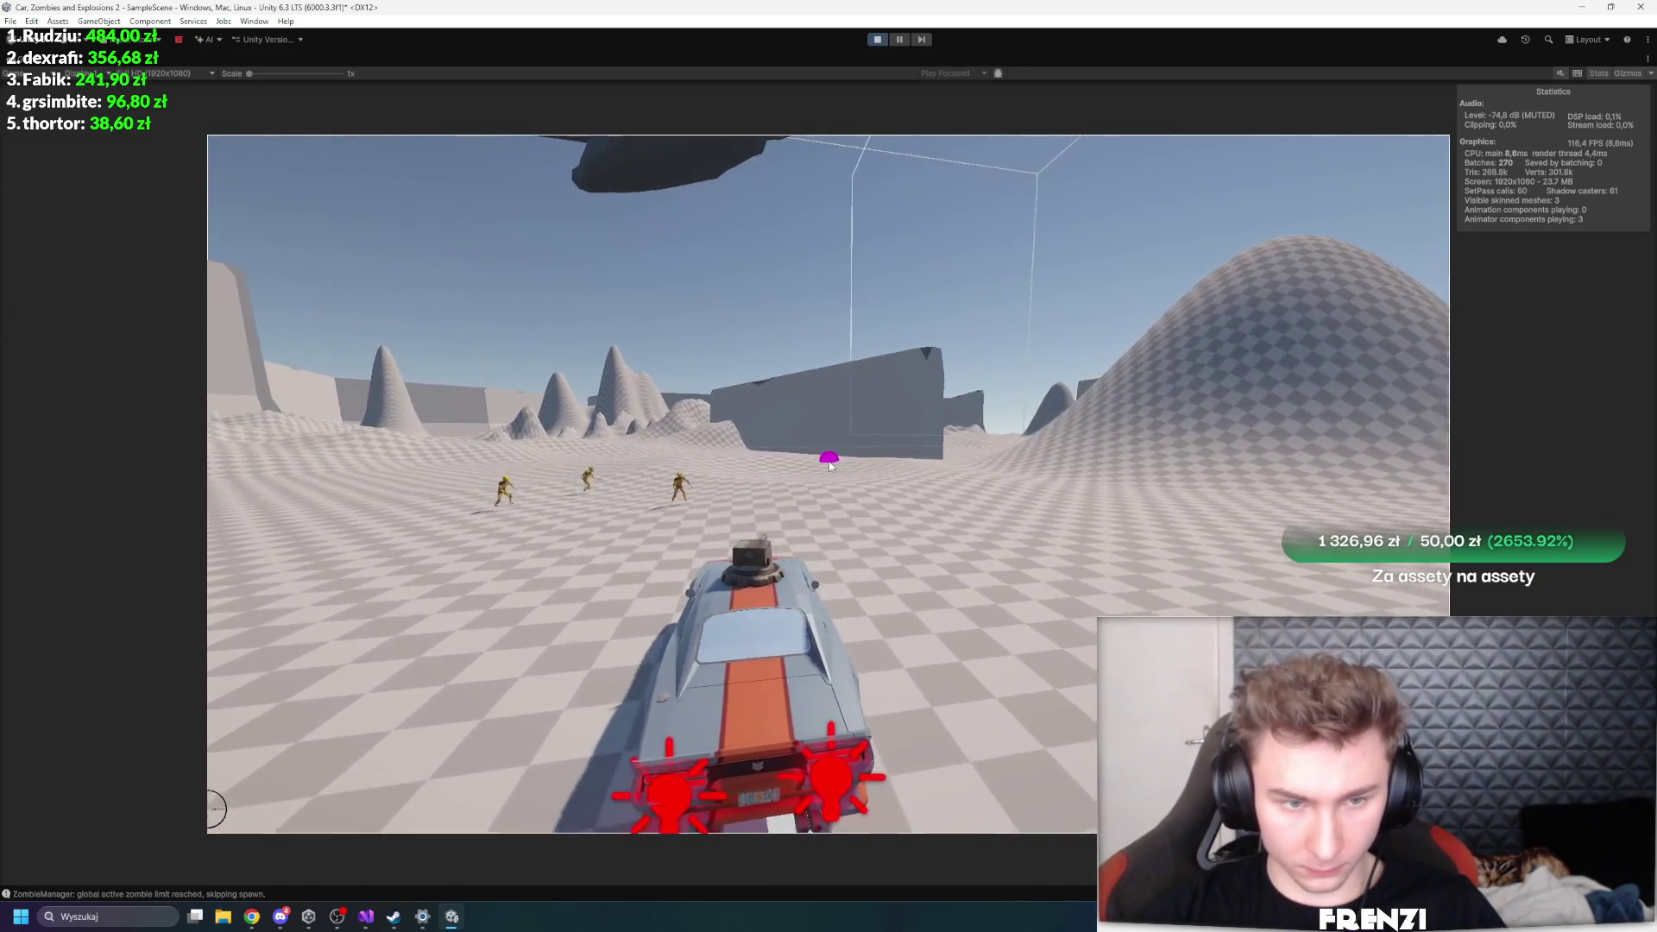
key("w")
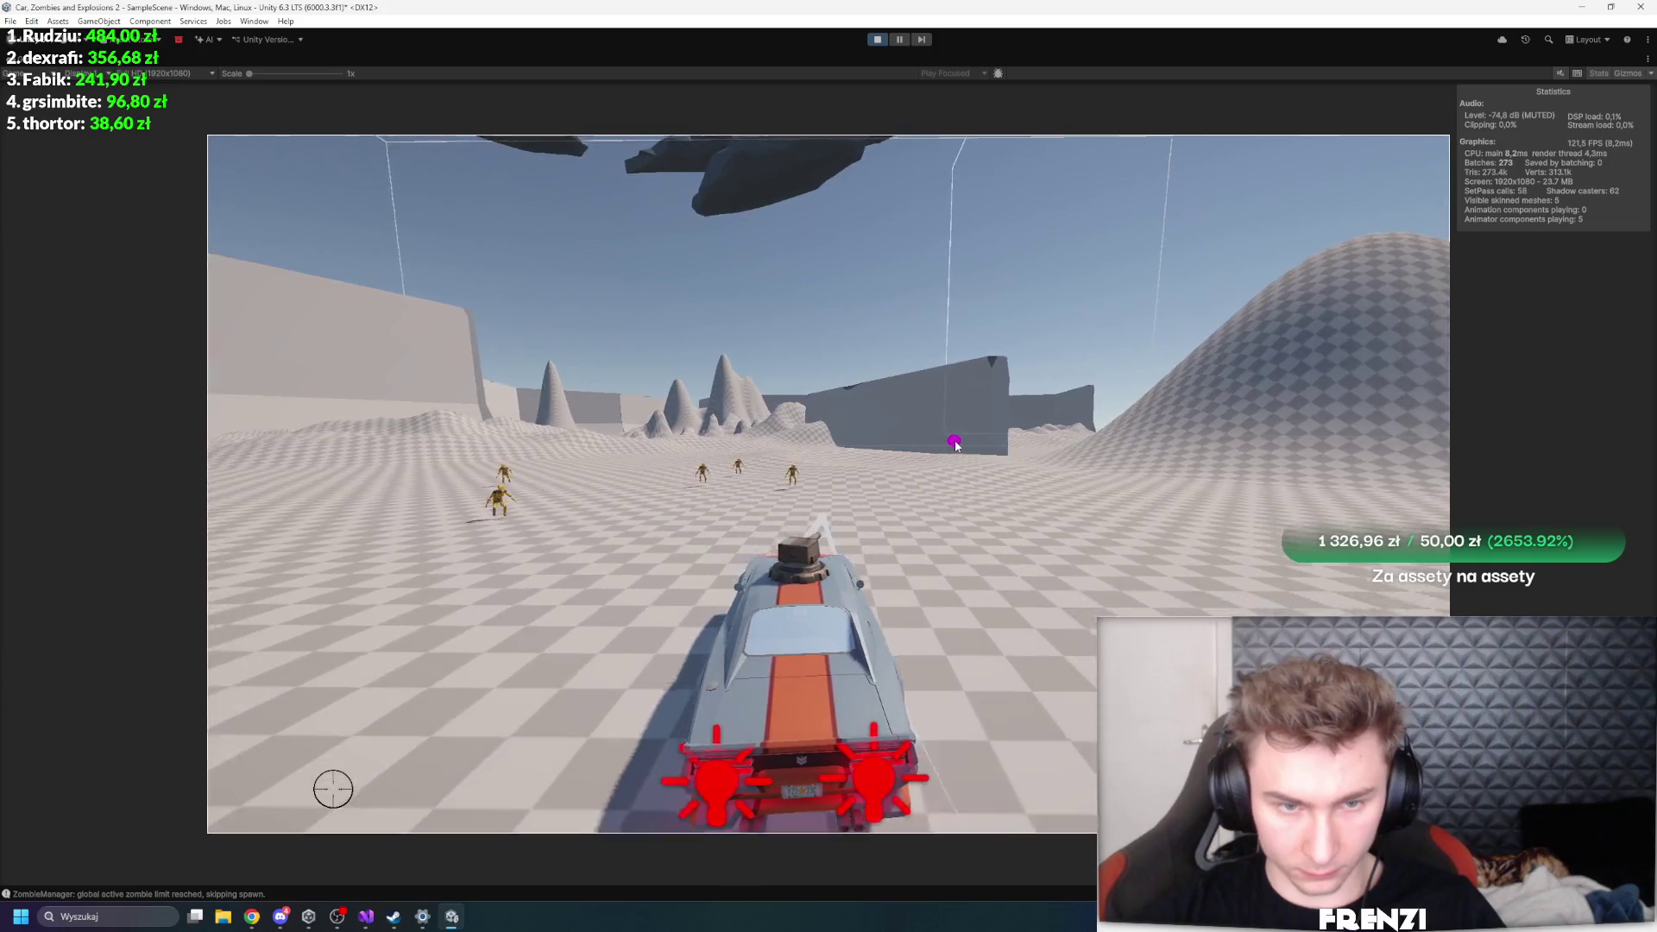
key("w")
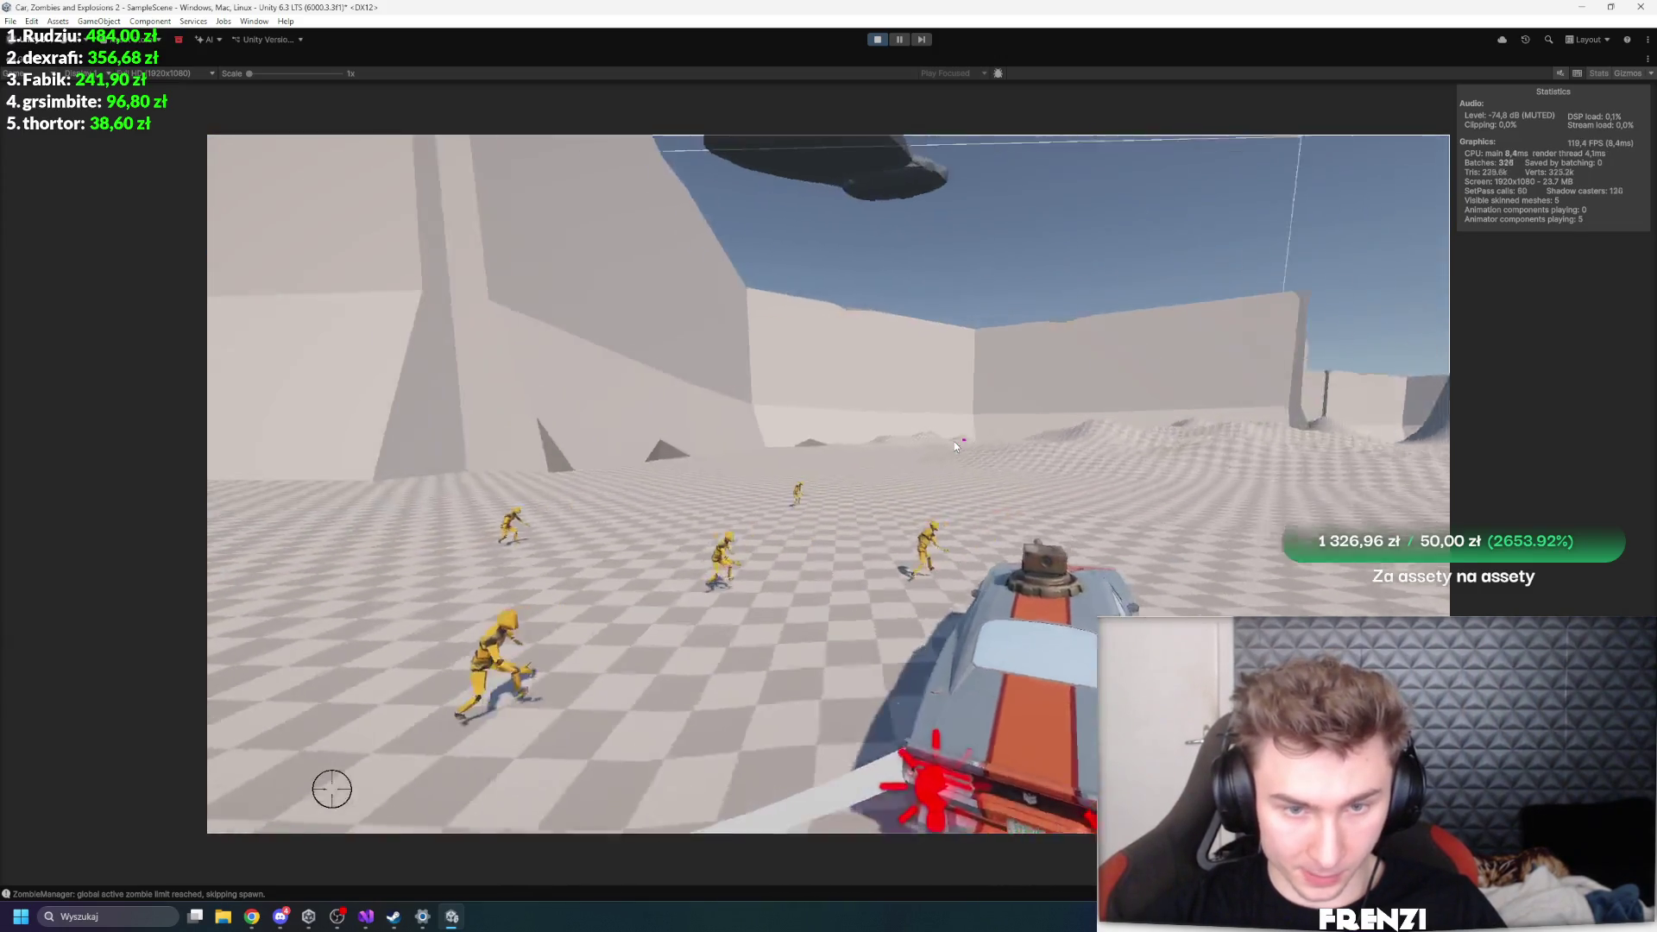
key("w")
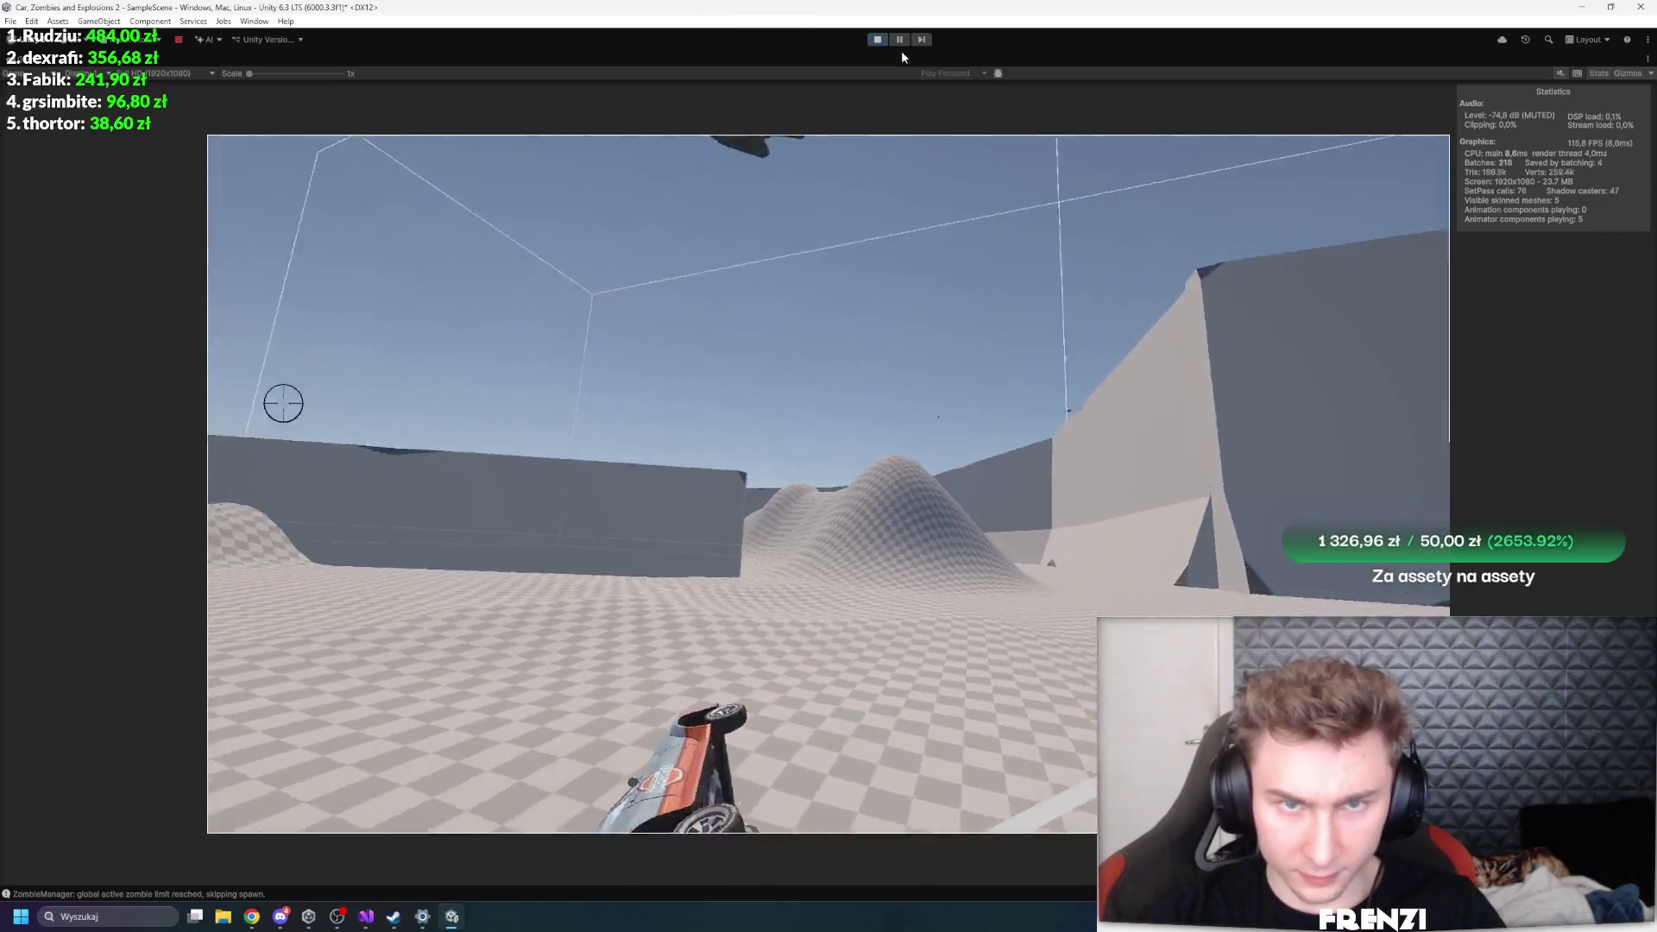
key("r")
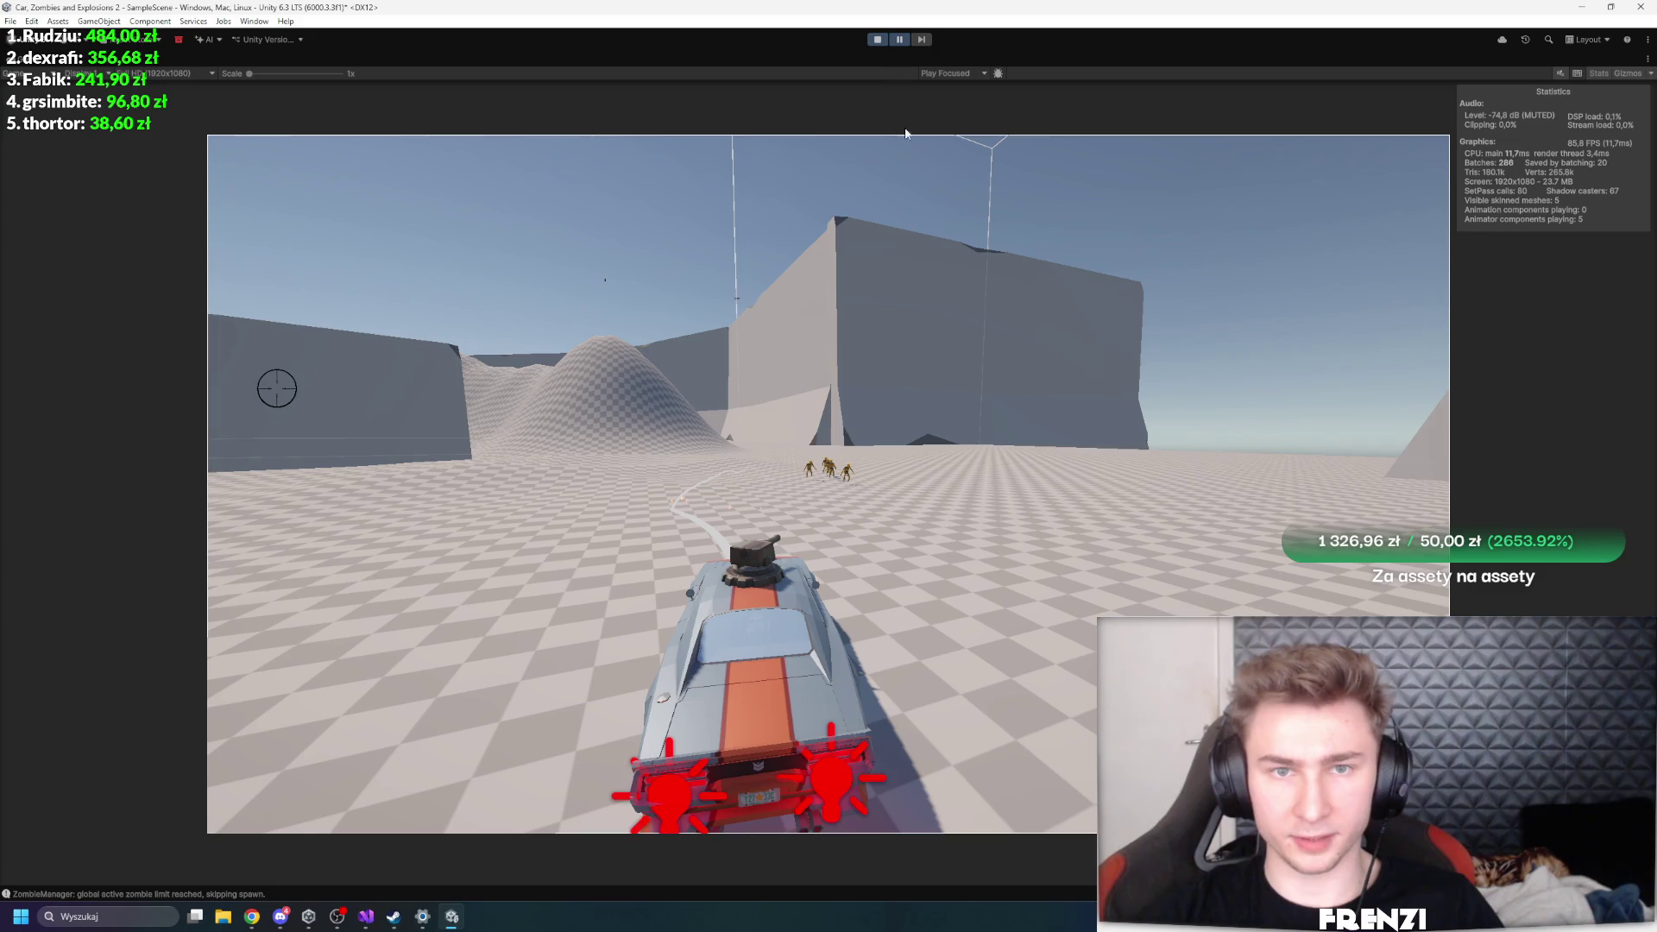
key("shift+space")
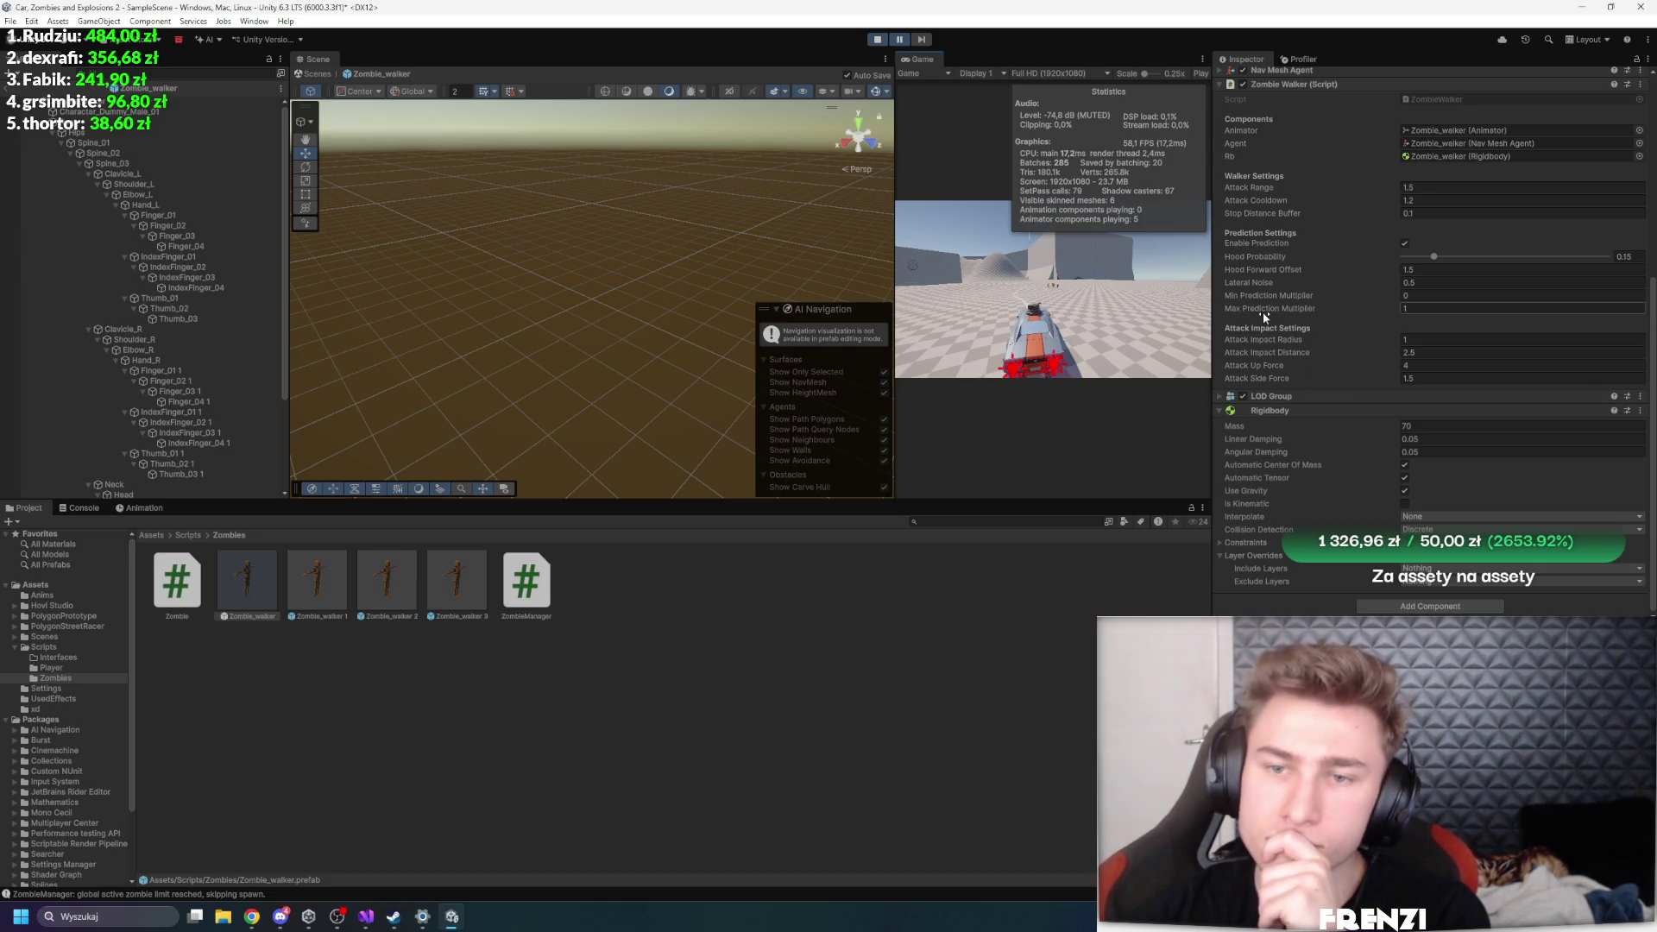
- Set the prefab's Stop Distance Buffer to 0.5 and exit prefab mode back to the scene
left_click(1266, 214)
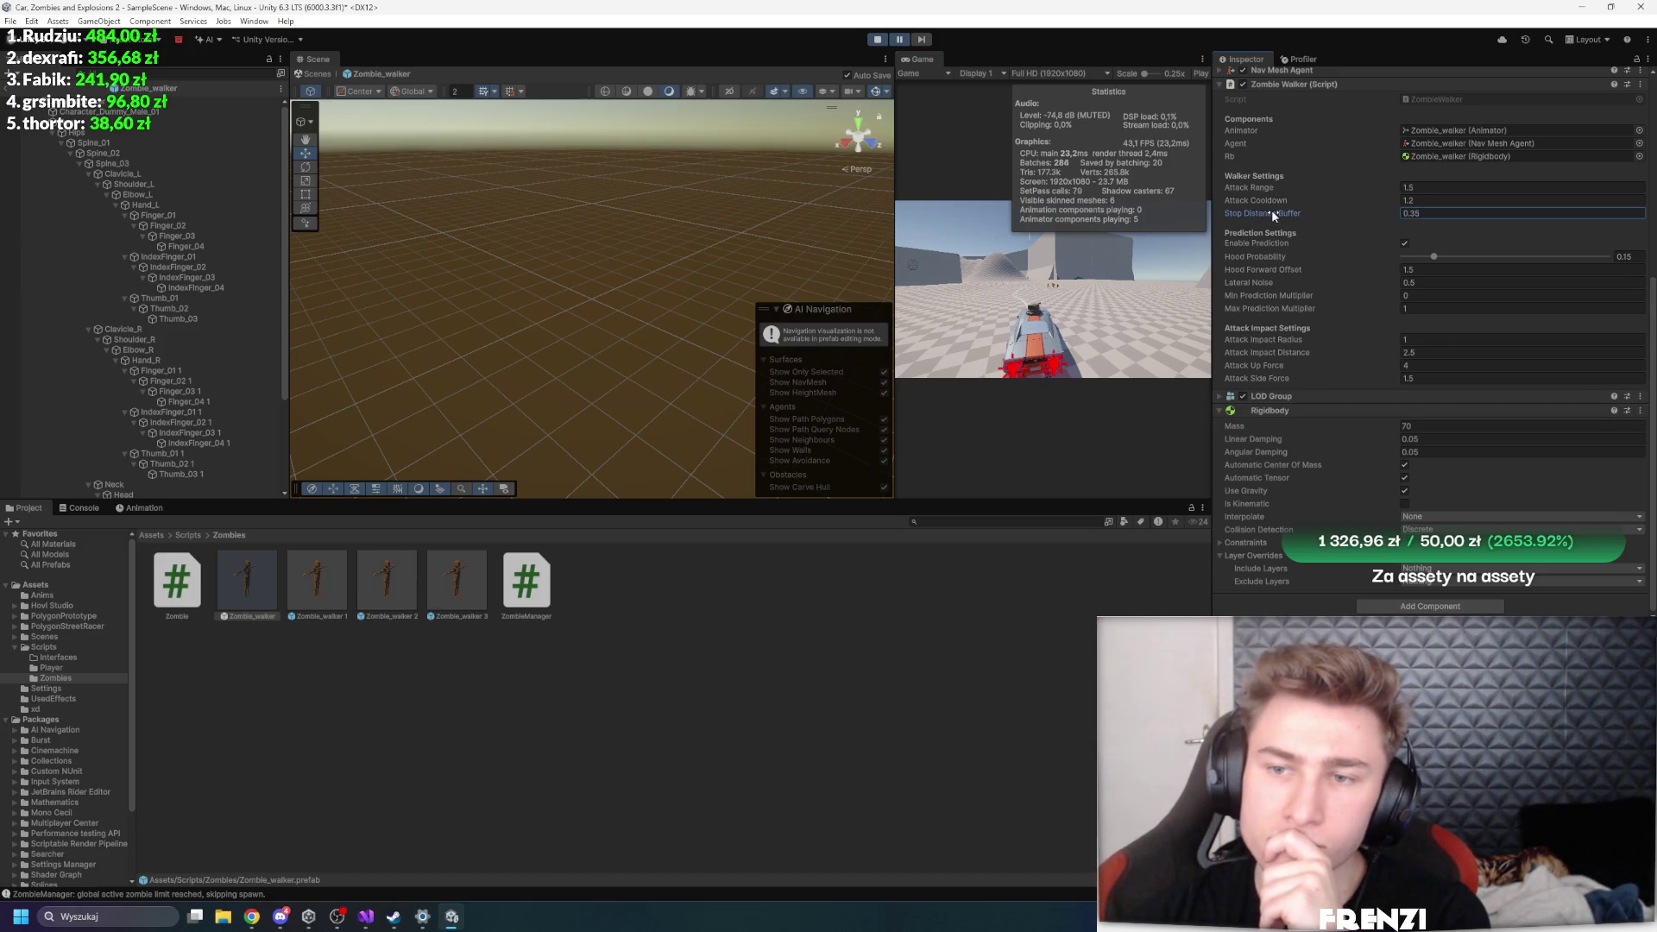
type("0.5")
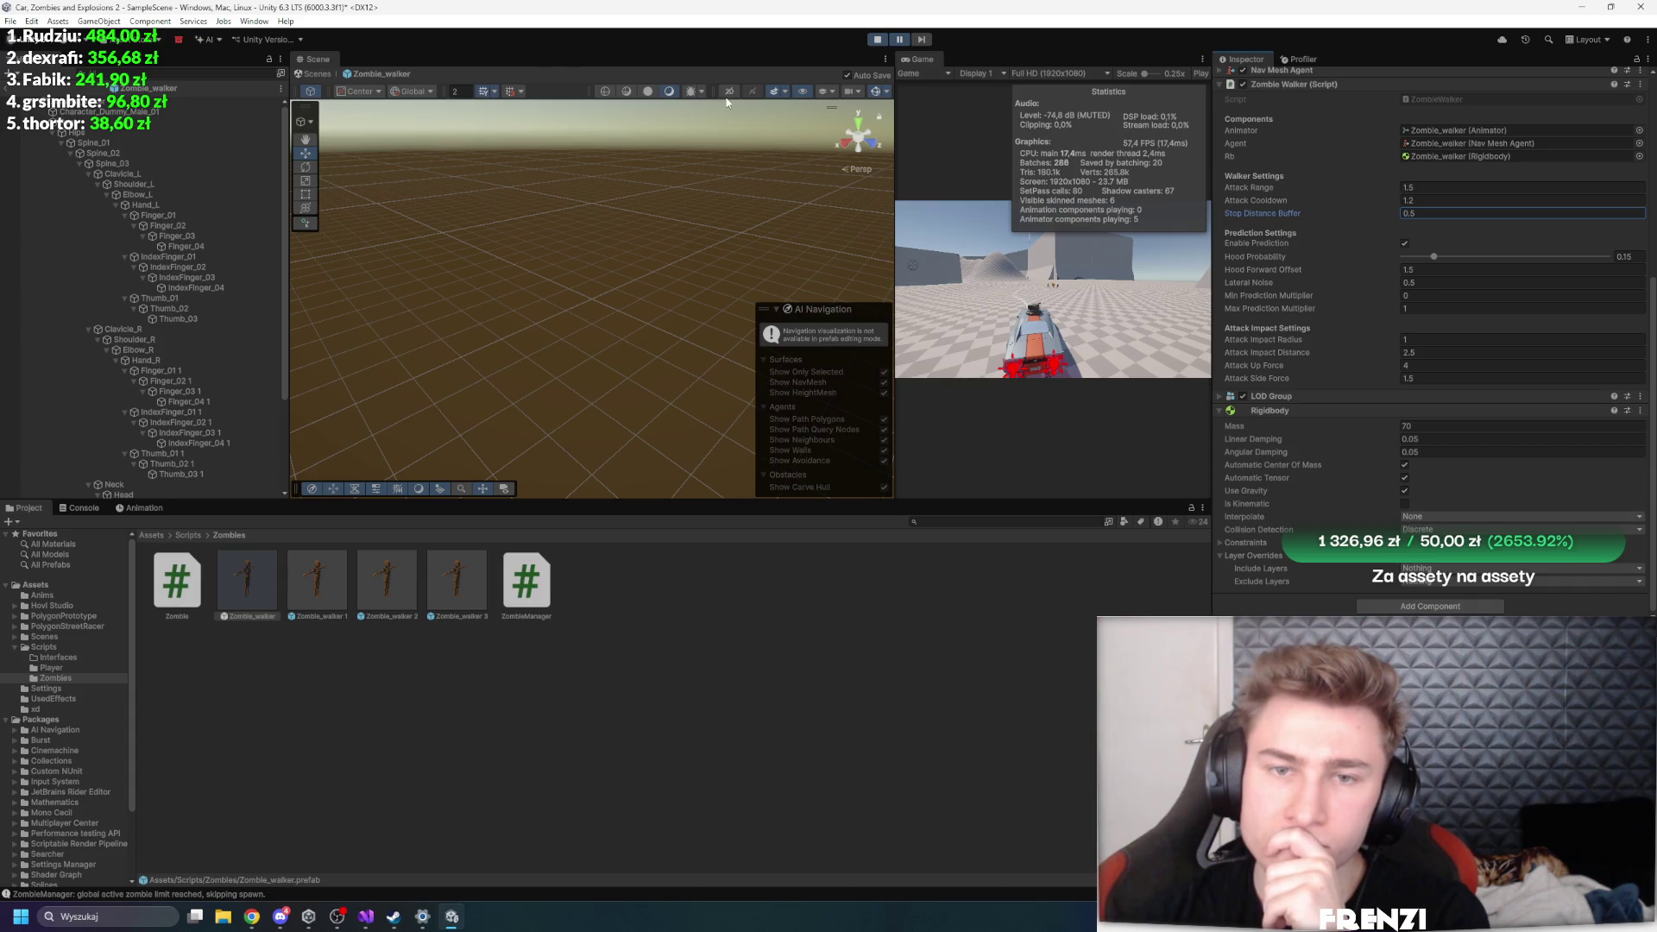
left_click(6, 90)
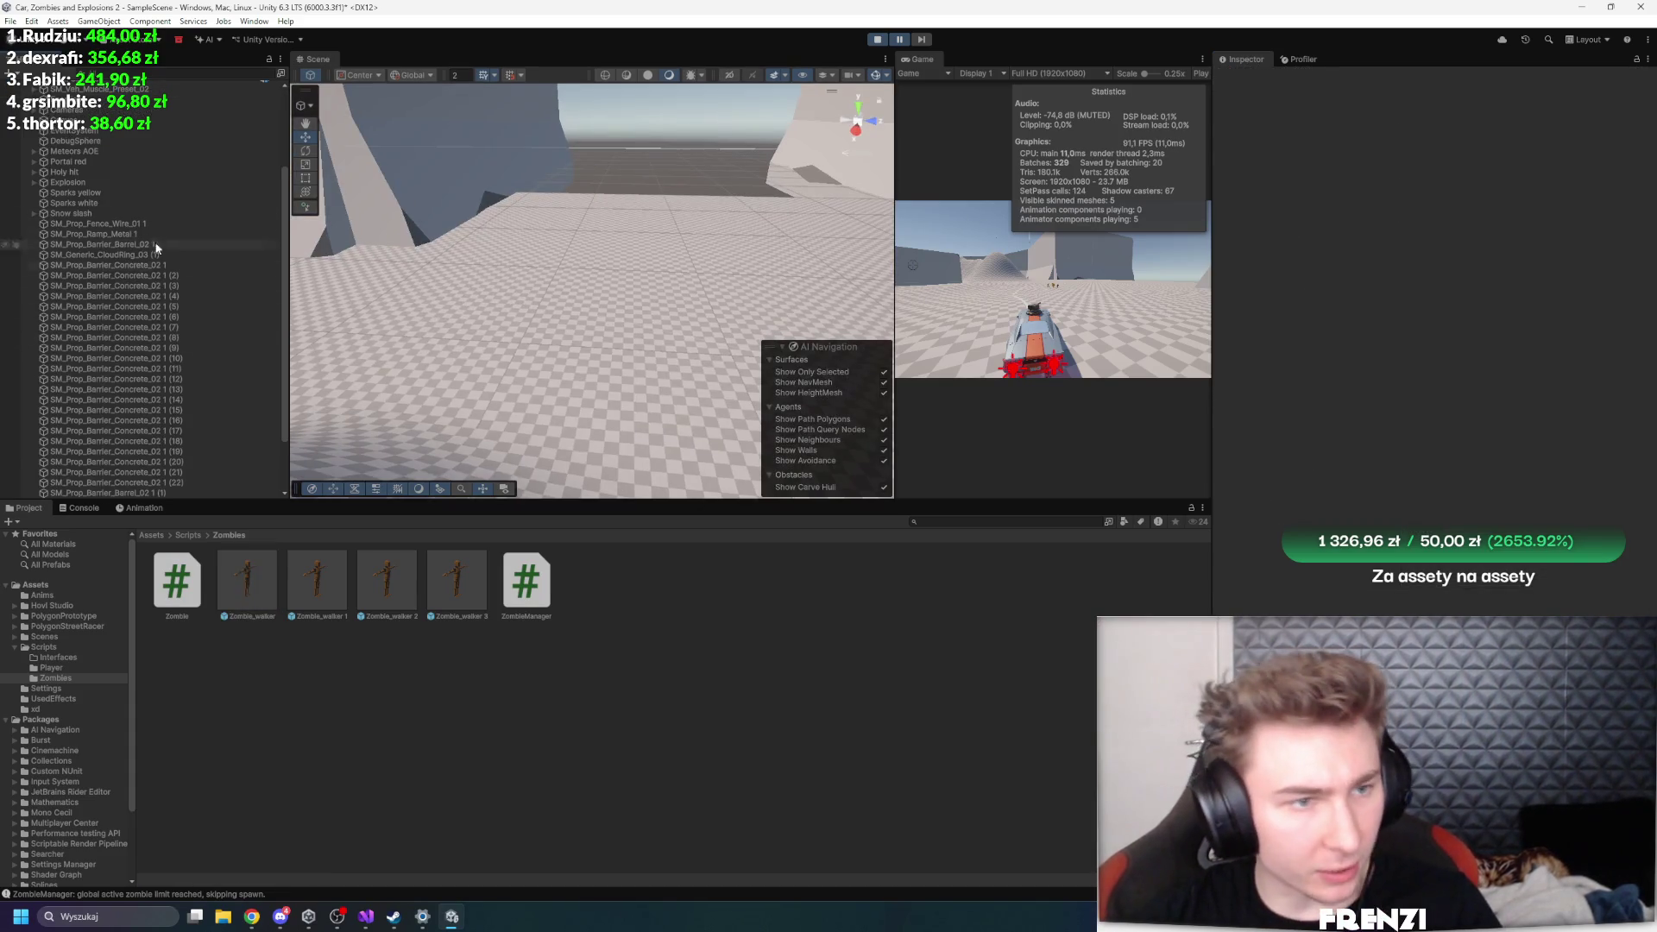
- Frame a zombie clone, resume the playtest, and select all five Zombie_walker(Clone) objects
scroll(177, 433, "down", 3)
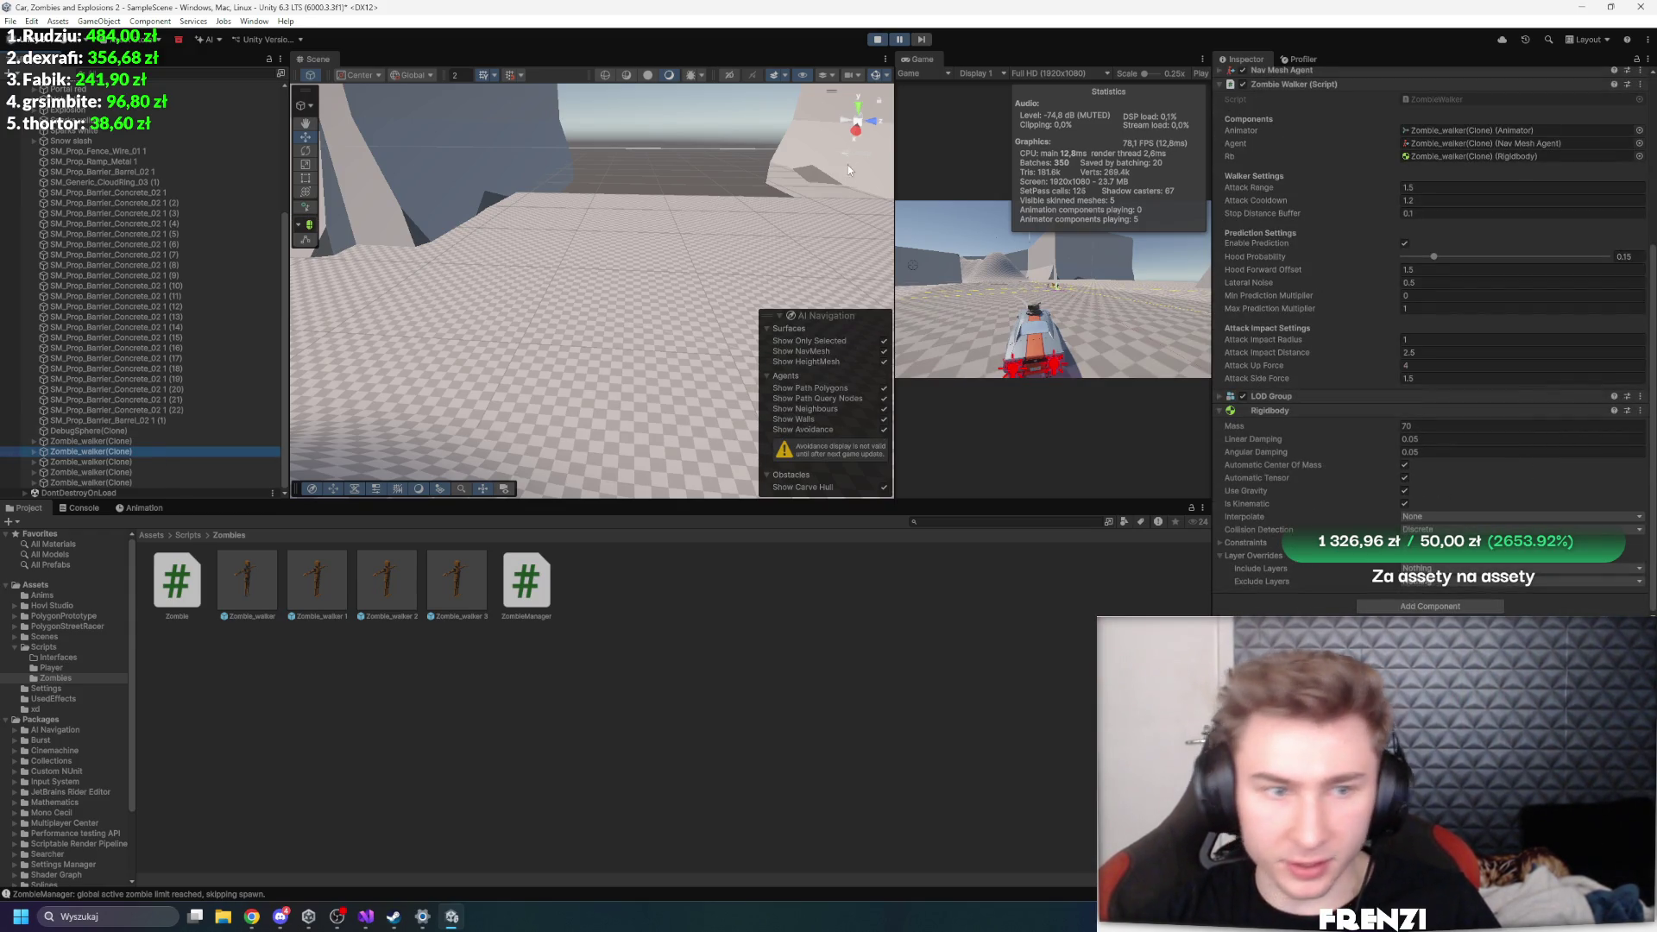
key("f")
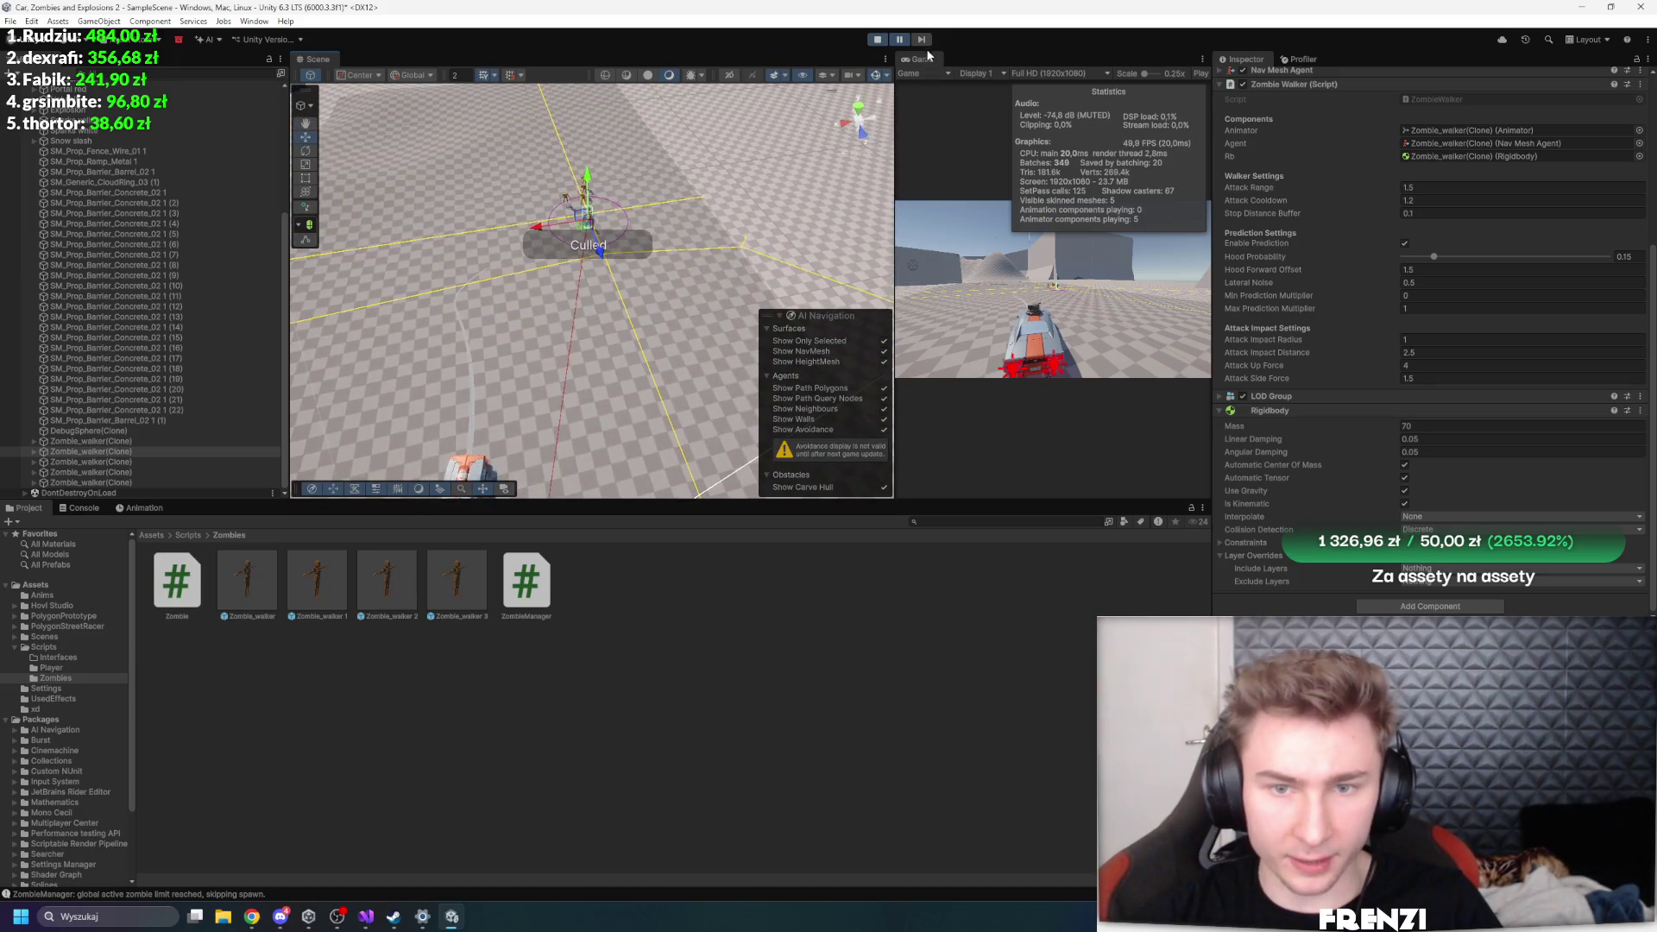
left_click(901, 40)
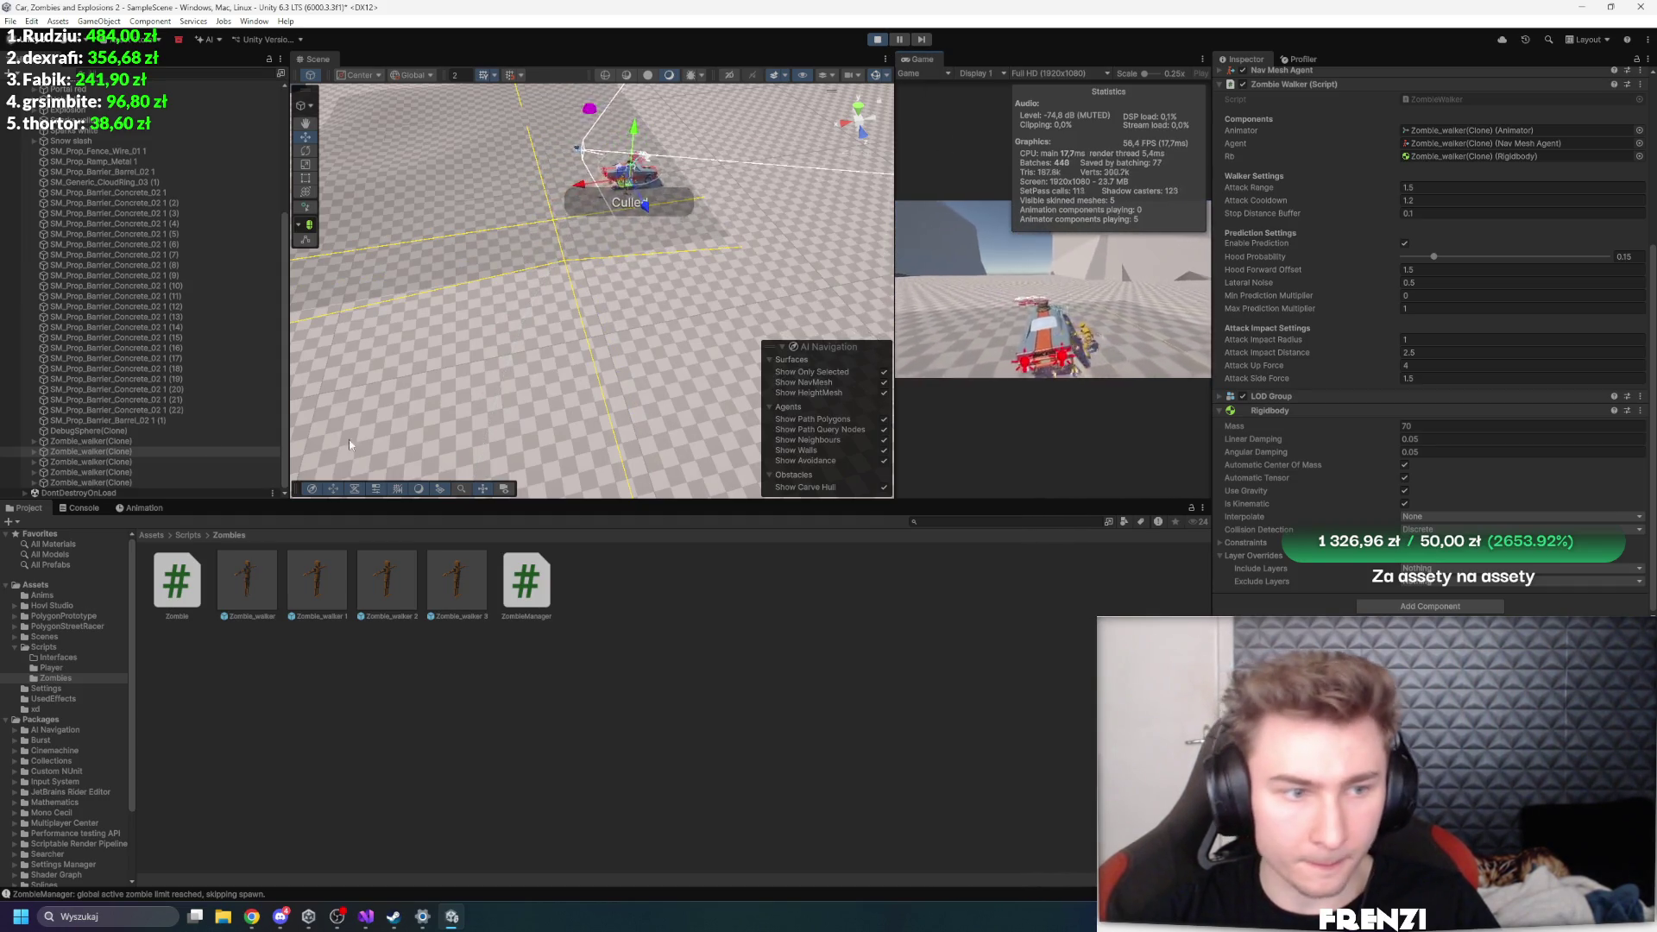
left_click(87, 482, "shift")
left_click(1155, 302)
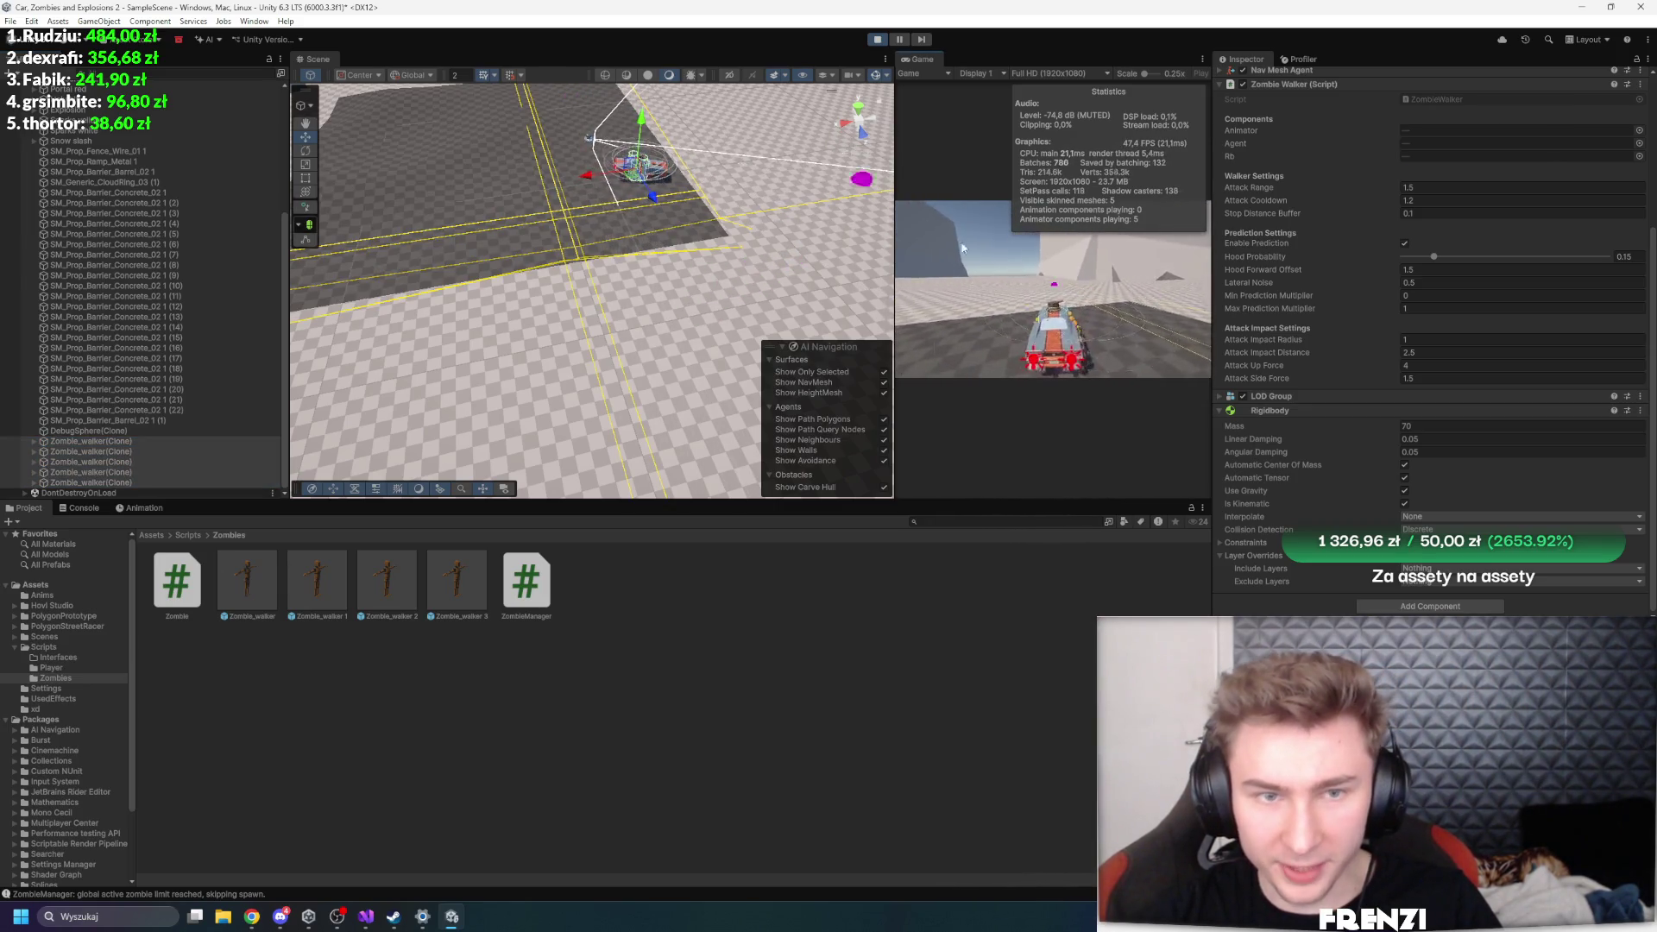
- Pause and resume to inspect the clones' Capsule Collider settings, then widen the Game view
left_click(896, 40)
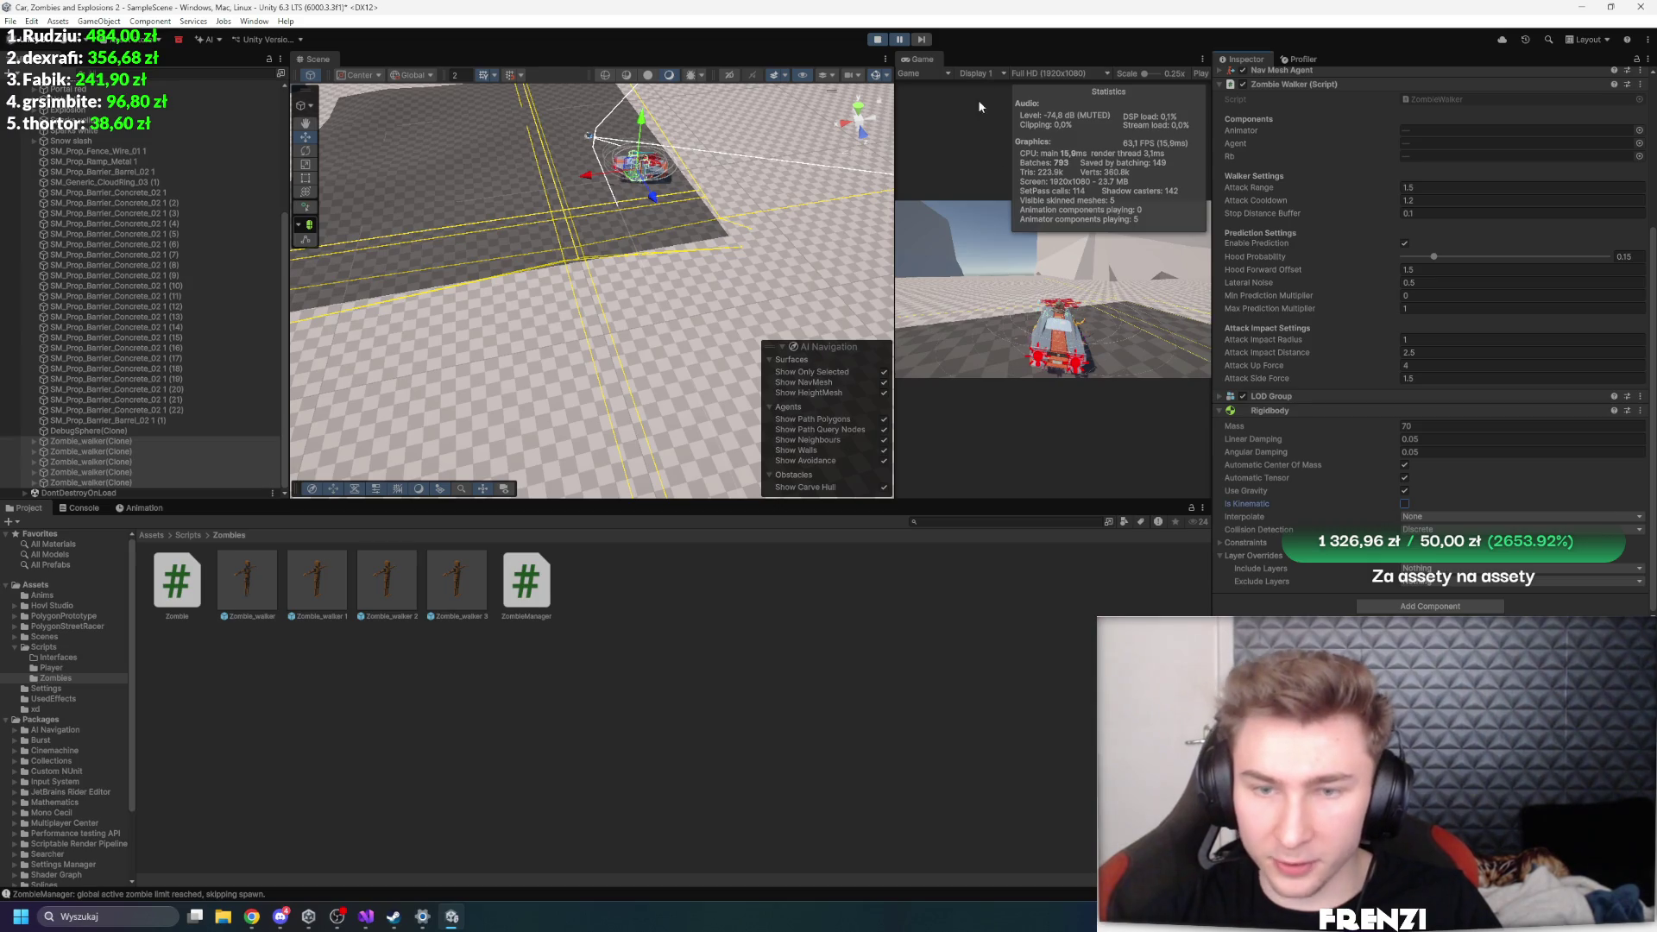
left_click(901, 40)
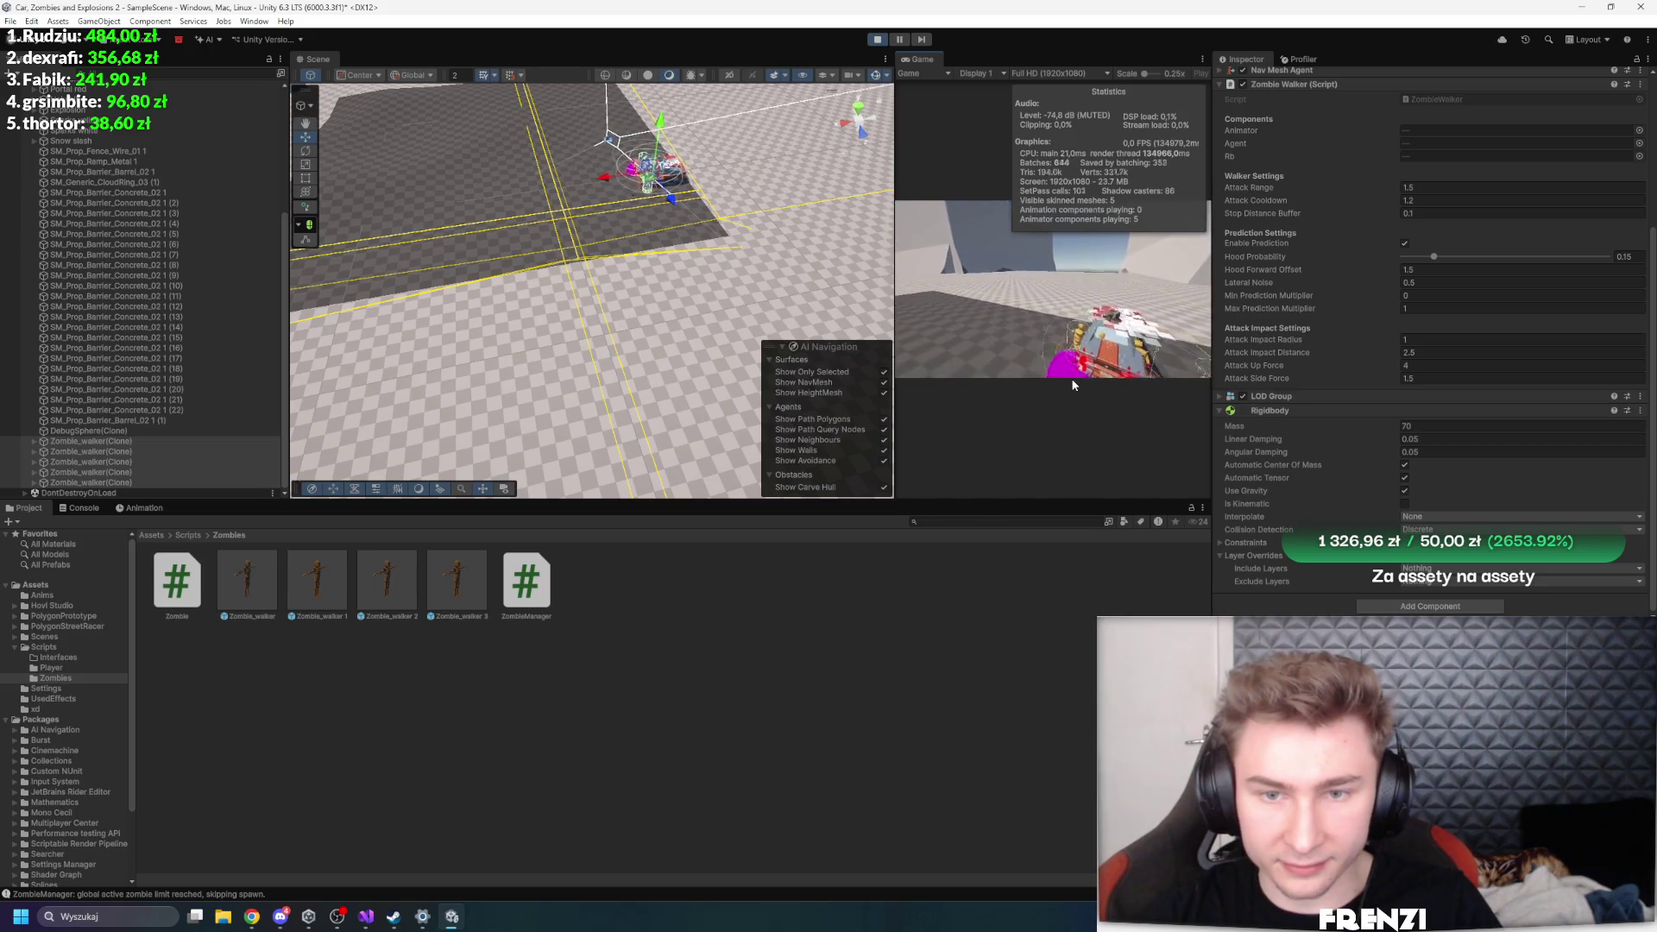
scroll(1448, 333, "up", 3)
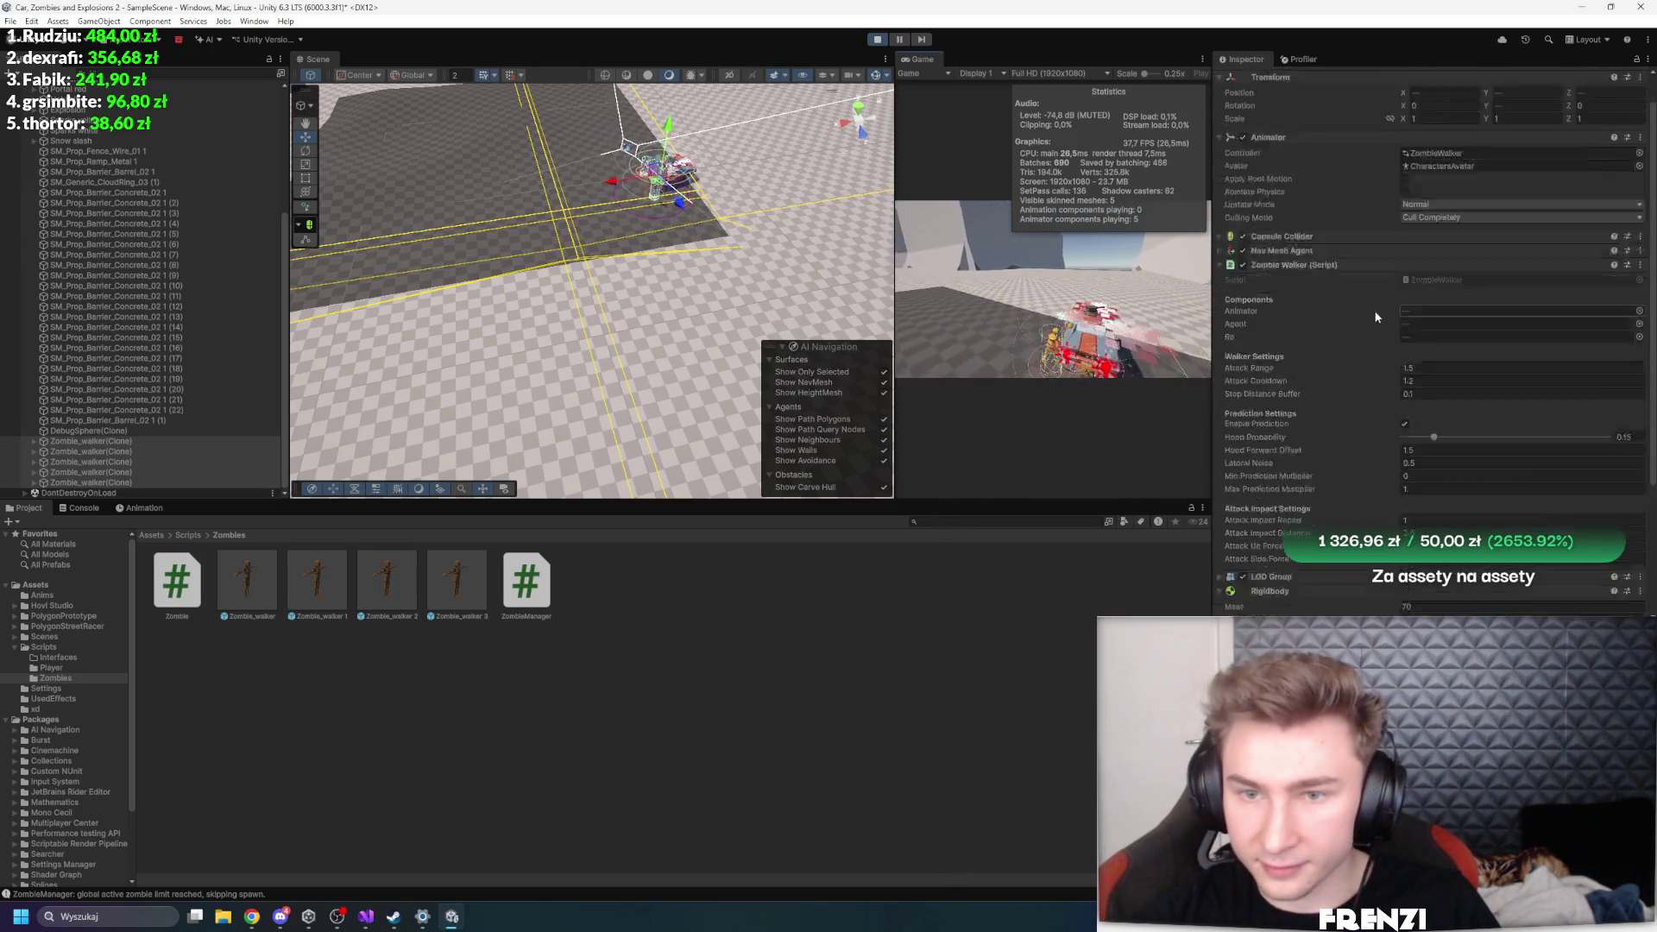
left_click(1292, 132)
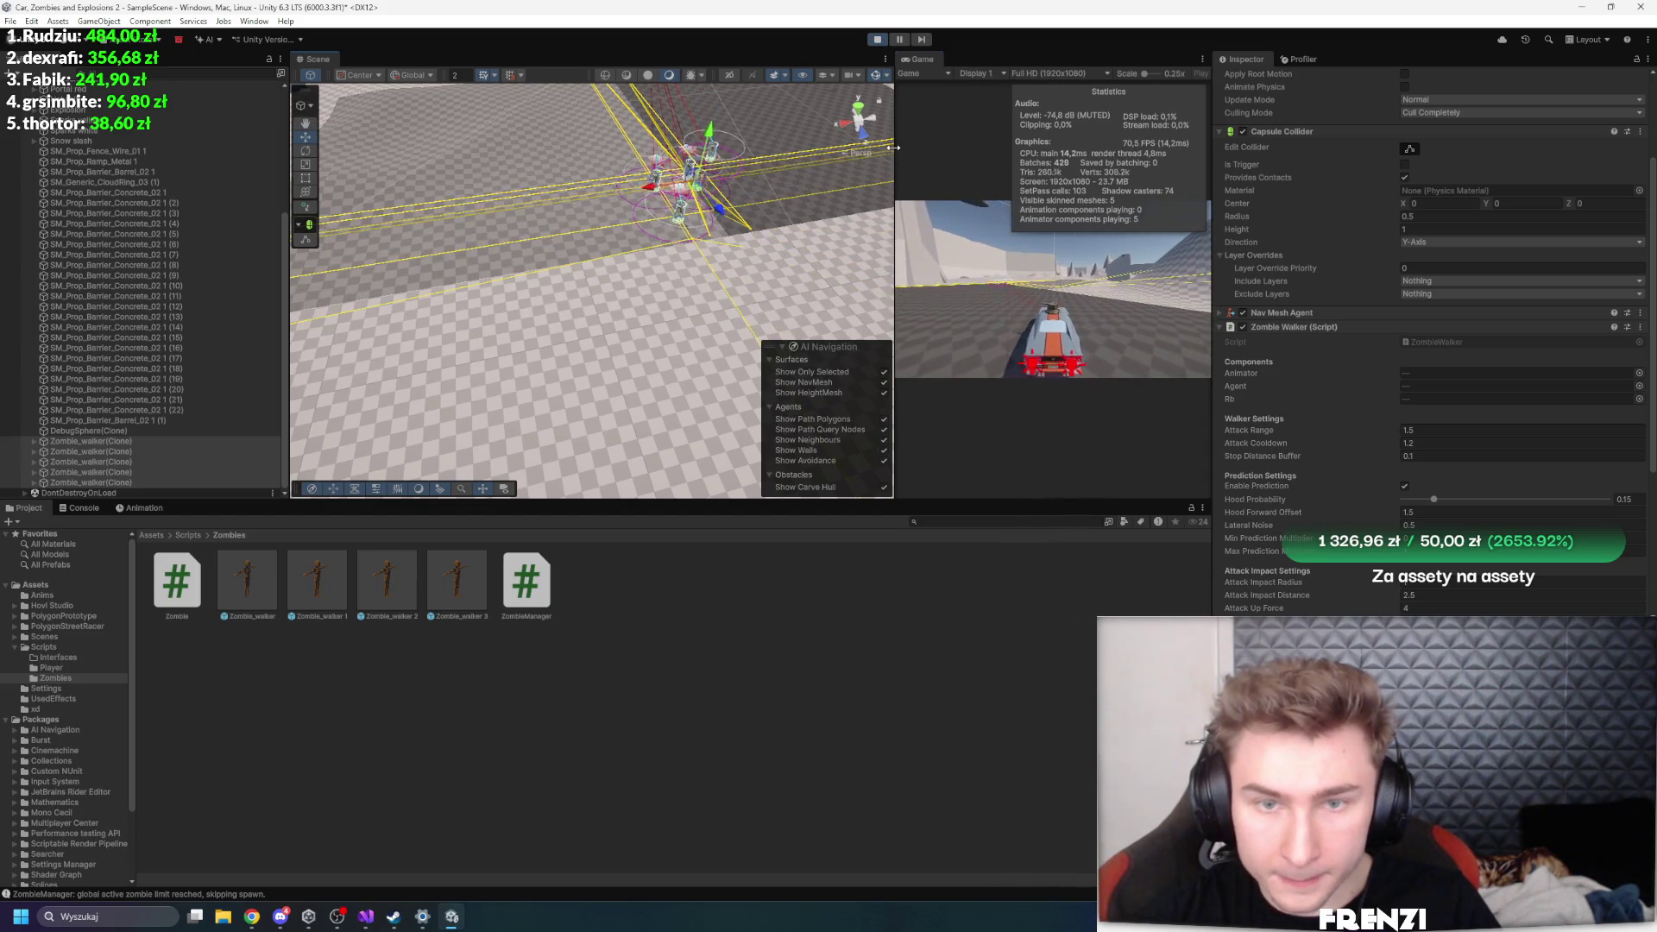
left_click_drag(895, 154, 422, 153)
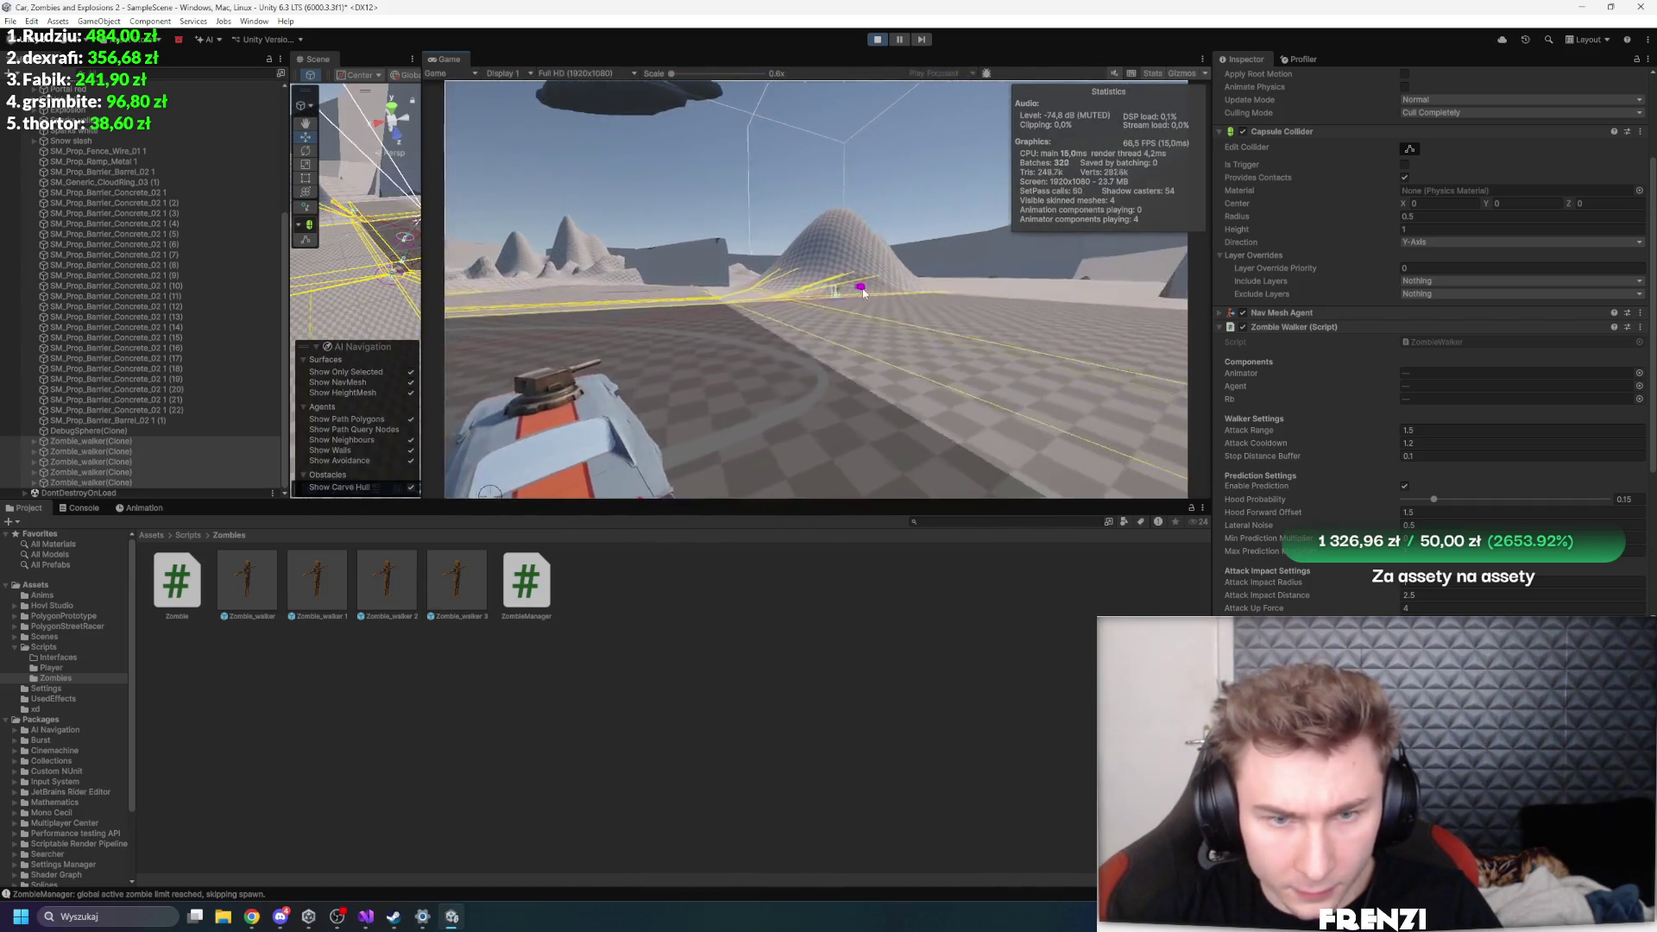
- Toggle the zombie clones' Rigidbody Is Kinematic on and off while watching them chase the car
scroll(1321, 425, "down", 5)
left_click(1404, 504)
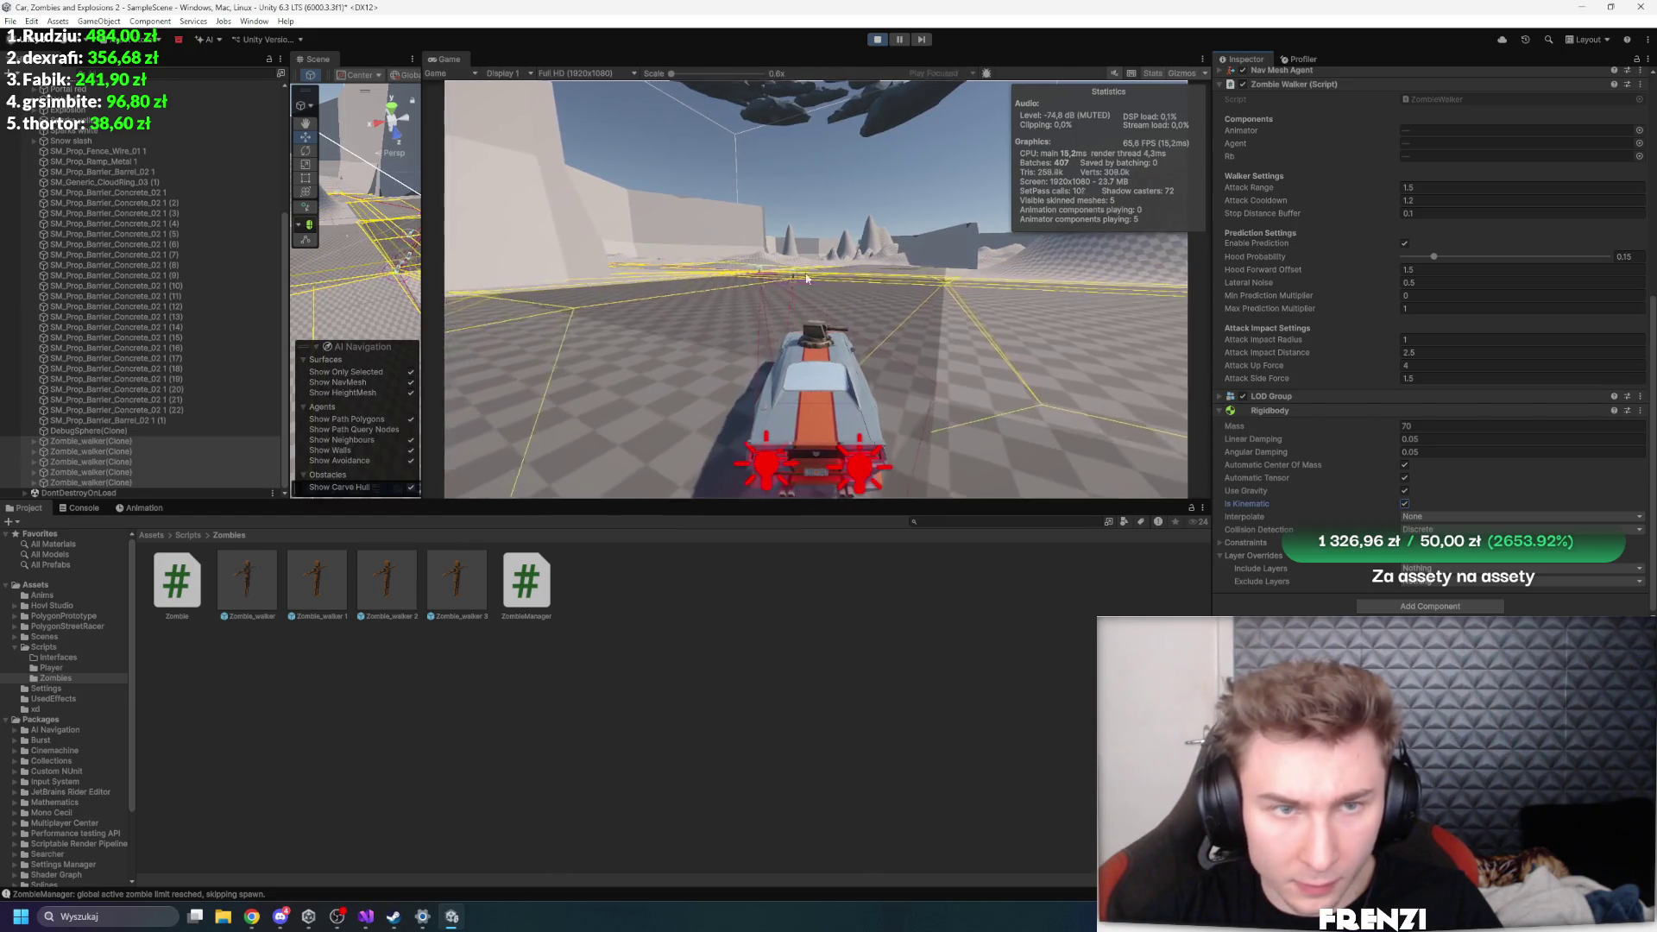
left_click_drag(422, 181, 556, 181)
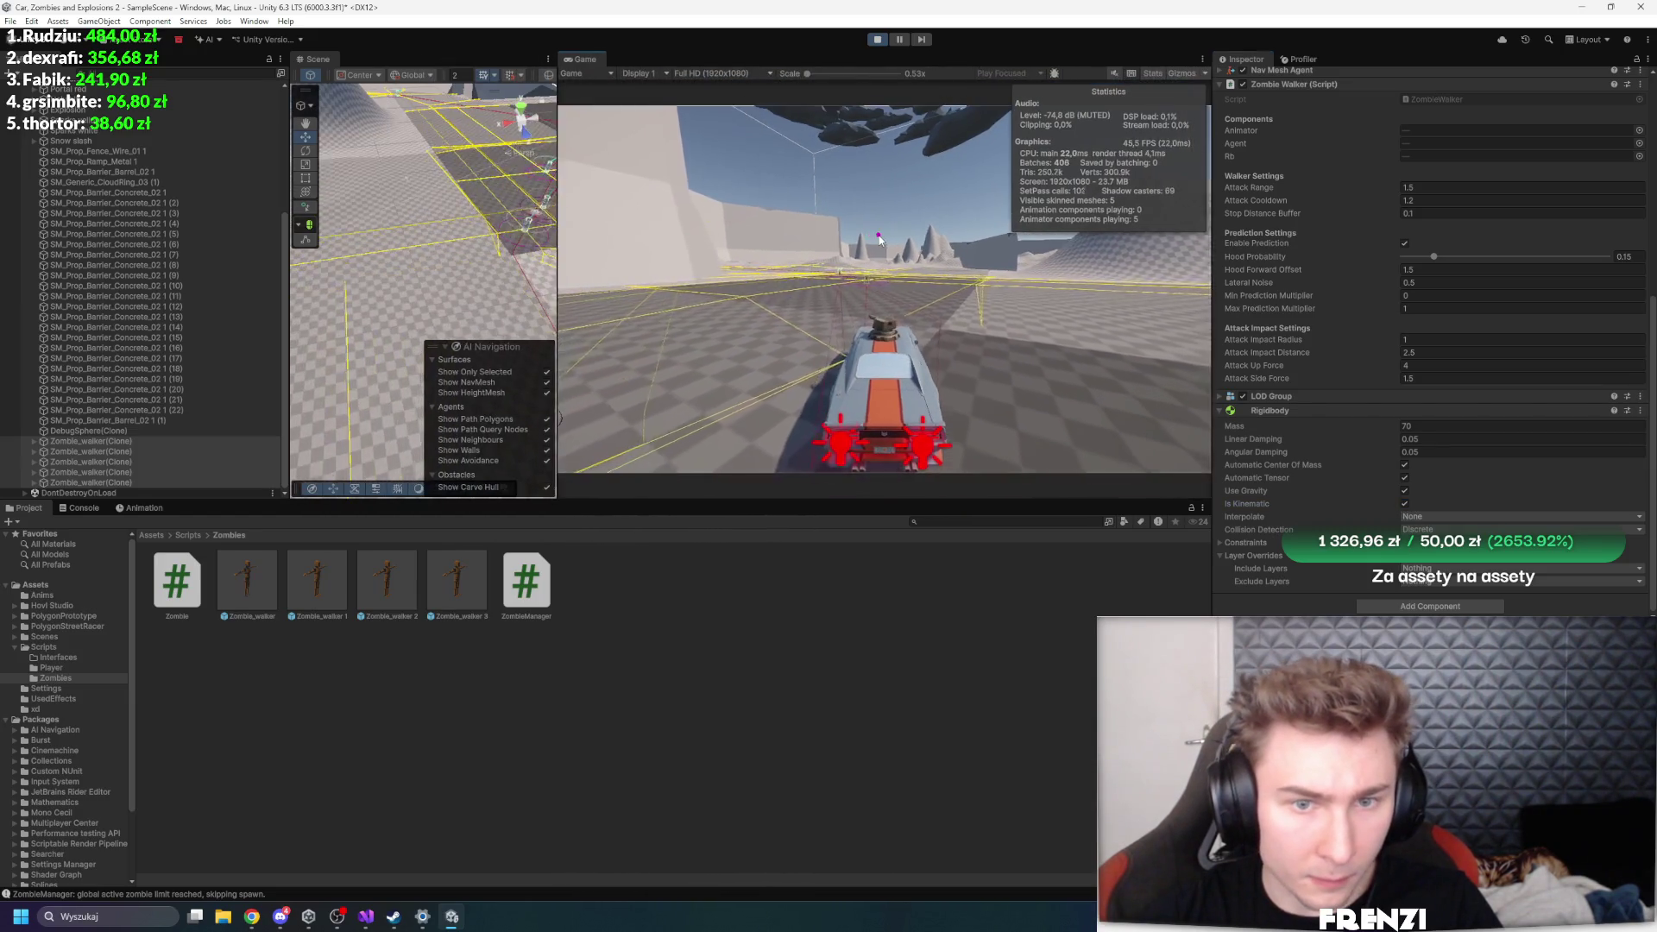
left_click(1404, 504)
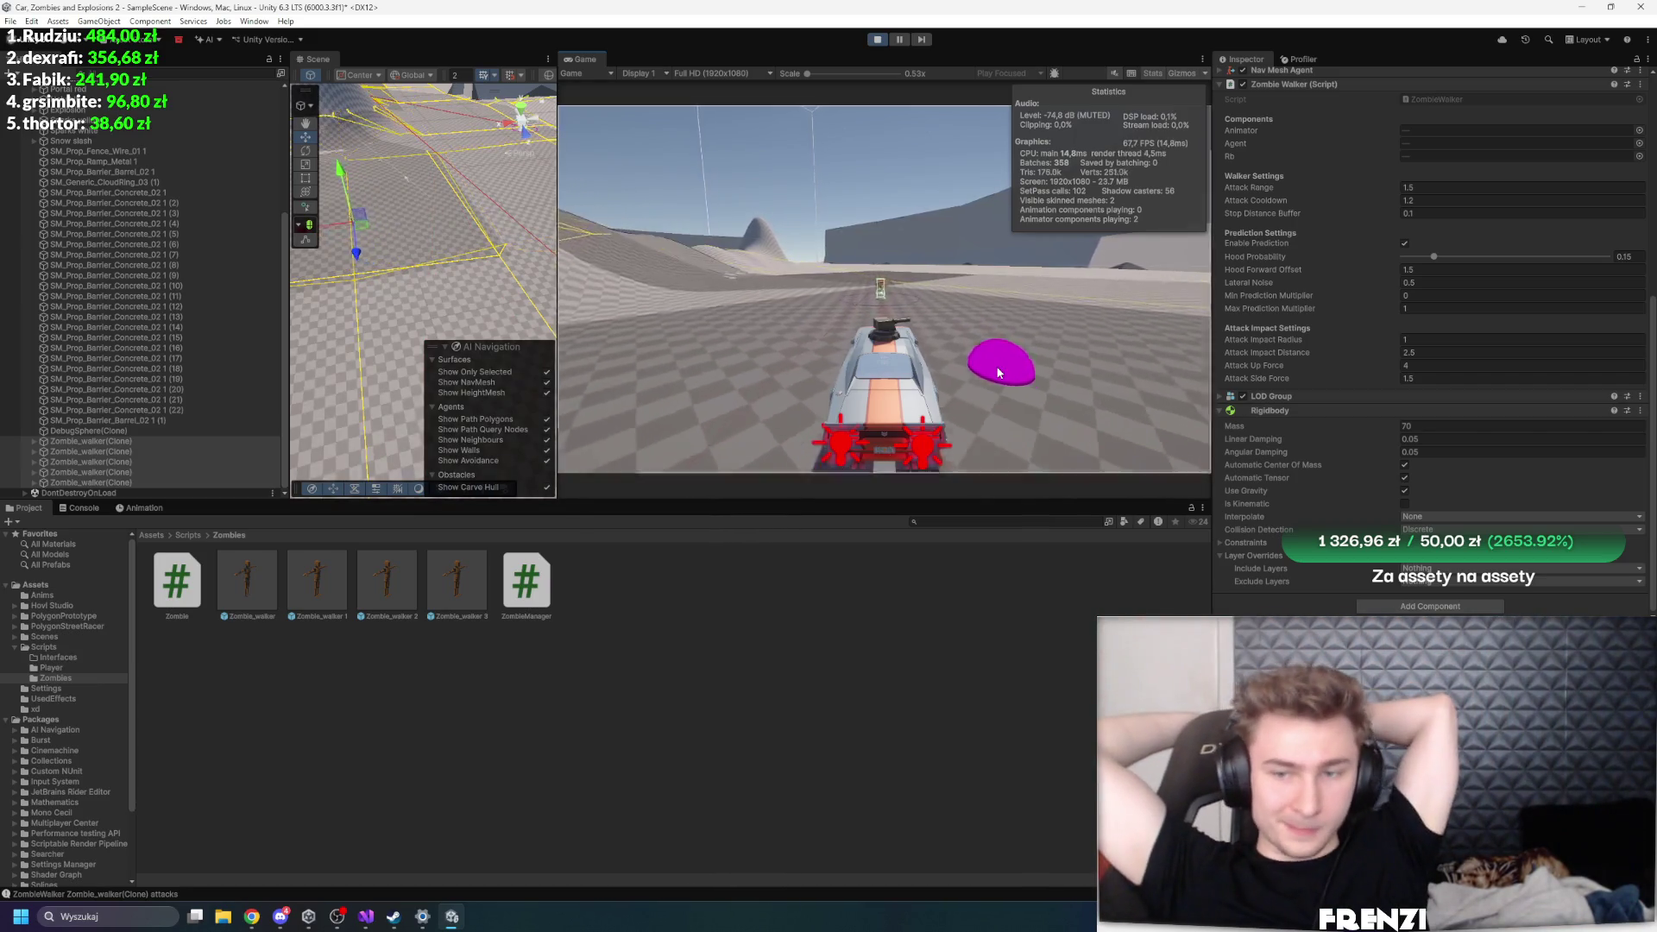
left_click(1404, 504)
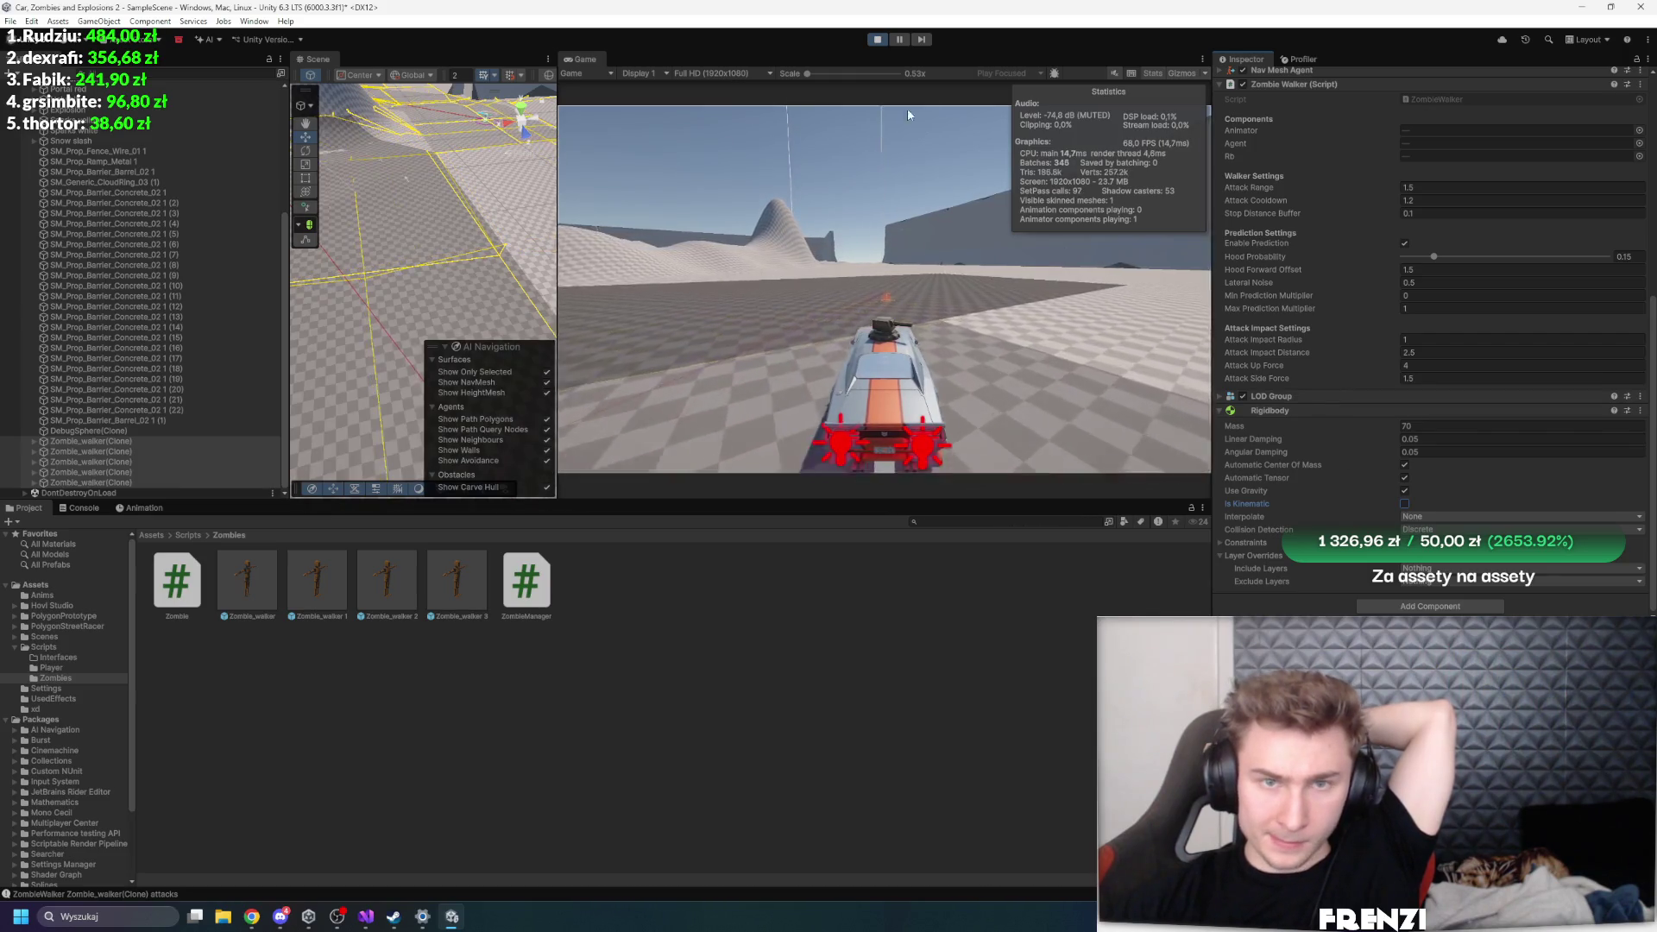
left_click(361, 924)
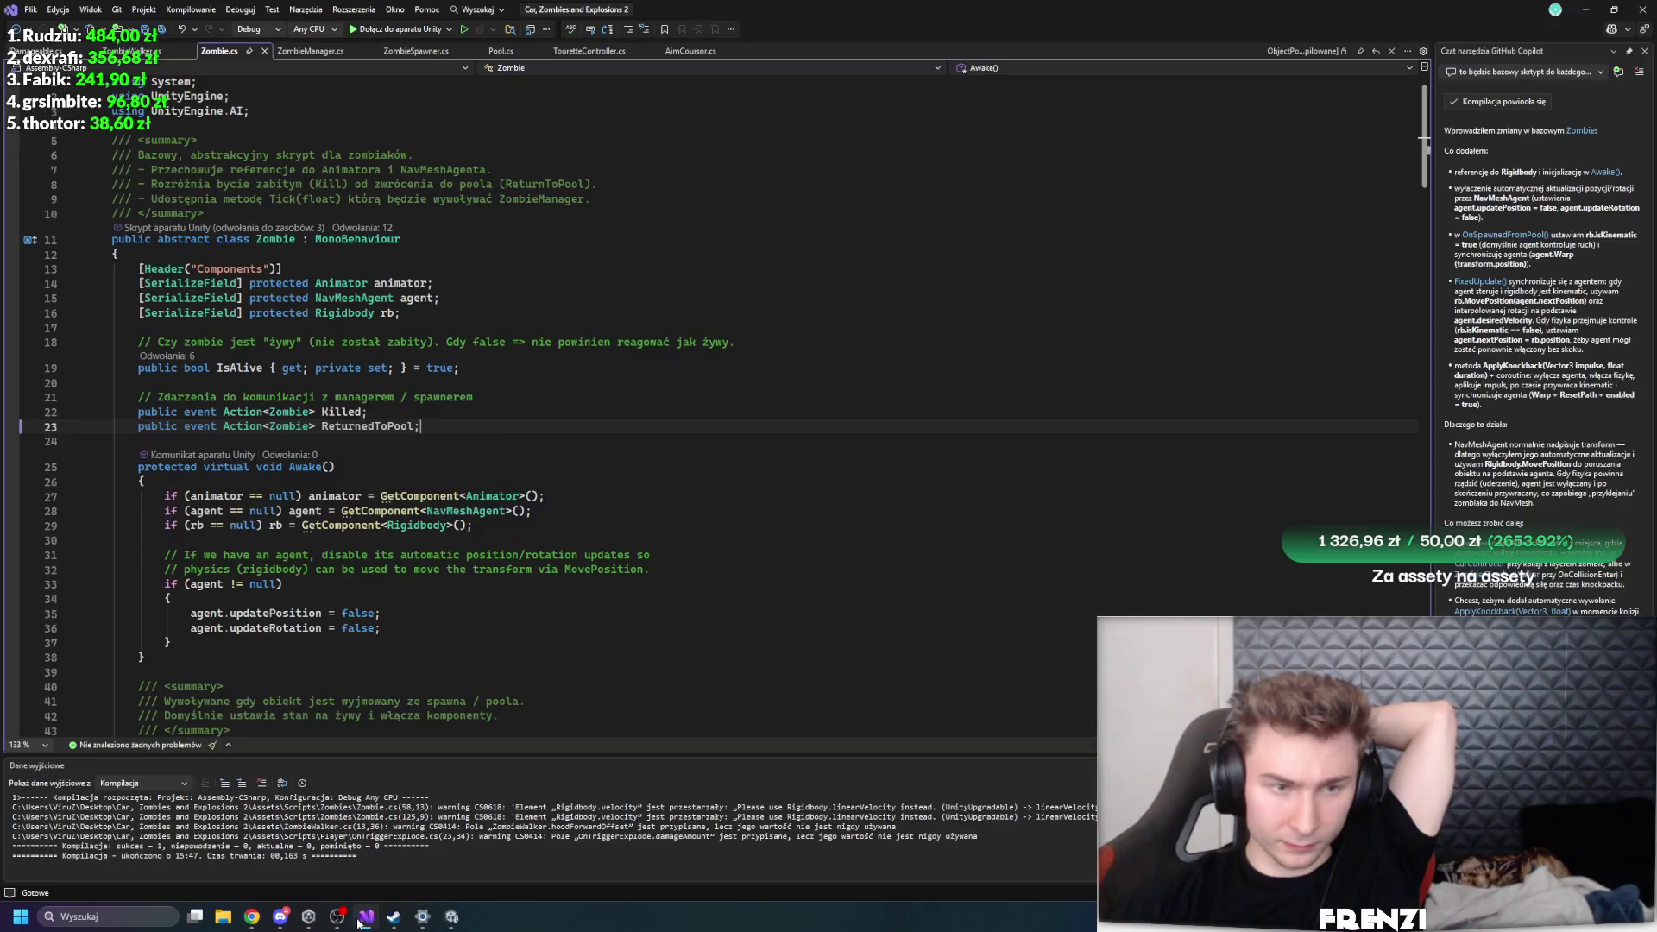
- Review the Rigidbody and agent lookups in Zombie.cs's Awake and OnSpawnedFromPool, then open ZombieWalker.cs
left_click(189, 524)
left_click(200, 584)
scroll(503, 615, "down", 8)
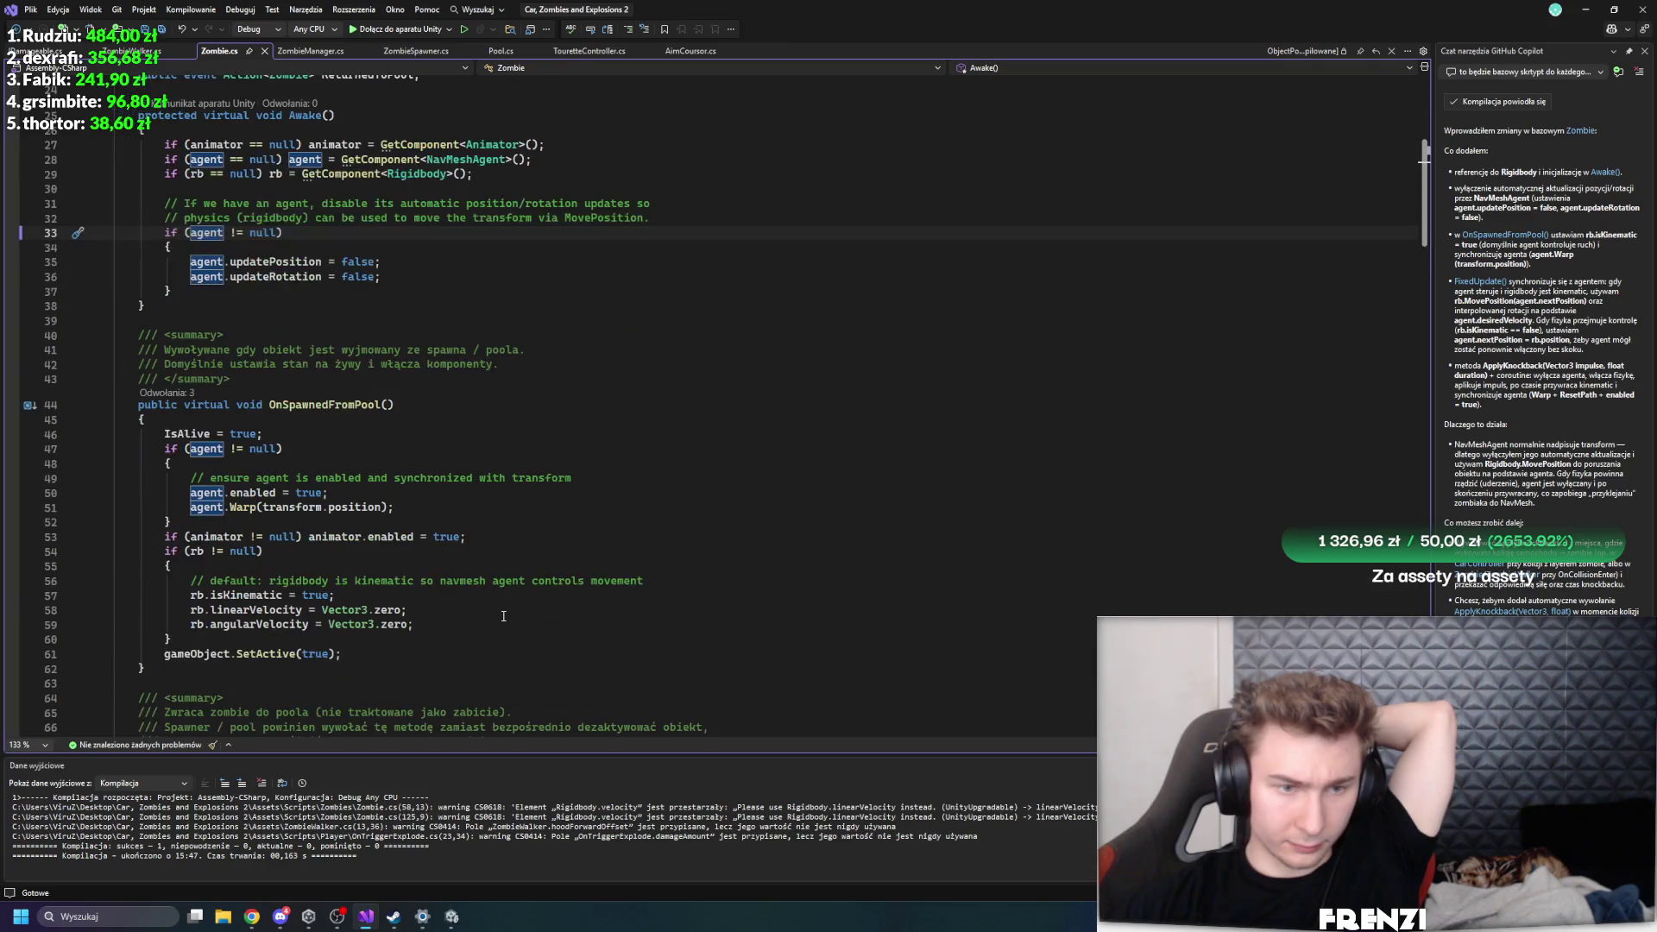
scroll(532, 589, "down", 6)
scroll(407, 500, "up", 7)
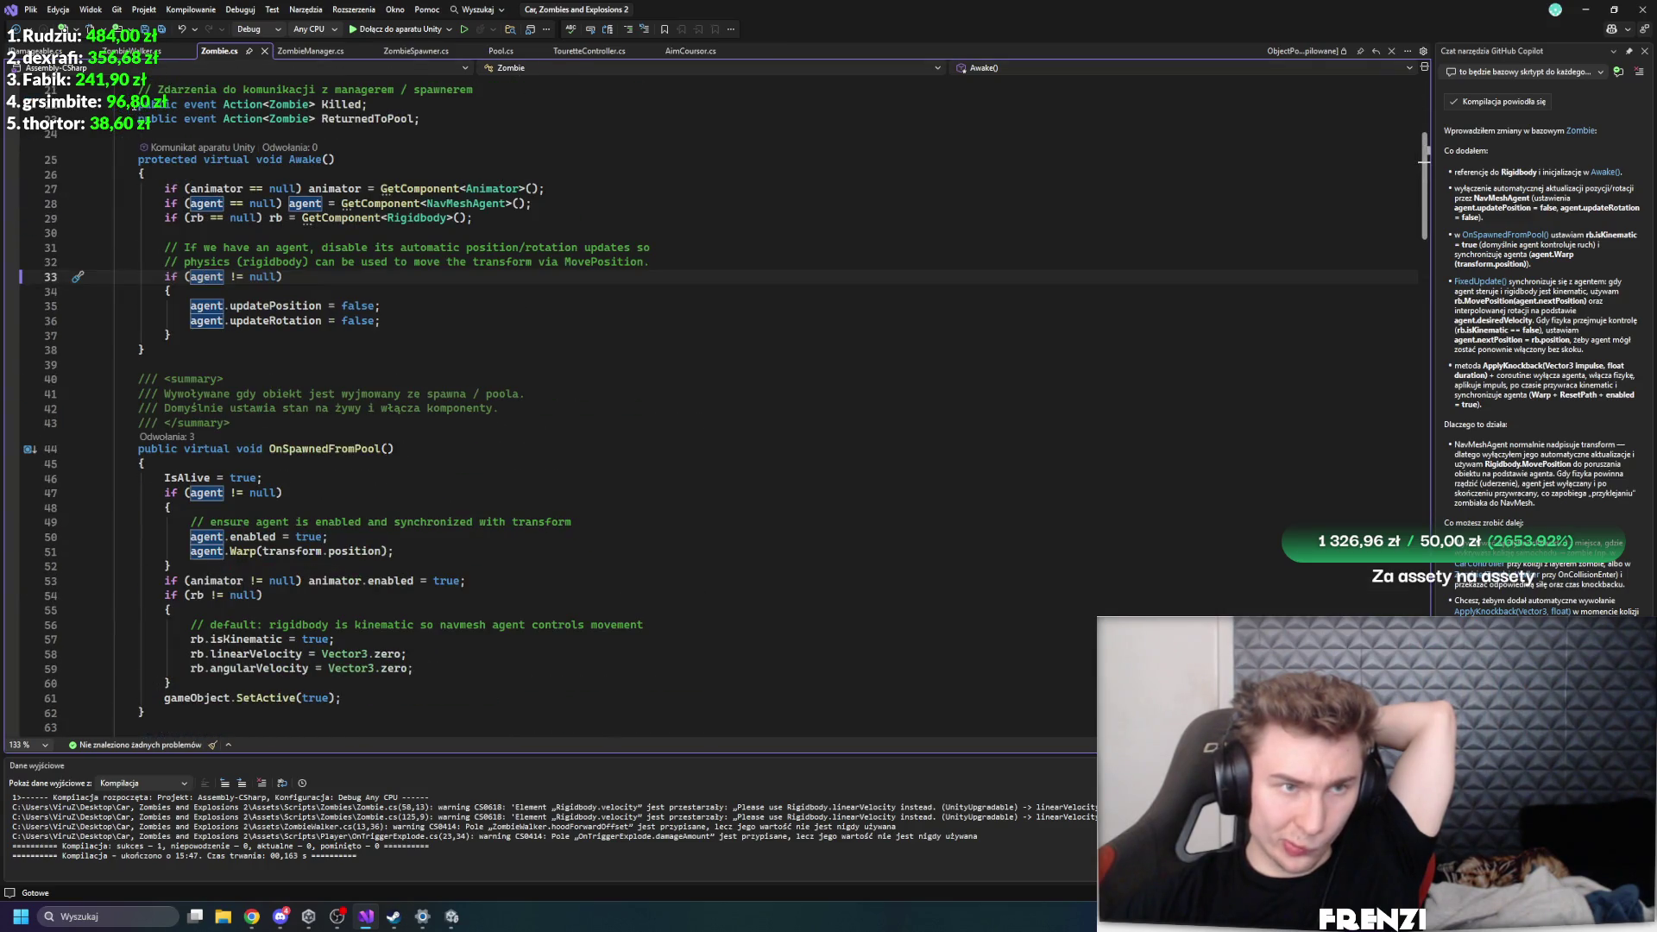
left_click(123, 51)
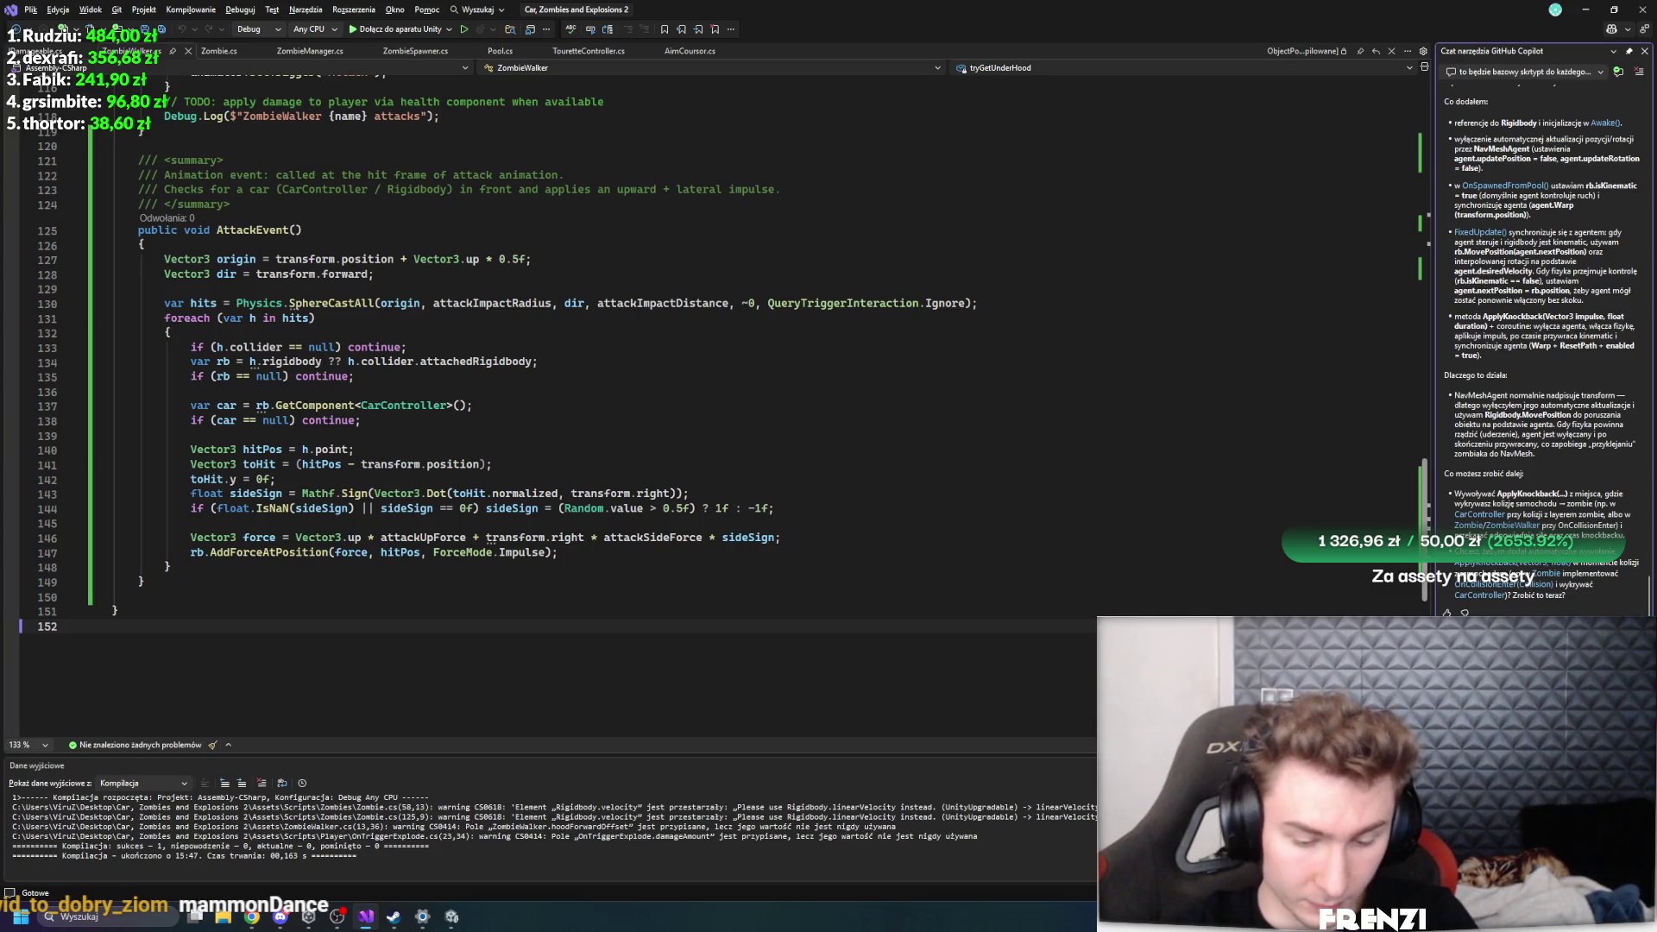
- Ask Copilot how zombies can keep Is Kinematic off yet still follow the NavMesh
key("Return")
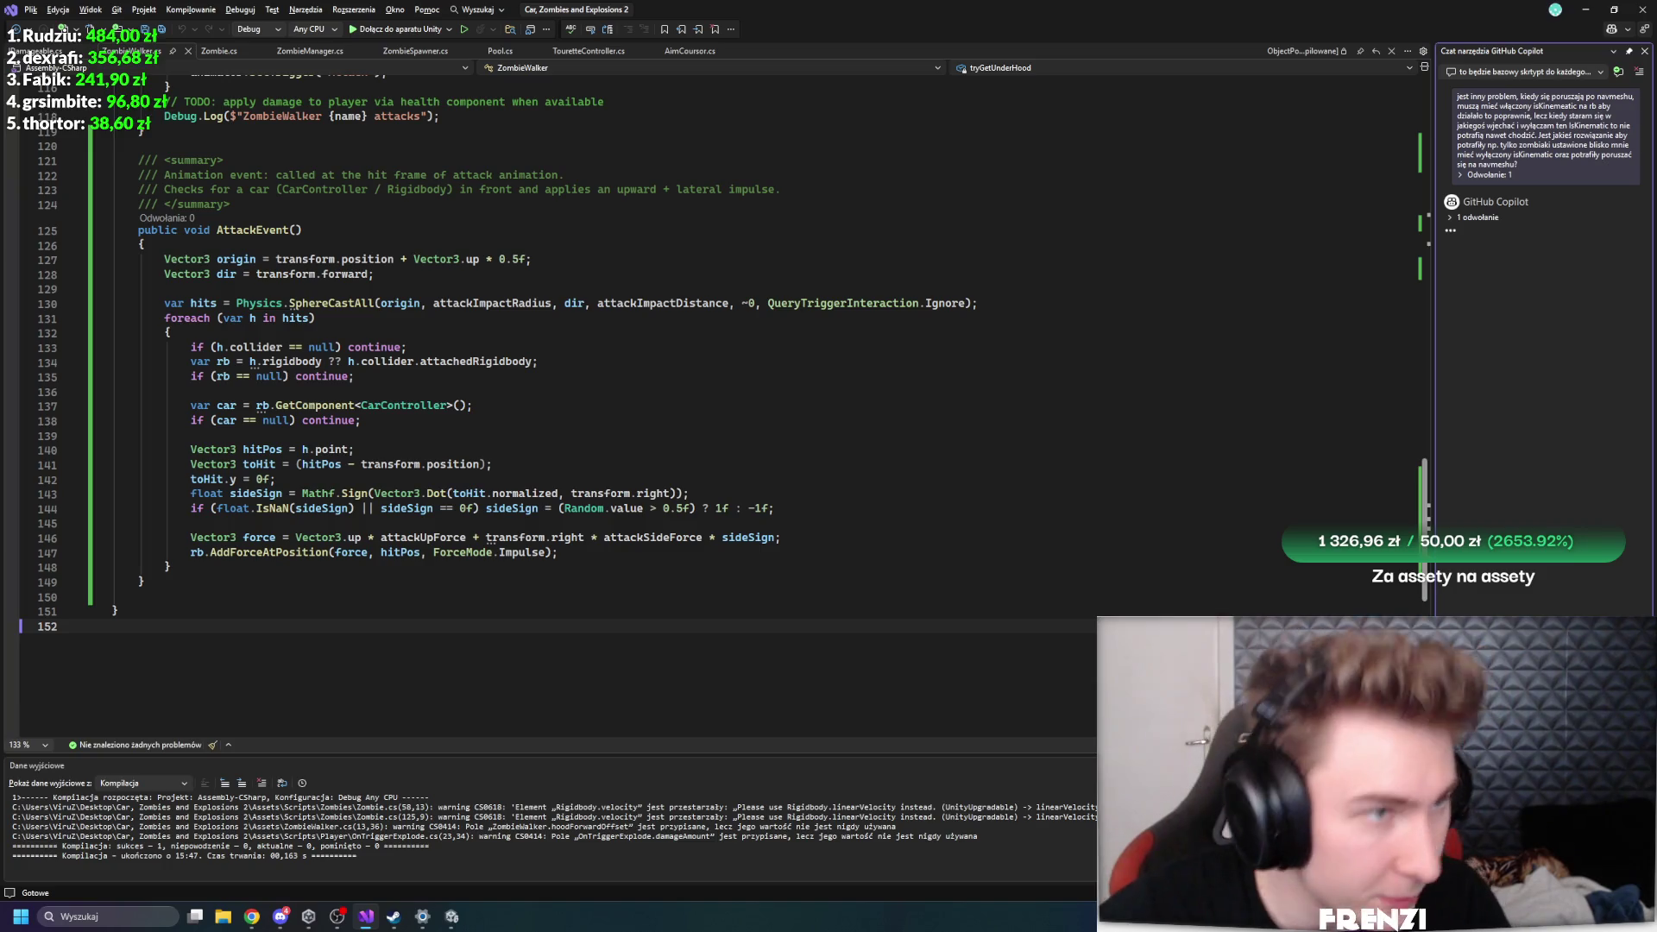
- Switch windows while Copilot reworks Zombie.cs and ZombieManager for Rigidbody-driven movement
key("alt+Tab")
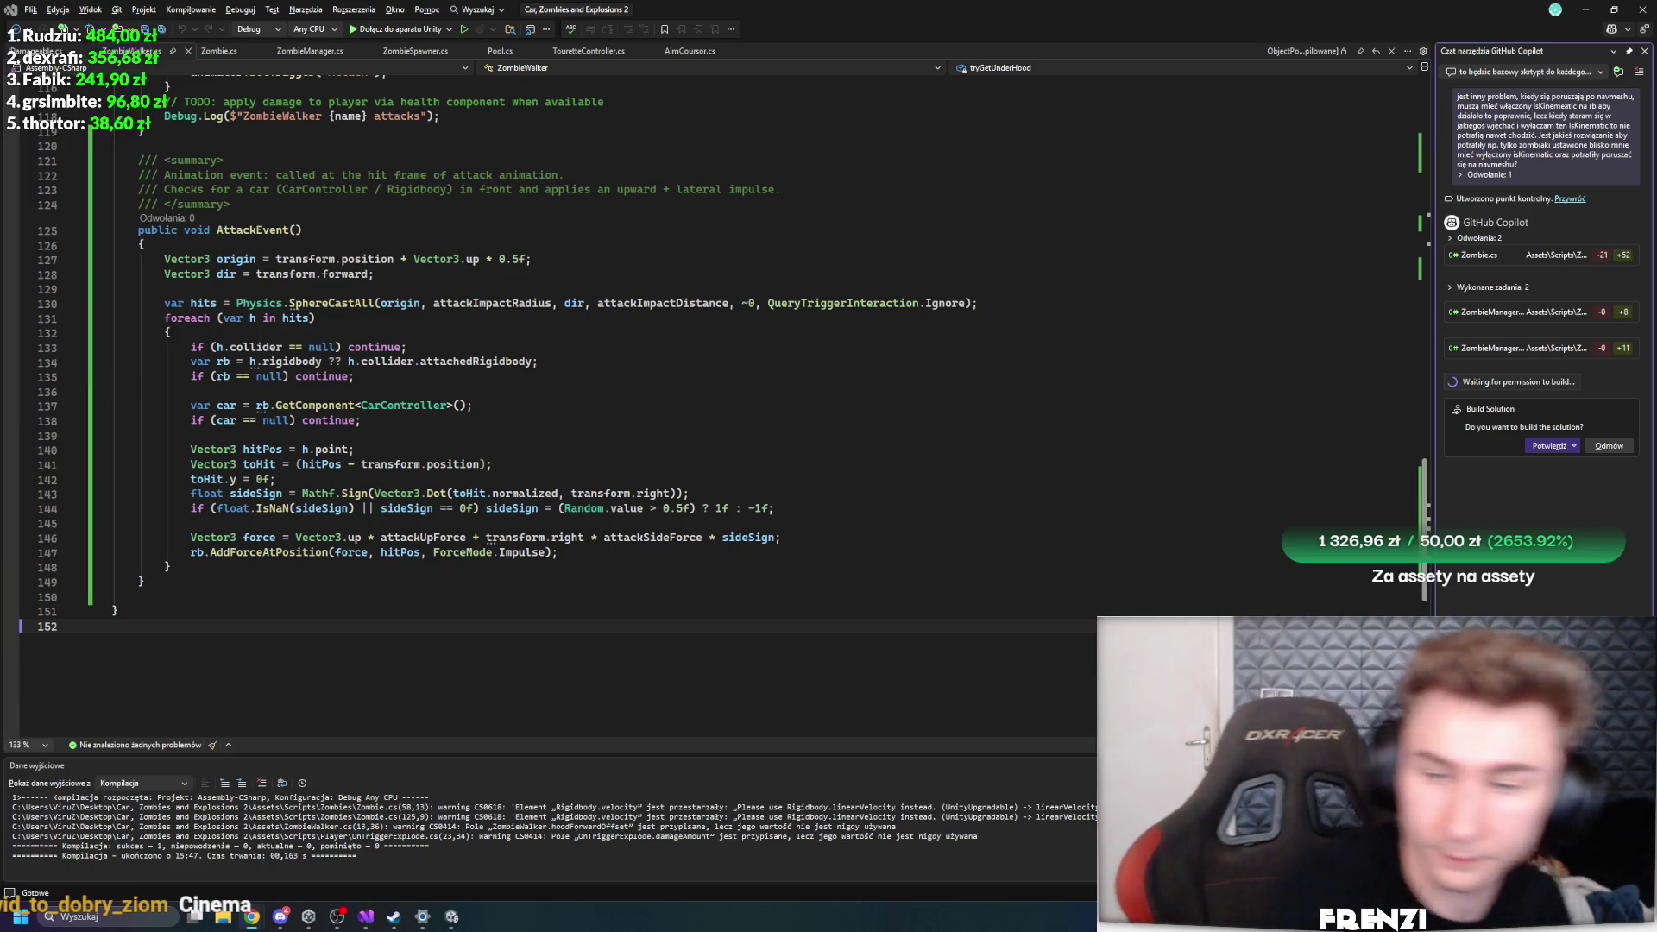
- Read Copilot's FixedUpdate diff in Zombie.cs, then its physics LOD changes in ZombieManager.cs
left_click(1496, 240)
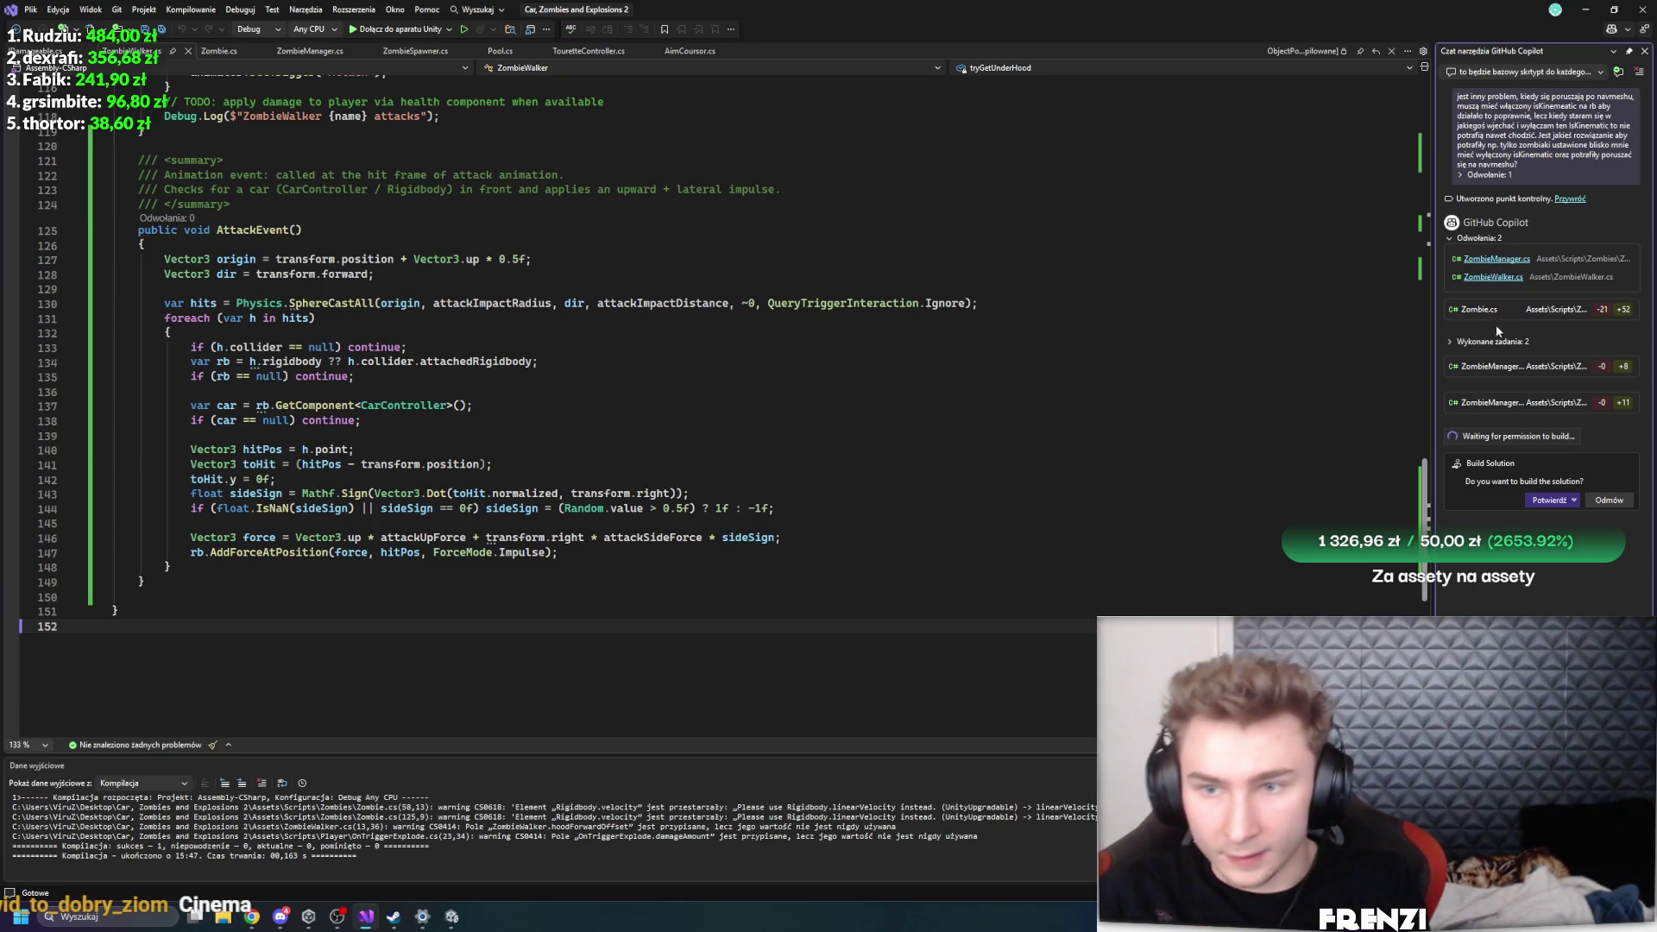
left_click(1478, 309)
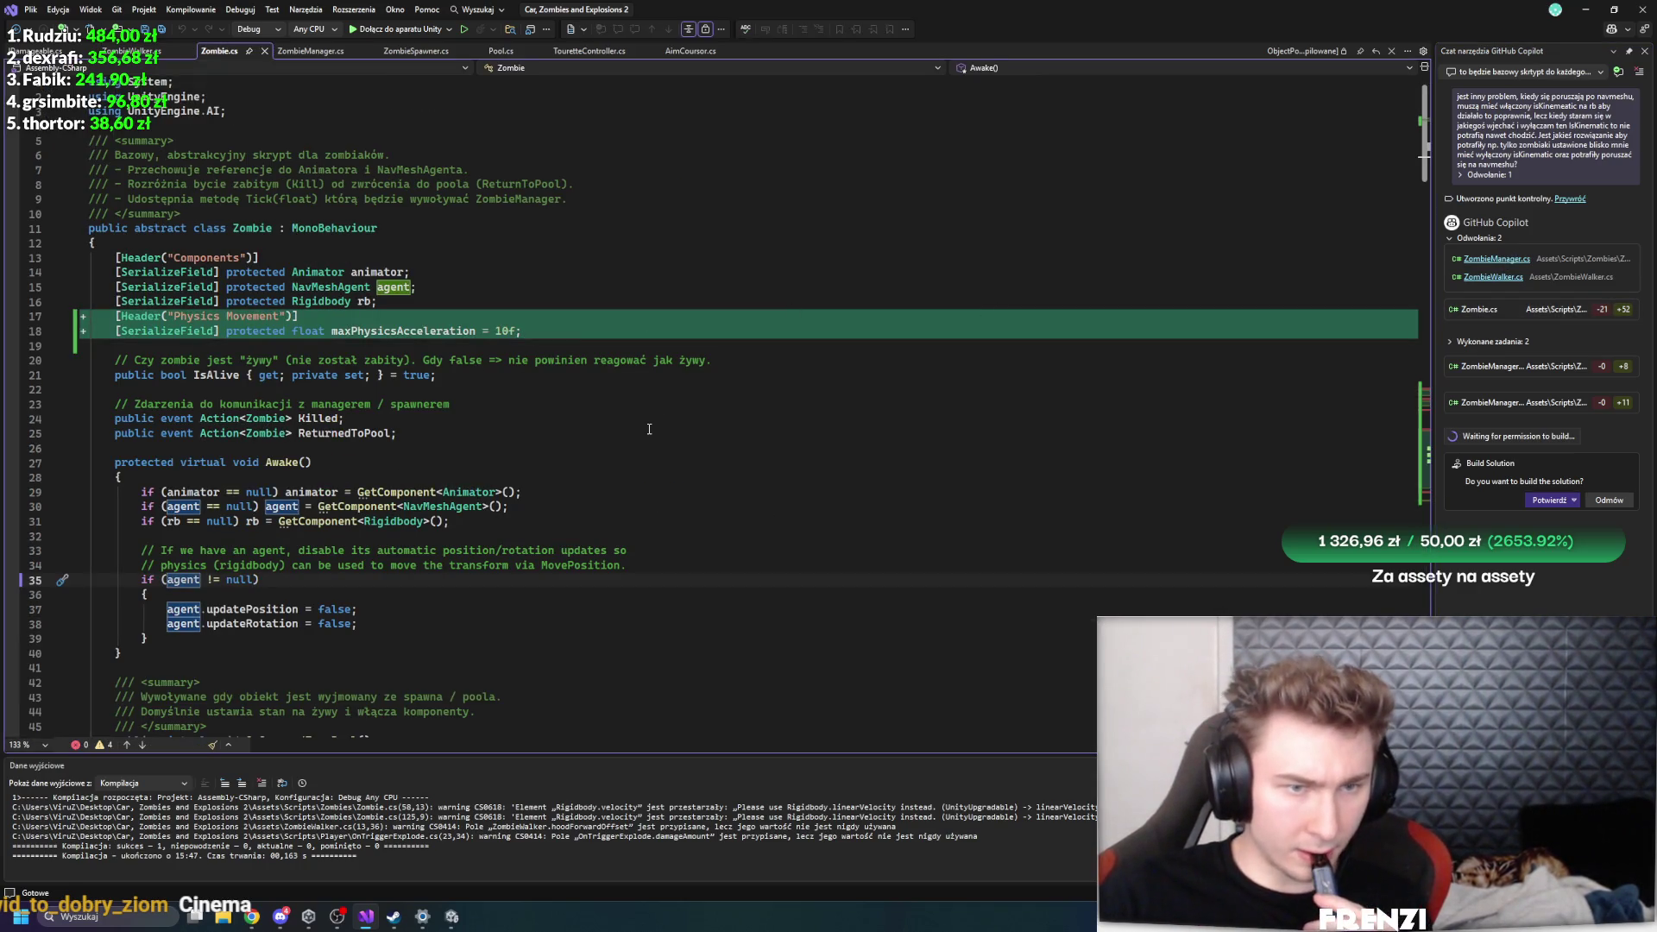
scroll(1095, 400, "down", 20)
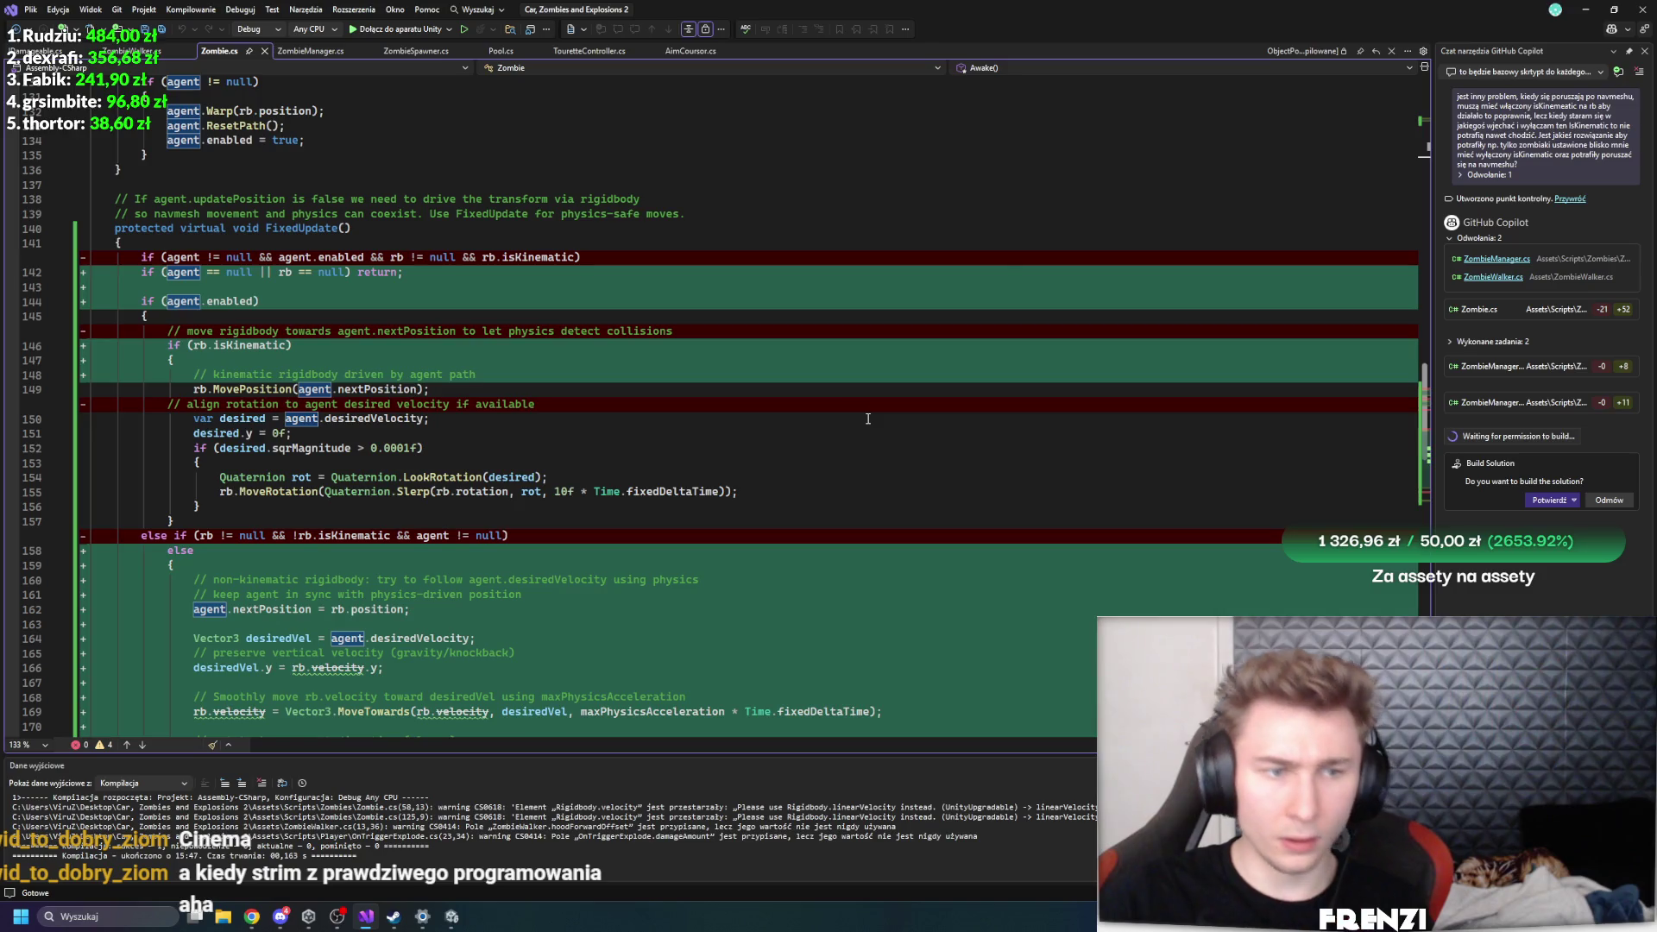
scroll(868, 419, "down", 2)
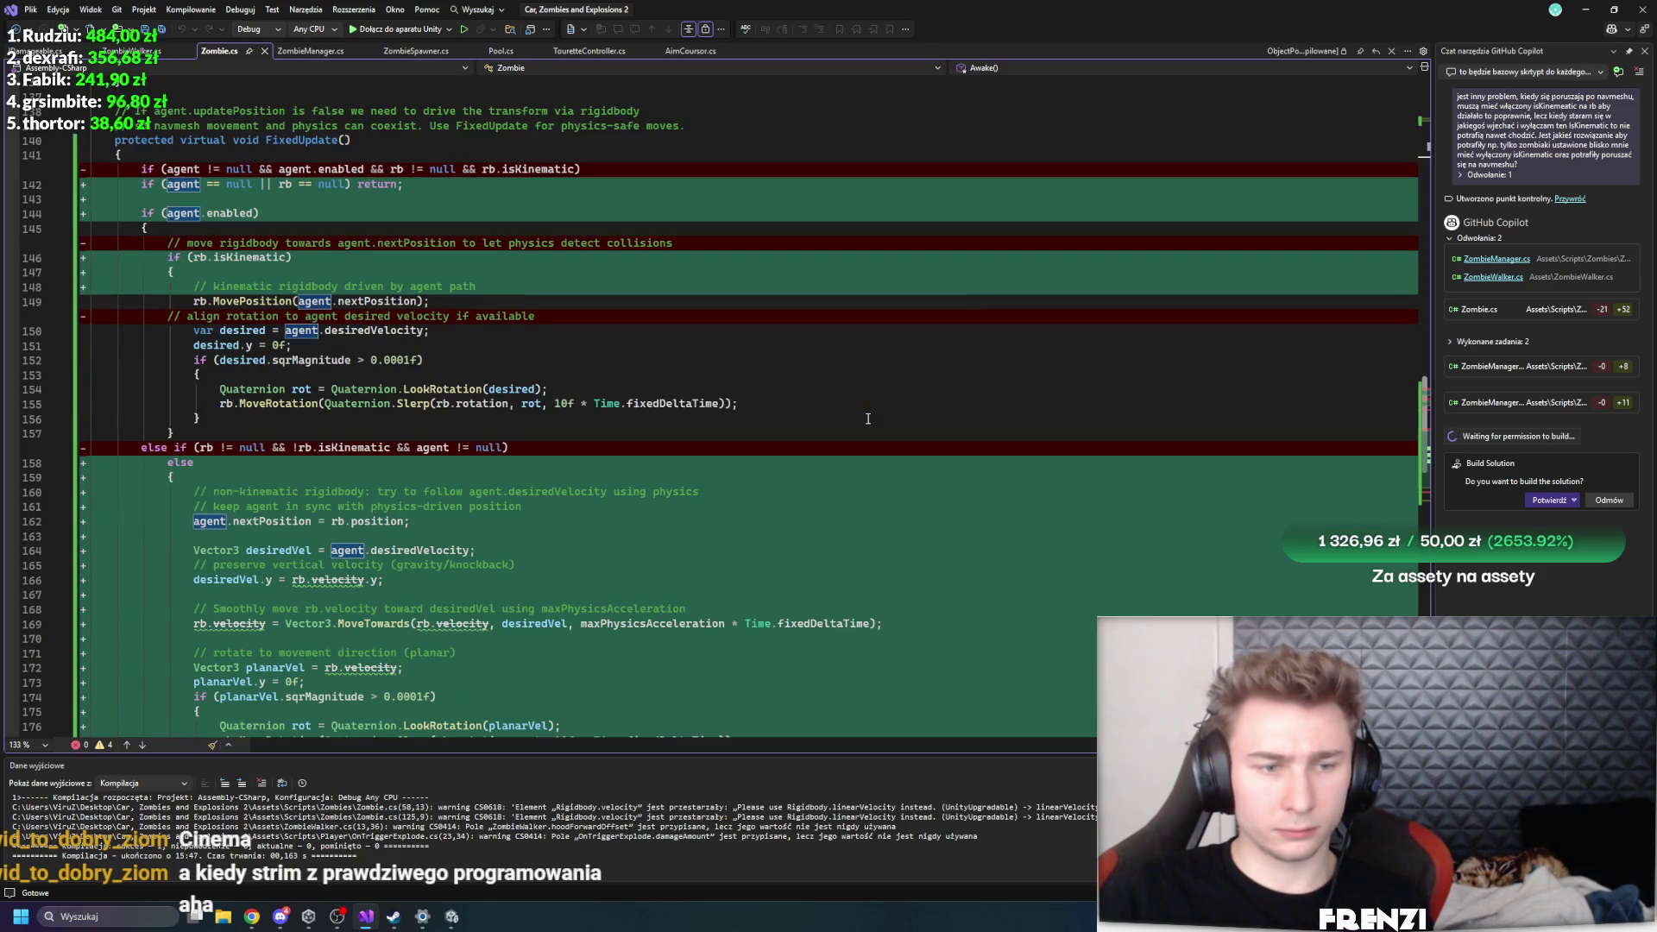
scroll(868, 419, "down", 2)
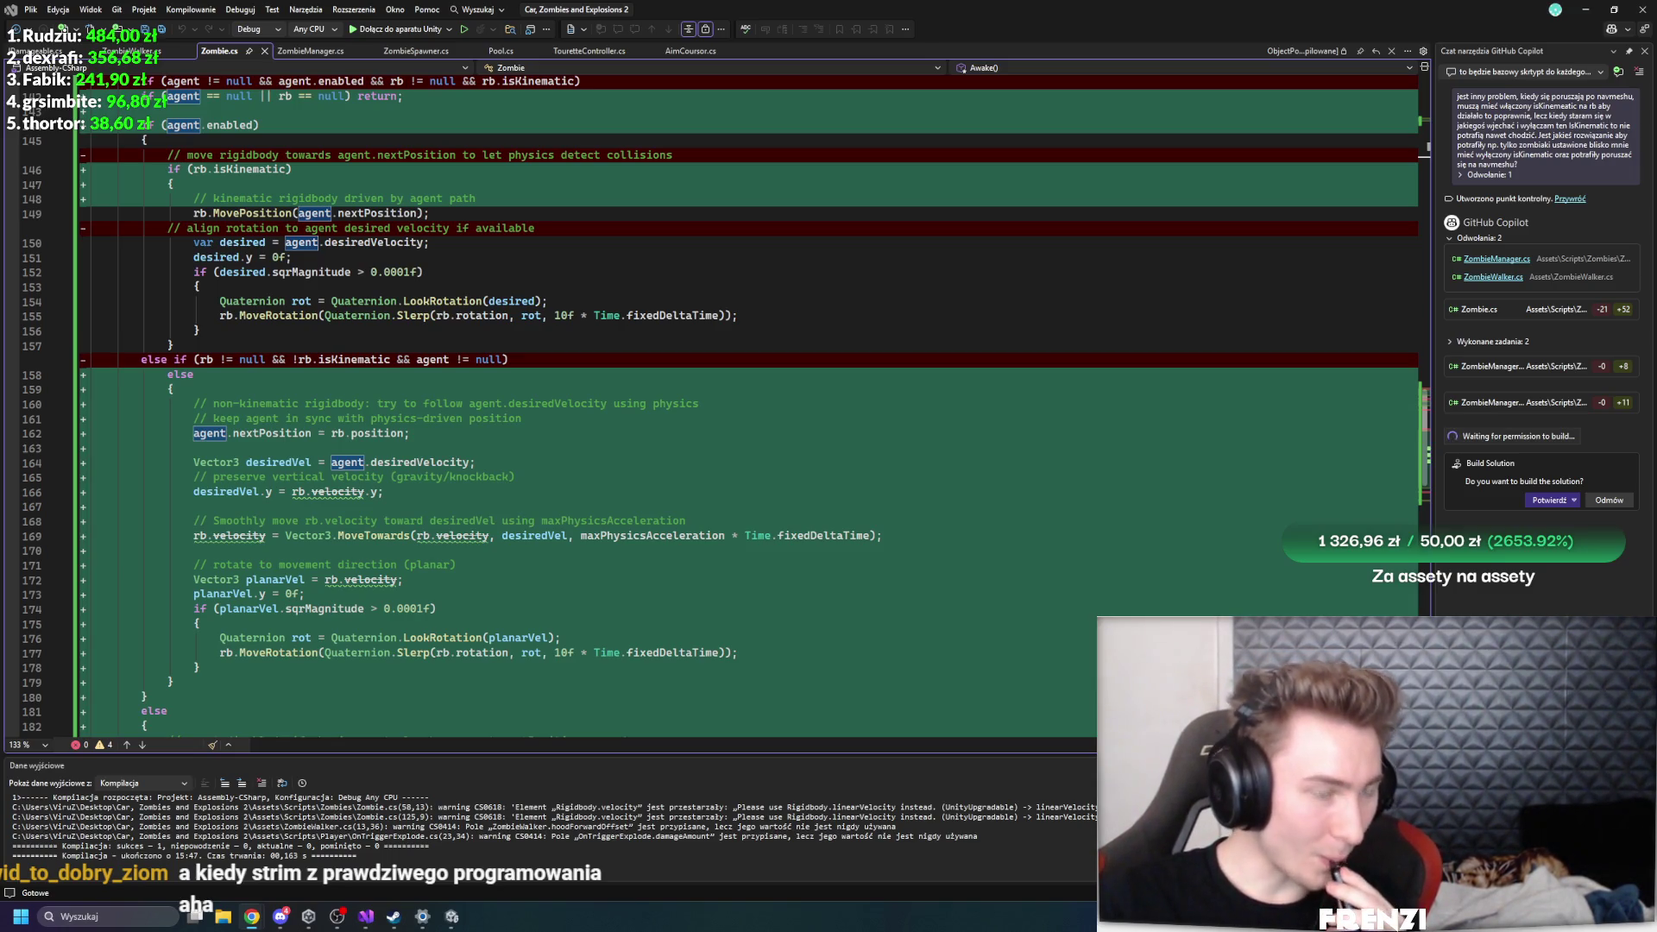
mouse_move(466, 469)
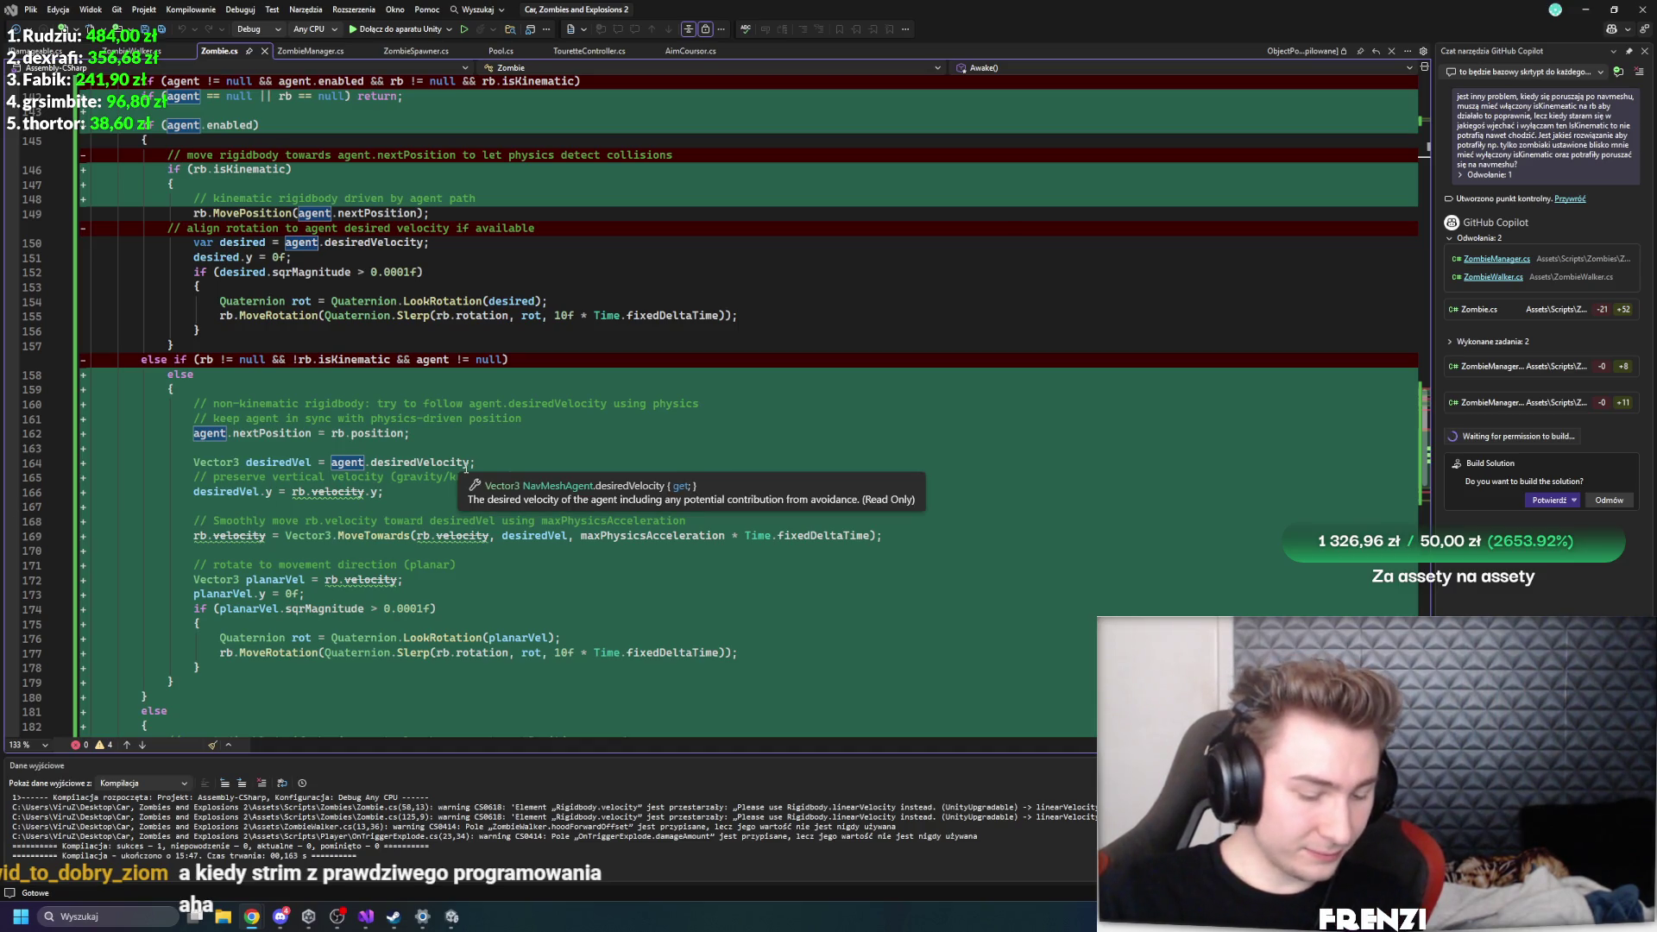
left_click(1516, 397)
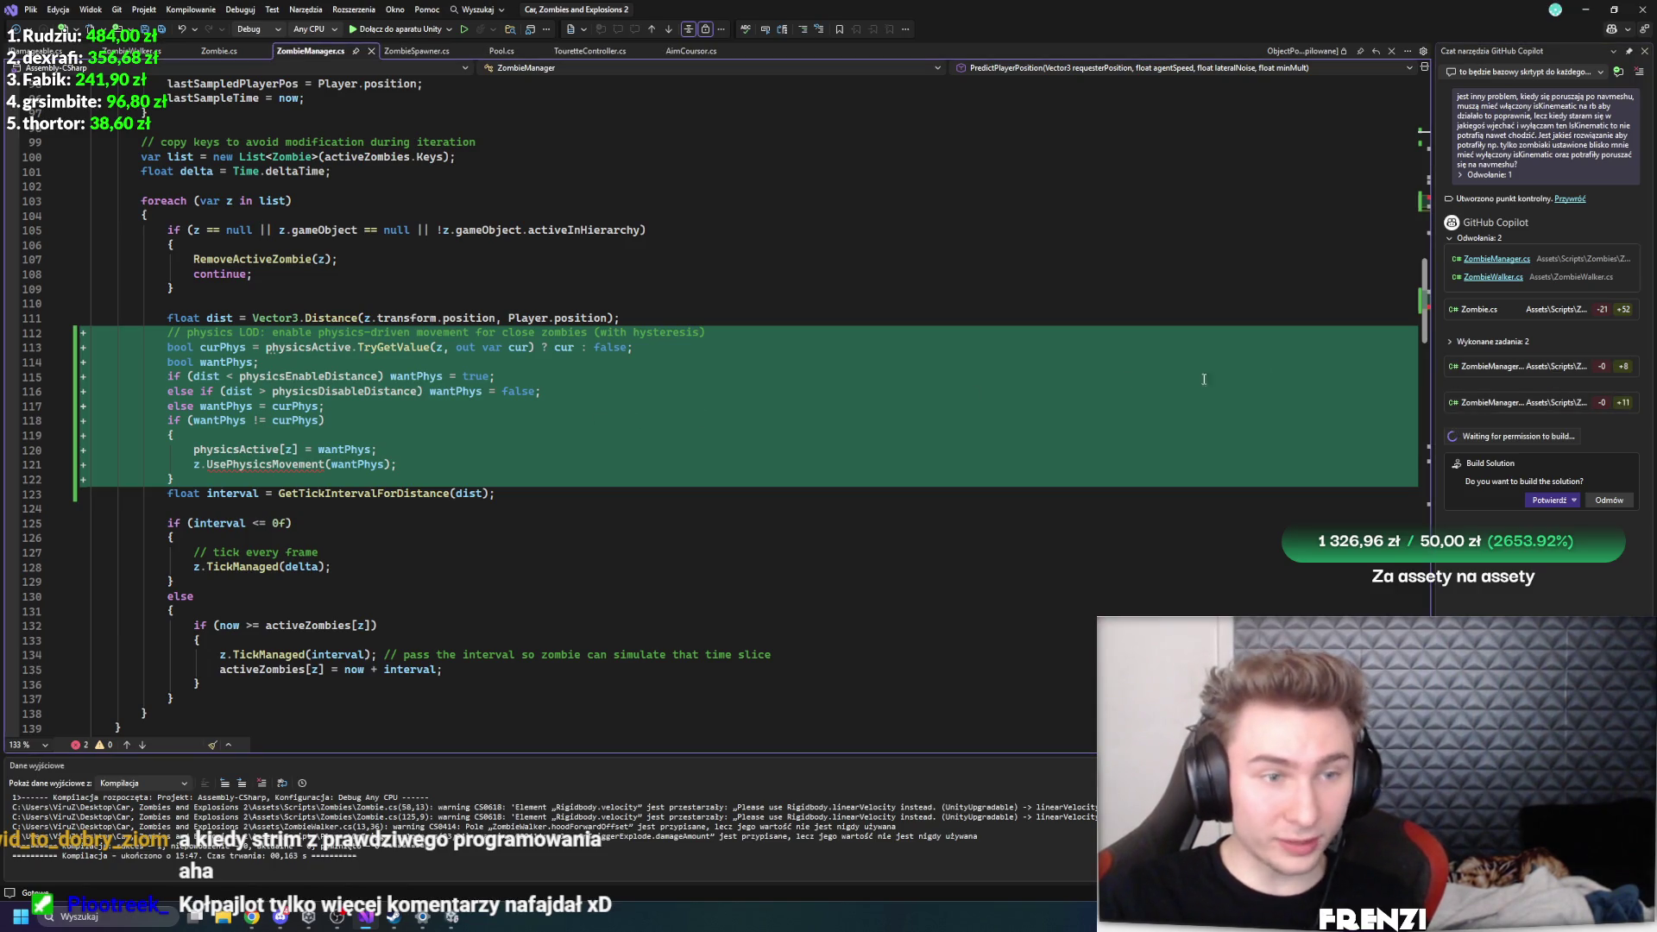
- Recheck the agent null and agent.enabled checks in Zombie.cs's FixedUpdate, then approve the solution build
left_click(1524, 318)
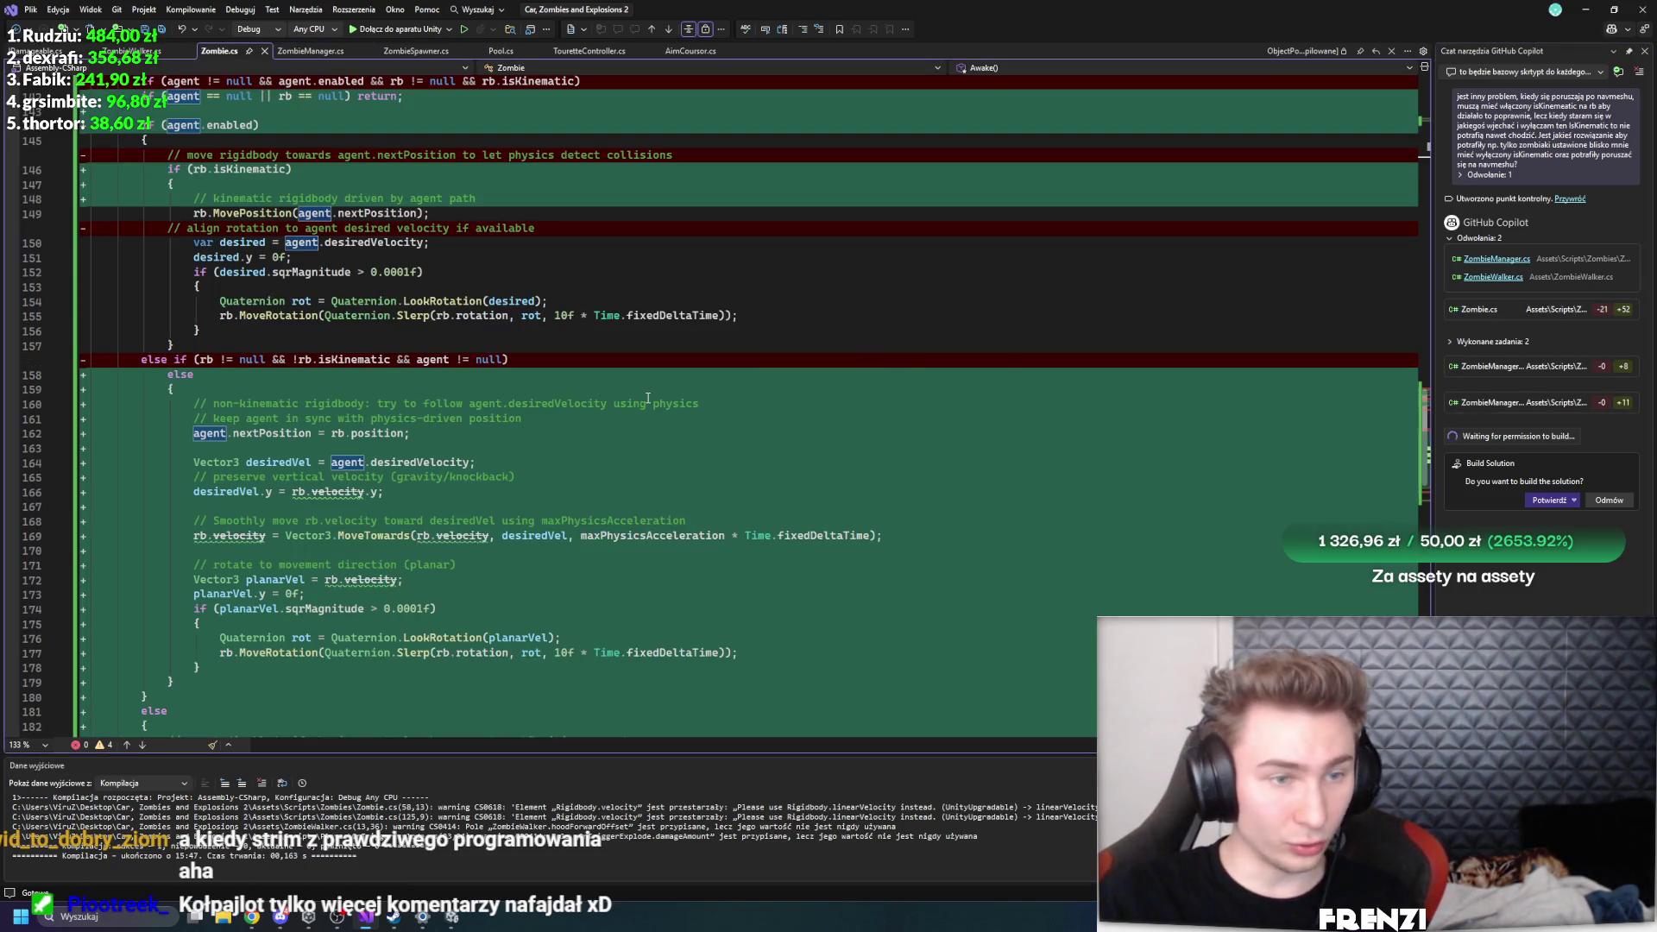
left_click(432, 360)
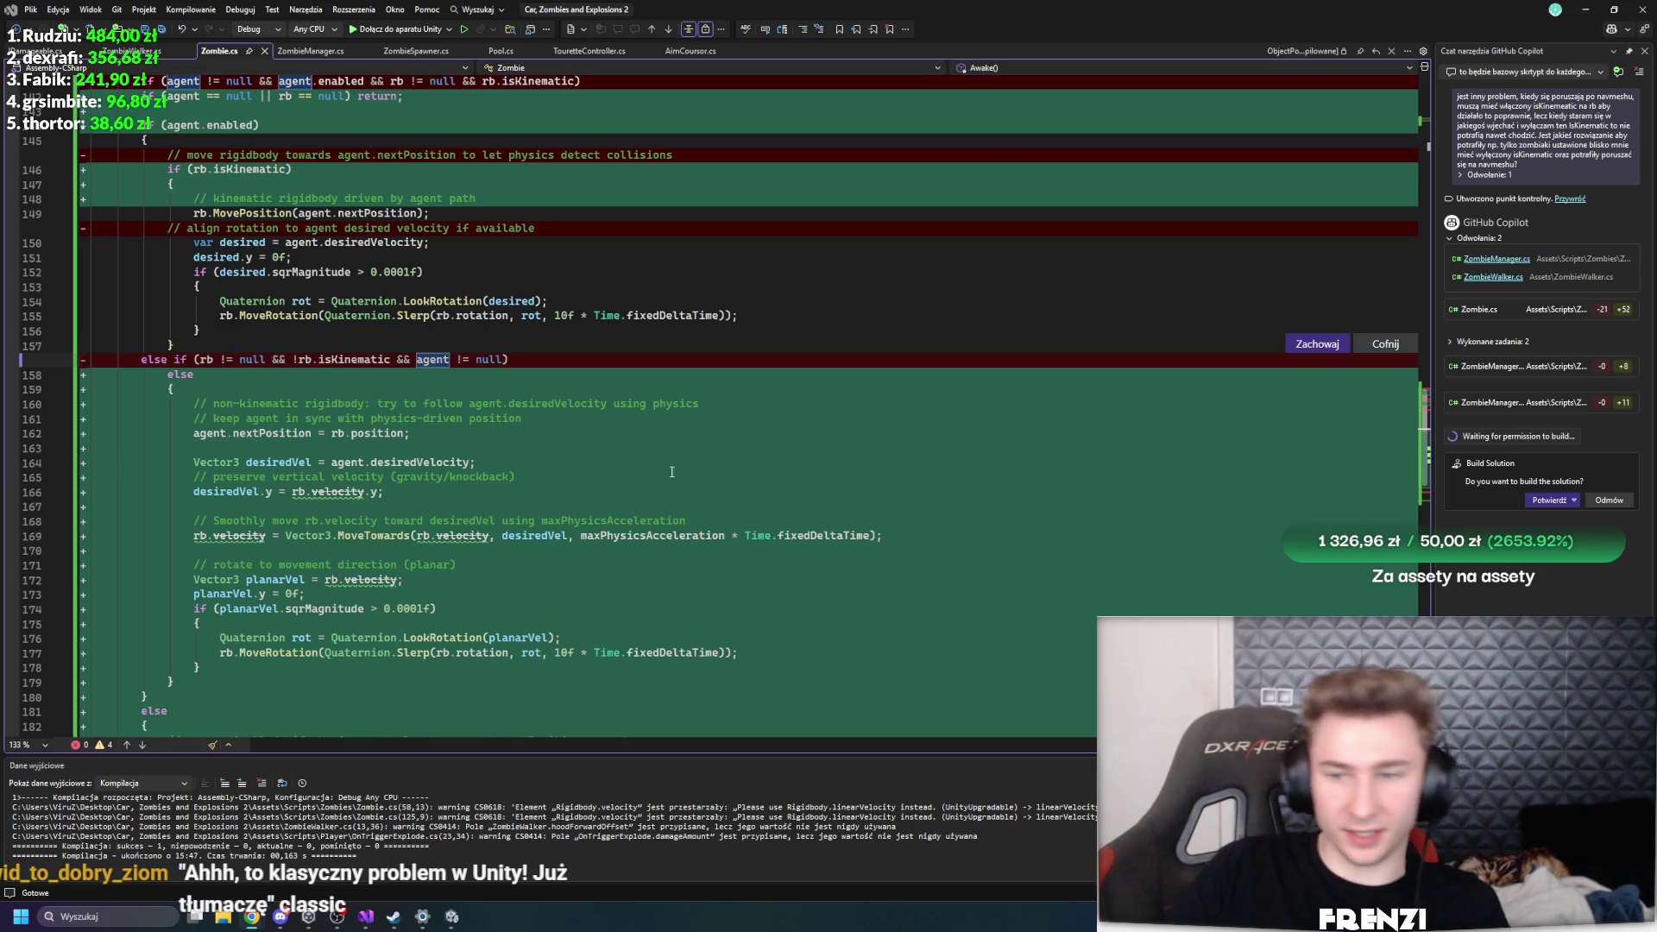
scroll(510, 376, "down", 5)
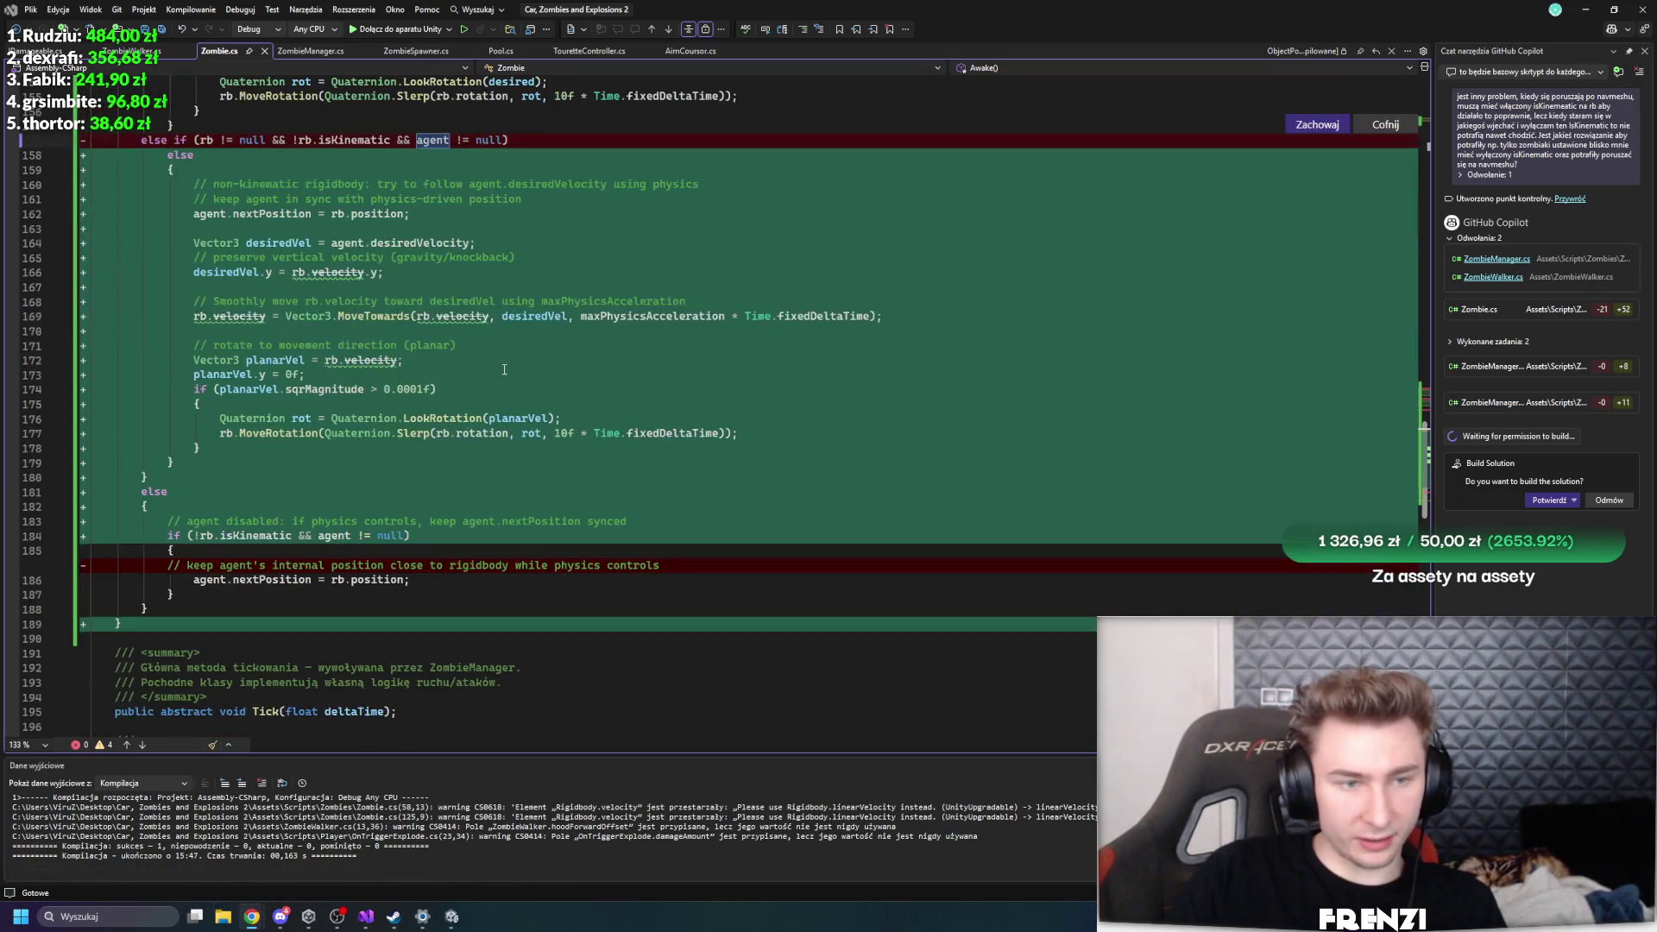
scroll(509, 386, "up", 10)
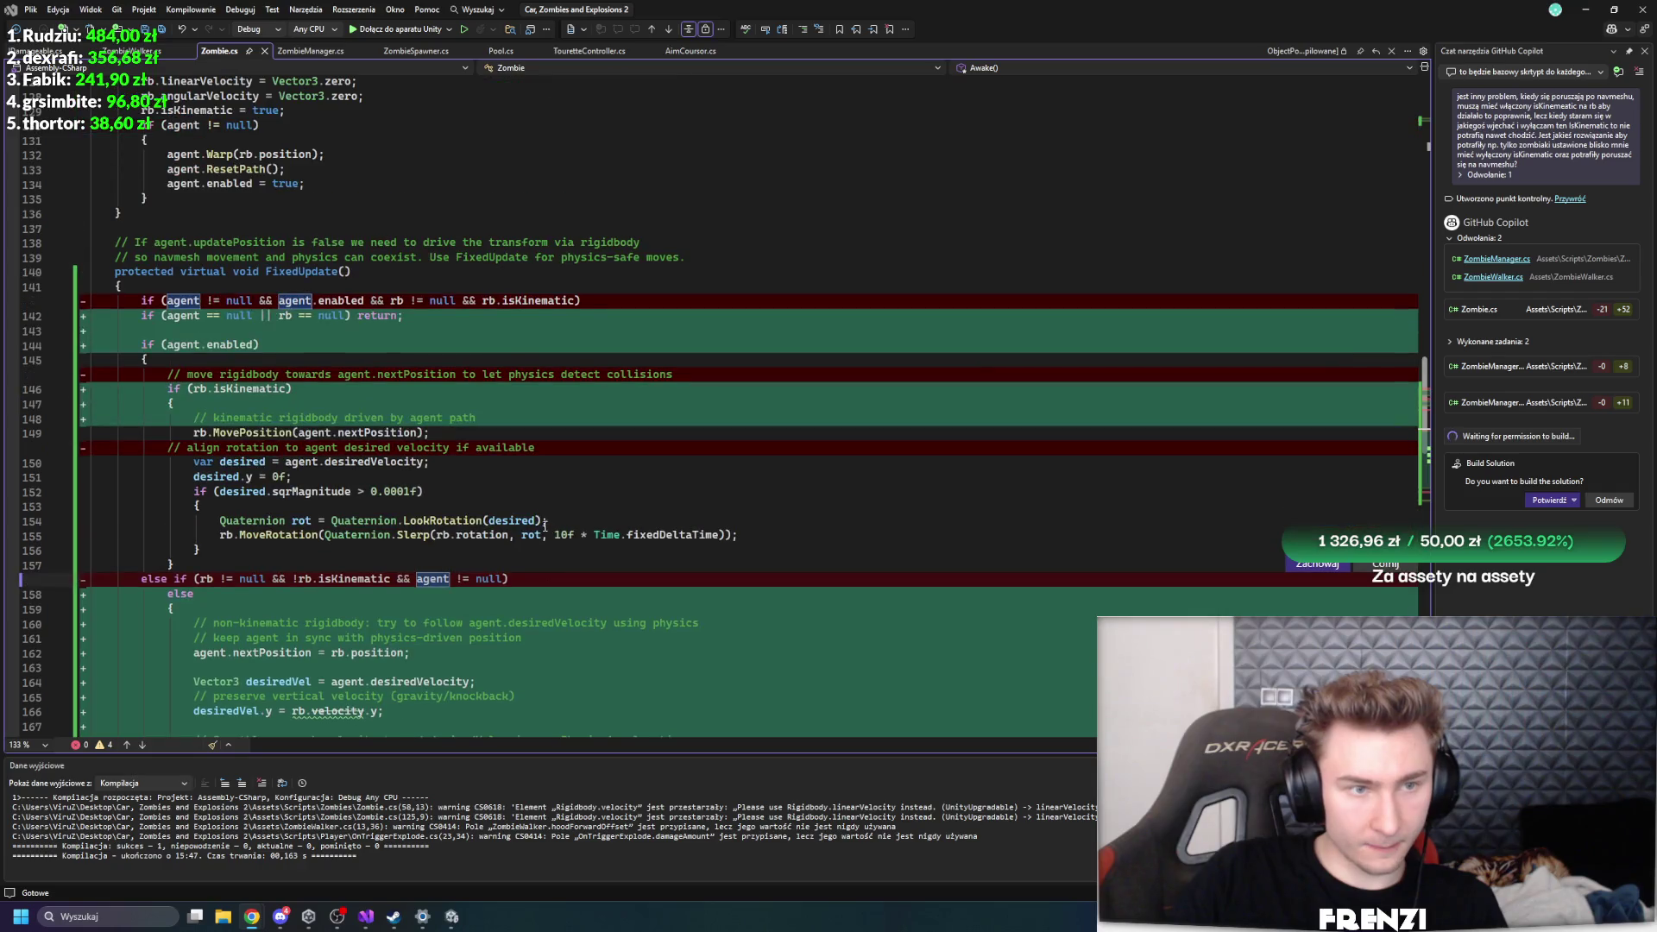
left_click(523, 345)
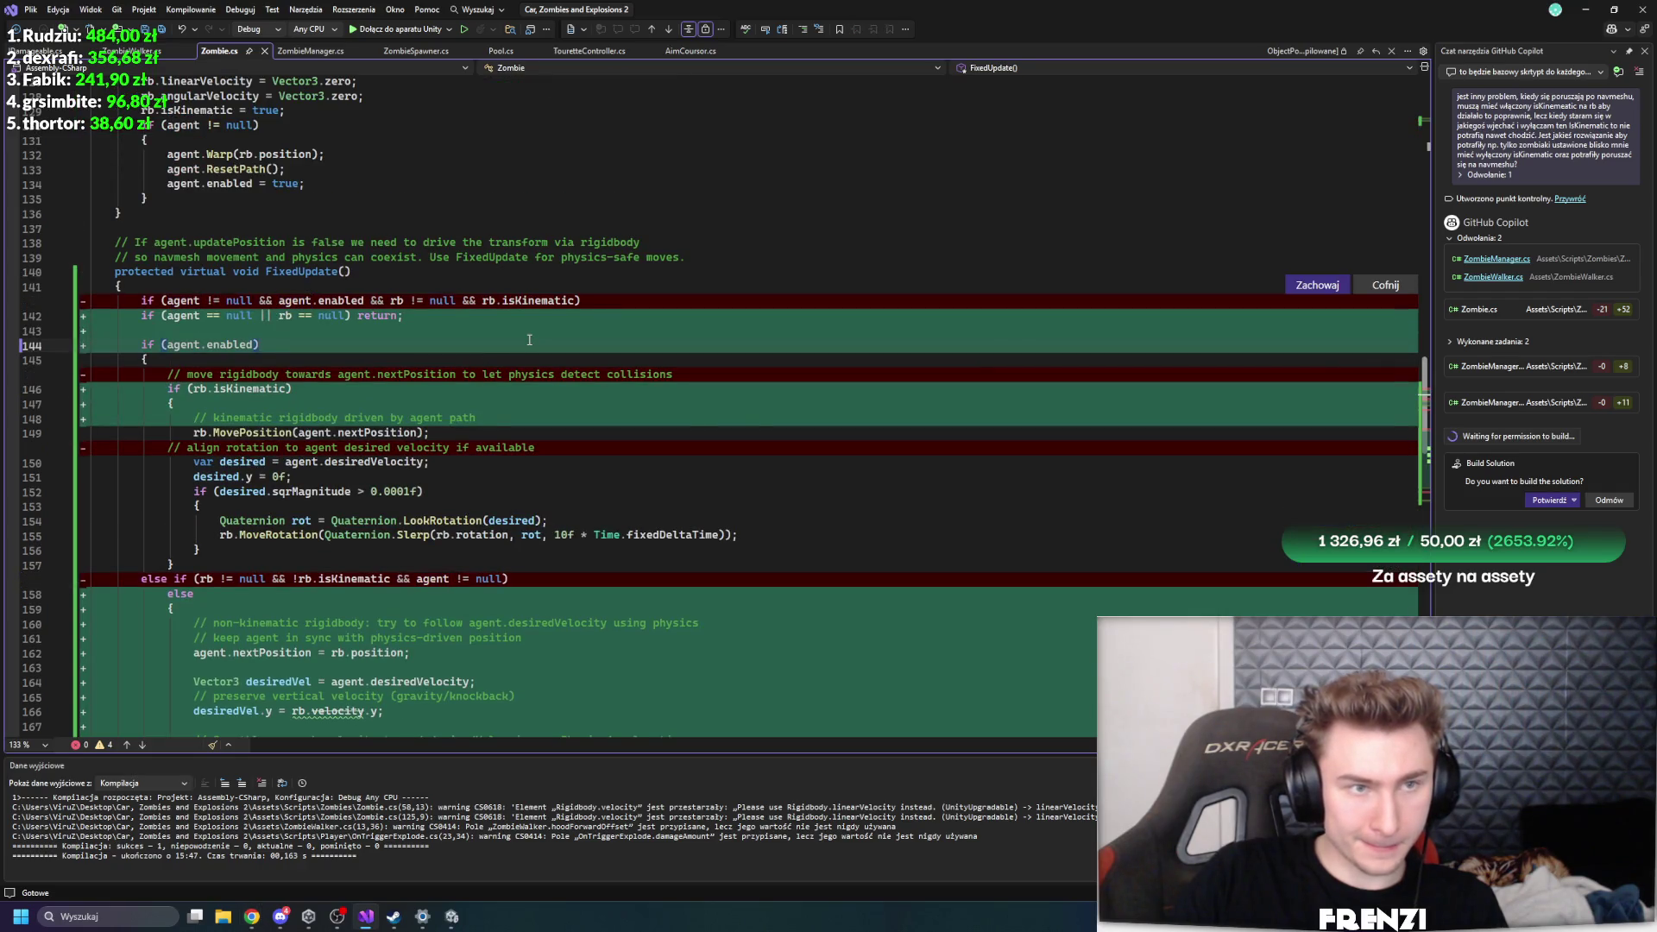
left_click(1534, 503)
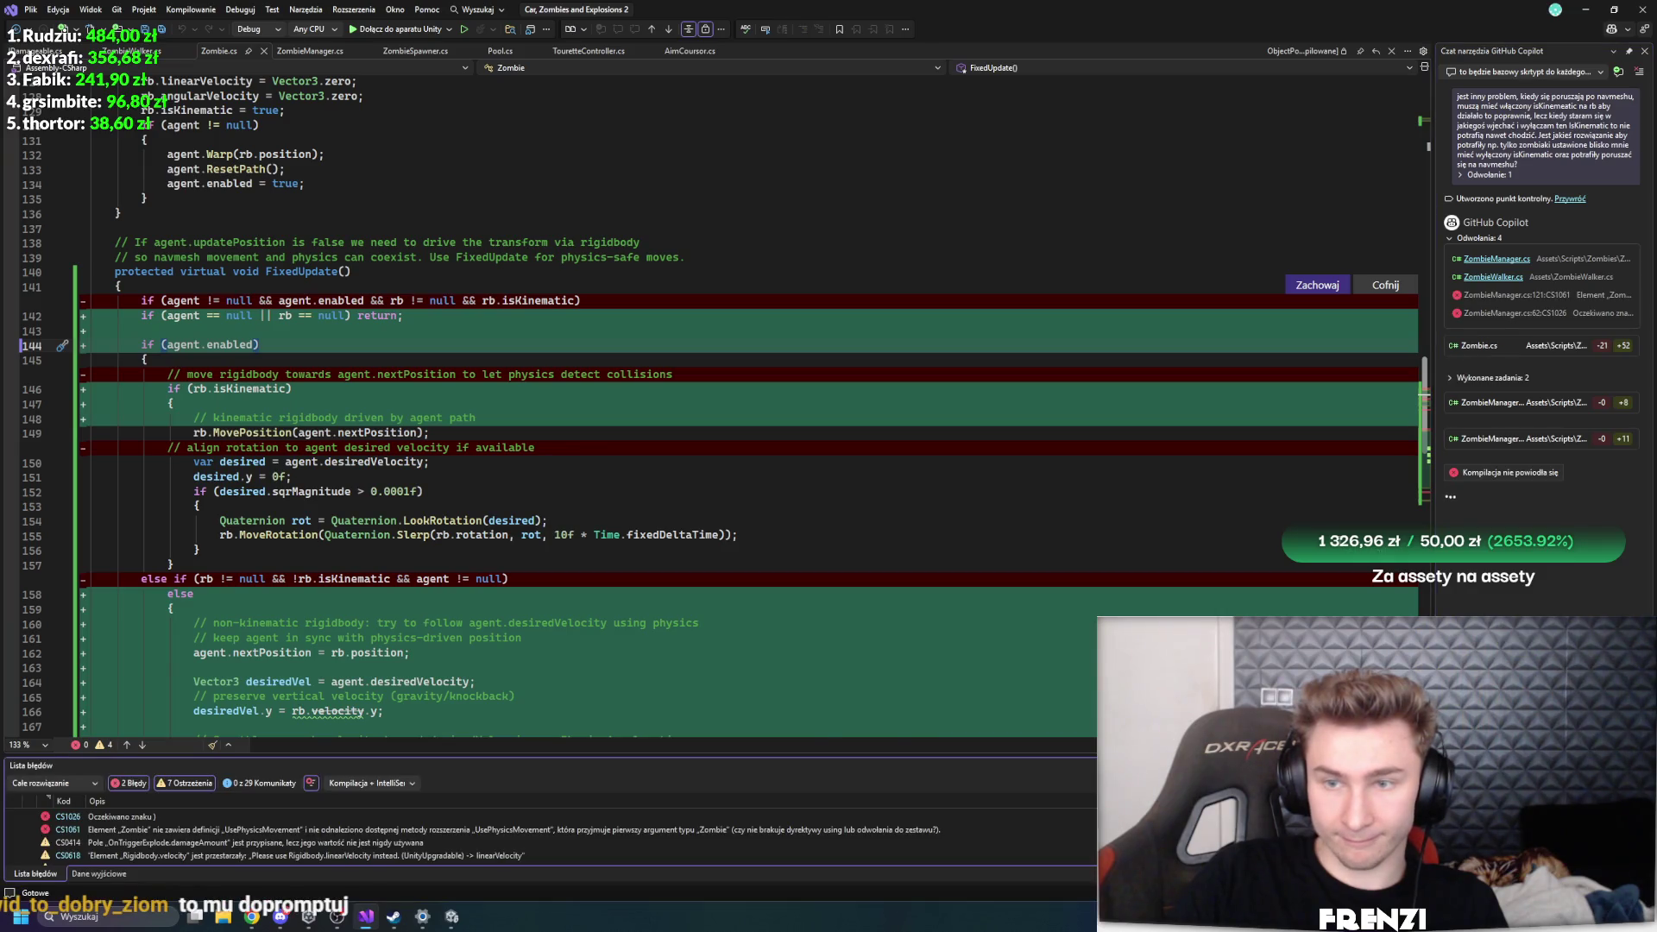
- Have Copilot add UsePhysicsMovement(bool enable) to Zombie.cs, then inspect its else branch
left_click(1506, 314)
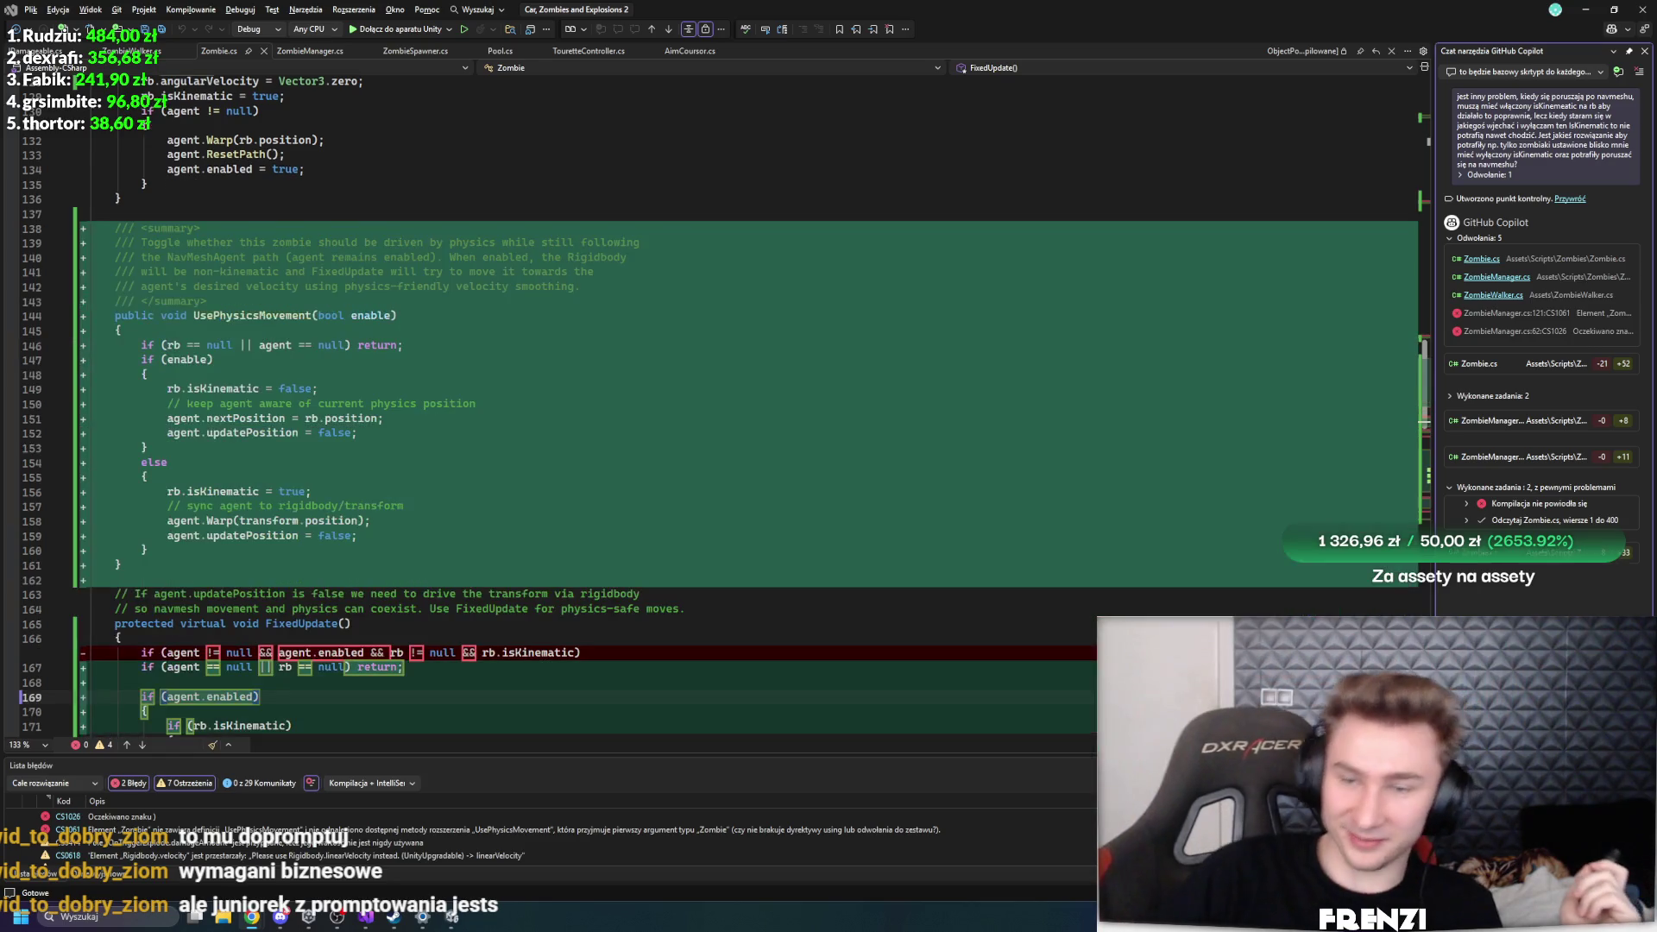
left_click(774, 458)
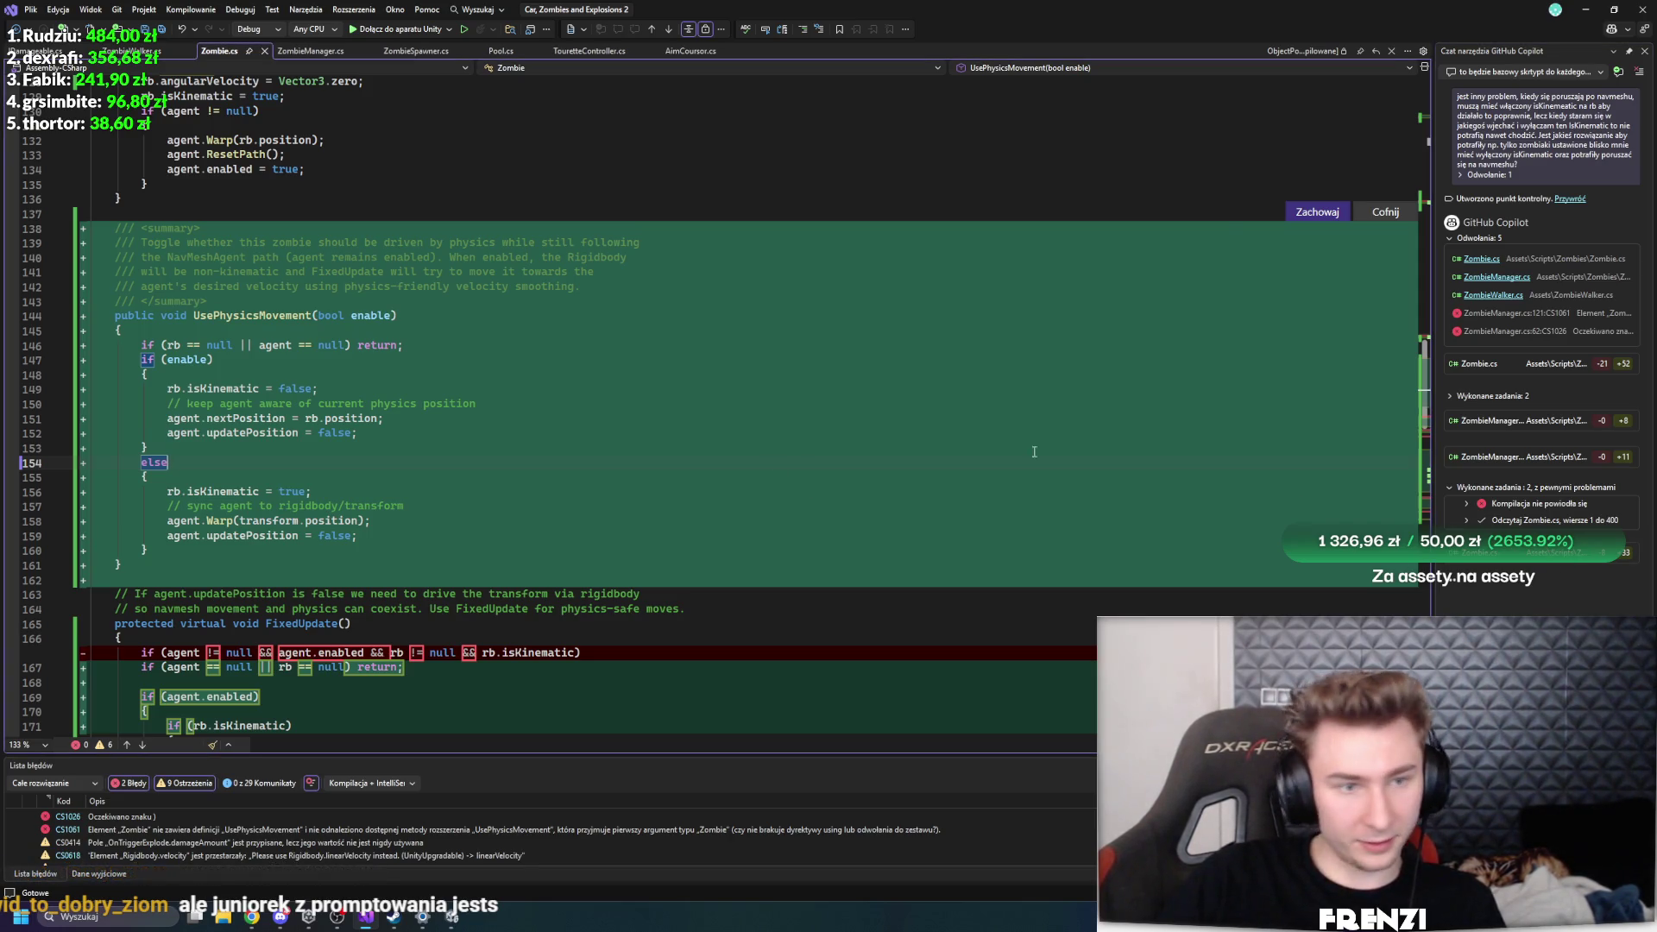
scroll(1034, 451, "down", 6)
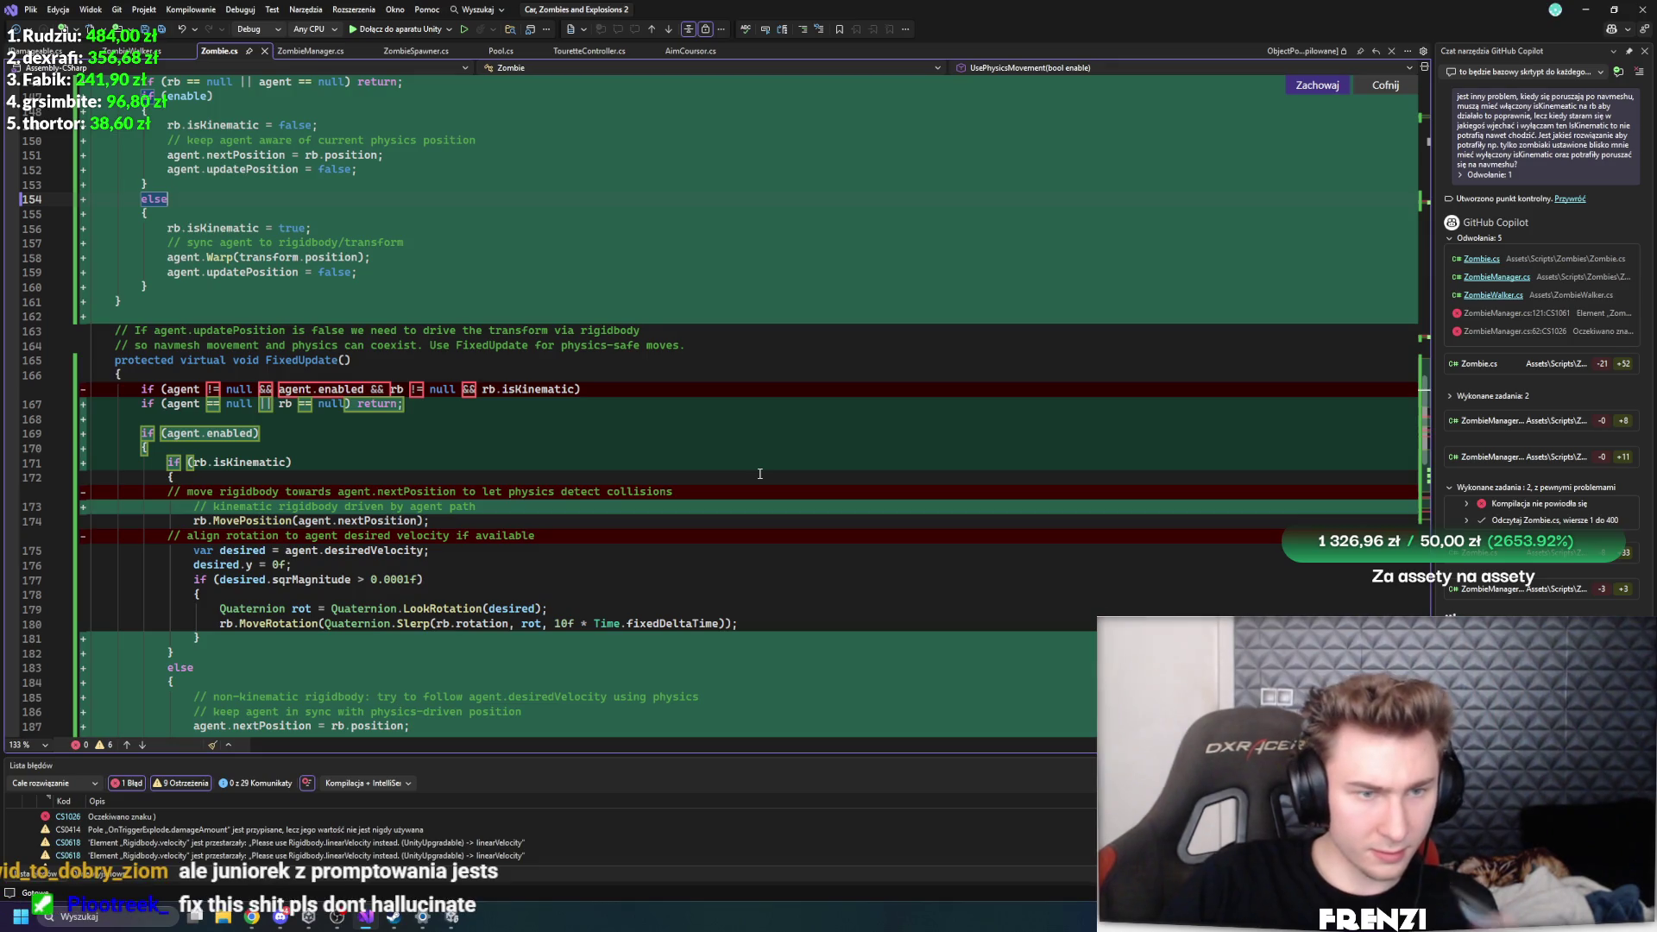
- Review the updated FixedUpdate in Zombie.cs and confirm the build succeeds with 0 errors
scroll(759, 473, "down", 17)
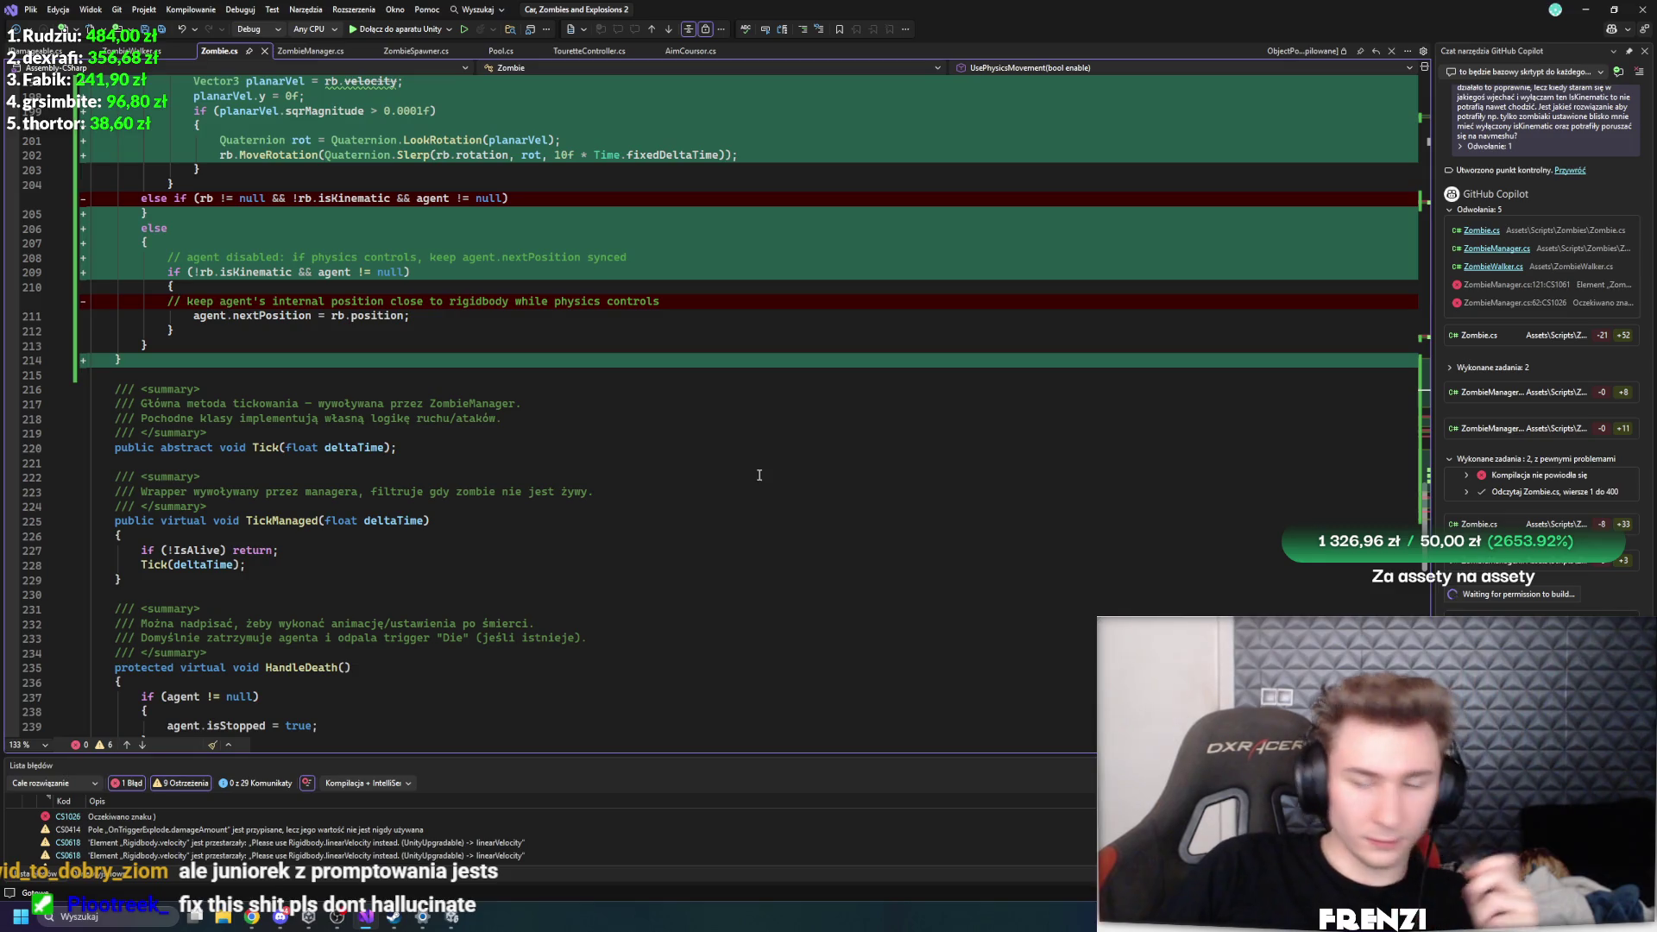
scroll(1047, 492, "up", 6)
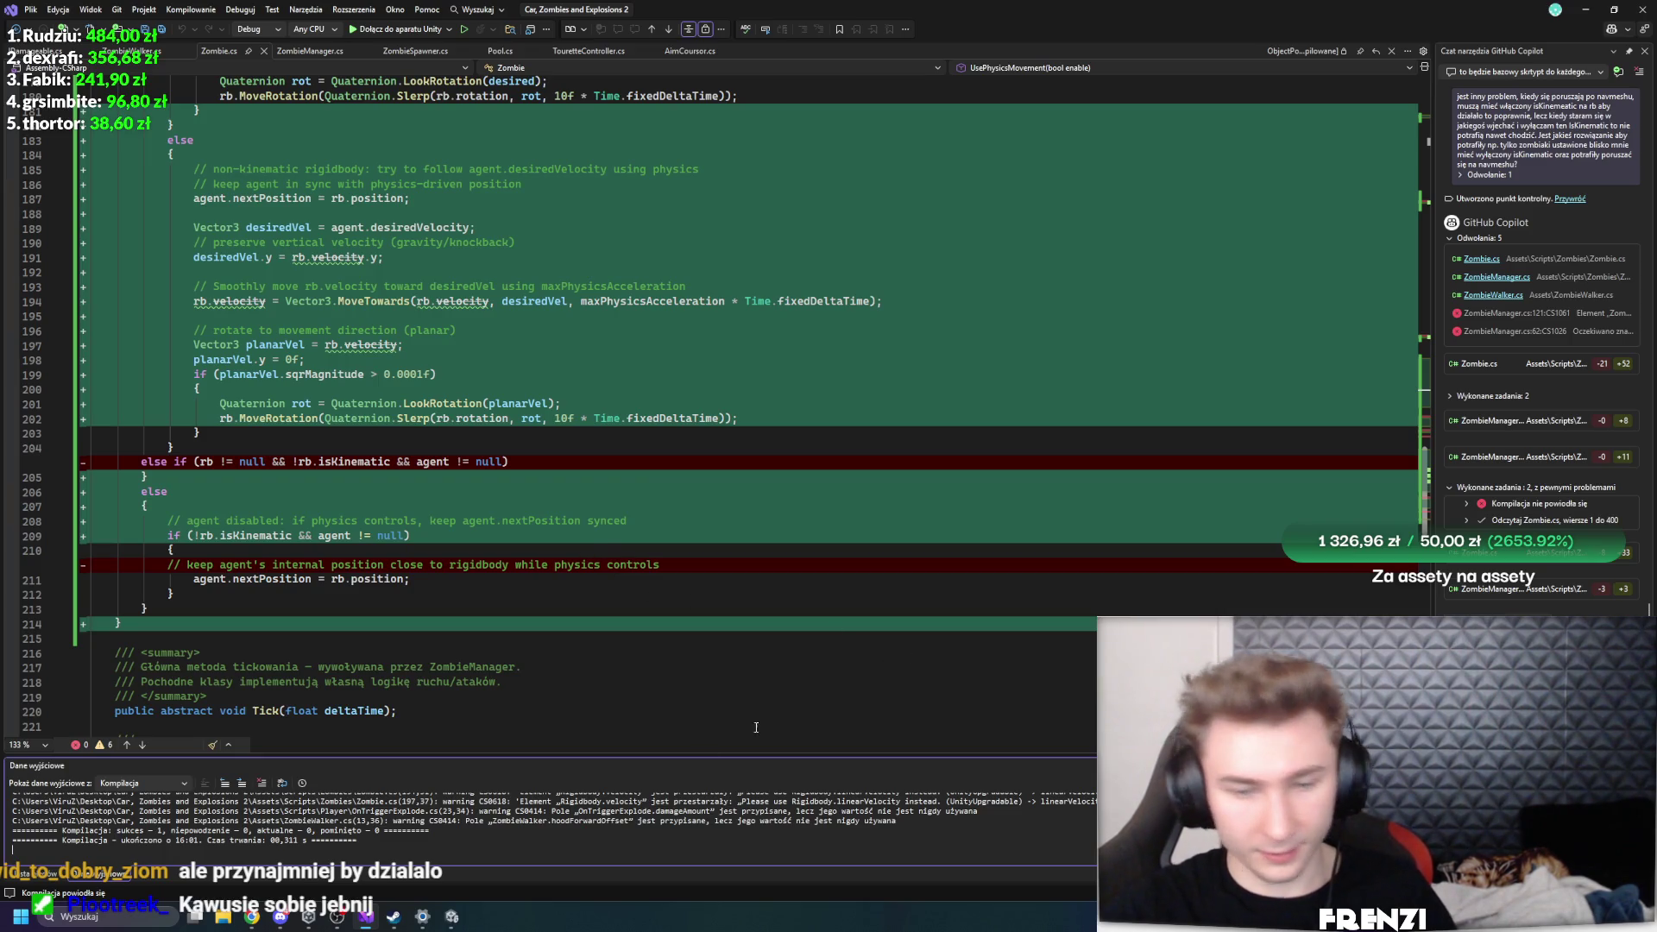
left_click(466, 917)
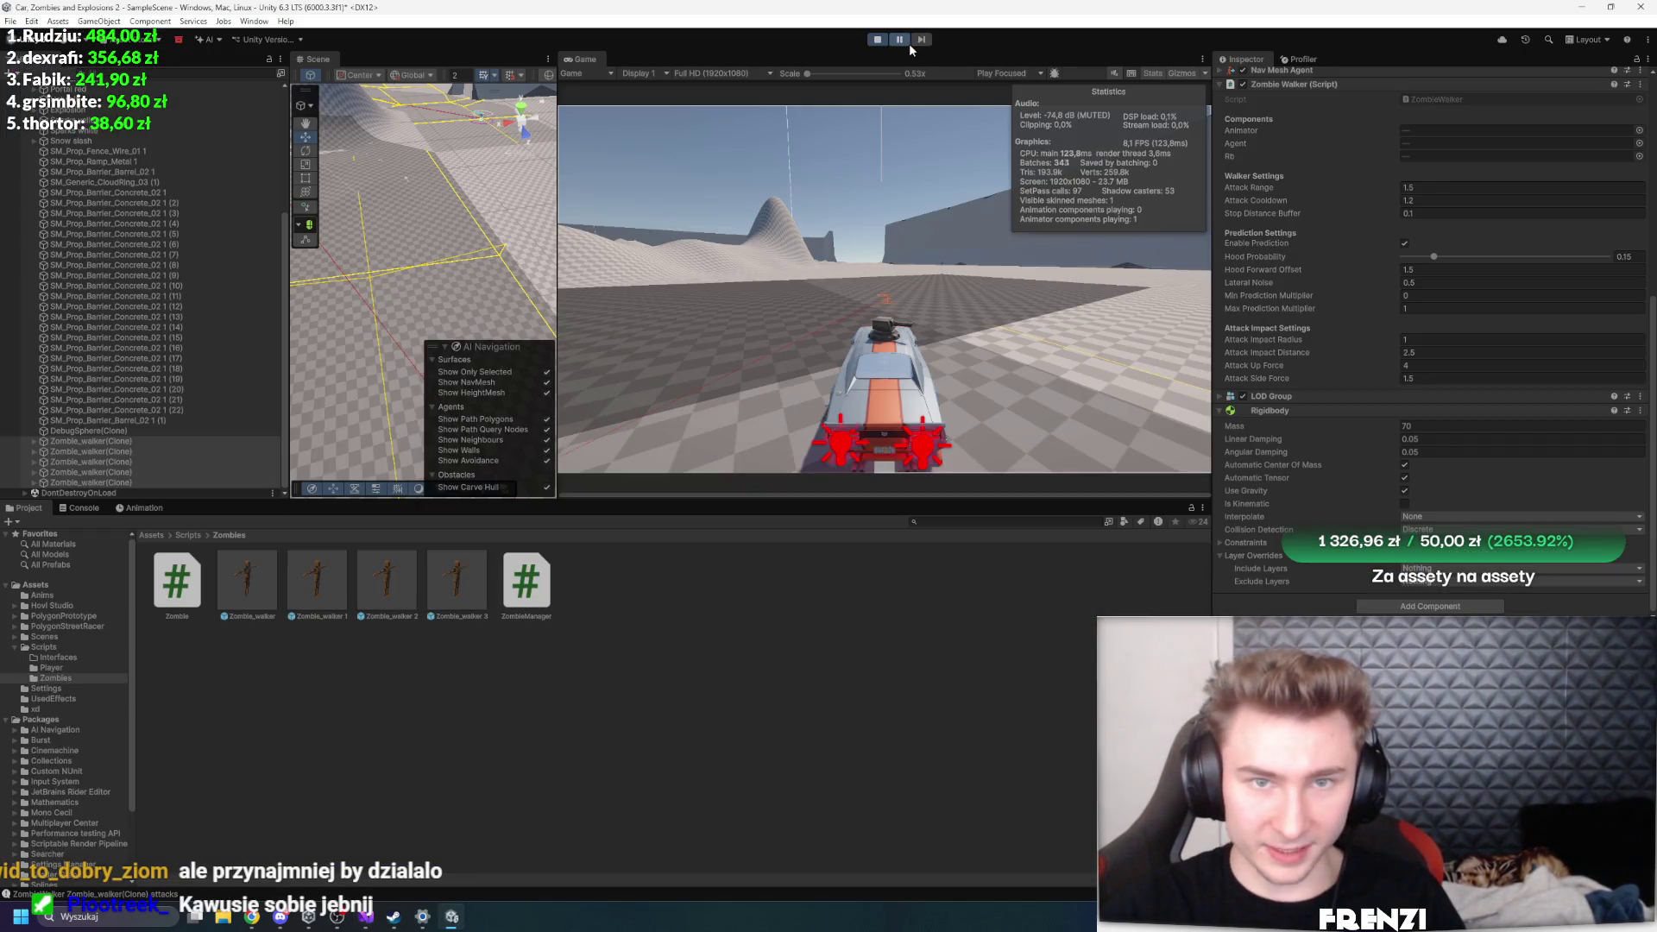
- Stop Play mode, accept the script updating prompt, replay, and make the Scene and Game views taller
left_click(880, 40)
key("Return")
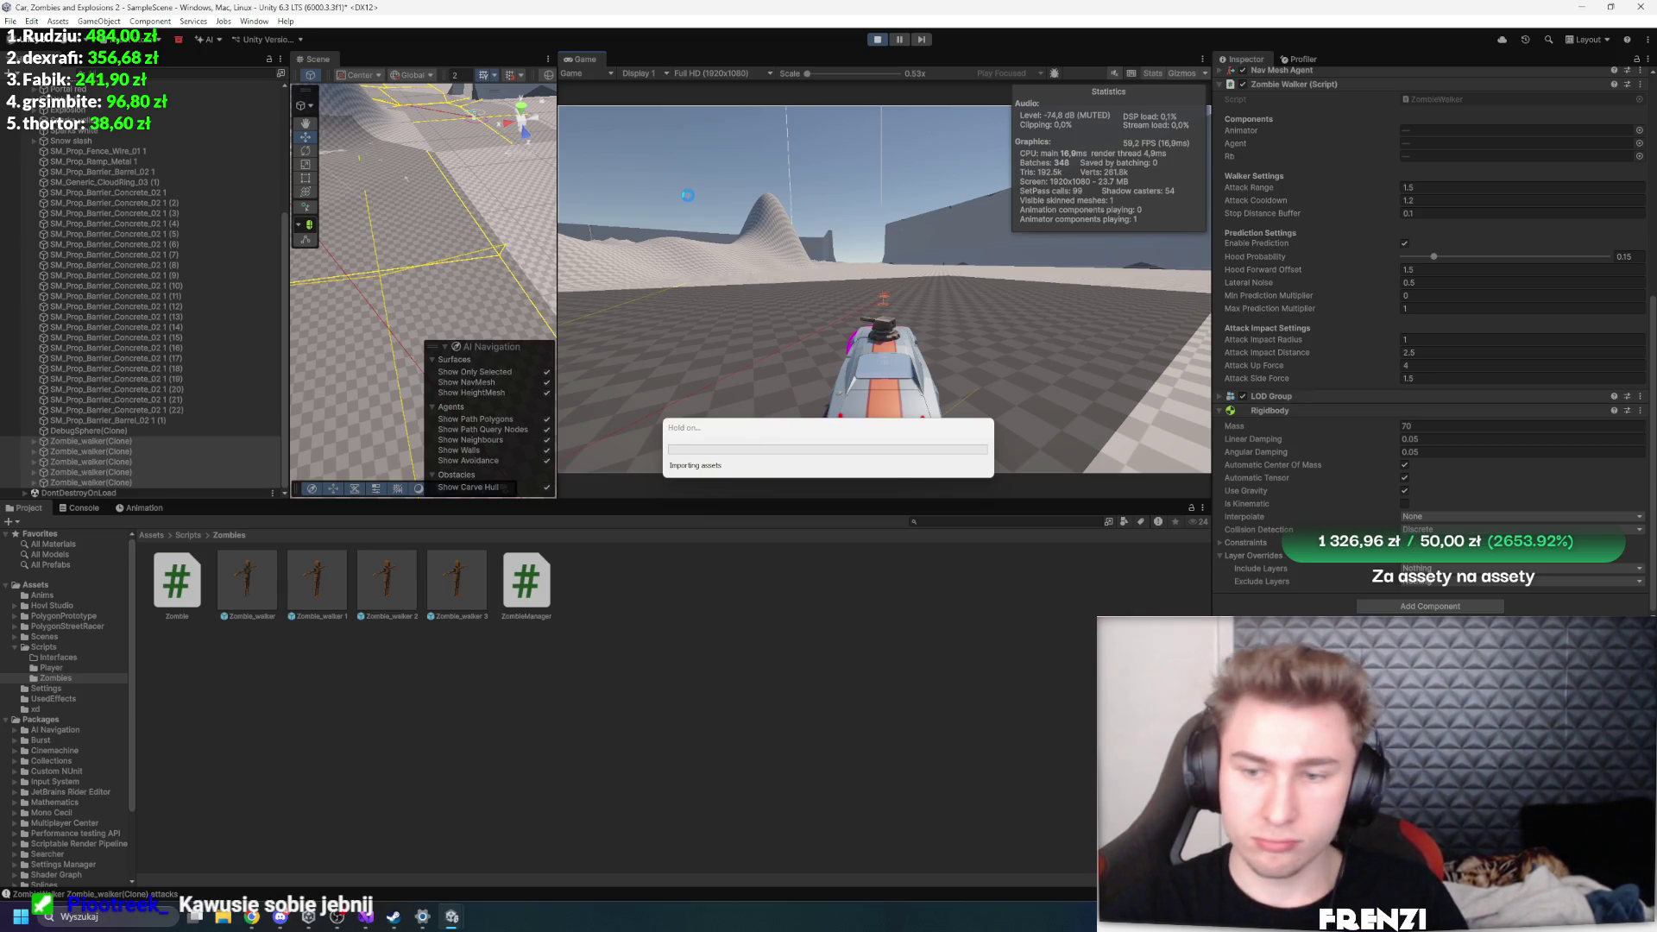
left_click(876, 39)
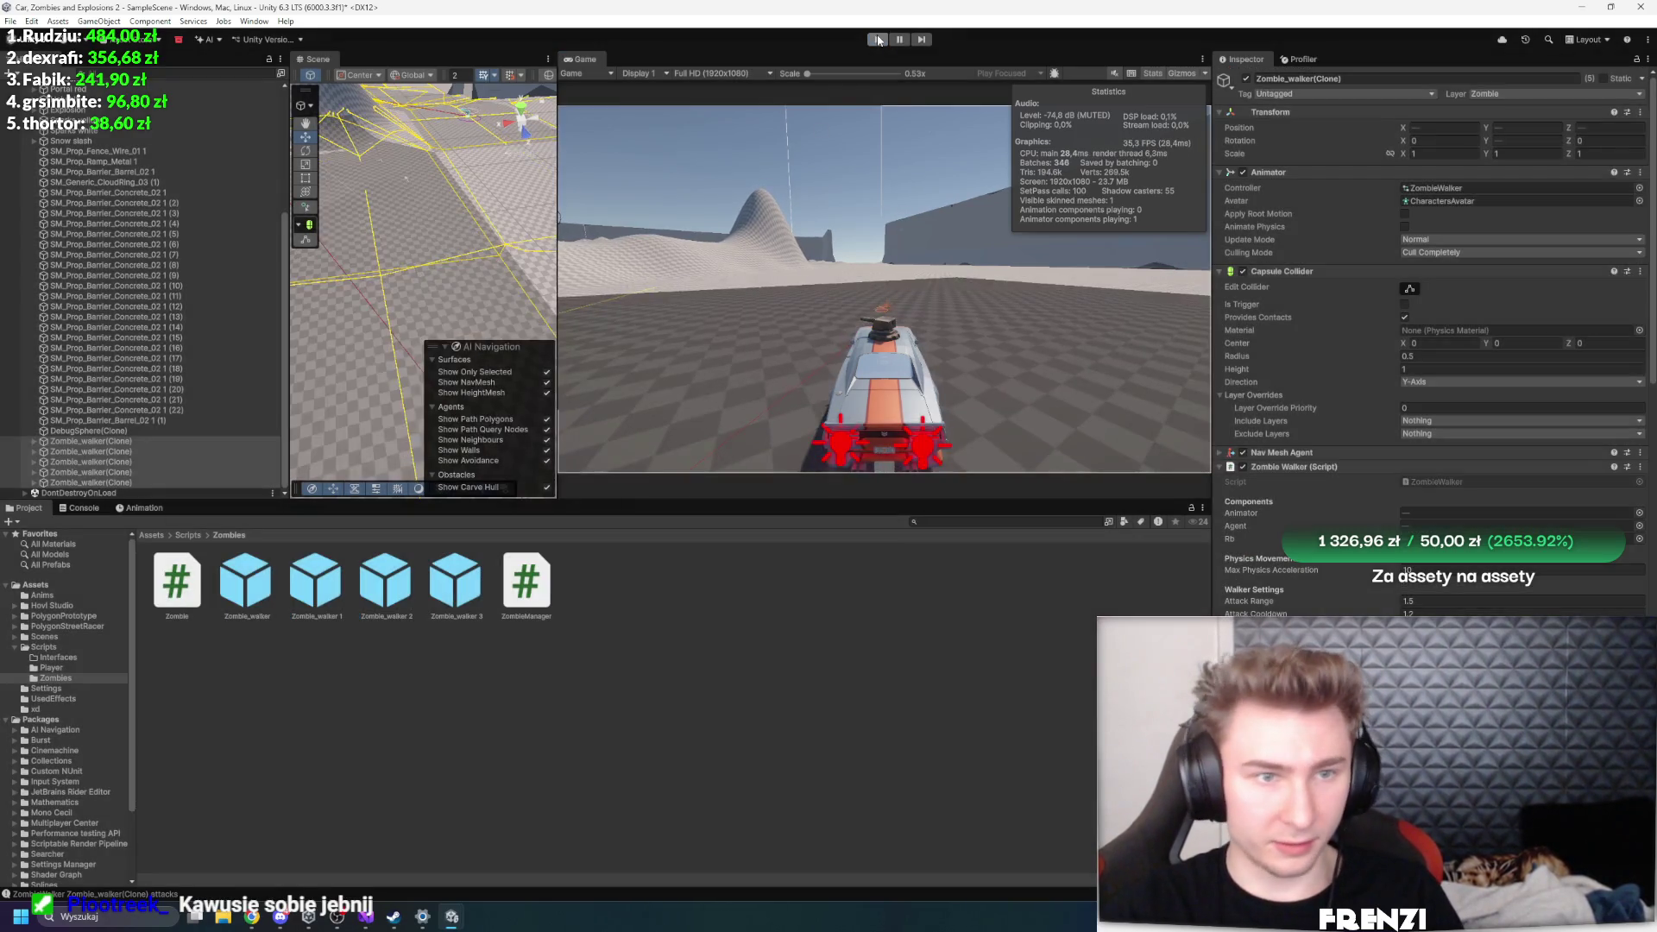
left_click(879, 41)
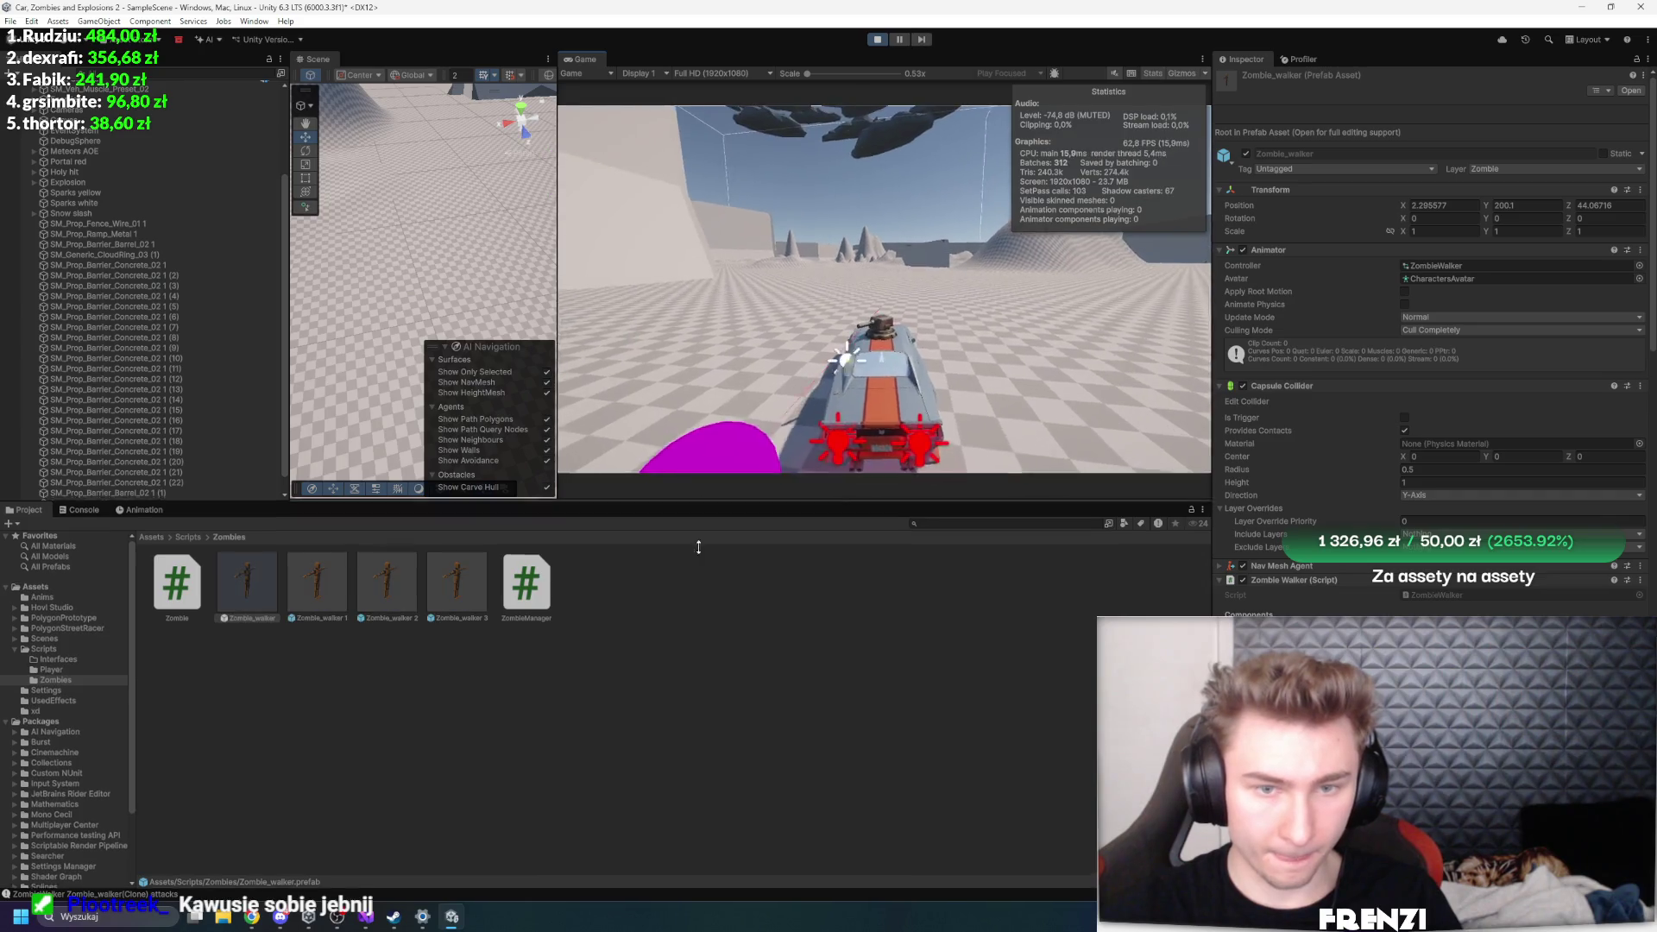
left_click_drag(706, 498, 706, 663)
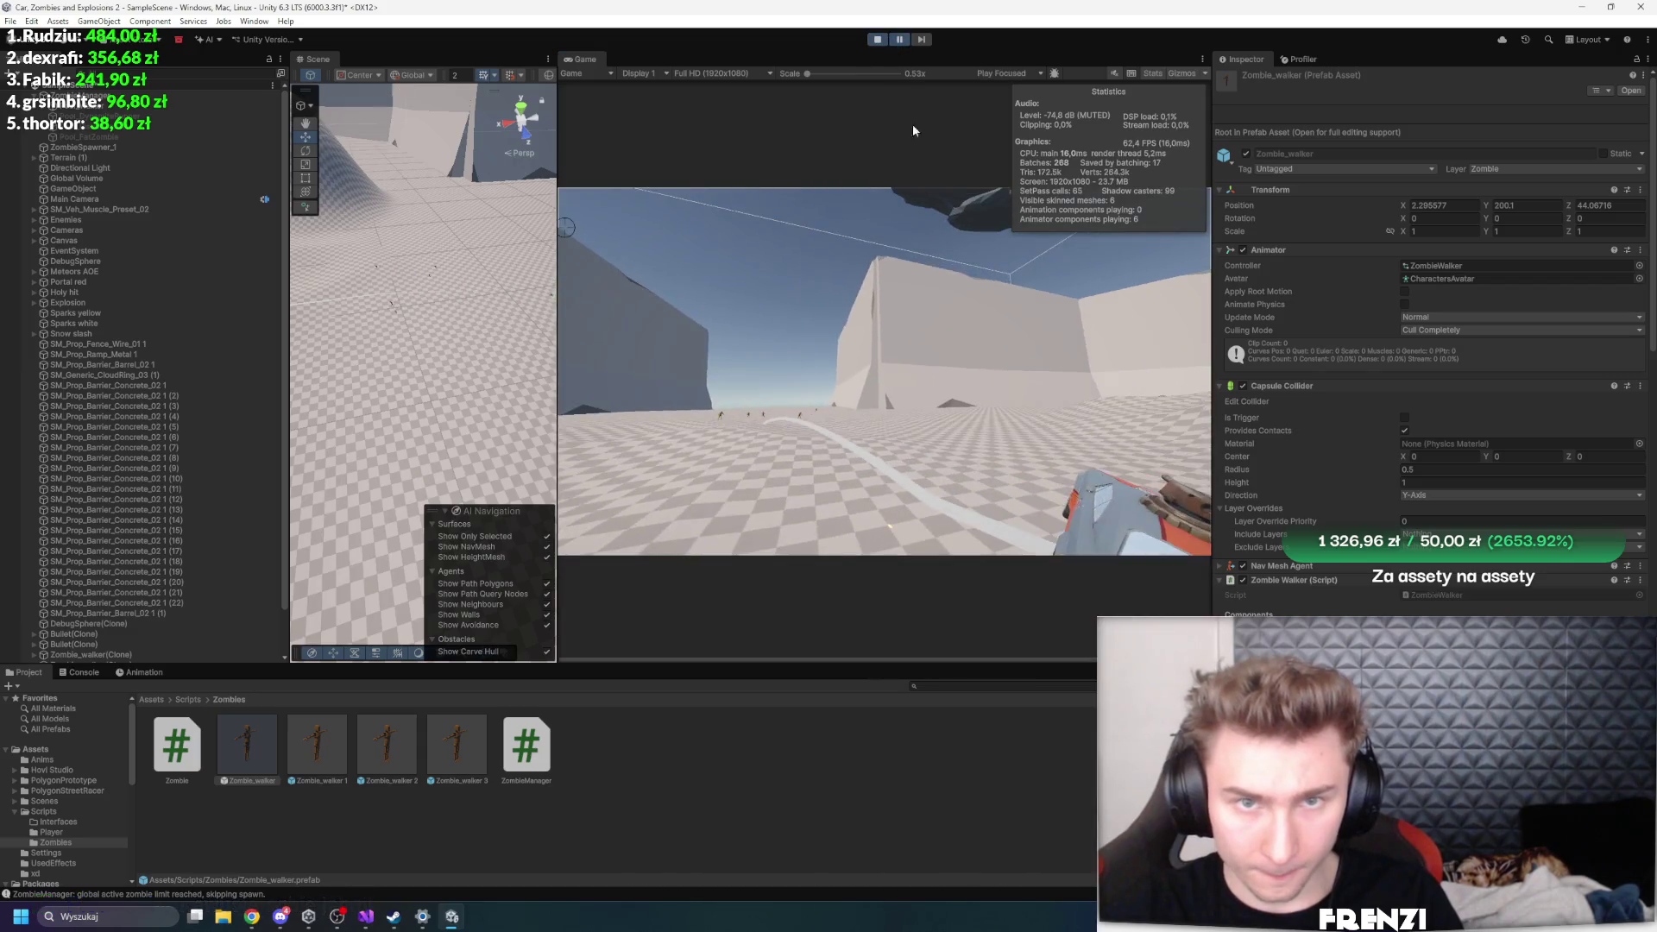
- Maximize the Game view, resume play to watch walkers chase the car, then pause
key("shift+space")
left_click(899, 40)
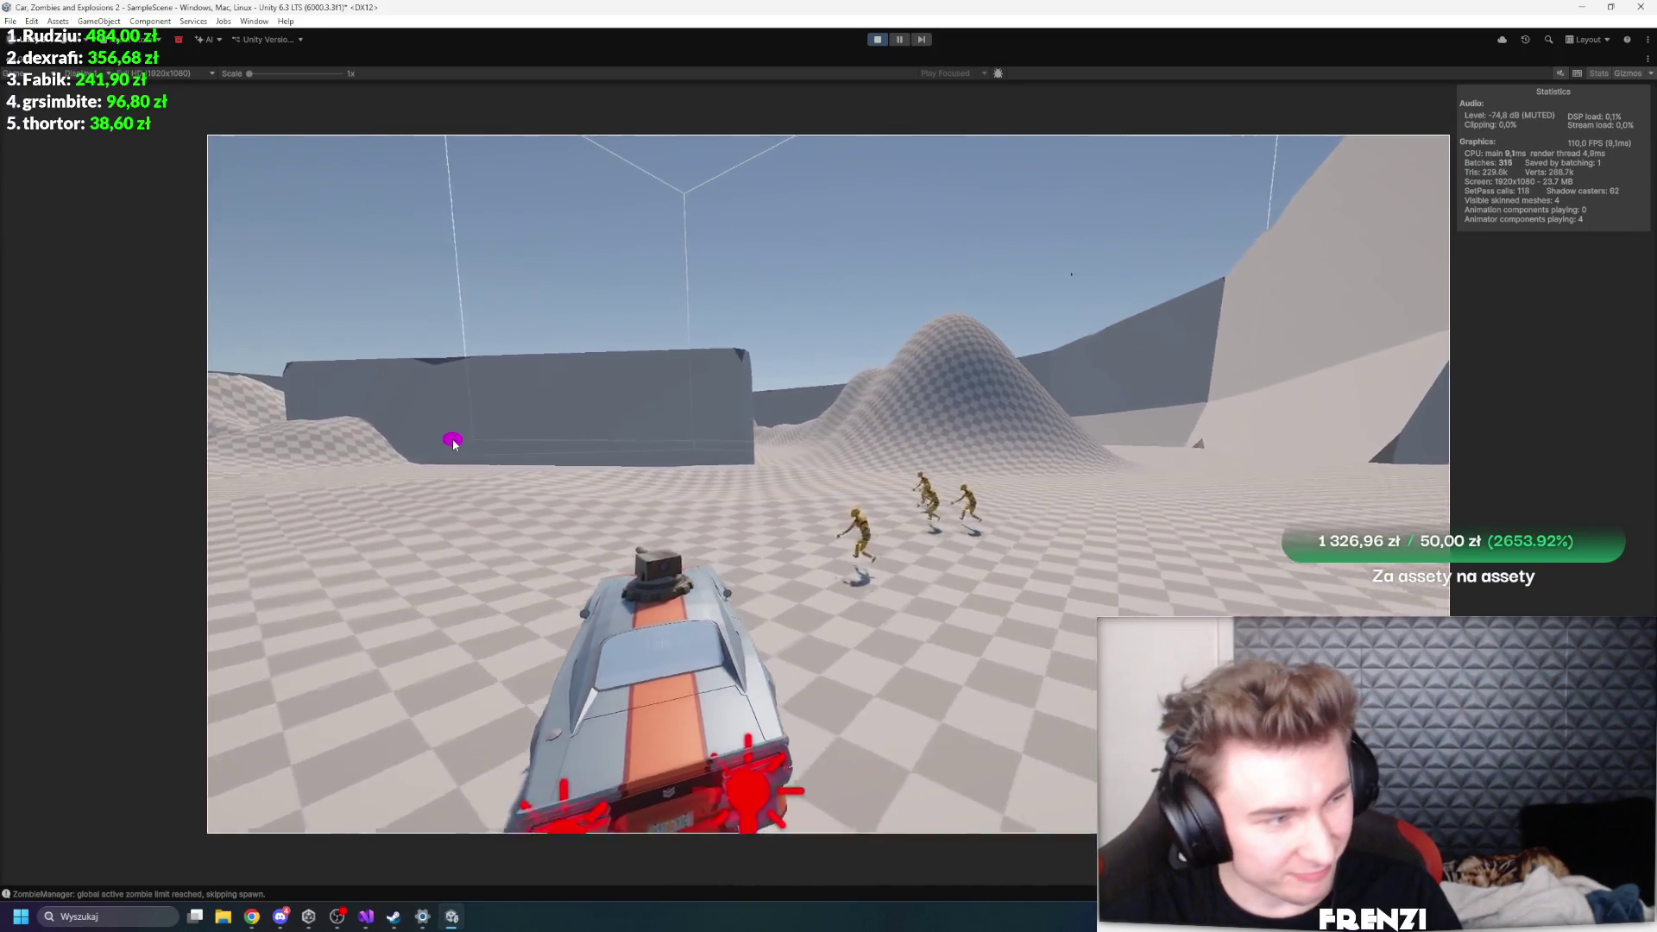
left_click(899, 41)
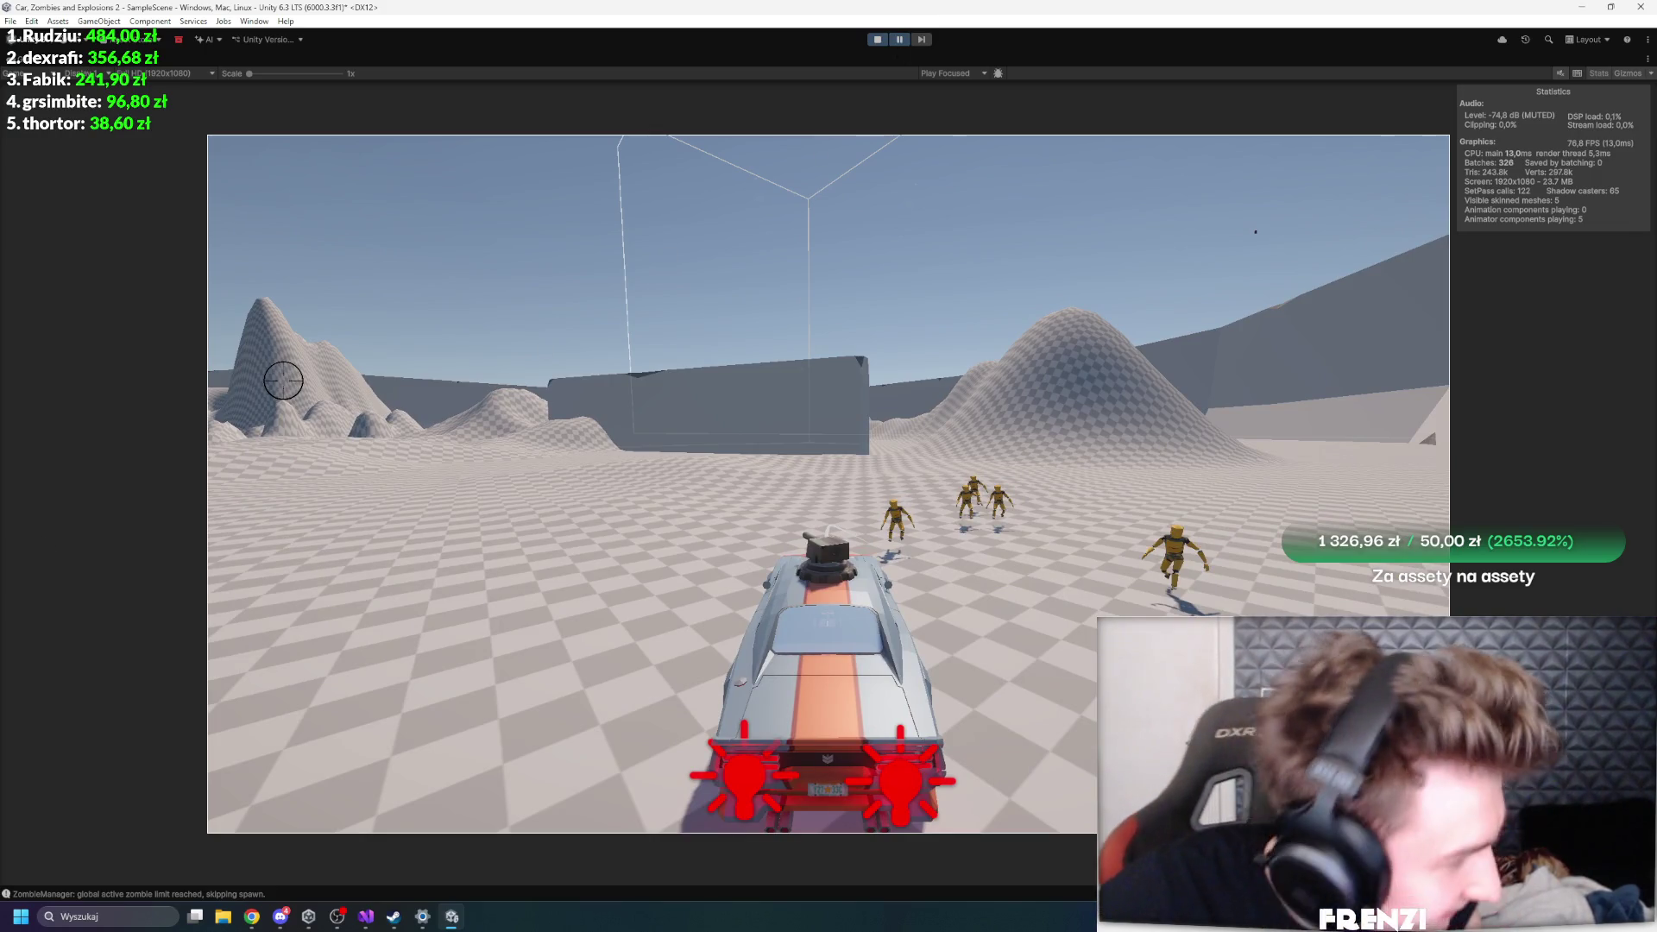
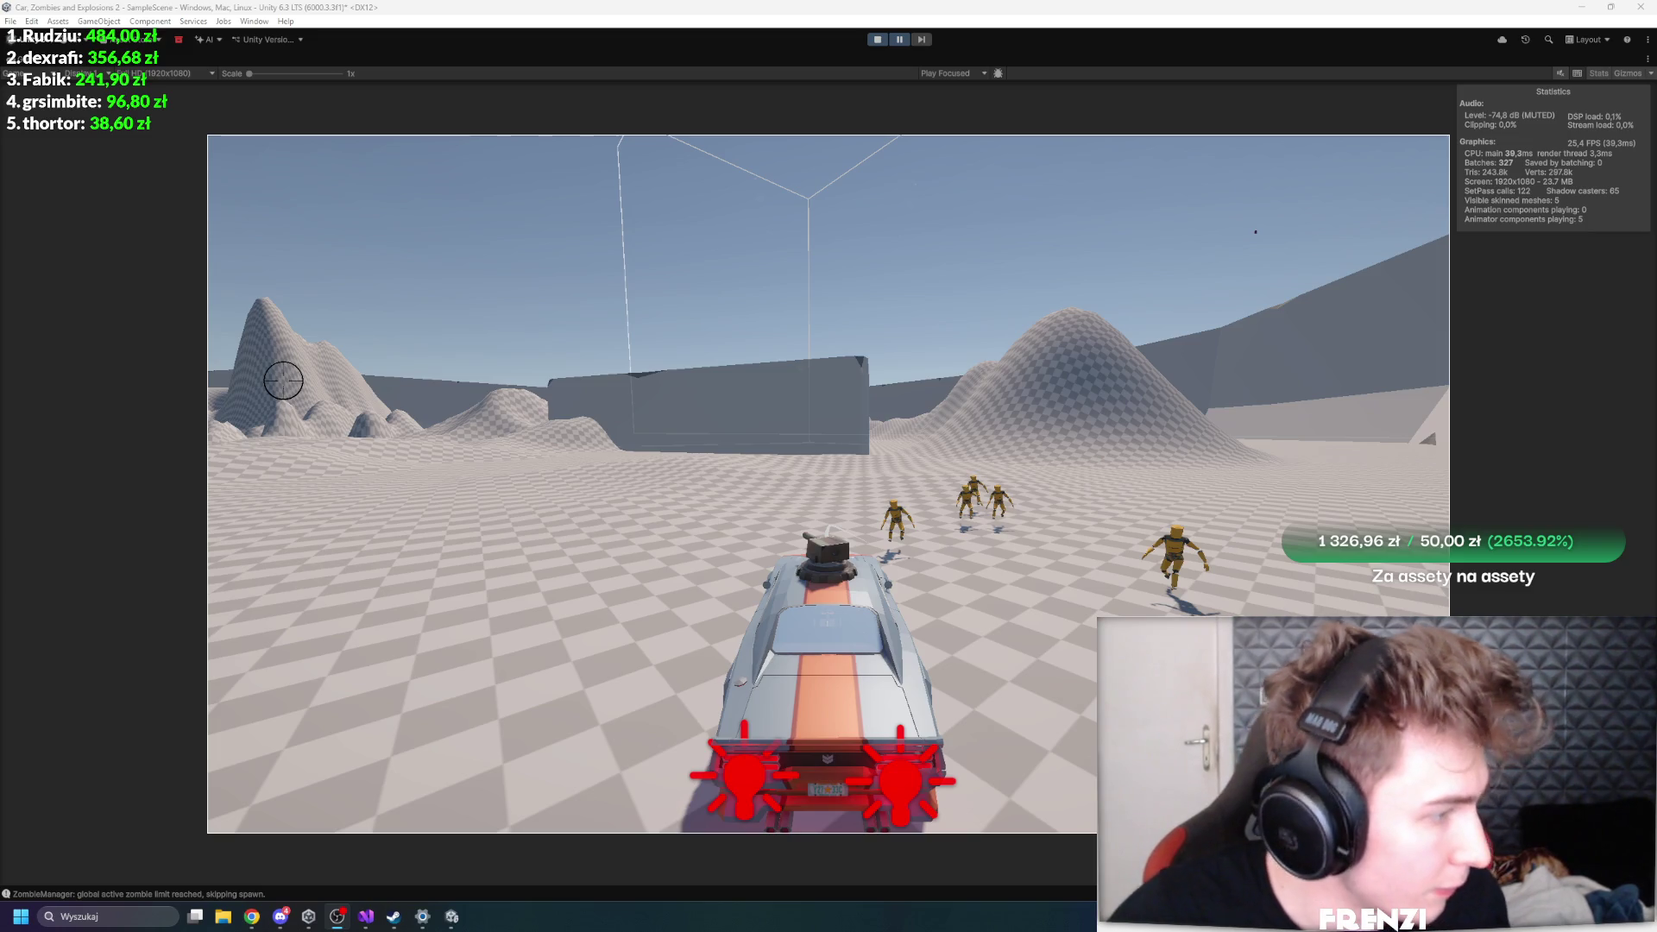
- Restore the Unity editor layout, check the Zombie_walker Inspector, stop Play mode, and go to Visual Studio
left_click(486, 602)
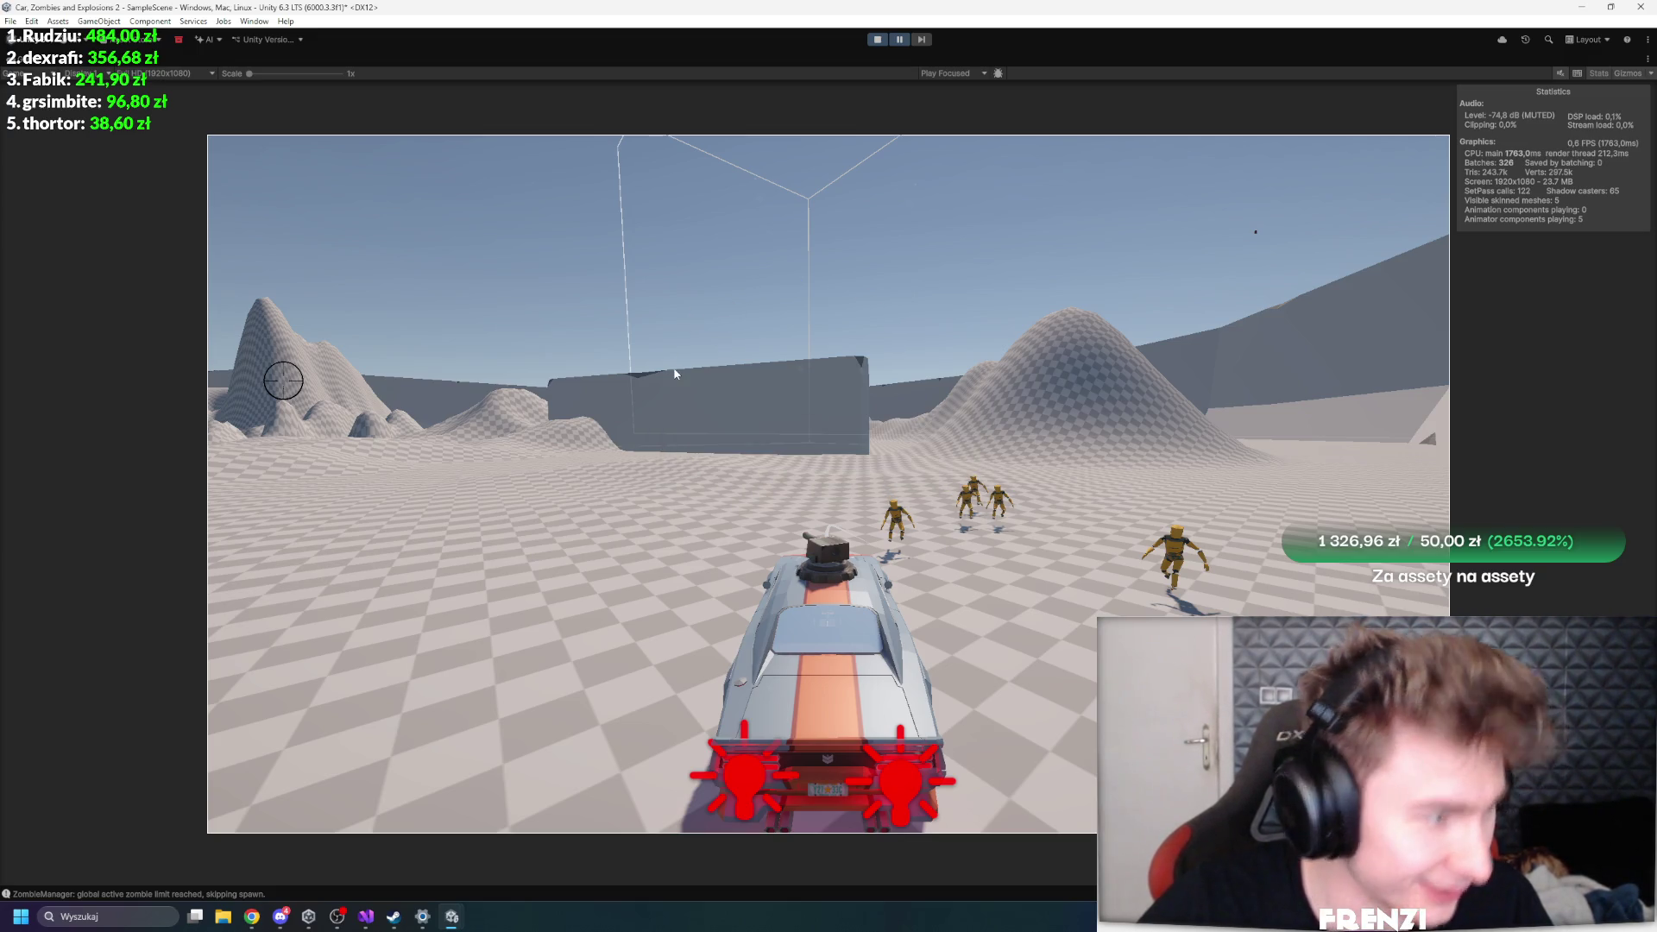
key("shift+space")
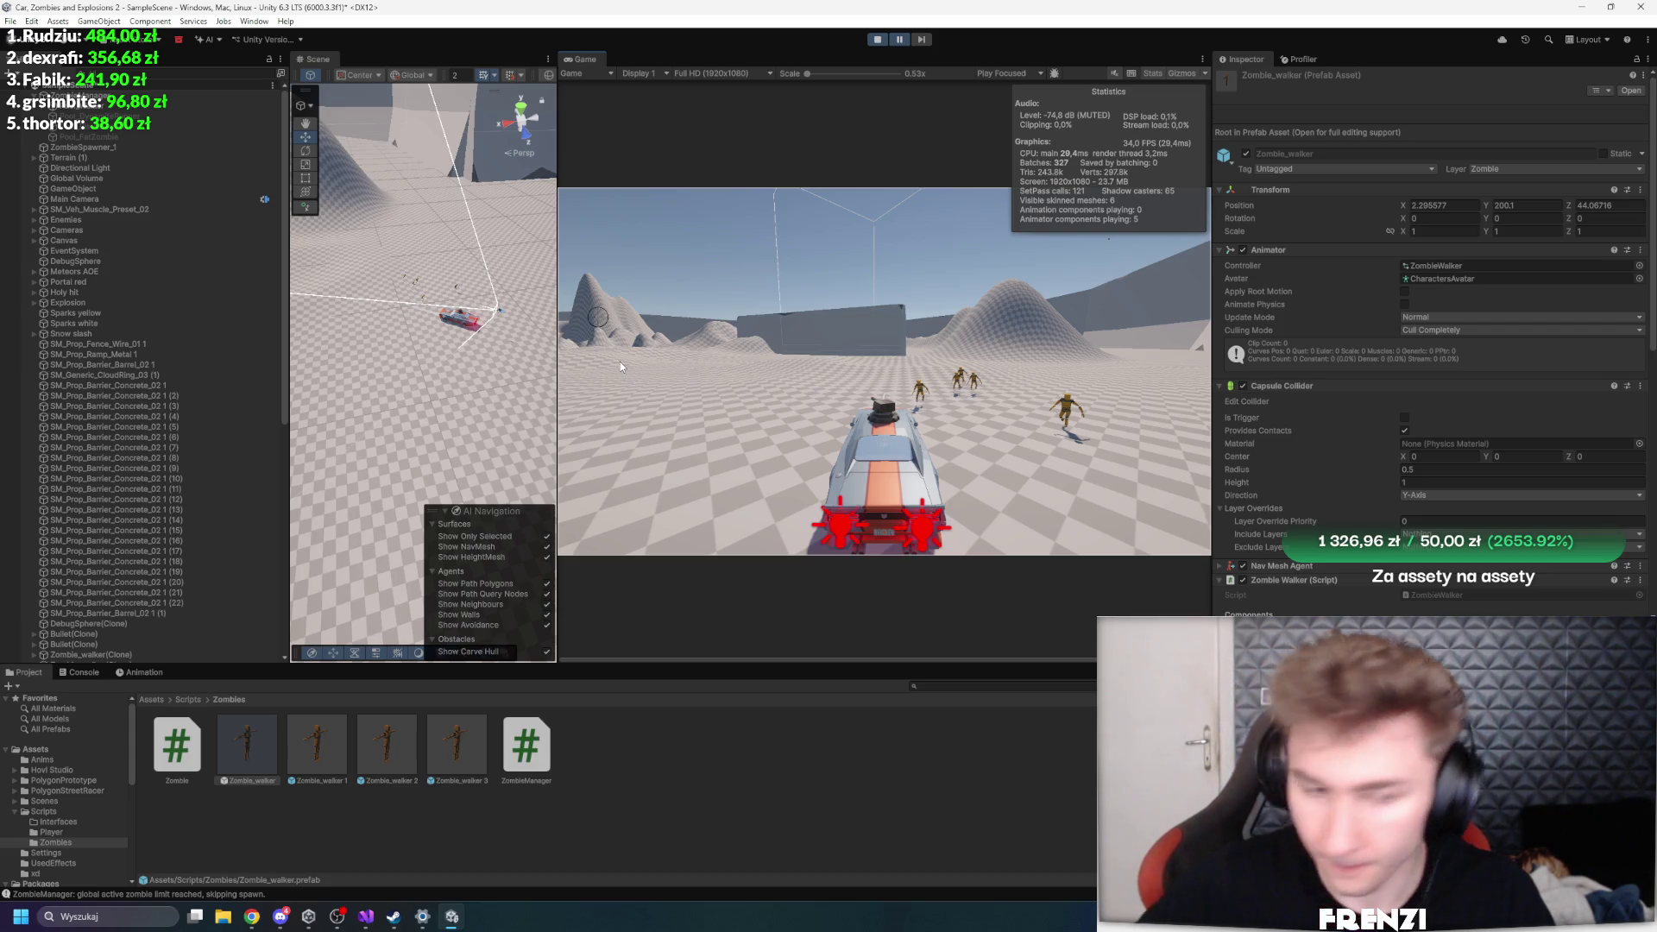
scroll(620, 361, "up", 1)
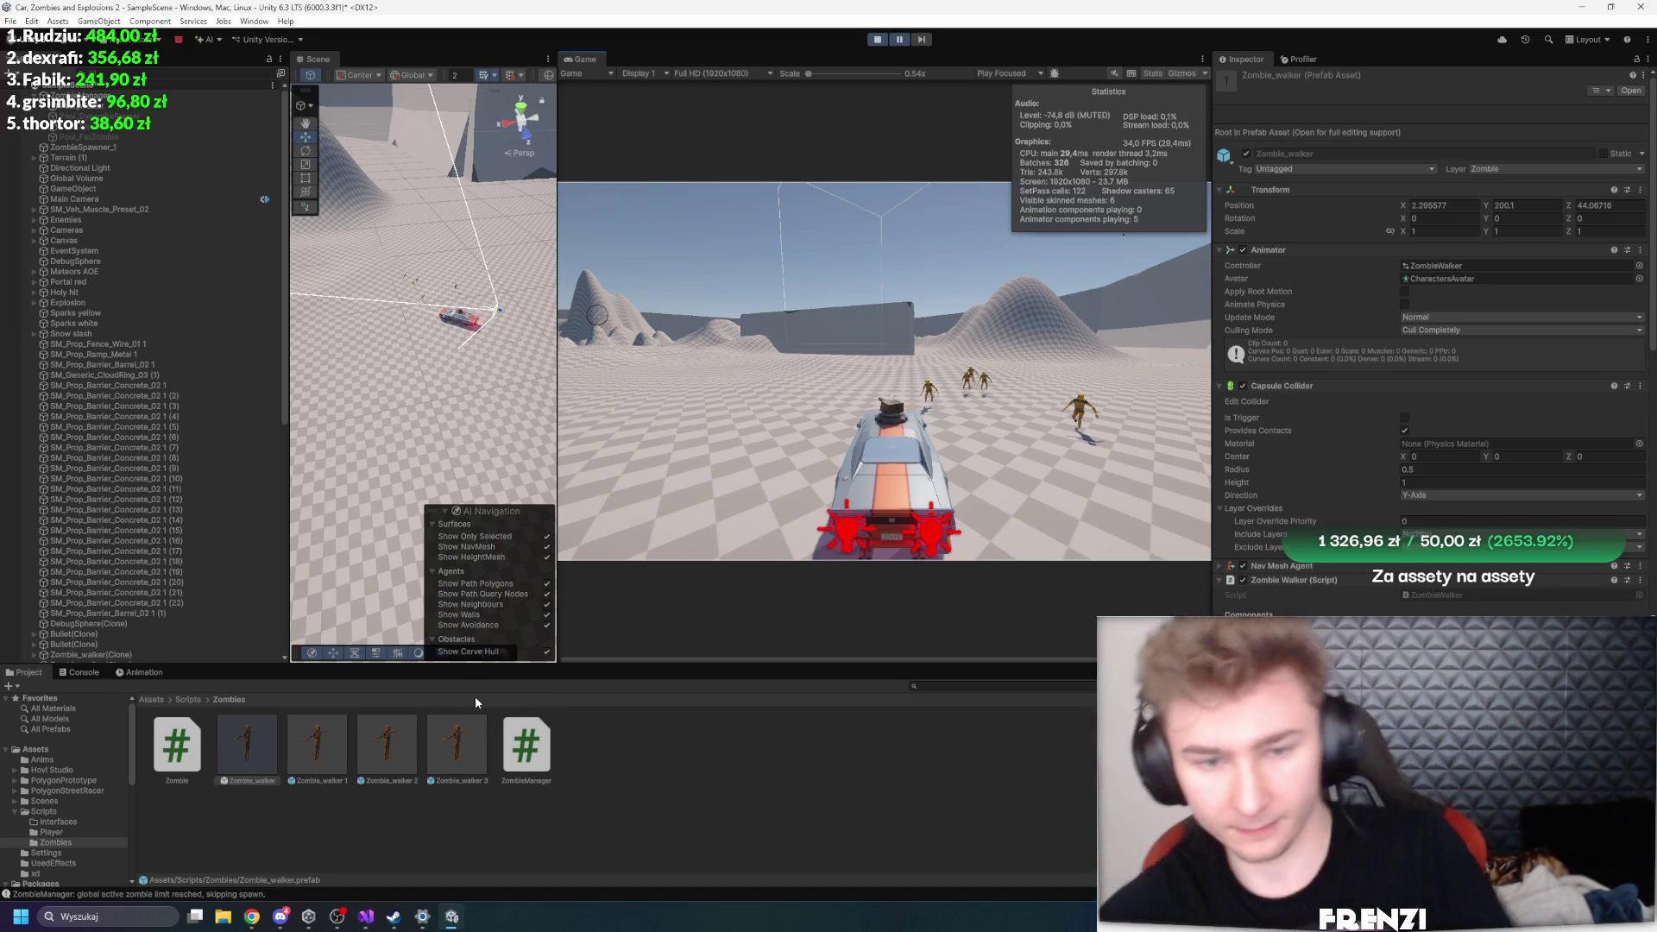
scroll(1393, 432, "down", 5)
scroll(1386, 430, "down", 4)
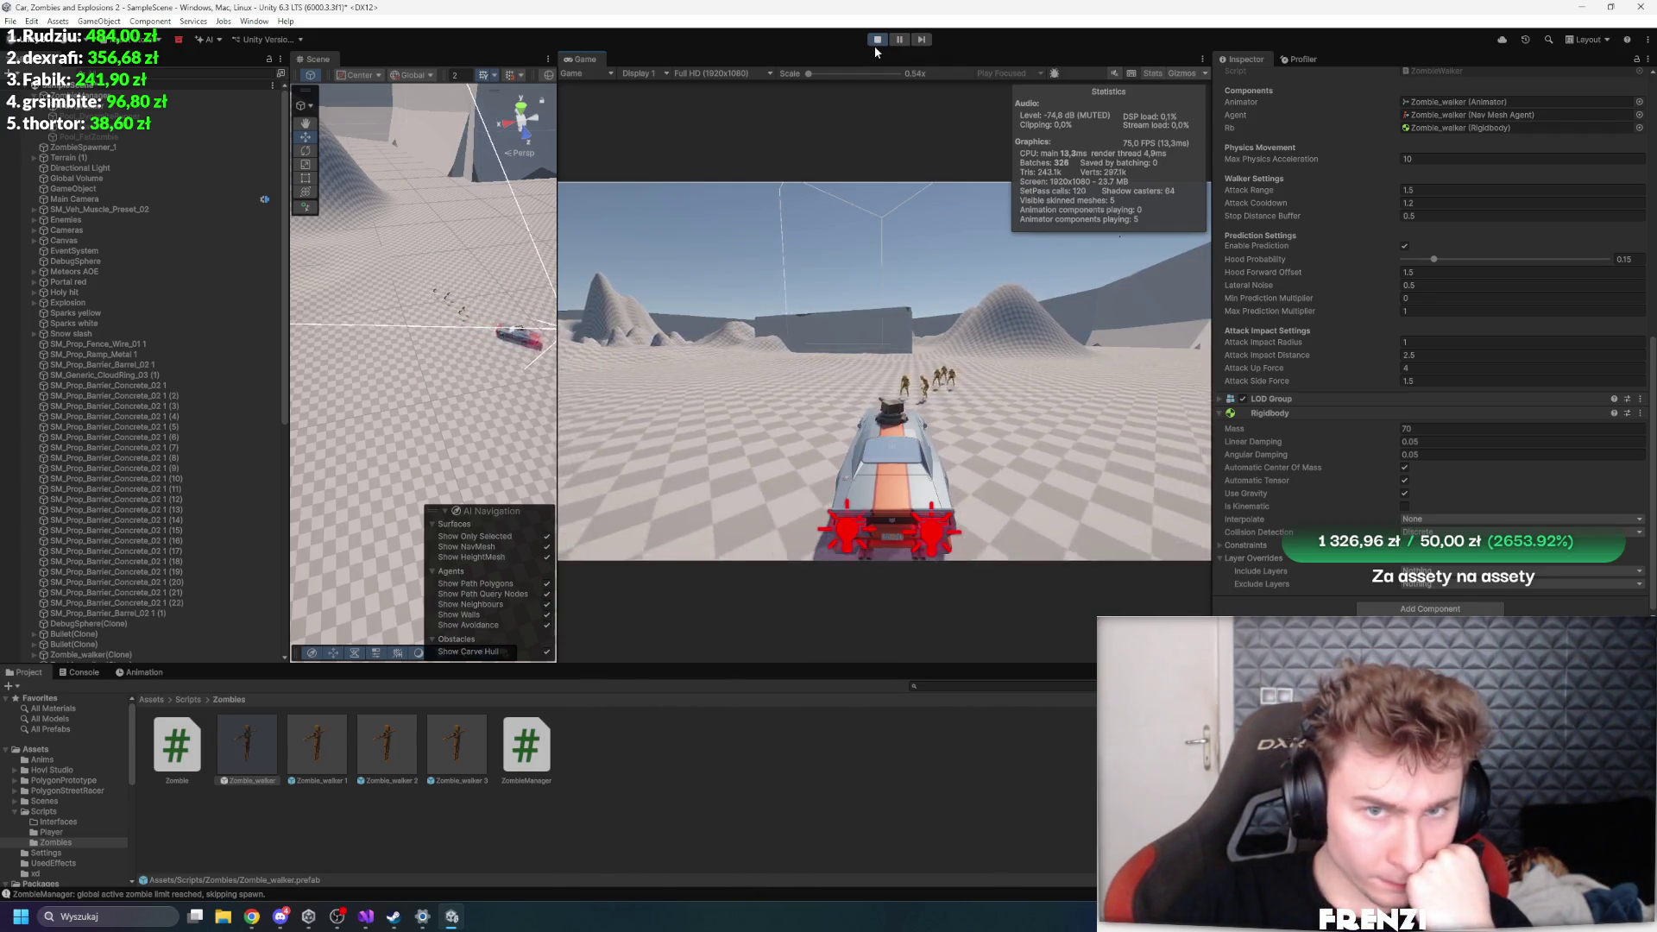
left_click(874, 42)
left_click(364, 920)
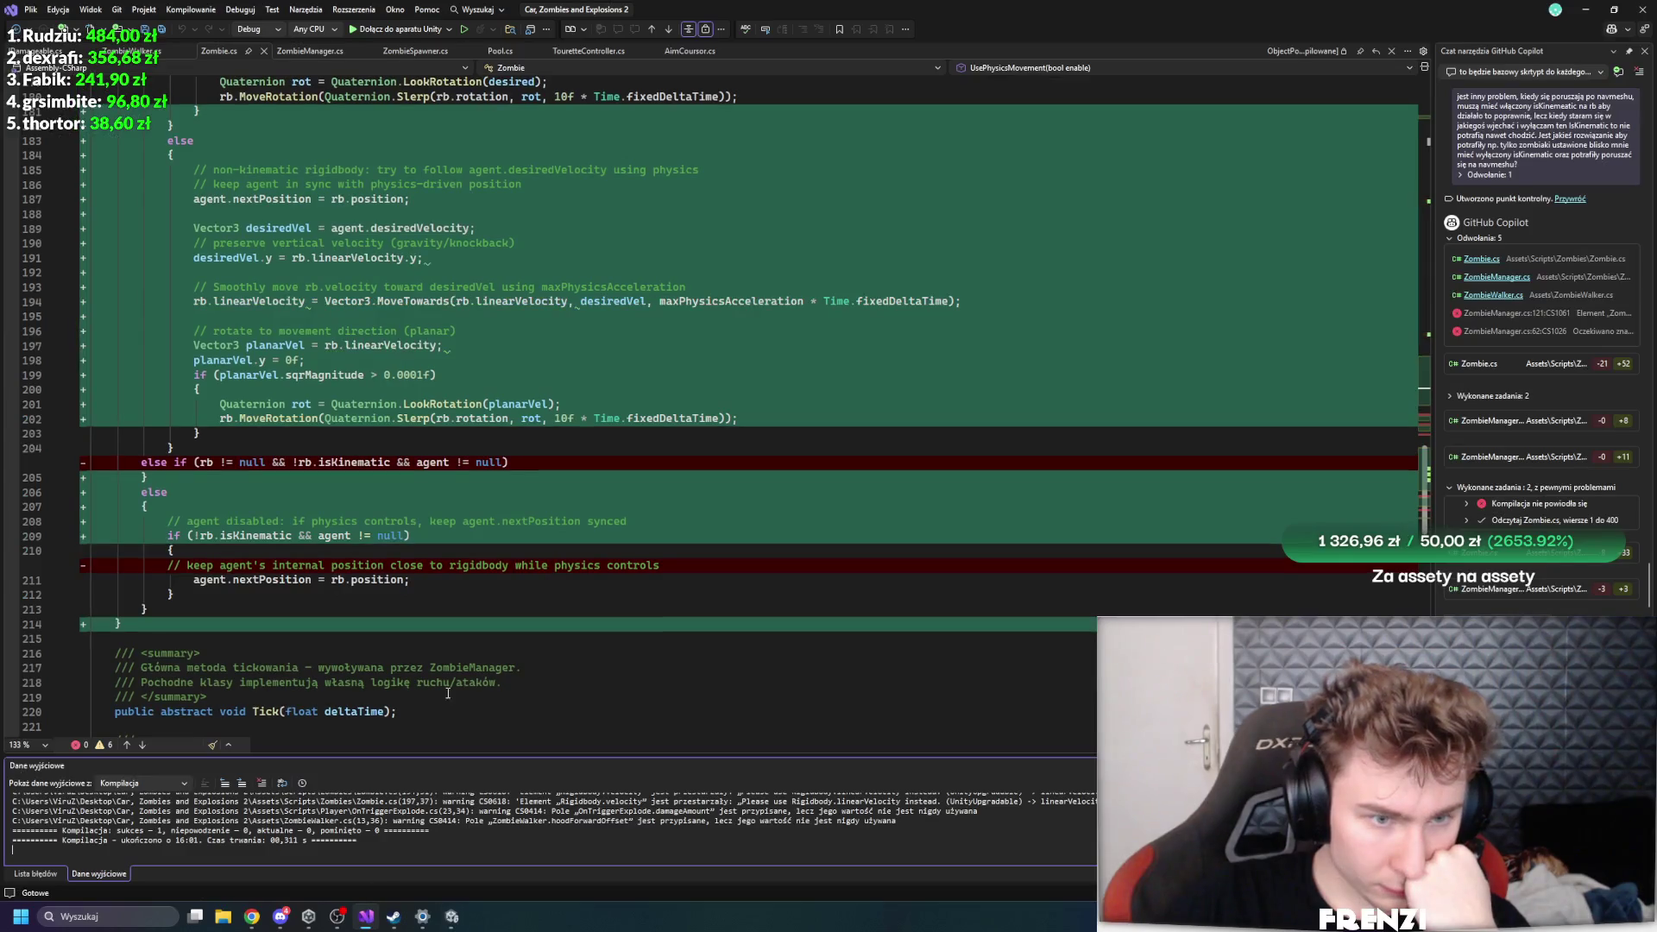
- Review Copilot's FixedUpdate rewrite in Zombie.cs, accept all its edits, and return to Unity
scroll(566, 324, "up", 7)
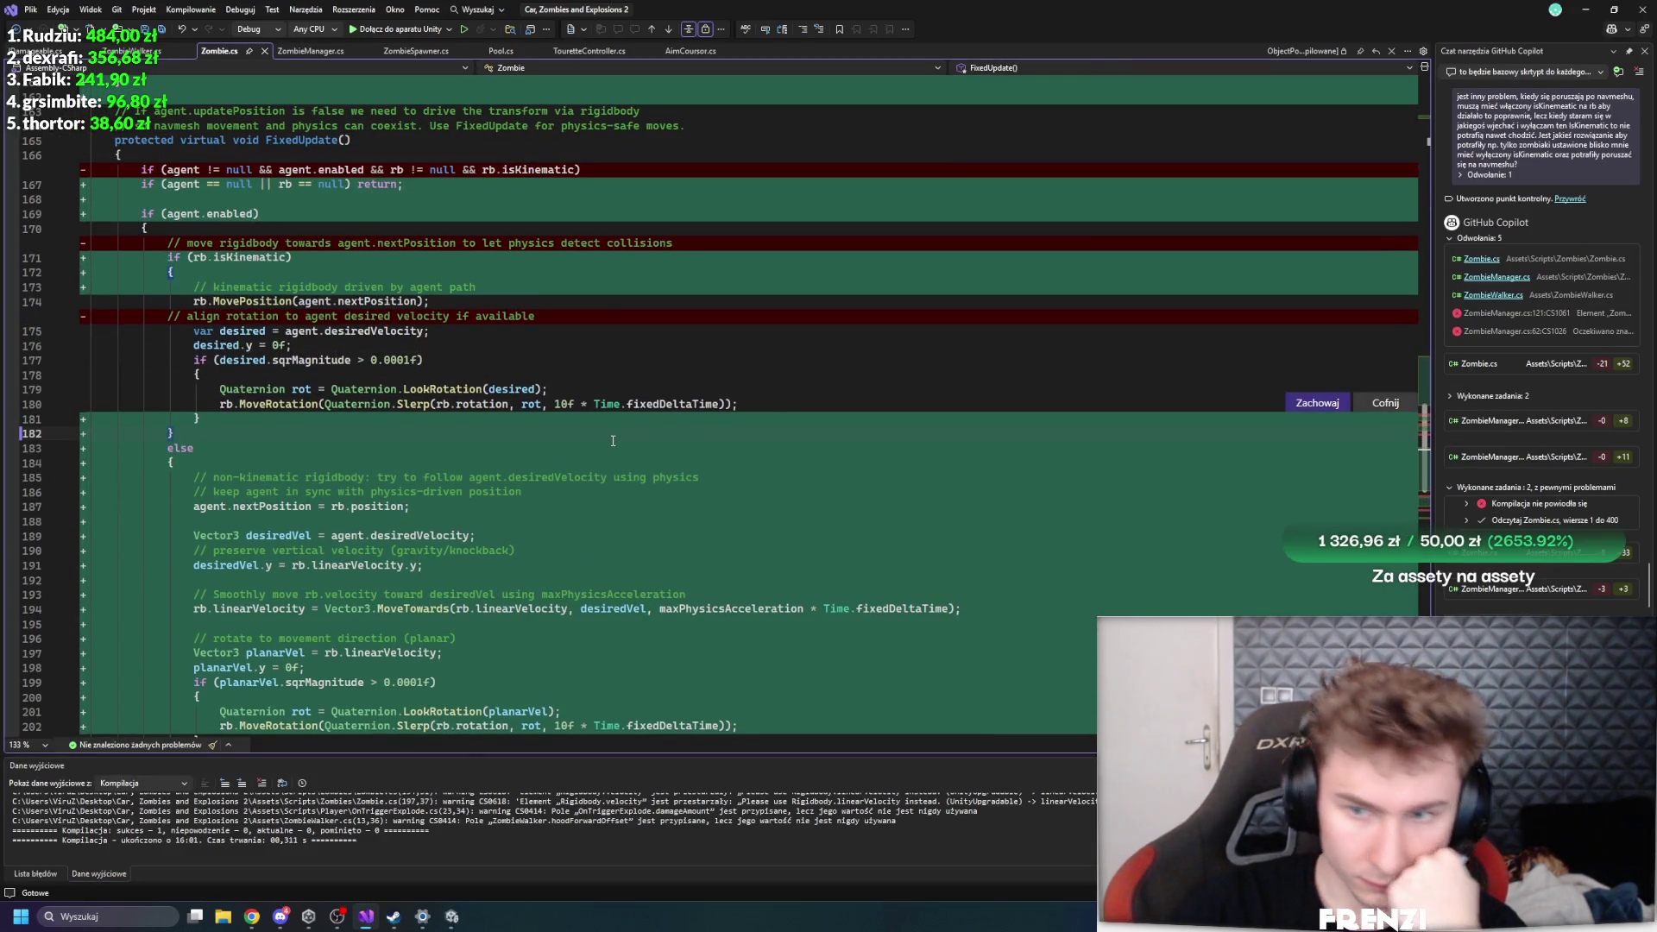
scroll(613, 441, "up", 8)
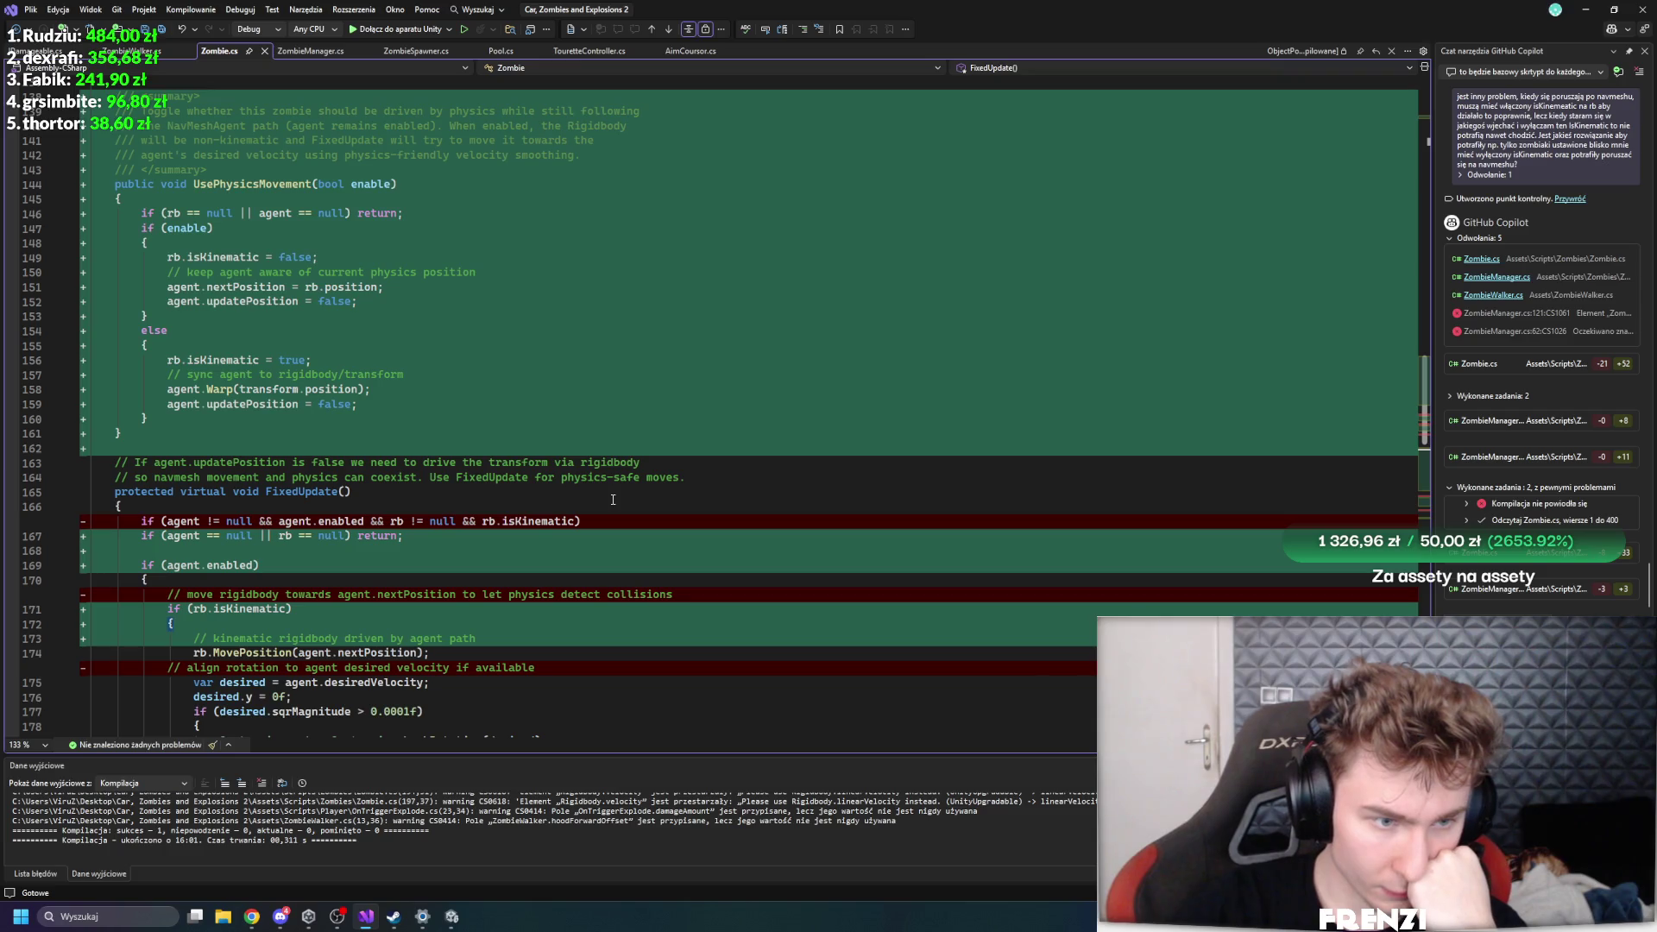
scroll(613, 499, "down", 7)
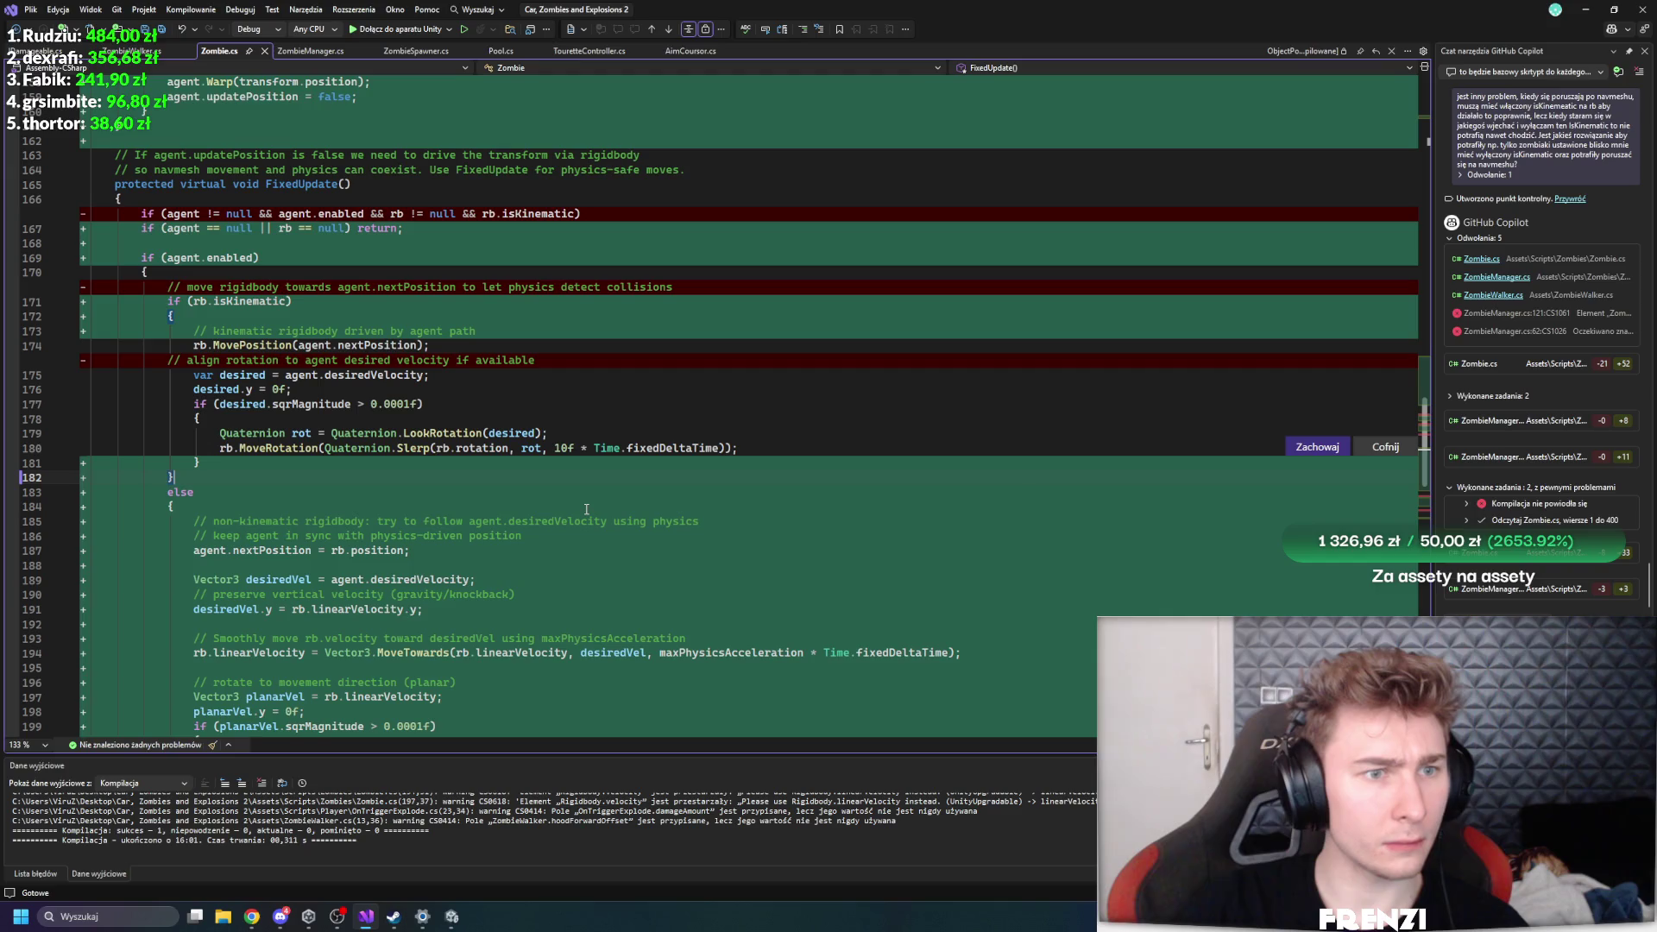
scroll(586, 510, "down", 7)
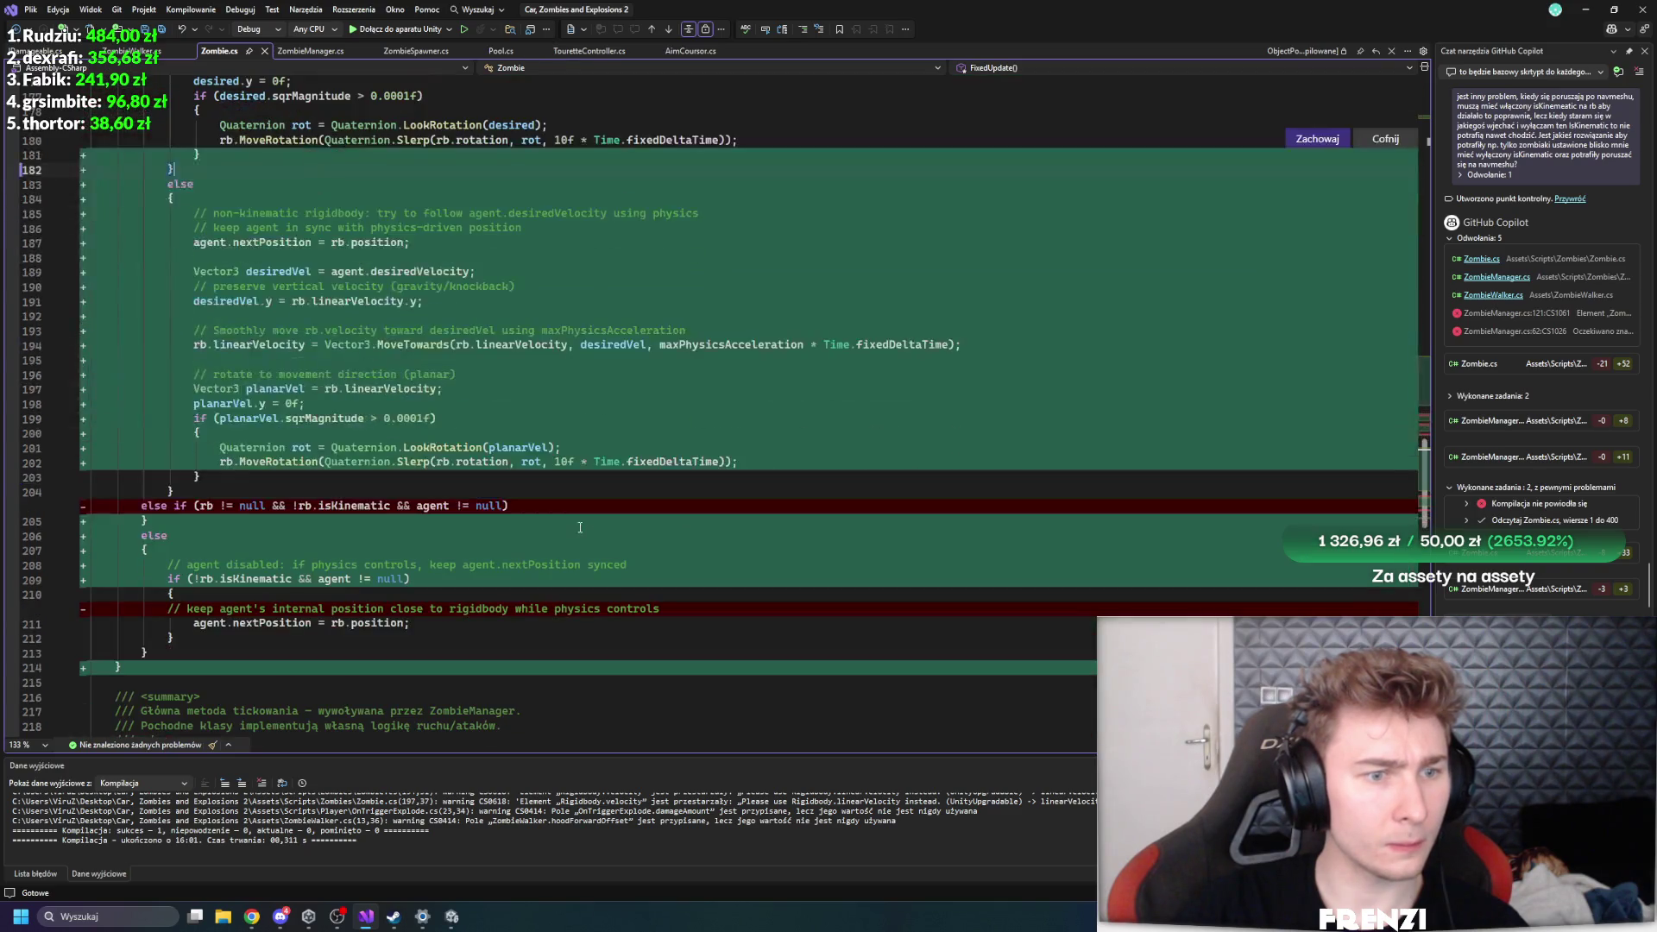
scroll(580, 527, "up", 7)
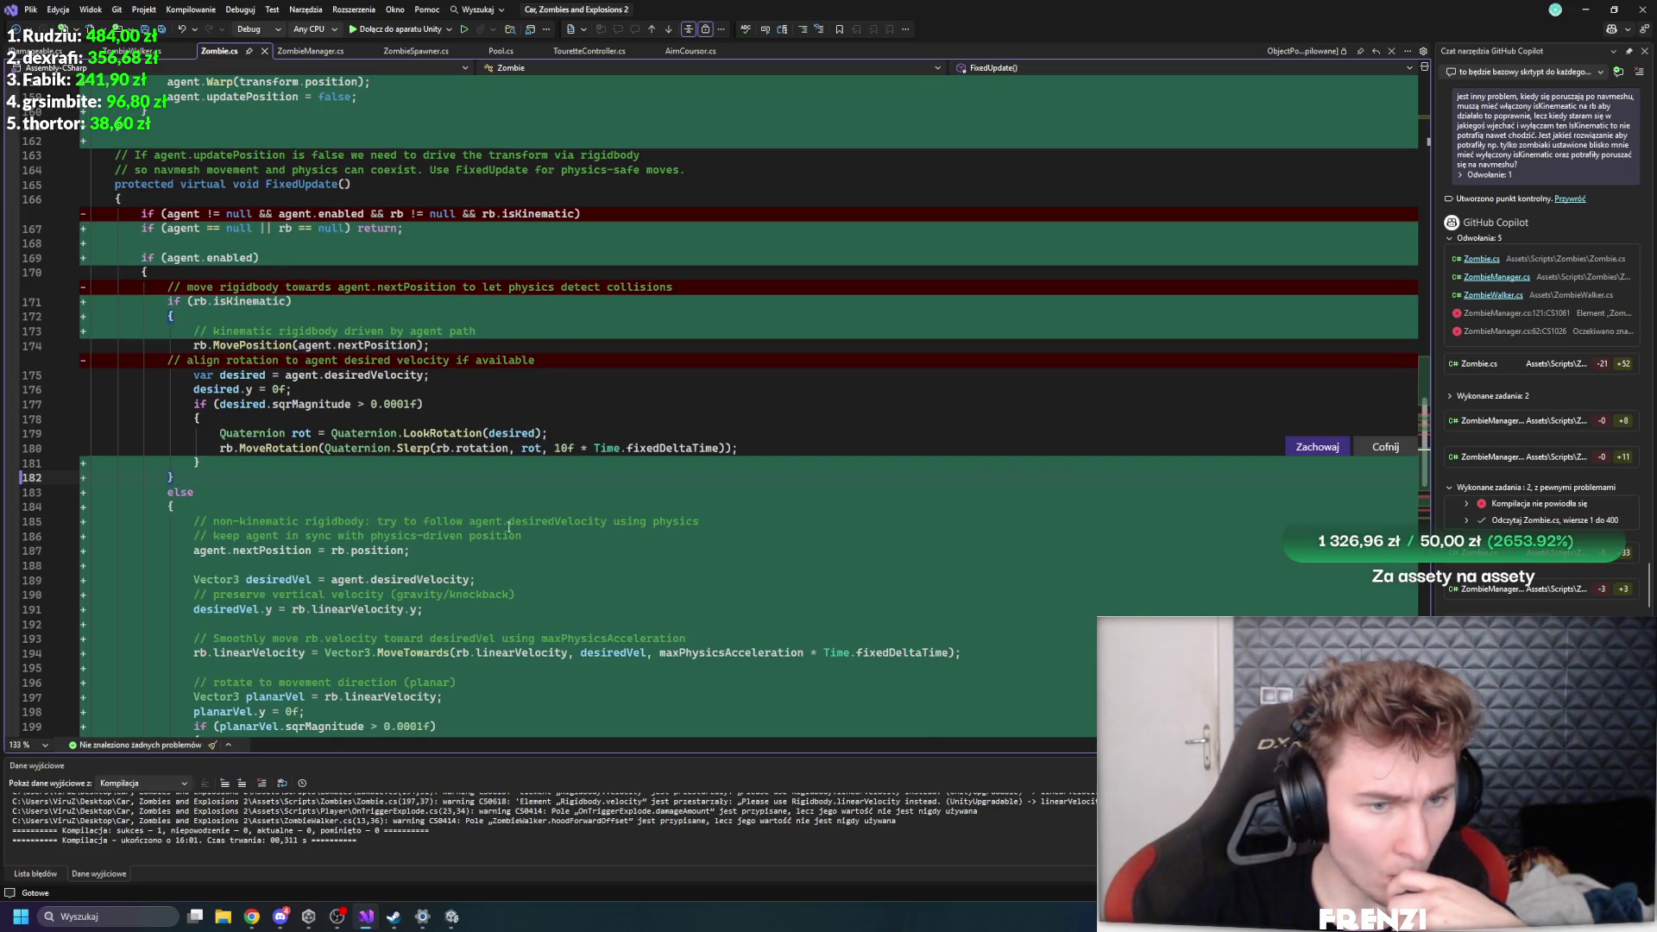
scroll(865, 516, "up", 4)
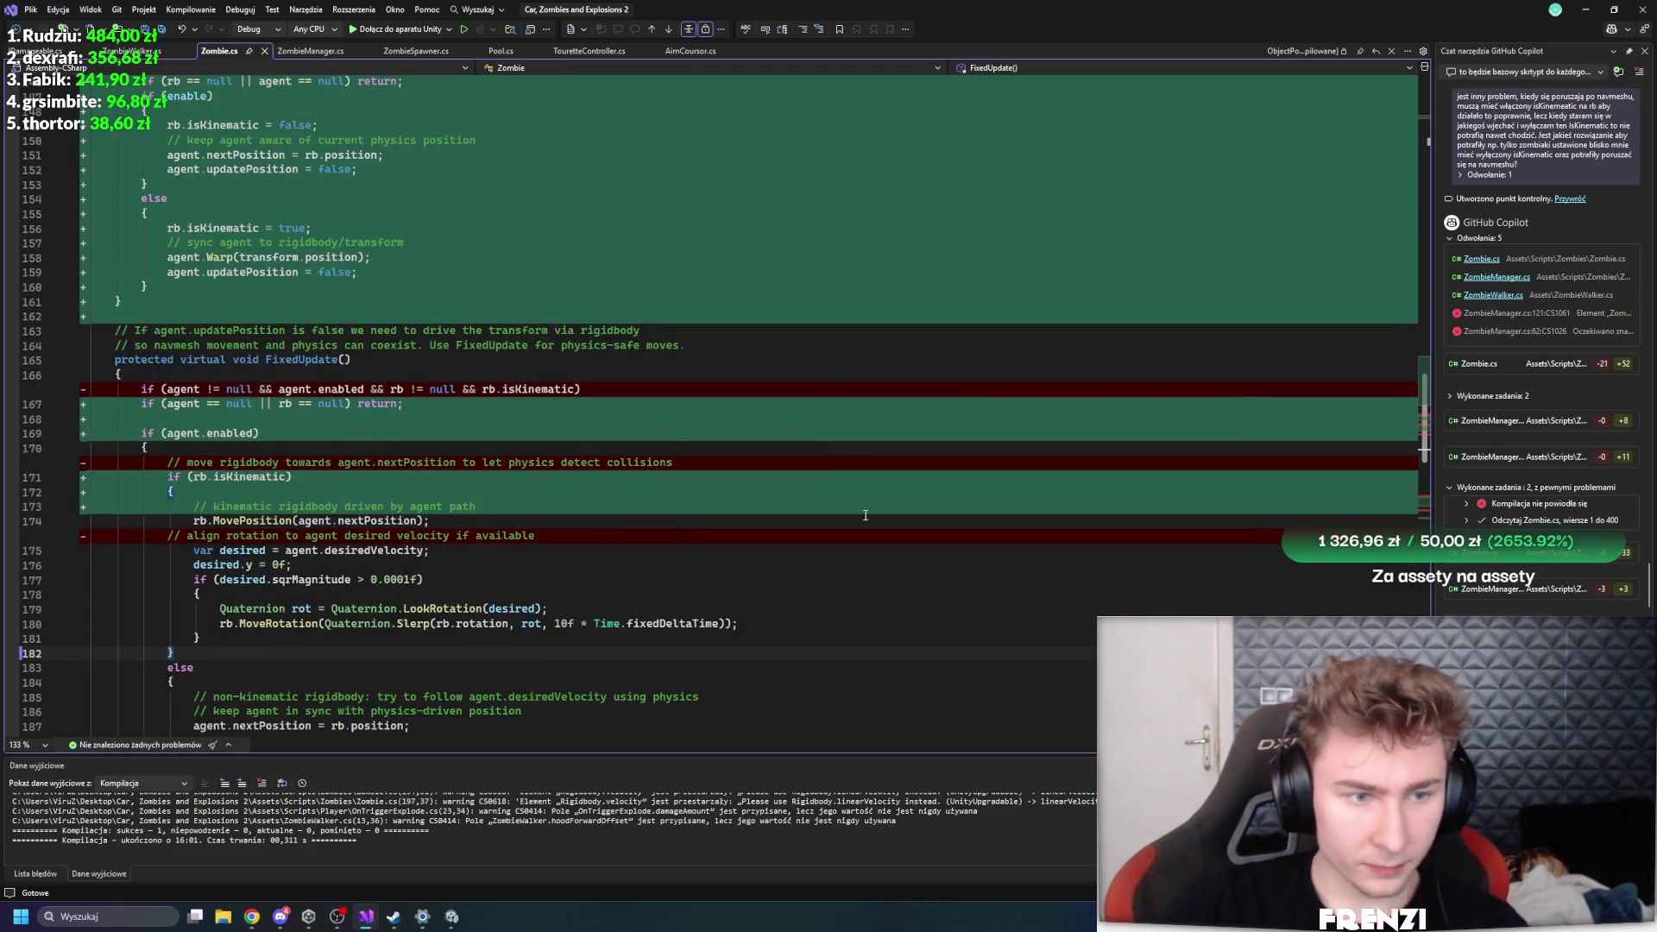
key("Tab")
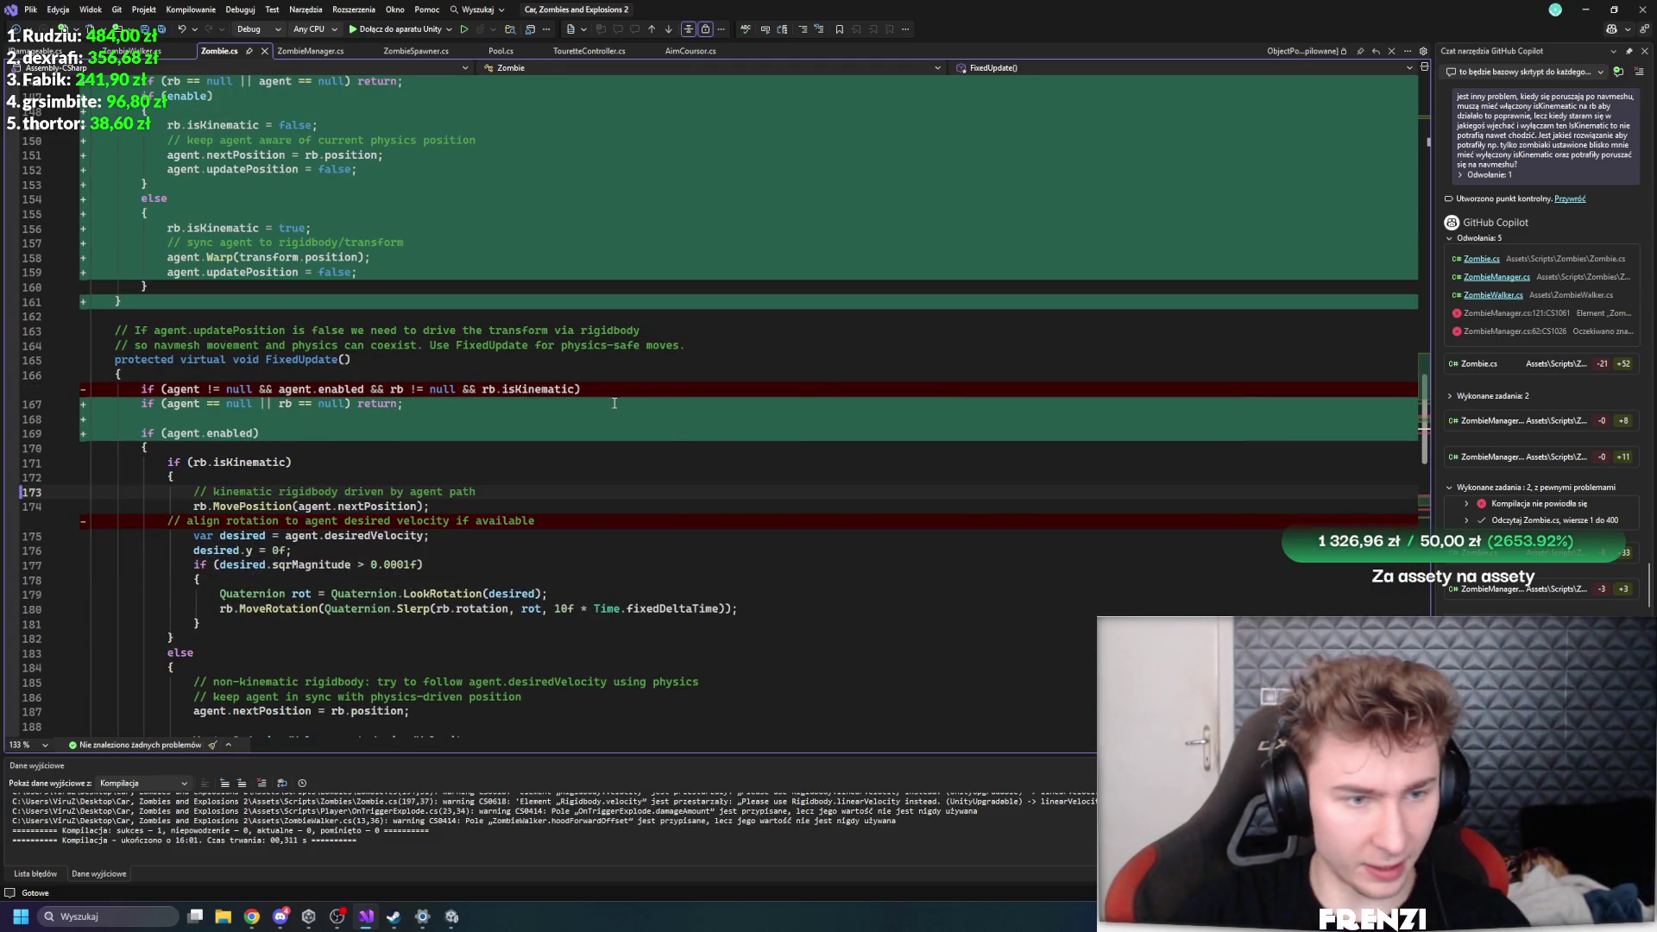
key("Tab")
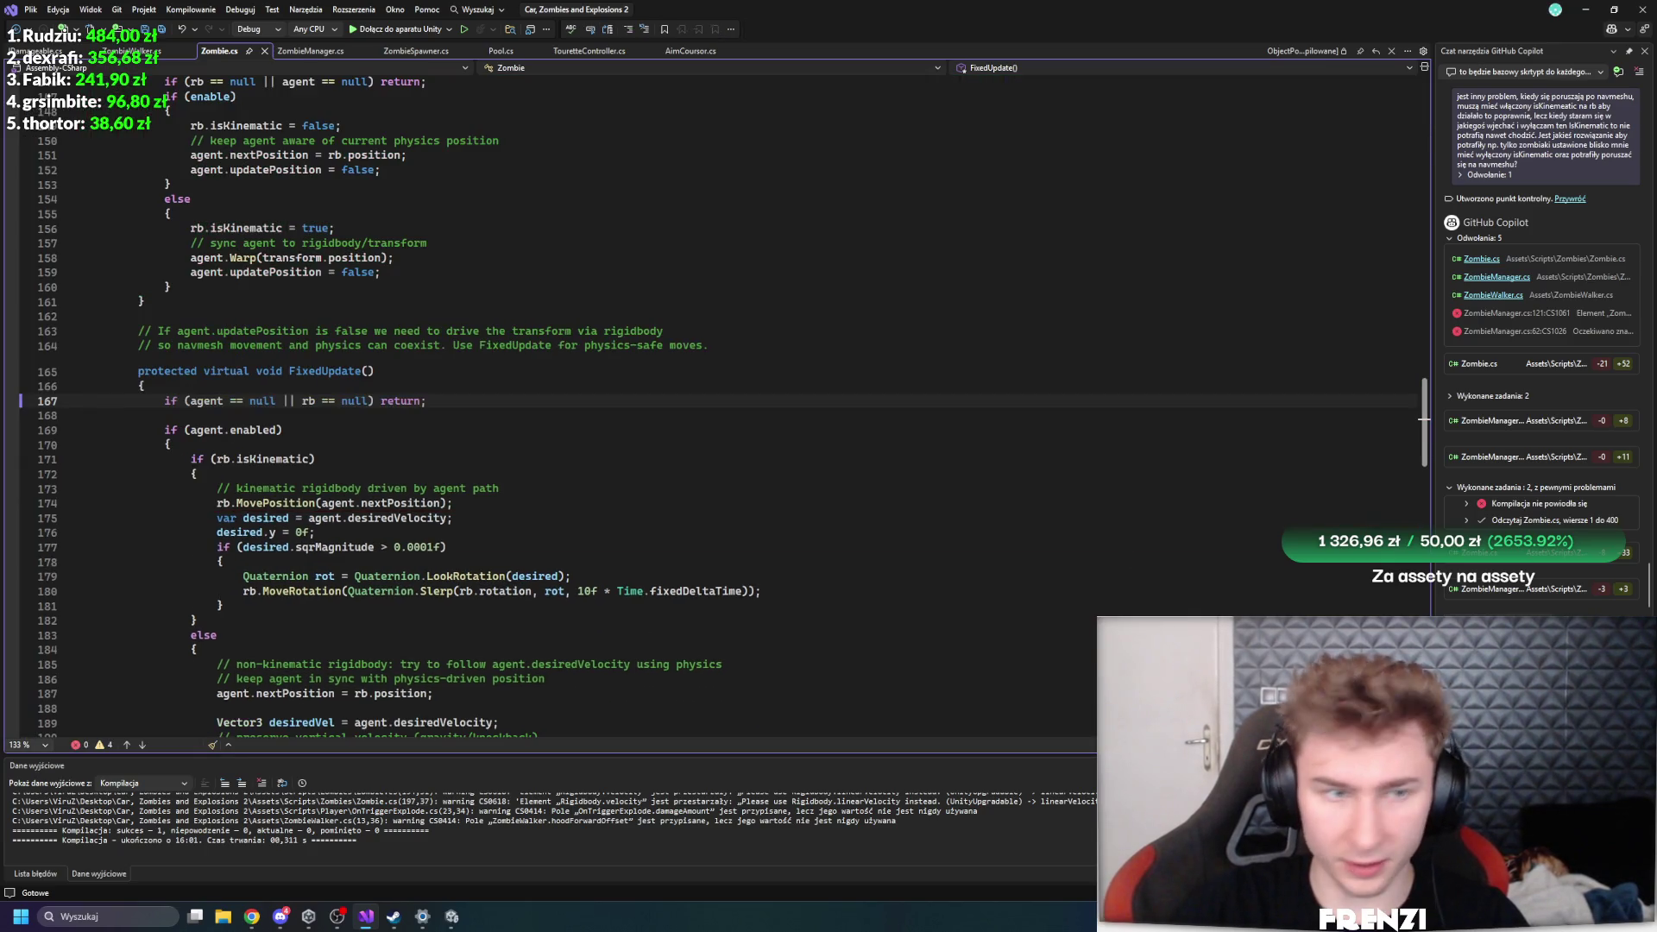
key("Tab")
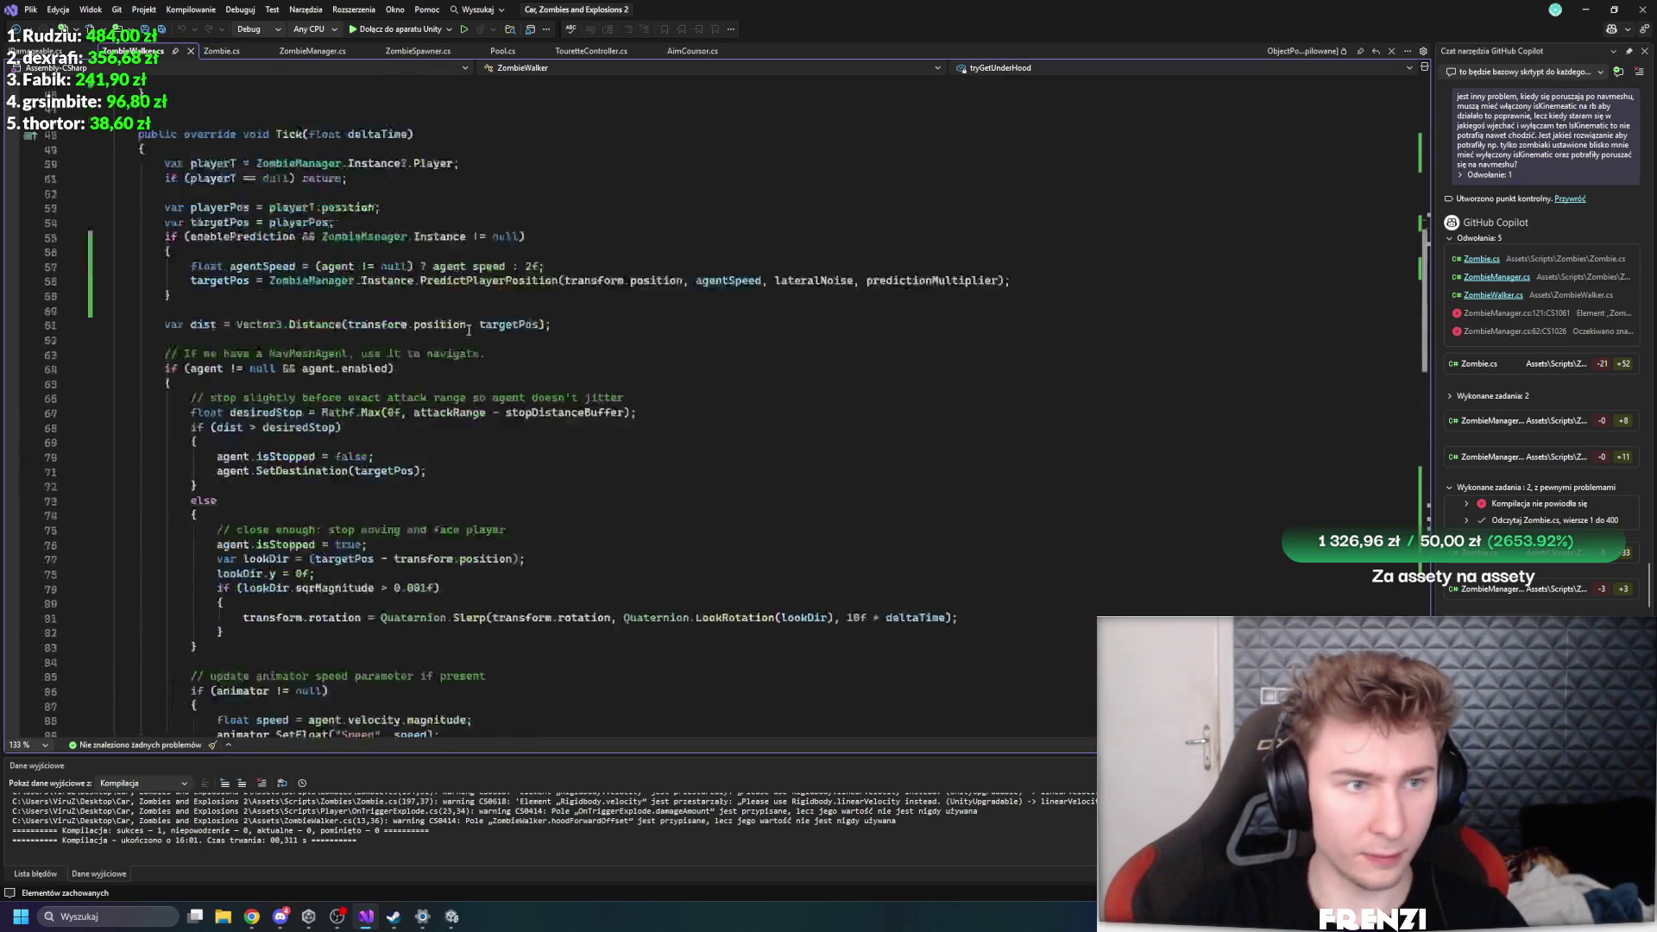
left_click(442, 922)
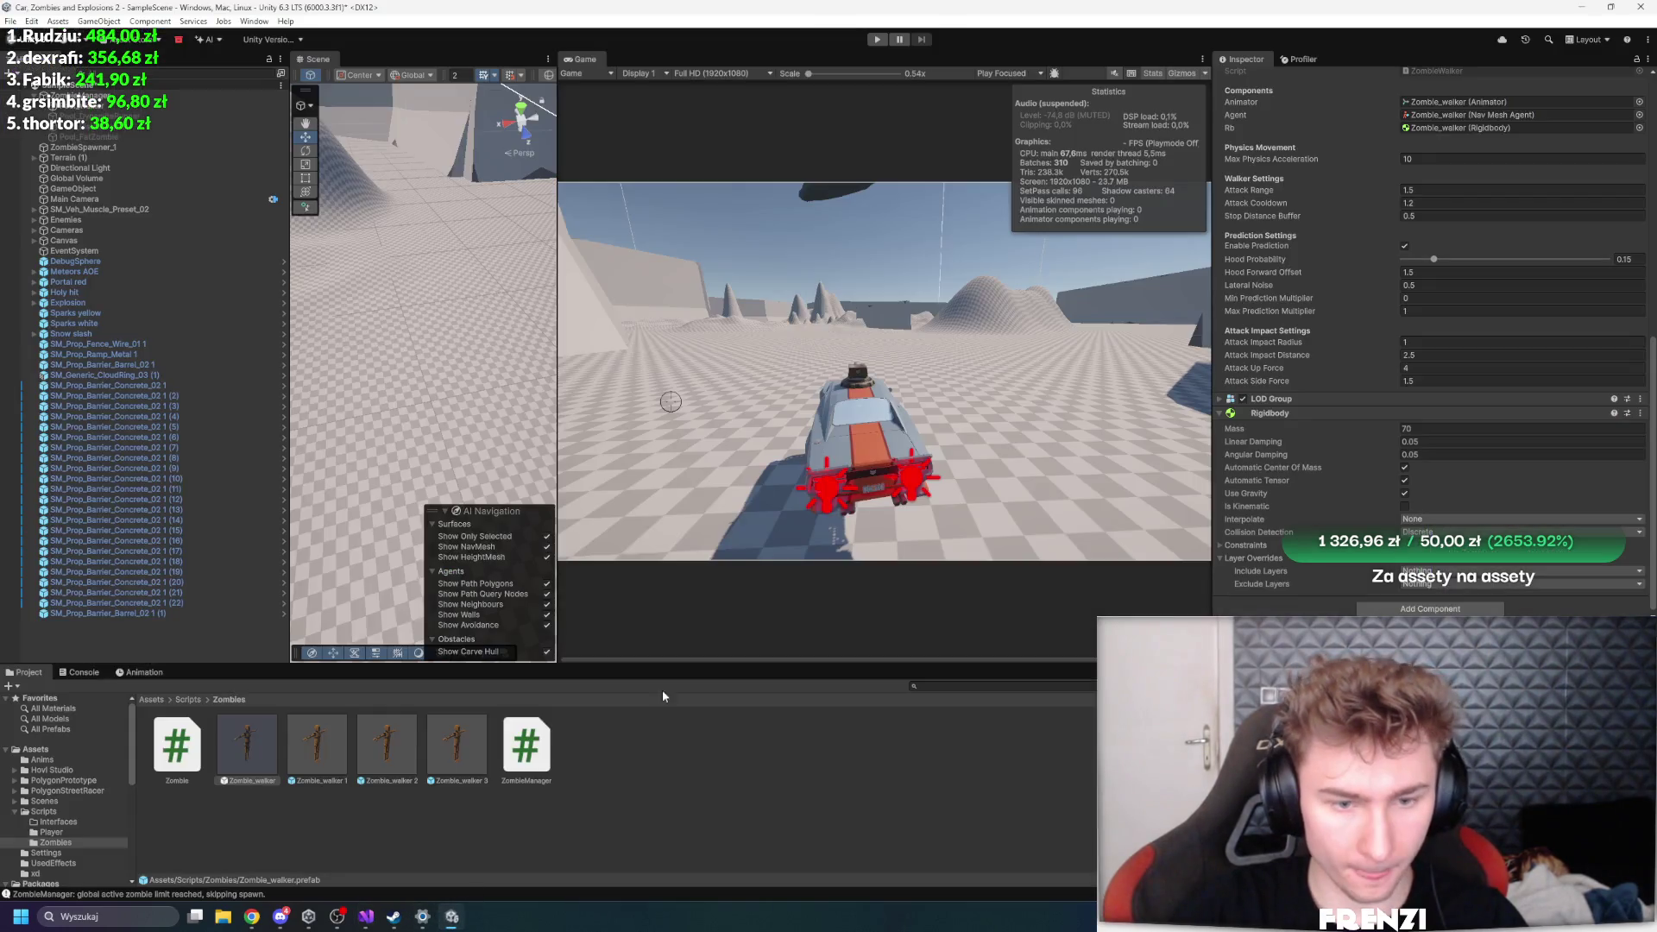
- Run a quick play test, then stop and inspect the Zombie_walker prefab's components
left_click(877, 39)
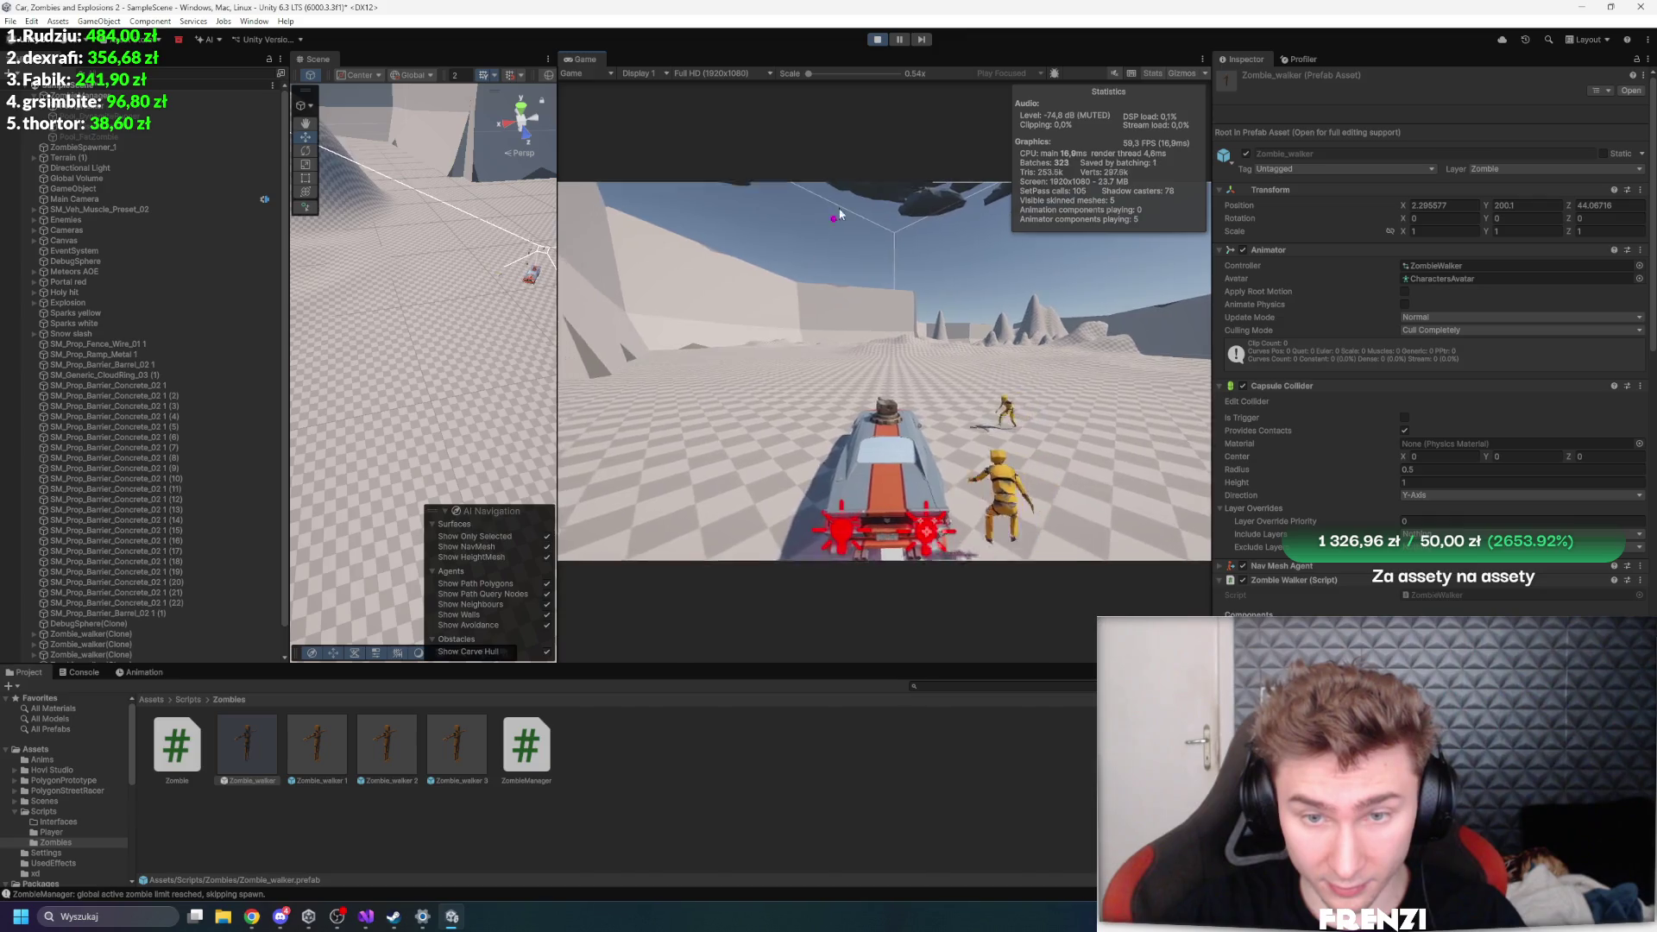
left_click(877, 39)
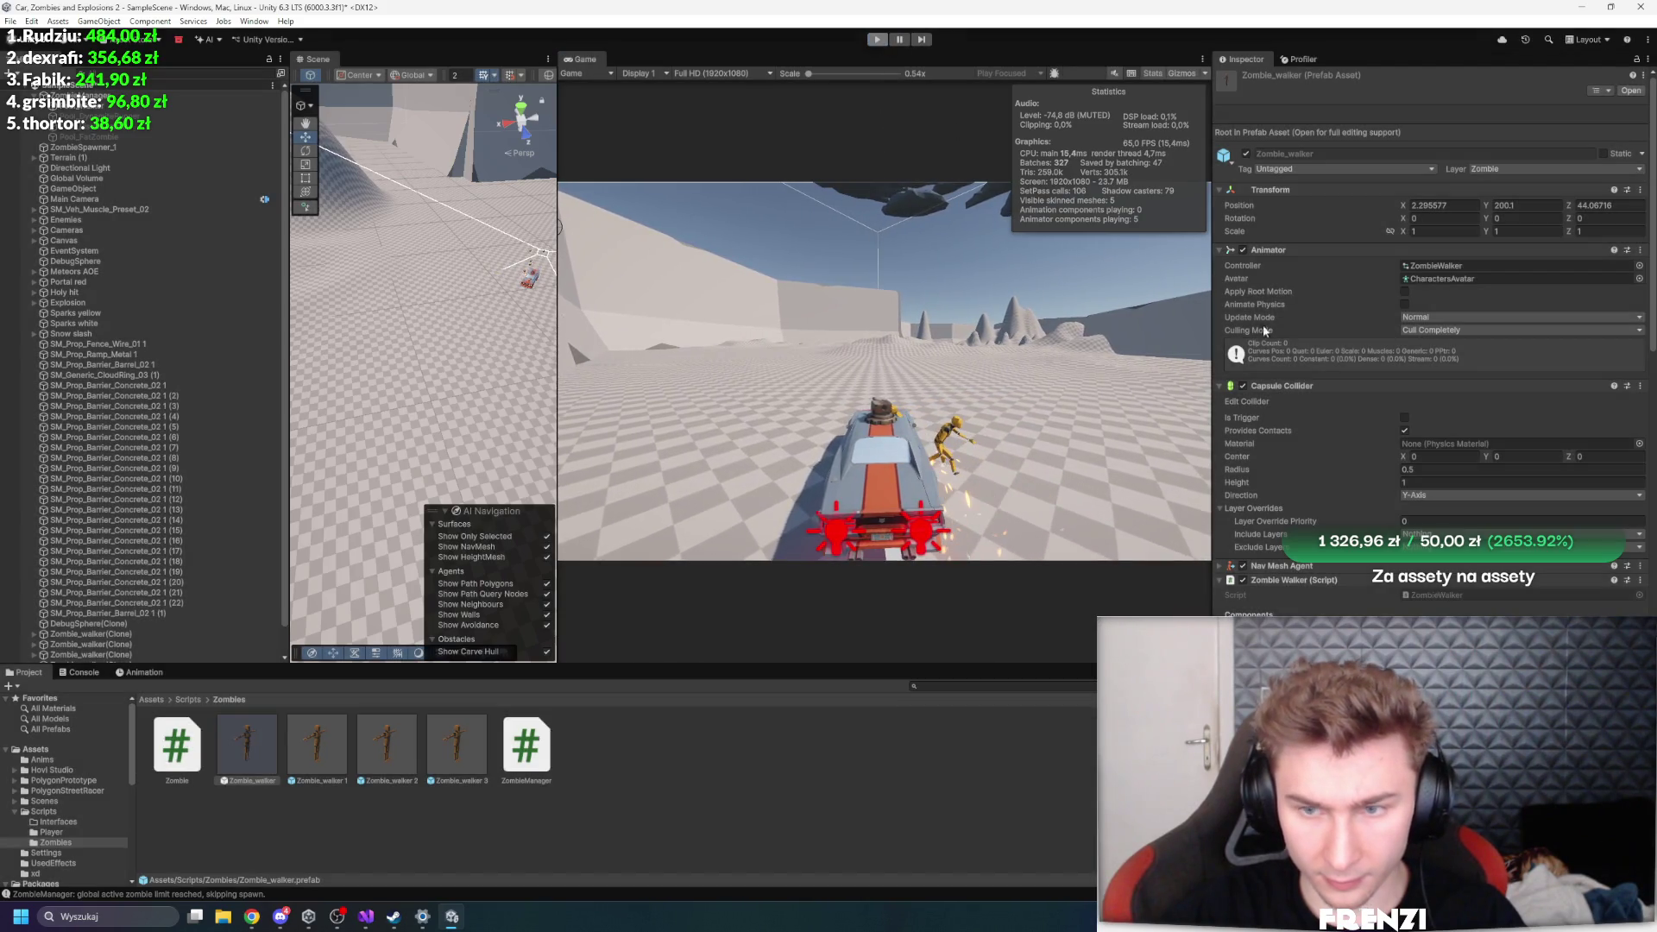
left_click(247, 746)
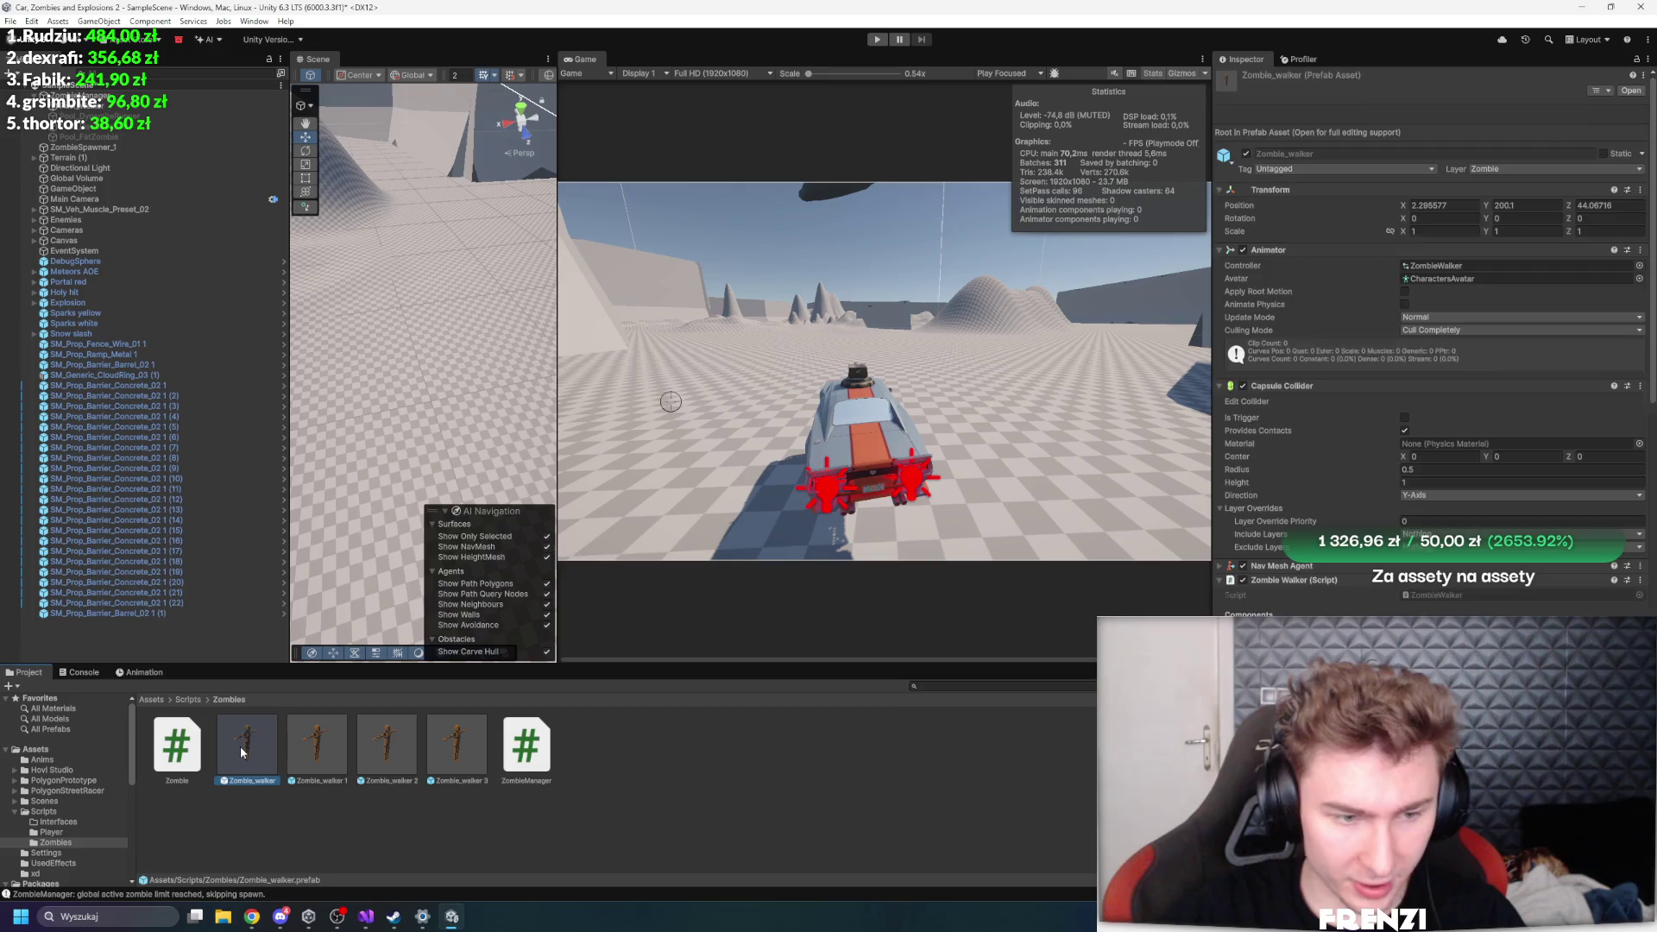
scroll(1423, 345, "down", 5)
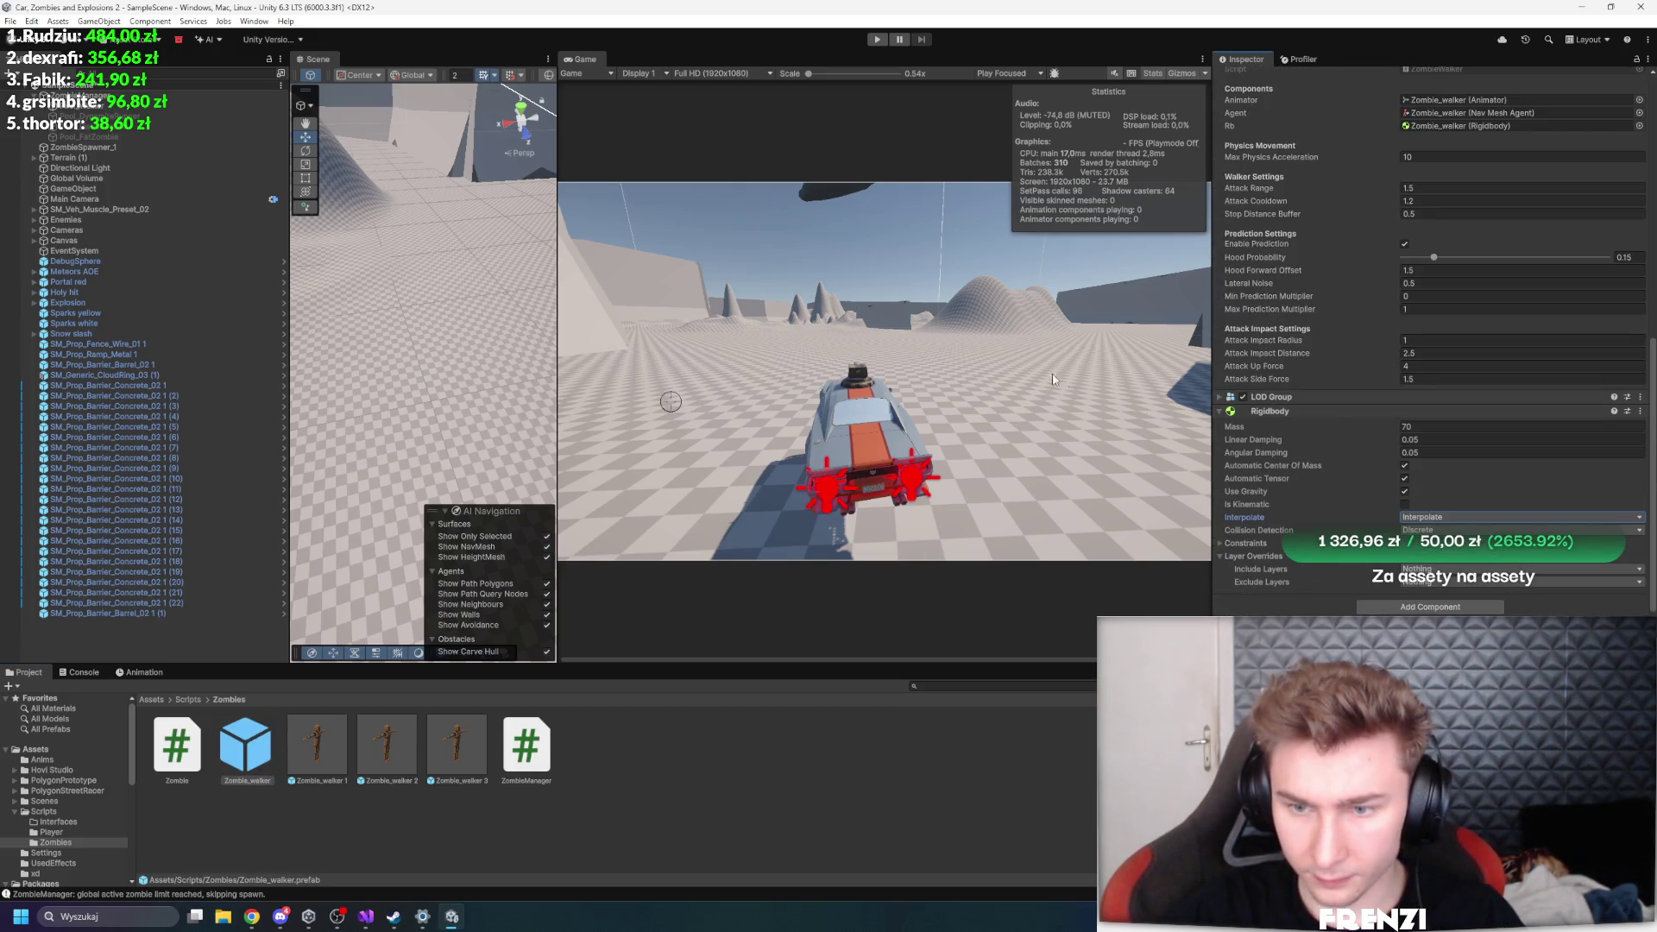
- Play again, drive toward the zombies, widen the Scene view to watch the clones, then stop
left_click(878, 40)
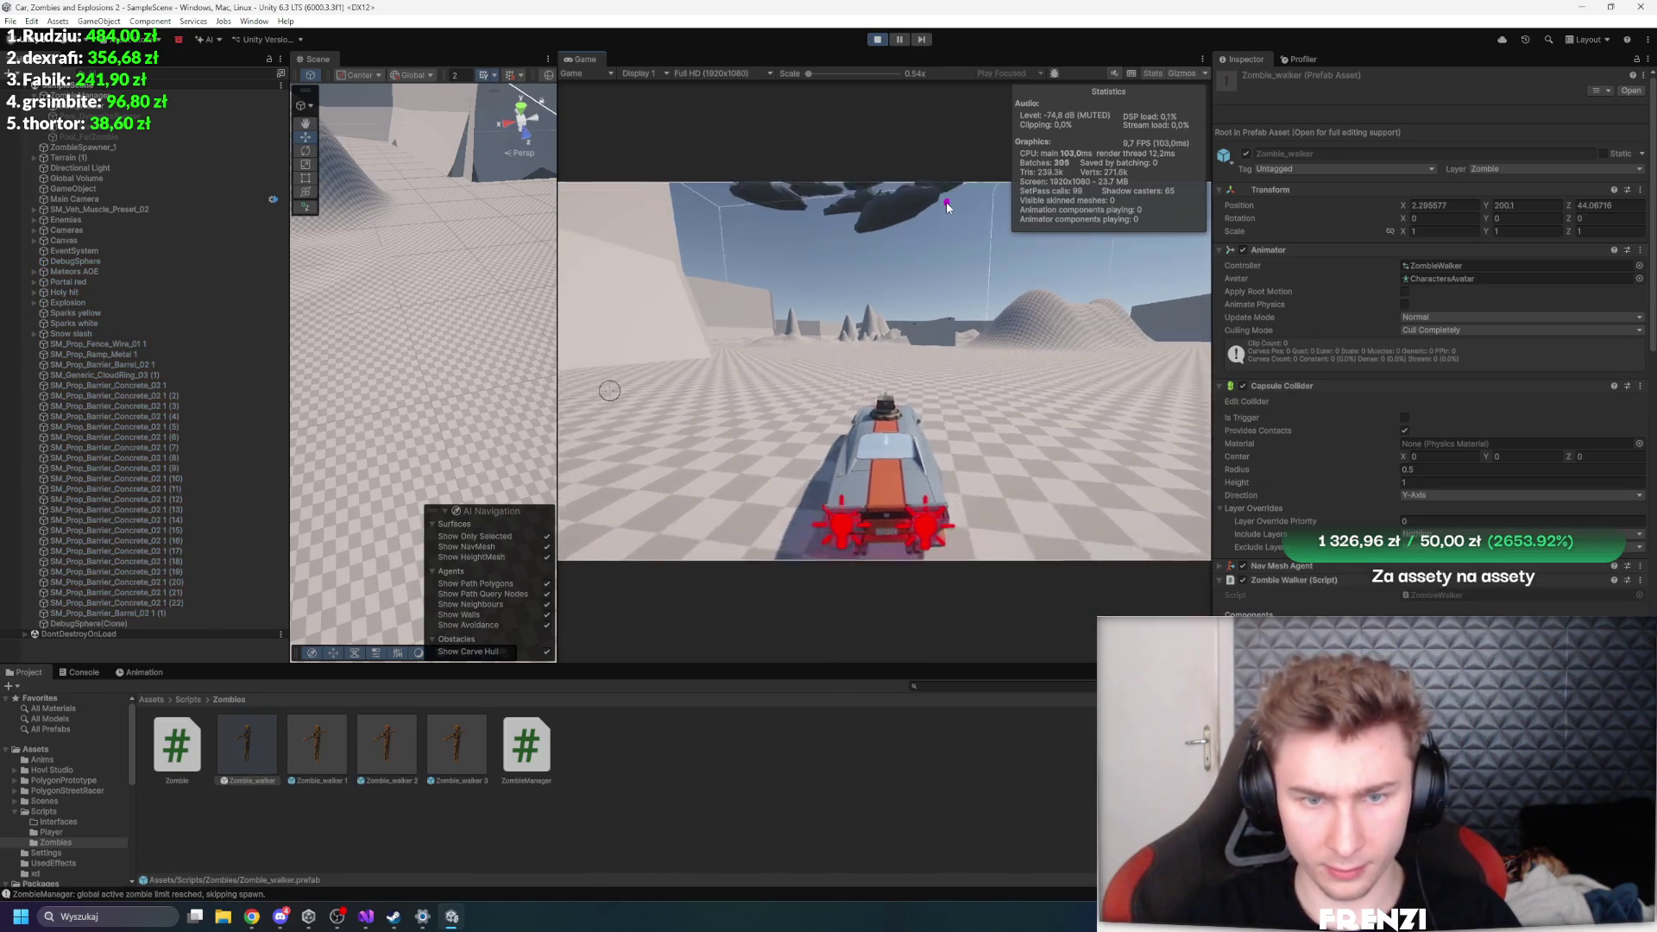
key("d")
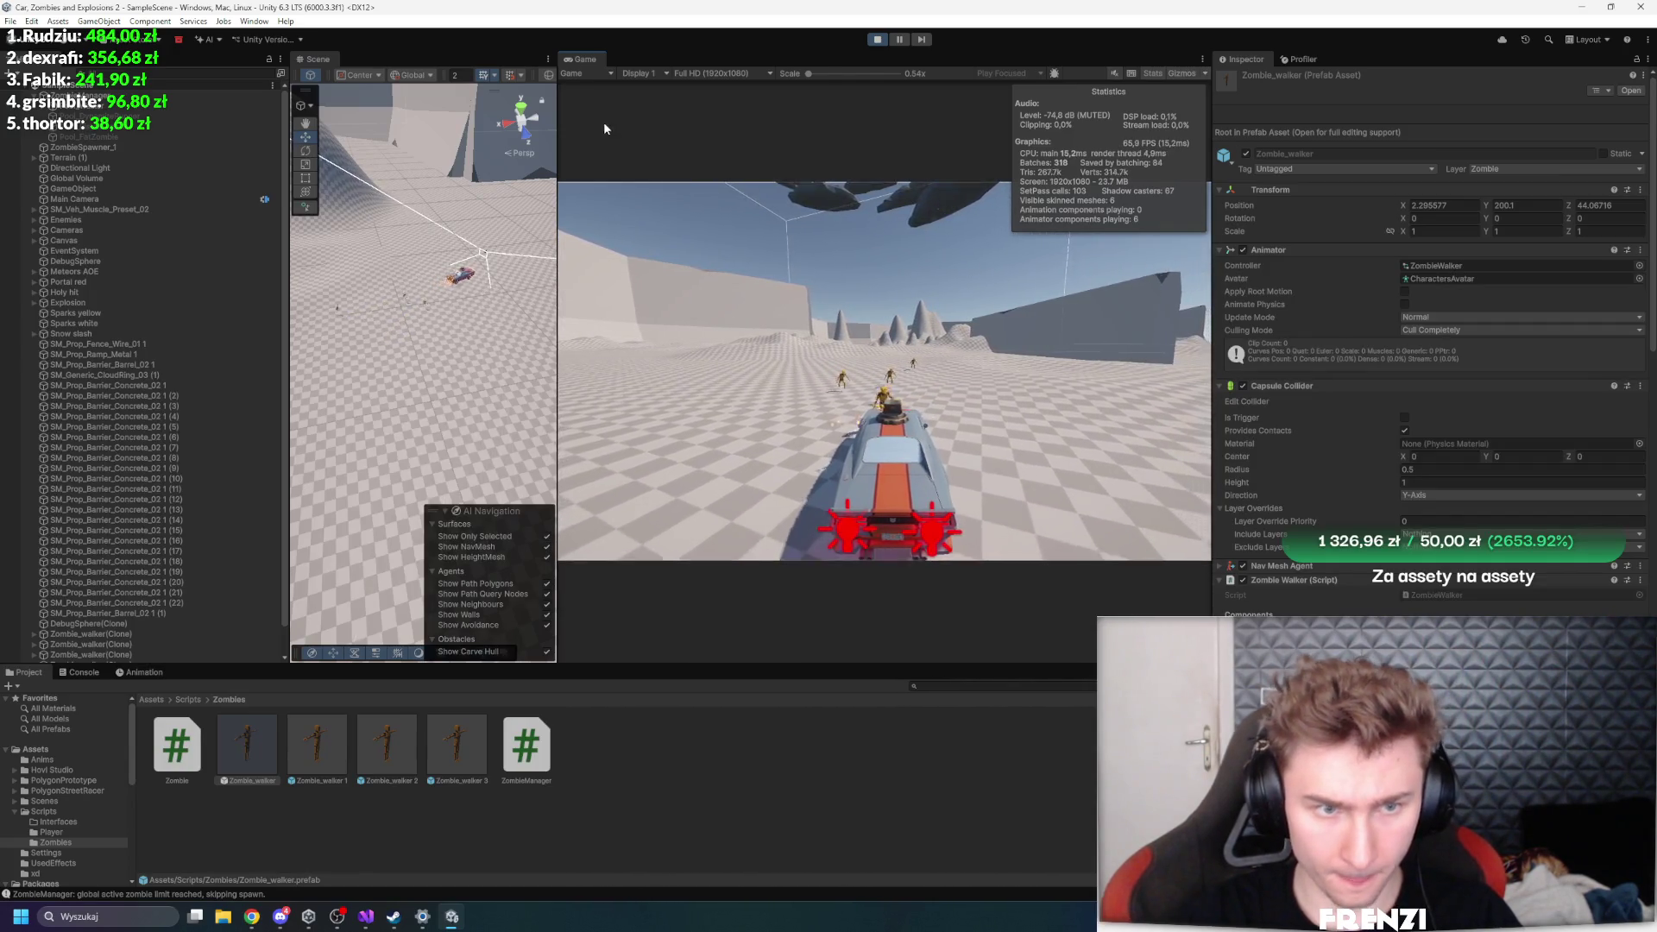
left_click_drag(559, 172, 986, 171)
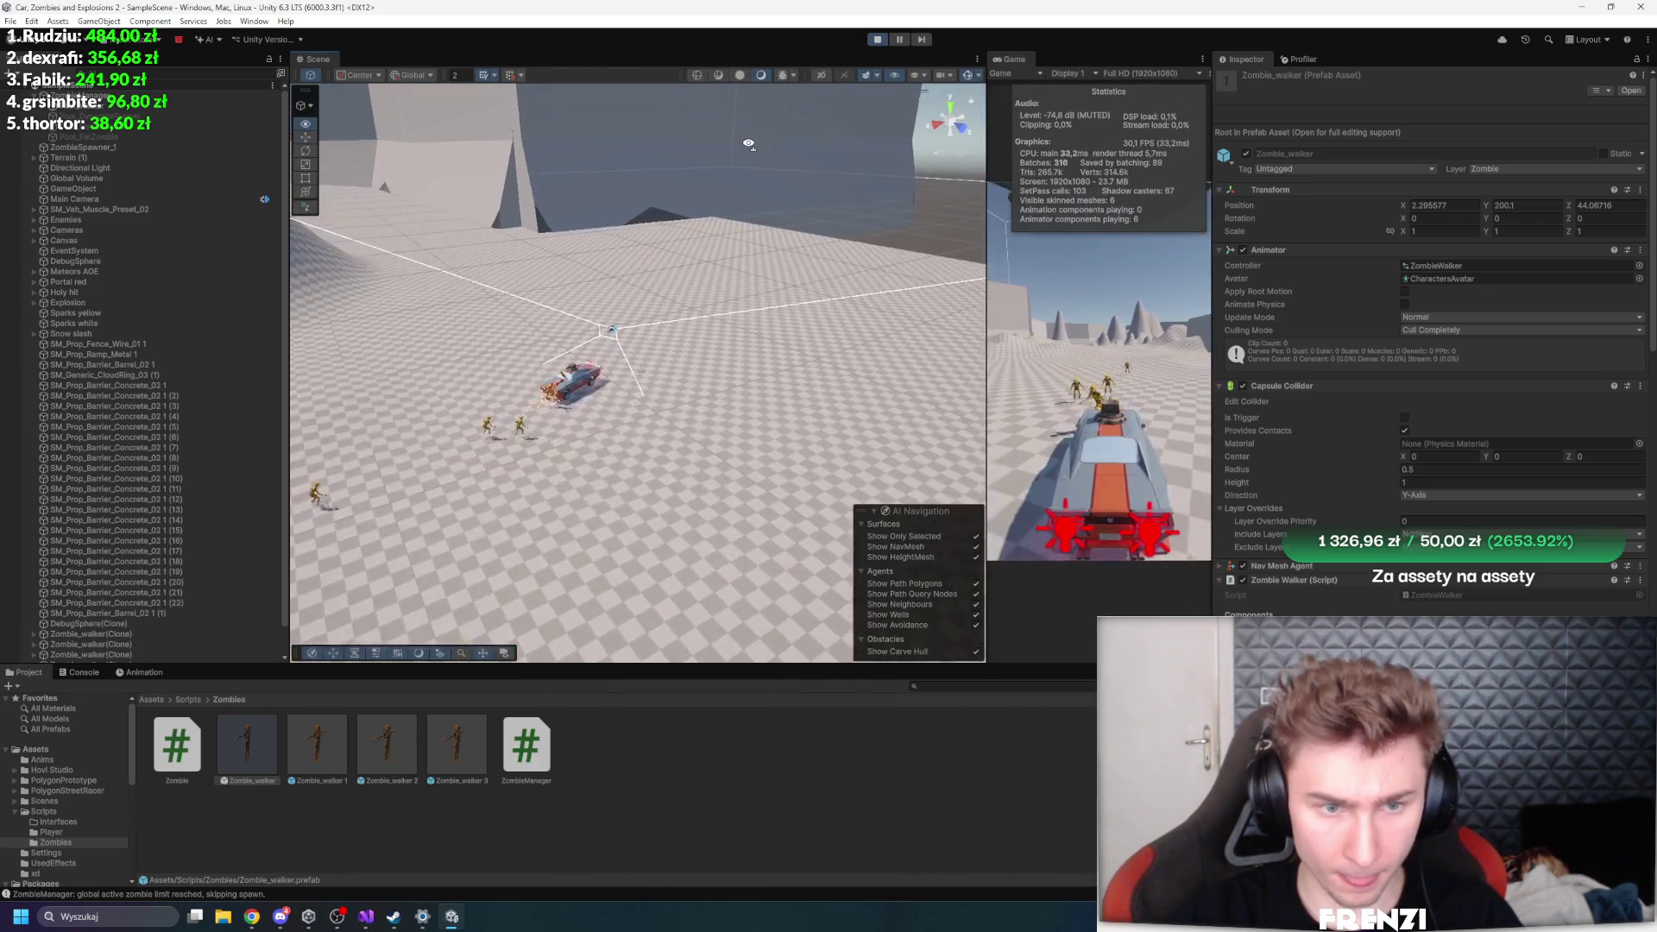
key("w")
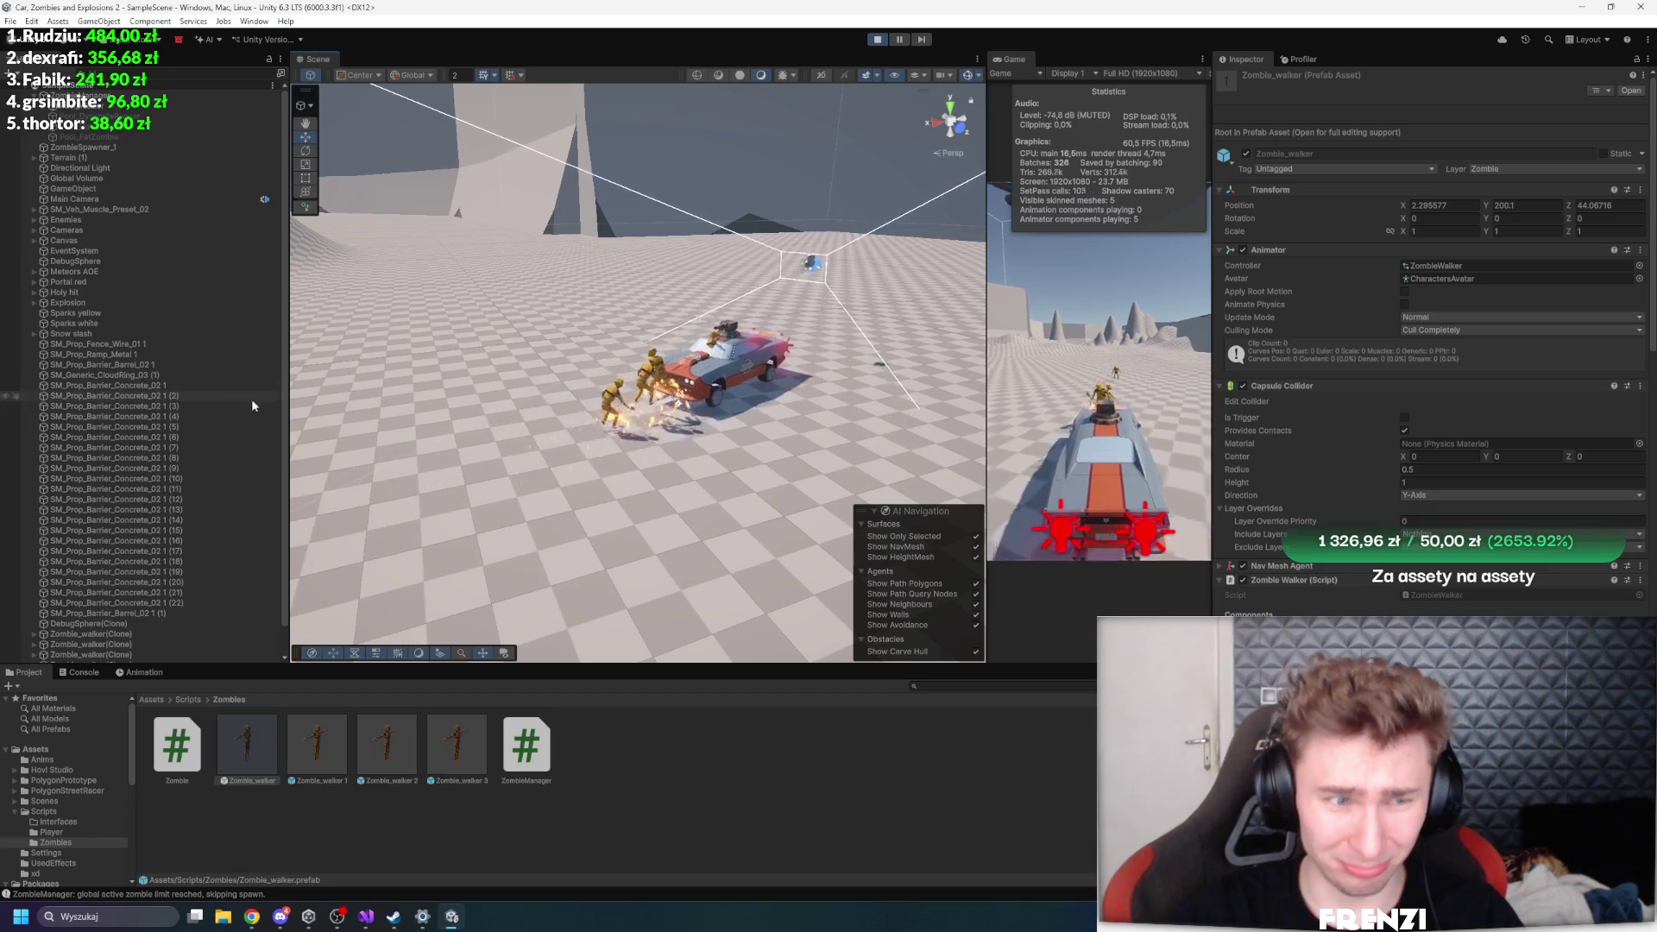
scroll(251, 399, "down", 2)
left_click(129, 605)
left_click(126, 647, "shift")
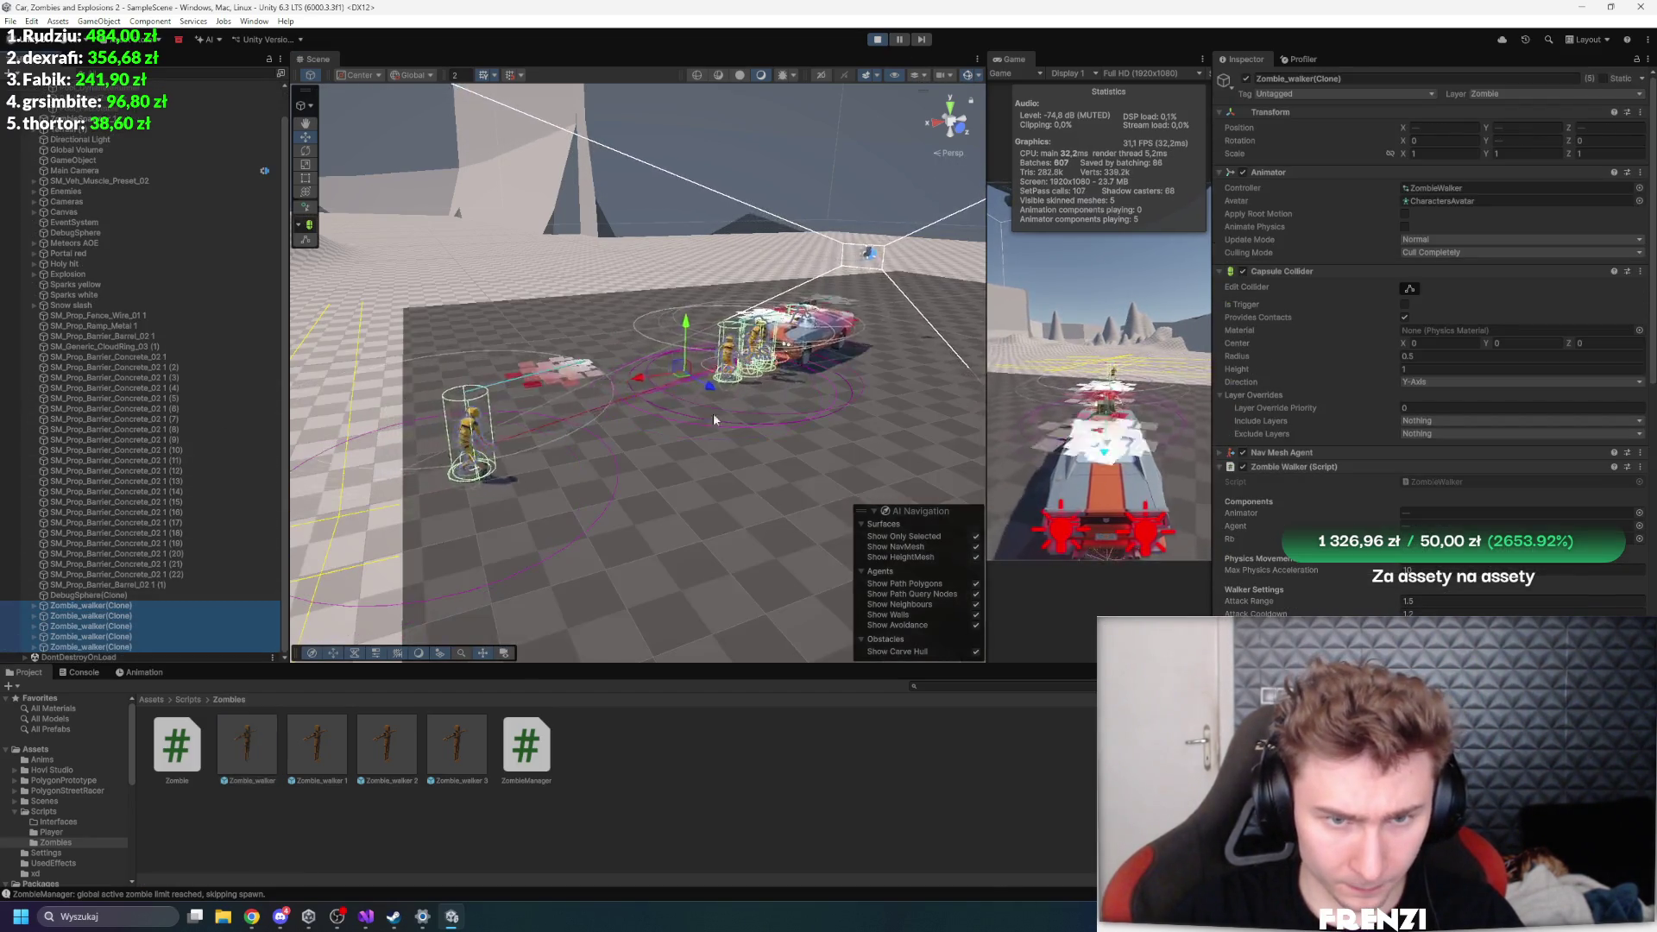
left_click_drag(713, 420, 567, 418)
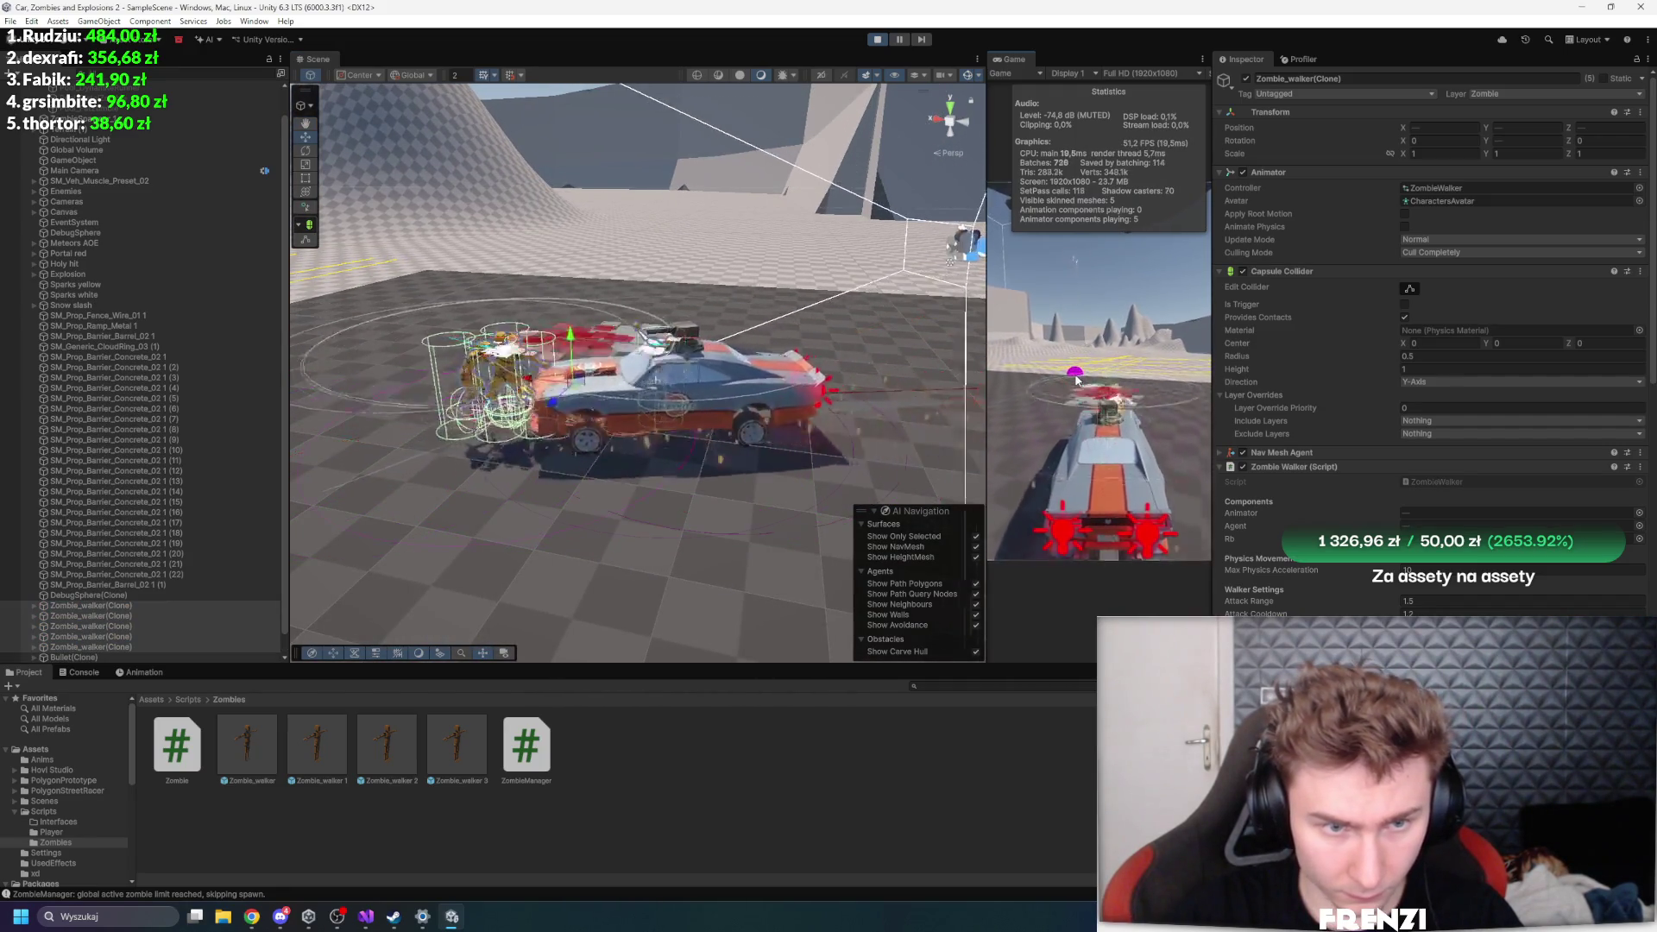
left_click(875, 40)
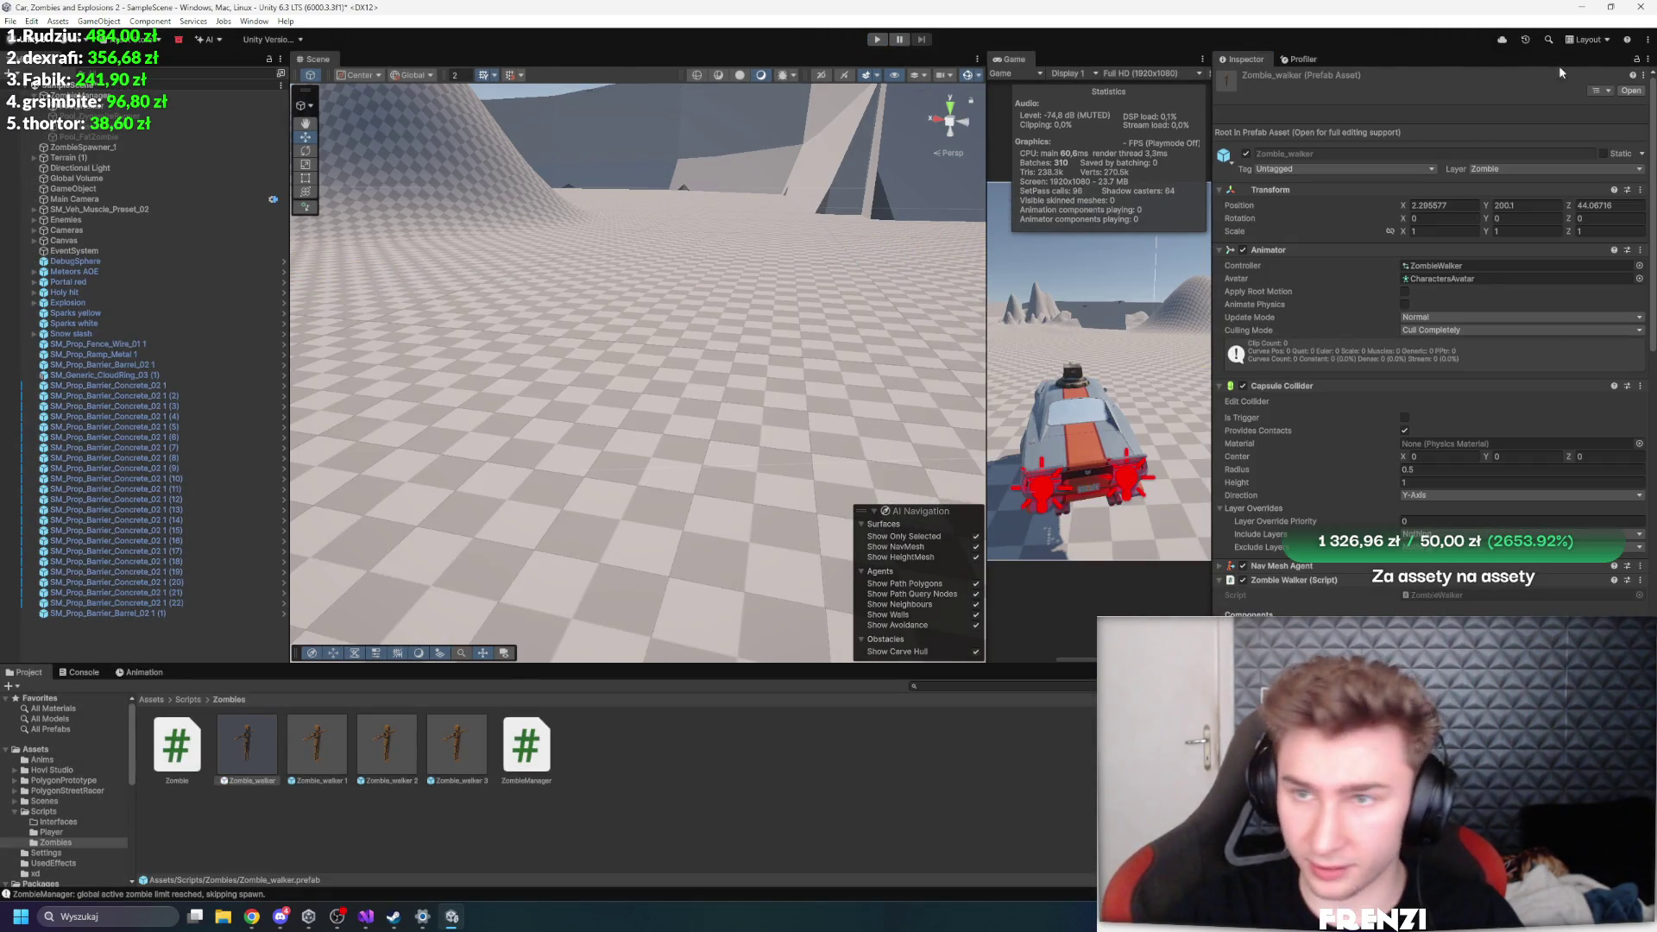
- Check the Fixed Timestep of 0.005 in Project Settings > Time, then close the window
left_click(250, 20)
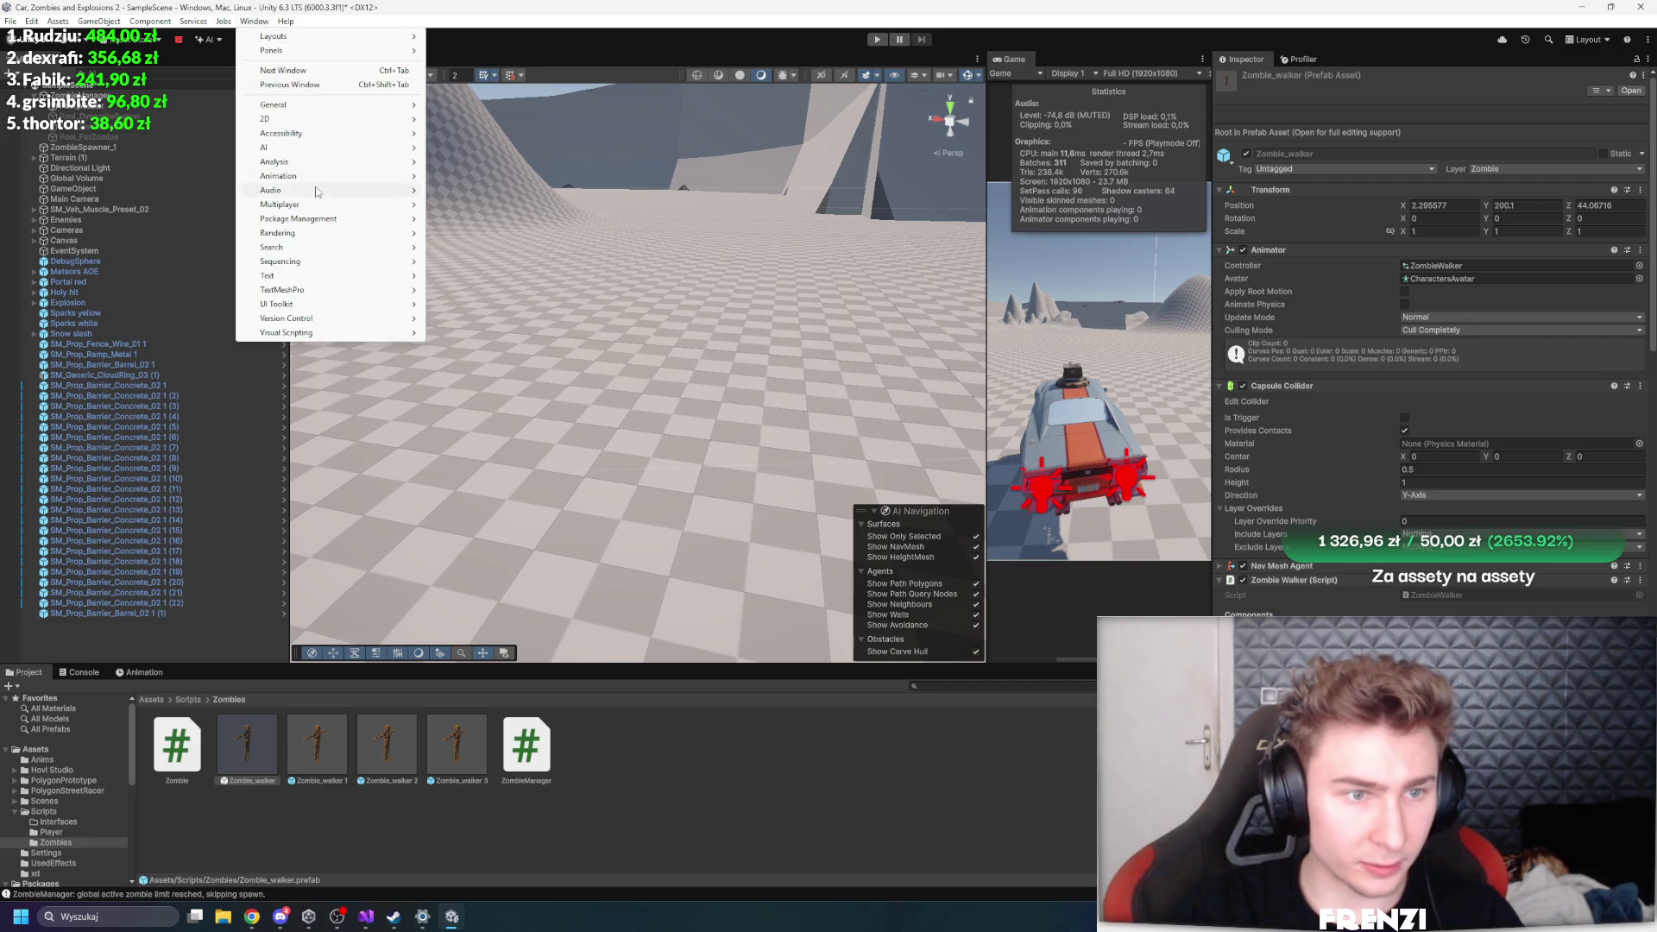
mouse_move(32, 23)
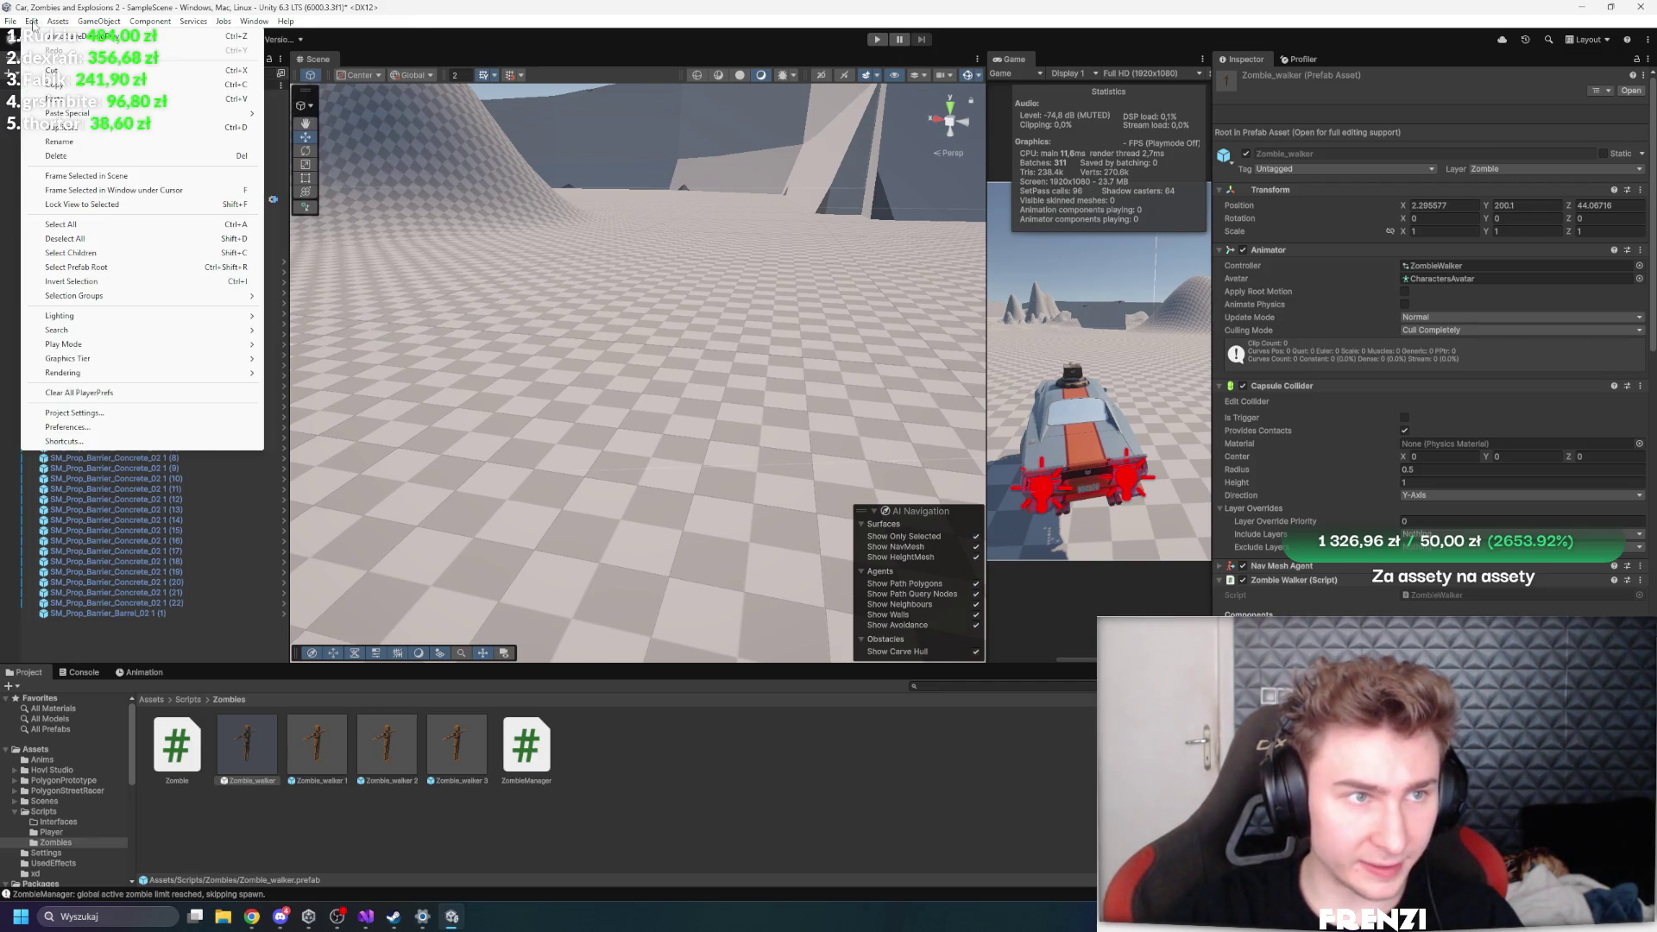
left_click(120, 412)
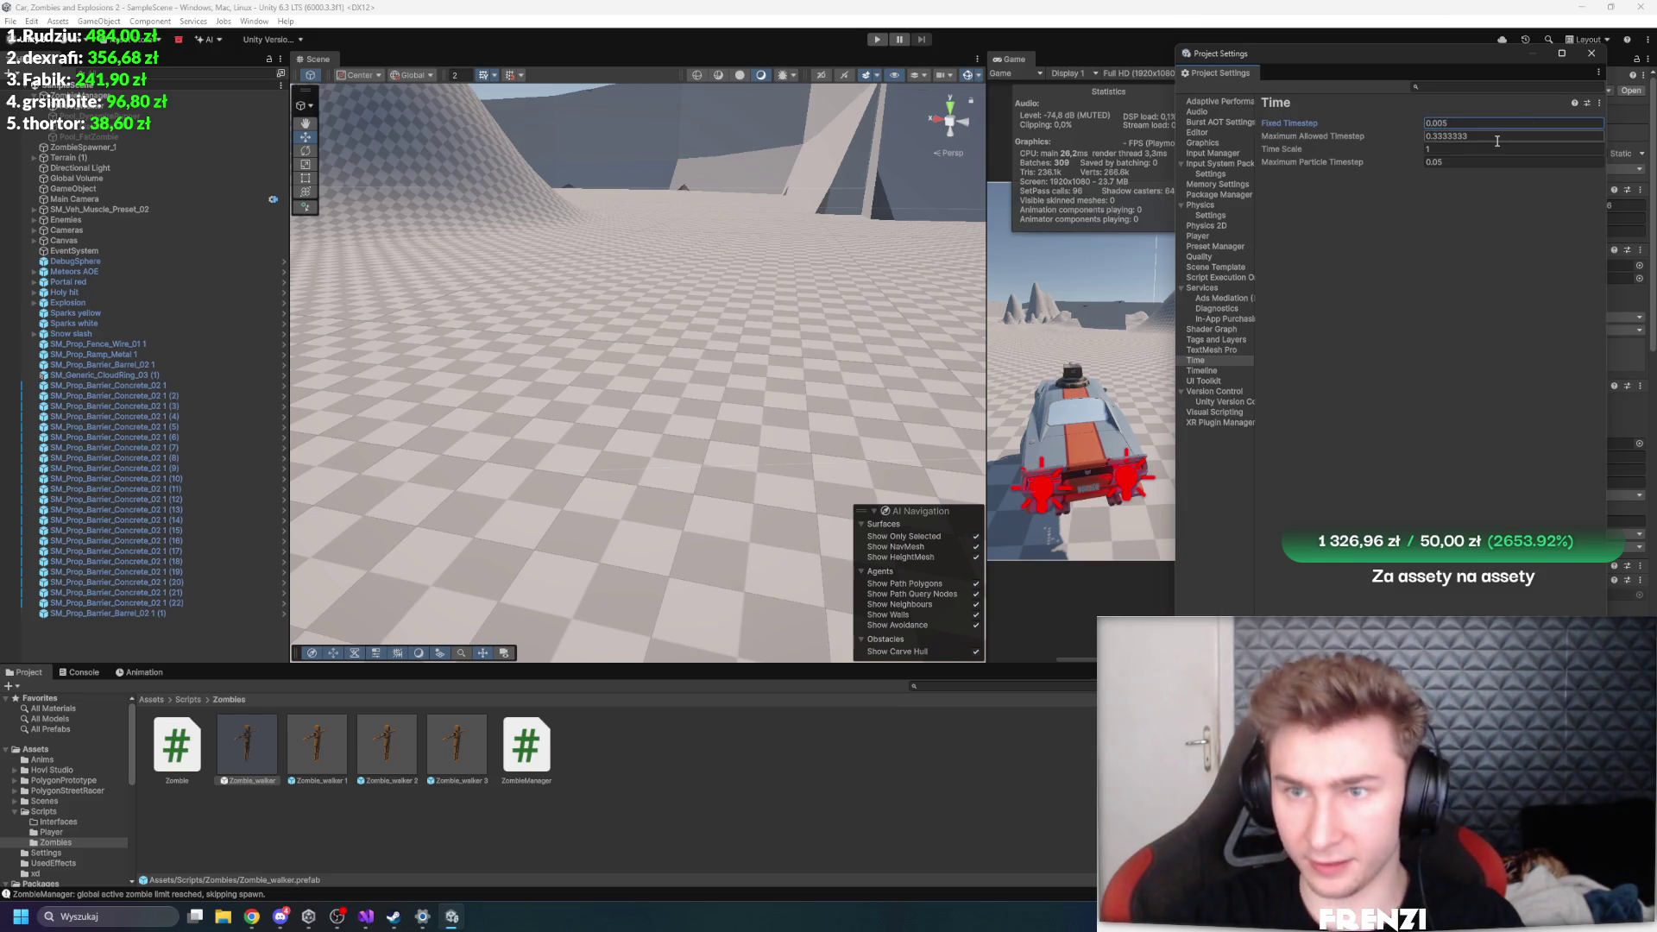
left_click(1596, 53)
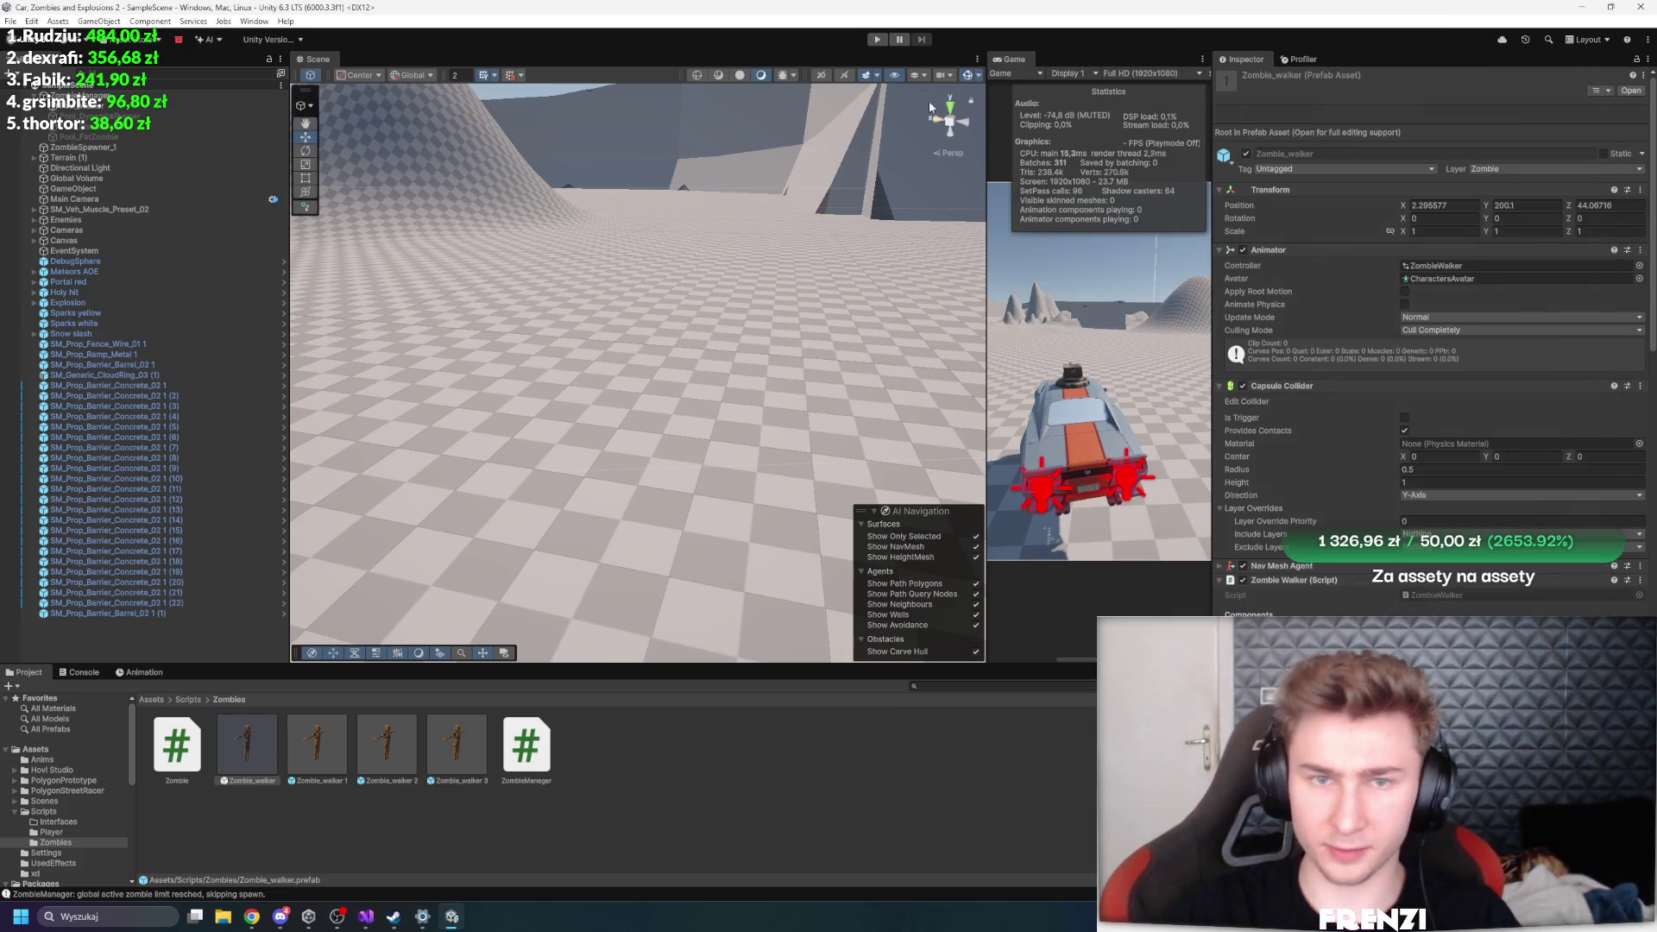
- Start Play mode and maximize the Game view to fill the editor
left_click(878, 41)
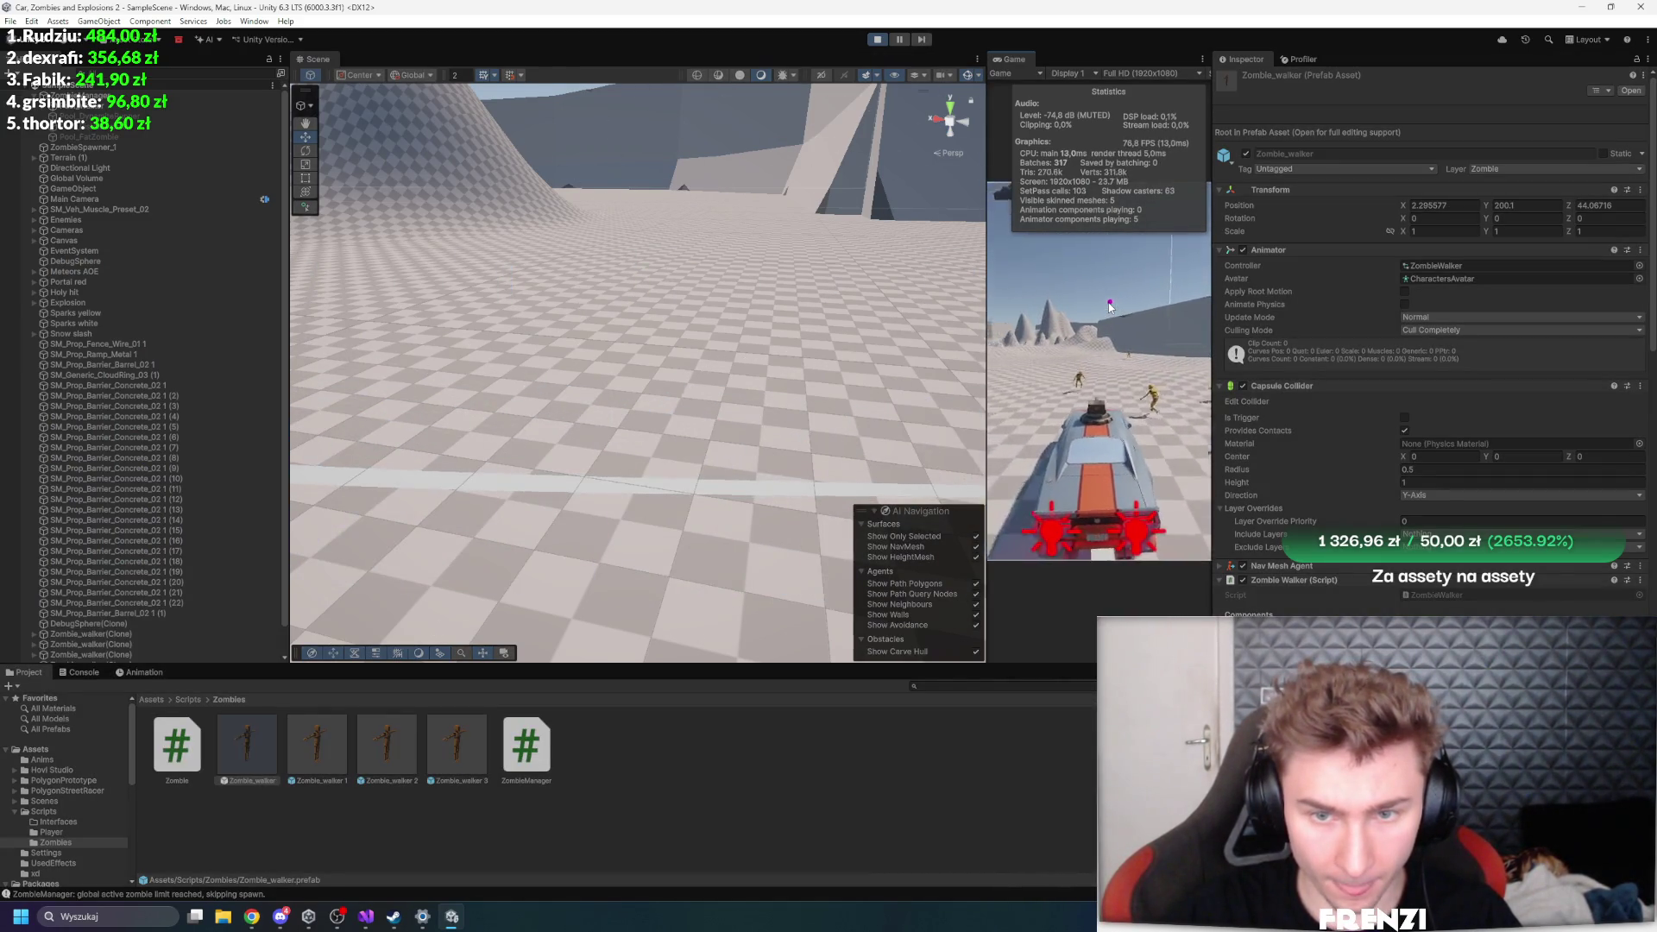
mouse_move(580, 397)
left_mouse_down()
mouse_move(708, 361)
mouse_move(590, 410)
mouse_move(839, 424)
left_mouse_up()
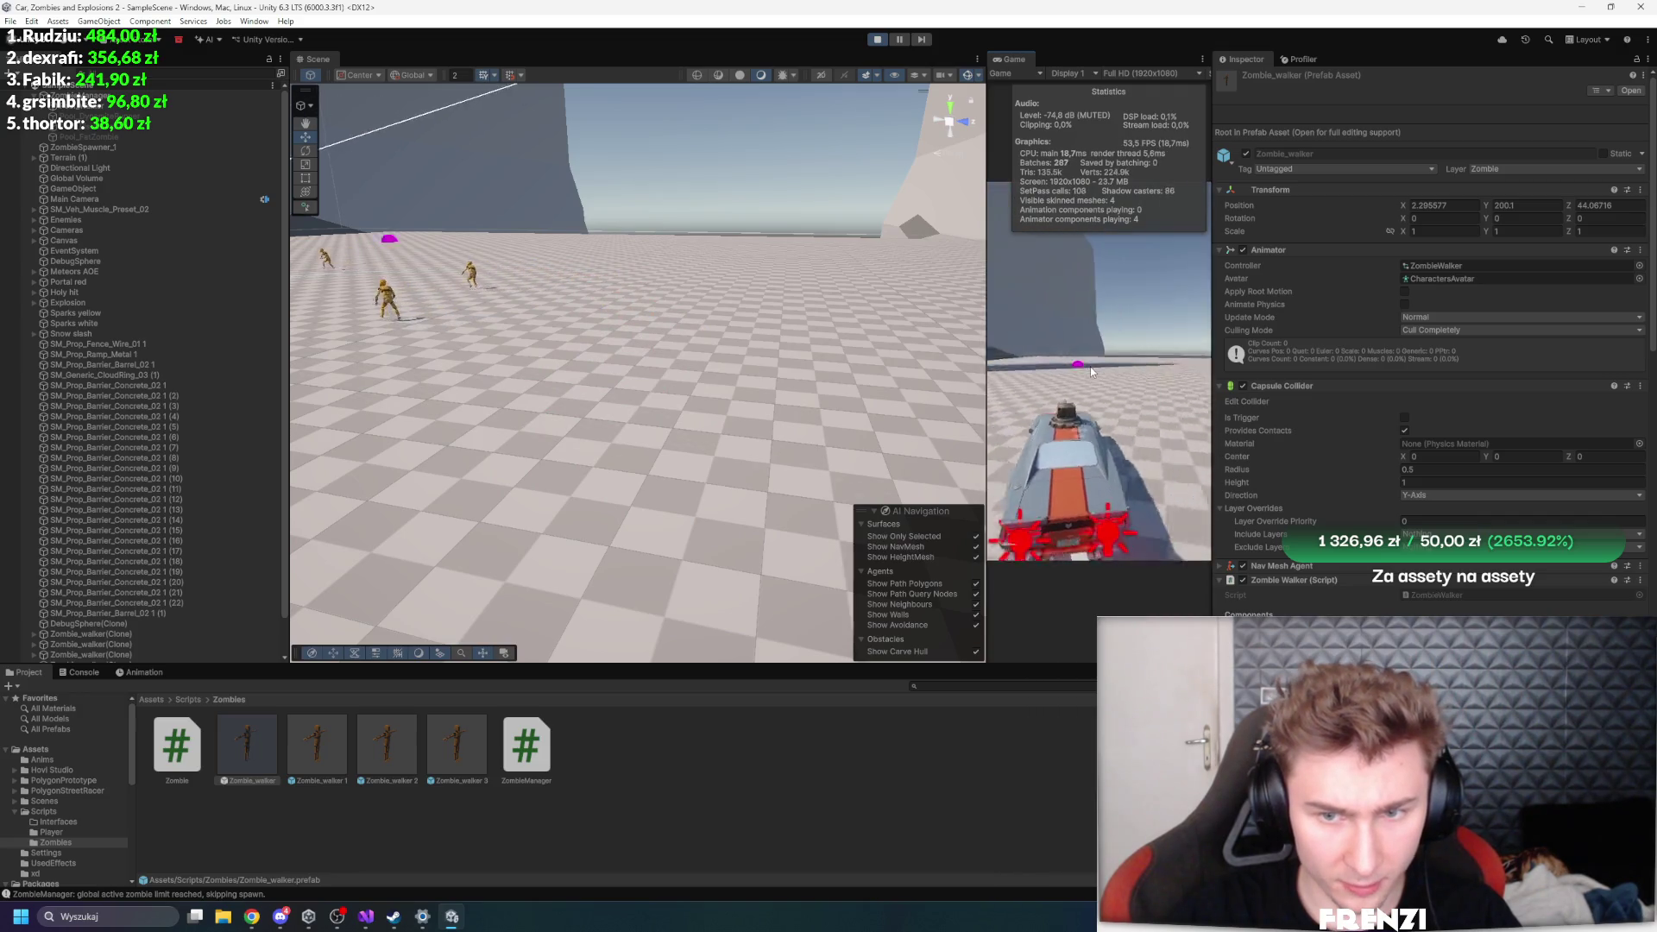
key("shift+space")
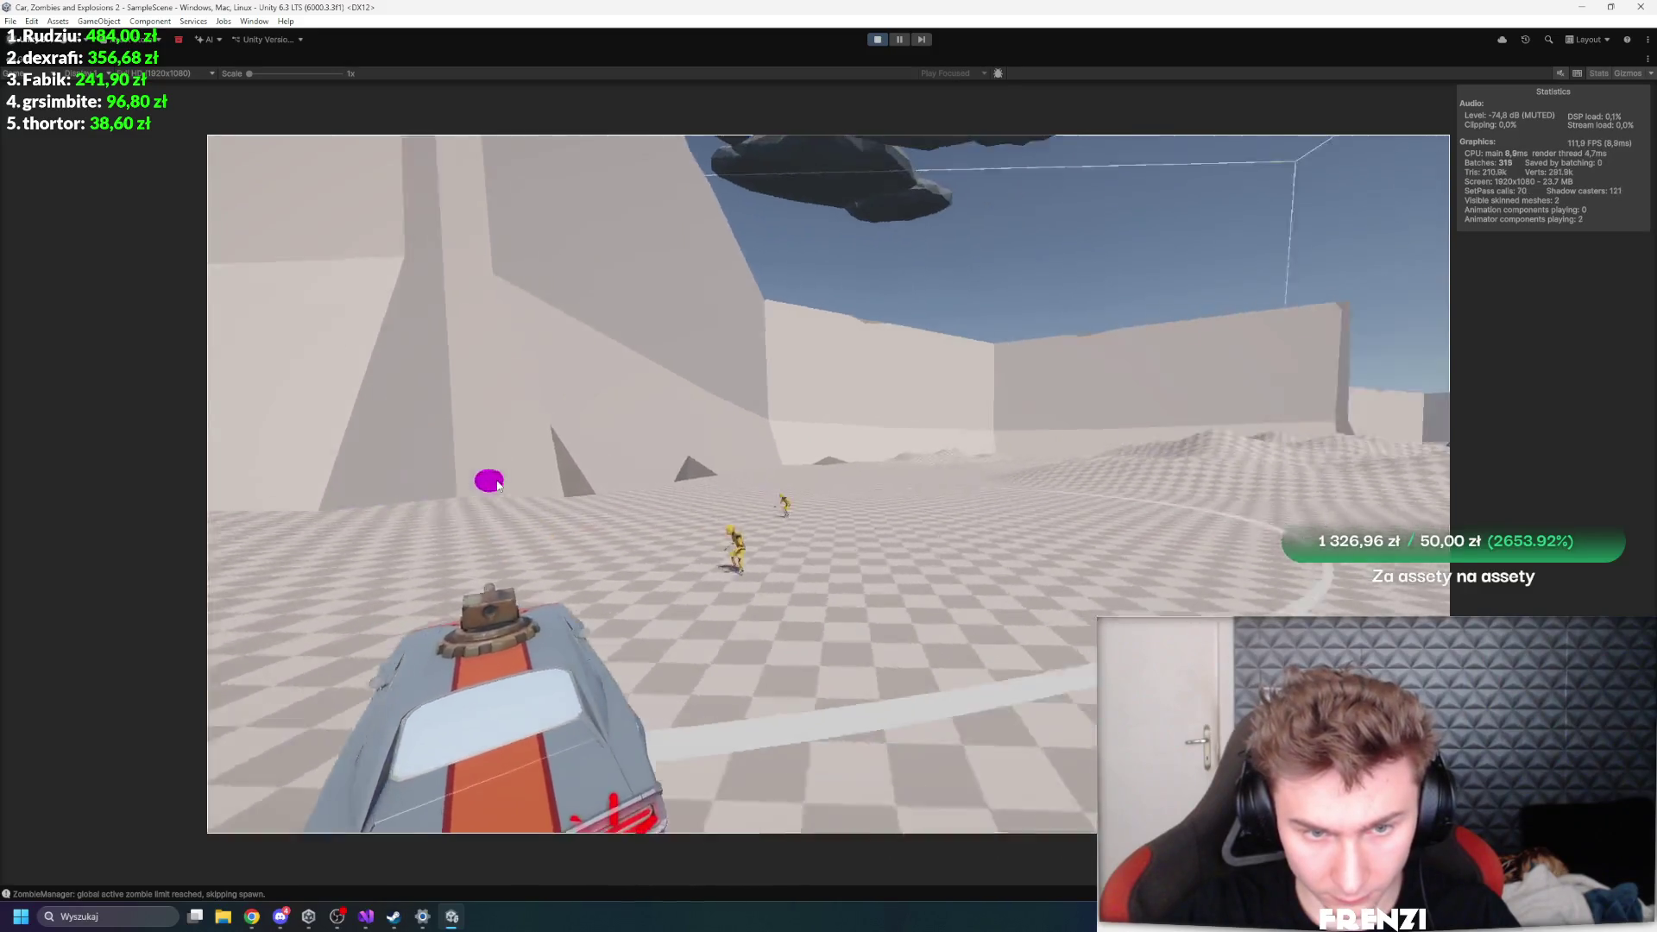
- Drive the car right and forward through the zombies while the turret fires, then pause
key("d")
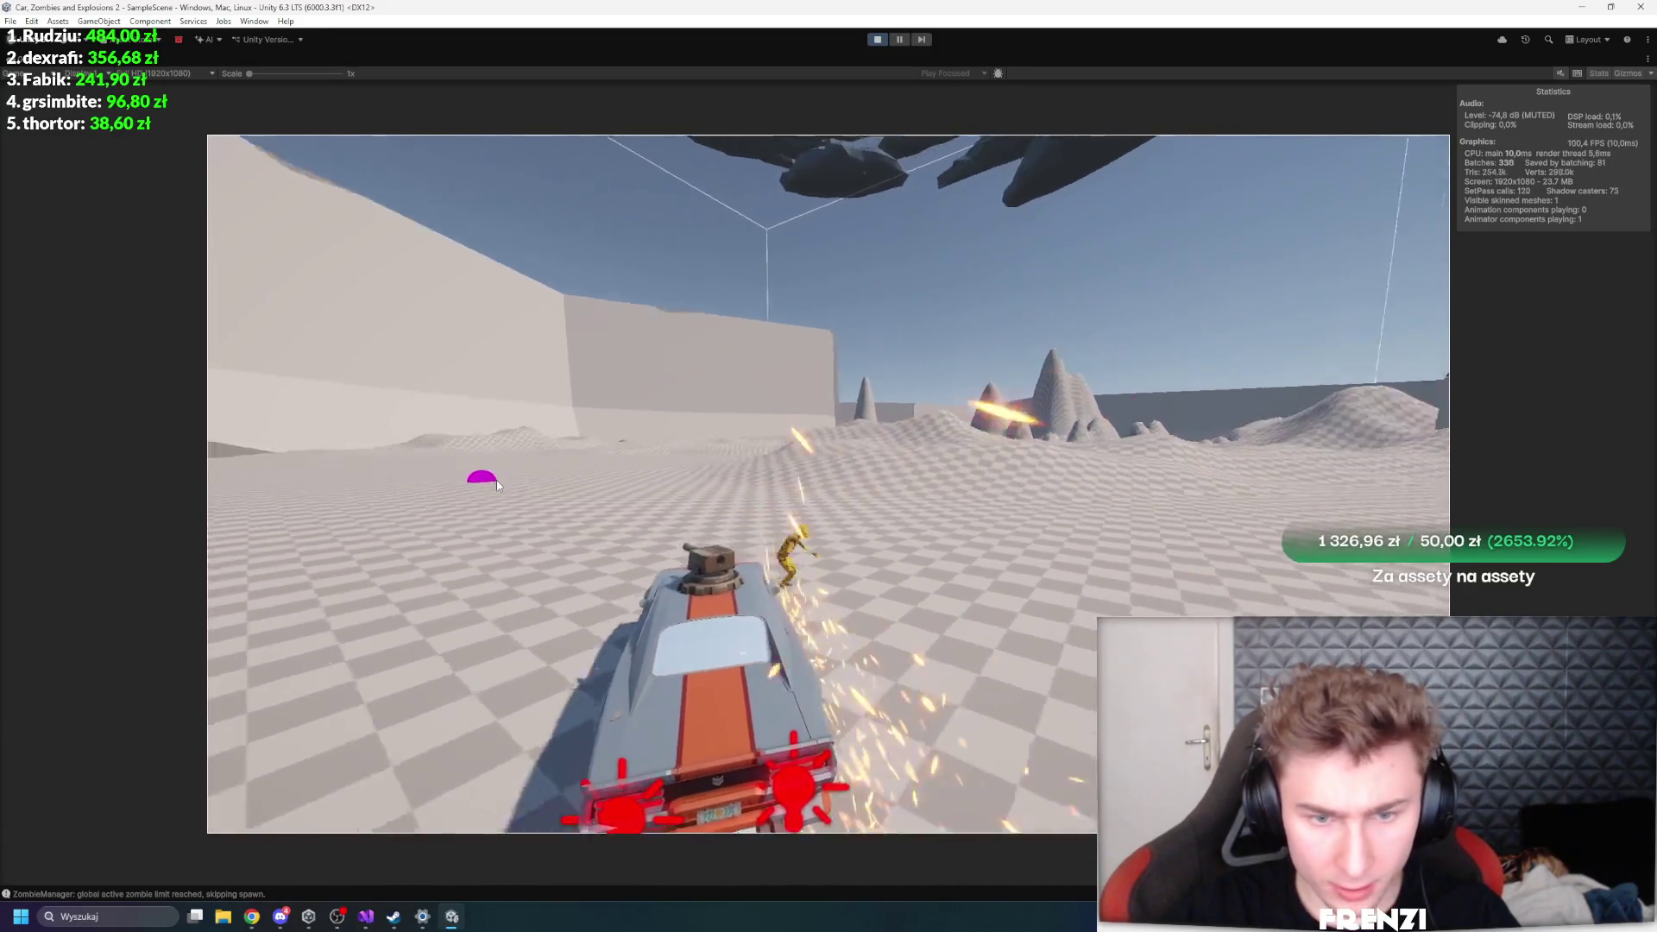
key("d")
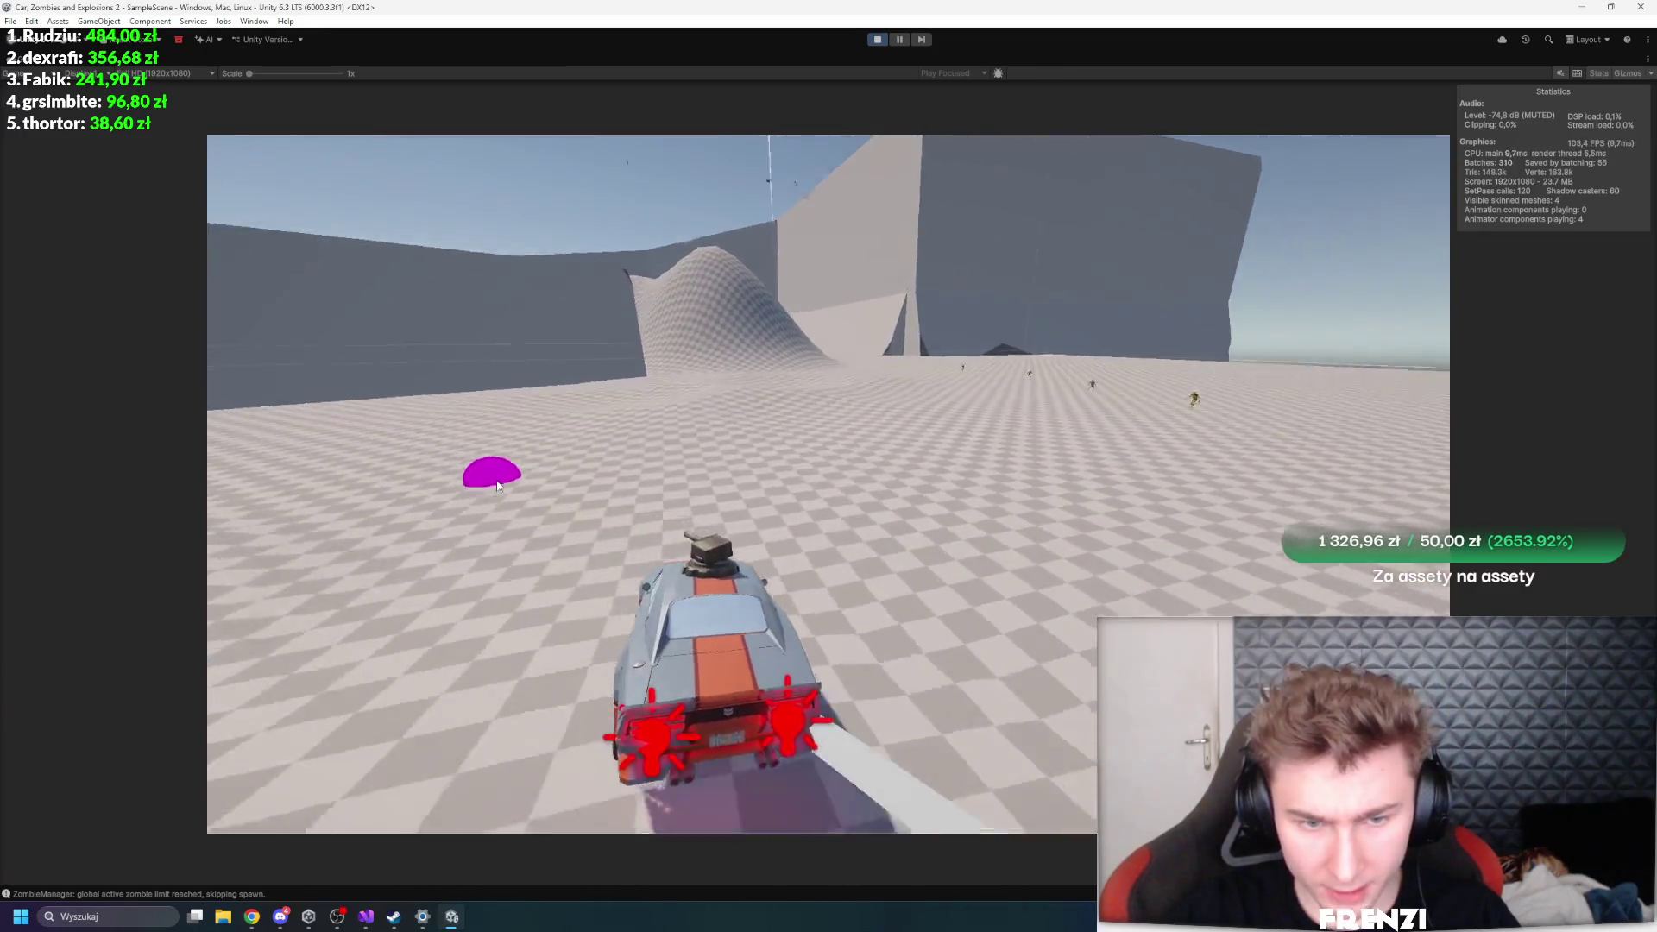
key("d")
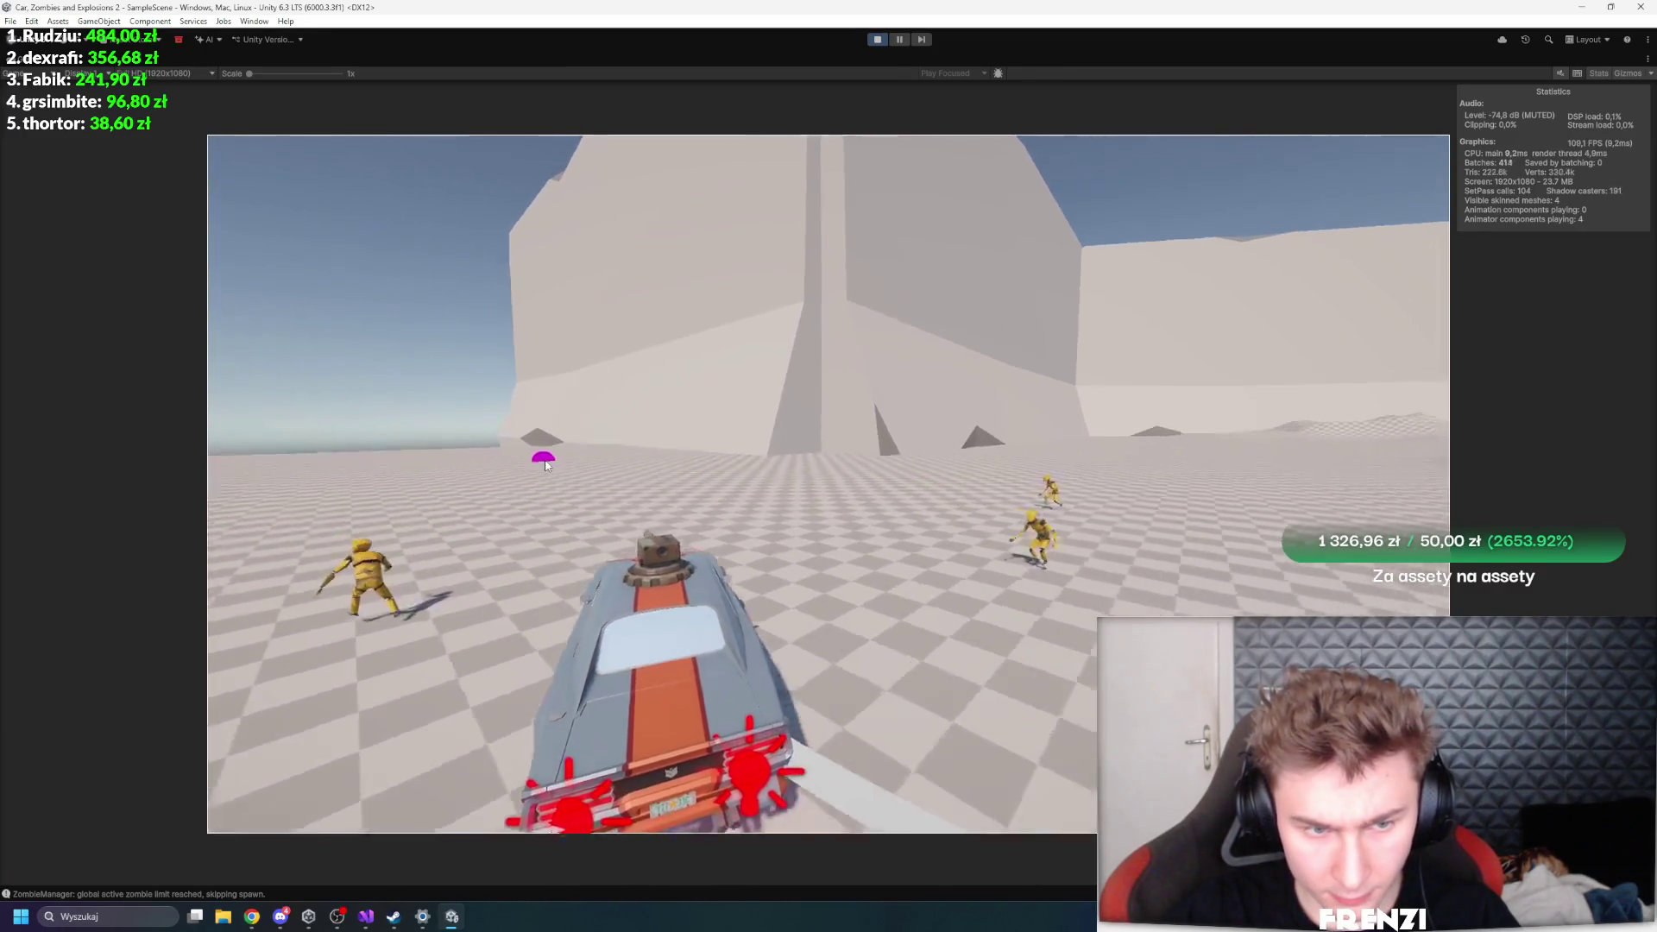
key("w")
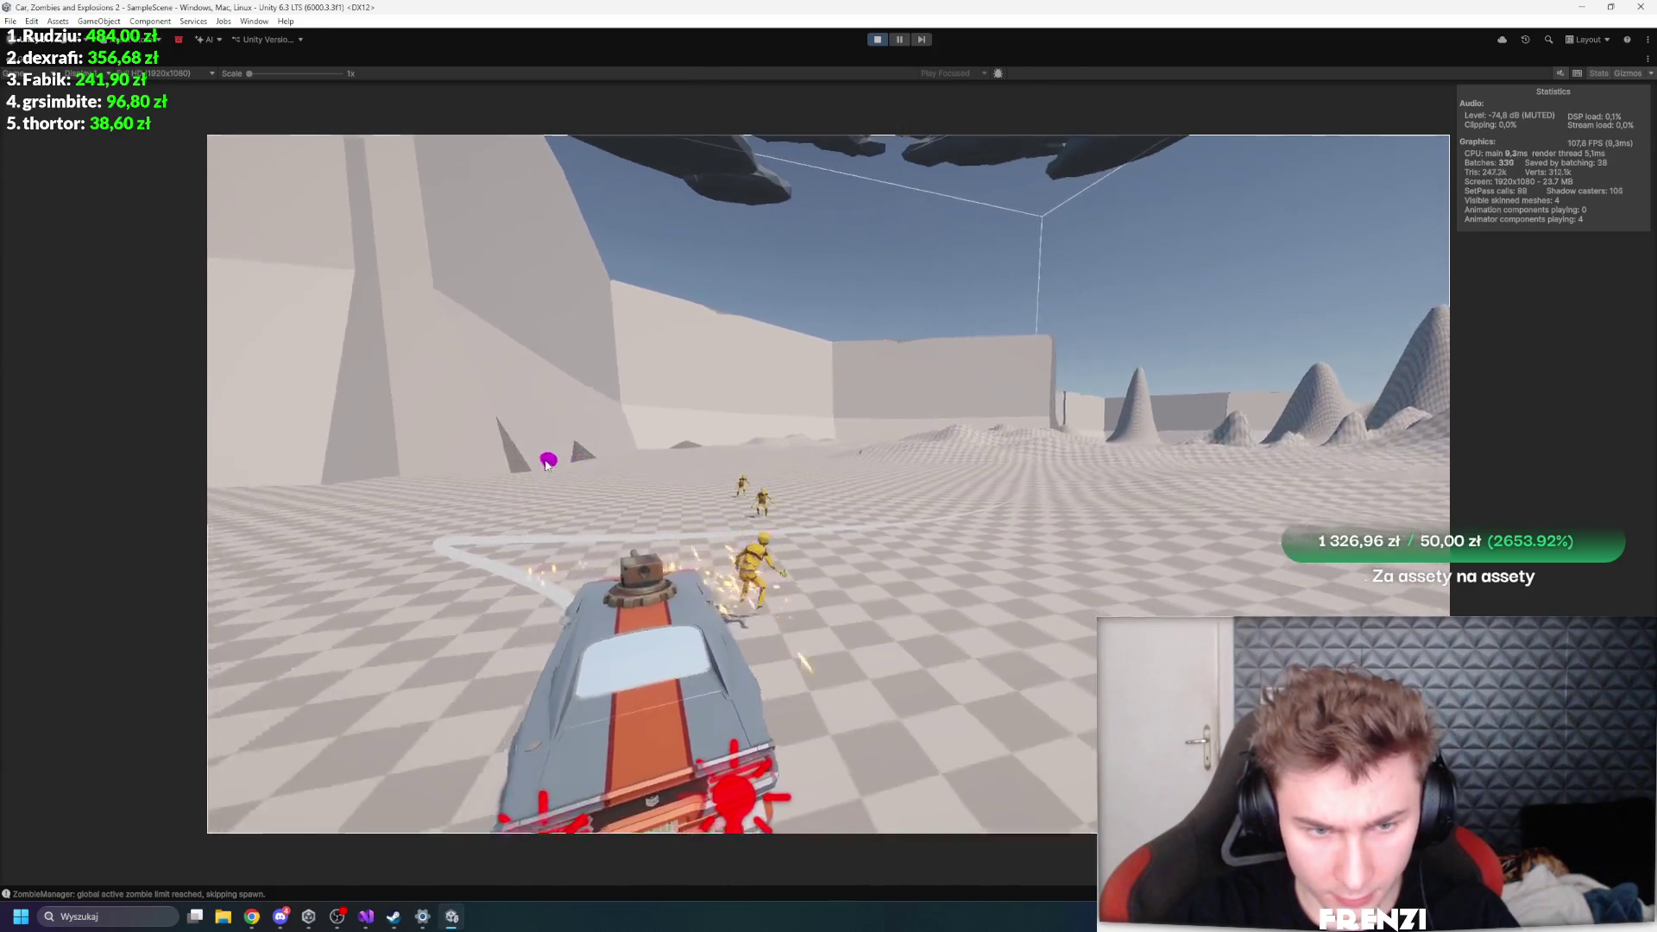
key("w")
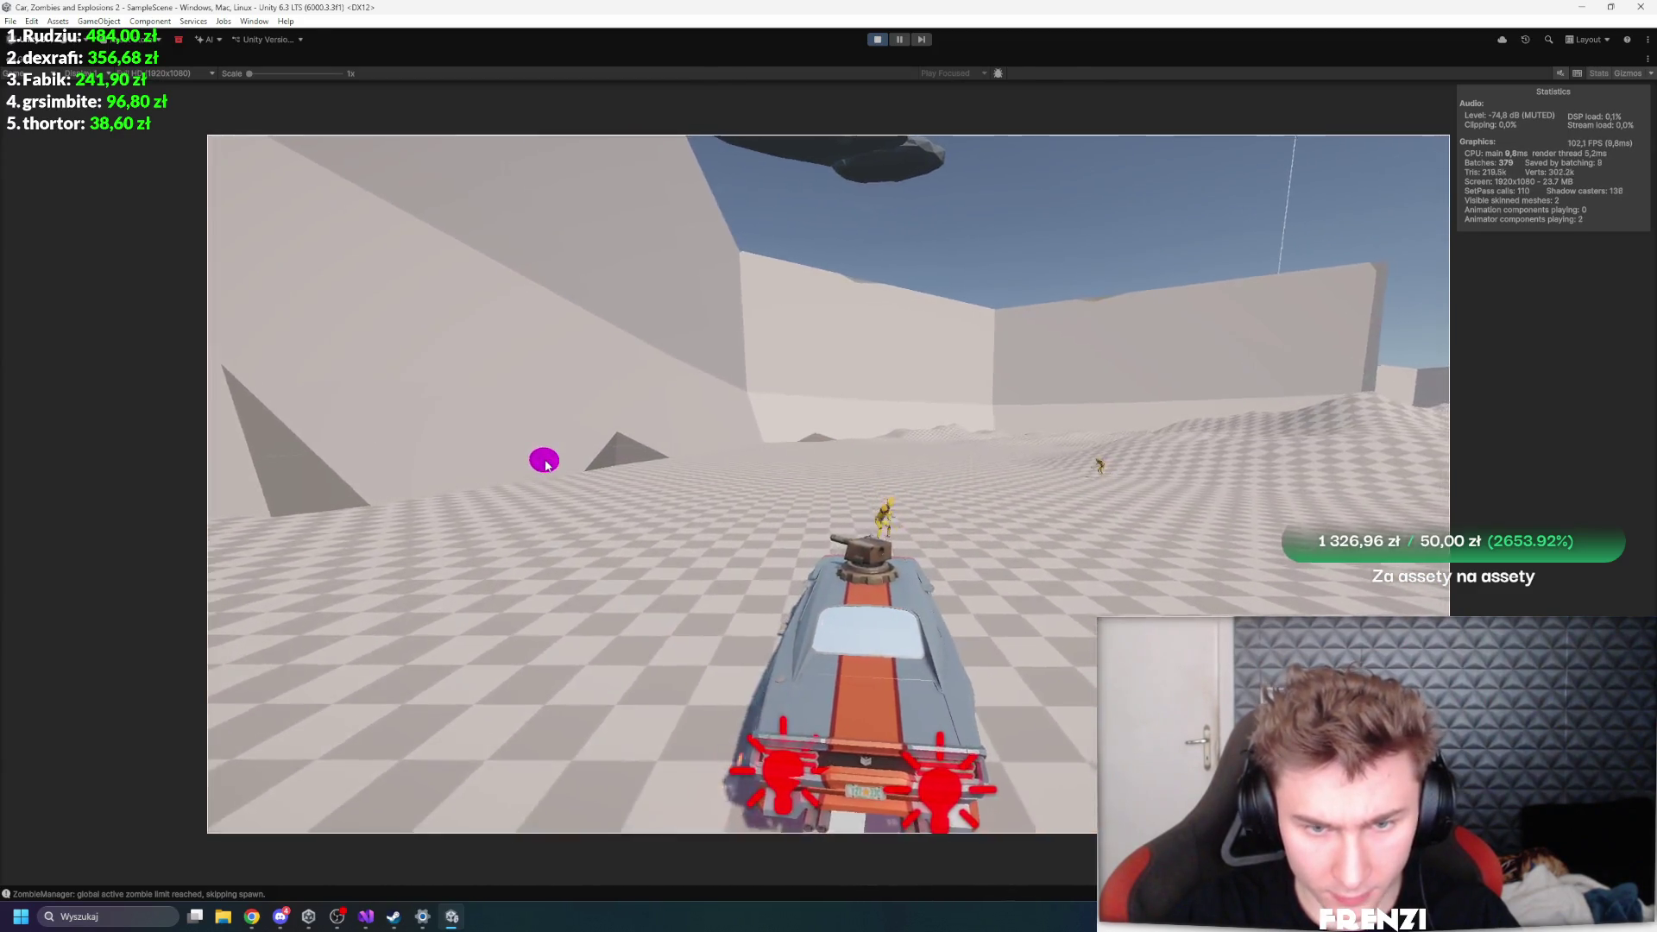
key("w")
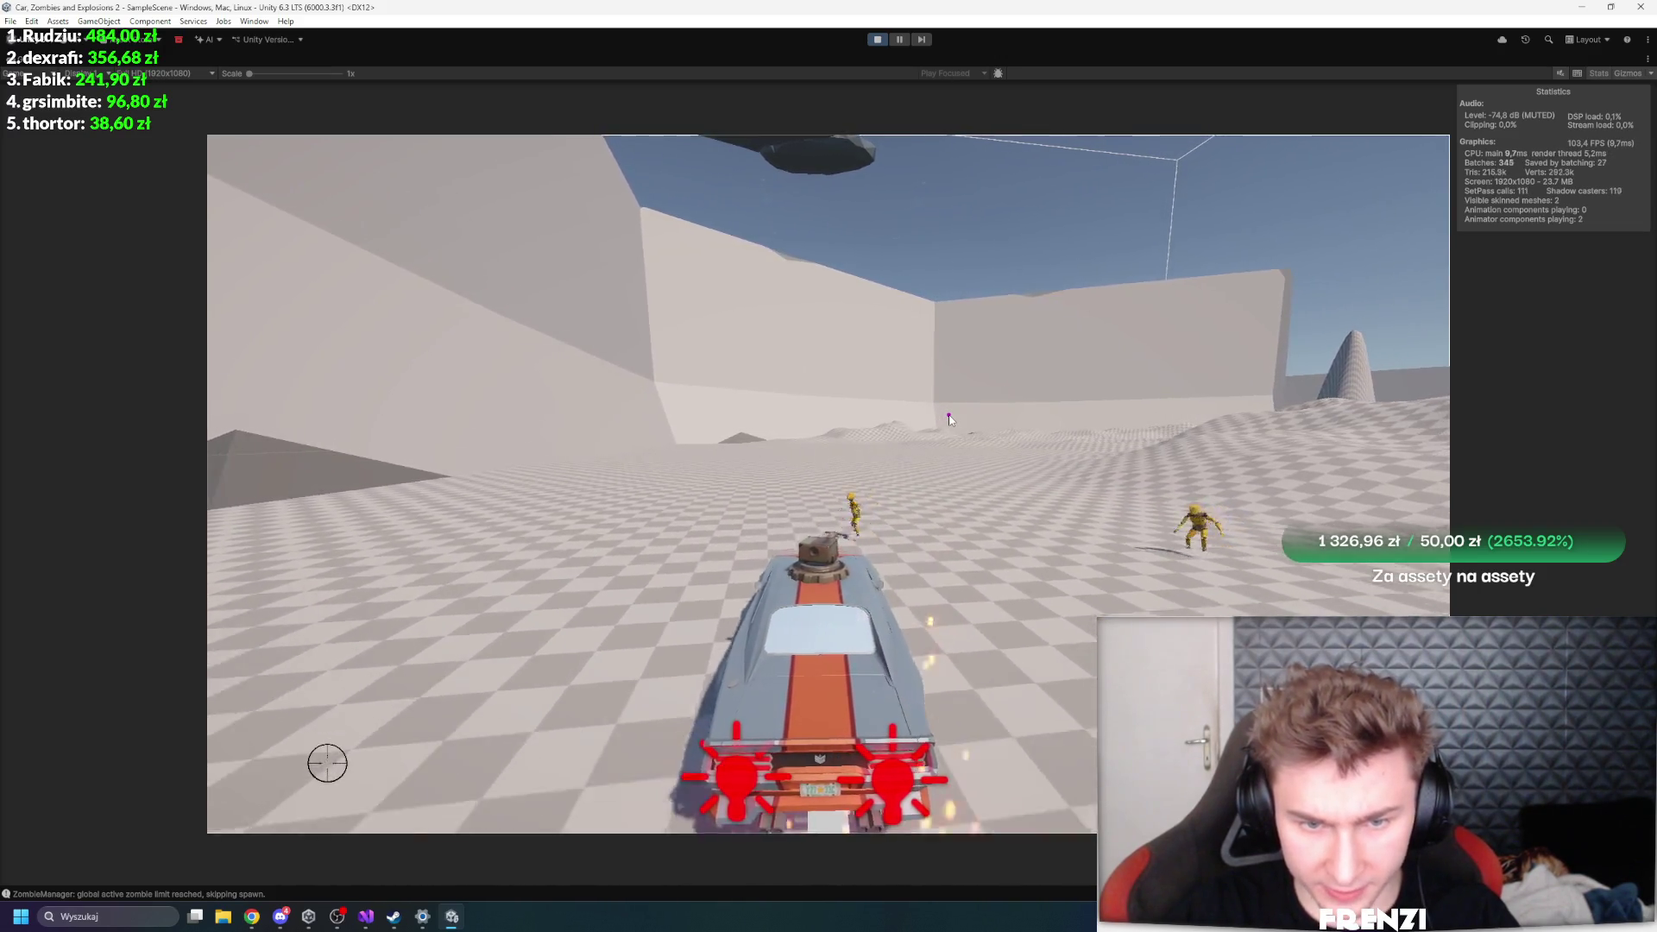
left_click(899, 39)
scroll(824, 300, "down", 10)
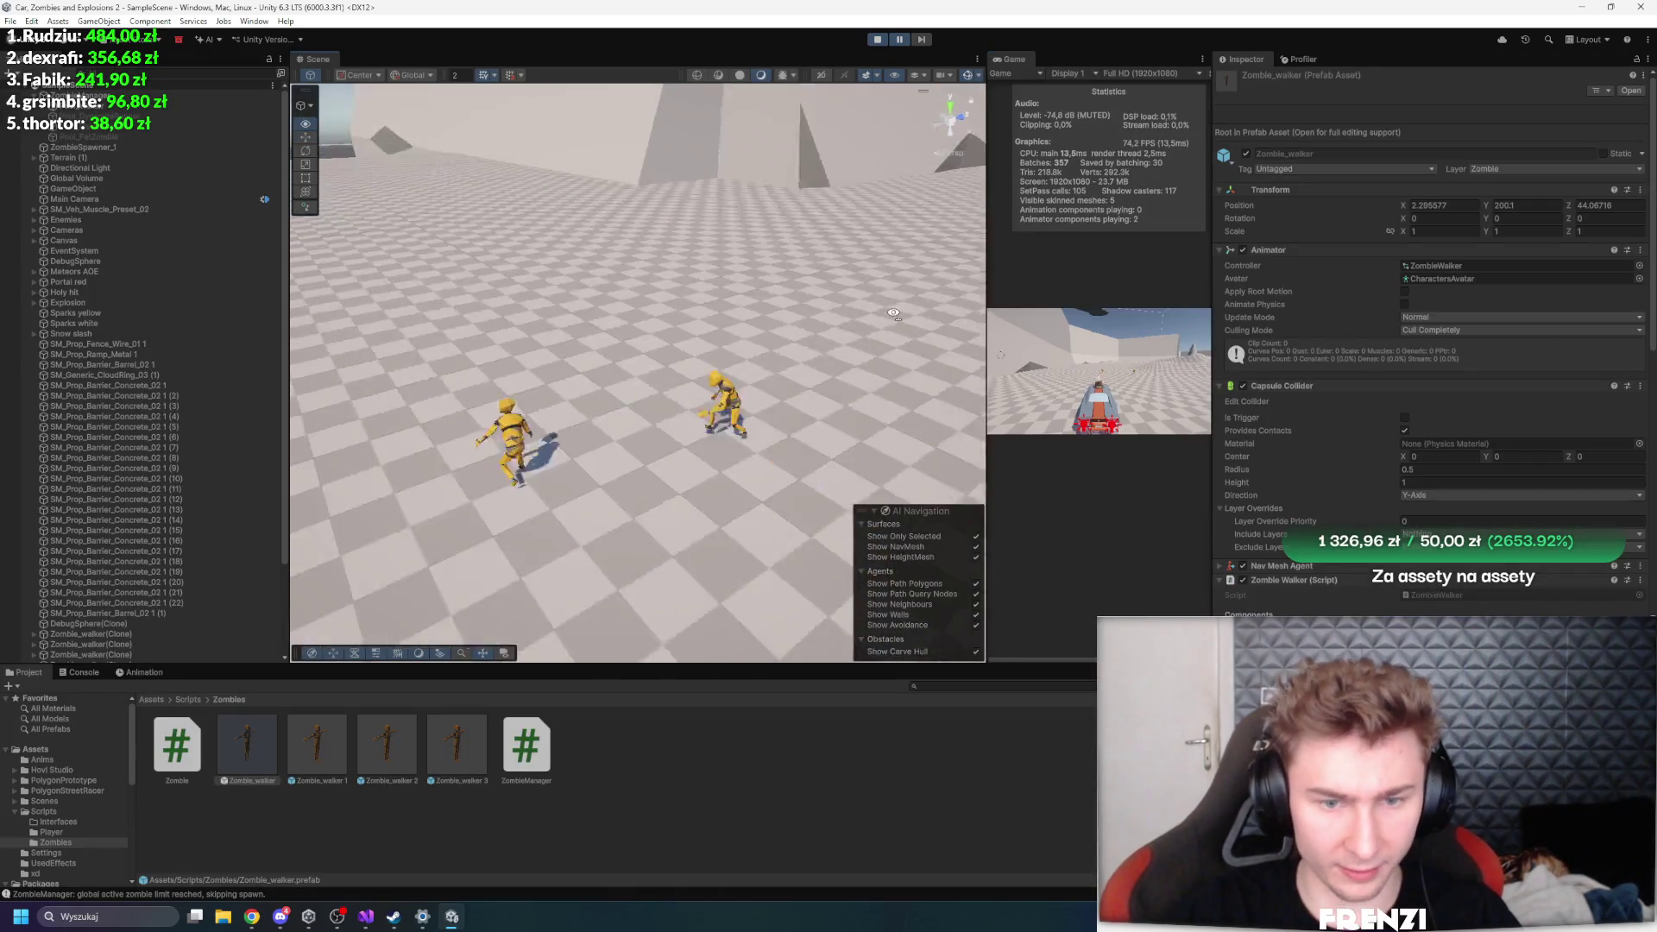
- Select a live Zombie_walker(Clone) to inspect its LOD and walker settings, then widen the Game view
left_click_drag(824, 300, 915, 255)
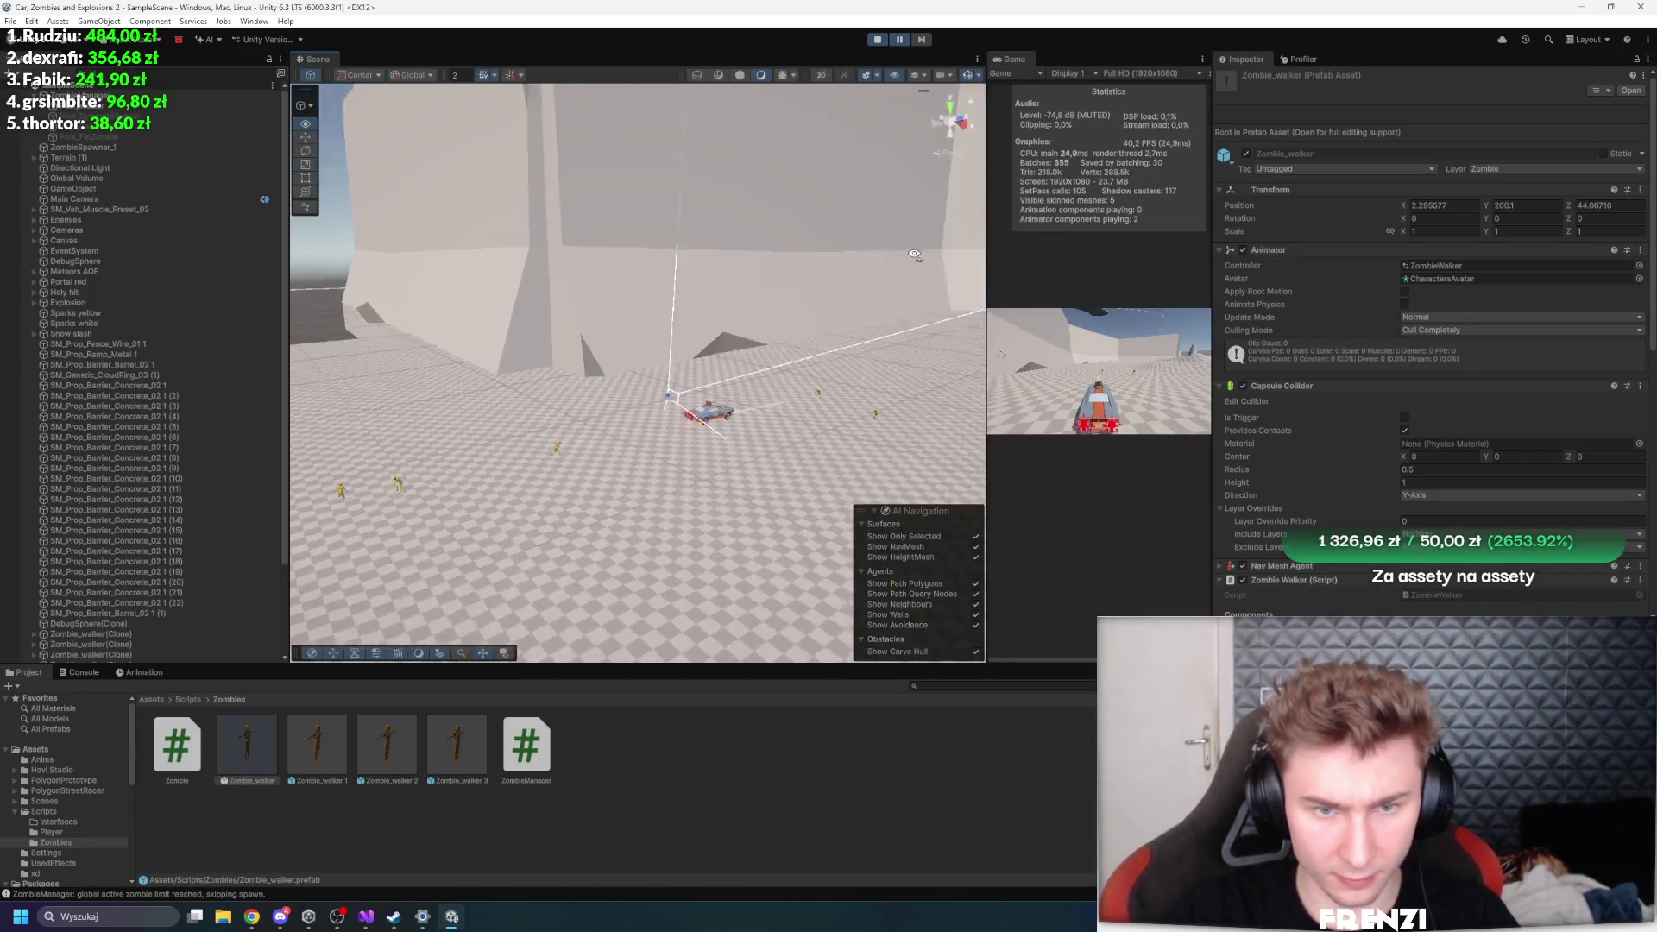
scroll(915, 256, "up", 8)
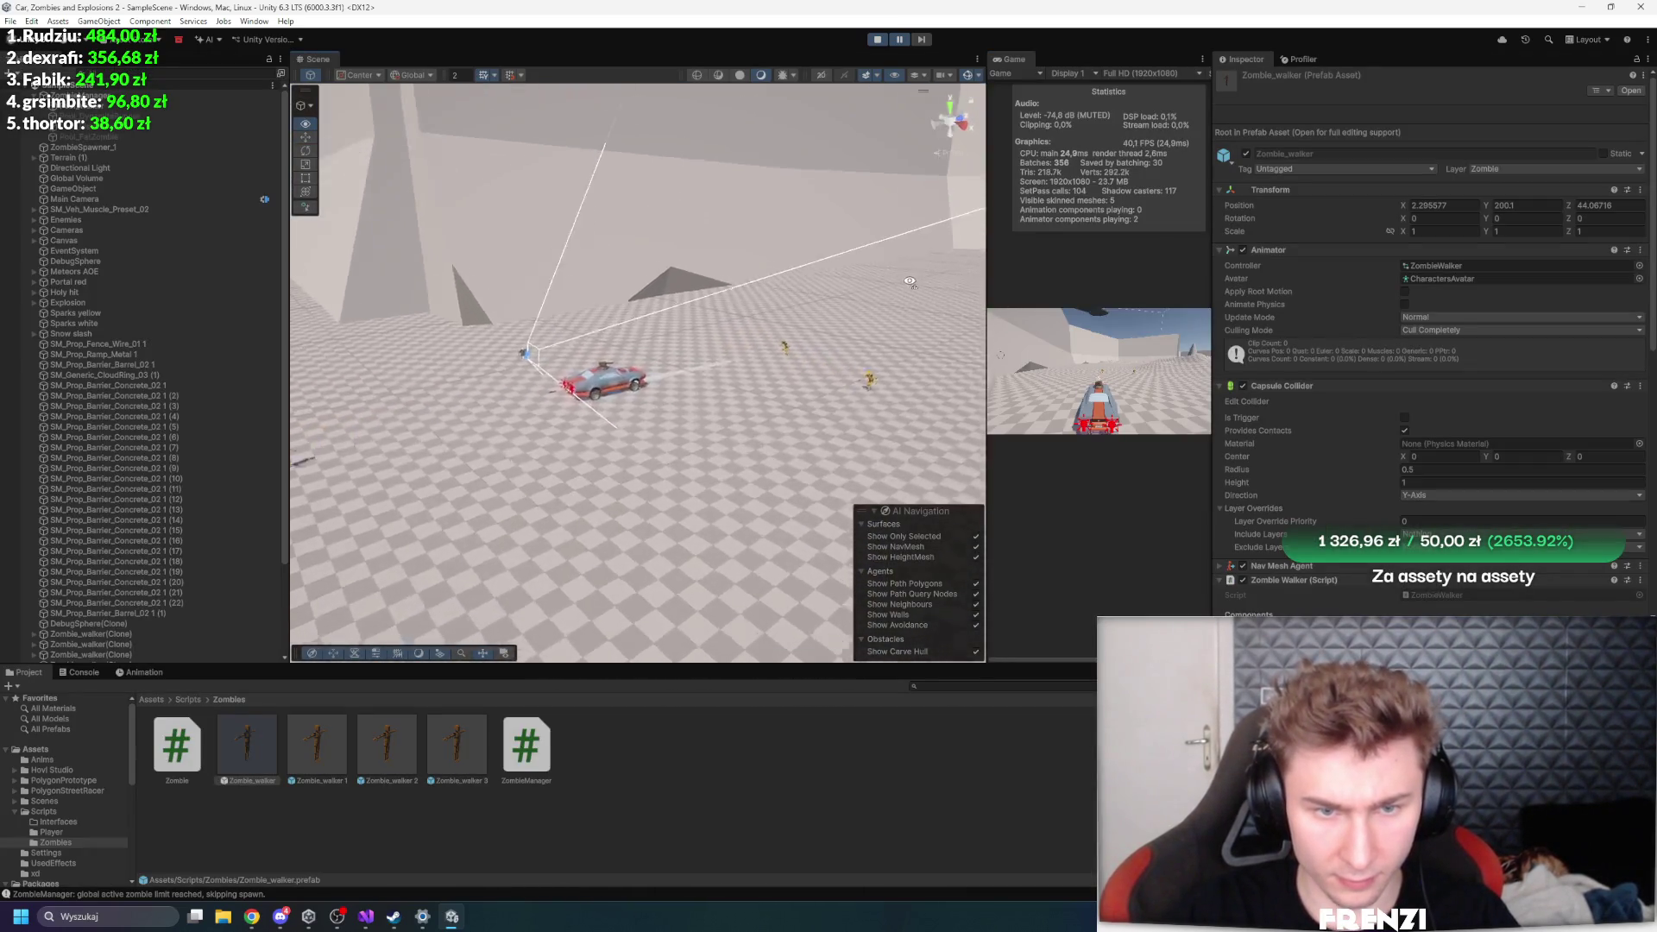
left_click(742, 371)
scroll(154, 497, "down", 4)
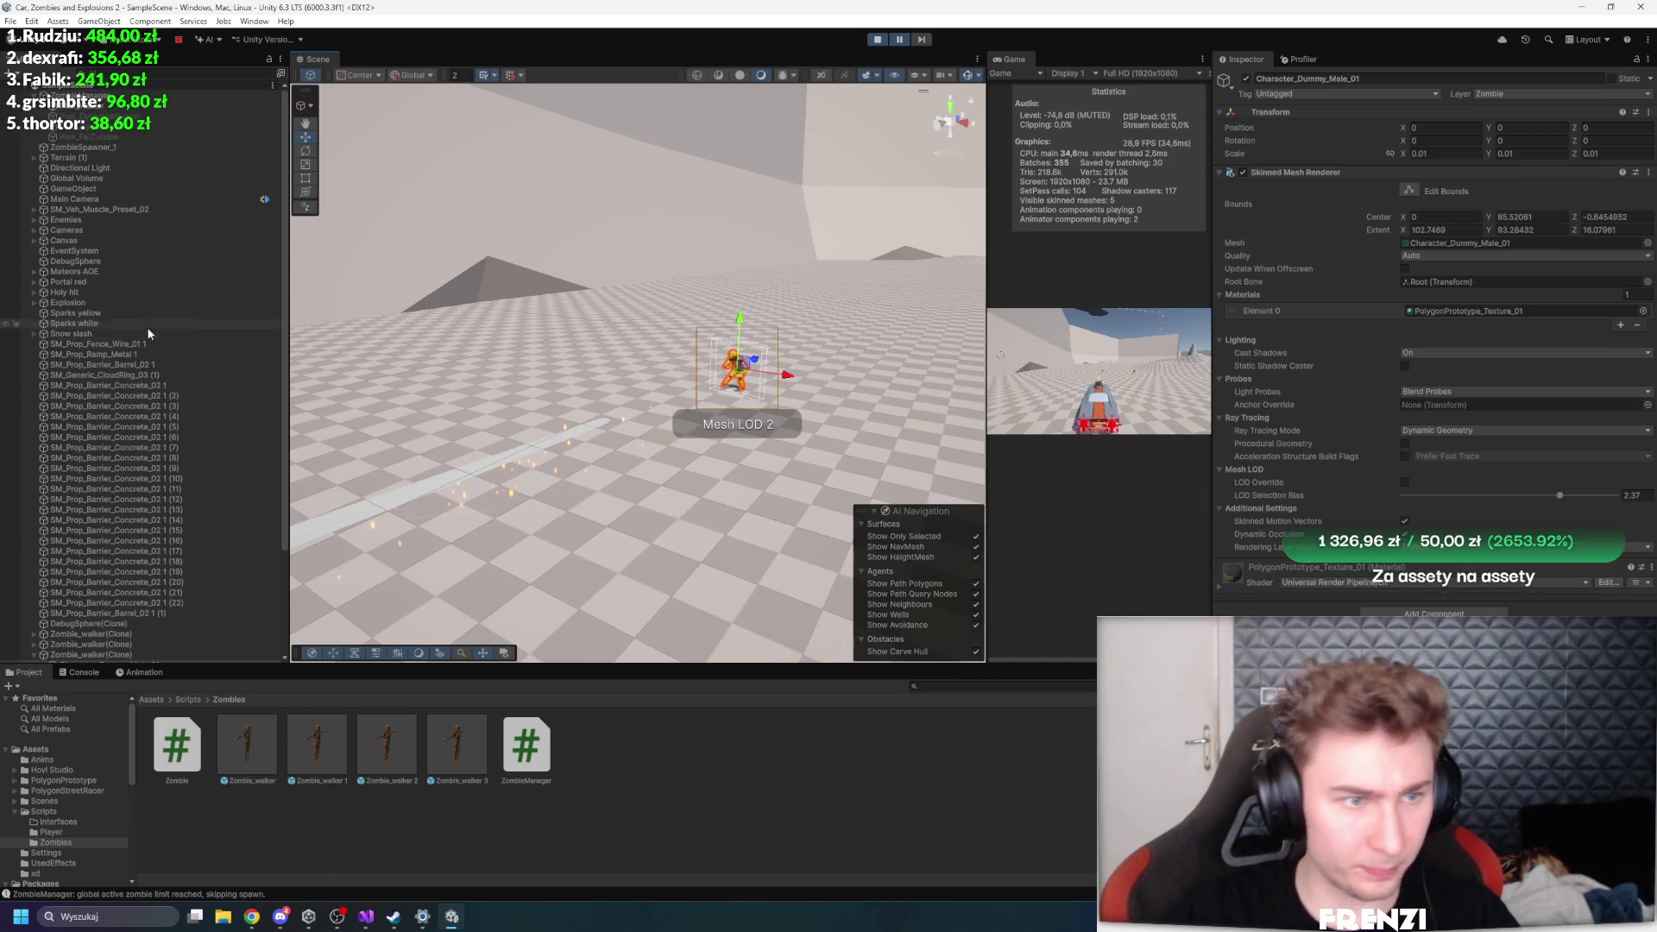
left_click(107, 523)
scroll(1354, 388, "down", 10)
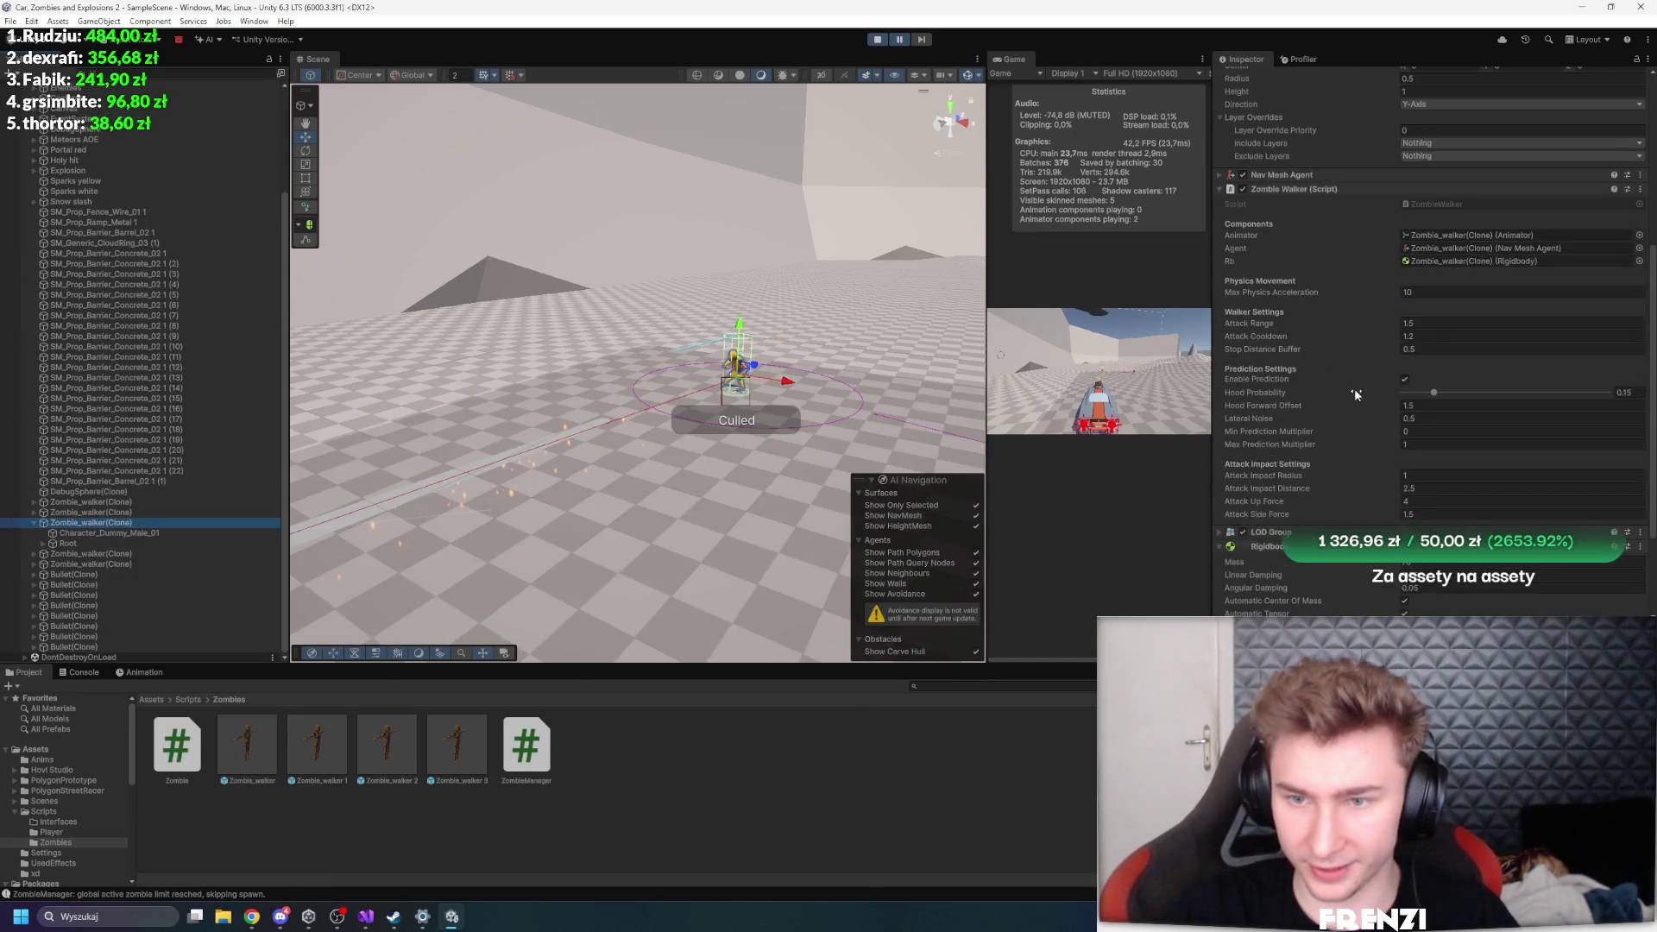
left_click(1075, 277)
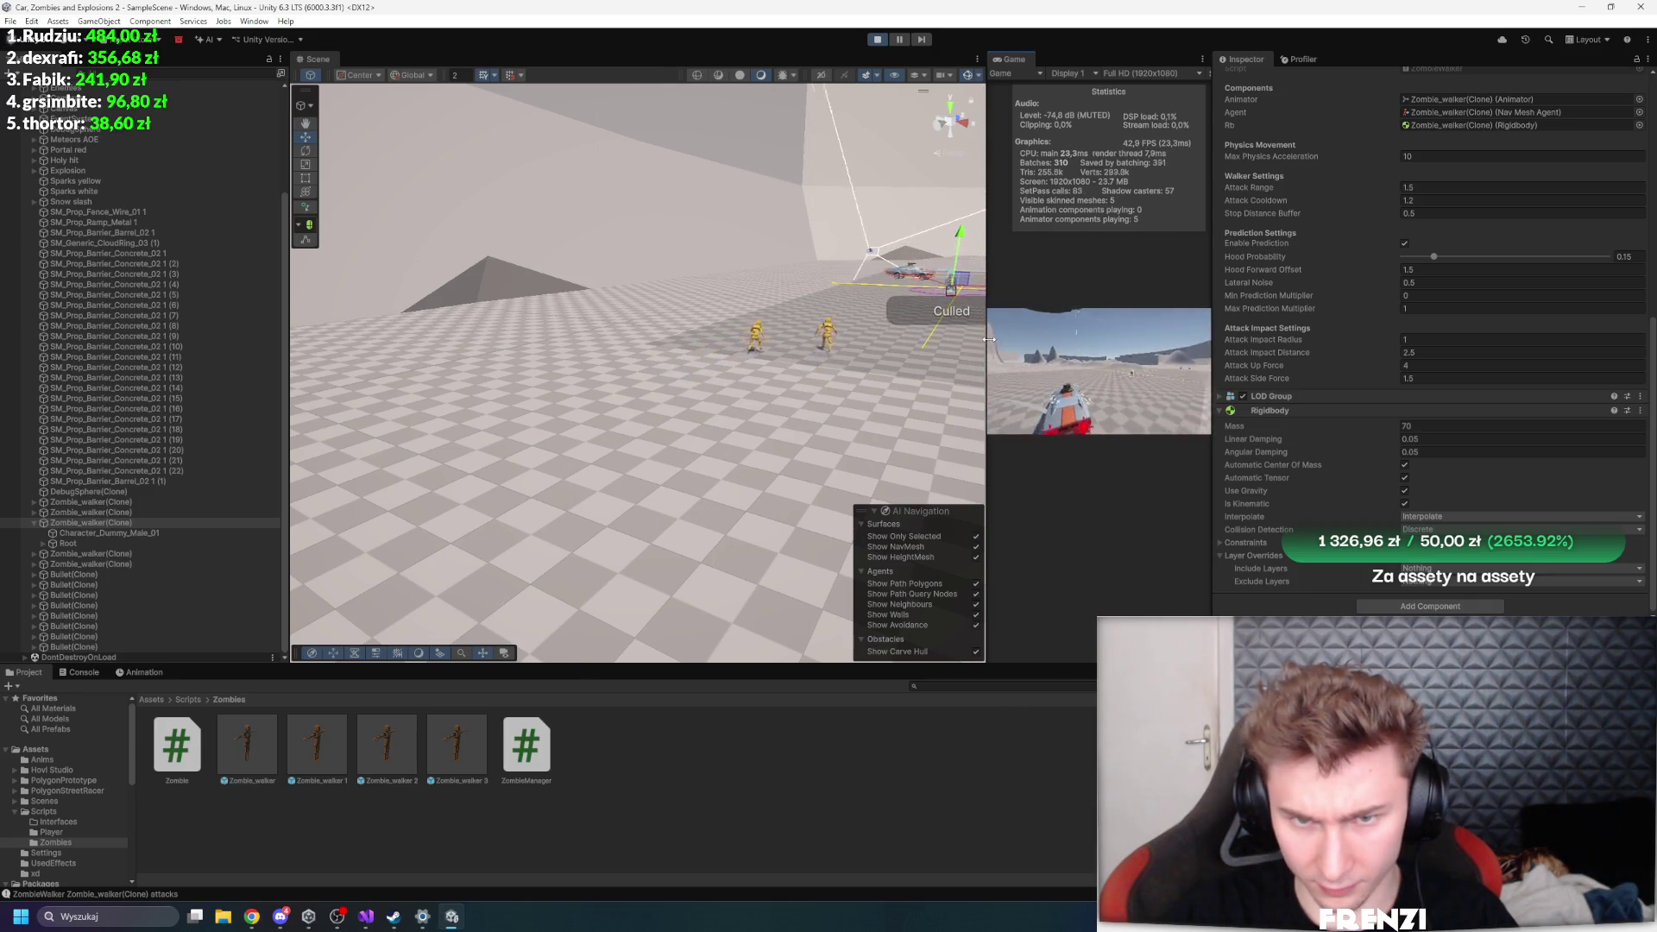
left_click_drag(986, 346, 503, 349)
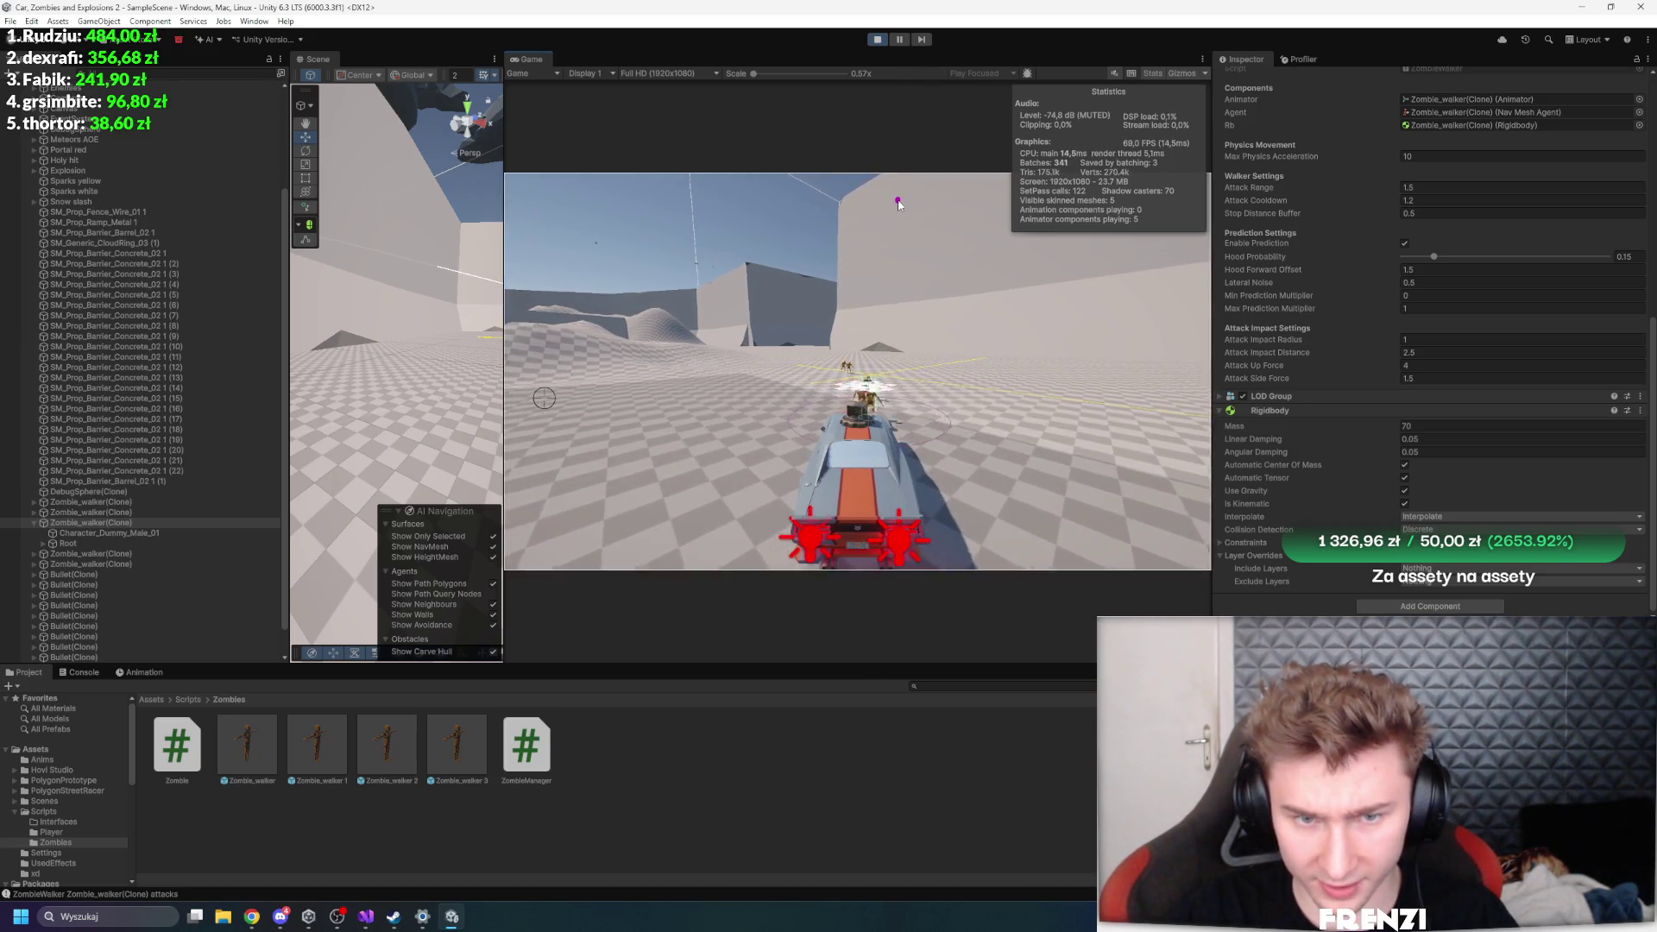
- Select all five Zombie_walker clones together in the Hierarchy
left_click(102, 520)
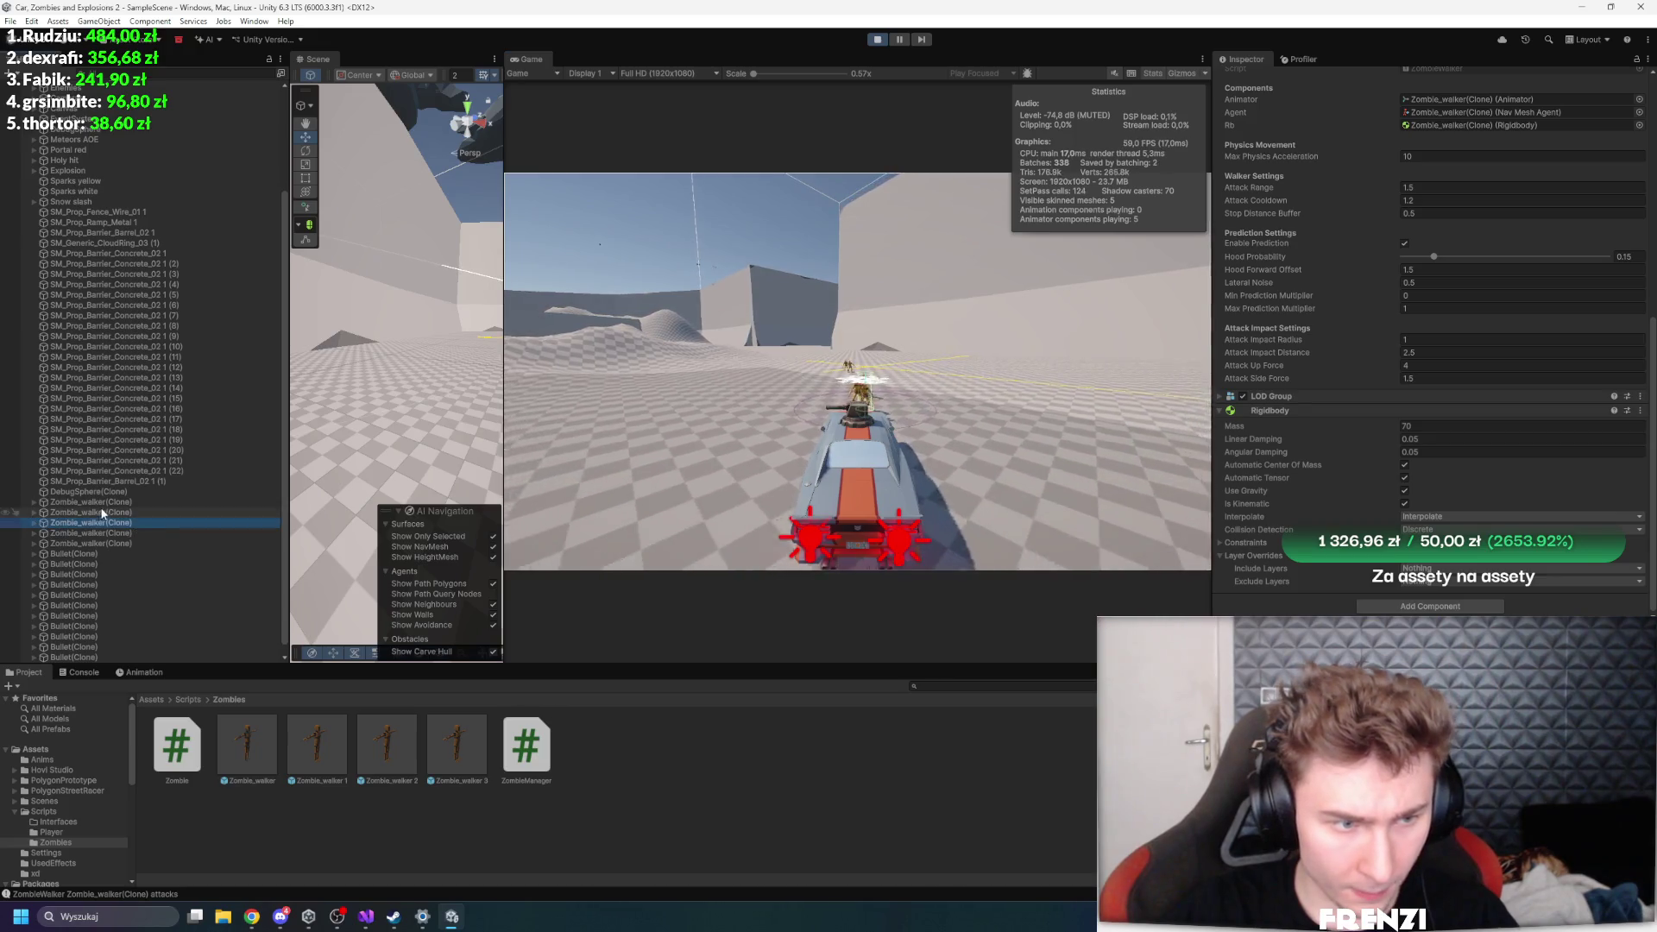
left_click(90, 502)
left_click(90, 543, "shift")
left_click(944, 311)
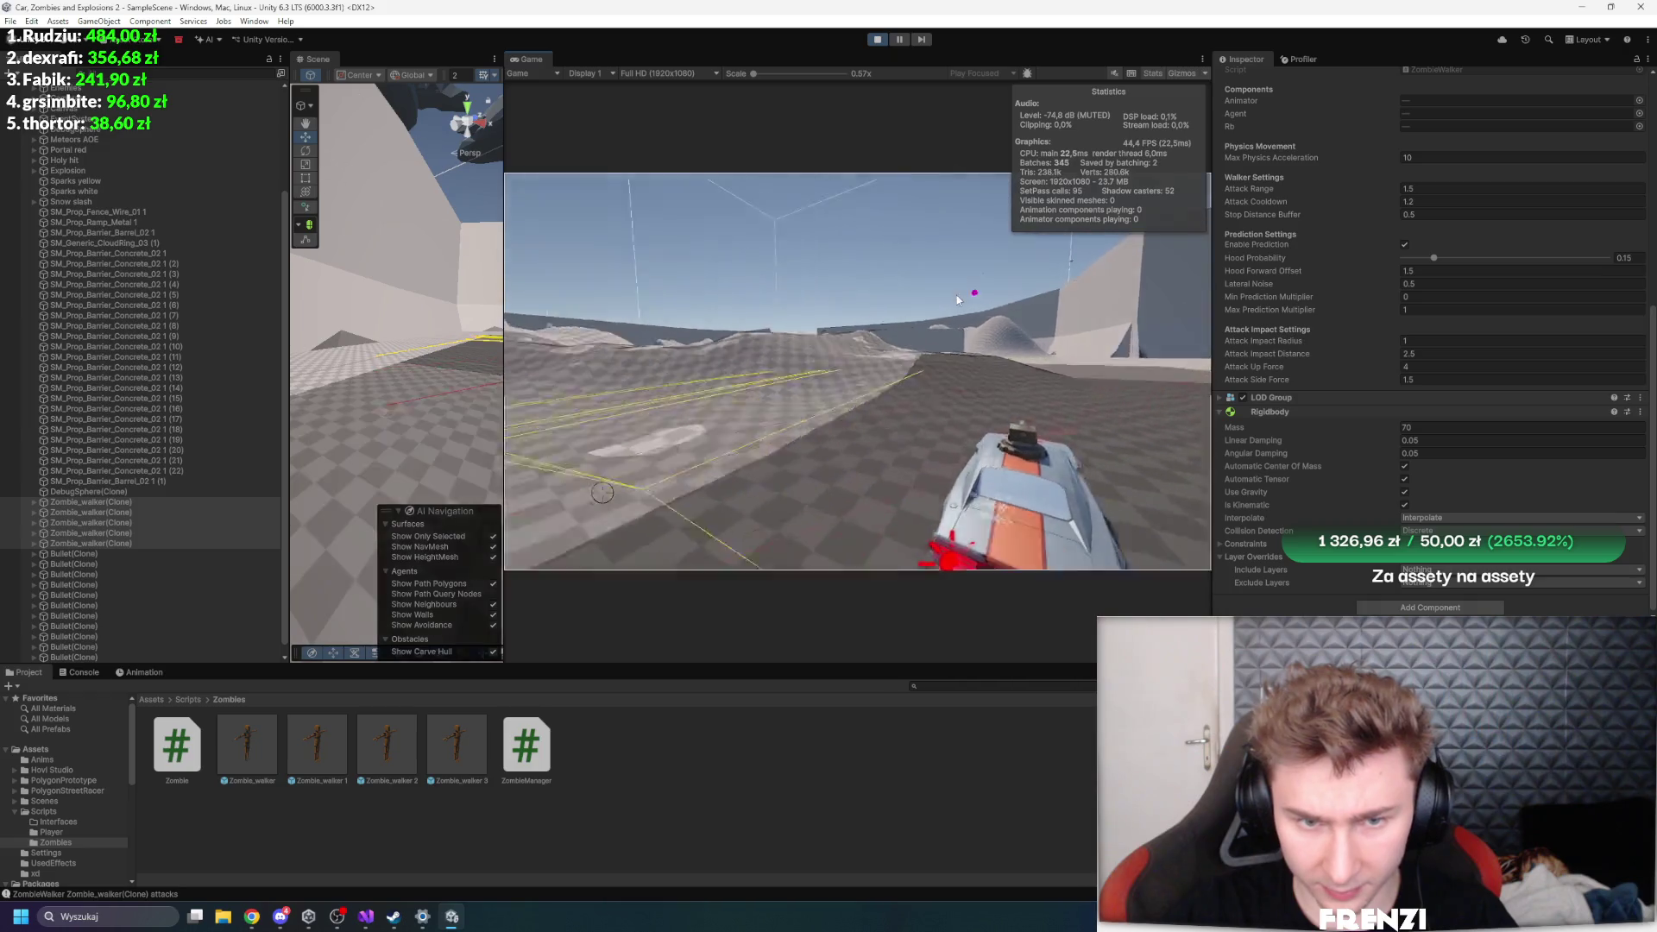
- Stop Play mode and set ZombieSpawner_1's Max Zombies To Spawn from 150 to 1
key("ctrl+p")
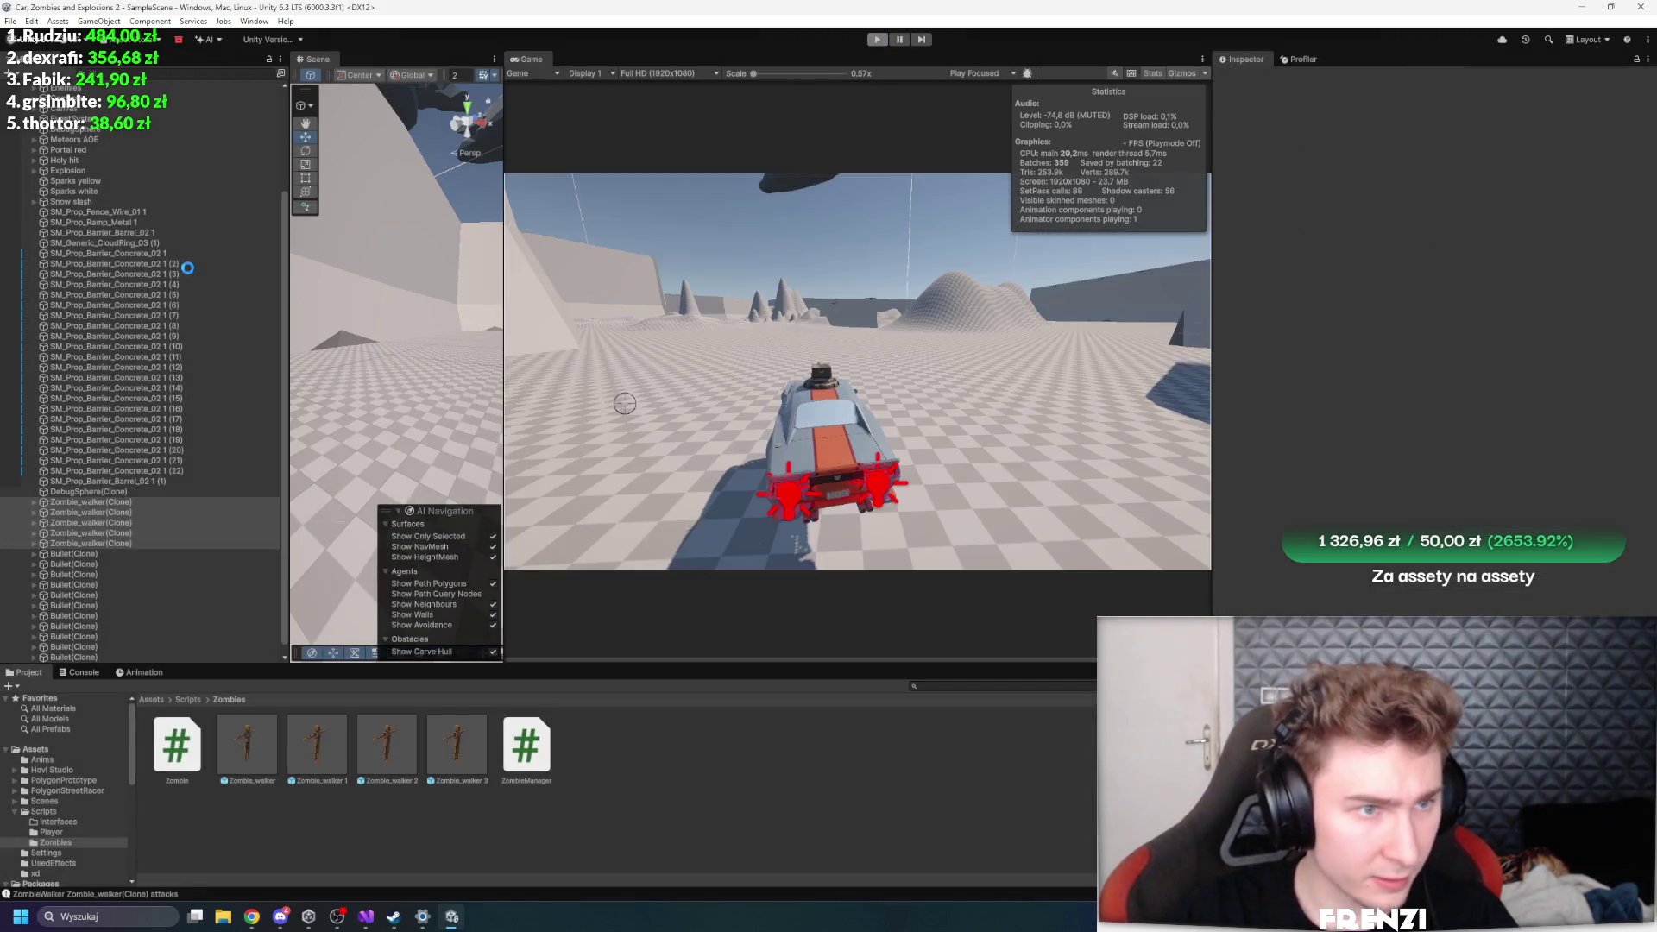
left_click(127, 147)
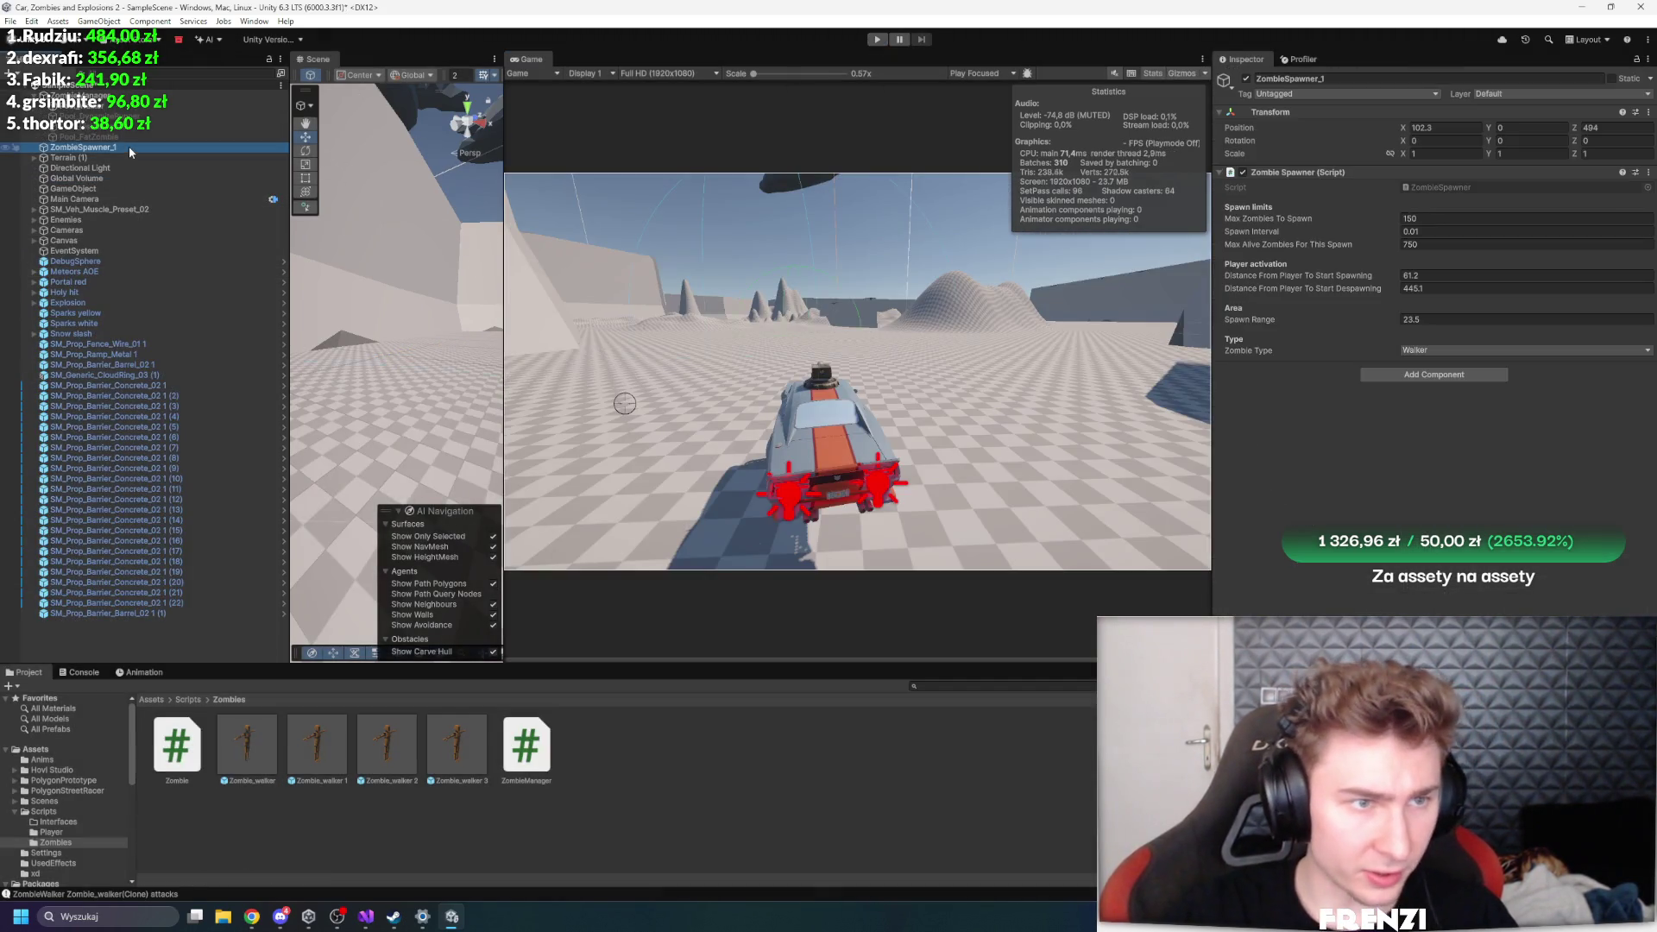
left_click(1324, 205)
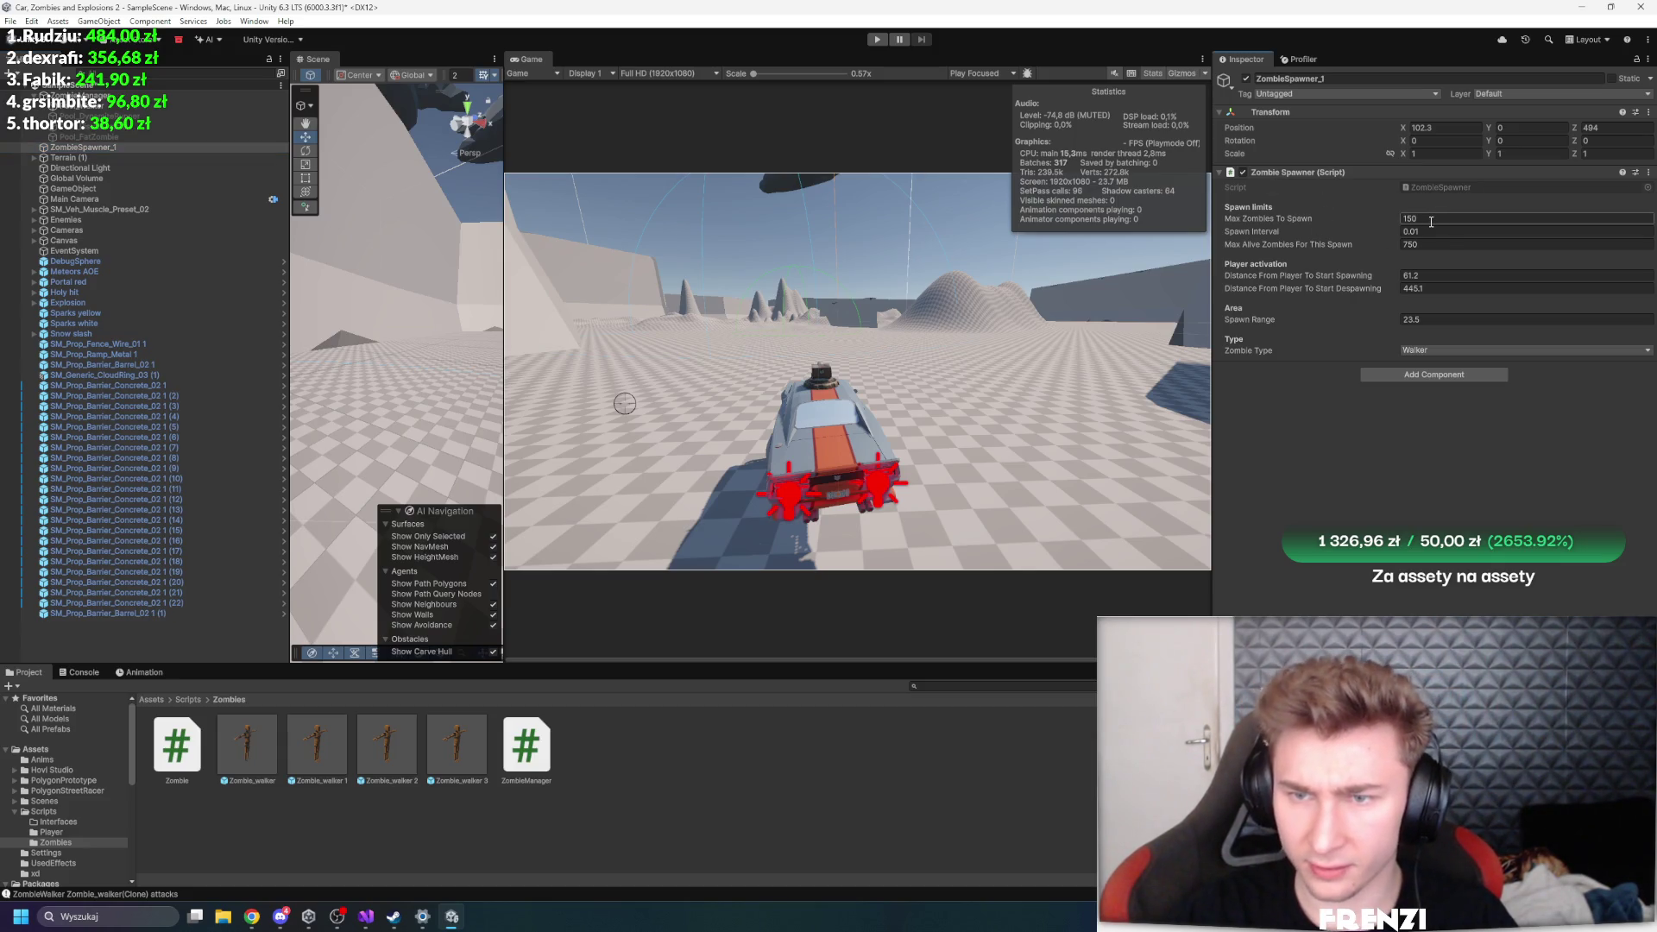
type("1")
key("Return")
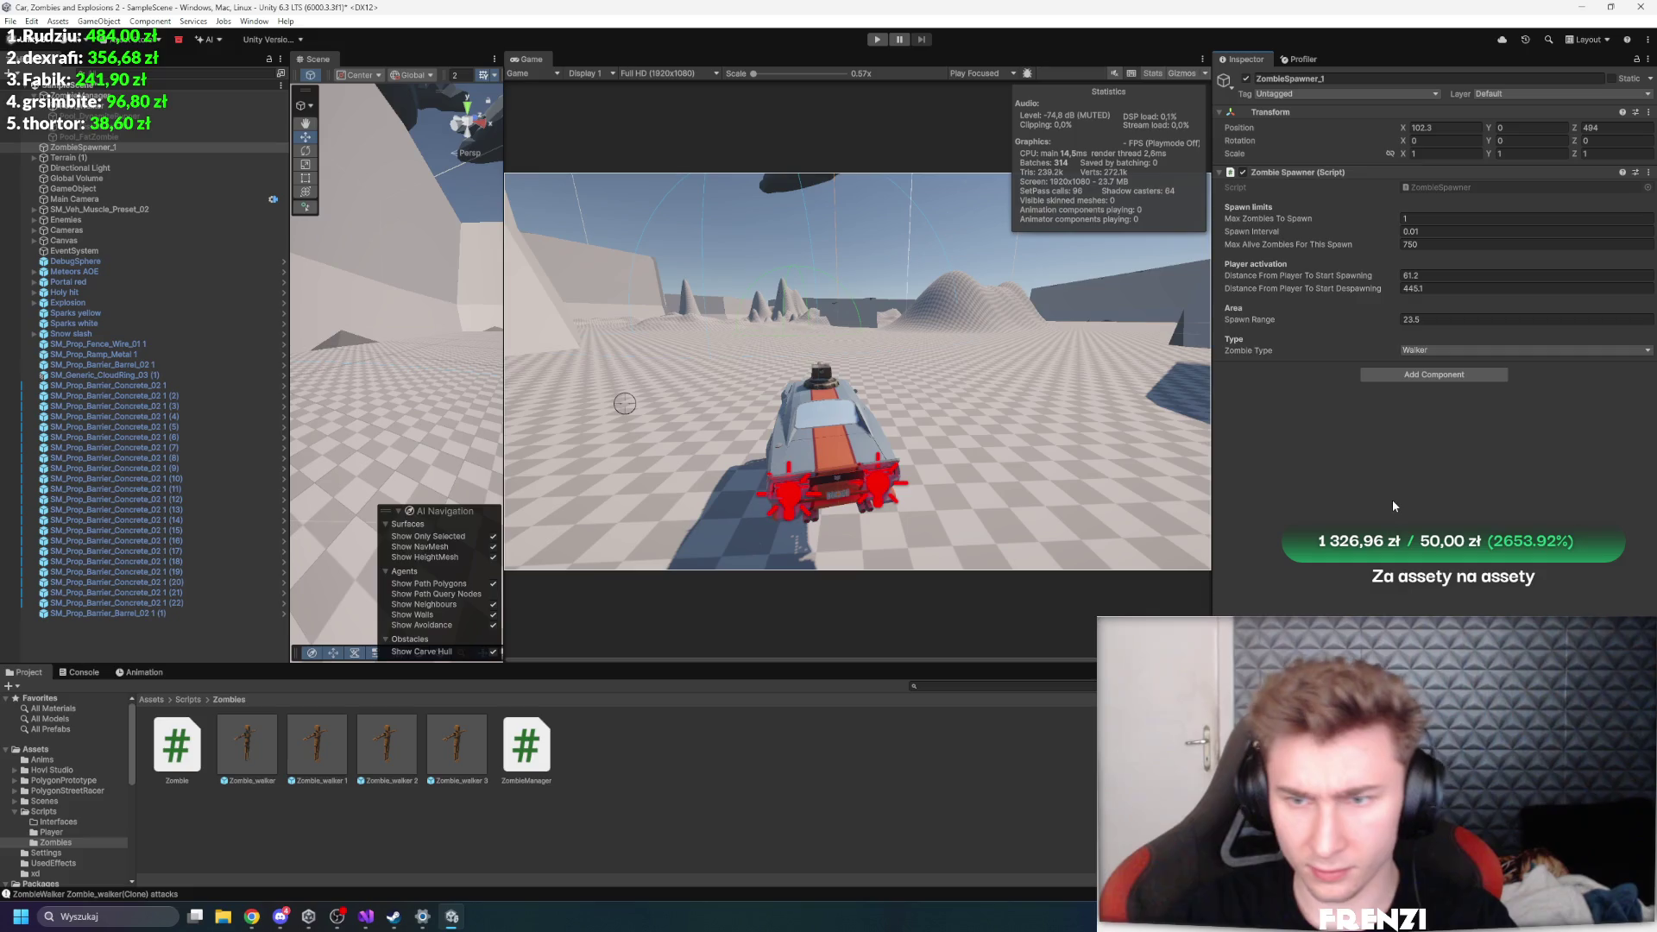
left_click(380, 917)
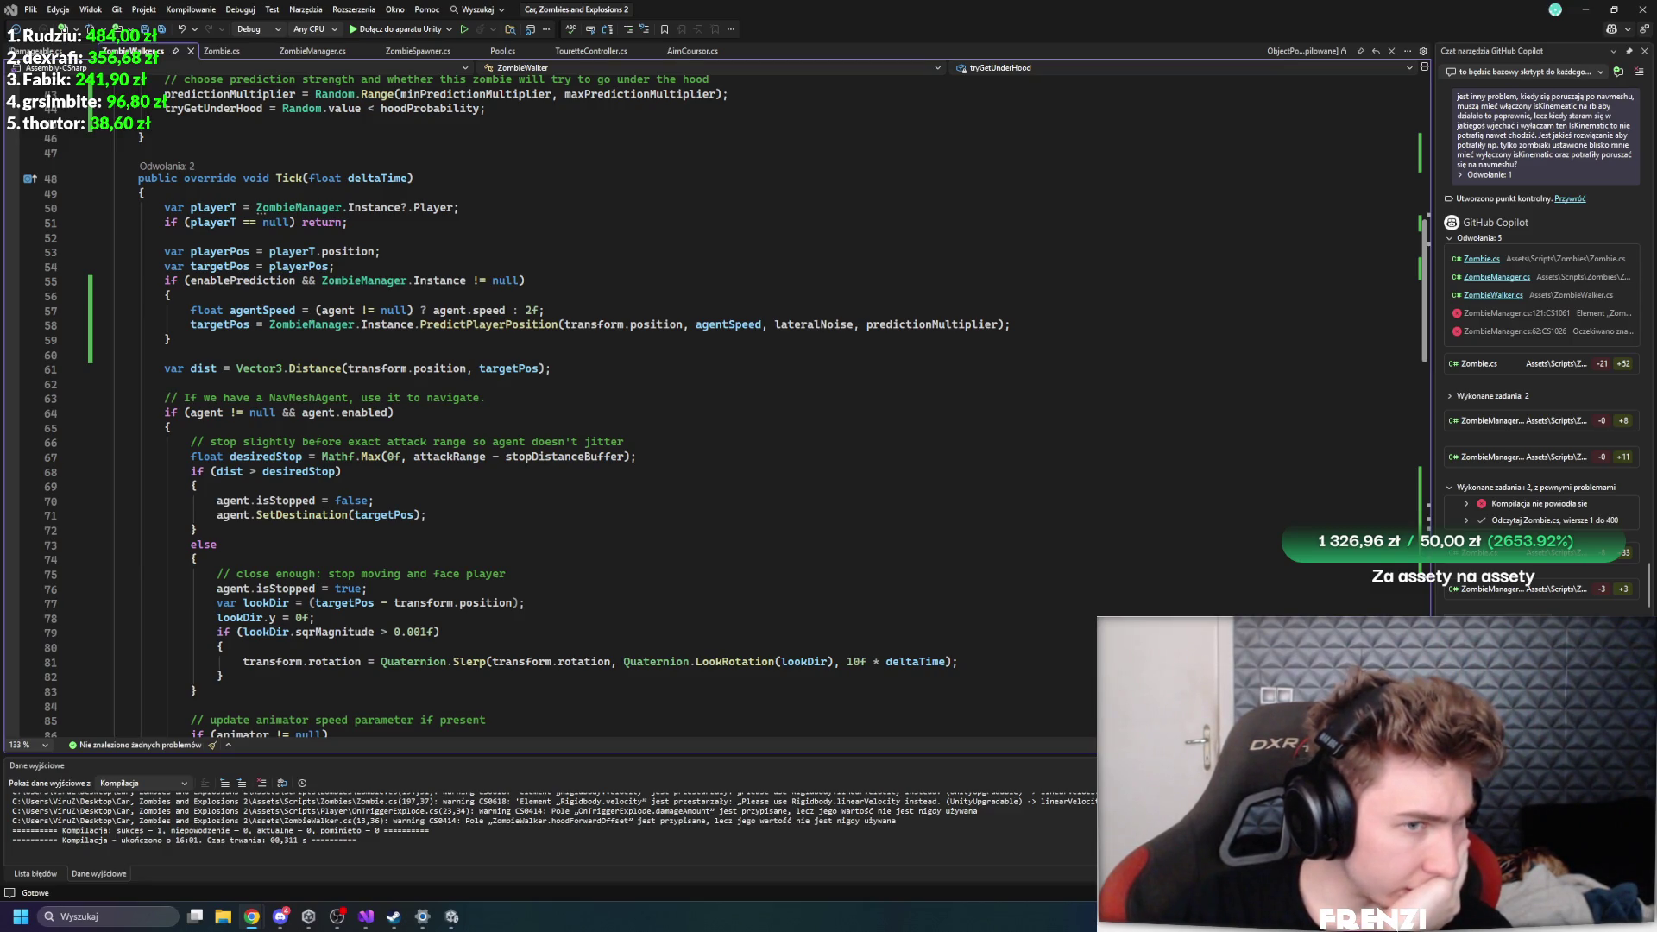
- Start a new Copilot Chat thread, keeping pending changes via 'Zachowaj i kontynuuj'
scroll(447, 446, "up", 14)
left_click(1526, 71)
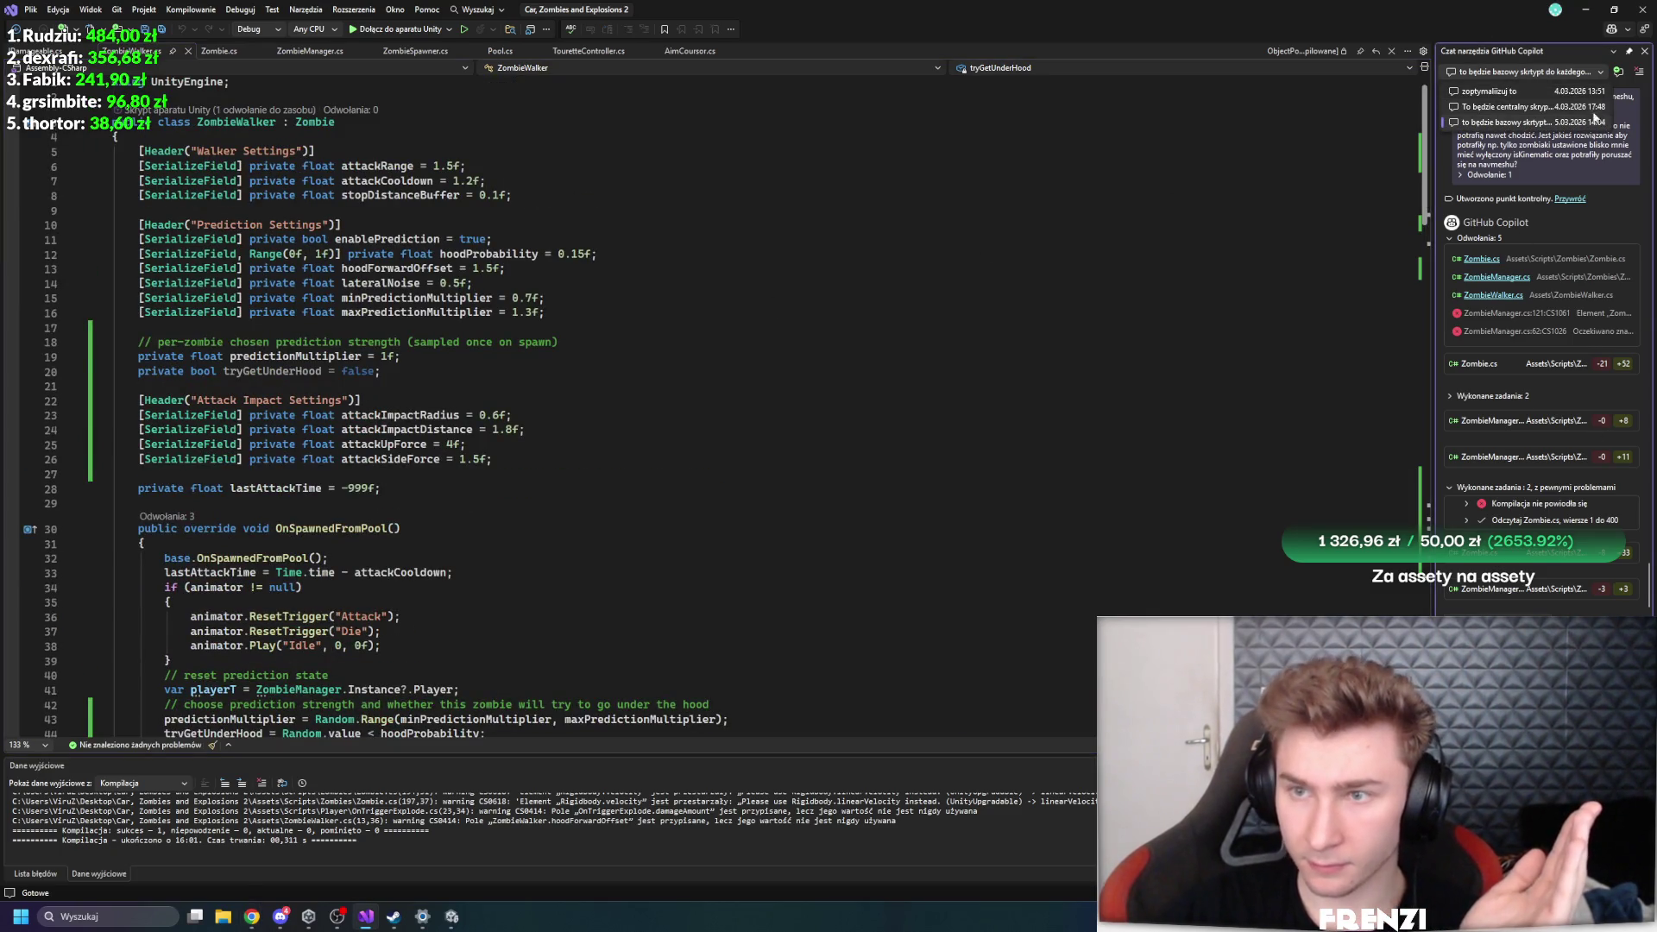
left_click(1619, 80)
left_click(1618, 76)
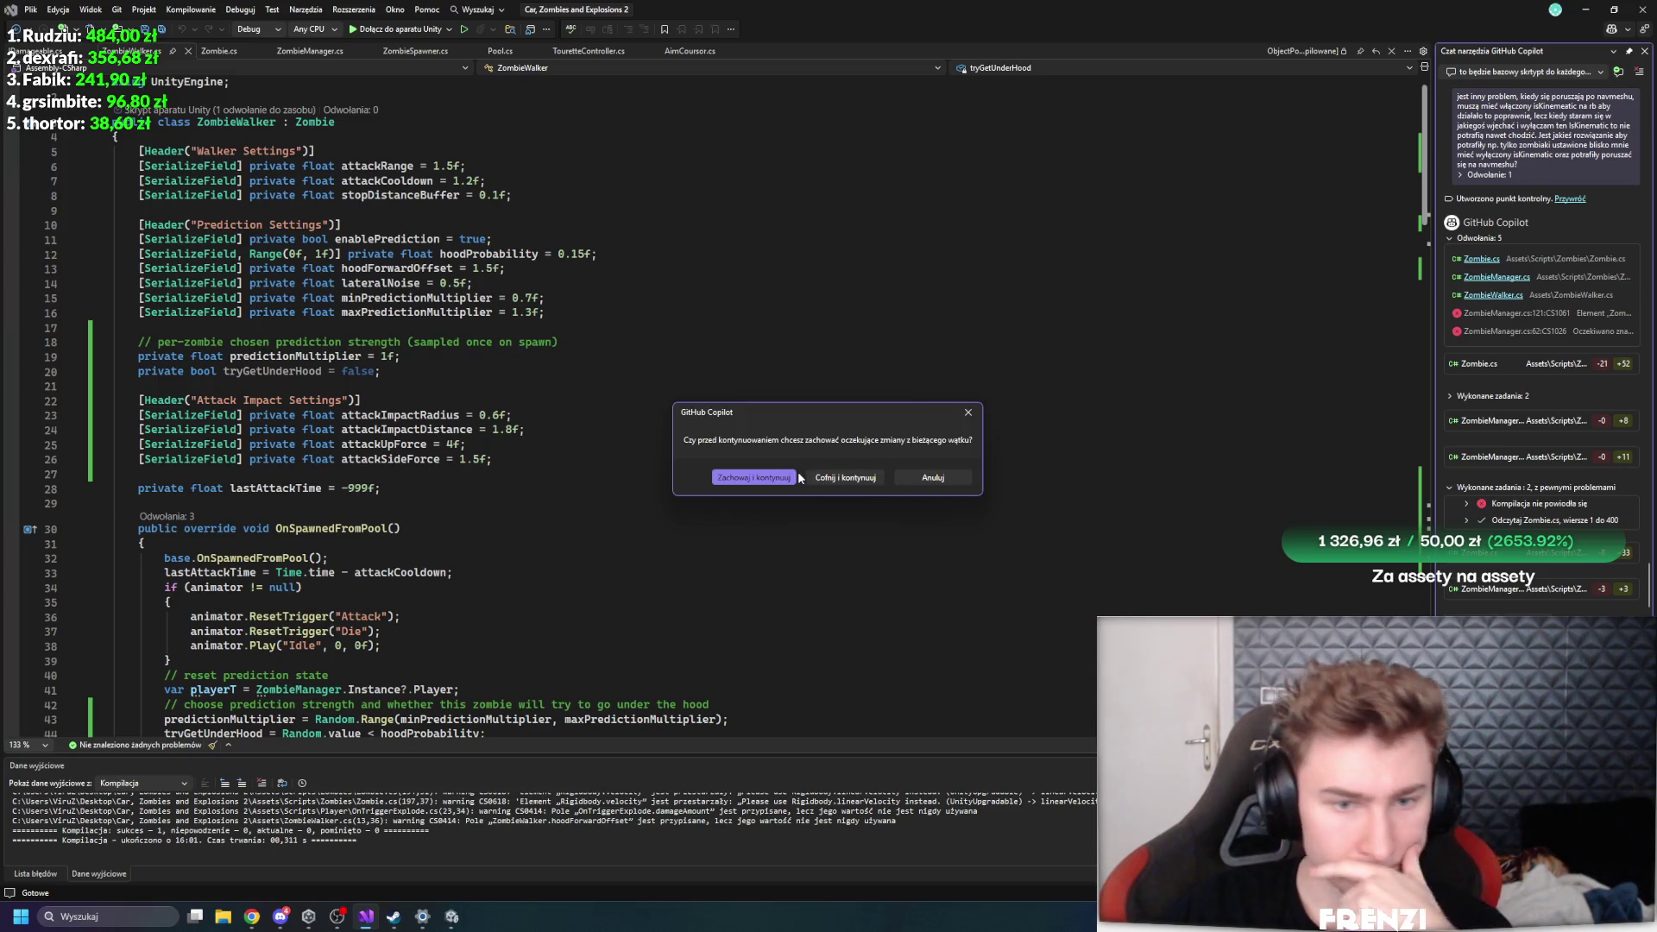
left_click(775, 487)
scroll(714, 454, "down", 8)
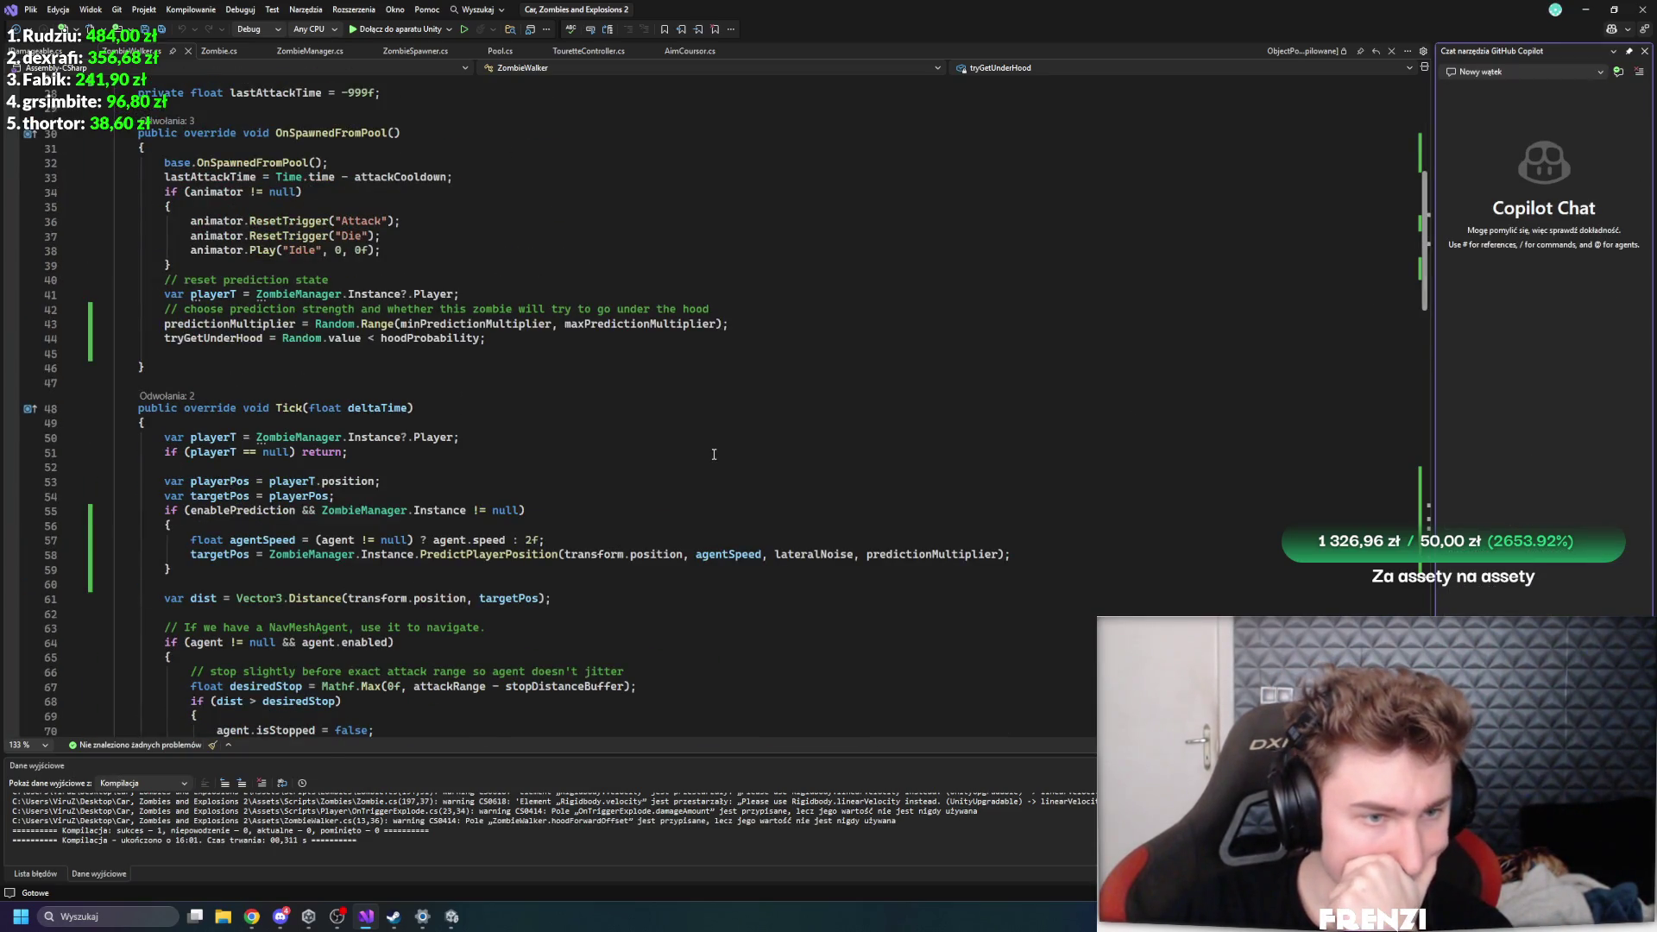
scroll(431, 294, "down", 7)
scroll(303, 263, "up", 7)
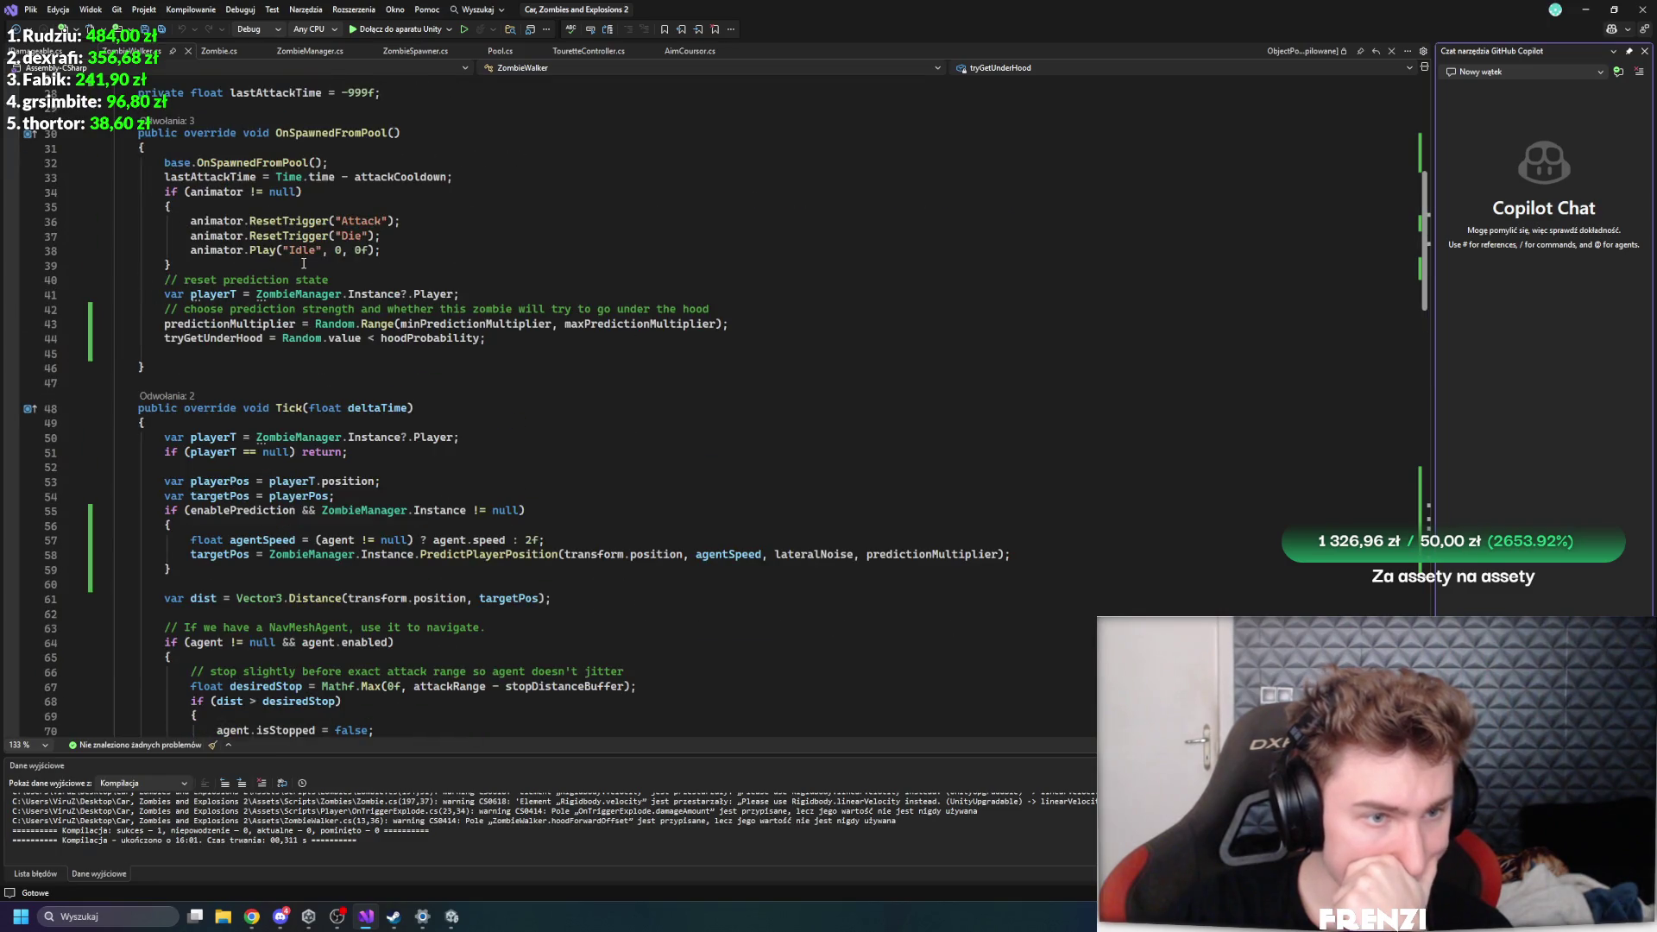
scroll(432, 400, "up", 6)
scroll(531, 398, "down", 19)
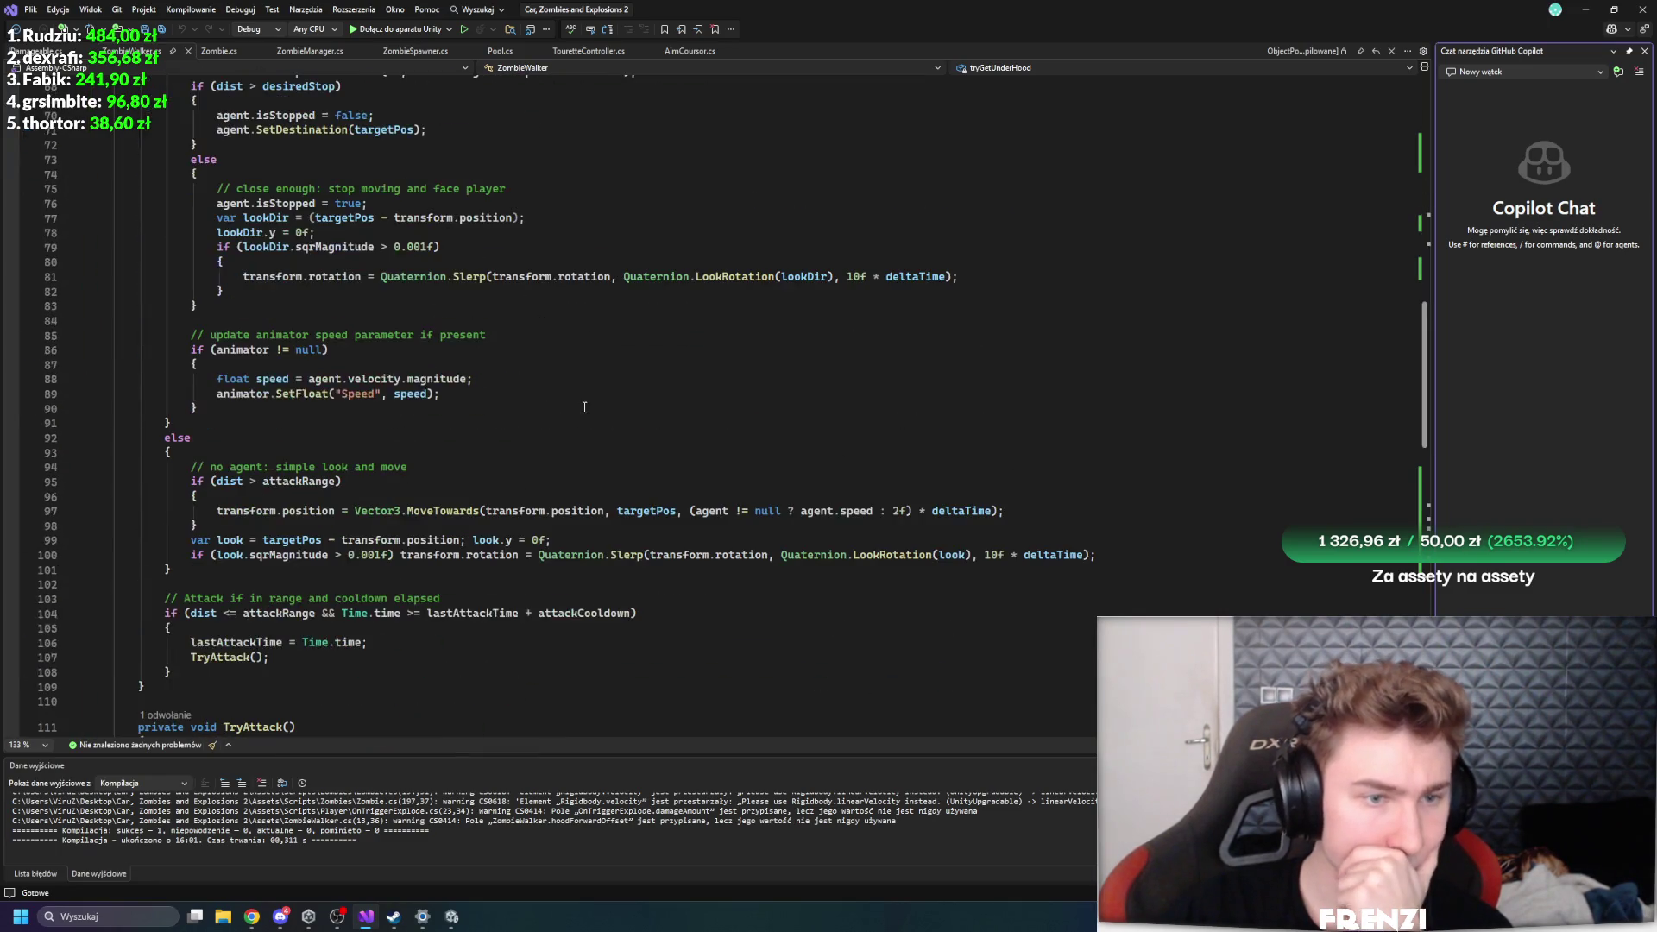
scroll(585, 407, "down", 9)
scroll(440, 285, "up", 8)
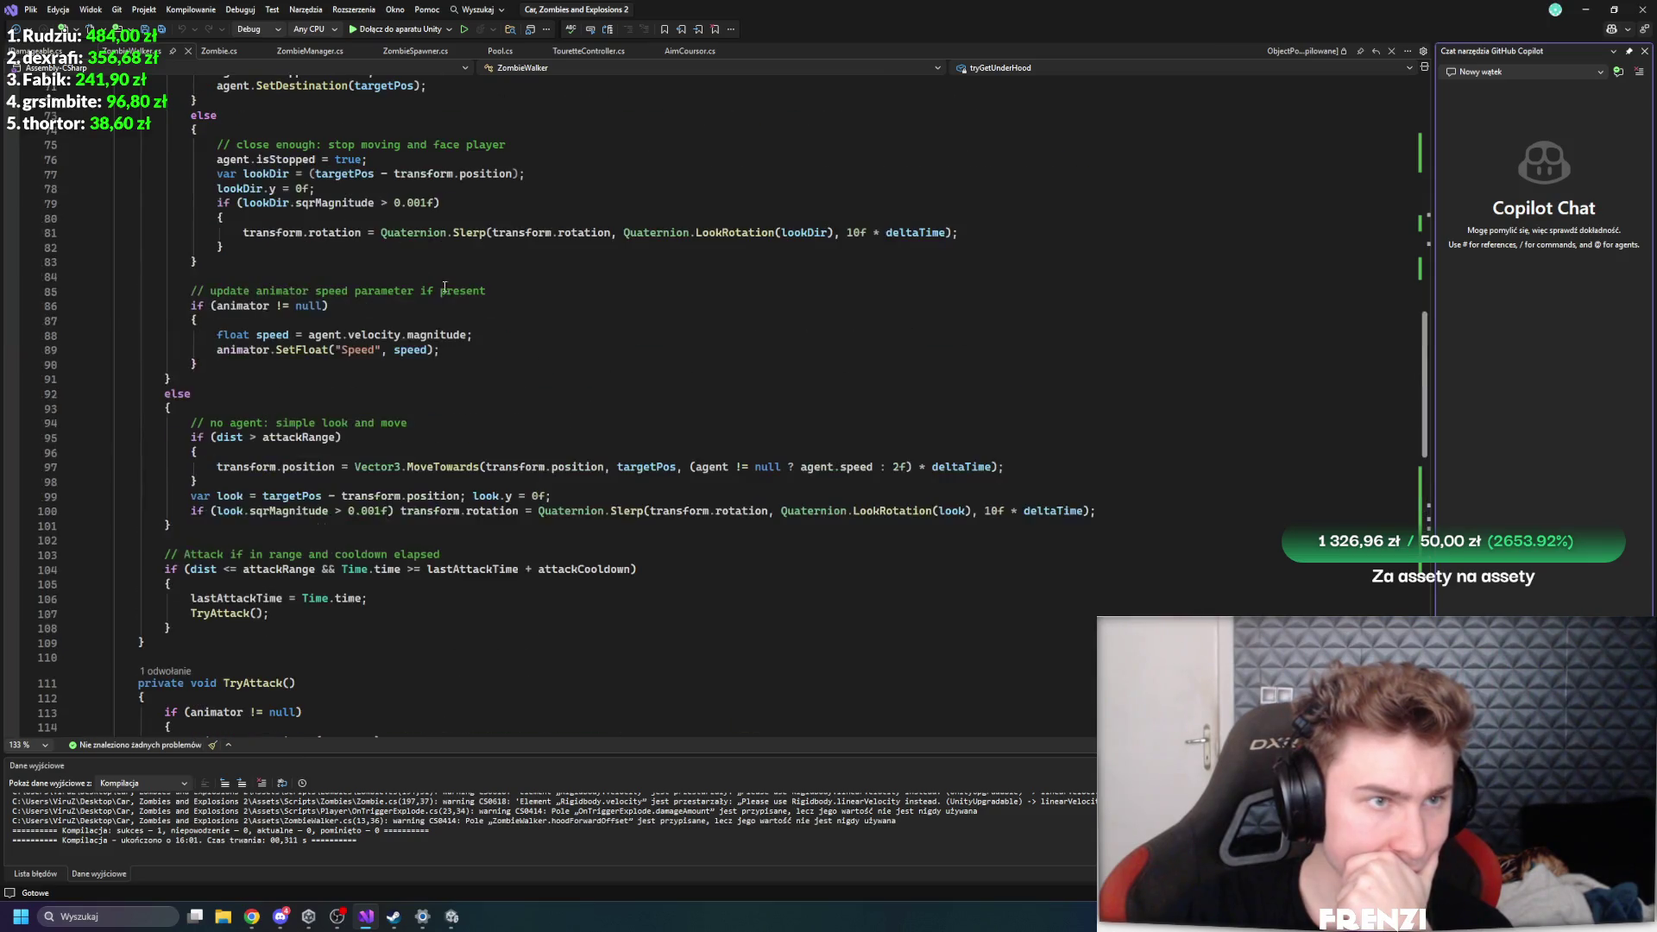
left_click(218, 51)
scroll(546, 373, "up", 7)
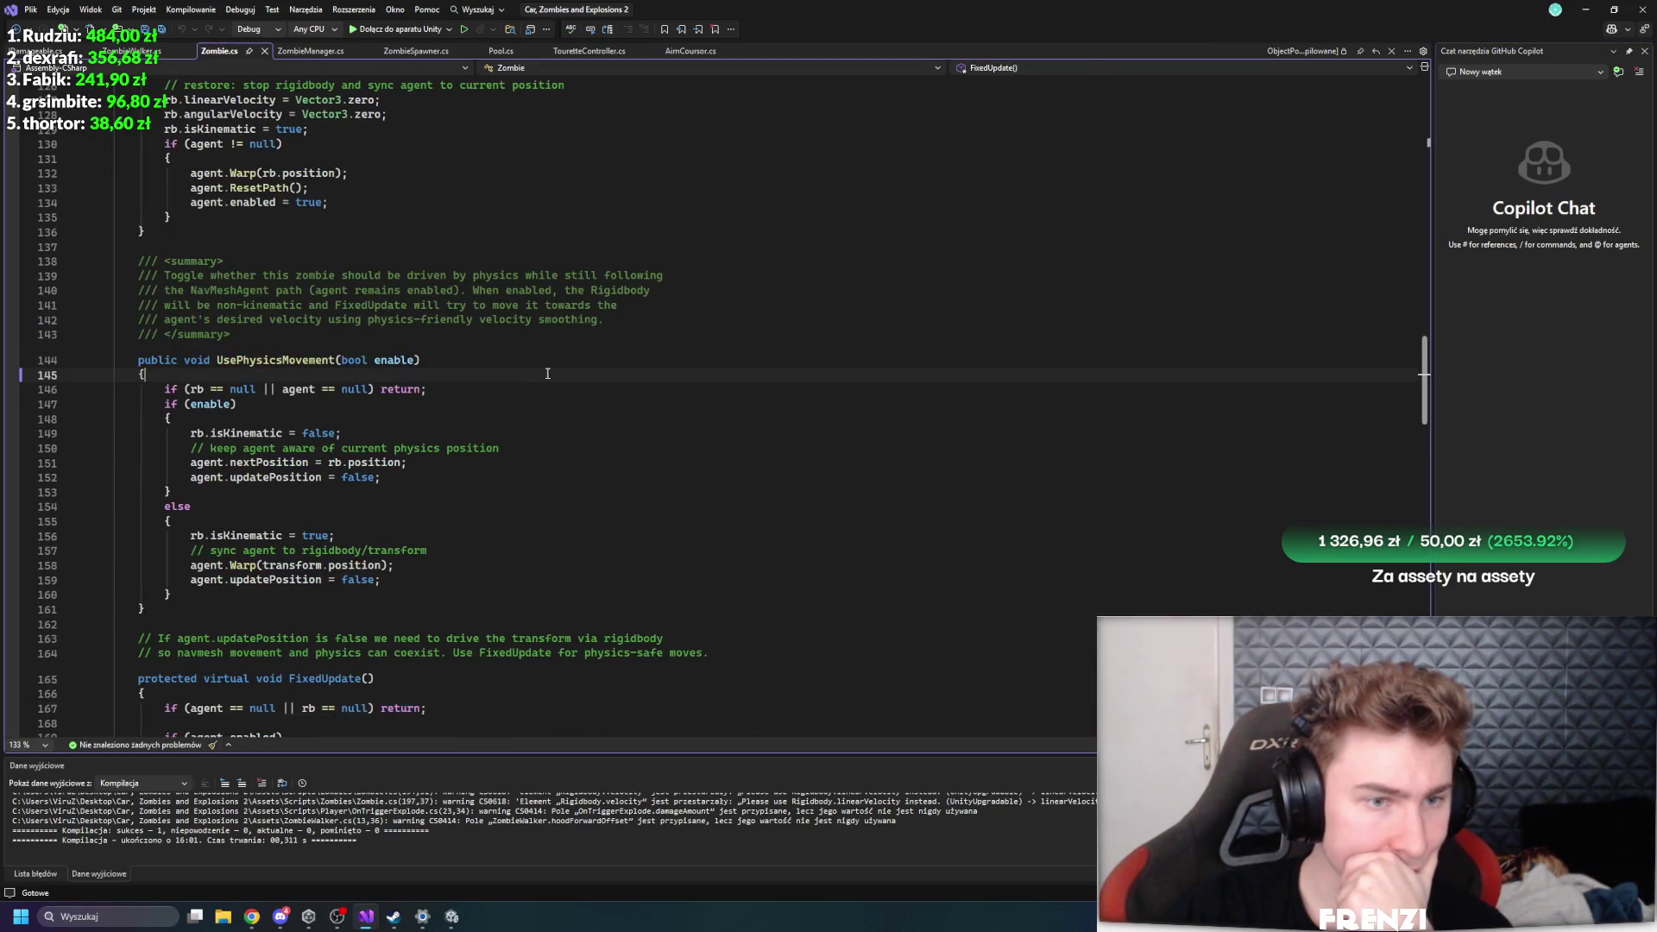
scroll(618, 357, "up", 20)
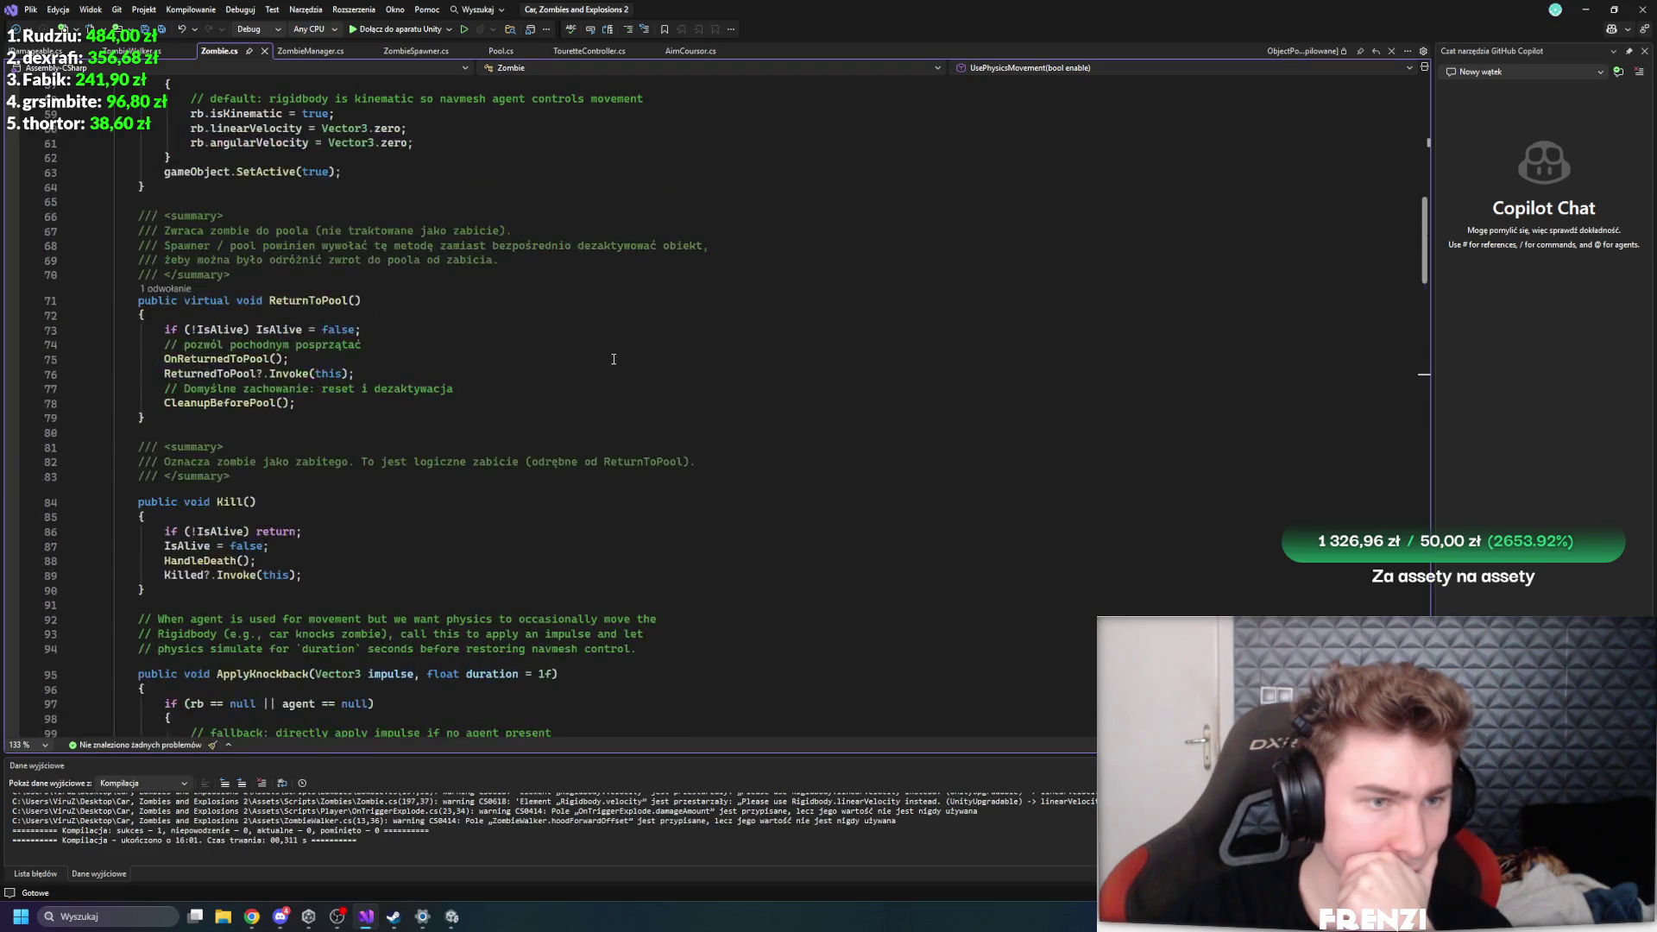
scroll(619, 358, "up", 8)
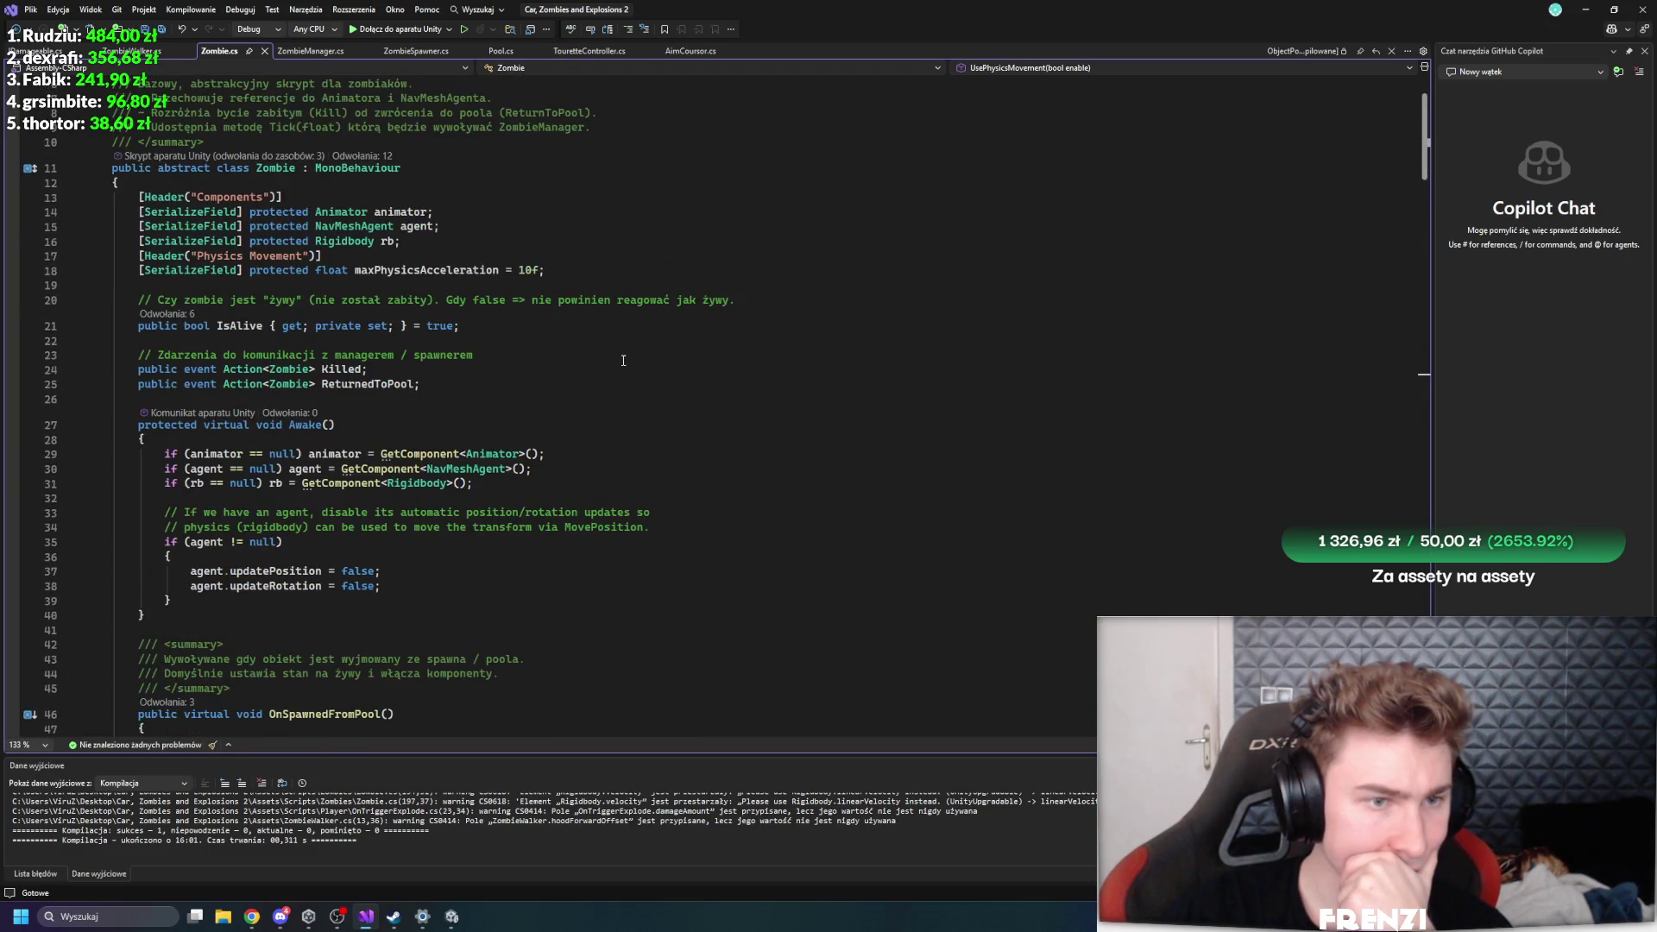
right_click(285, 169)
mouse_move(413, 190)
left_click(593, 264)
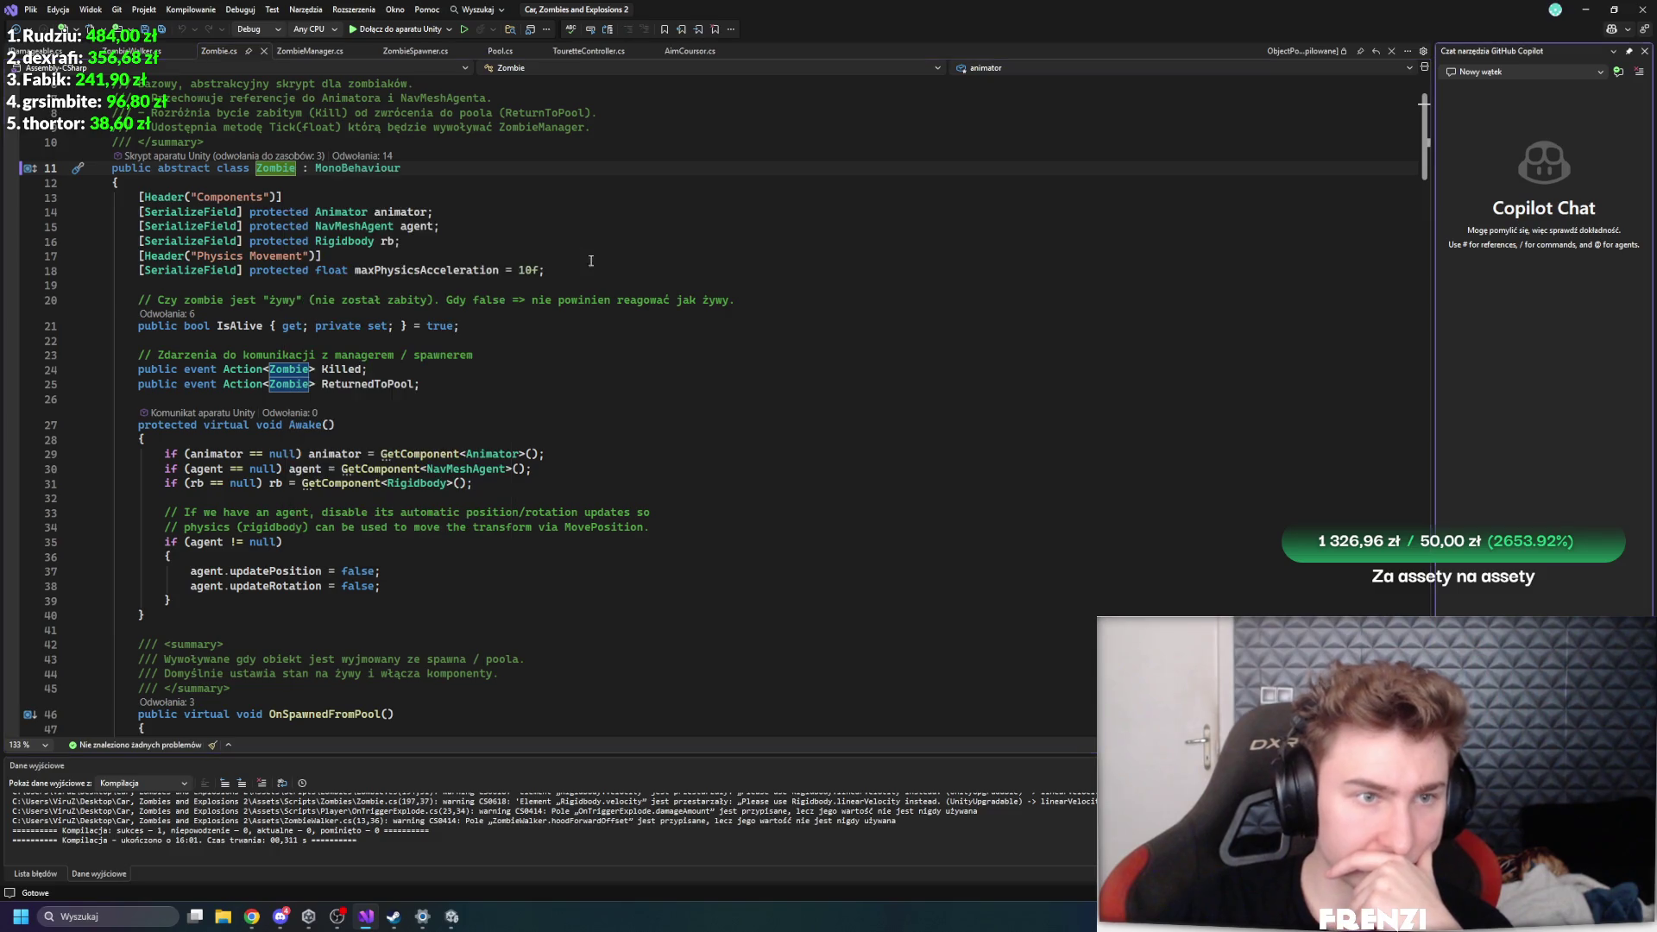
left_click(310, 51)
scroll(380, 272, "up", 15)
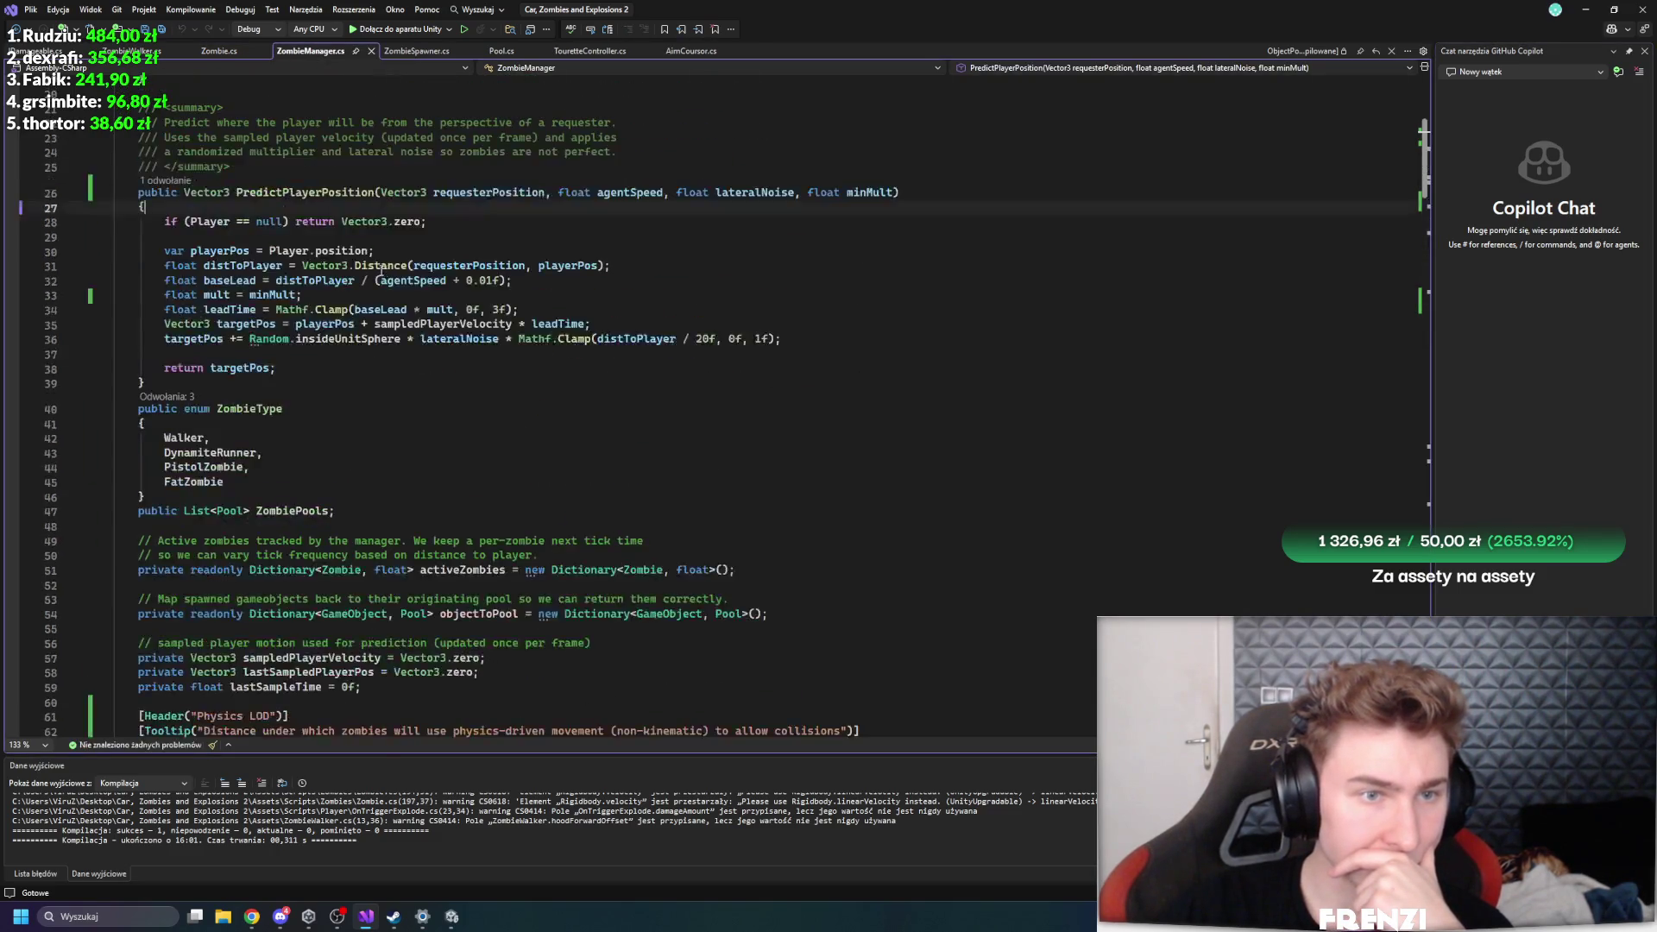
scroll(381, 273, "up", 7)
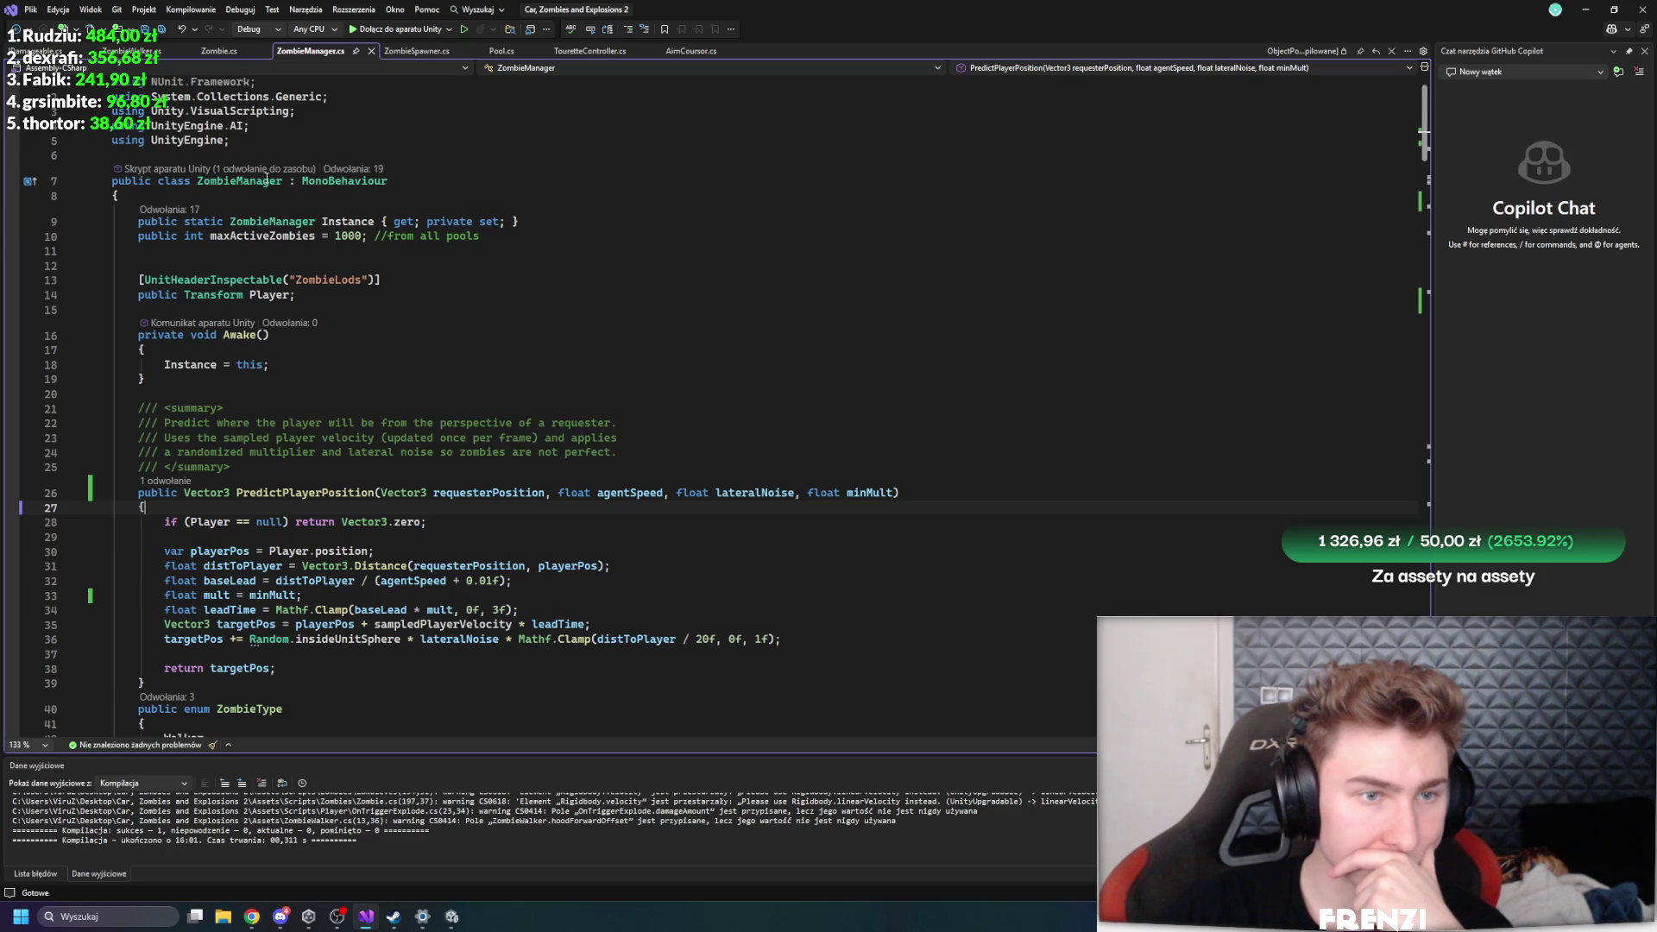
left_click(266, 178)
right_click(242, 180)
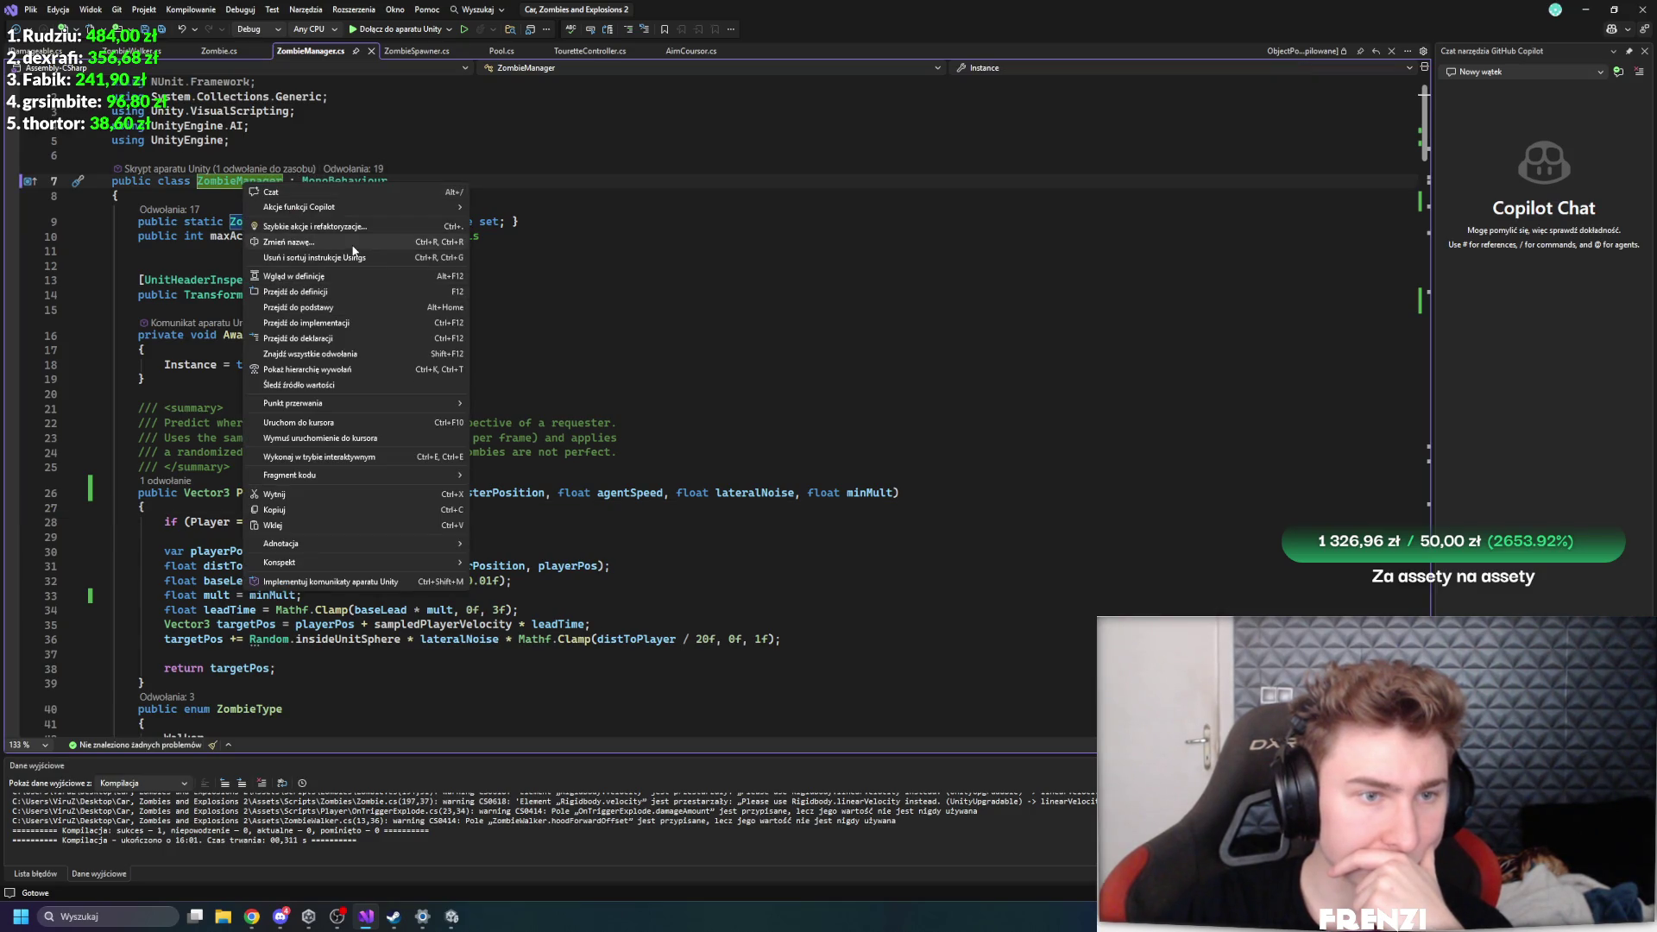
mouse_move(364, 205)
left_click(567, 273)
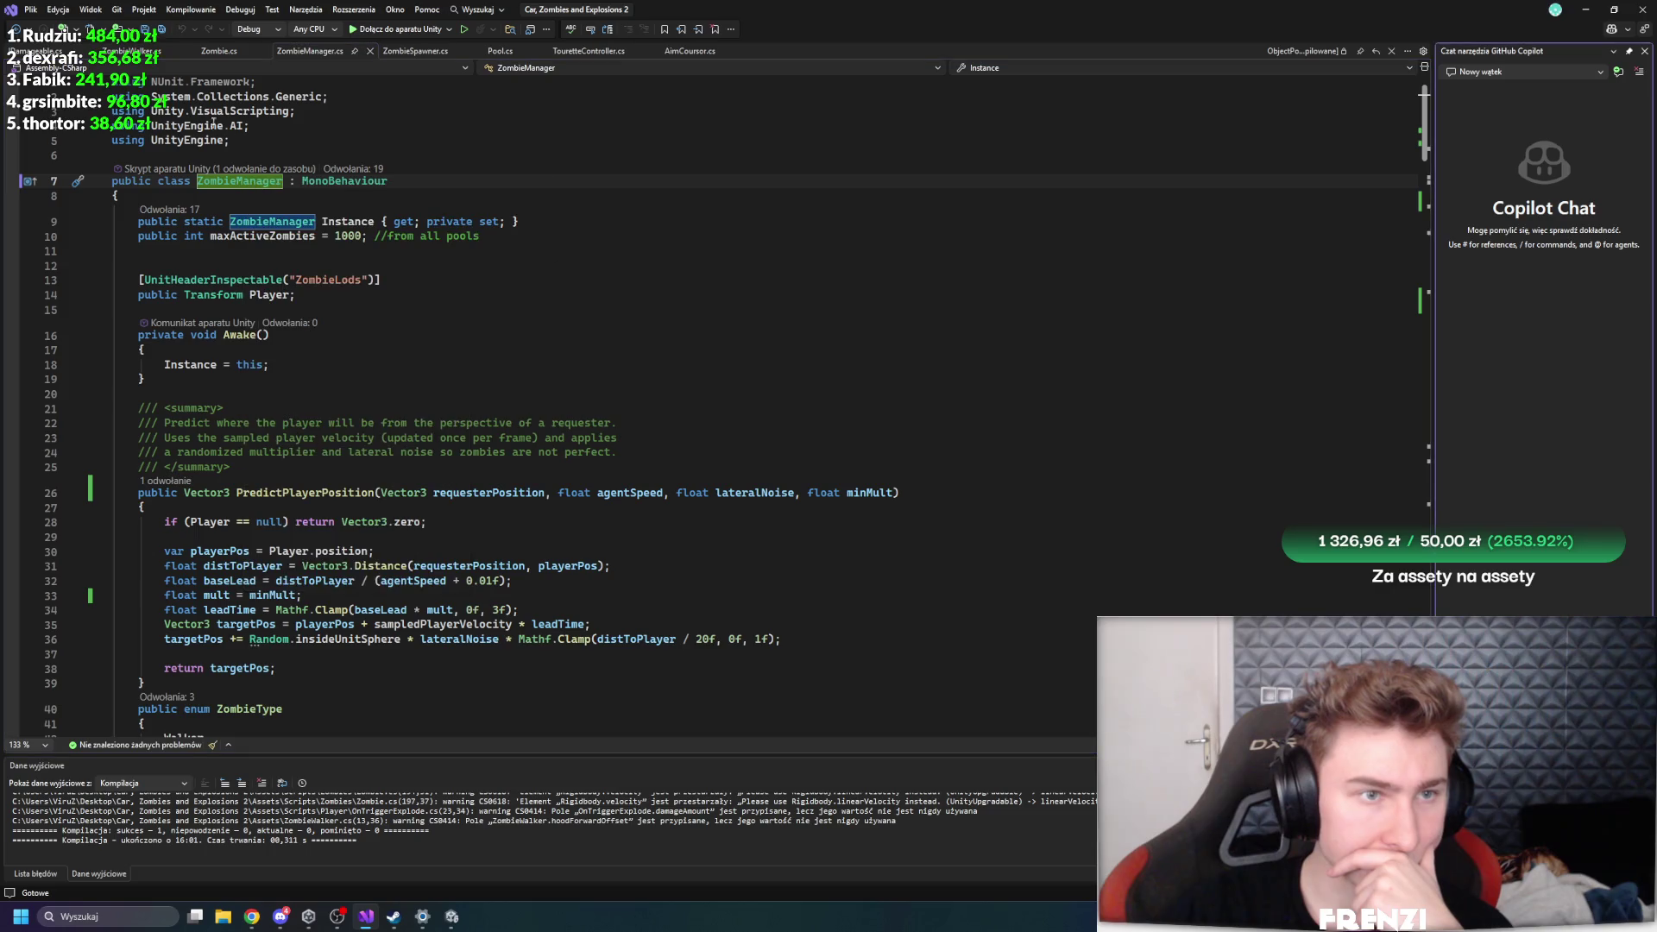
left_click(131, 50)
scroll(426, 291, "up", 15)
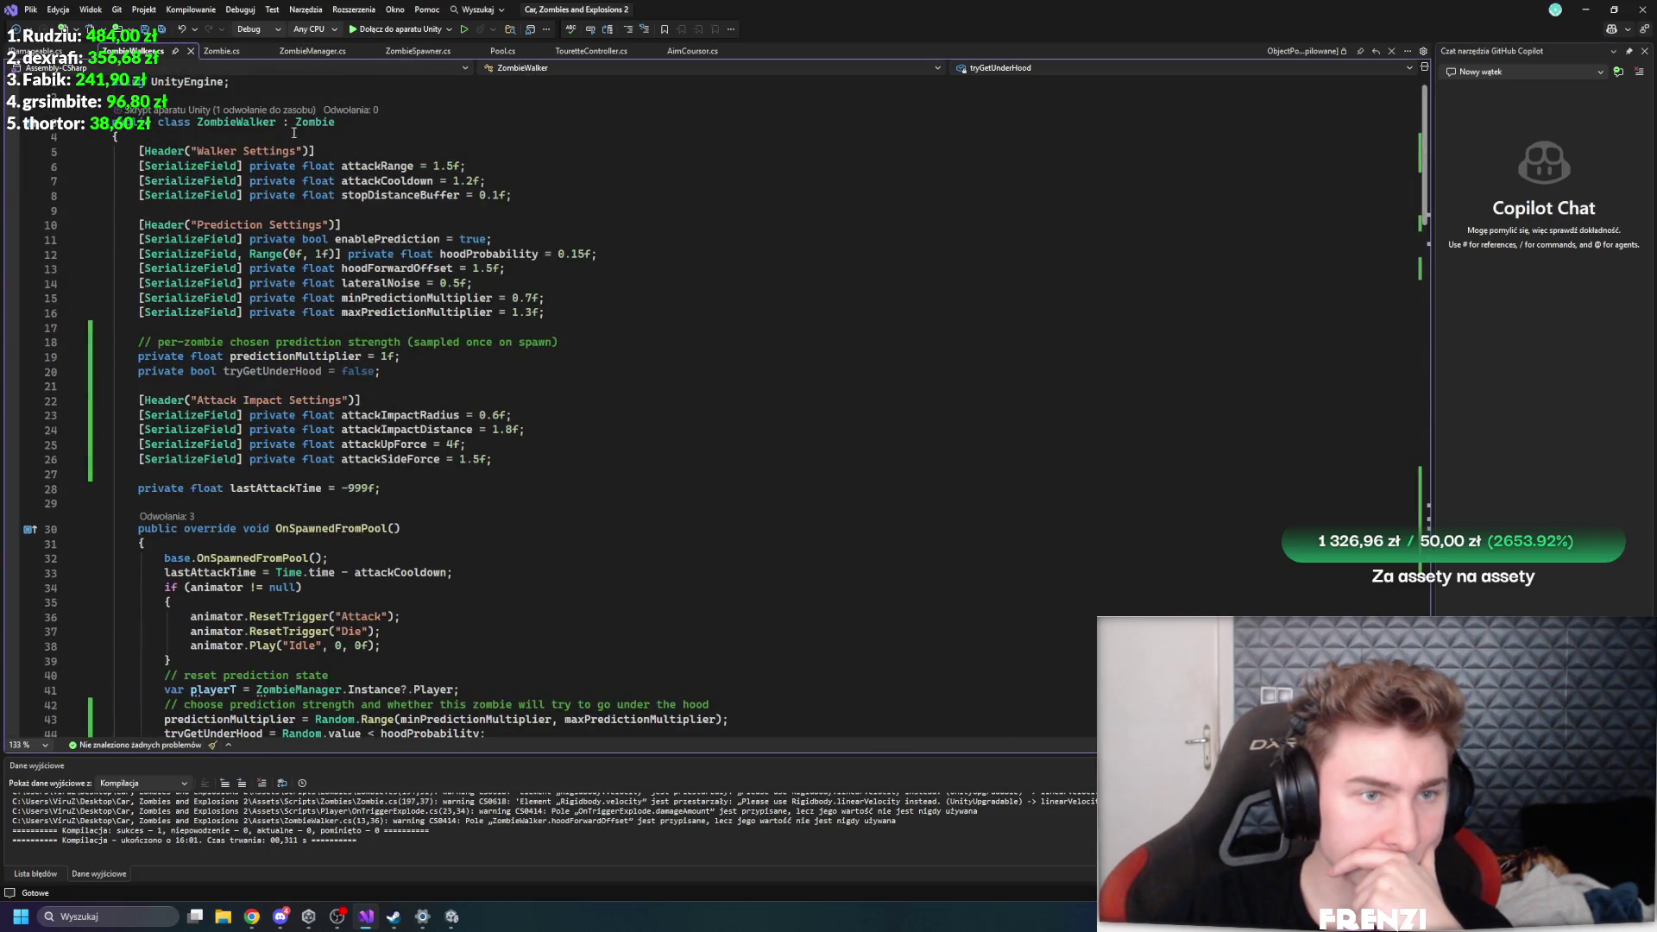
right_click(249, 126)
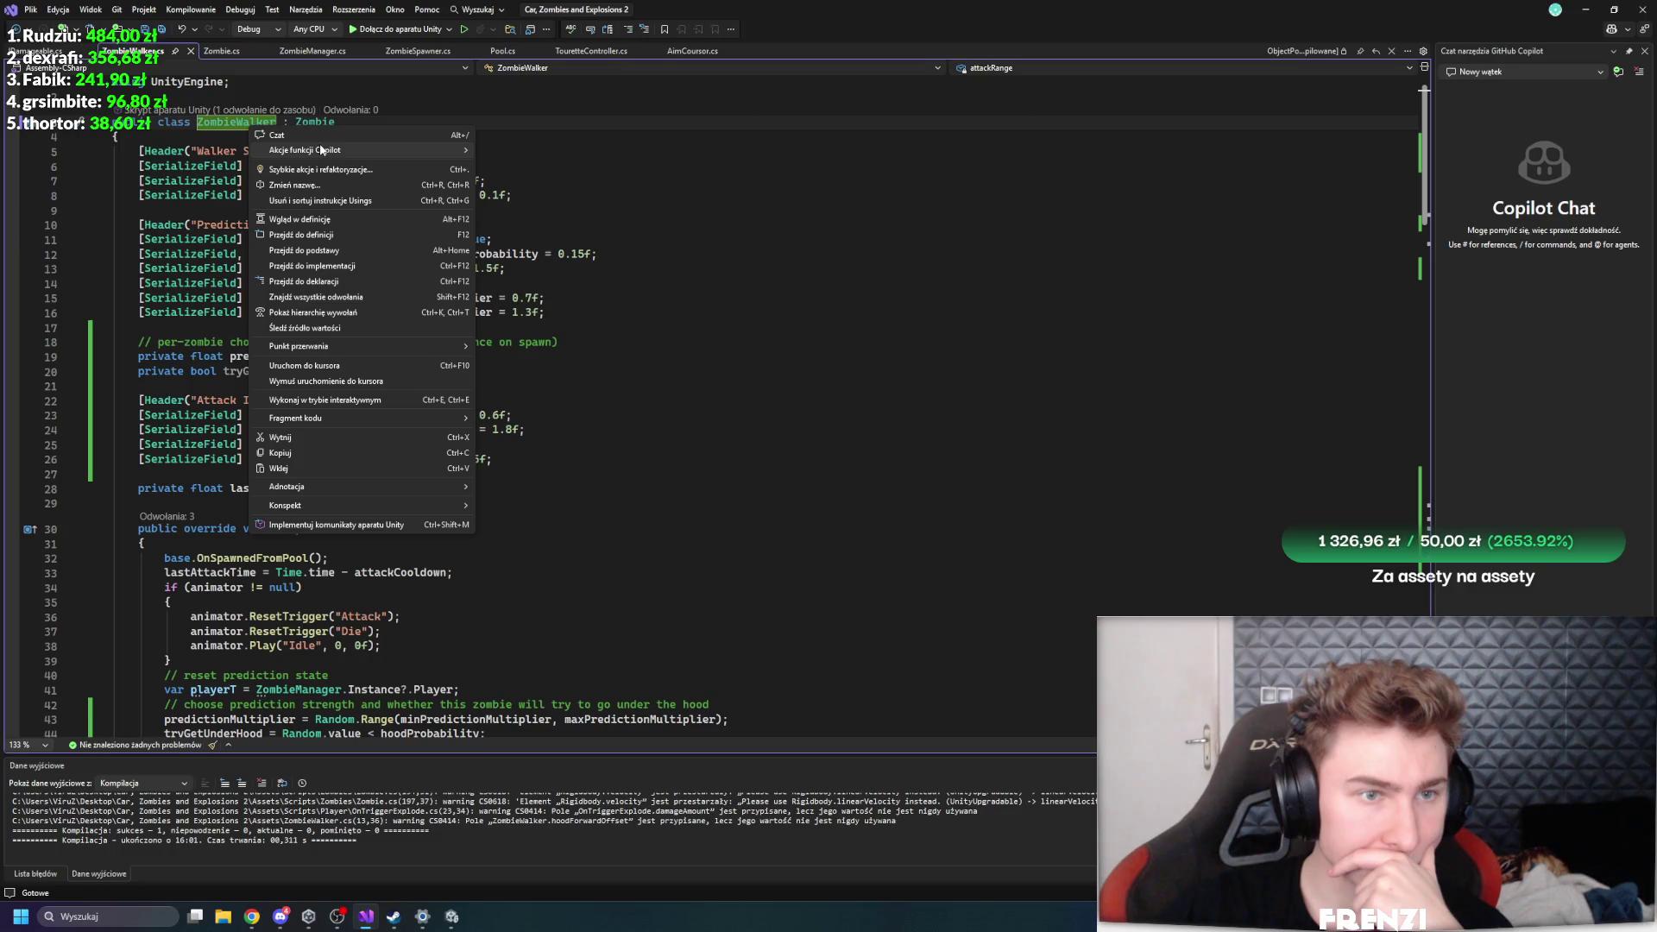
mouse_move(375, 150)
left_click(520, 218)
left_click(36, 51)
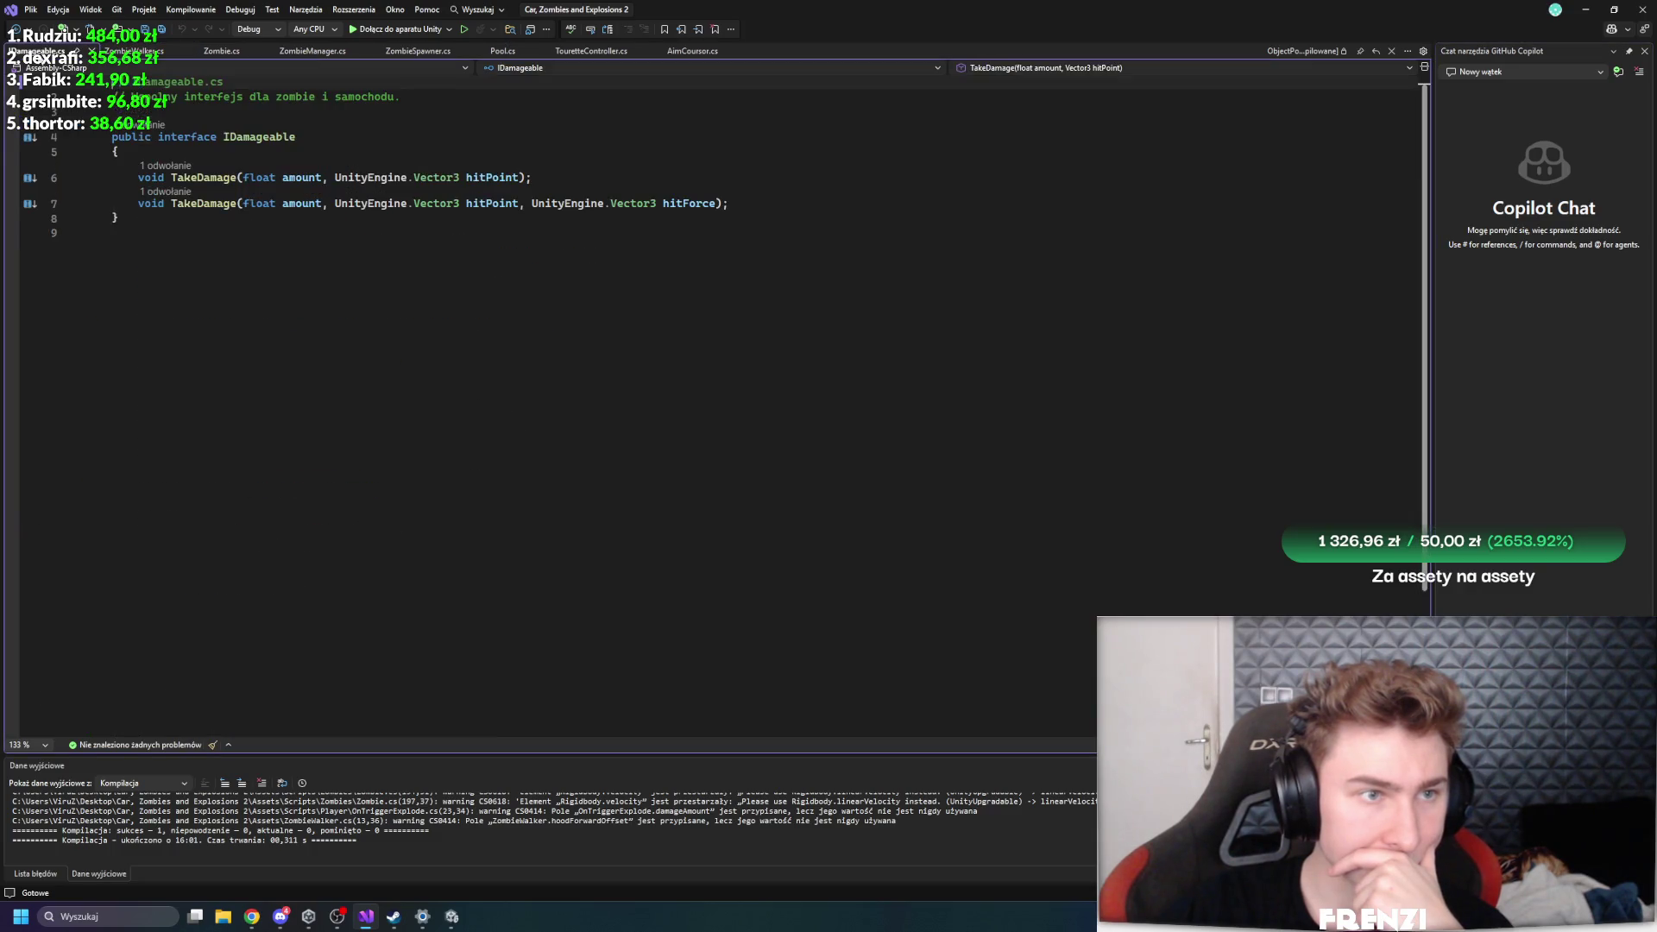
left_click(141, 52)
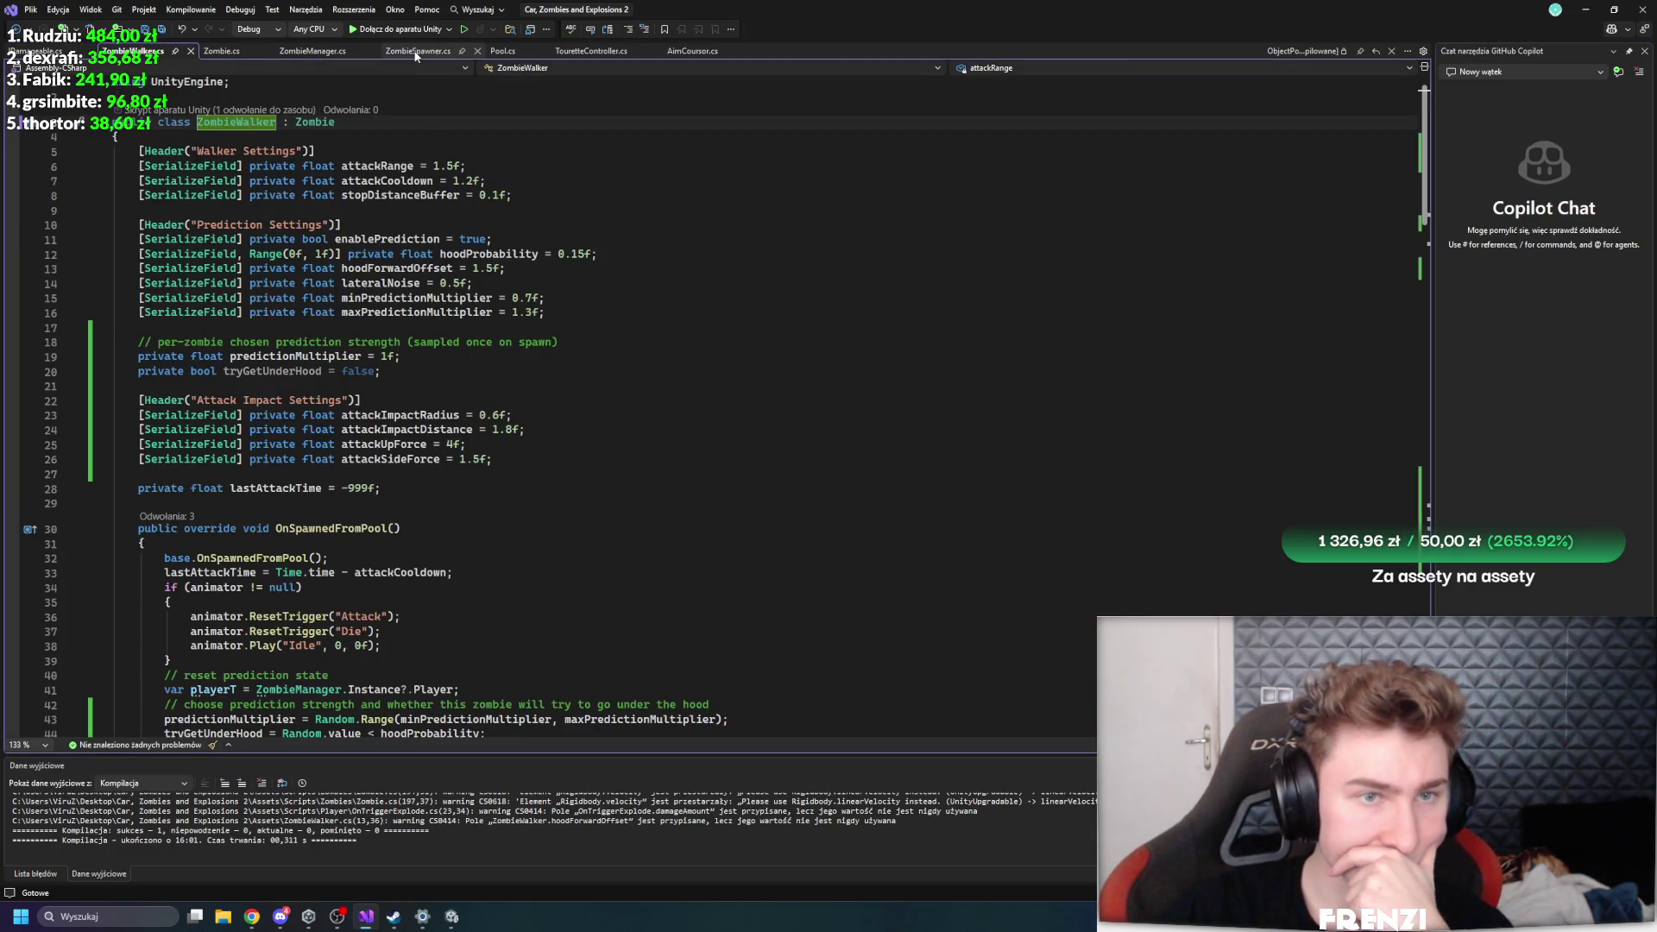
left_click(415, 52)
left_click(133, 51)
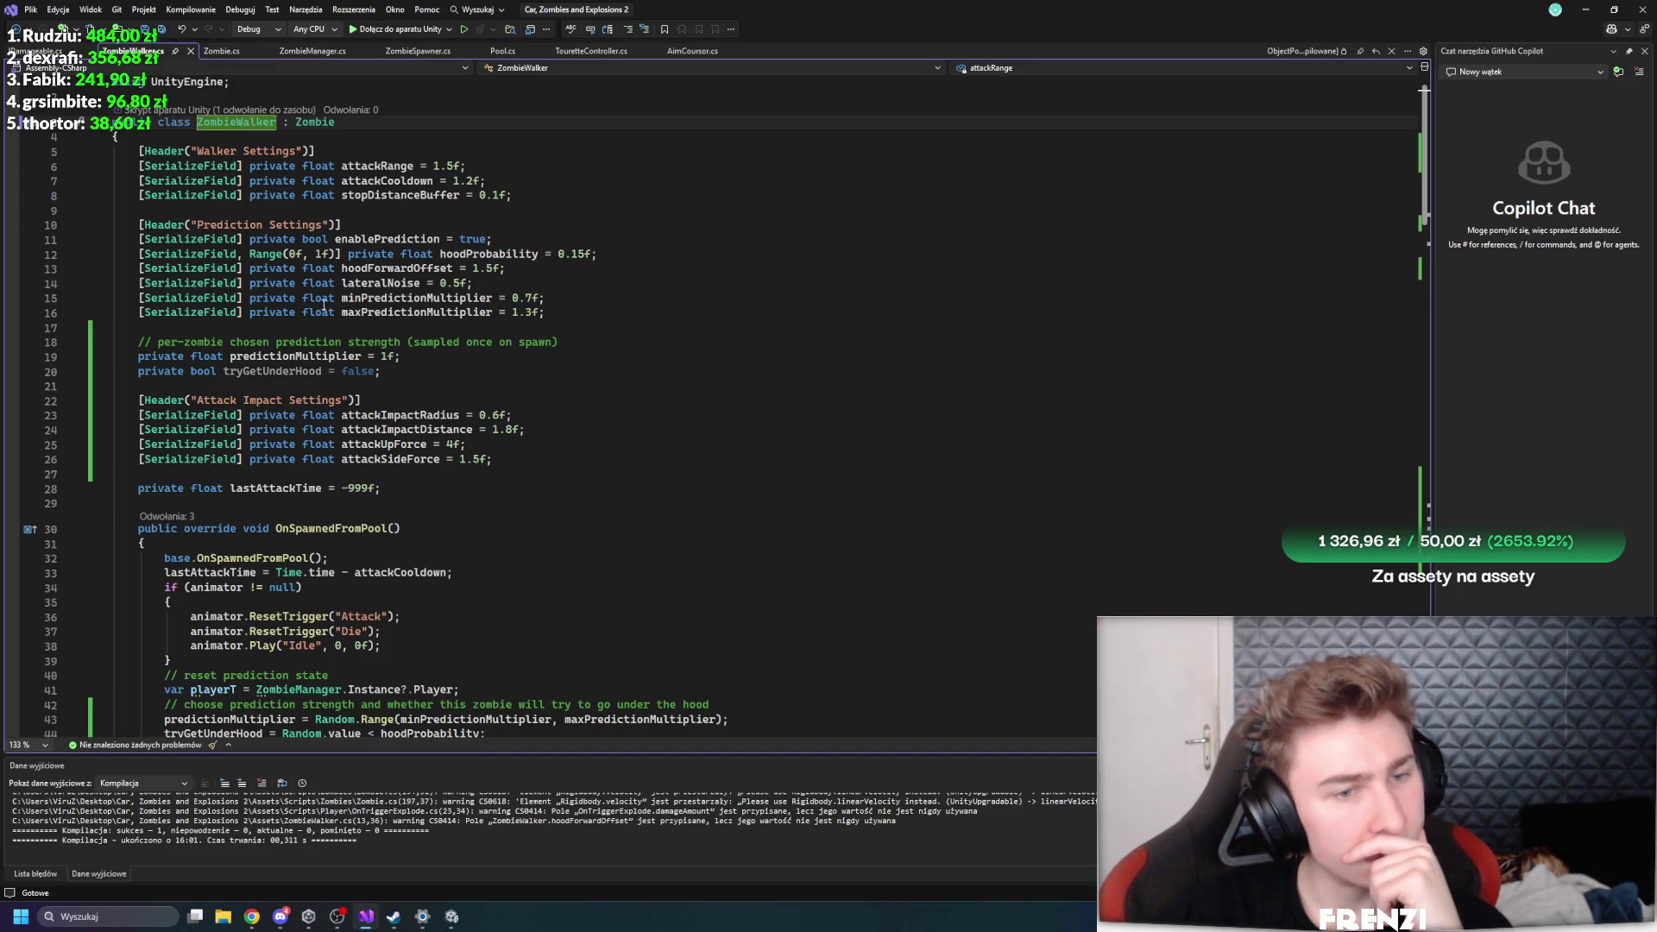
left_click(416, 372)
key("Up")
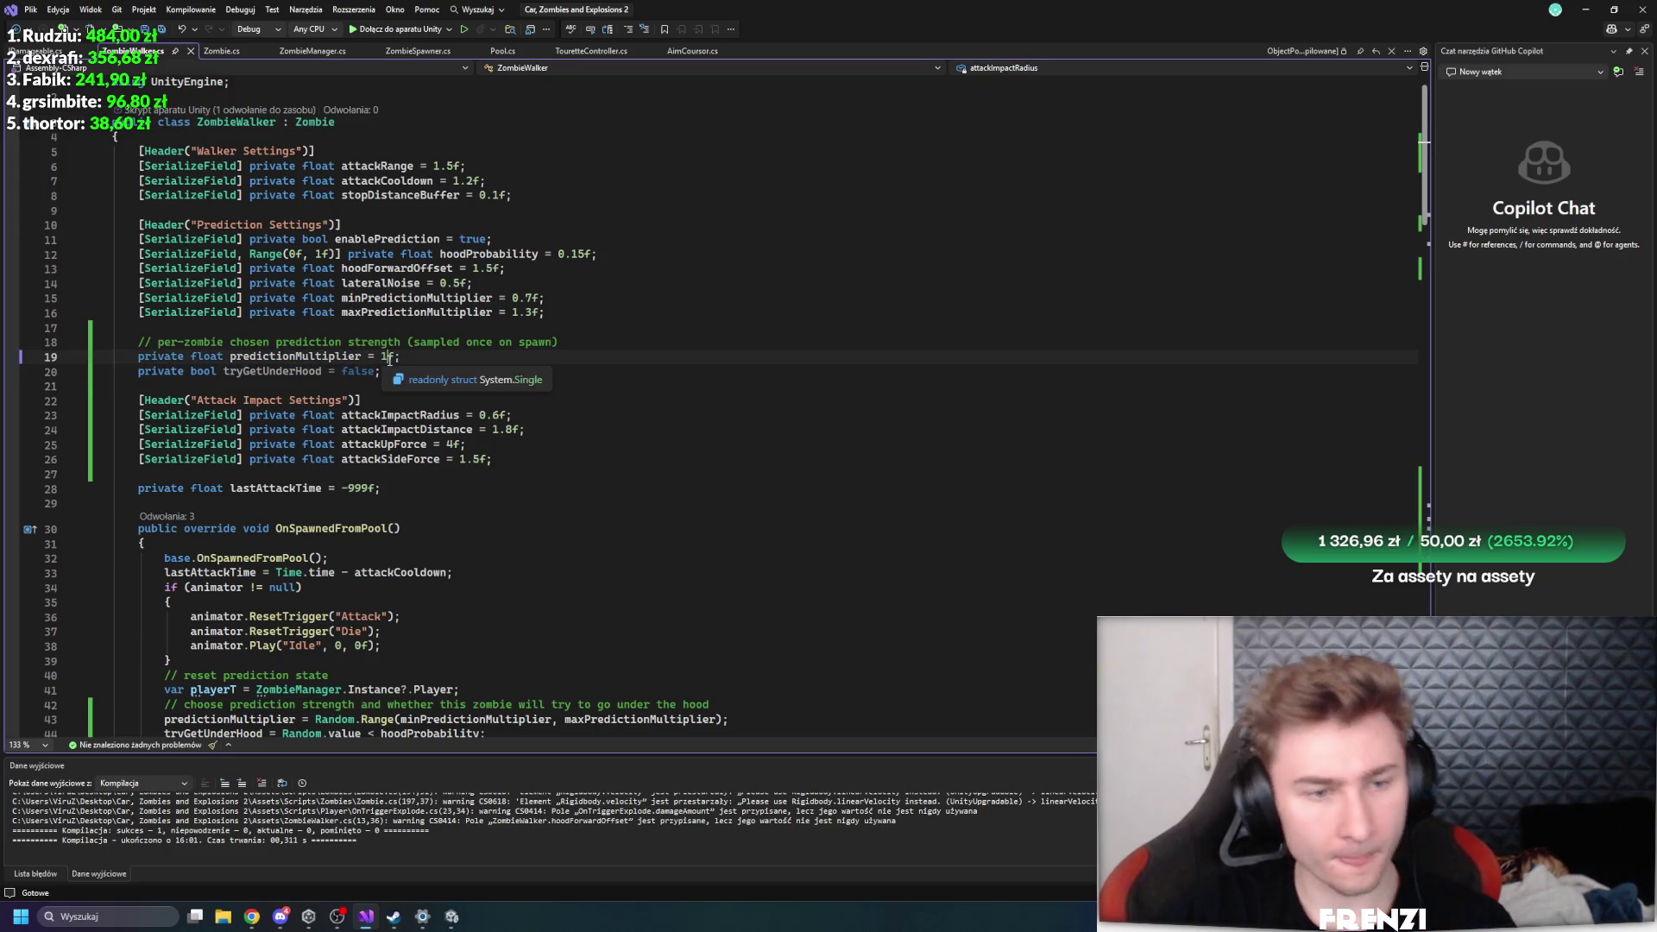
- Delete ZombieWalker's tryGetUnderHood field declaration and its assignment in OnSpawnedFromPool
key("shift+Up")
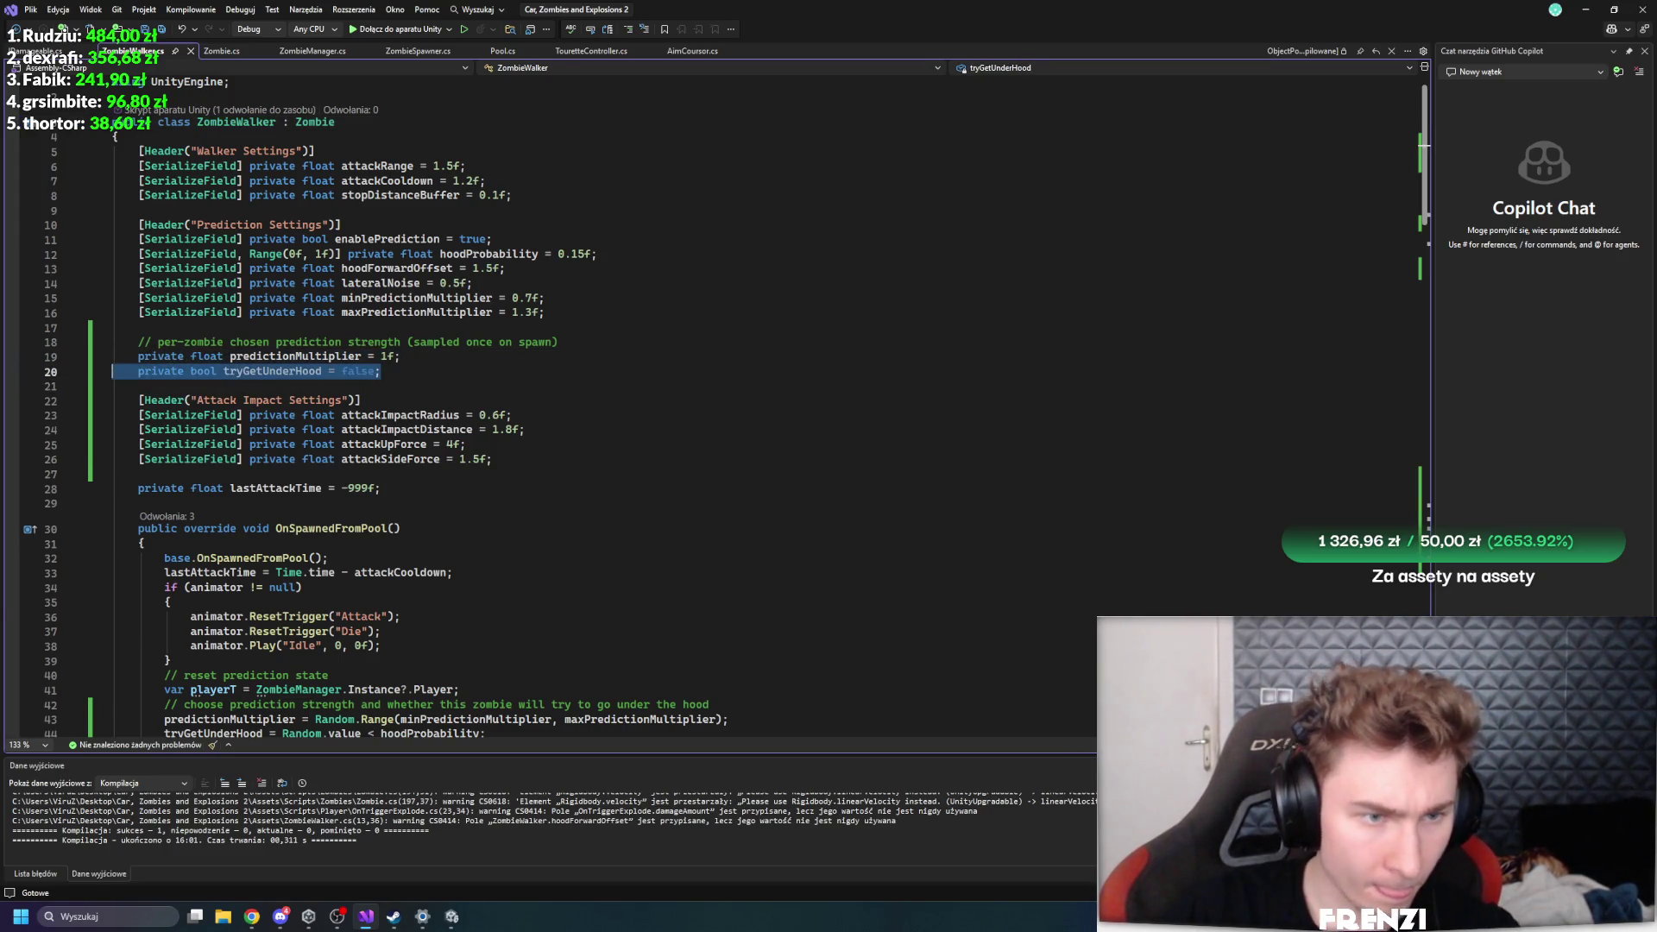
key("BackSpace")
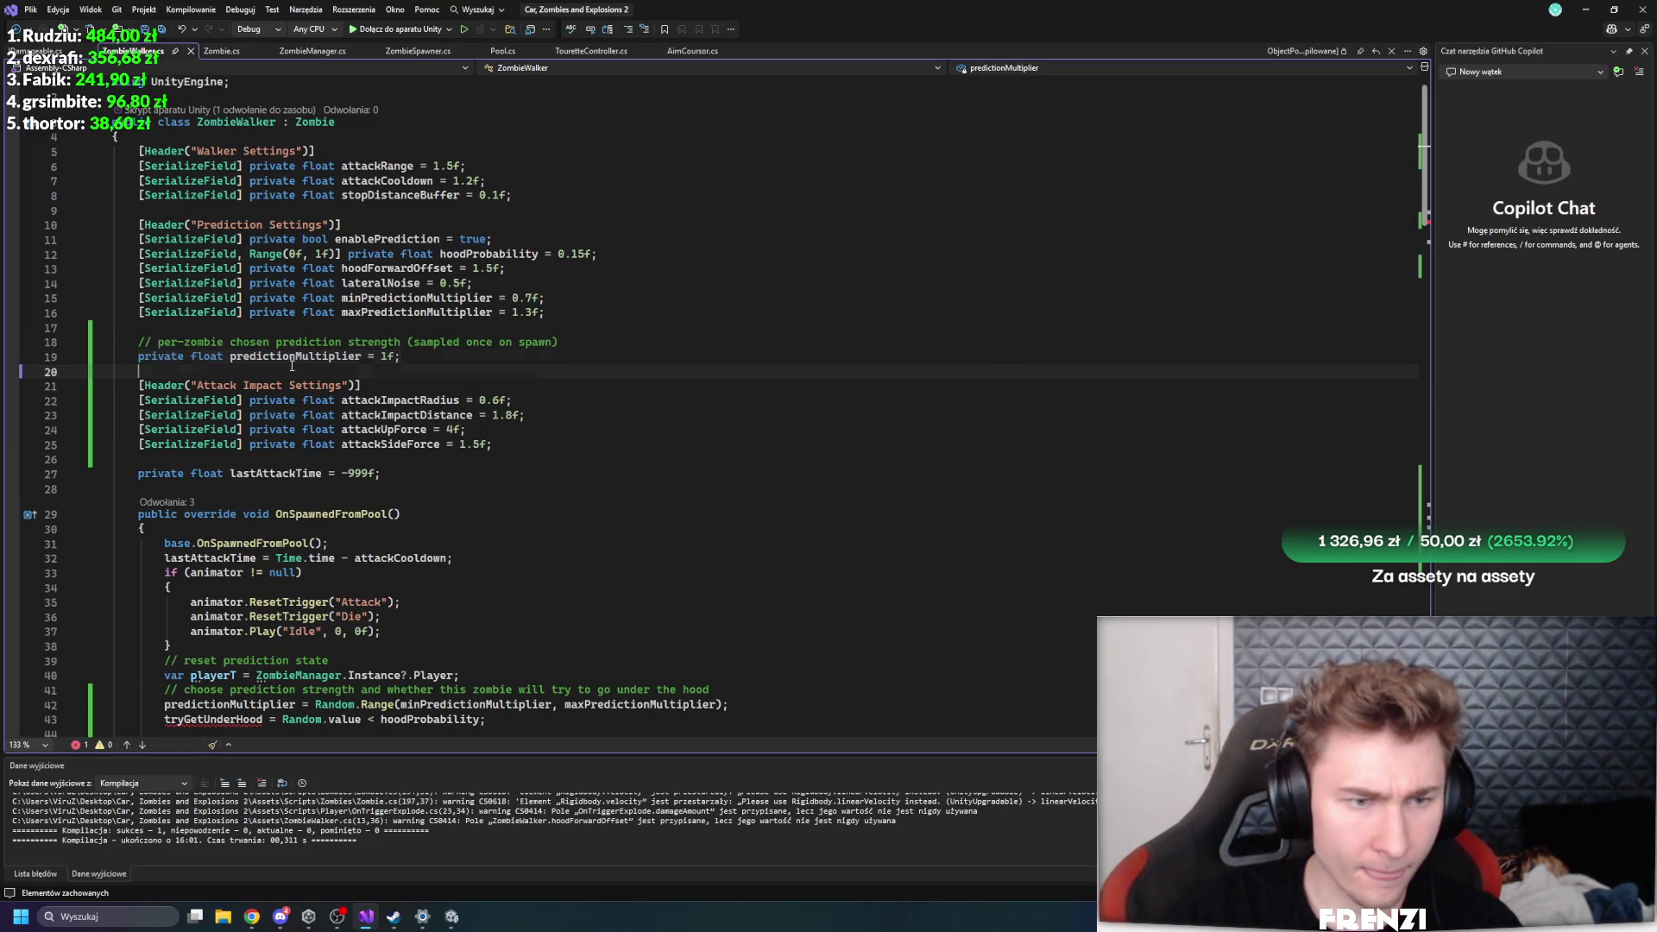
left_click(293, 356)
scroll(582, 425, "down", 7)
left_click(516, 416)
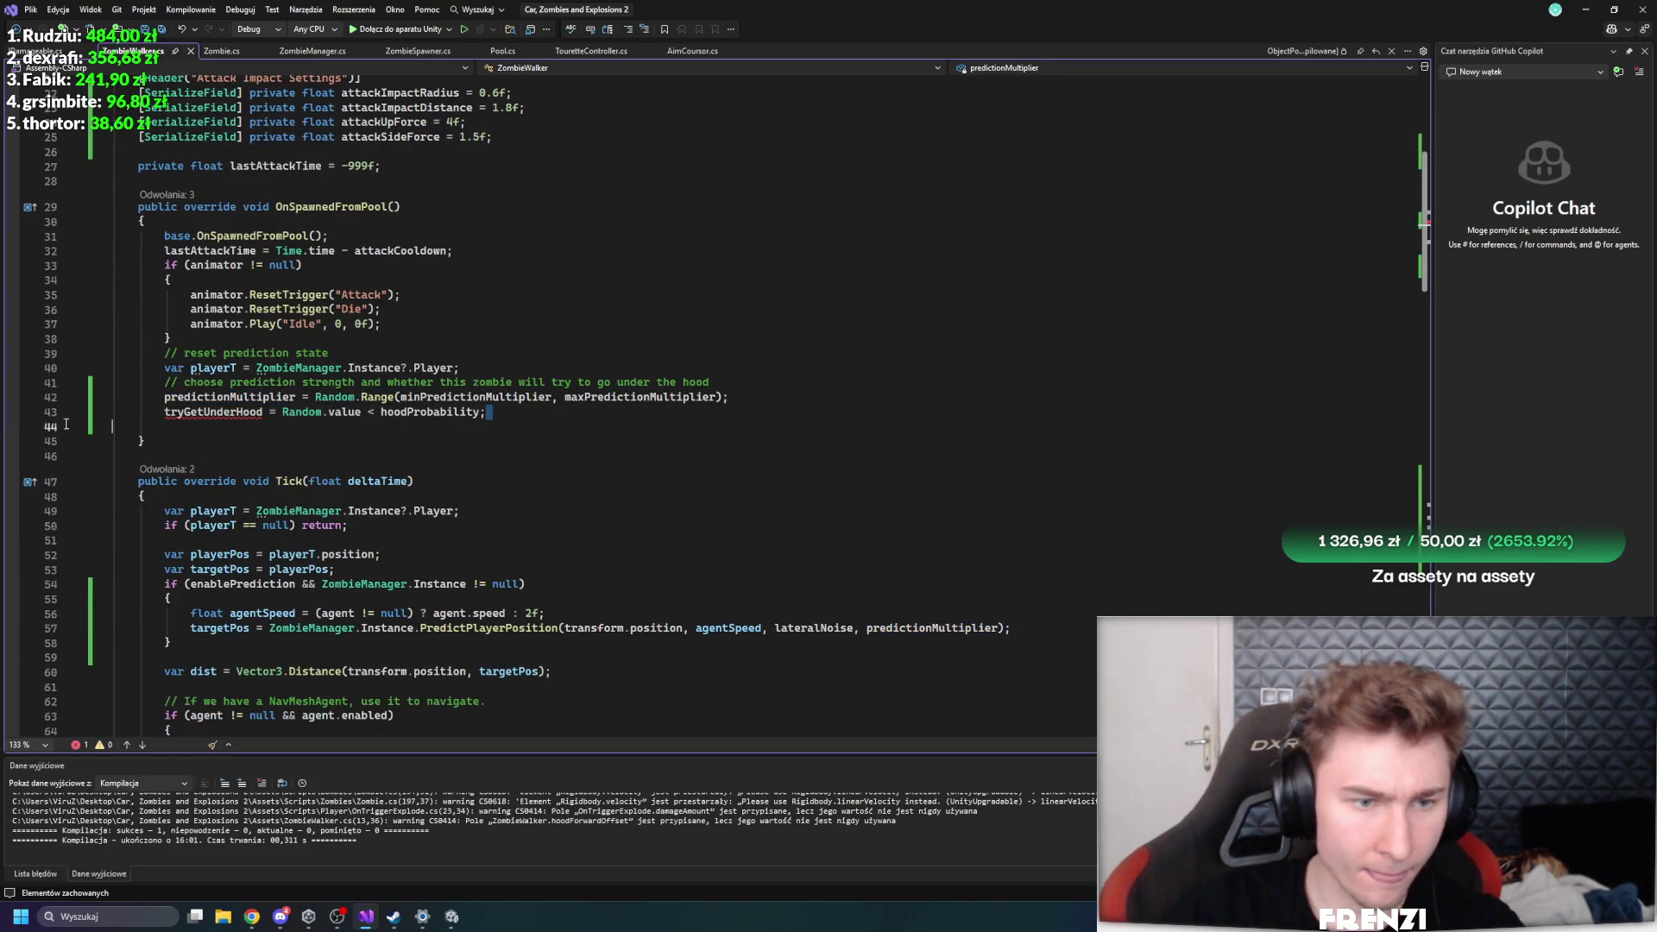
key("shift+Home")
key("shift+Home")
key("BackSpace")
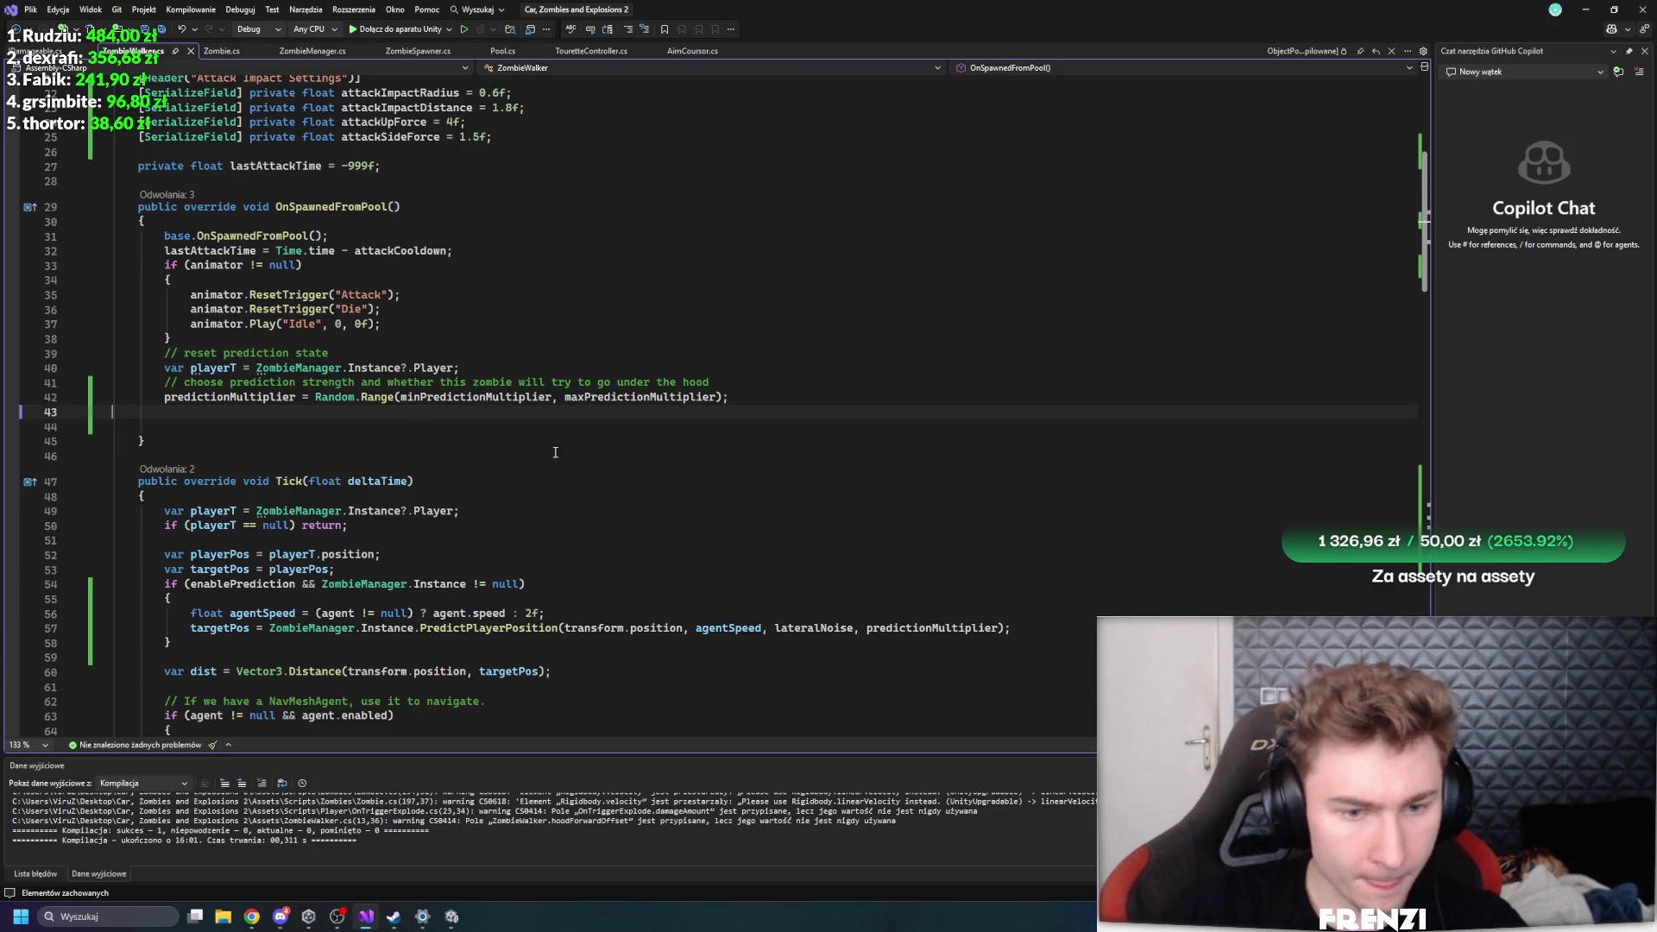
scroll(549, 452, "down", 2)
scroll(516, 465, "down", 20)
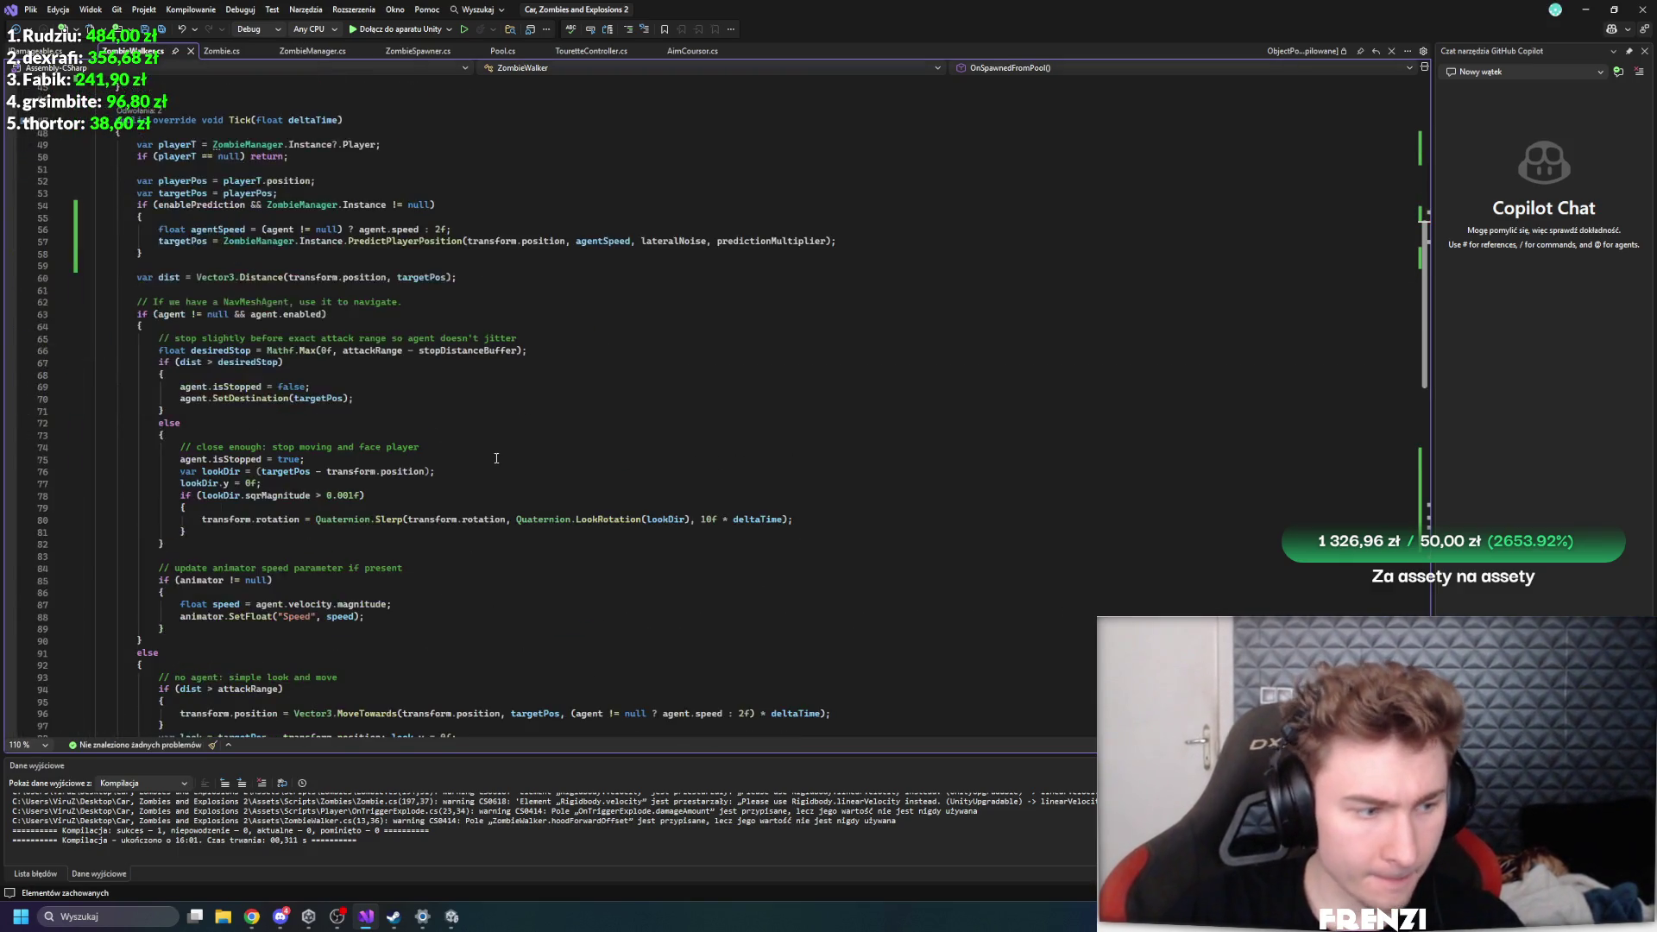
scroll(483, 431, "up", 8)
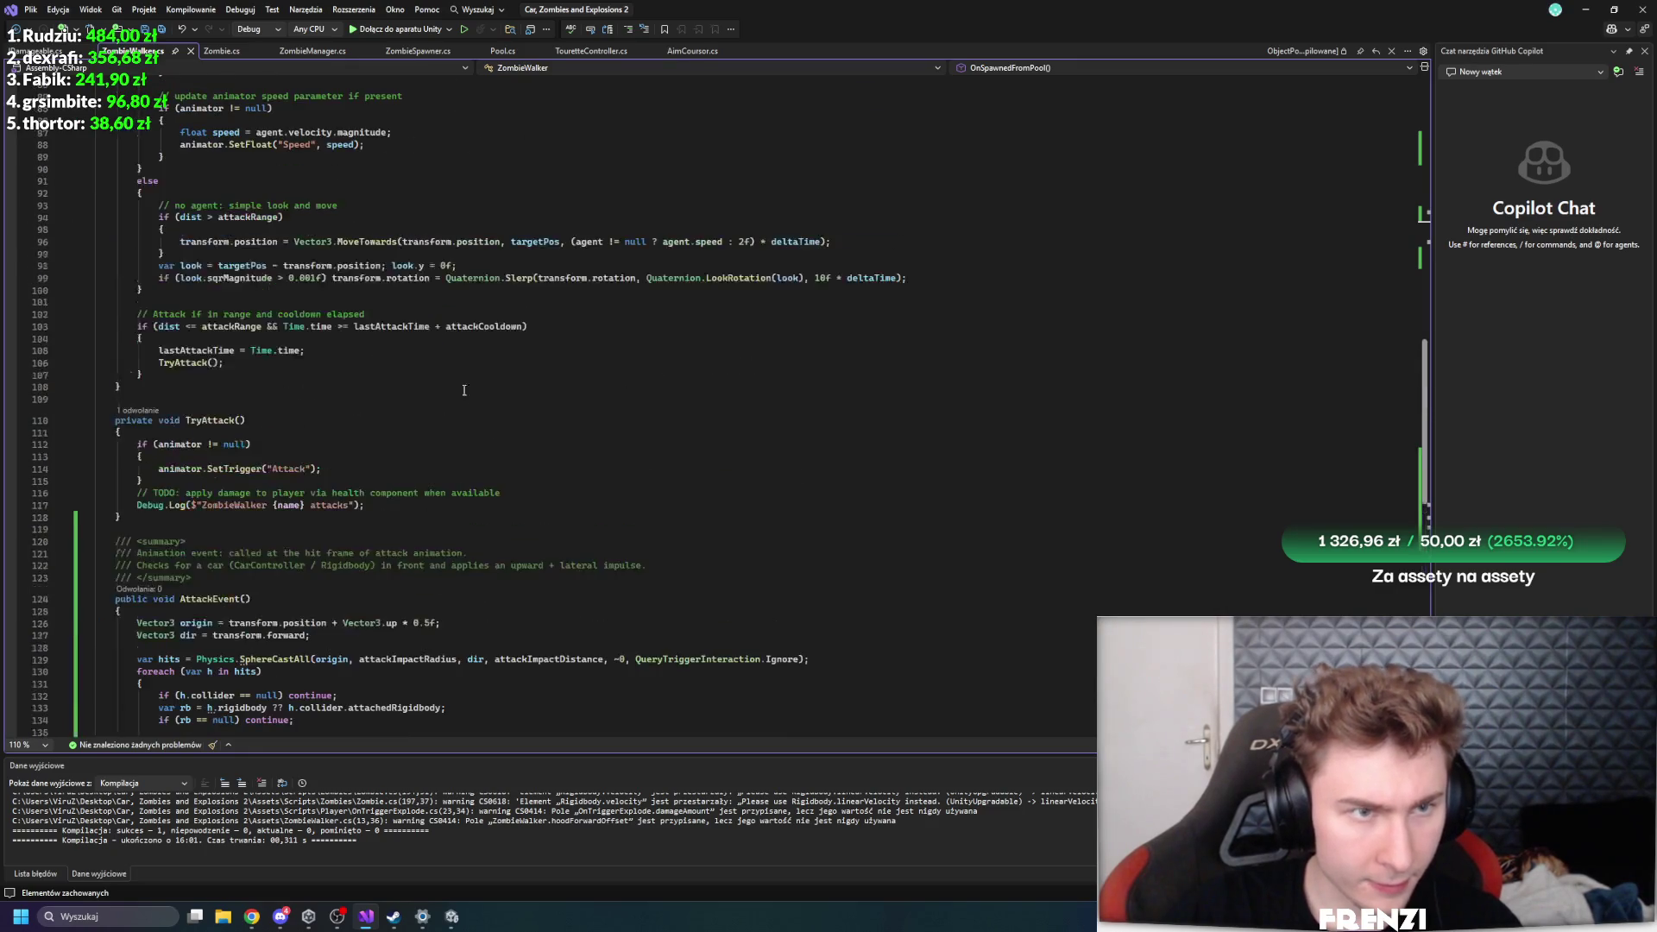
- Look over Zombie.cs, then view ZombieManager.cs's PredictPlayerPosition method
left_click(223, 51)
scroll(404, 248, "up", 2)
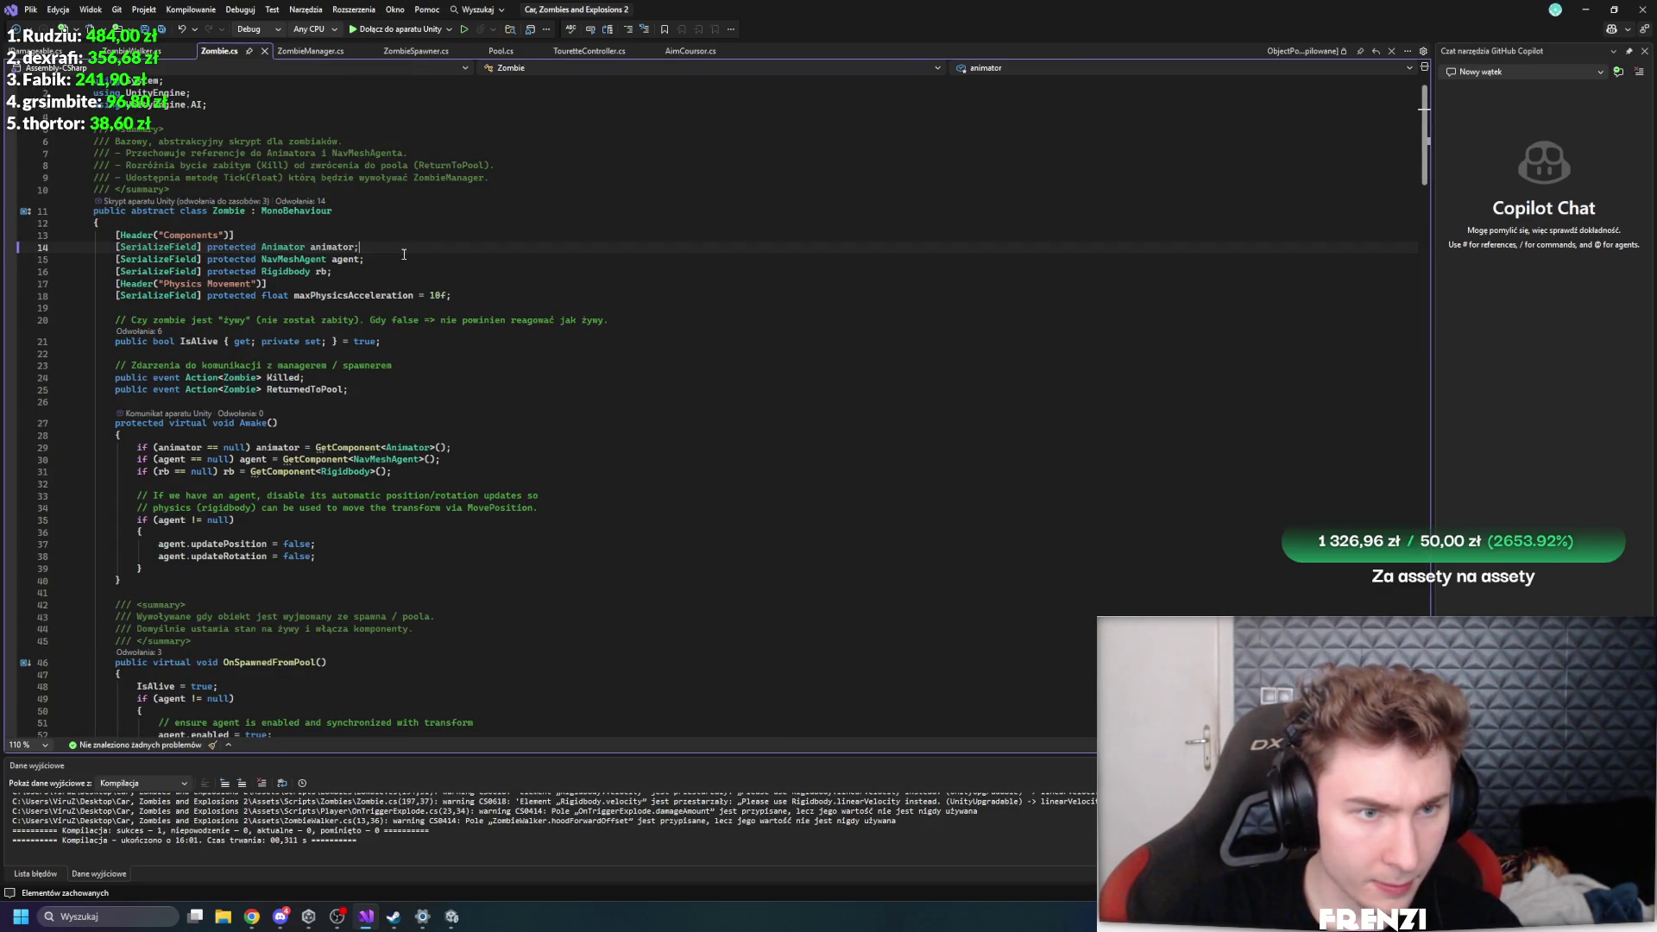
scroll(403, 253, "up", 2, "ctrl")
scroll(414, 345, "down", 15)
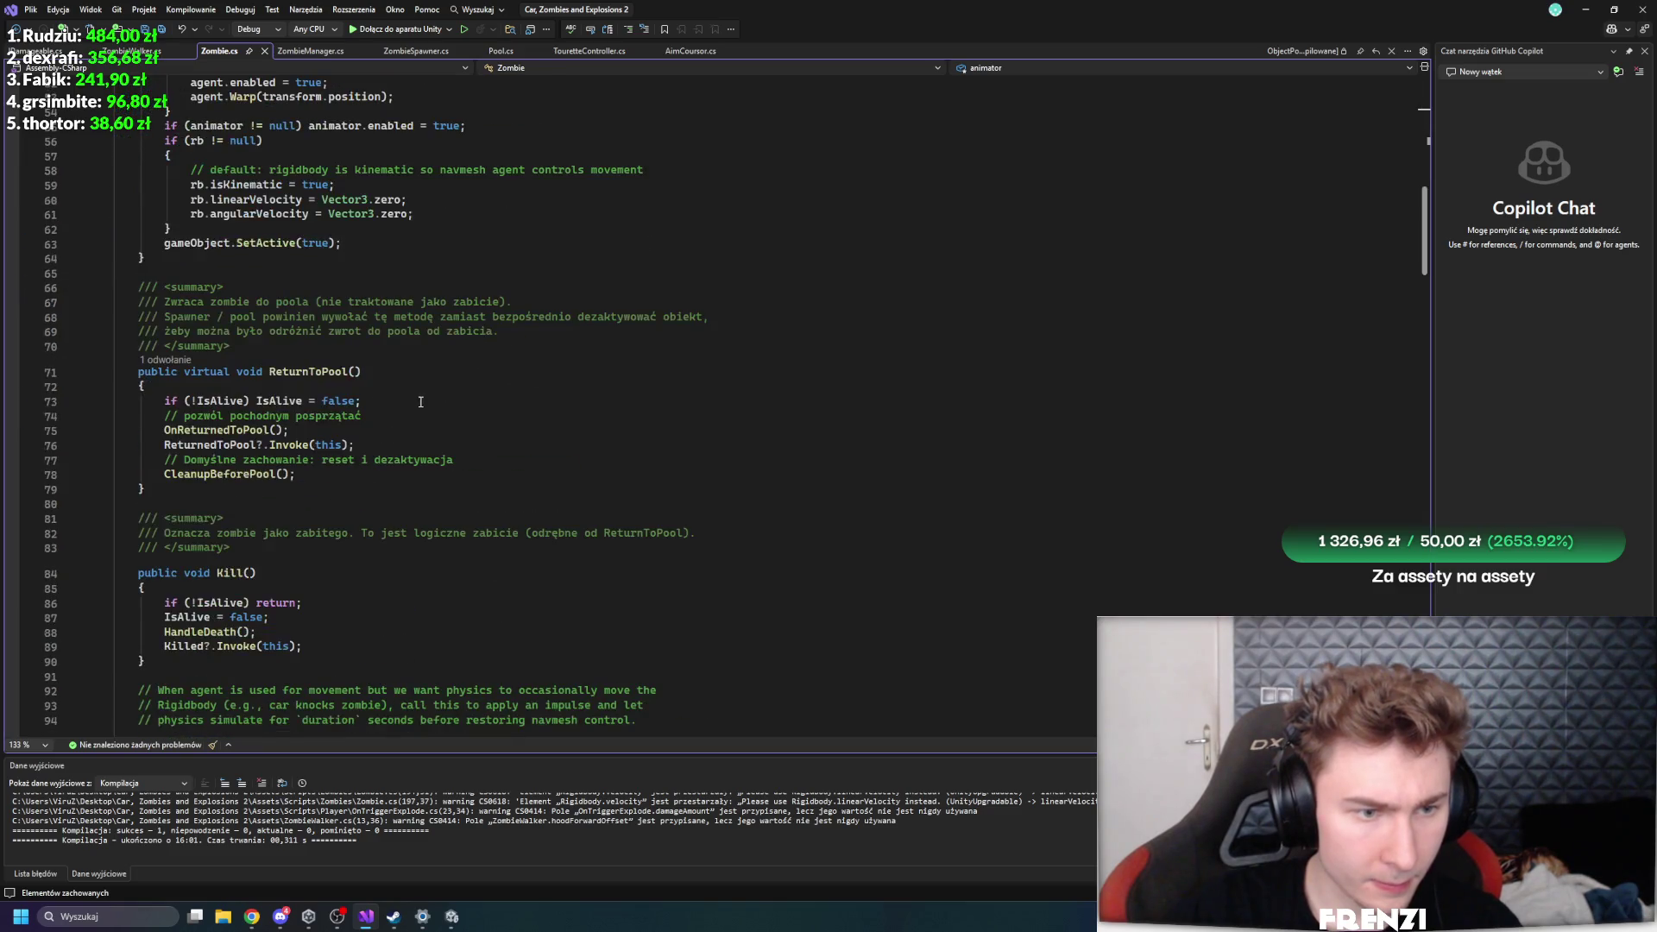
scroll(423, 422, "down", 10)
left_click(311, 51)
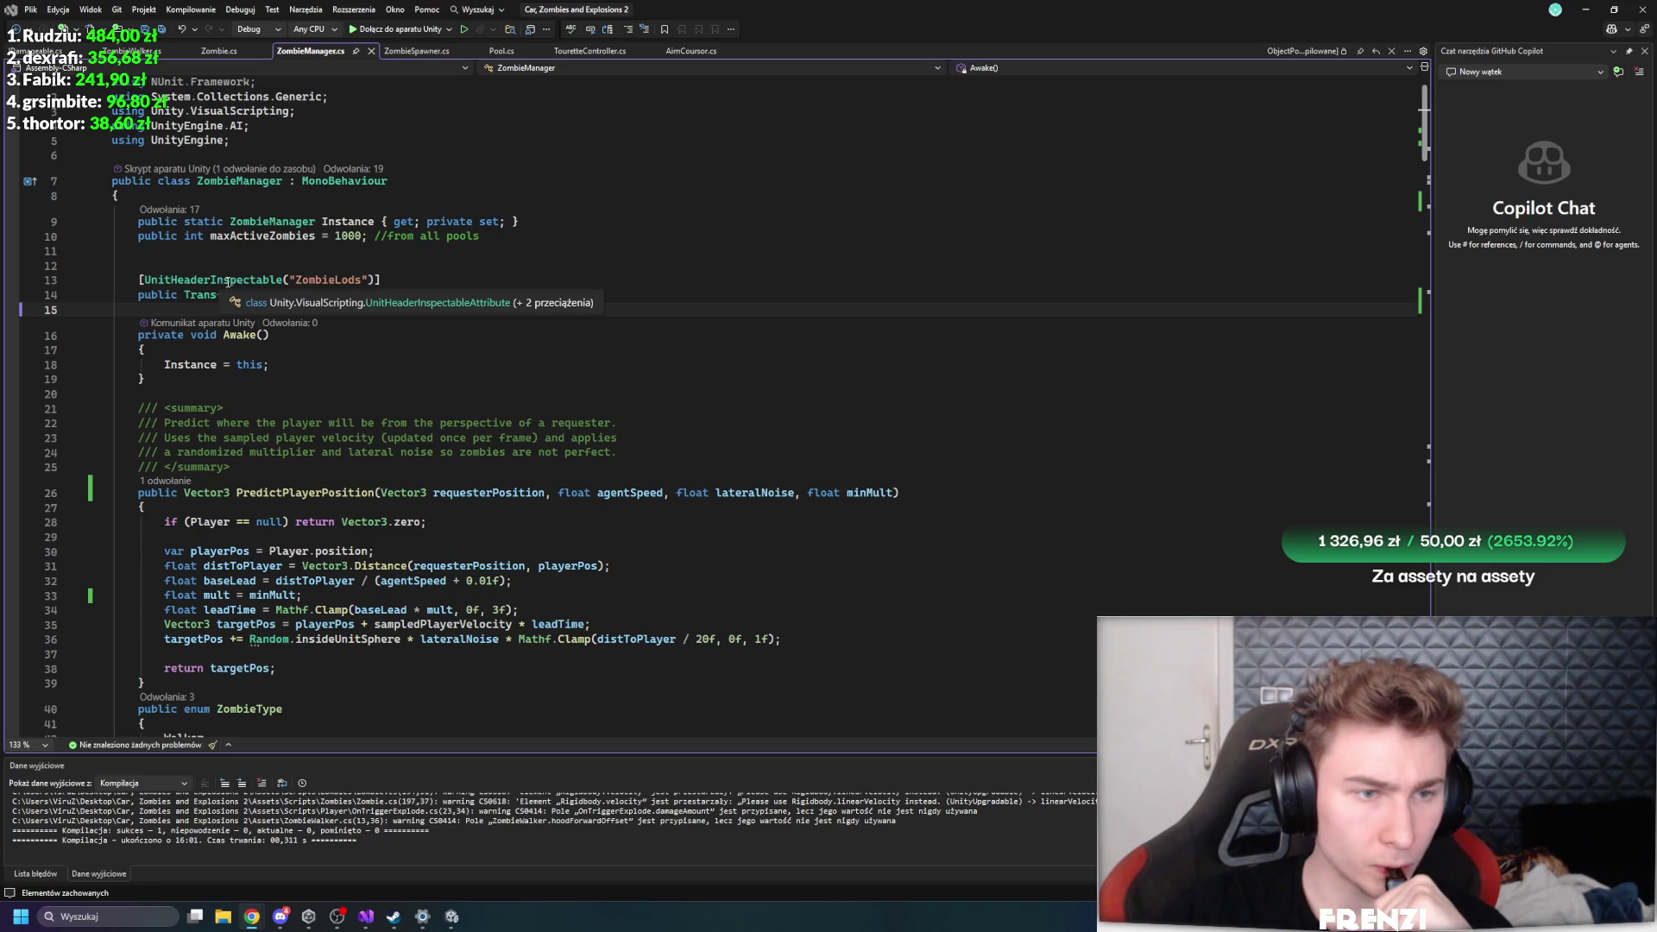
- Delete 'Inspectable' and 'Unit' from [UnitHeaderInspectable("ZombieLods")], leaving [Header("ZombieLods")]
left_click(281, 278)
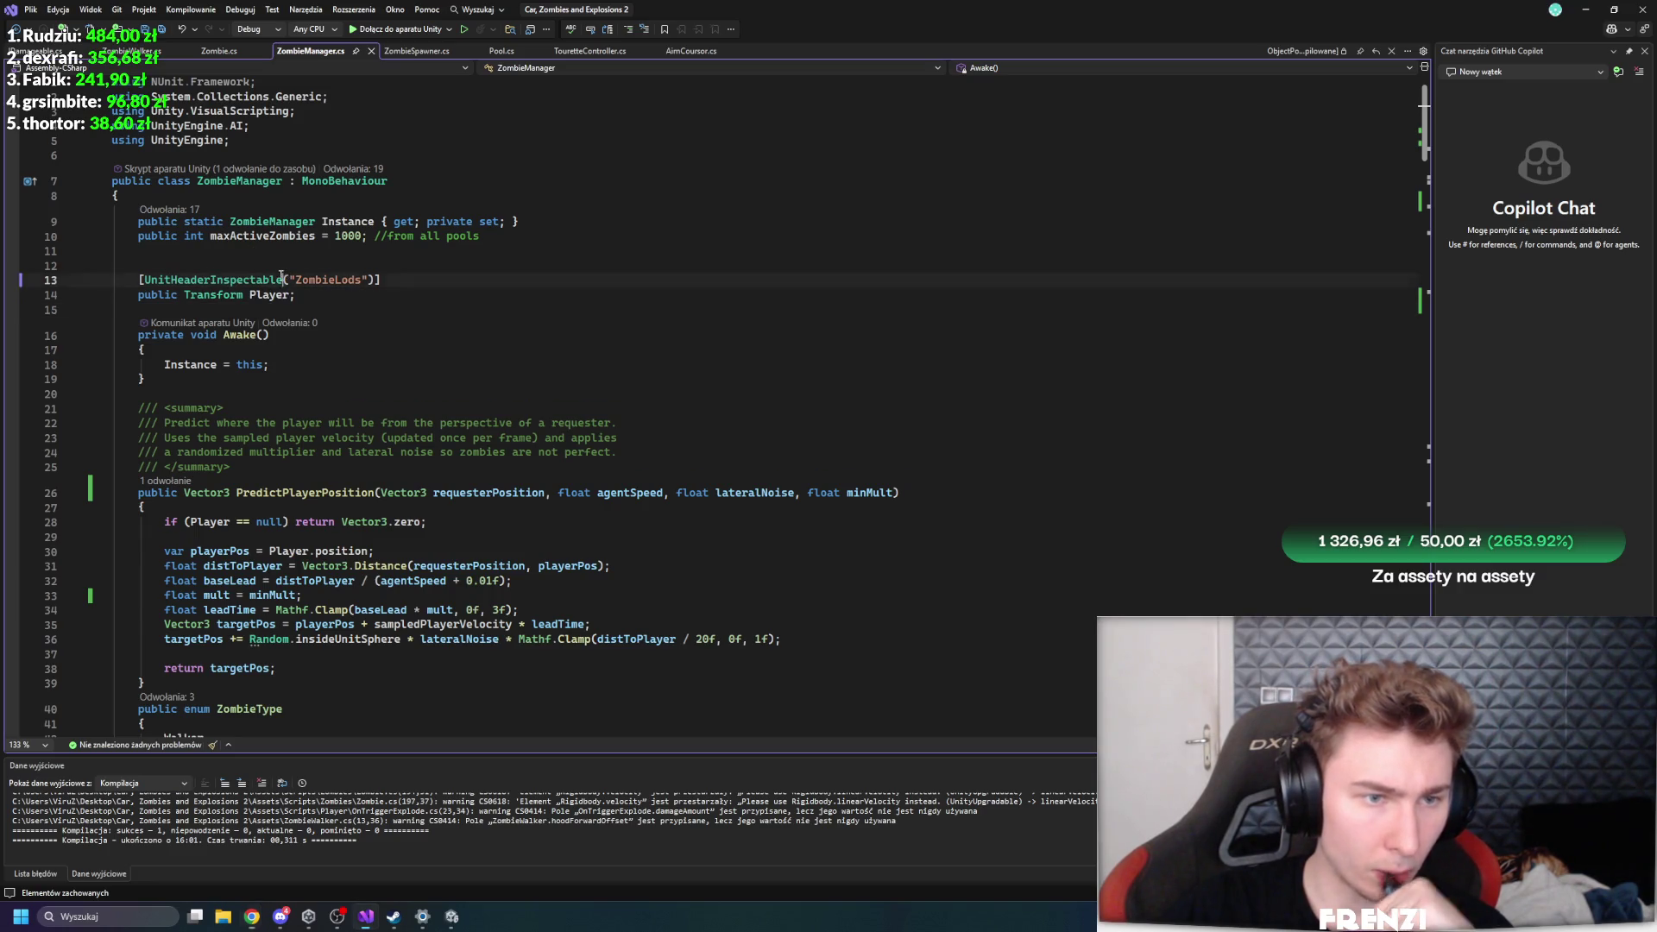
key("BackSpace")
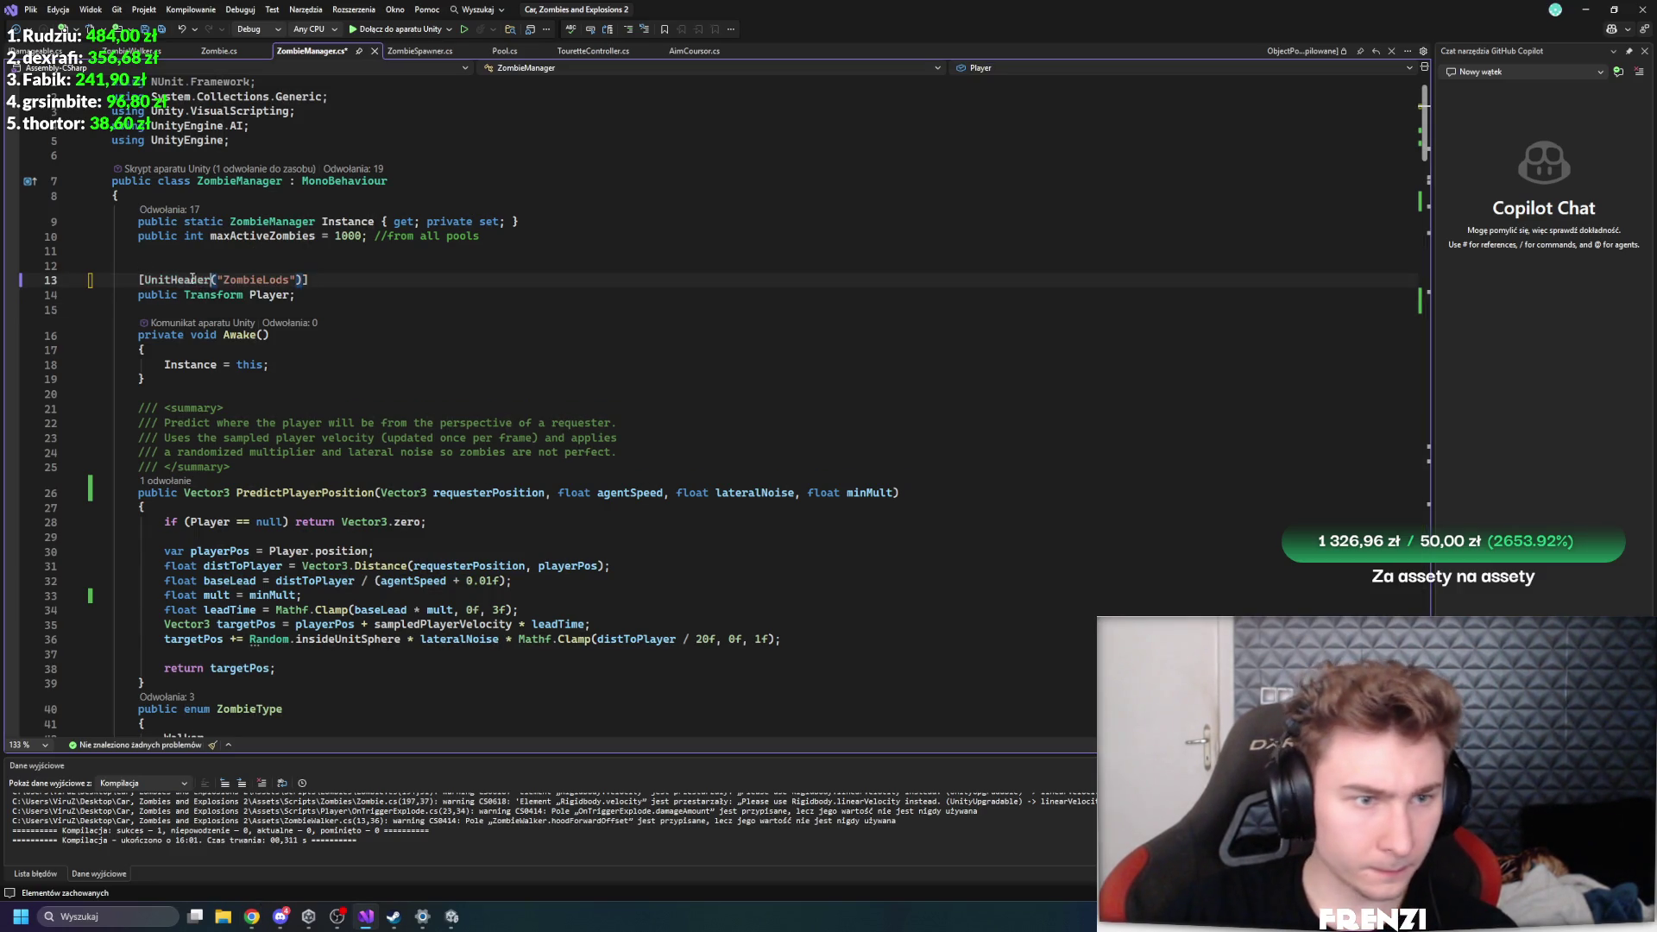
key("BackSpace")
left_click(289, 253)
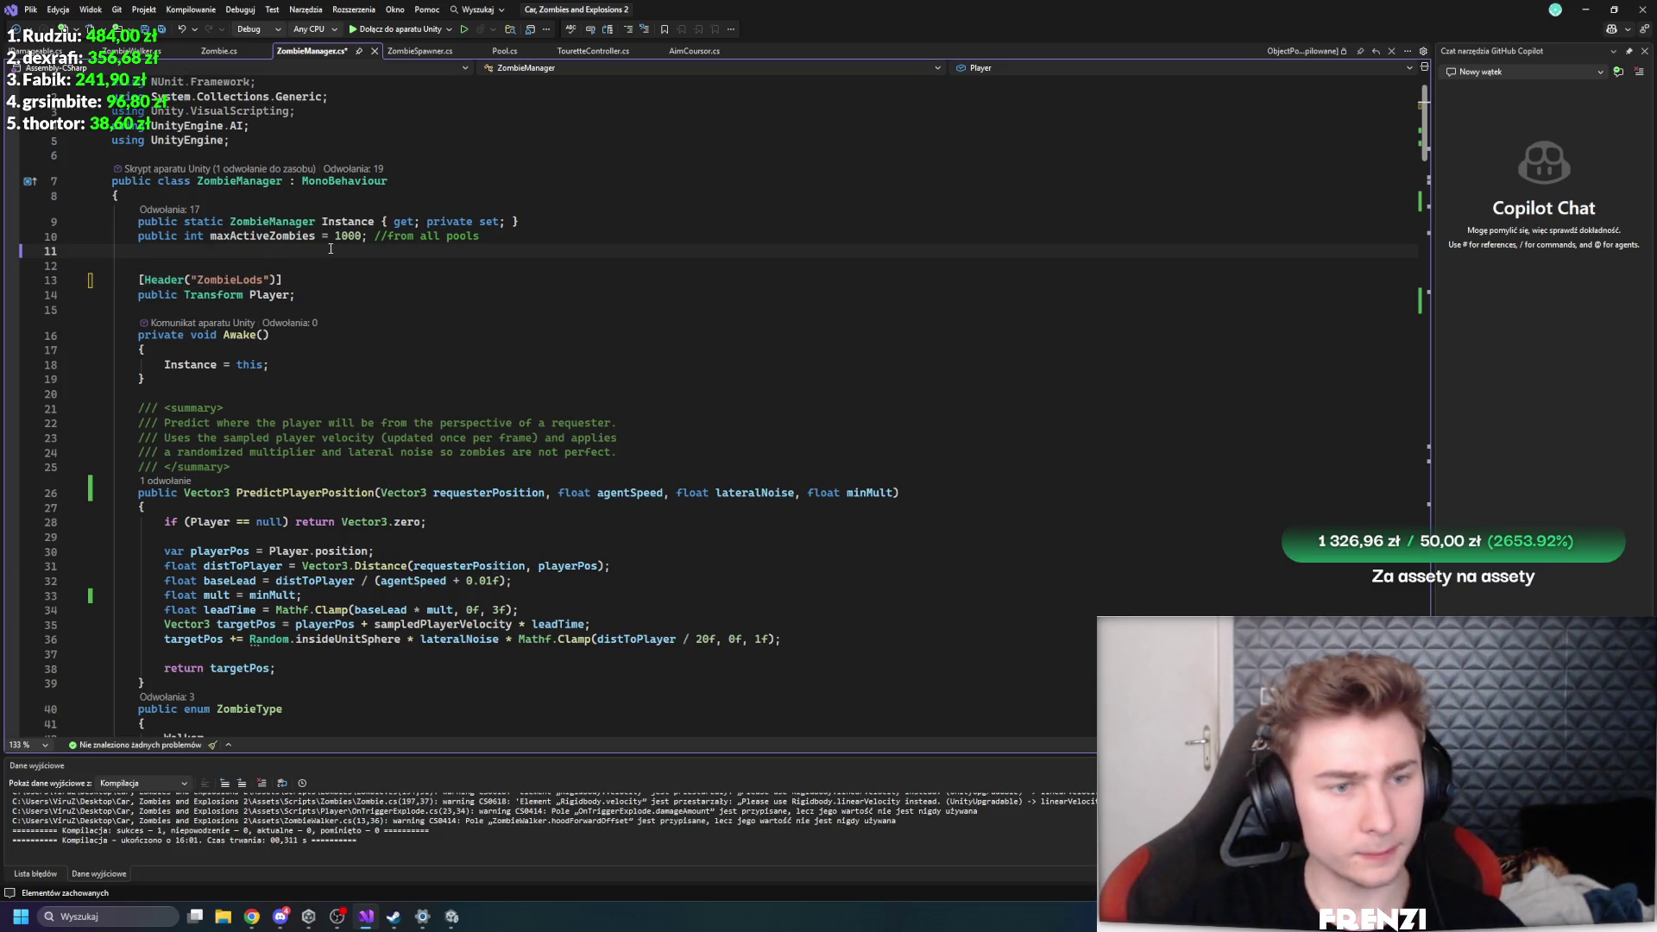
- Scroll further through ZombieManager.cs, then switch to the ZombieWalker.cs script
scroll(406, 297, "down", 6)
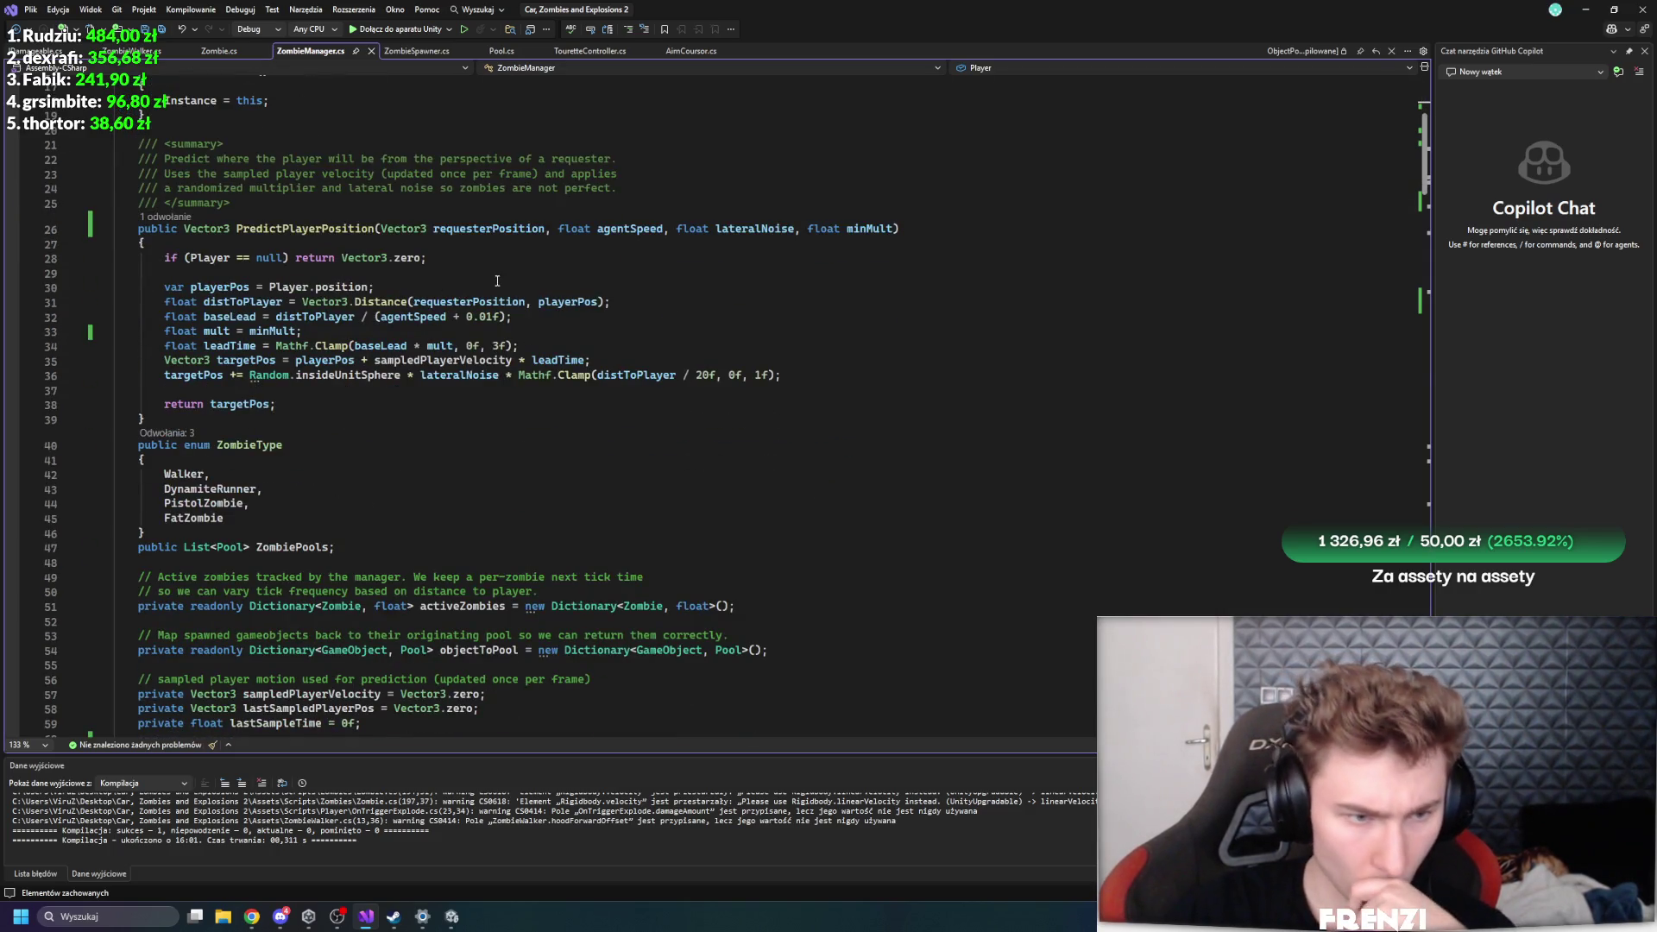
scroll(497, 280, "down", 8)
left_click(131, 52)
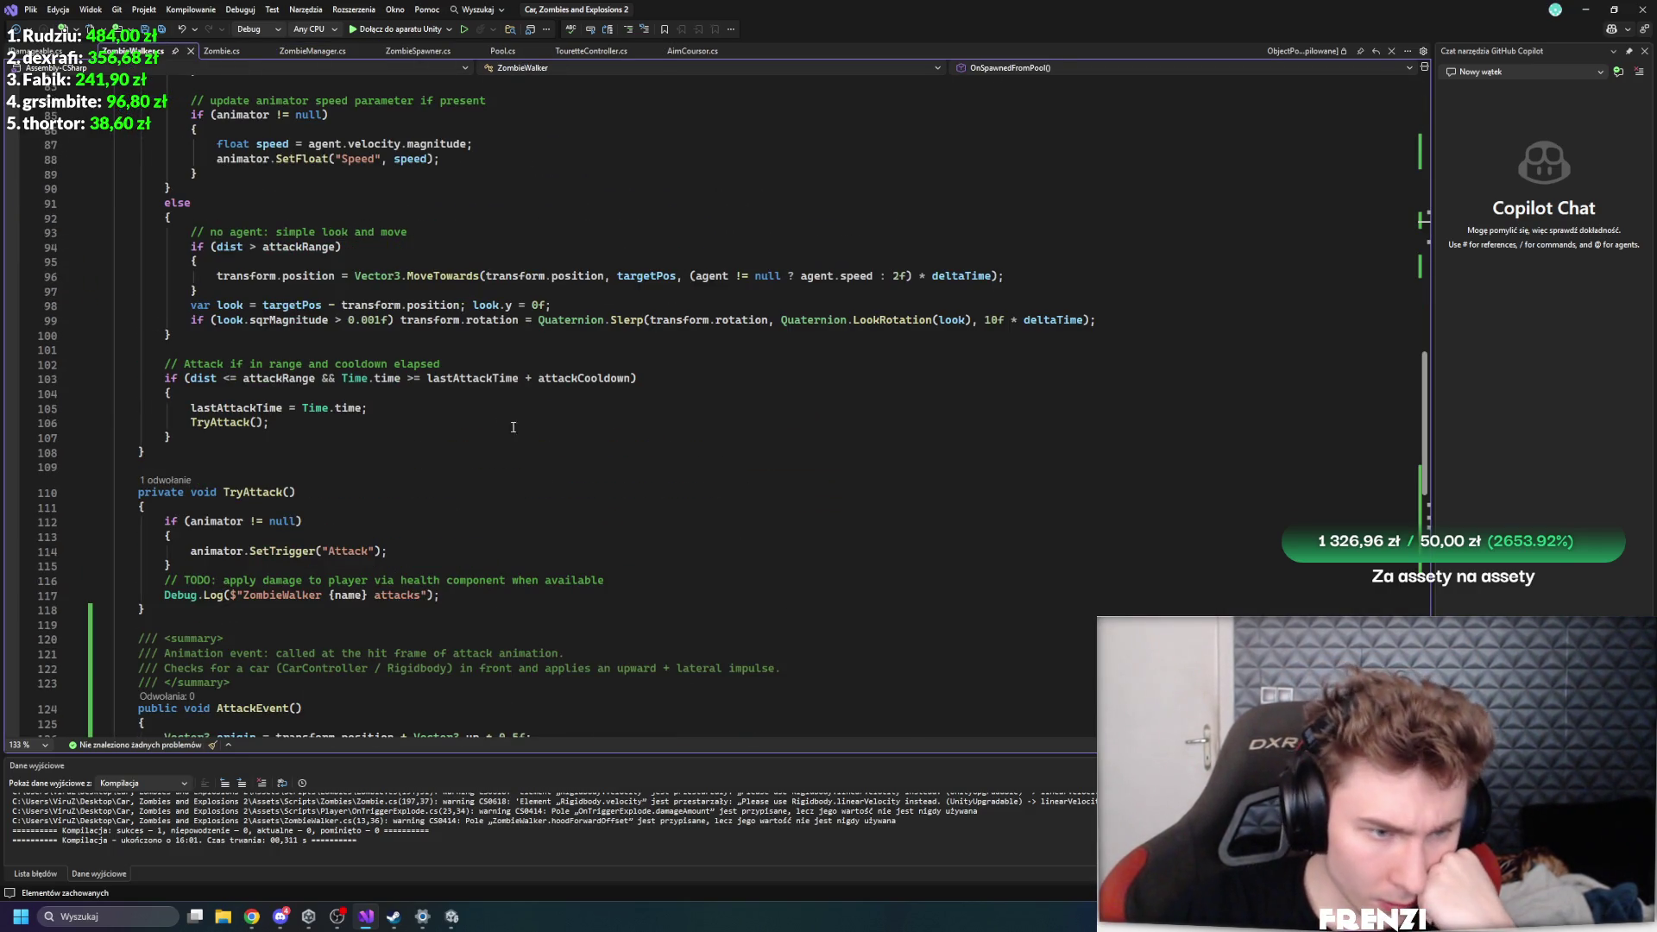
scroll(512, 427, "up", 20)
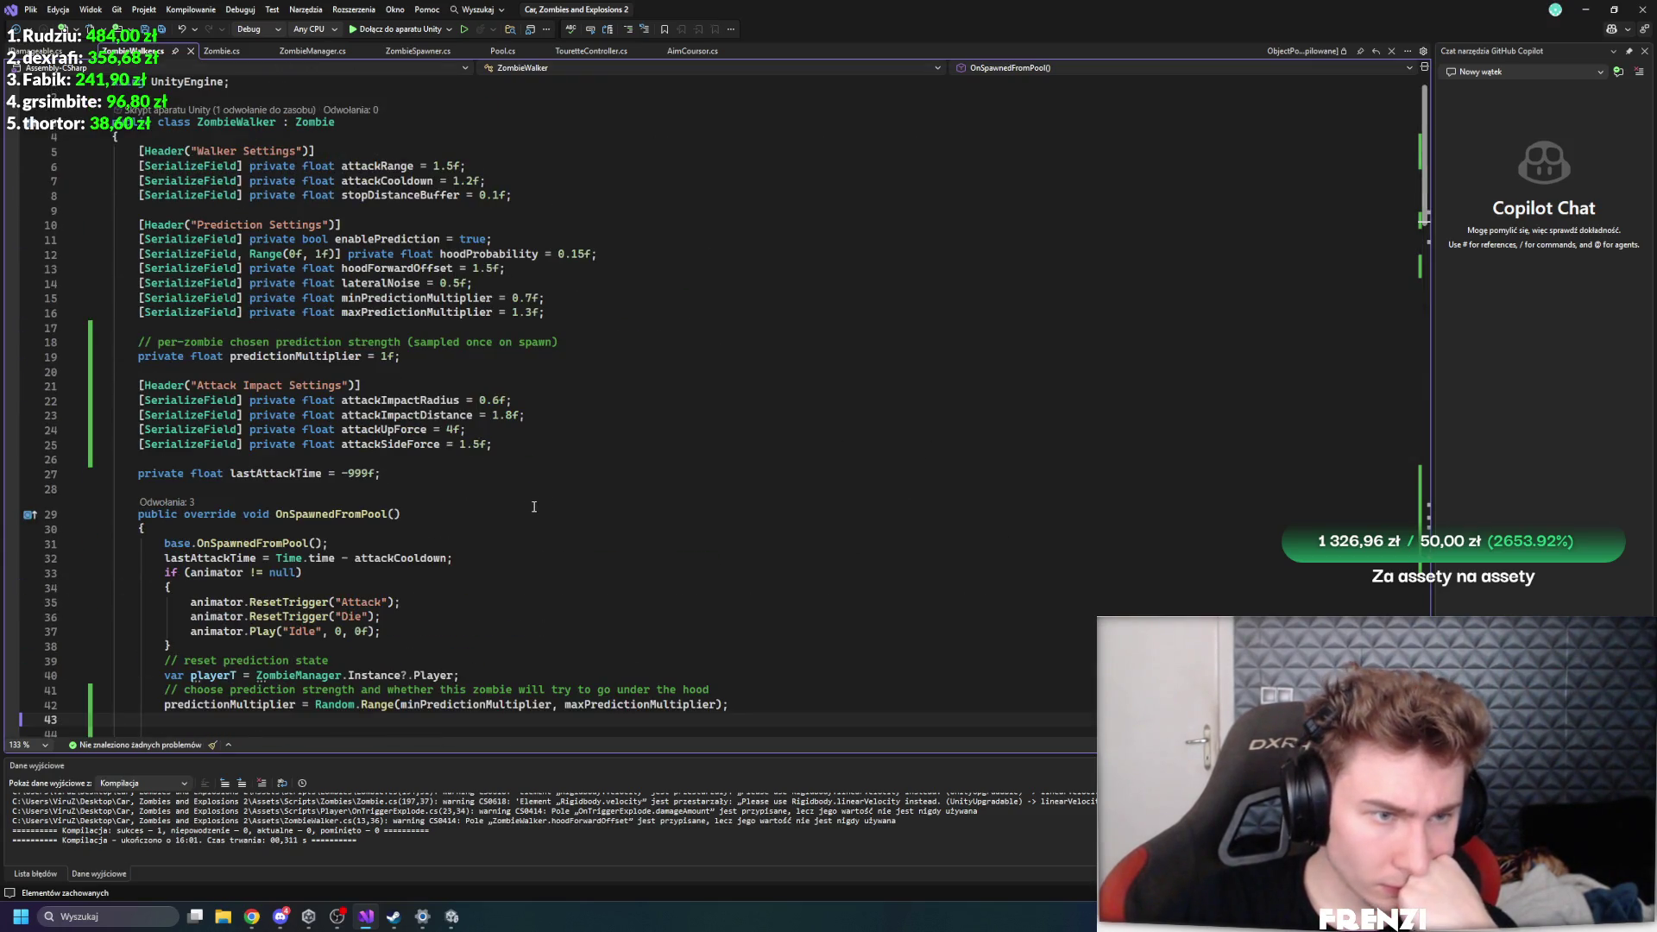
scroll(534, 506, "down", 9)
- Glance at Zombie.cs, return to ZombieWalker.cs's AttackEvent code, and place the caret on line 149
left_click(214, 53)
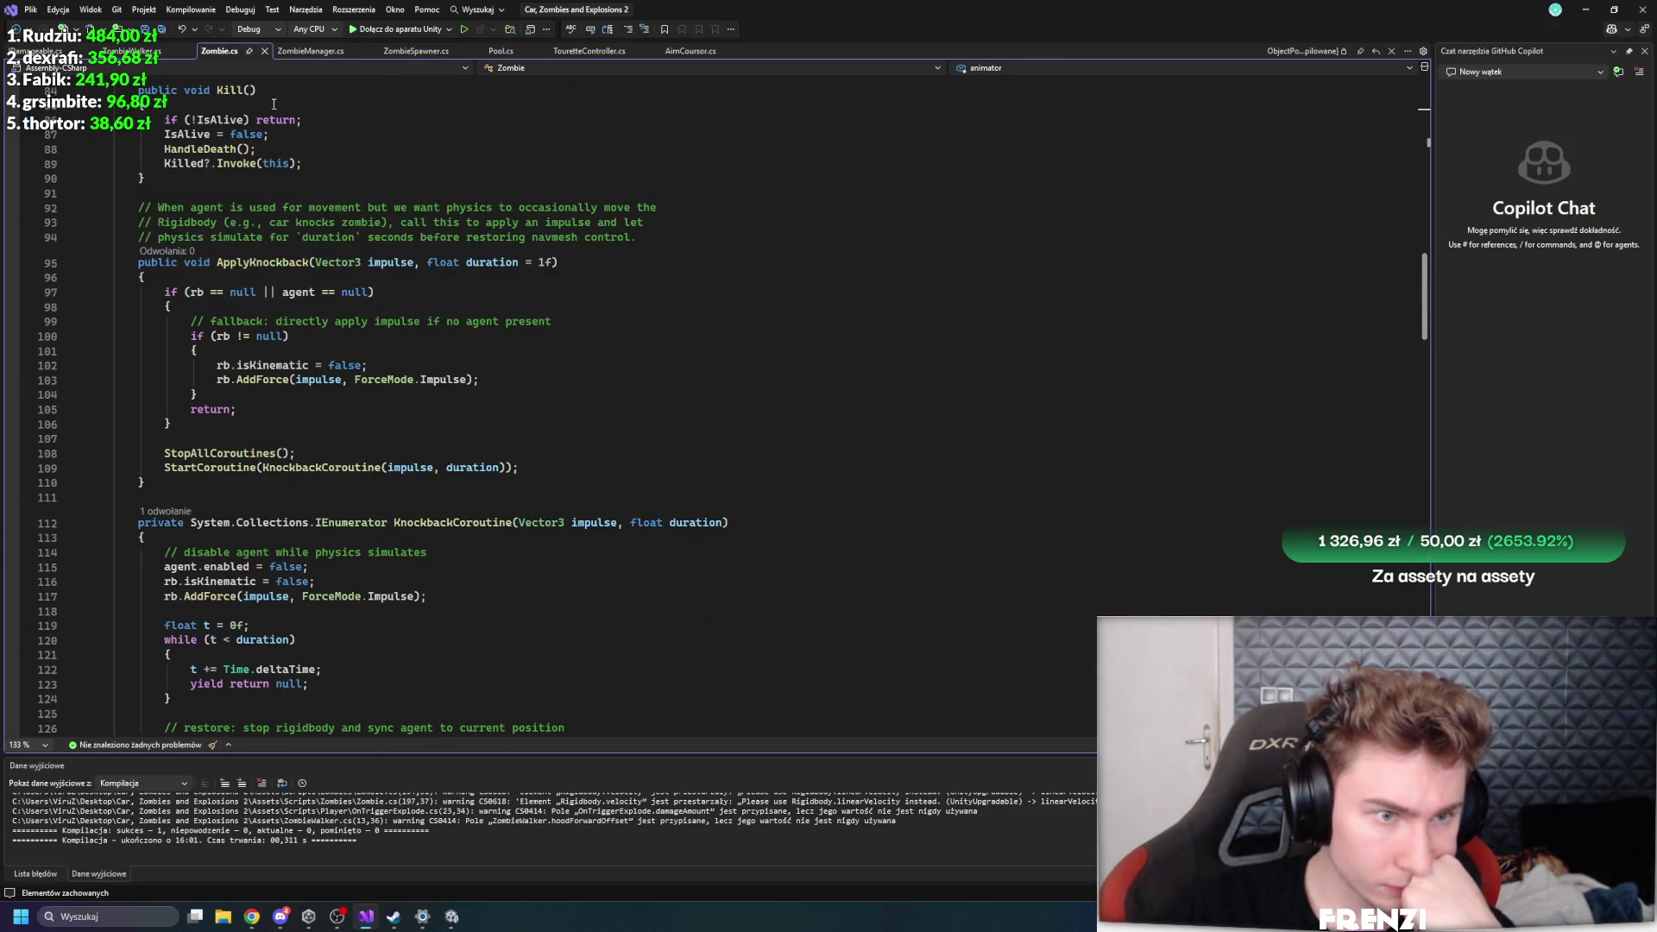
left_click(156, 55)
scroll(533, 302, "down", 20)
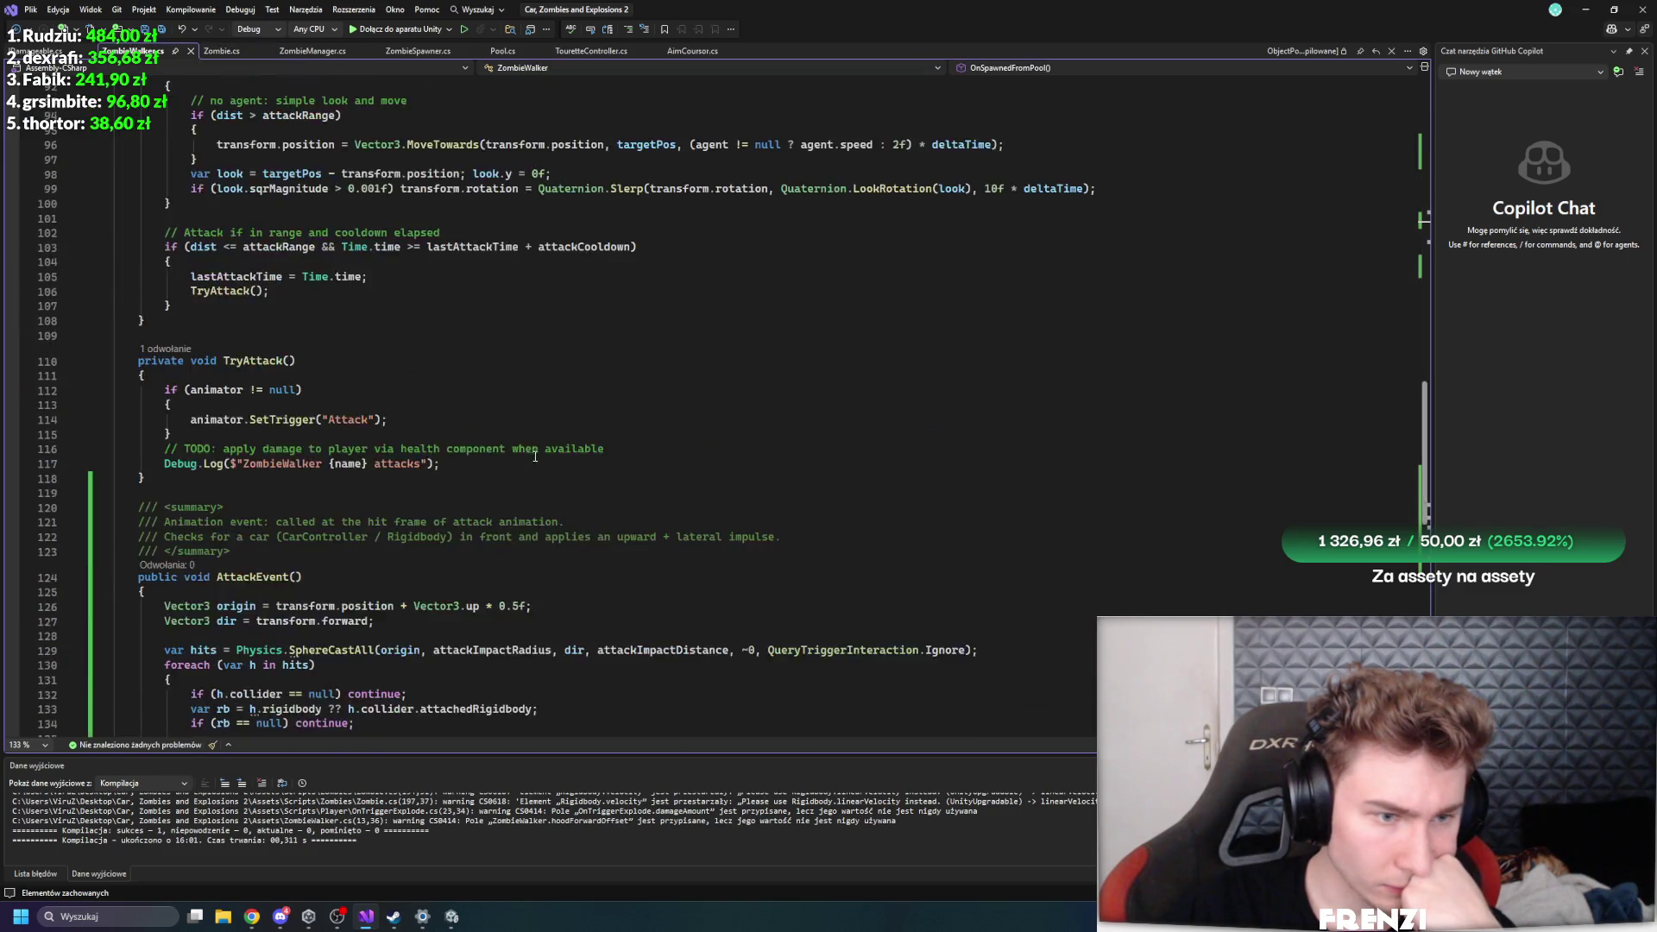
scroll(533, 497, "up", 6)
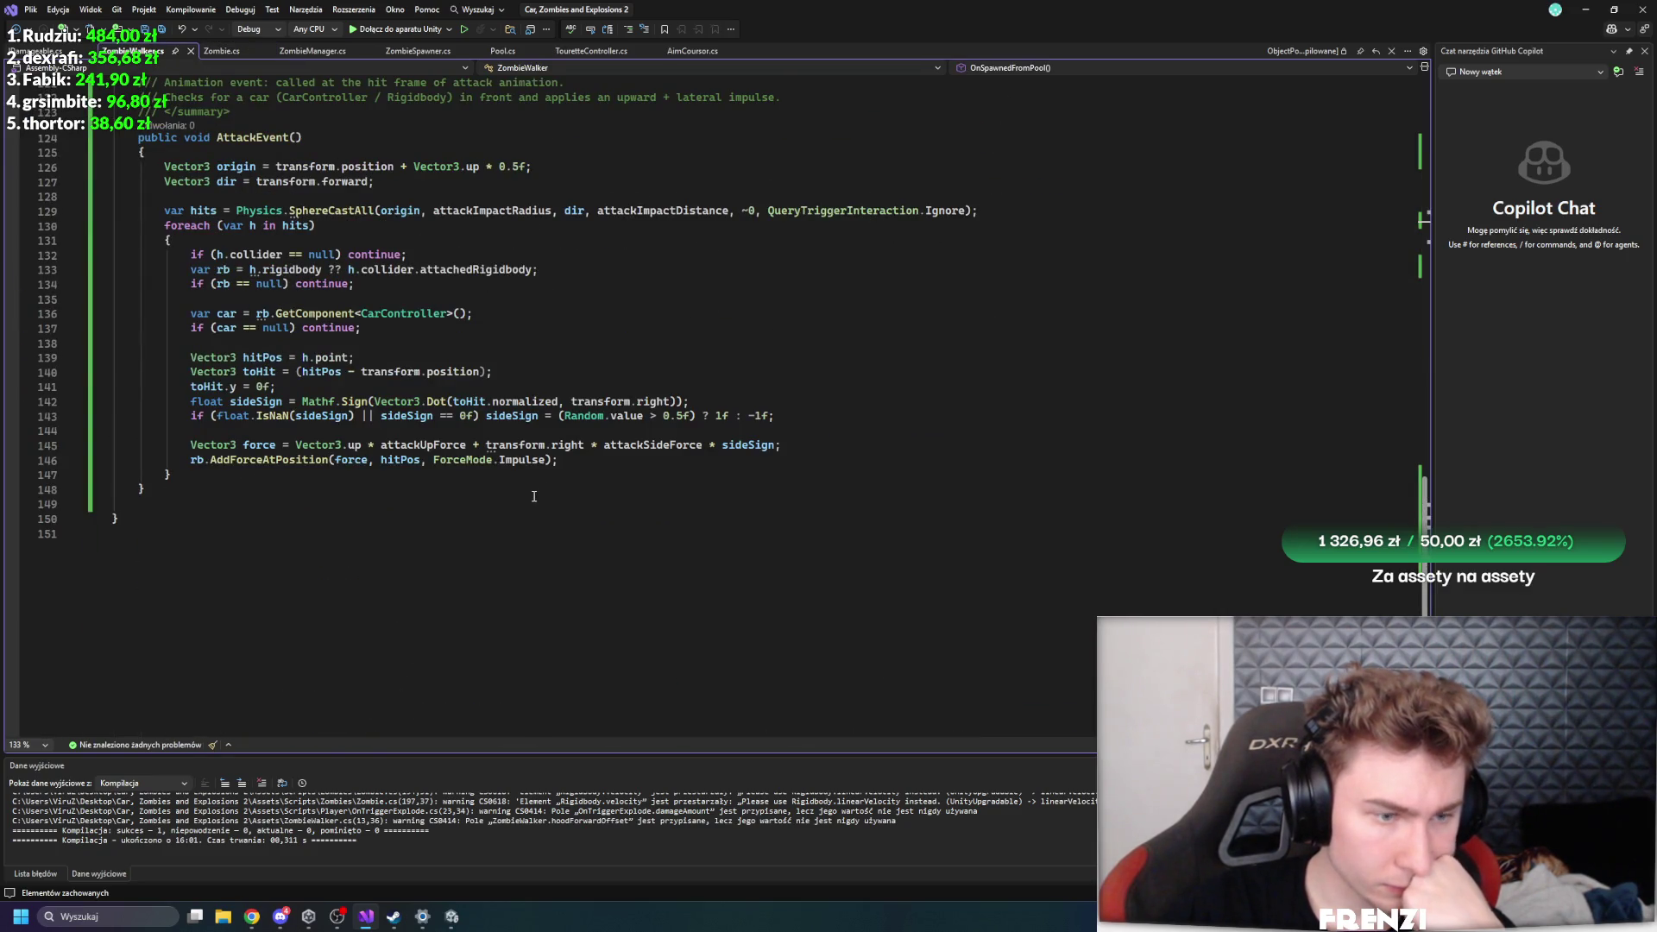
left_click(806, 501)
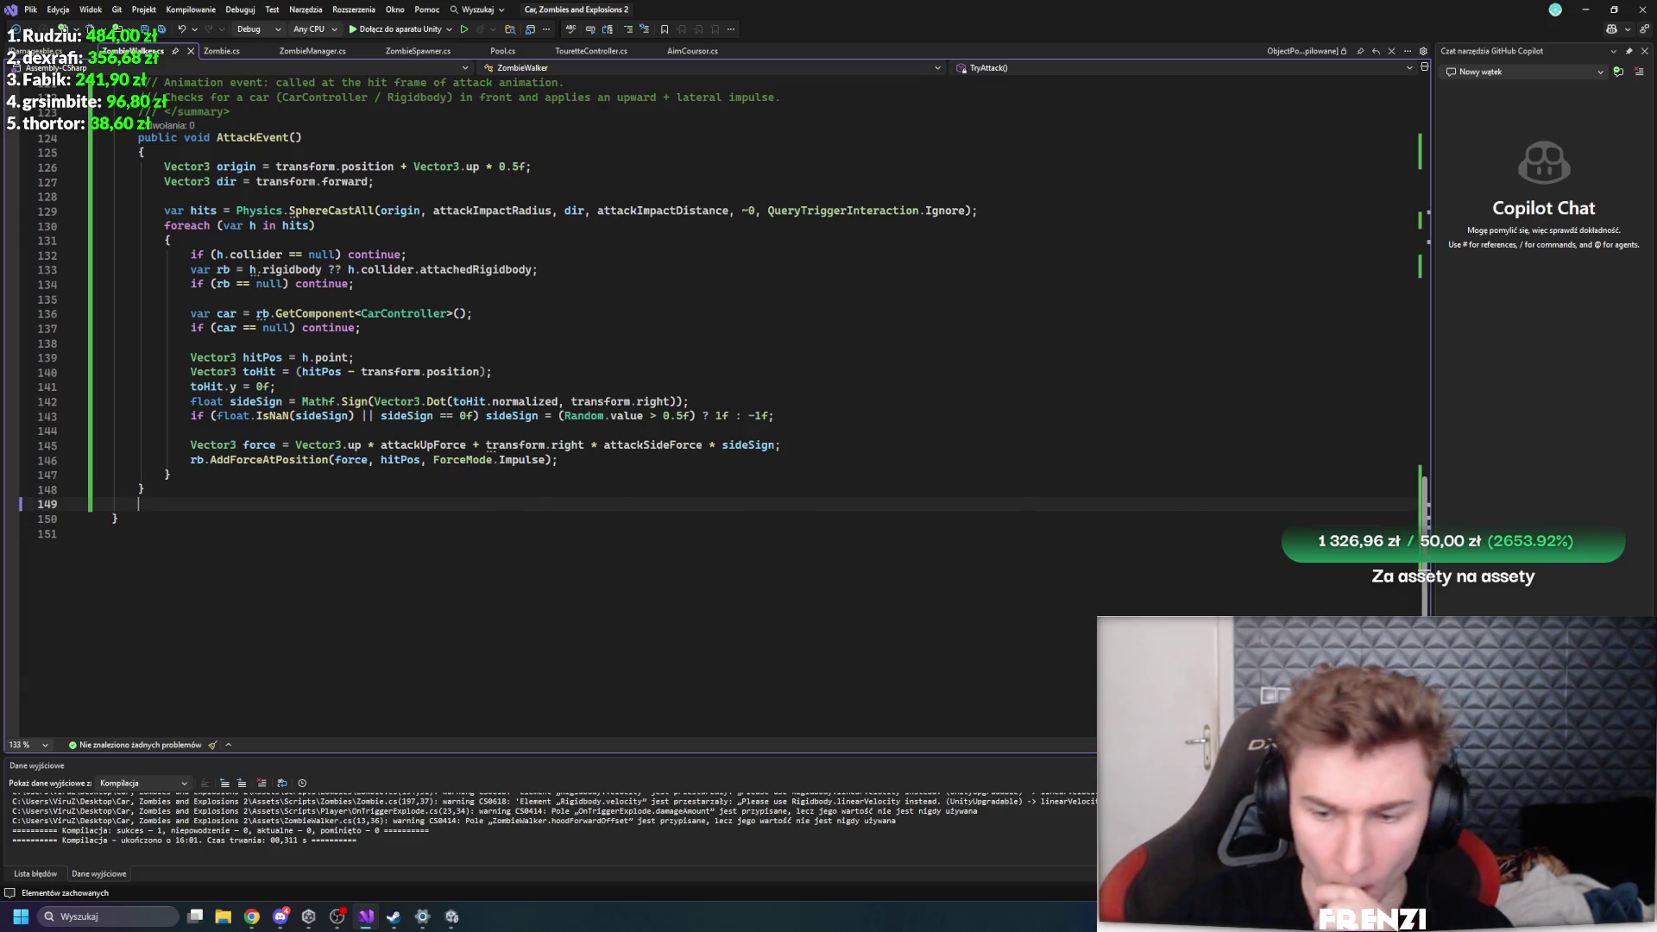
left_click(1472, 566)
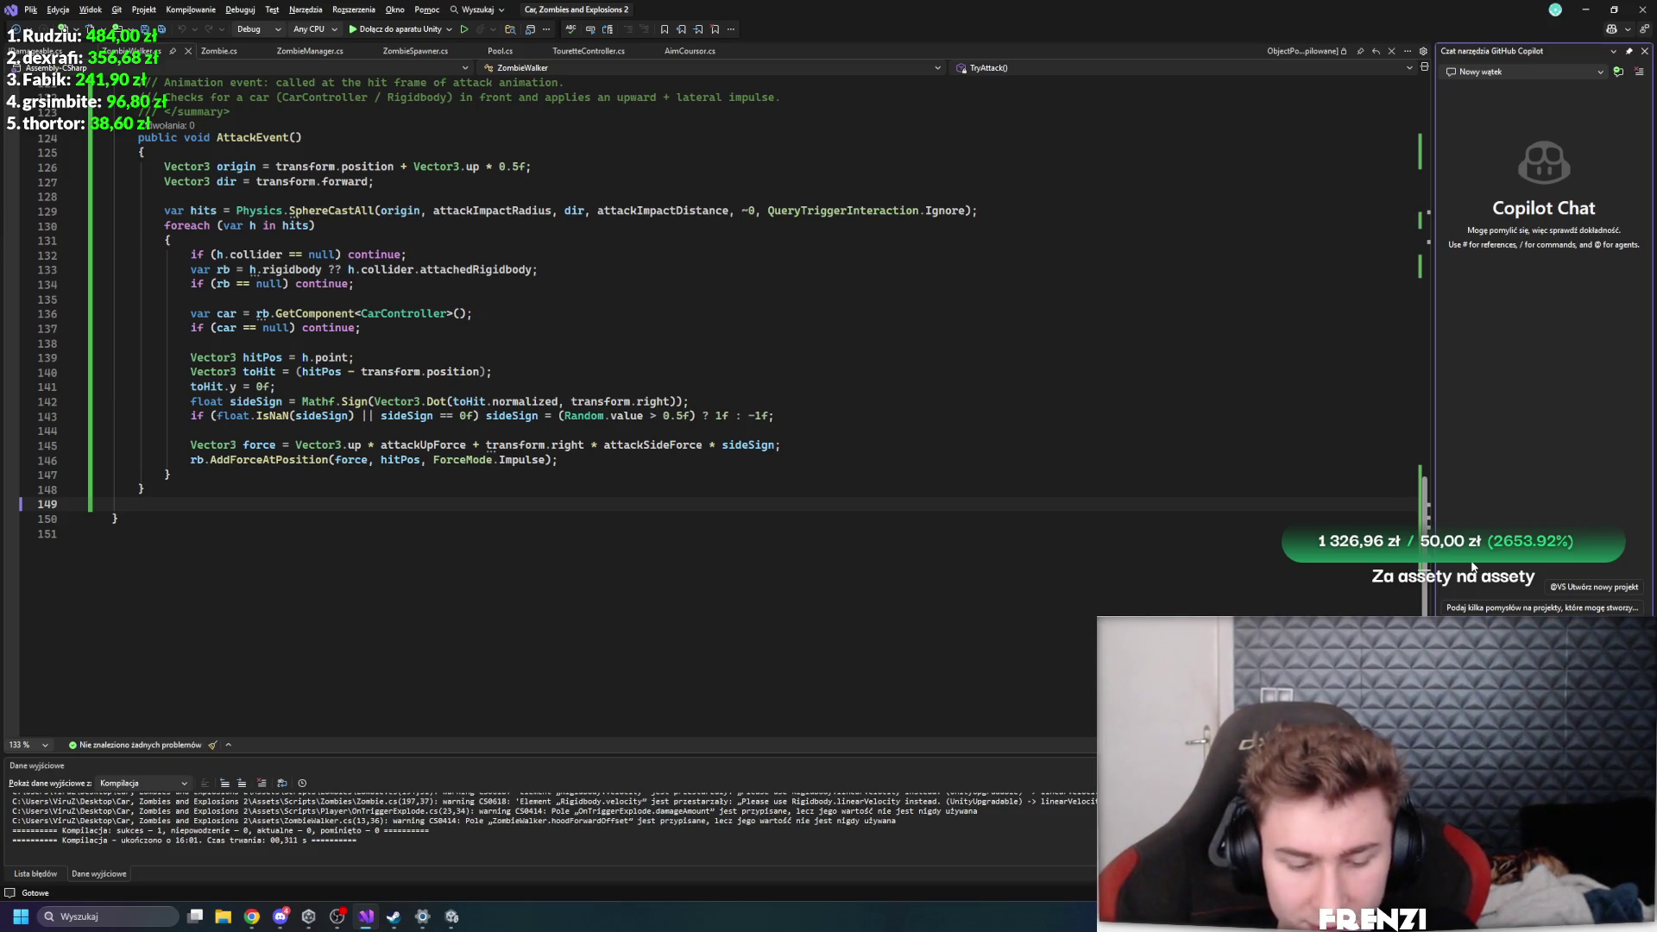
- Send Copilot Chat the zombie LOD-levels request covering Zombie.cs and ZombieManager.cs, then return to Unity
key("Return")
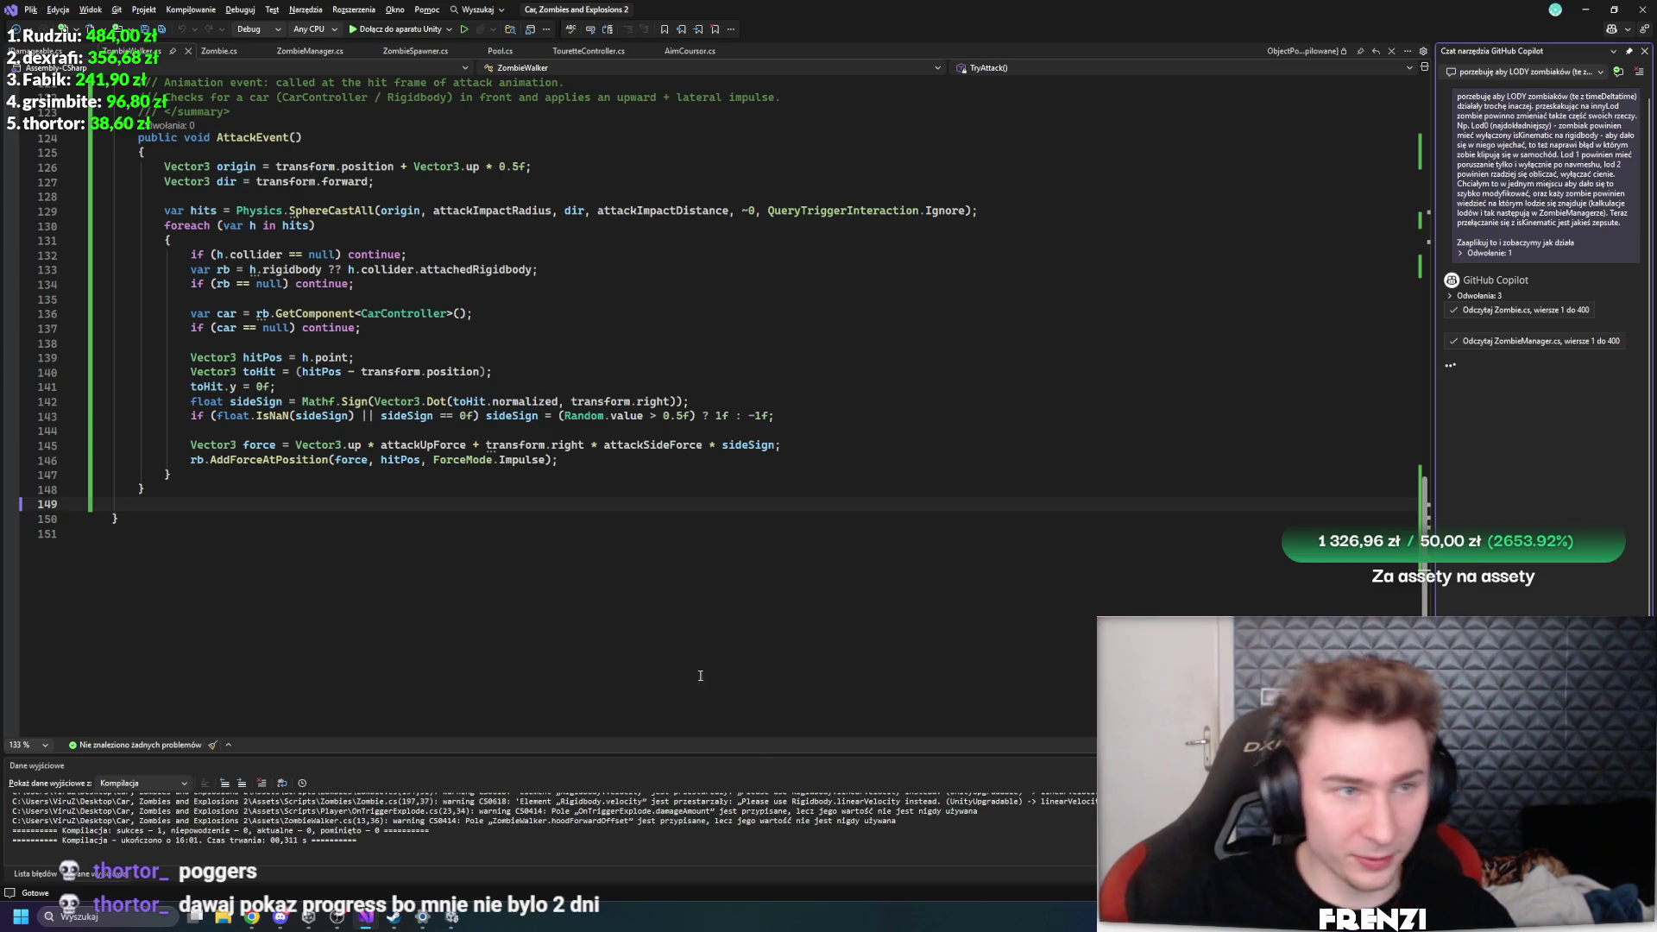
left_click(450, 918)
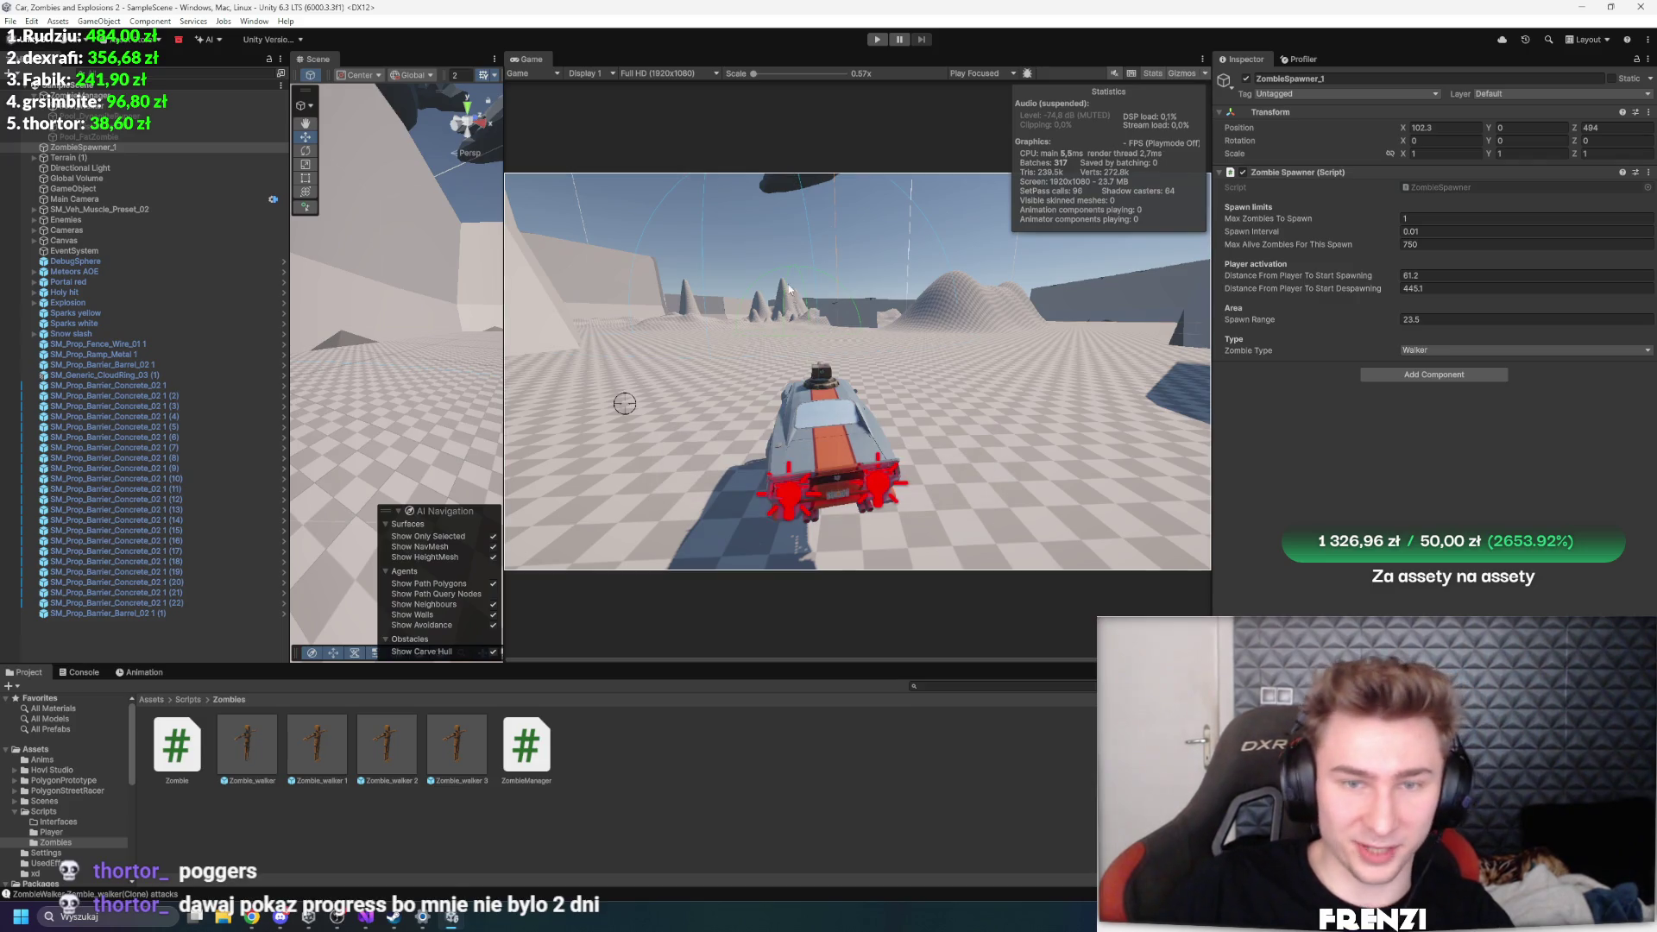
- Enter play mode and maximize the Game view with Shift+Space
left_click(877, 40)
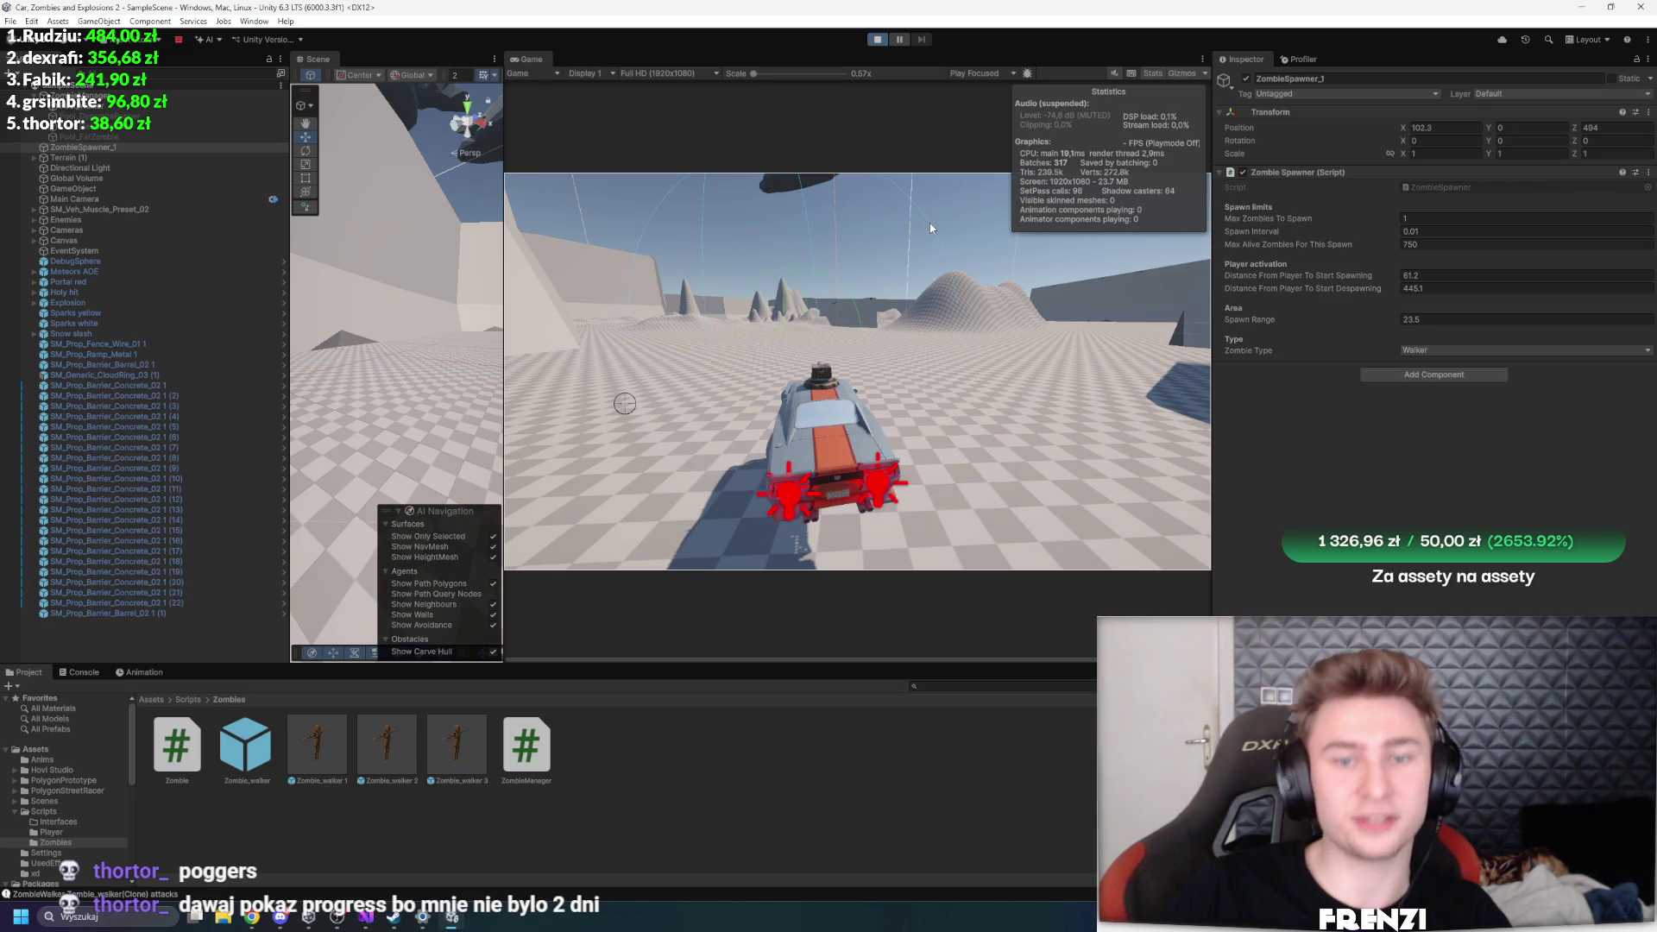
key("shift+space")
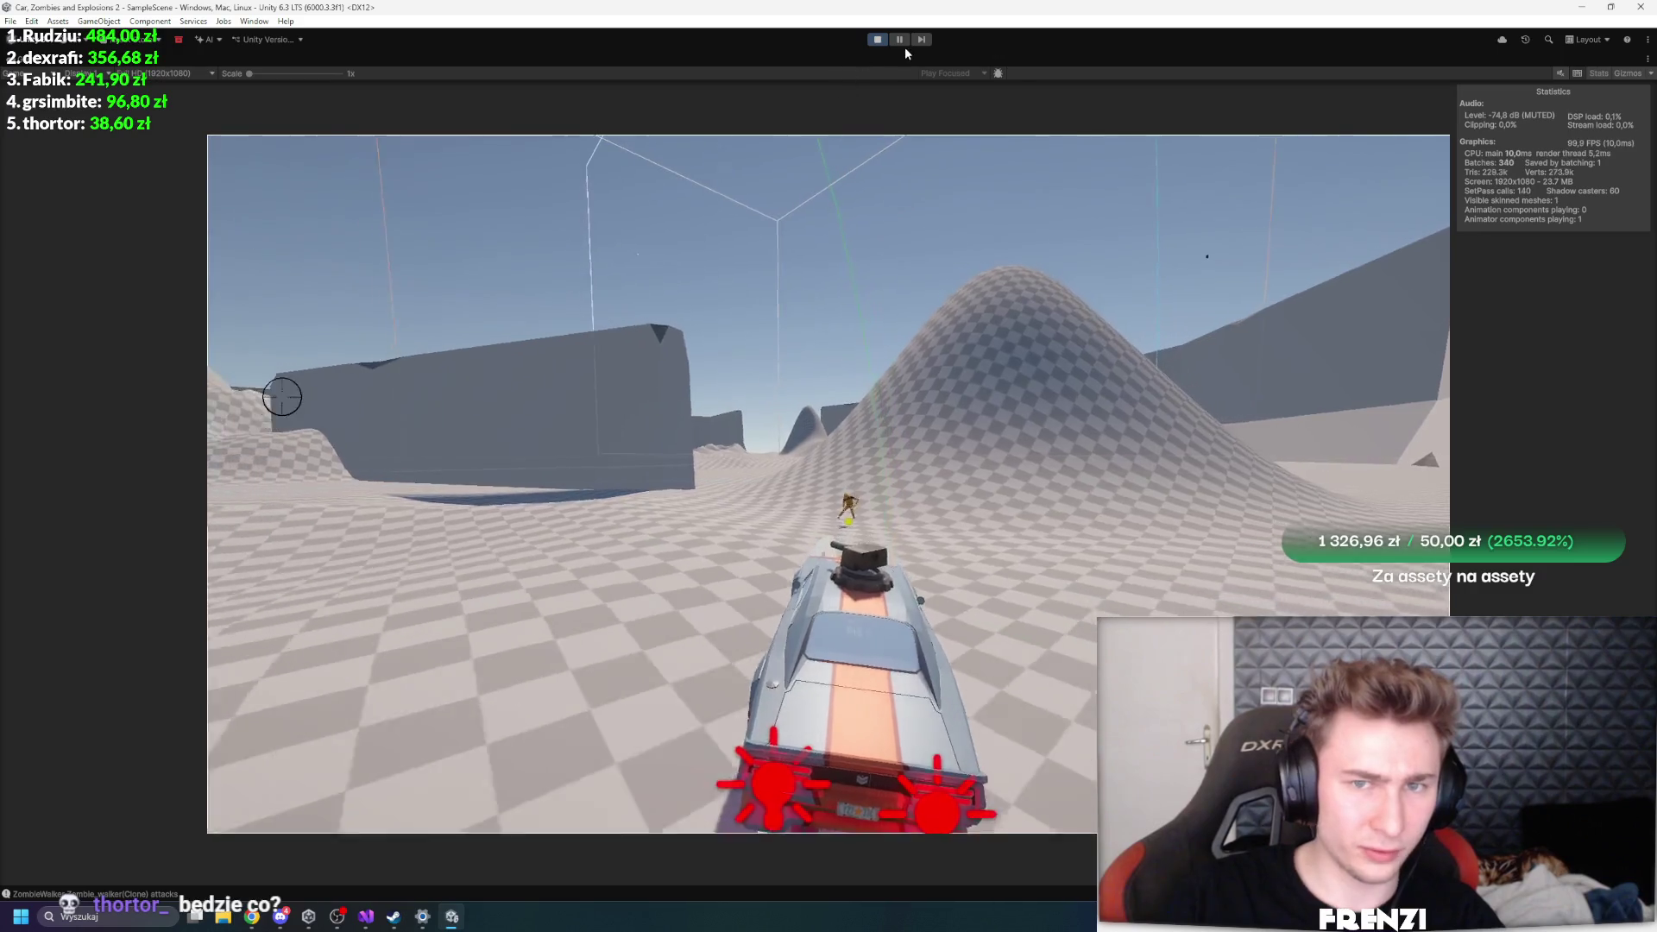
- Pause and exit play mode, widen the Scene view, and deselect the Zombie_walker prefab
left_click(899, 39)
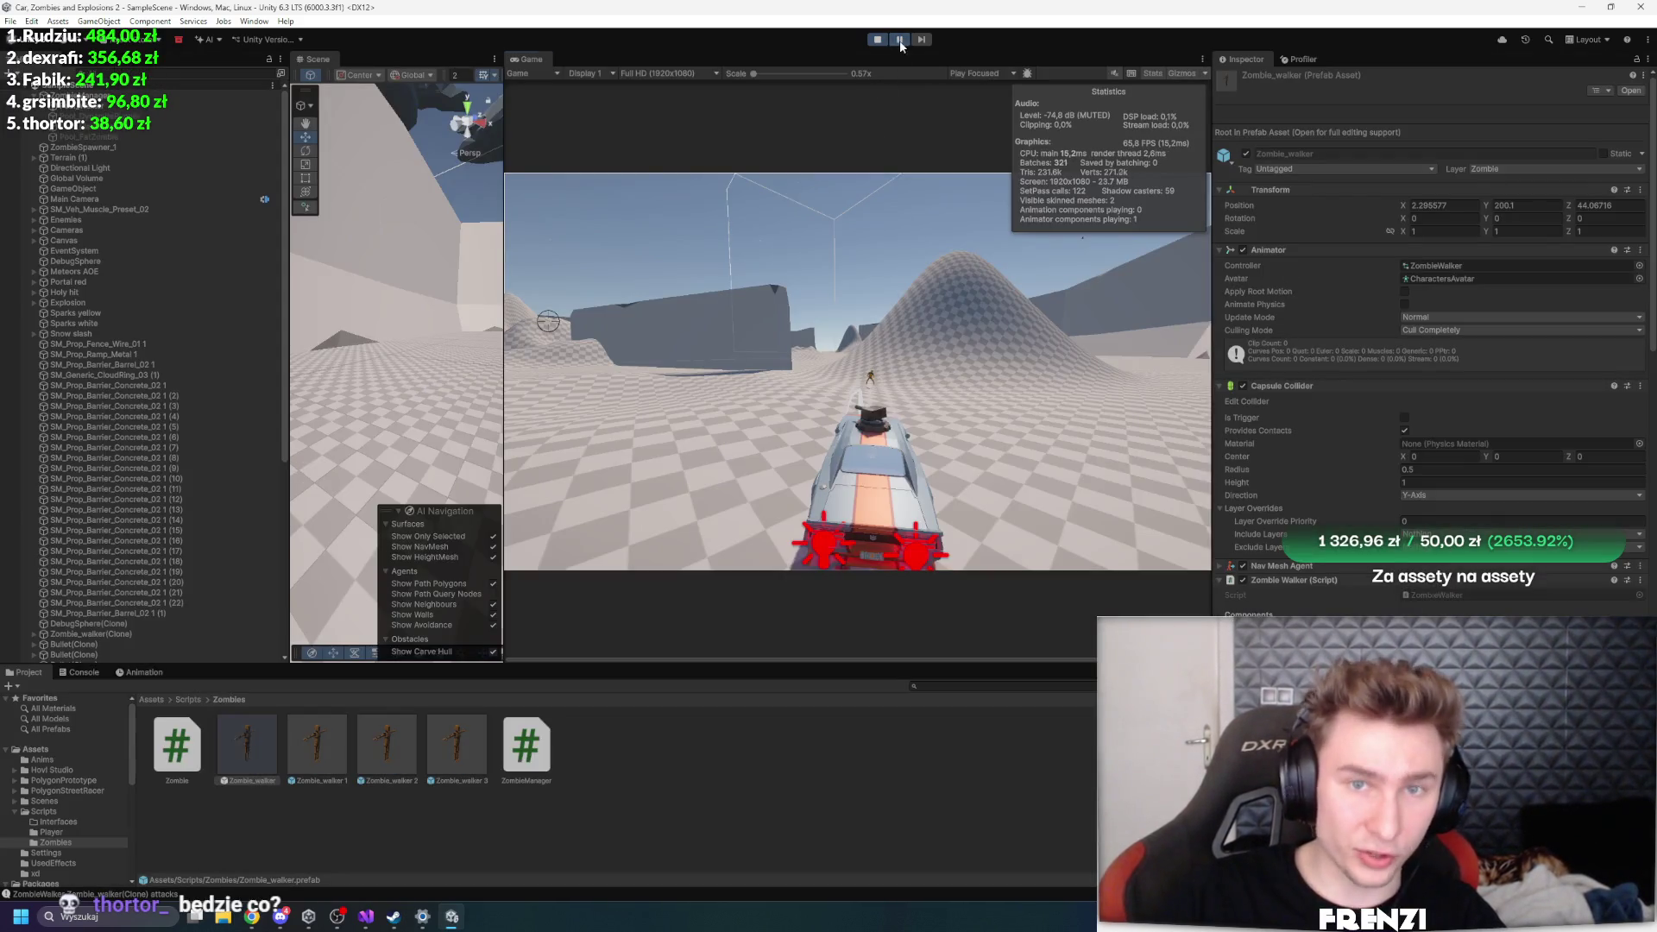
left_click(875, 40)
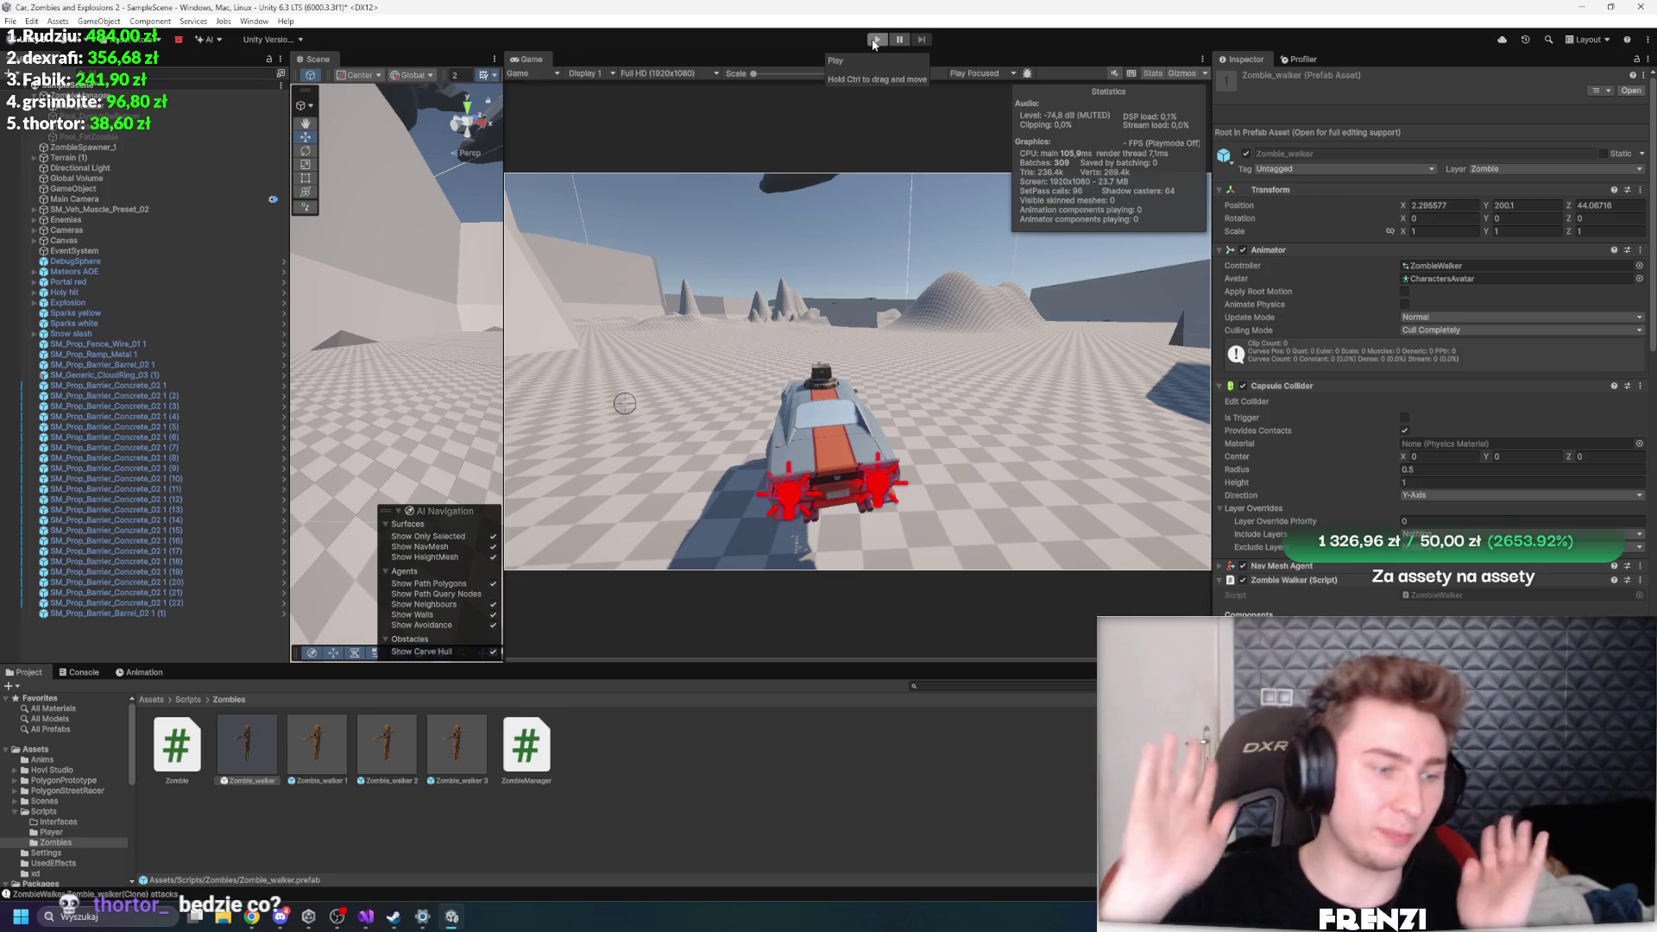
left_click_drag(504, 254, 835, 278)
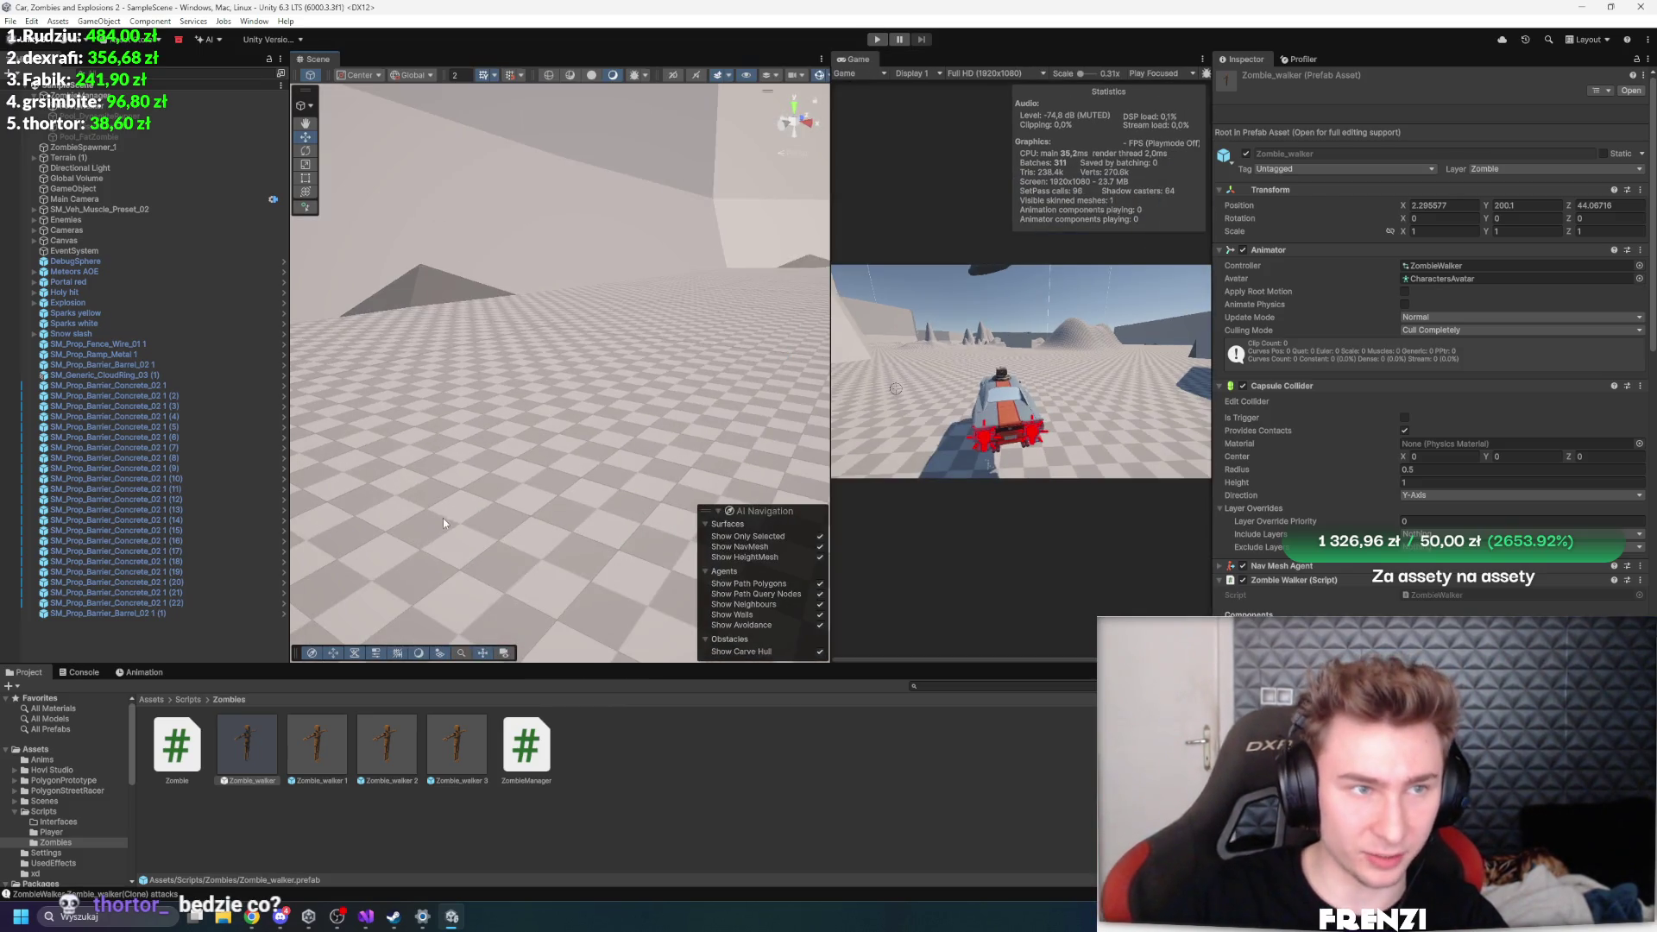
left_click(49, 654)
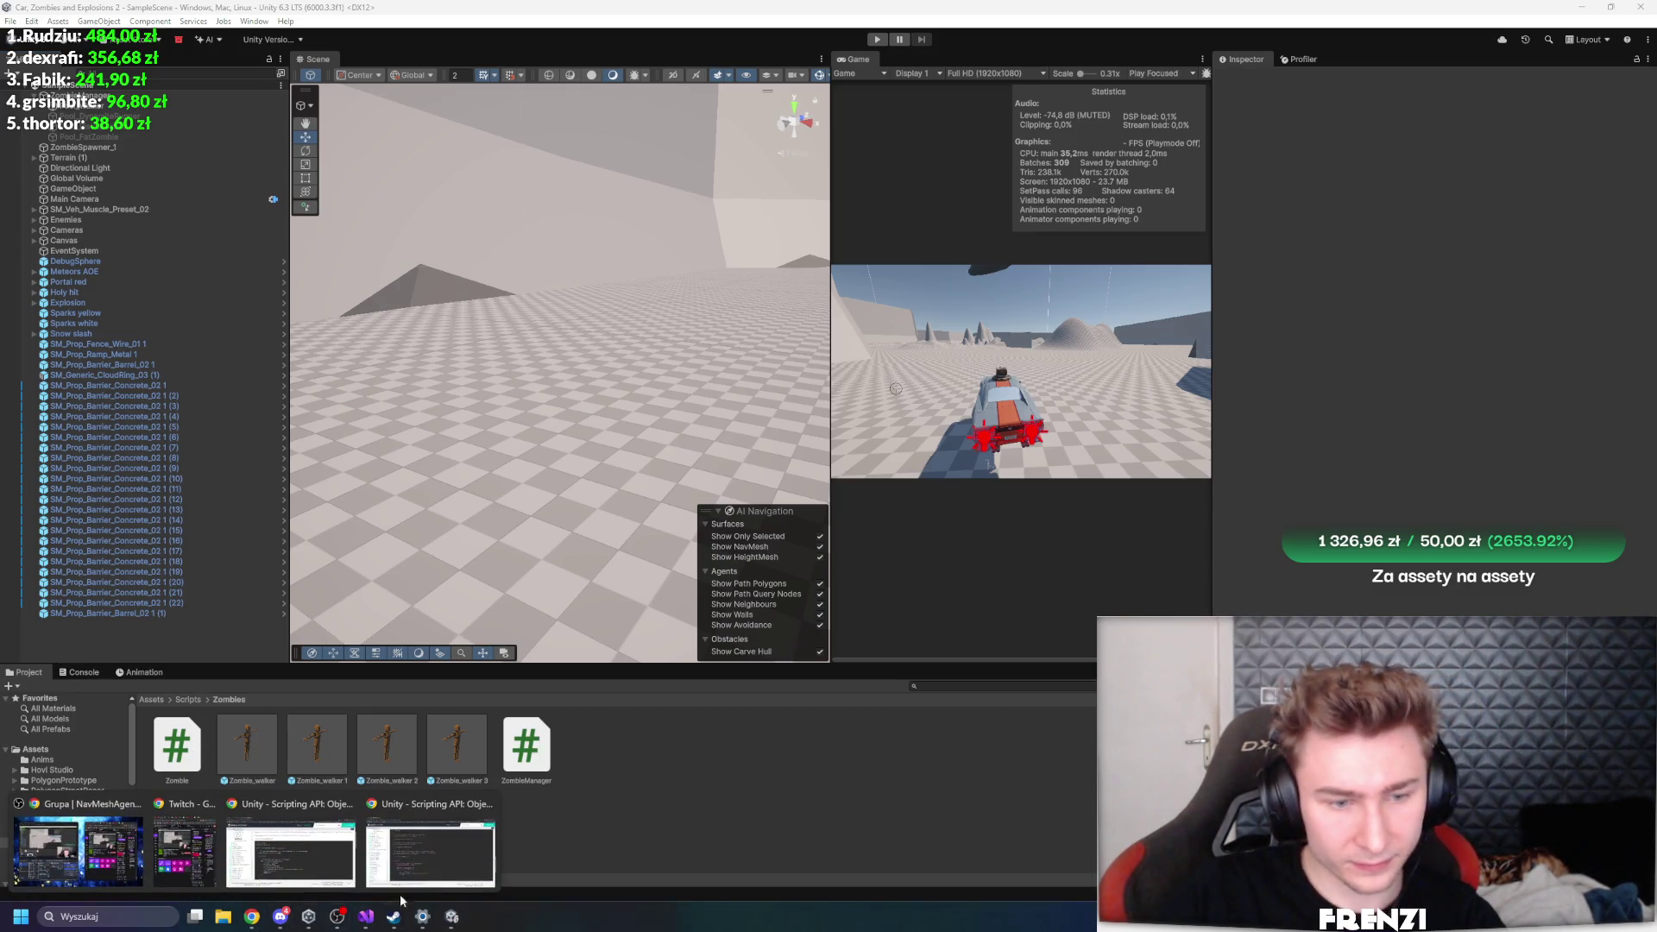
- Close both Unity Scripting API docs windows and bring Visual Studio to the front
mouse_move(320, 860)
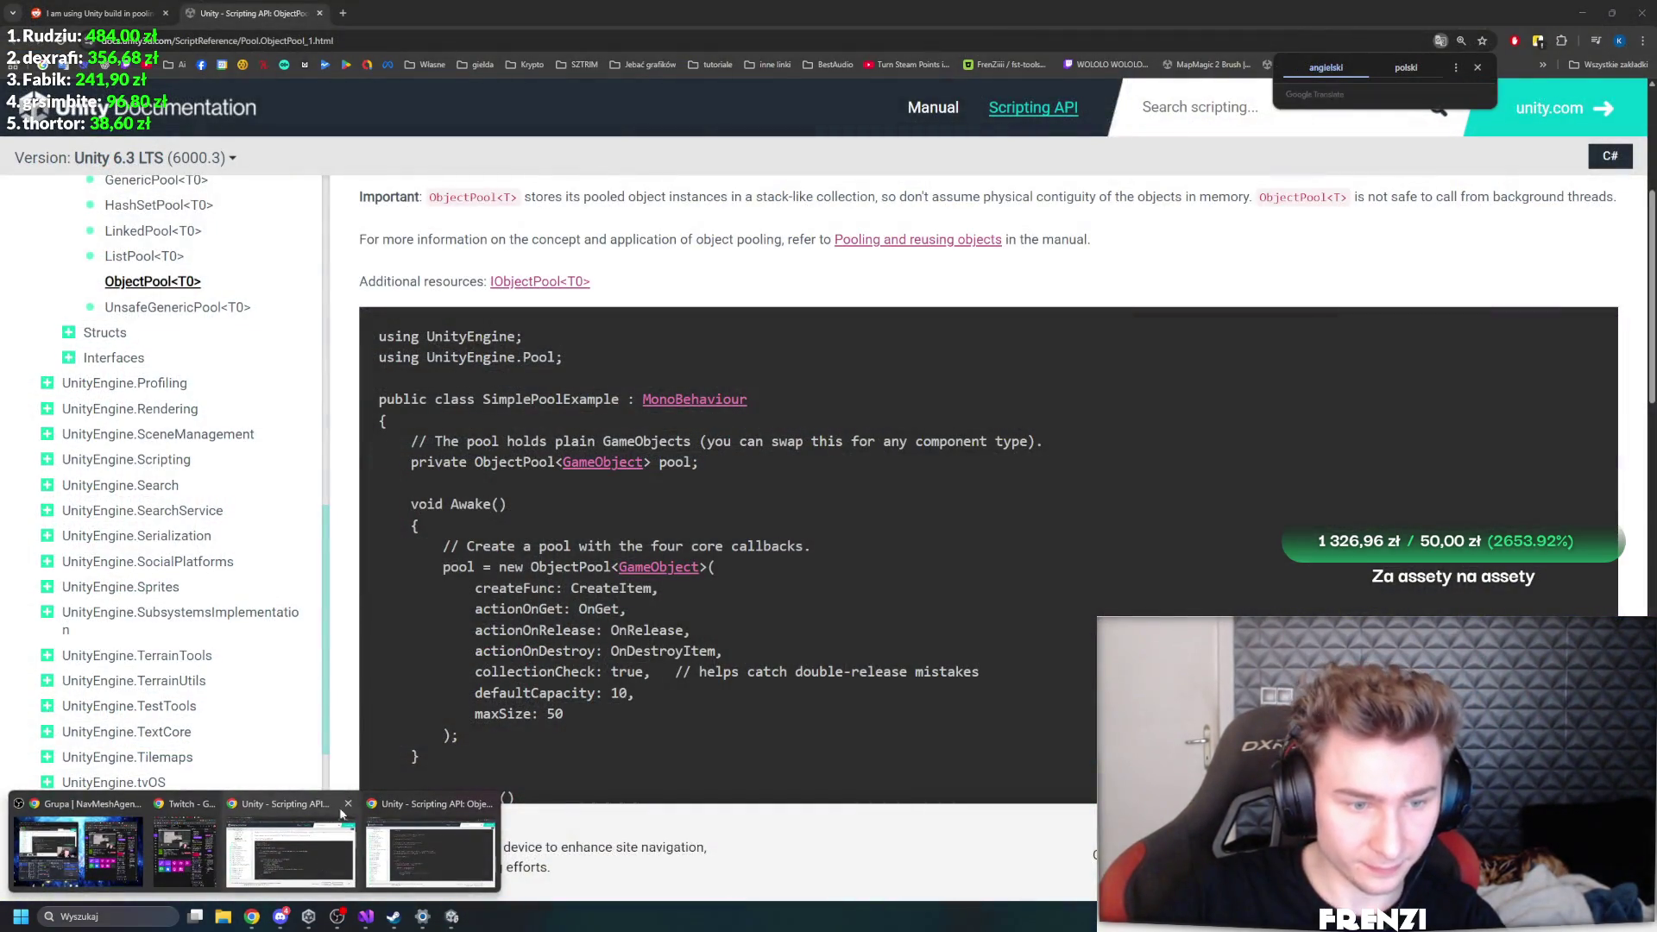
left_click(348, 804)
left_click(418, 804)
left_click(362, 917)
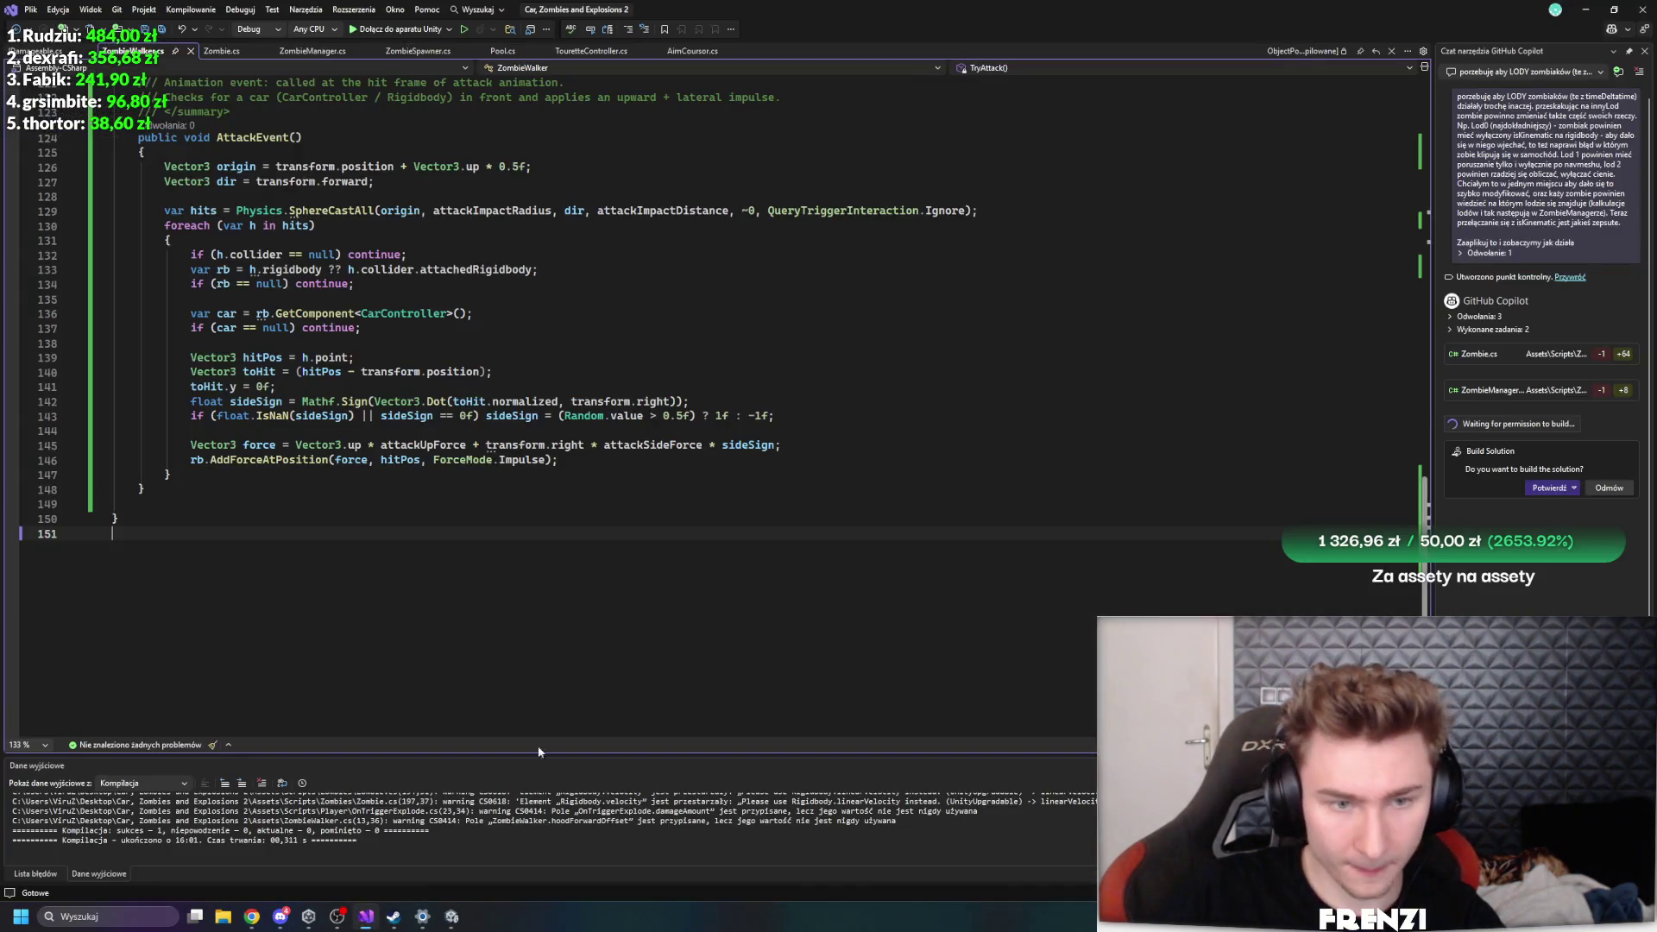
- Open Copilot's Zombie.cs diff and scroll through the added LODLevel enum and SetRenderShadows code
left_click(1478, 354)
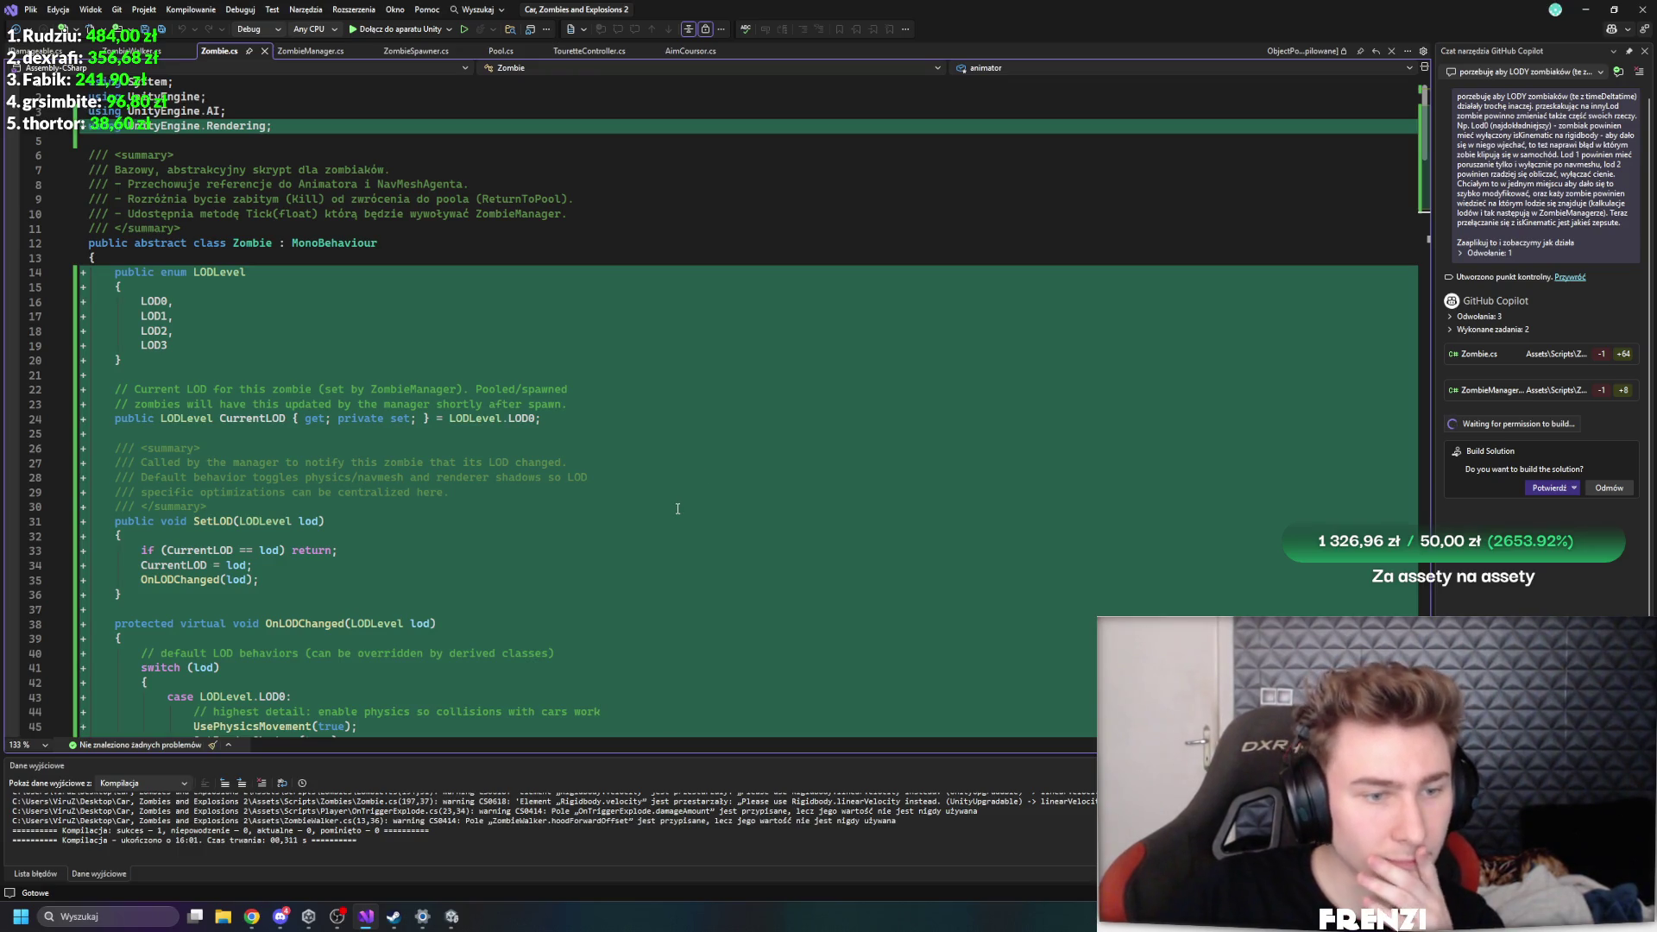
scroll(677, 508, "down", 7)
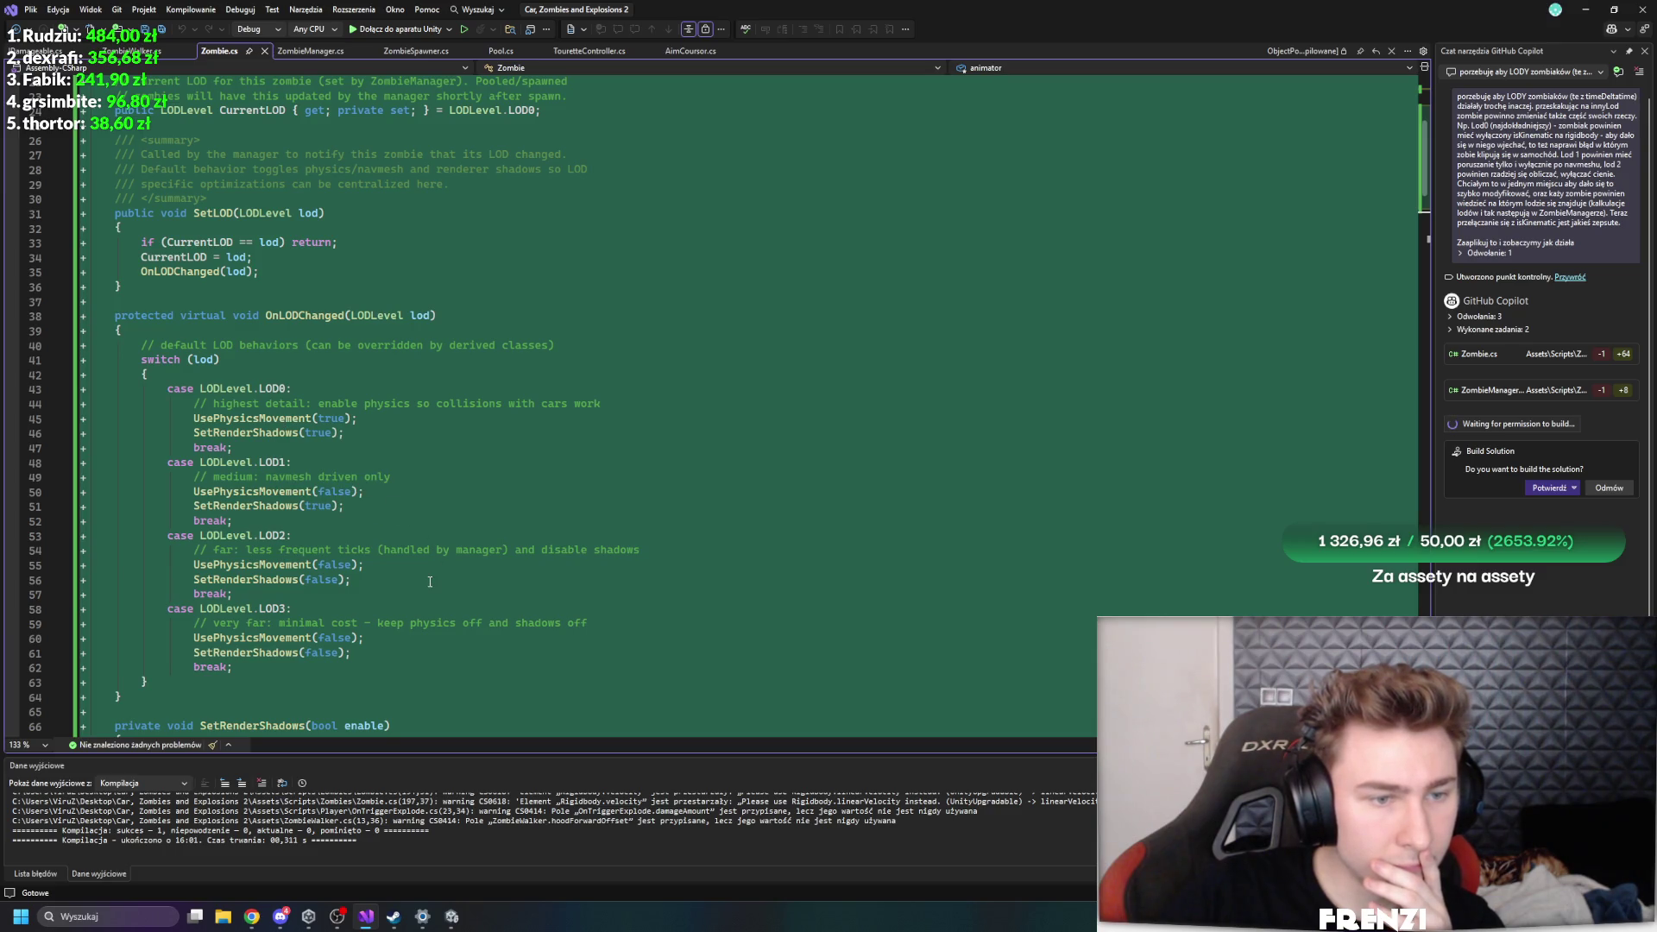
scroll(466, 572, "down", 7)
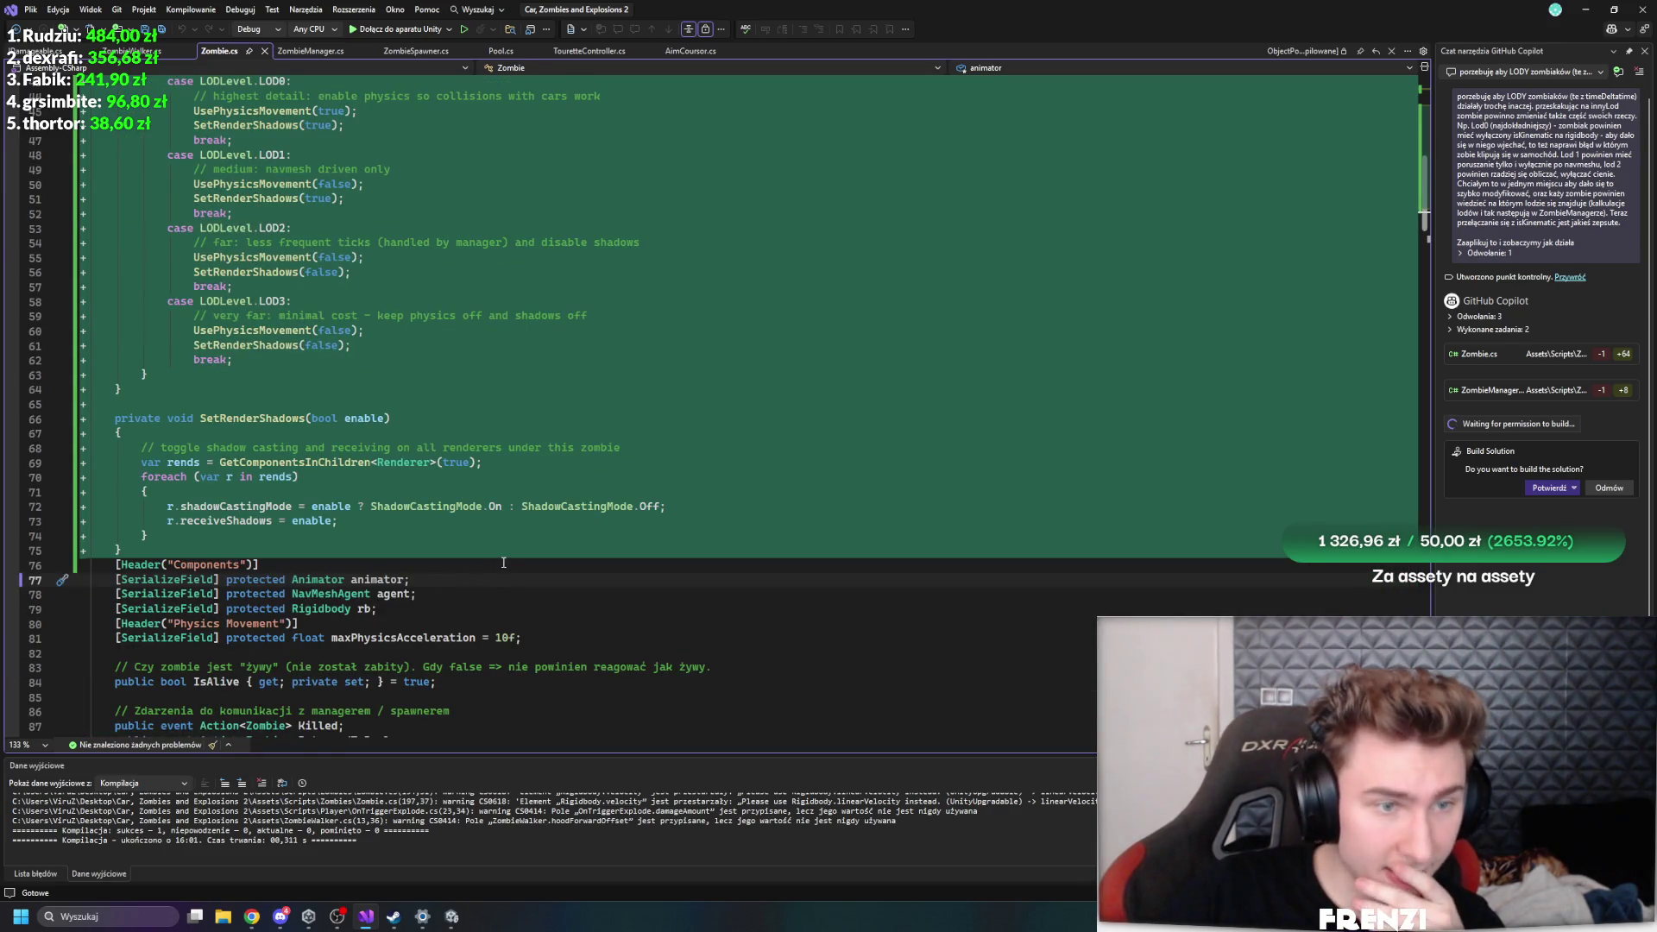